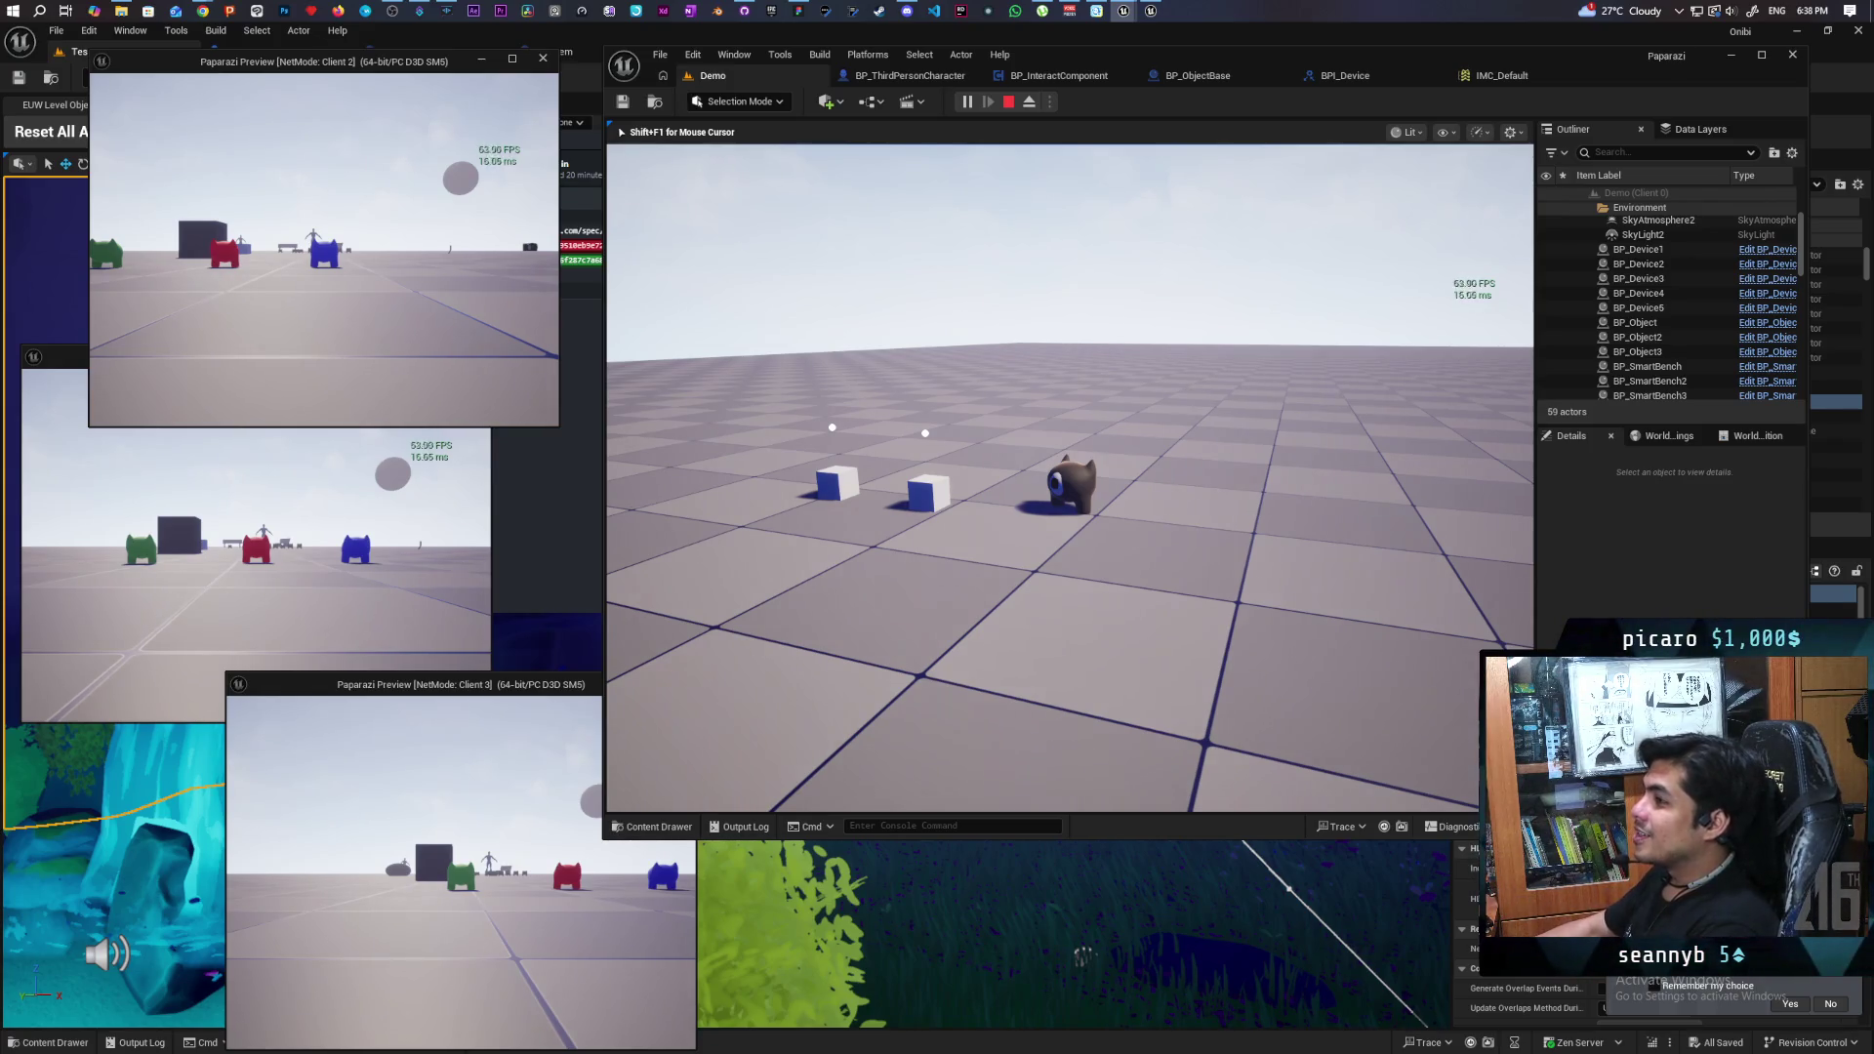
- Stop the multiplayer play session and bring up the BP_ObjectBase blueprint after glancing at BPI_Device and IMC_Default
{"action": "key", "text": "Escape"}
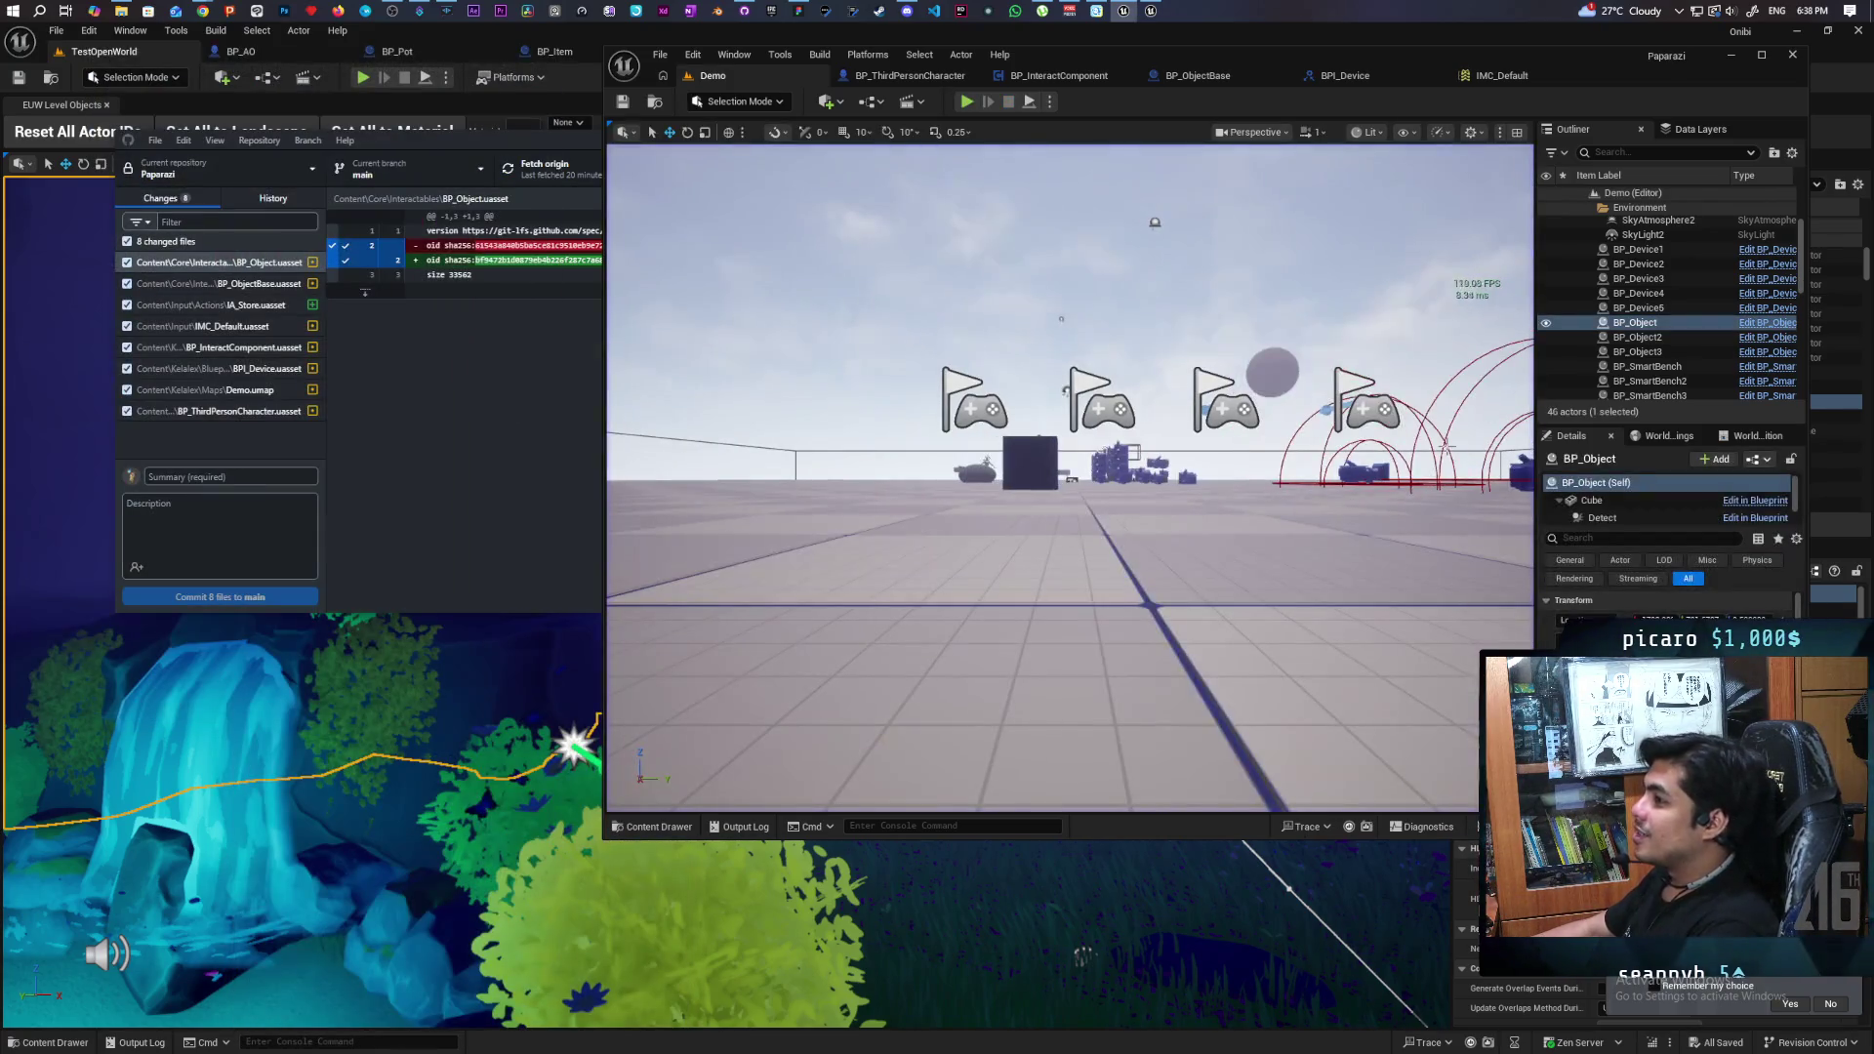
{"action": "left_click", "coordinate": [1385, 74]}
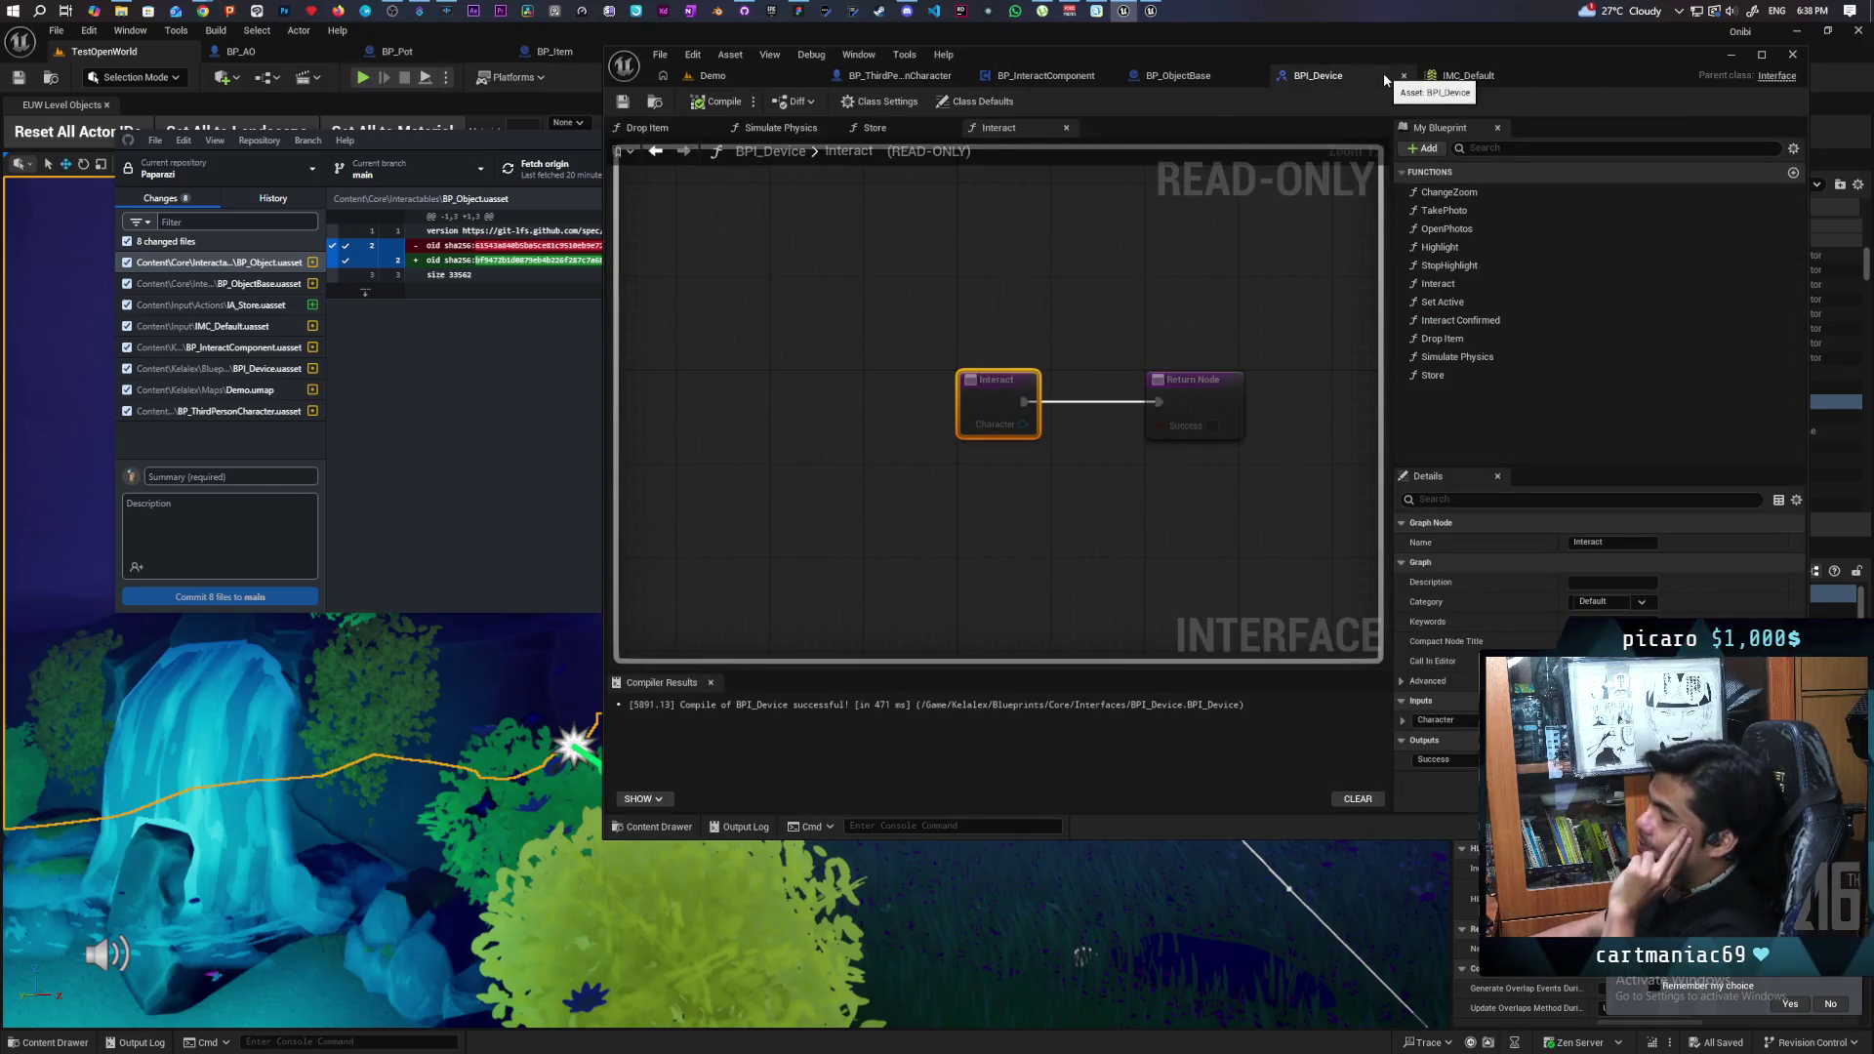
{"action": "left_click", "coordinate": [1450, 78]}
{"action": "left_click", "coordinate": [1357, 74]}
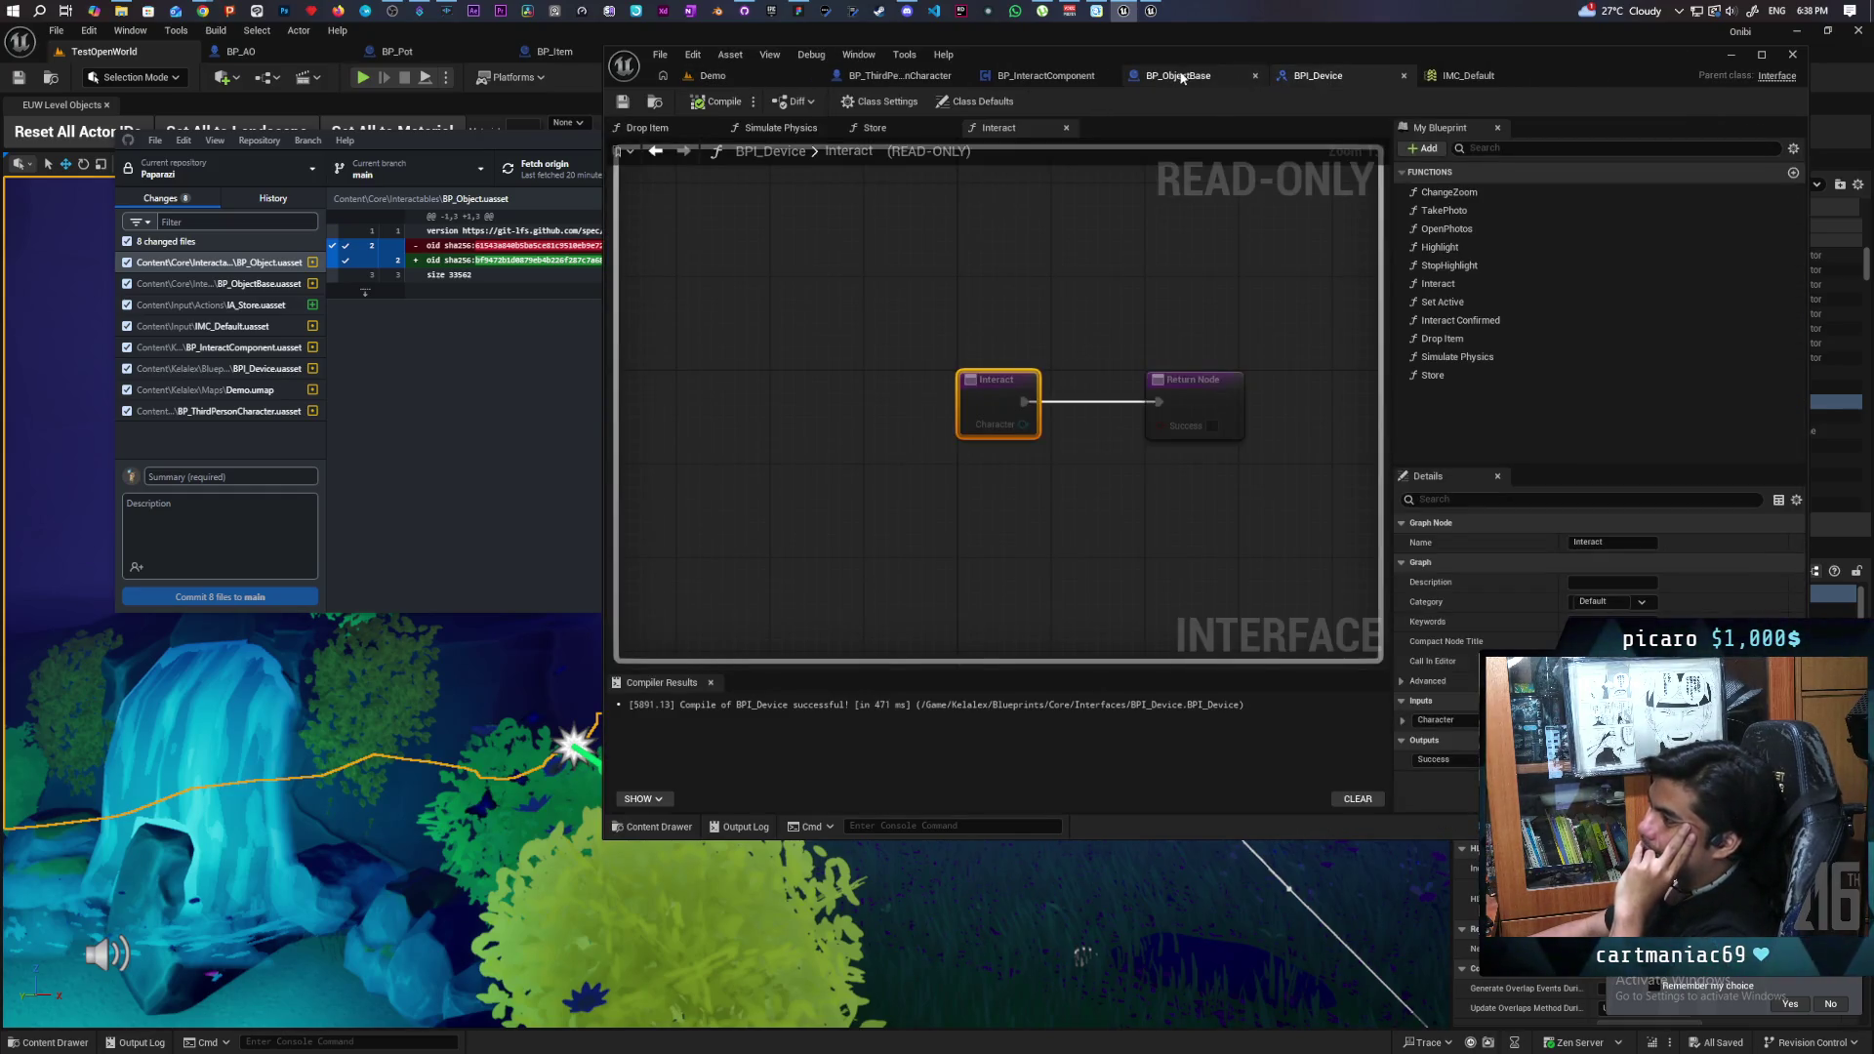
{"action": "left_click", "coordinate": [1178, 76]}
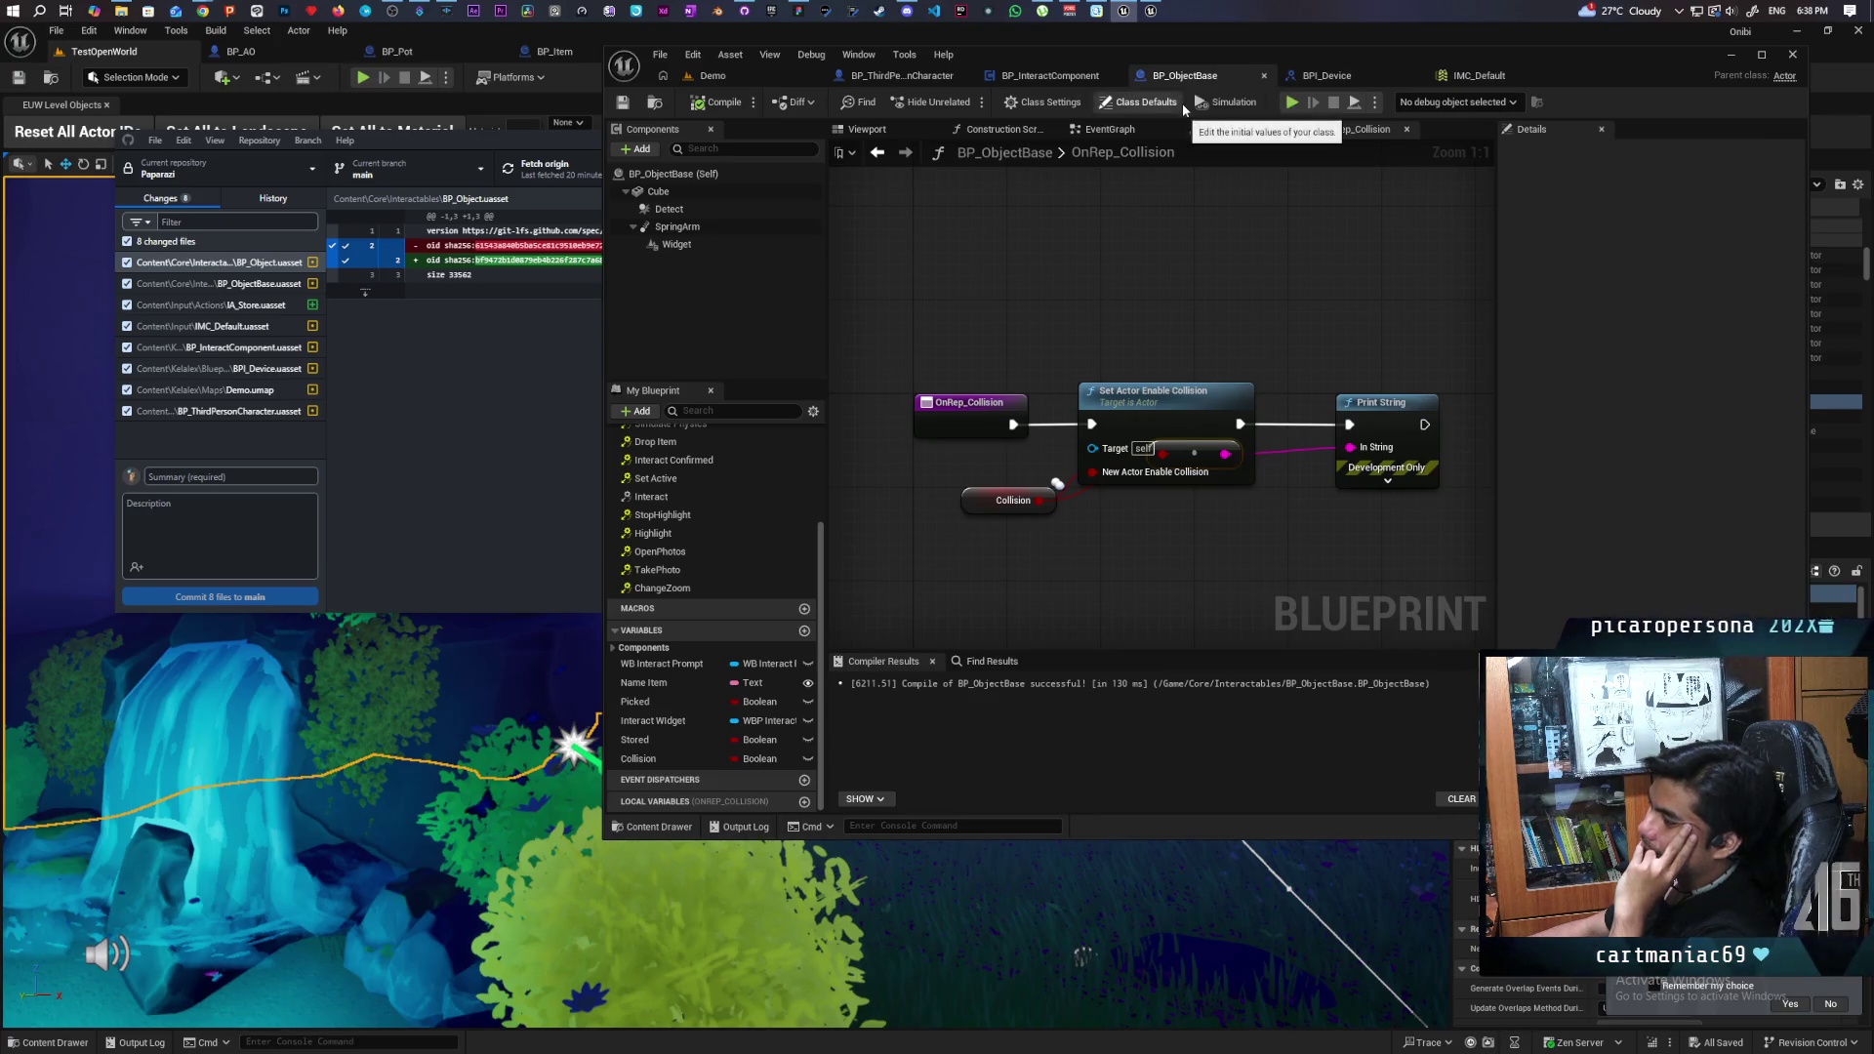
- Box-select the Set Actor Enable Collision and Print String nodes in OnRep_Collision
{"action": "left_click_drag", "start_coordinate": [925, 373], "coordinate": [1284, 533]}
{"action": "left_click", "coordinate": [1441, 435]}
{"action": "mouse_move", "coordinate": [1441, 435]}
{"action": "left_mouse_down"}
{"action": "mouse_move", "coordinate": [1111, 543]}
{"action": "mouse_move", "coordinate": [1041, 547]}
{"action": "left_mouse_up"}
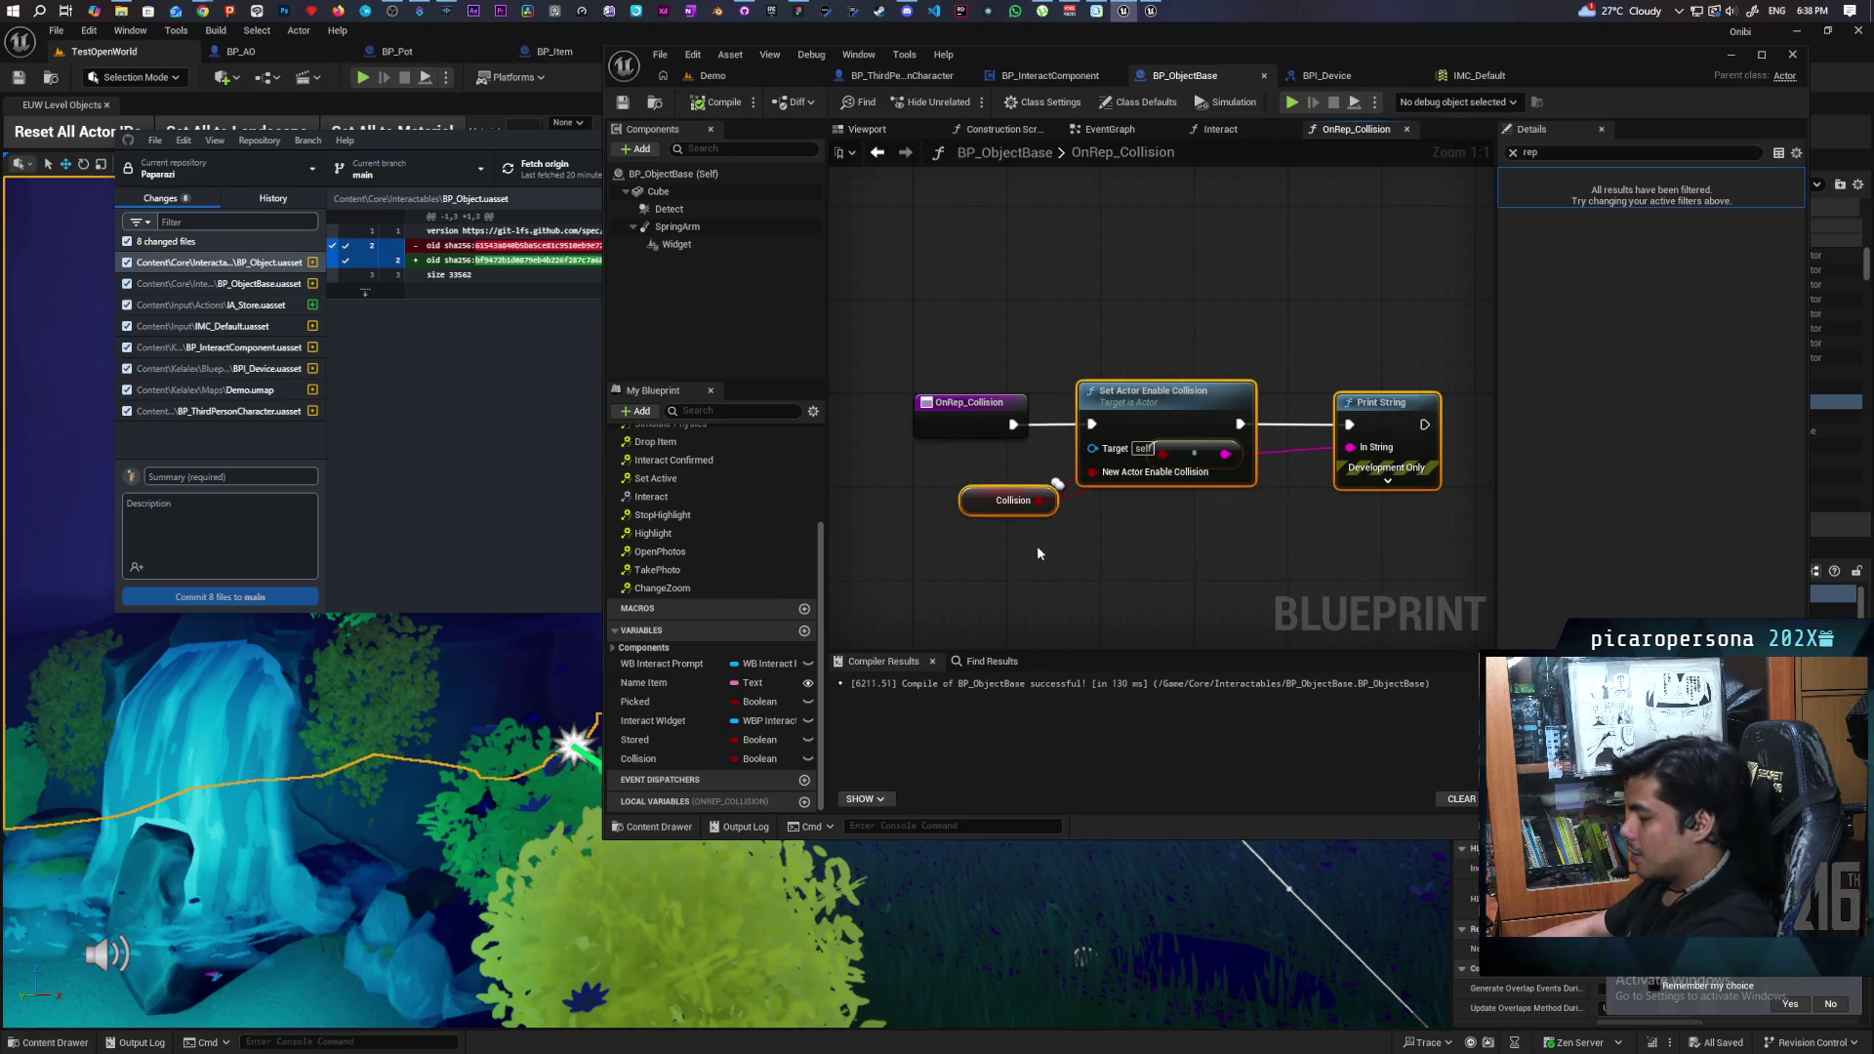
- Delete the collision and print nodes and set the Collision variable's Replication to None
{"action": "key", "text": "Delete"}
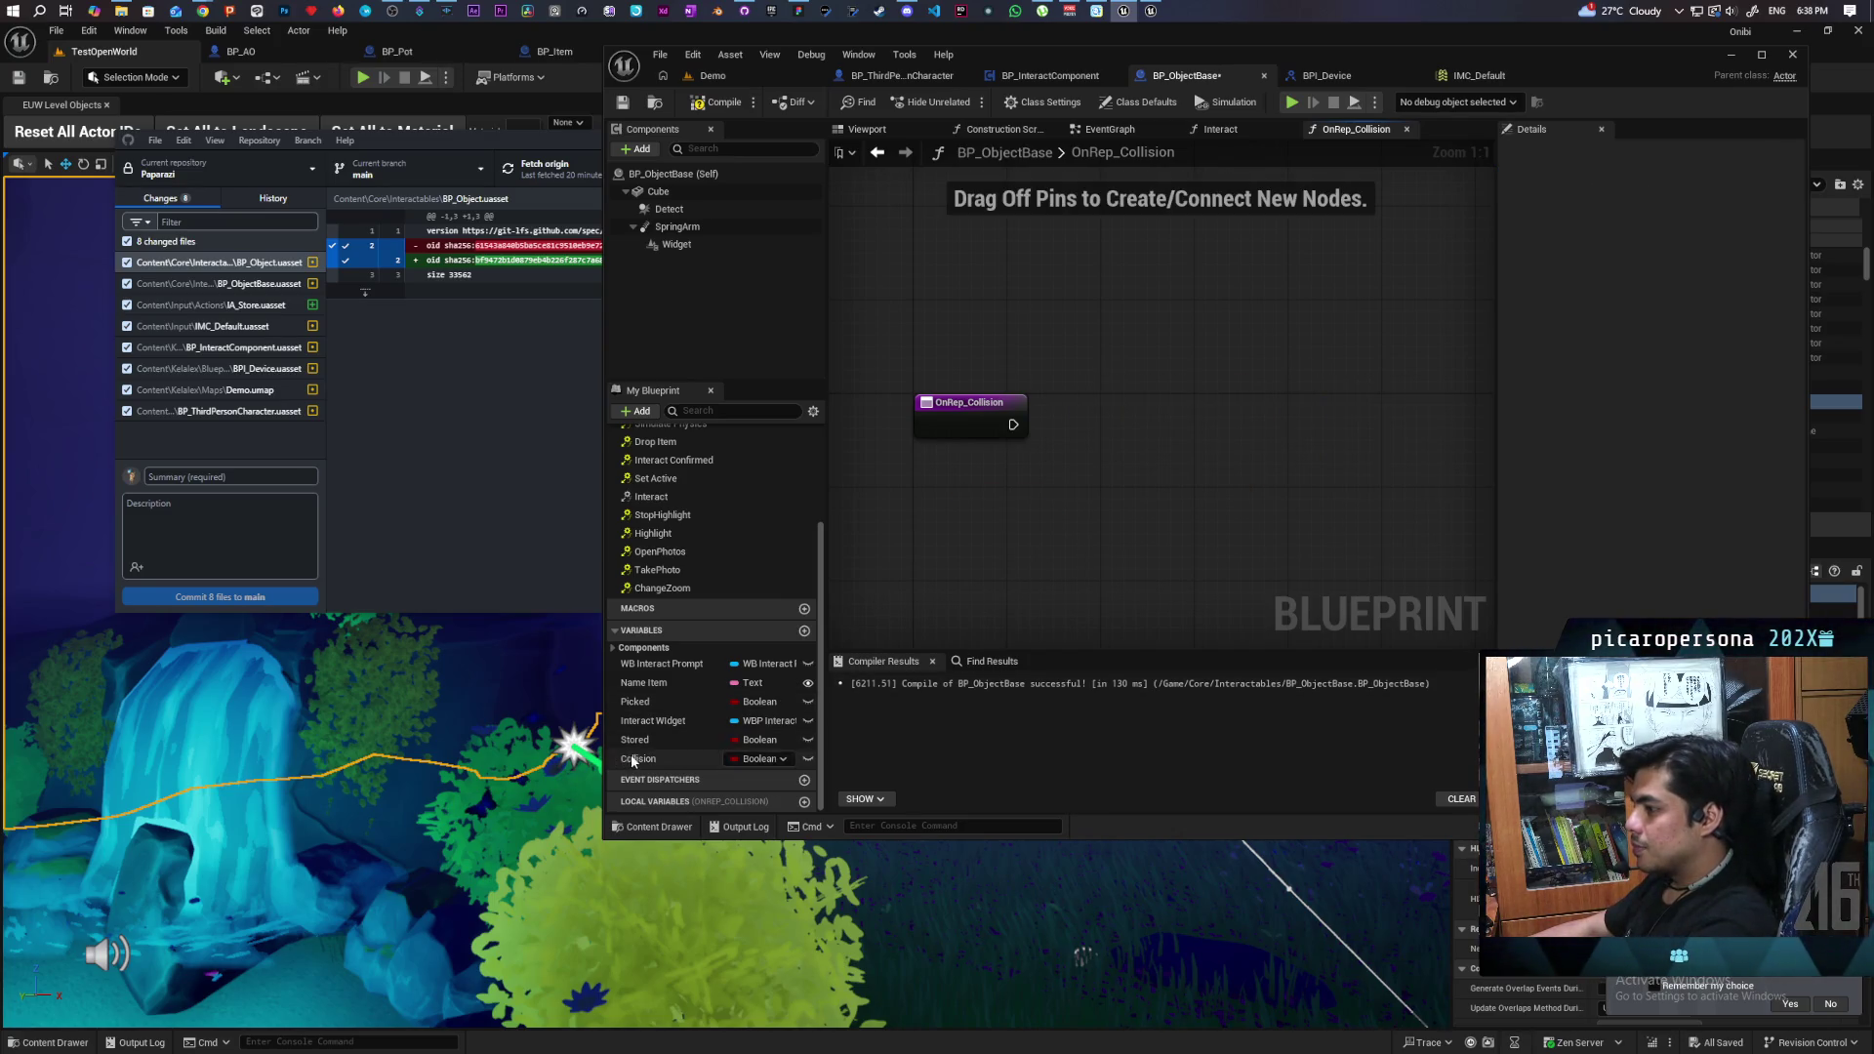
{"action": "left_click", "coordinate": [637, 760]}
{"action": "left_click", "coordinate": [1671, 196]}
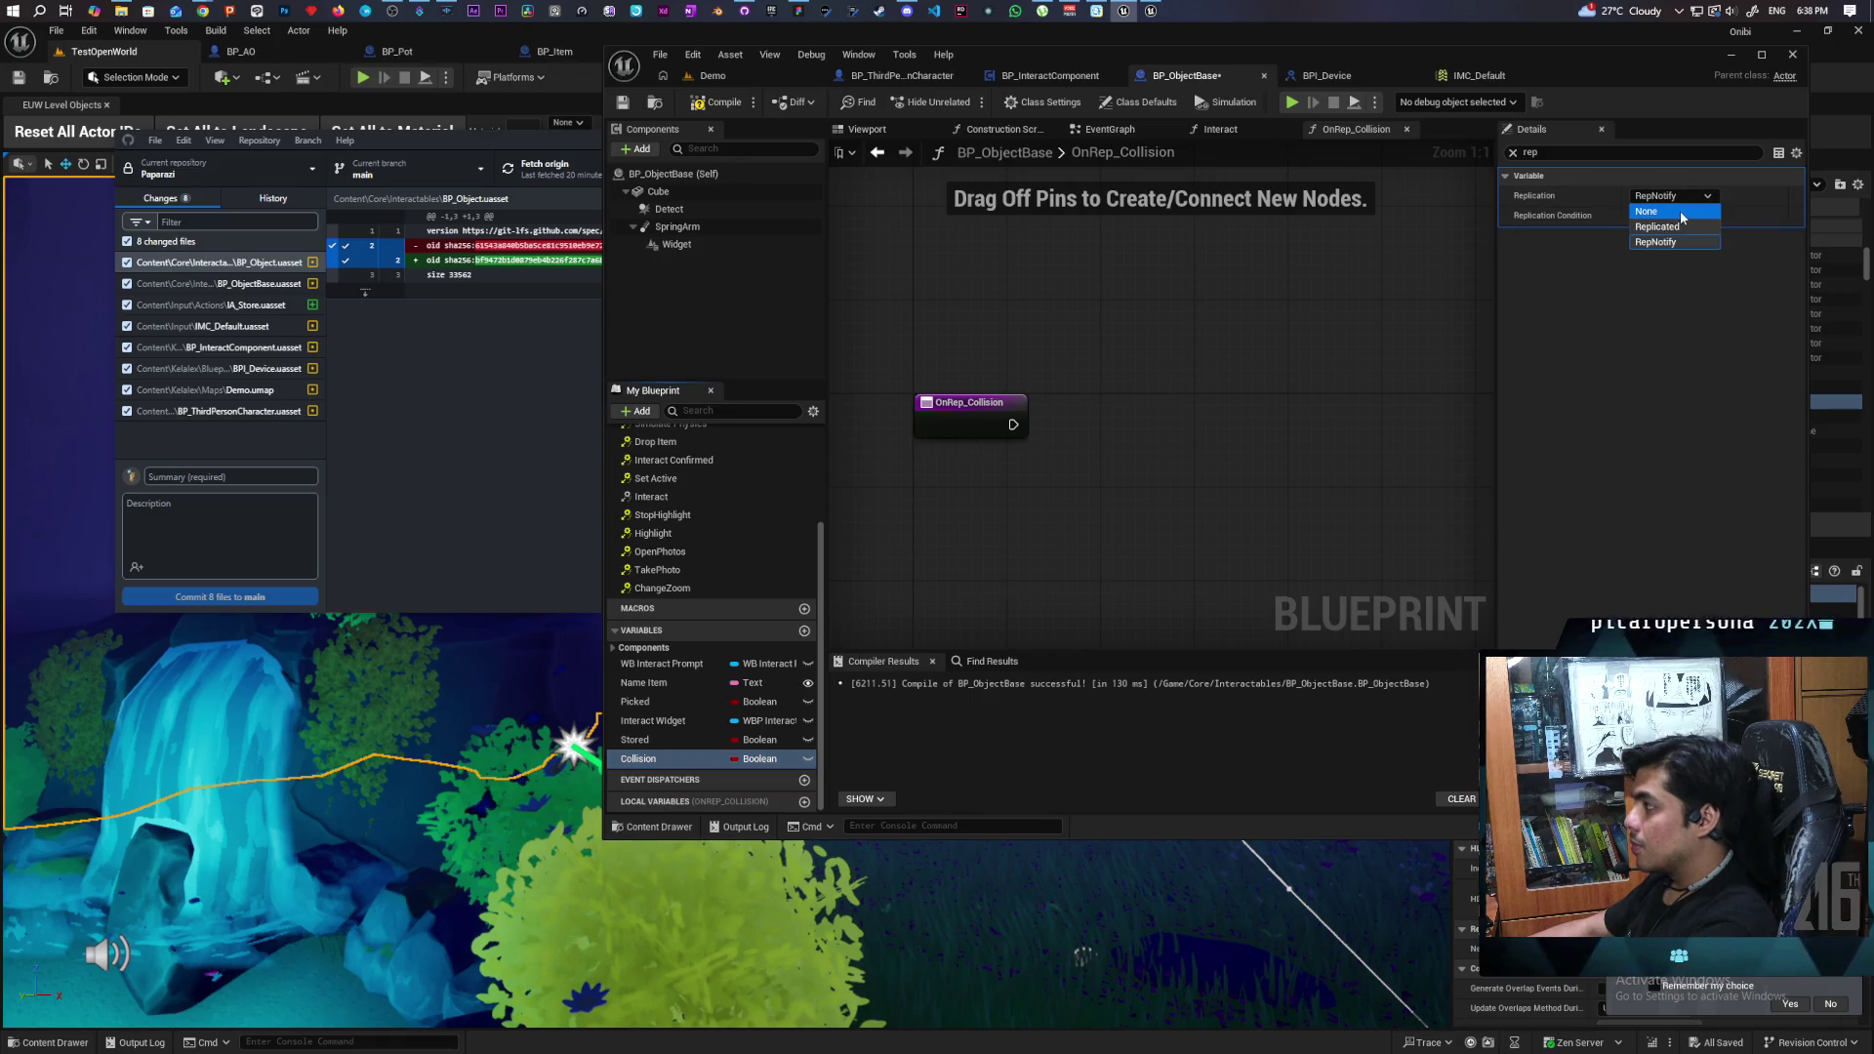
{"action": "left_click", "coordinate": [1679, 211]}
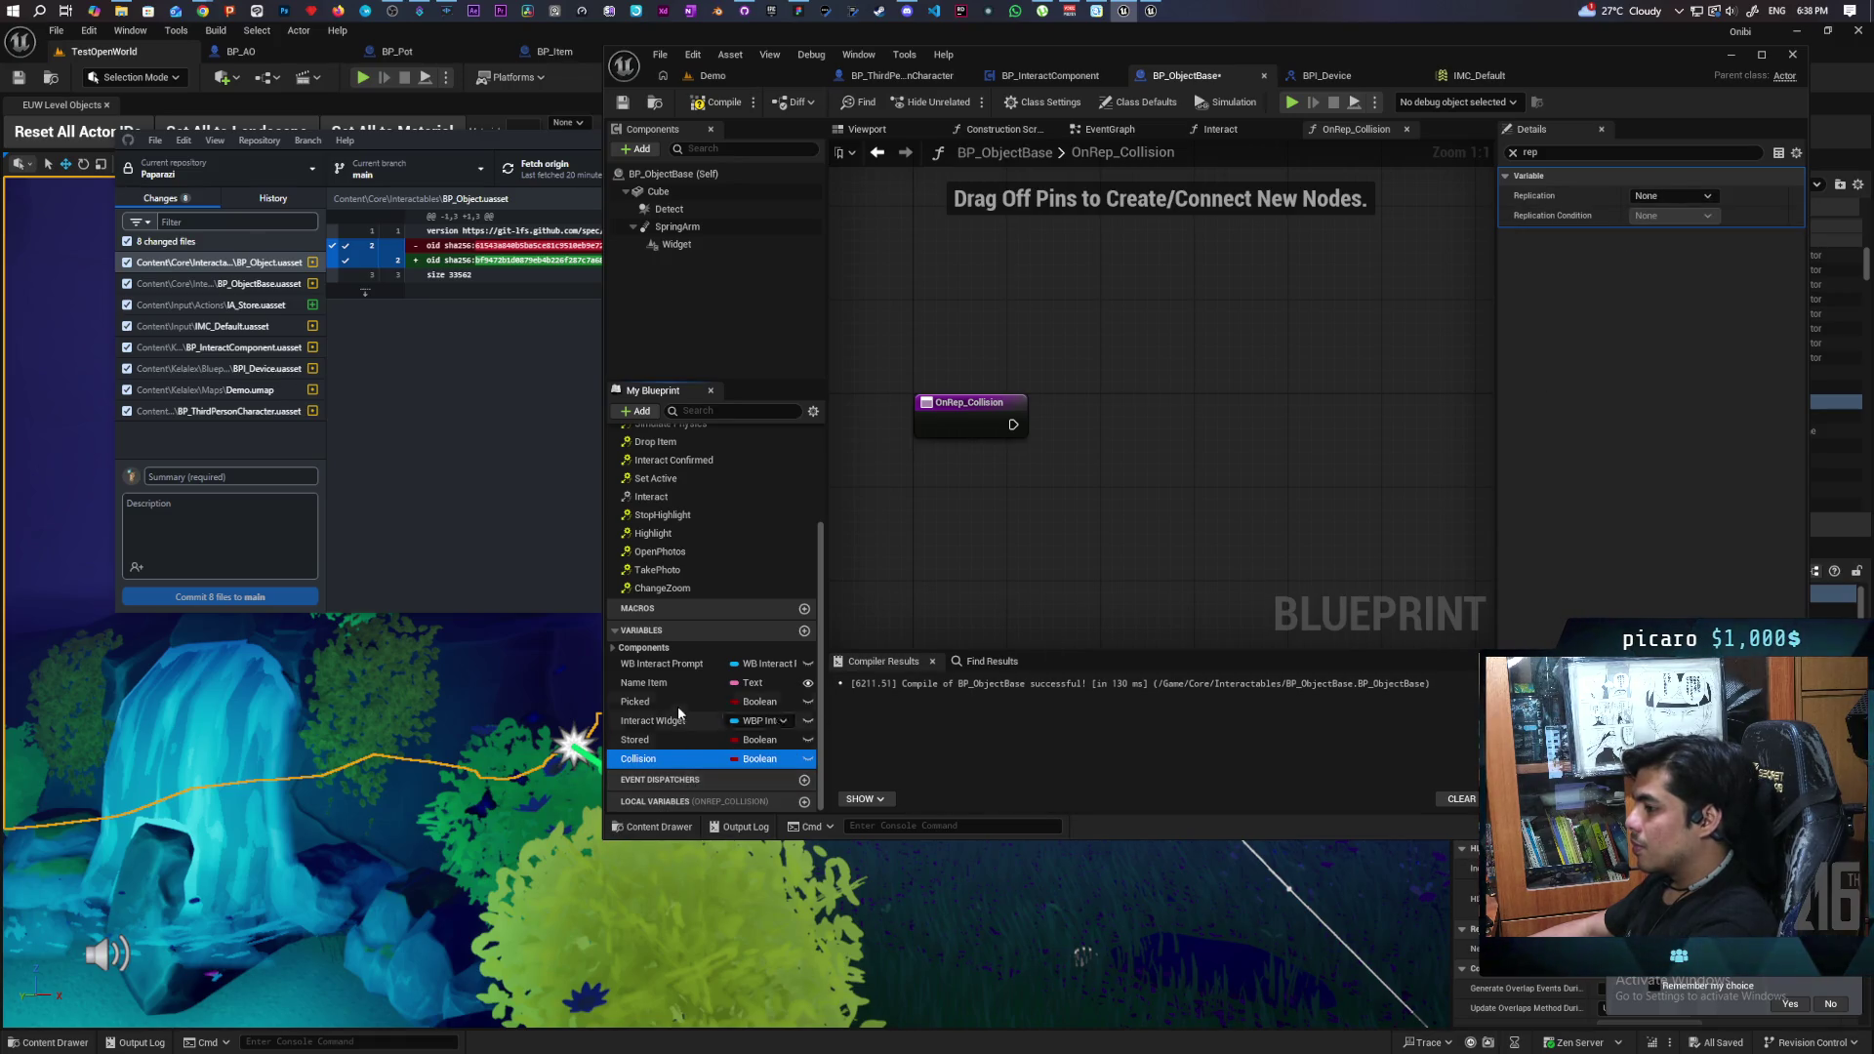
- Delete the Collision variable, confirming with Yes, and remove the OnRep_Collision function
{"action": "key", "text": "Delete"}
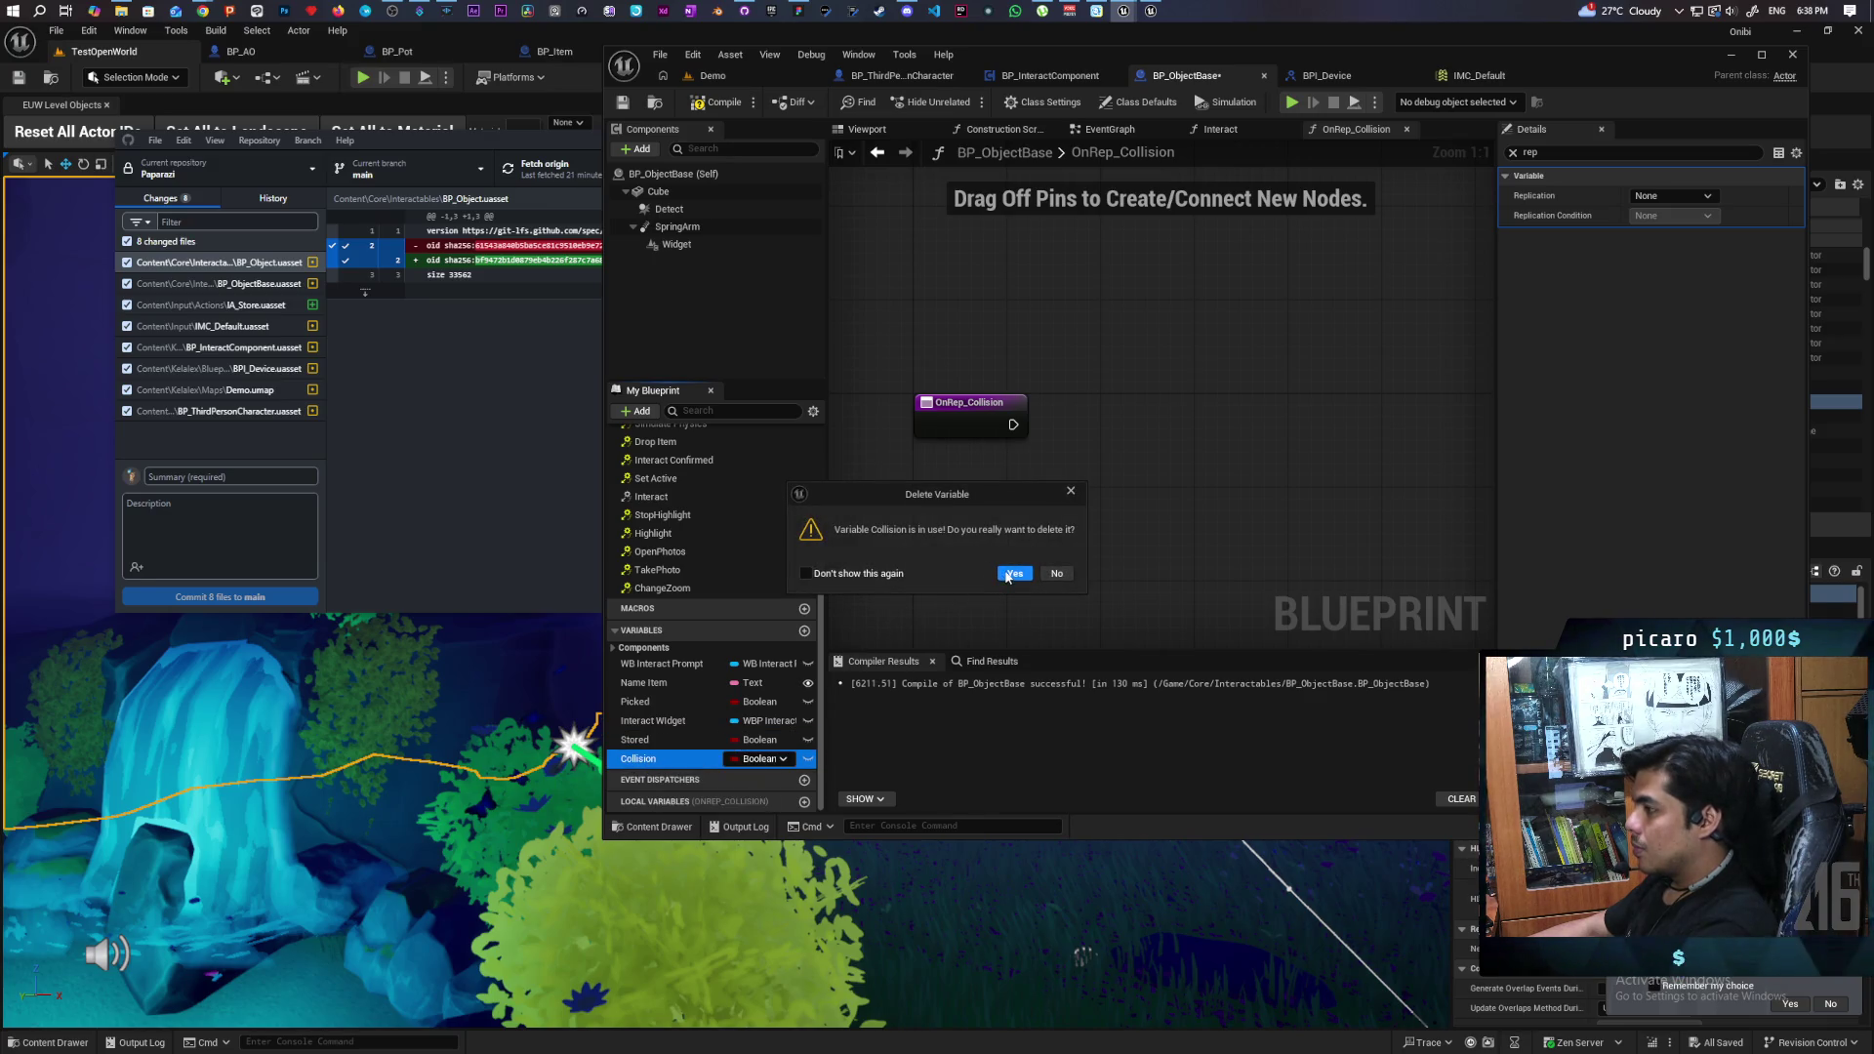
{"action": "left_click", "coordinate": [1008, 576]}
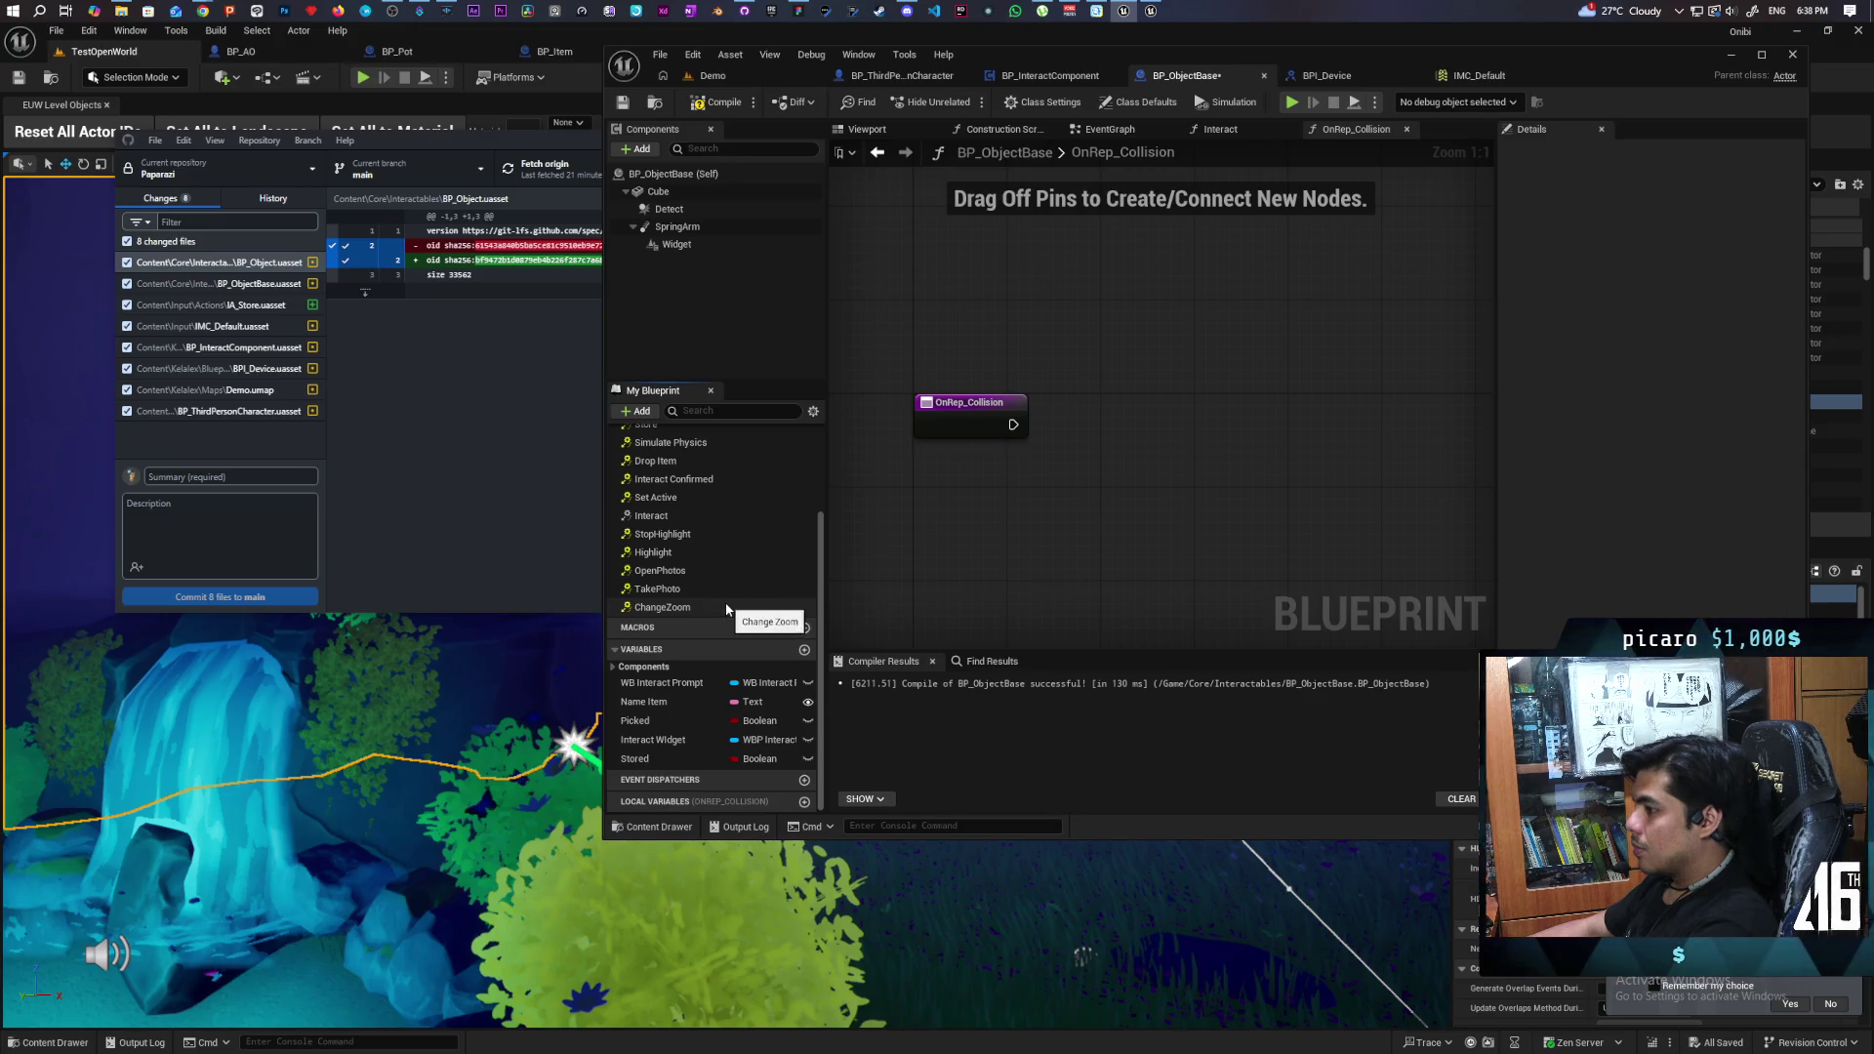
{"action": "scroll", "coordinate": [727, 609], "scroll_direction": "up", "scroll_amount": 3}
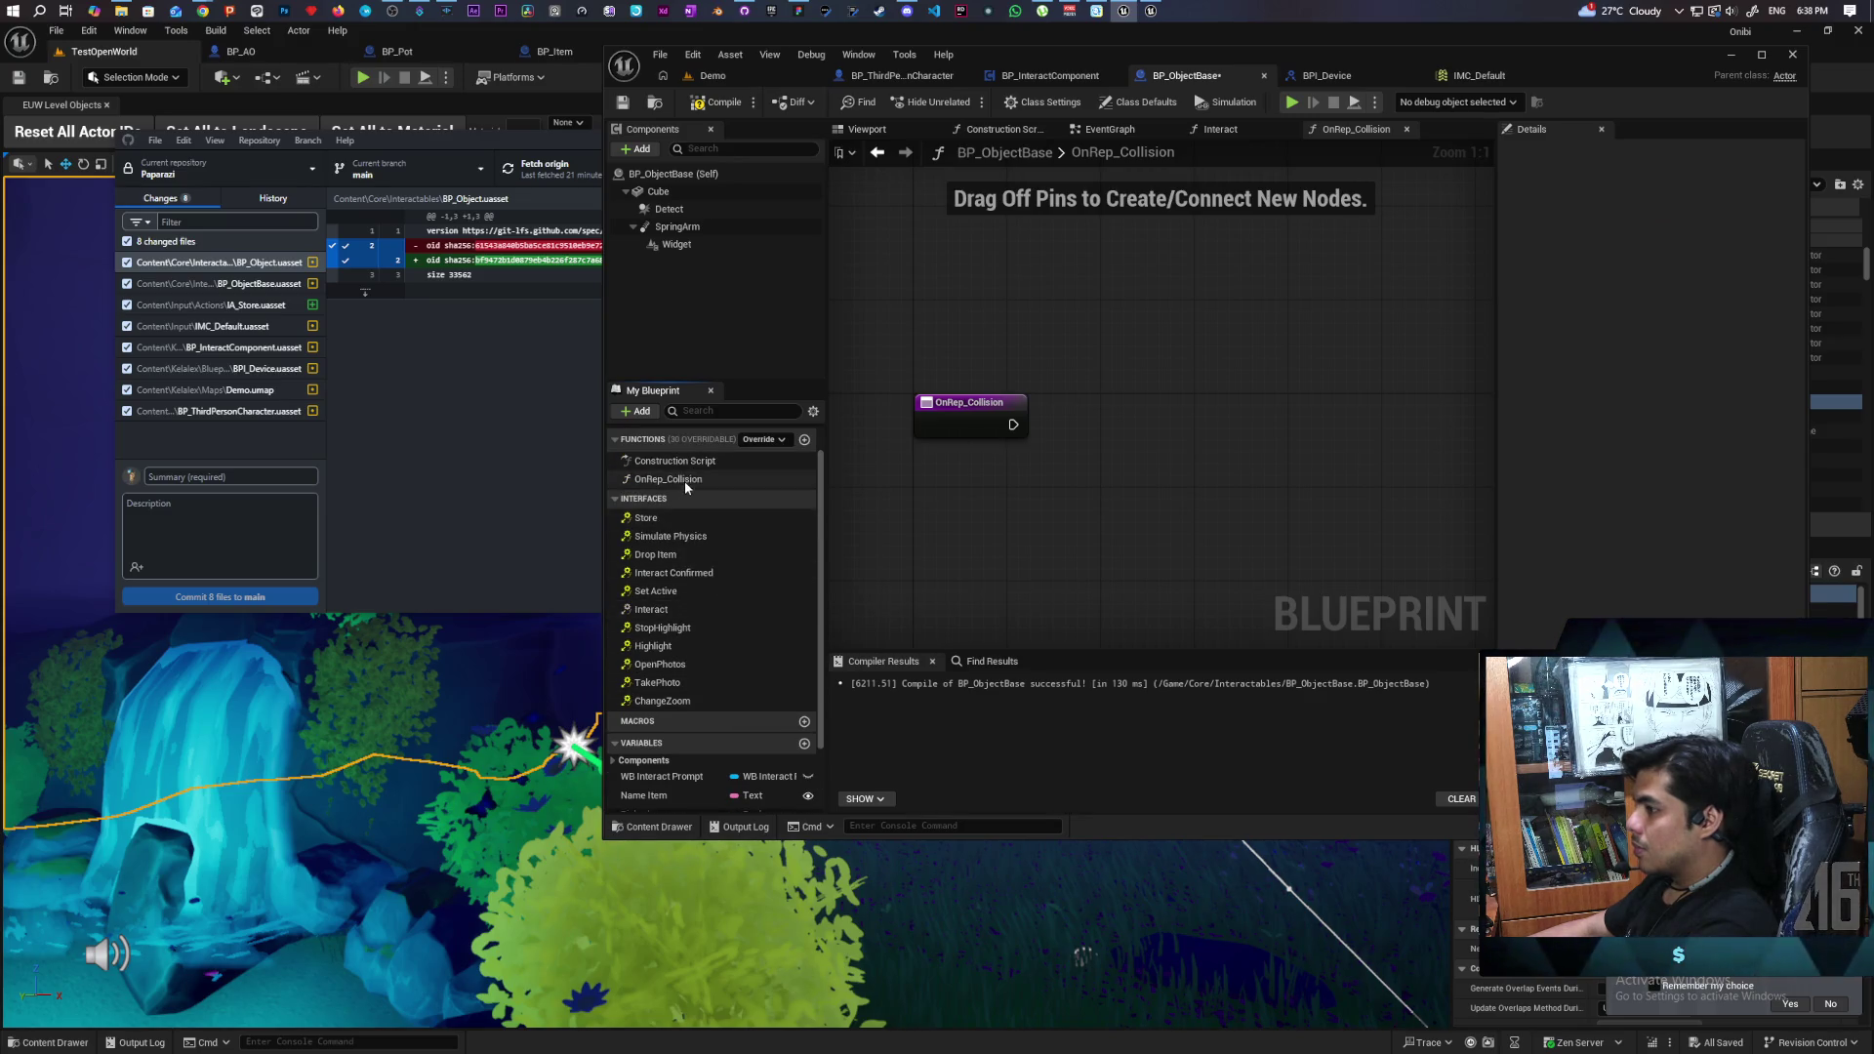
{"action": "left_click", "coordinate": [683, 480]}
{"action": "key", "text": "Delete"}
- In the EventGraph, wire Set Visibility's exec output into Set Actor Enable Collision
{"action": "scroll", "coordinate": [1145, 477], "scroll_direction": "down", "scroll_amount": 1}
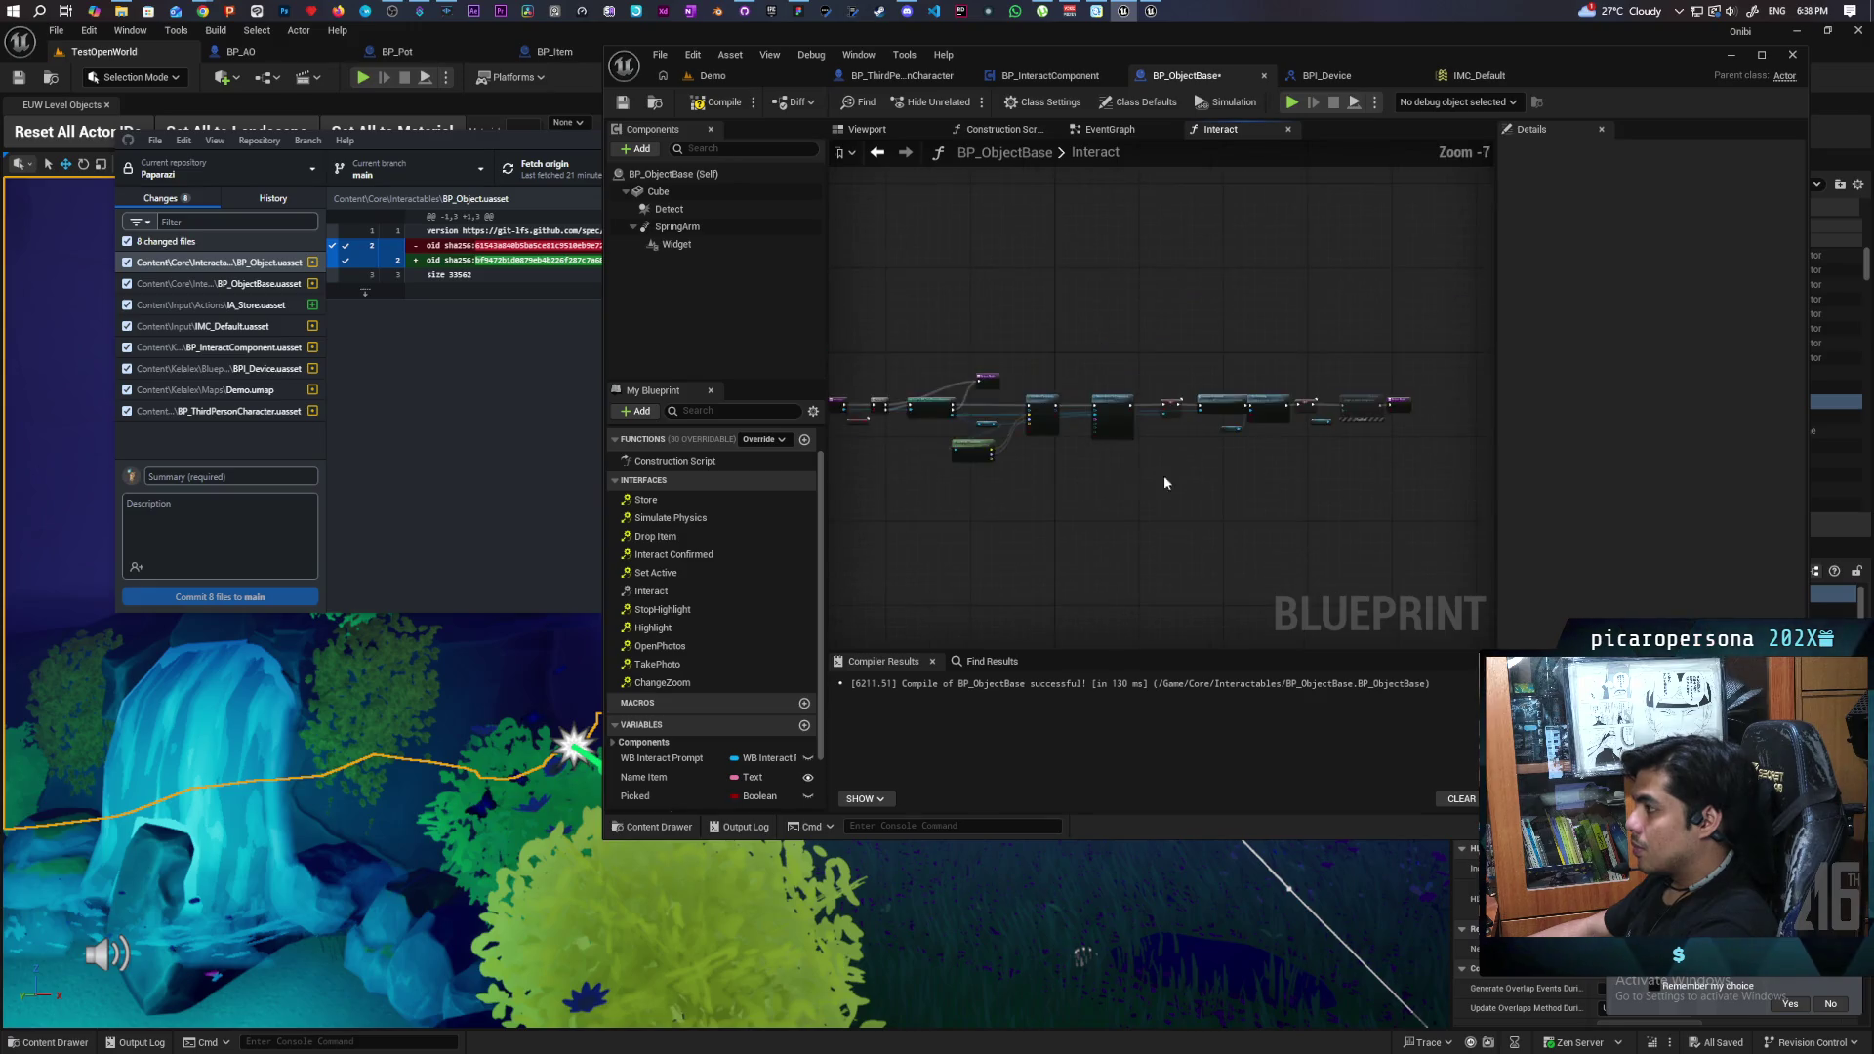
{"action": "scroll", "coordinate": [1222, 460], "scroll_direction": "up", "scroll_amount": 2}
{"action": "scroll", "coordinate": [1162, 556], "scroll_direction": "down", "scroll_amount": 1}
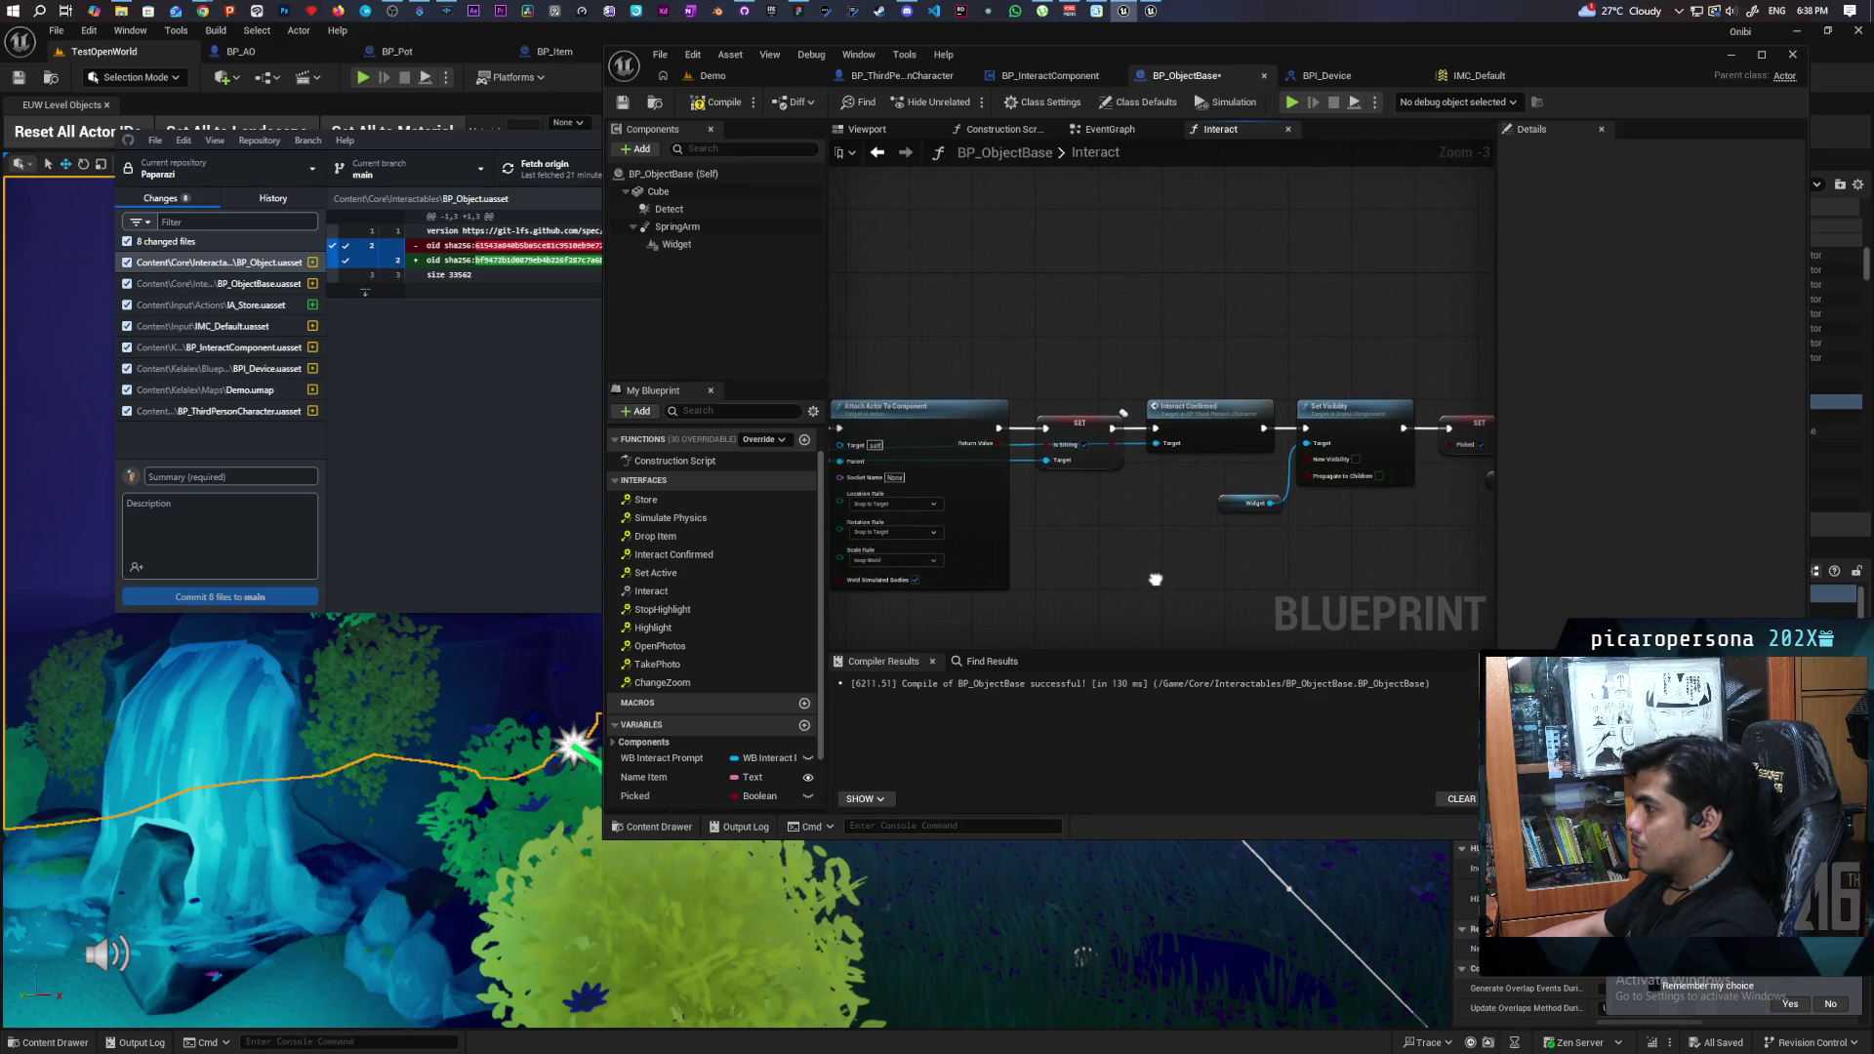
{"action": "scroll", "coordinate": [1158, 559], "scroll_direction": "down", "scroll_amount": 1}
{"action": "scroll", "coordinate": [1209, 537], "scroll_direction": "down", "scroll_amount": 1}
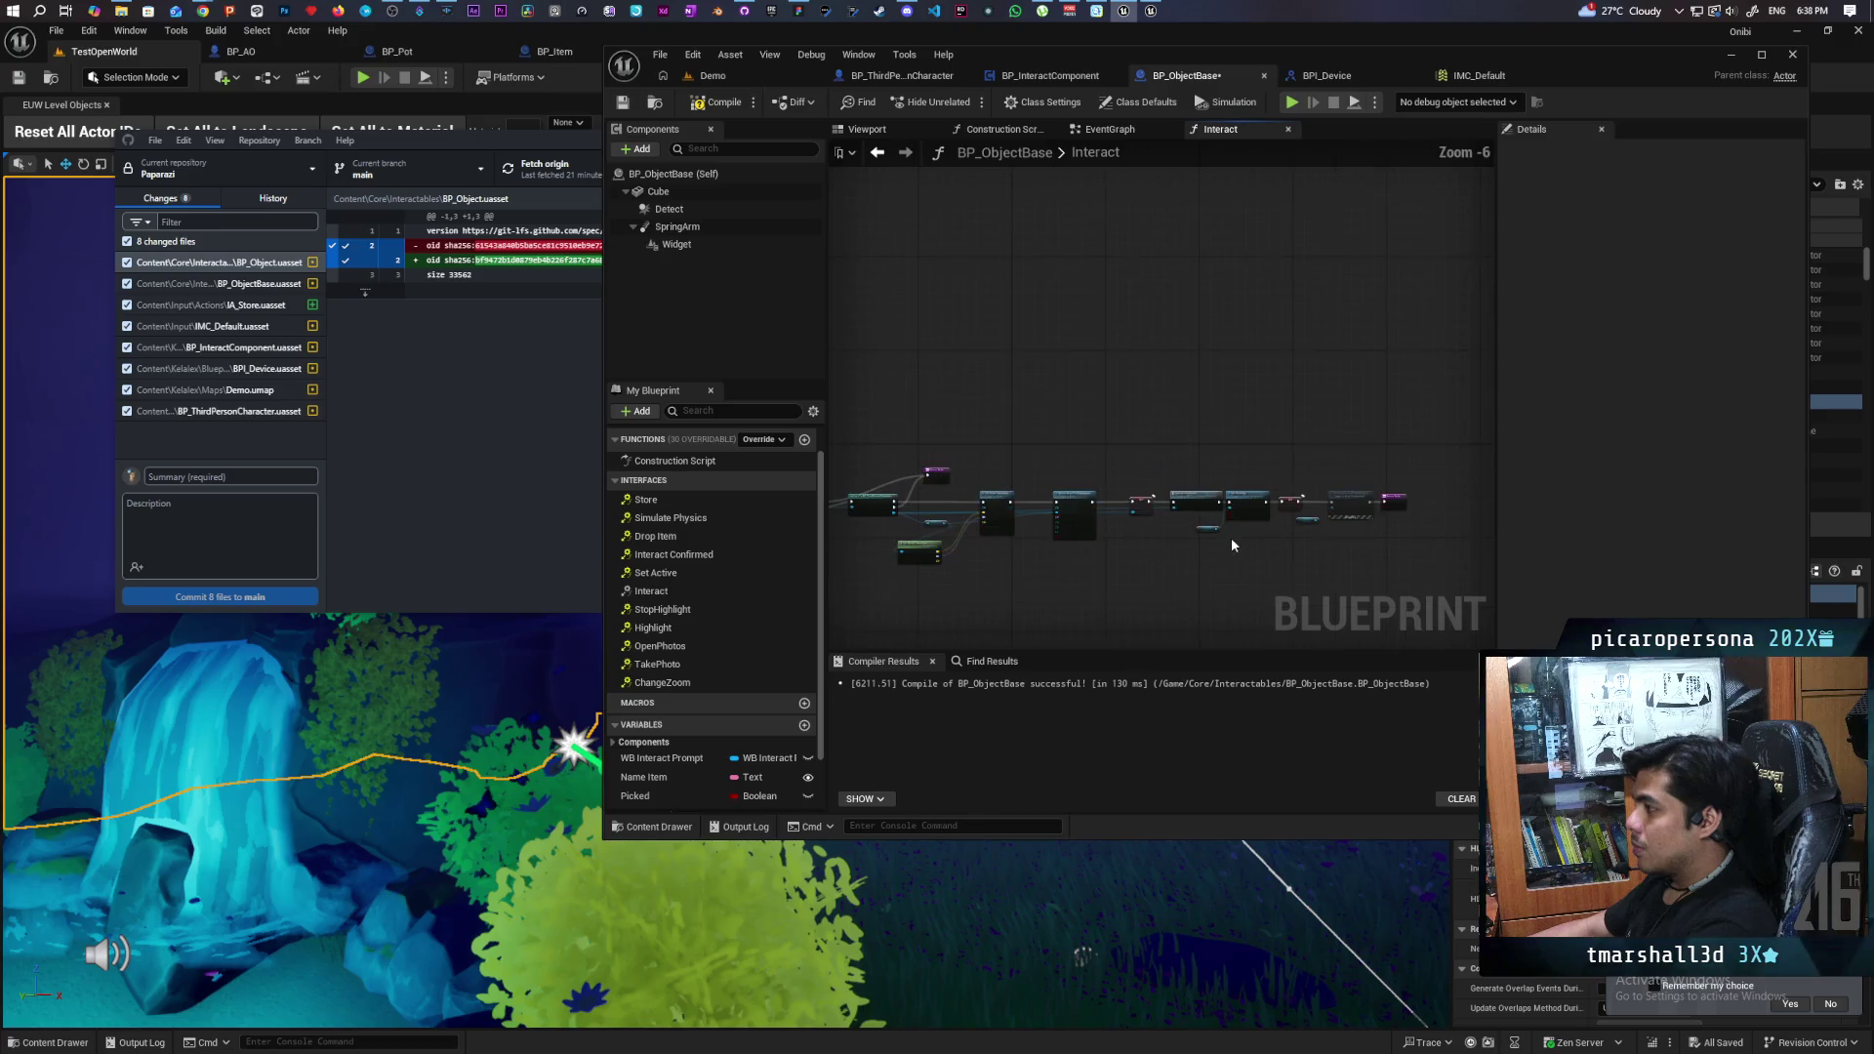
{"action": "left_click", "coordinate": [1110, 129]}
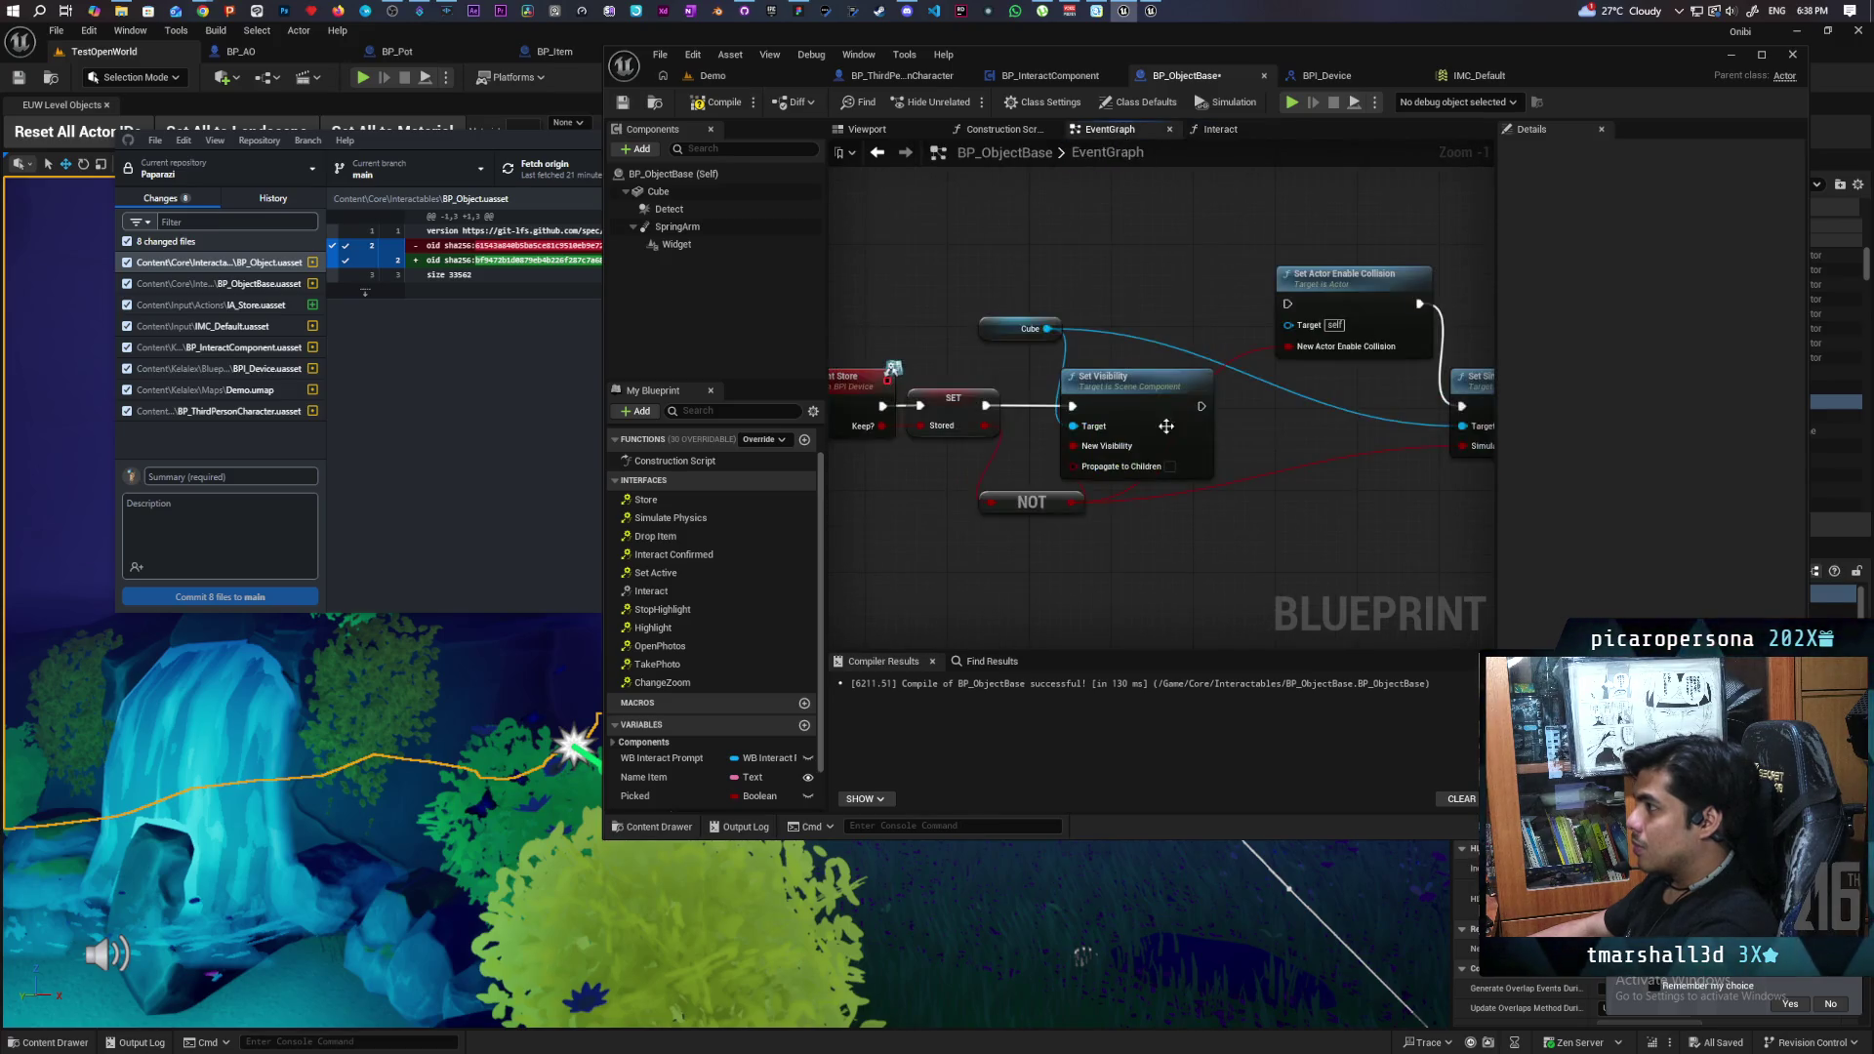
{"action": "scroll", "coordinate": [1185, 455], "scroll_direction": "up", "scroll_amount": 2}
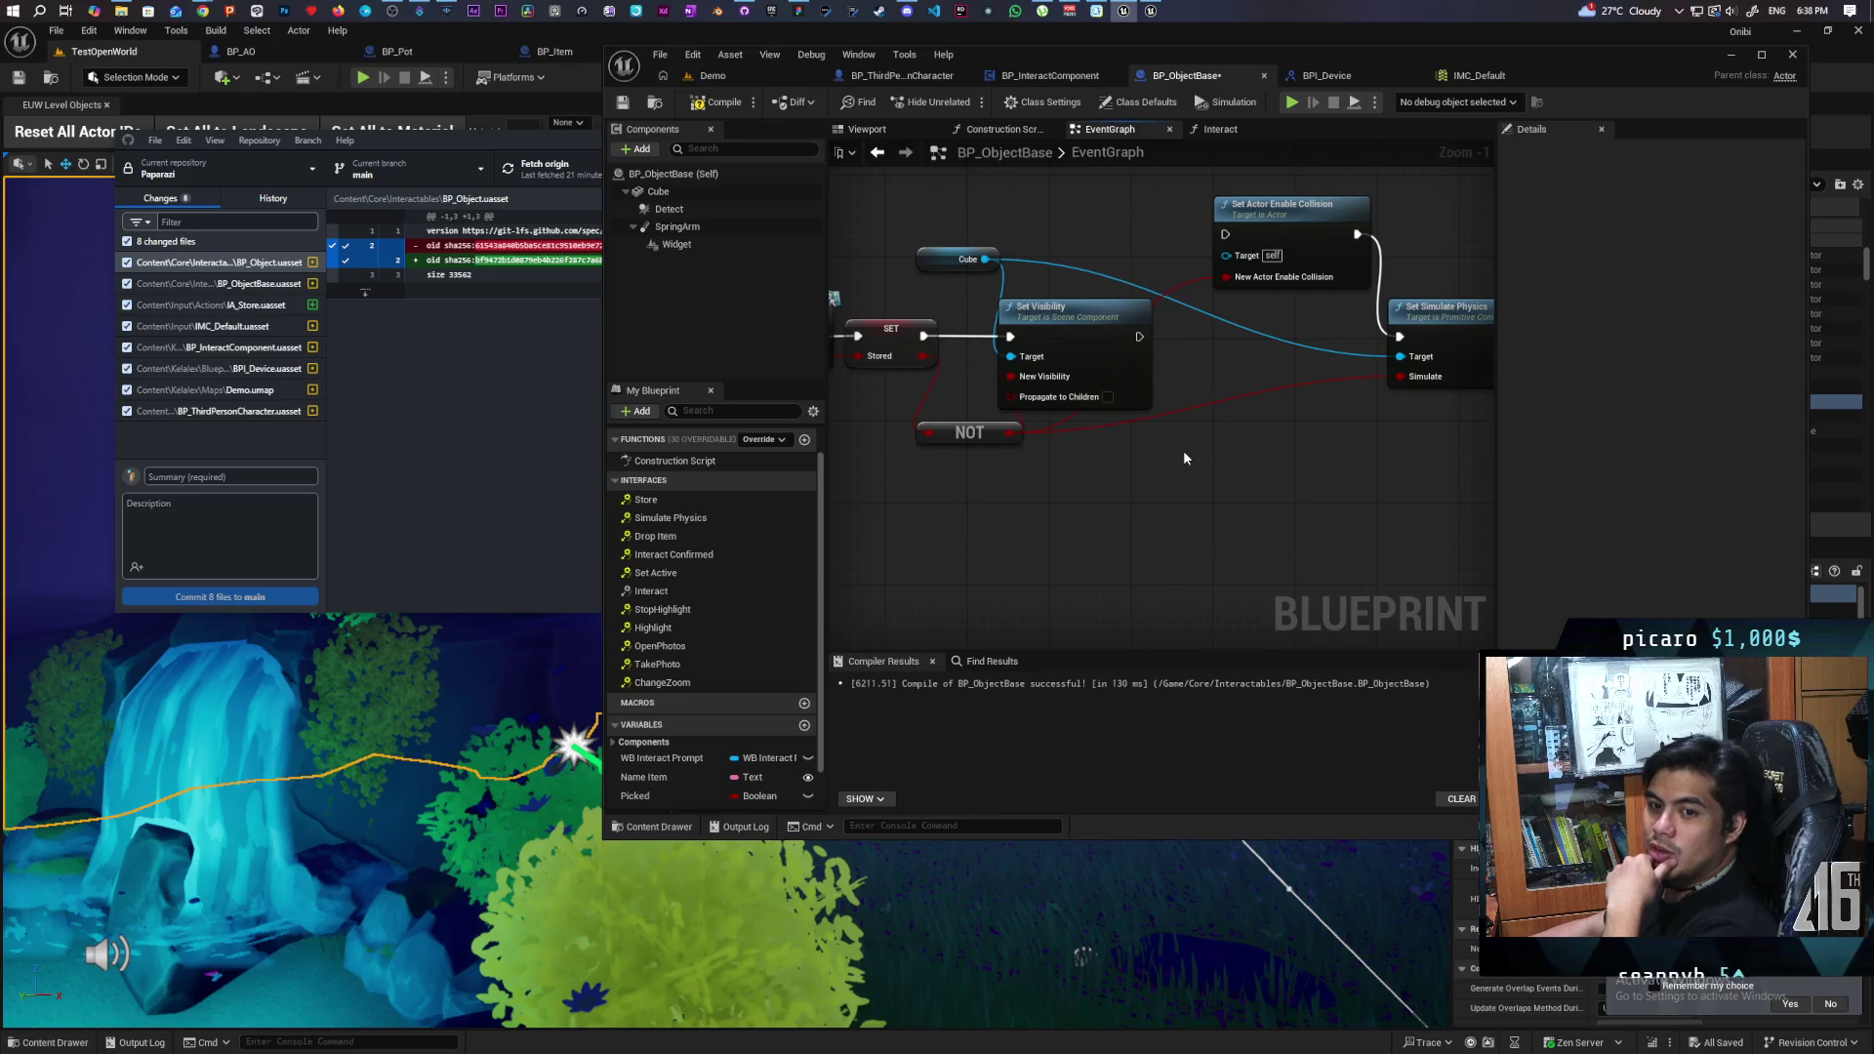
{"action": "scroll", "coordinate": [1183, 449], "scroll_direction": "up", "scroll_amount": 1}
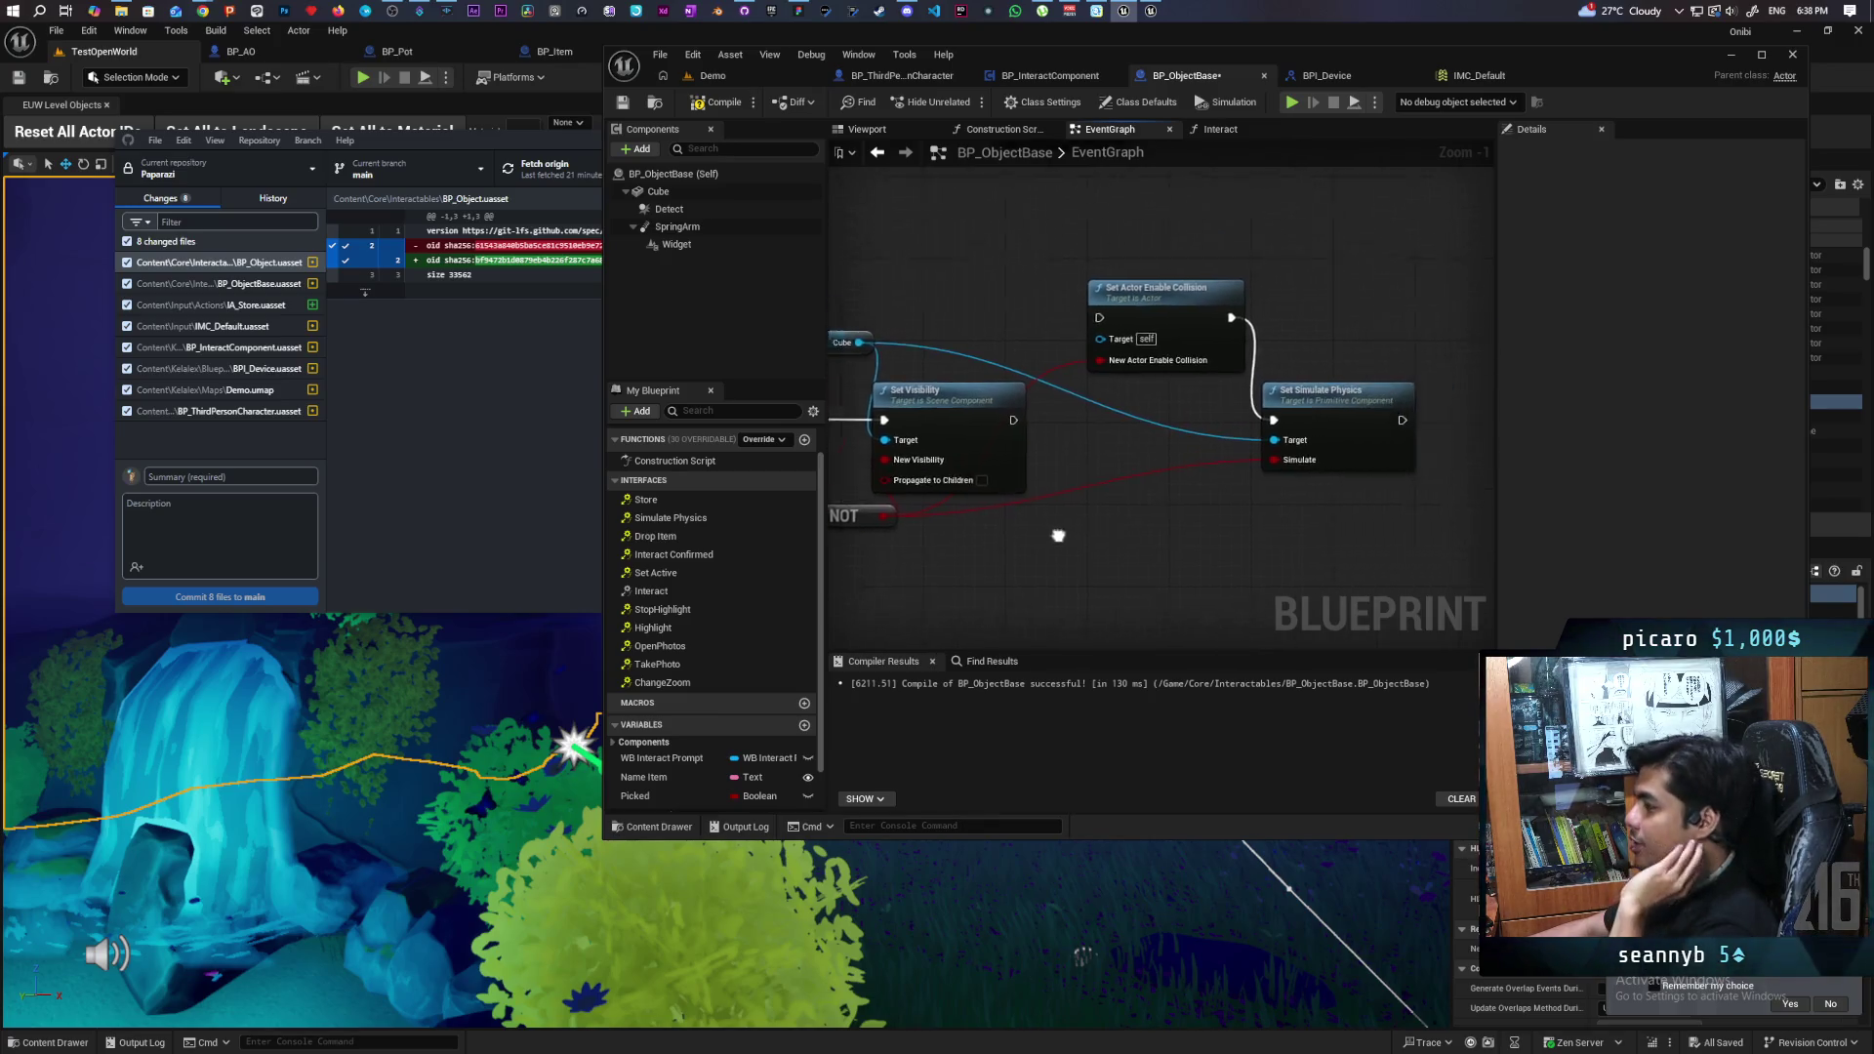
{"action": "scroll", "coordinate": [1150, 489], "scroll_direction": "down", "scroll_amount": 1}
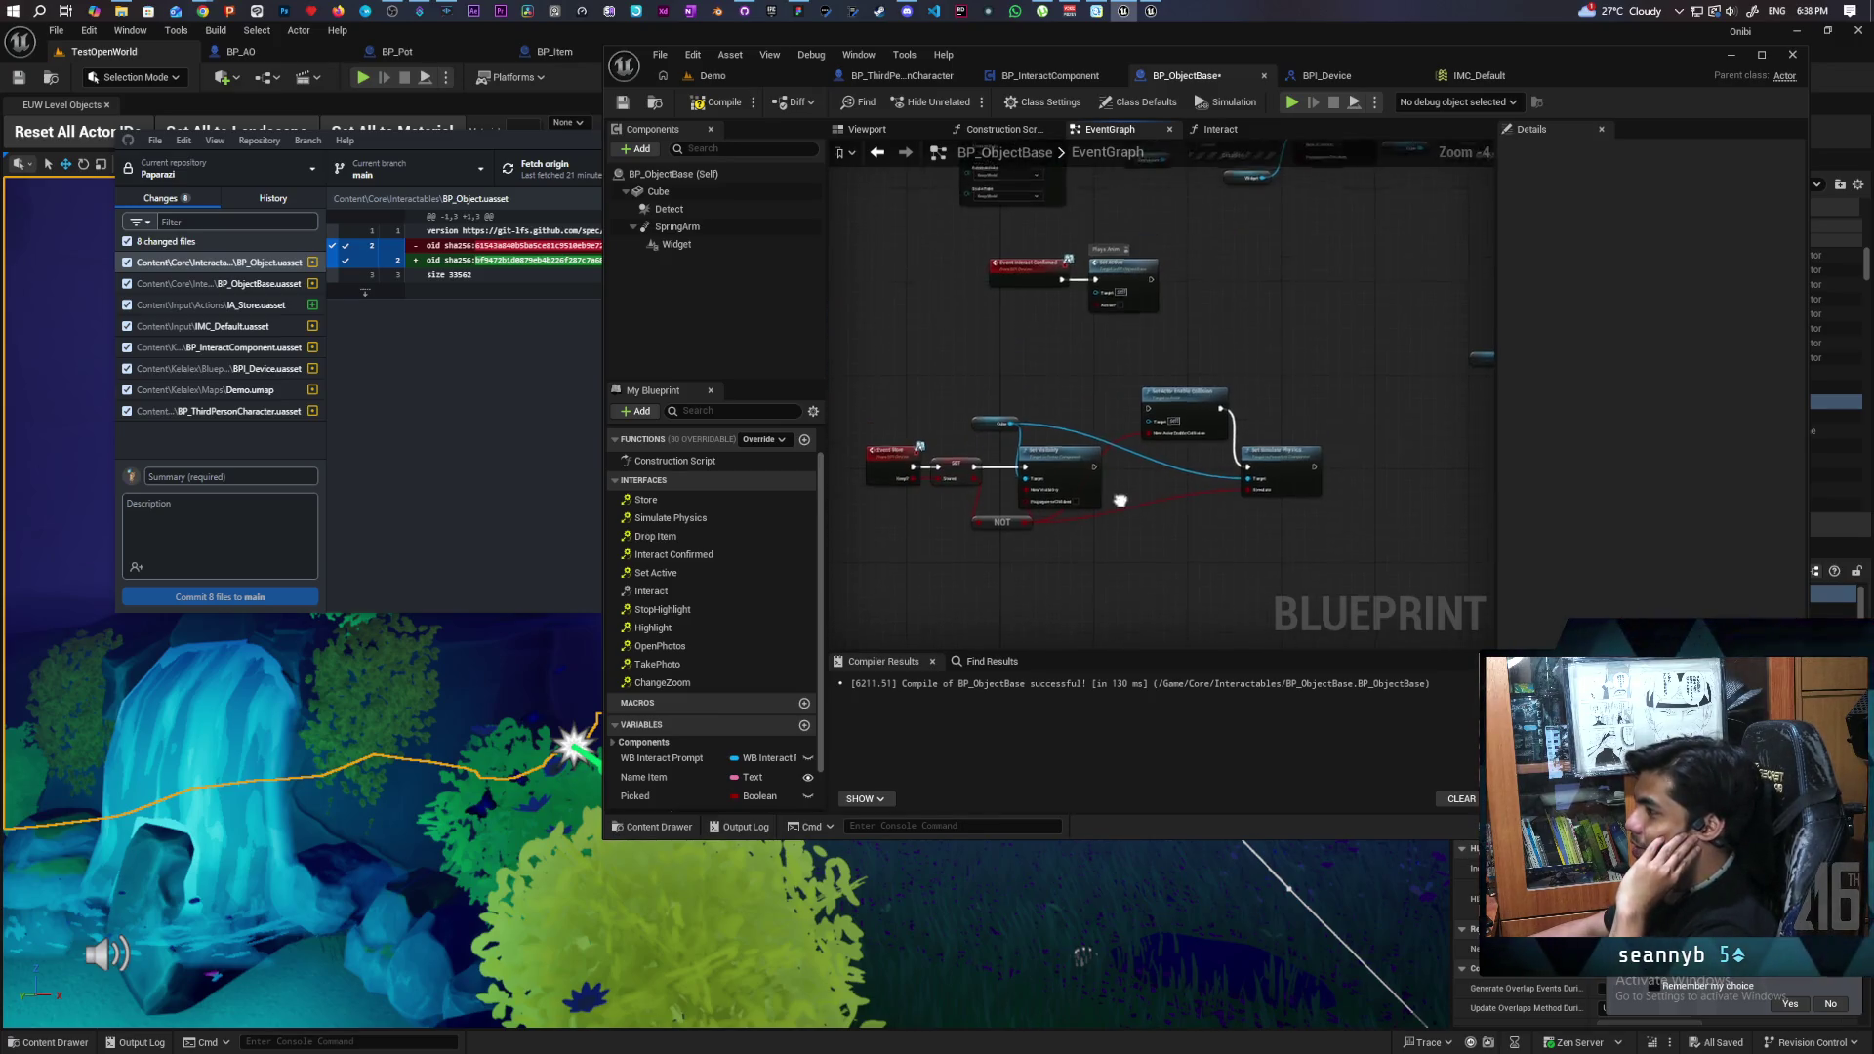
{"action": "mouse_move", "coordinate": [1067, 449]}
{"action": "left_mouse_down"}
{"action": "mouse_move", "coordinate": [1154, 347]}
{"action": "mouse_move", "coordinate": [1228, 407]}
{"action": "mouse_move", "coordinate": [1215, 442]}
{"action": "left_mouse_up"}
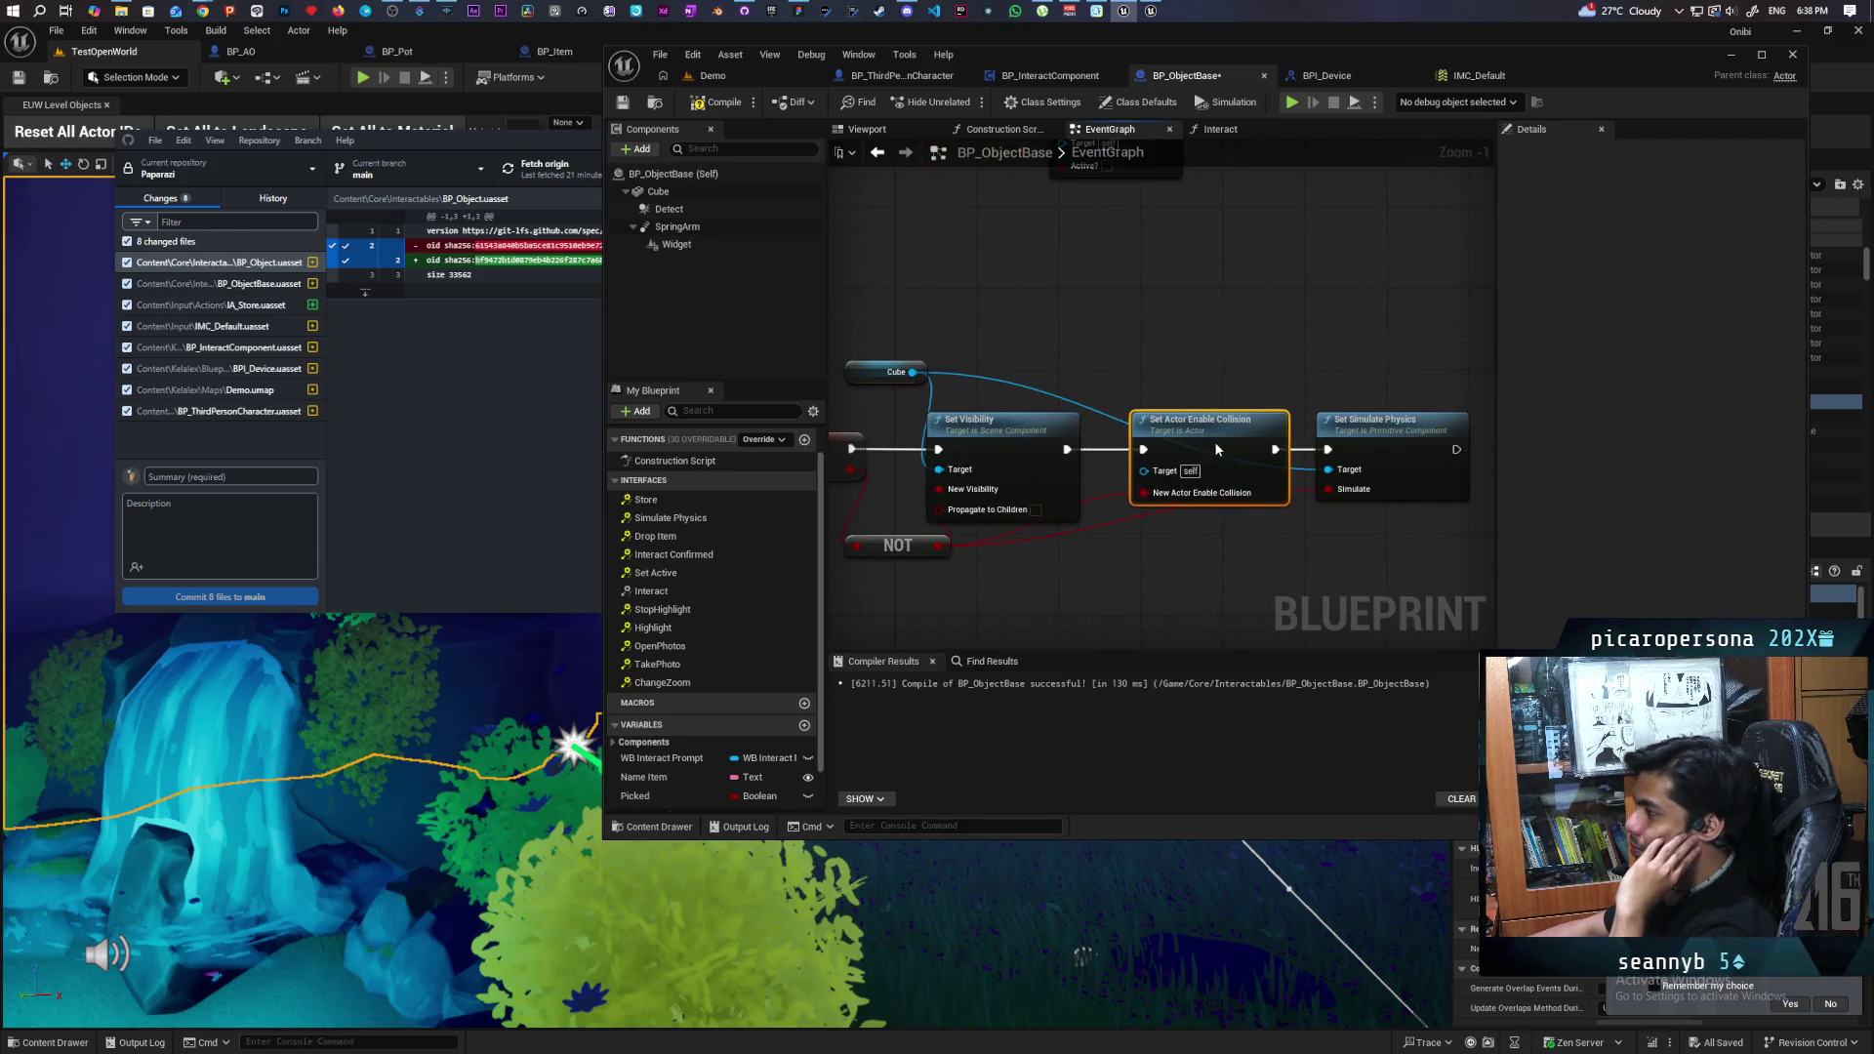
- Compile and save BP_ObjectBase
{"action": "left_click", "coordinate": [708, 109]}
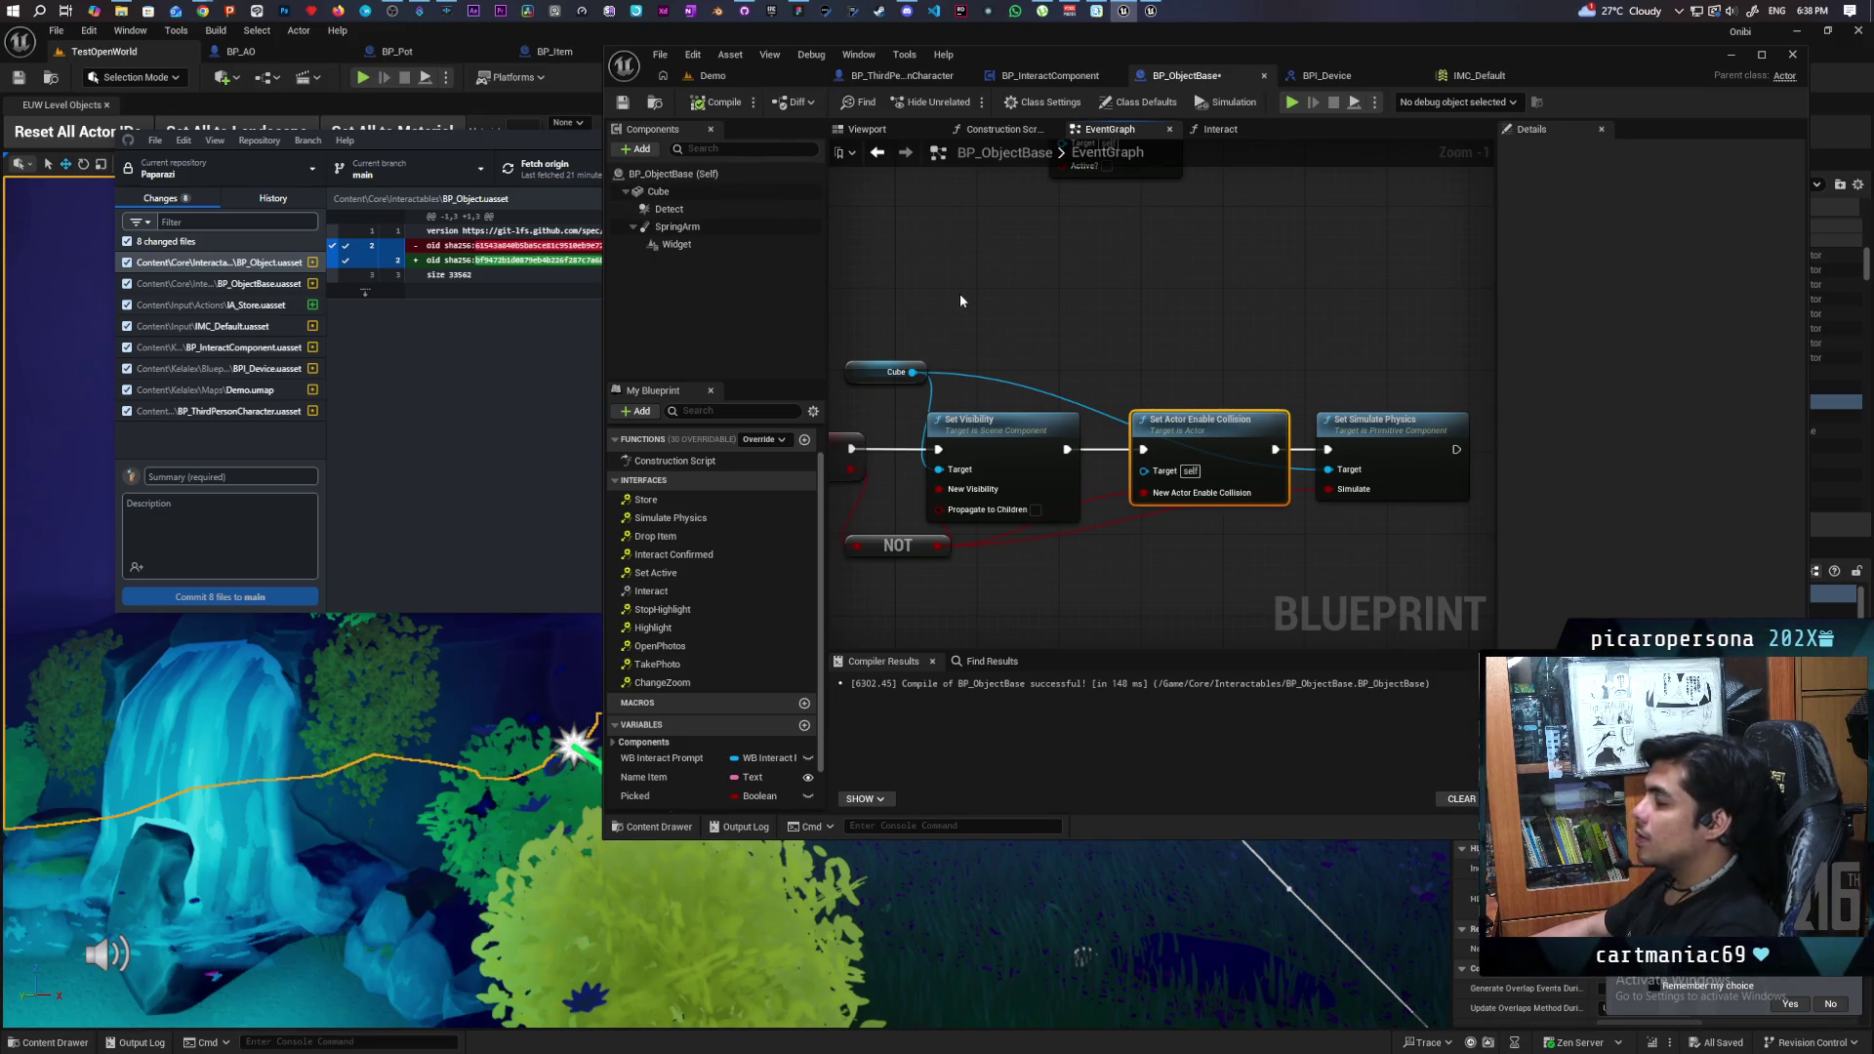
{"action": "key", "text": "ctrl+s"}
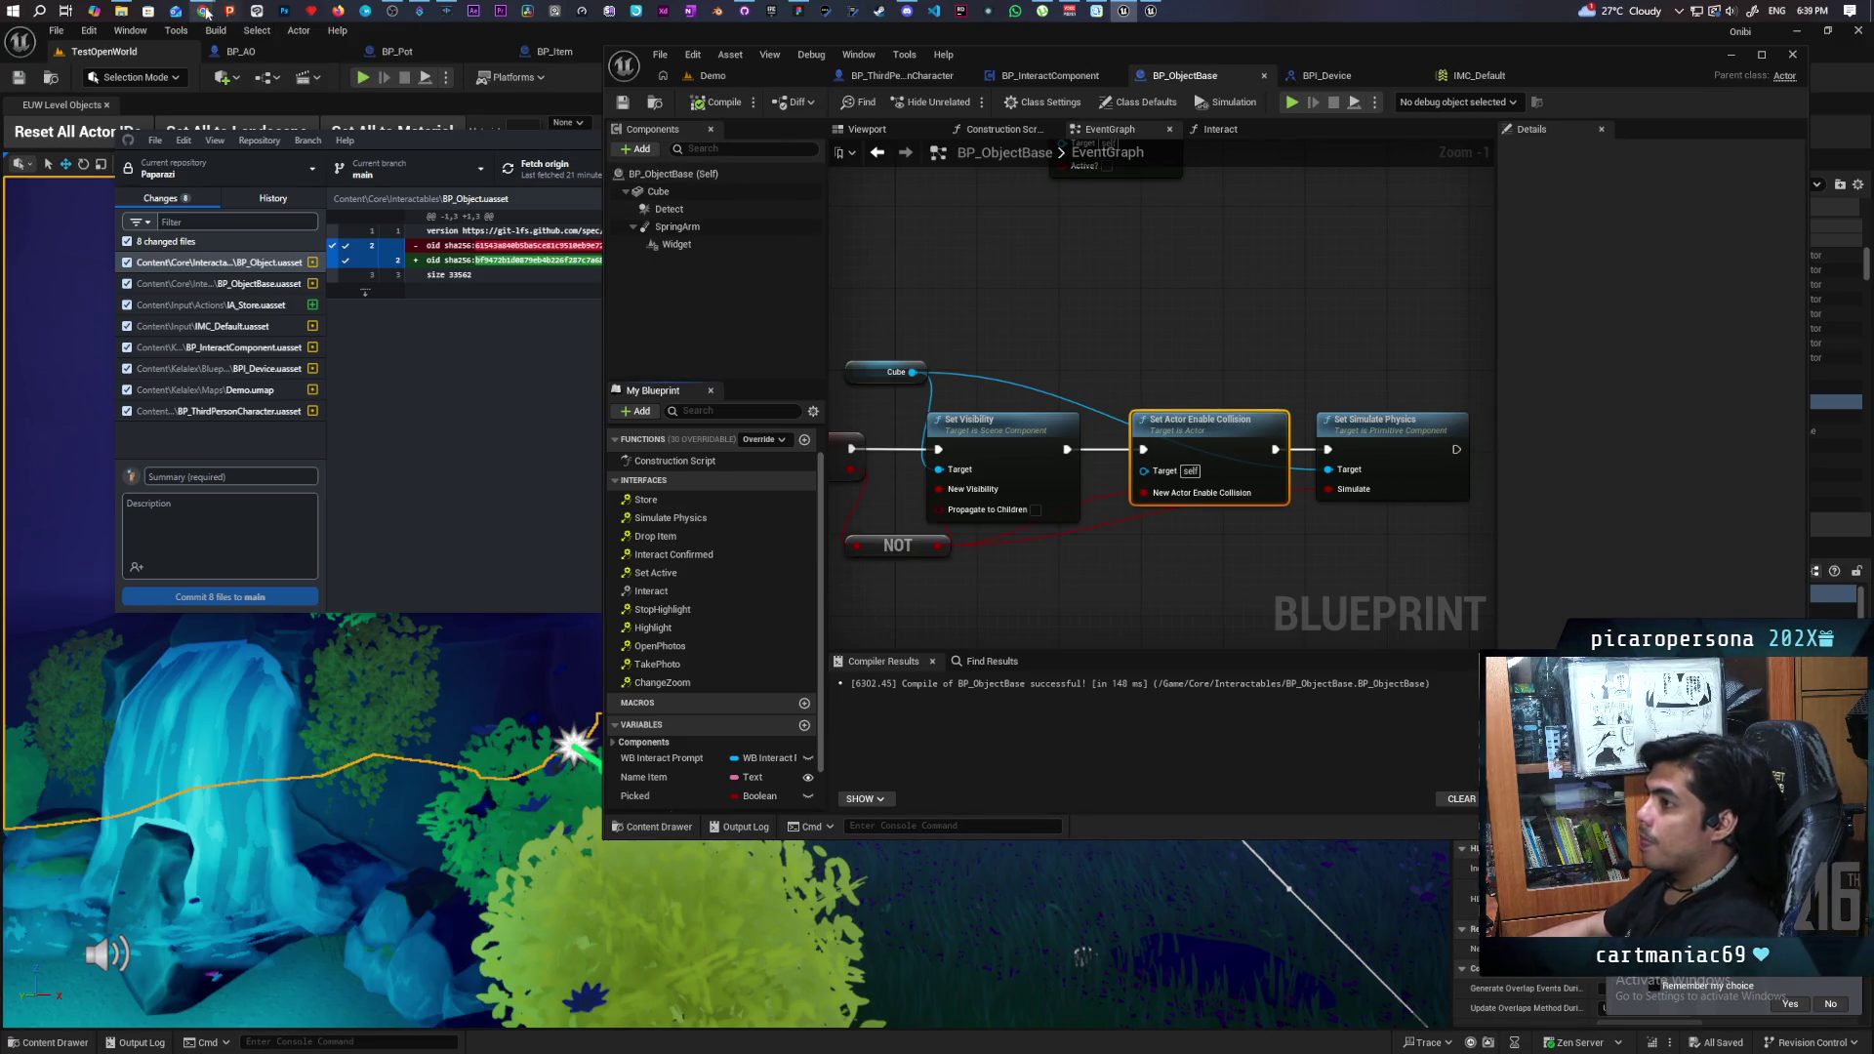
{"action": "mouse_move", "coordinate": [206, 11]}
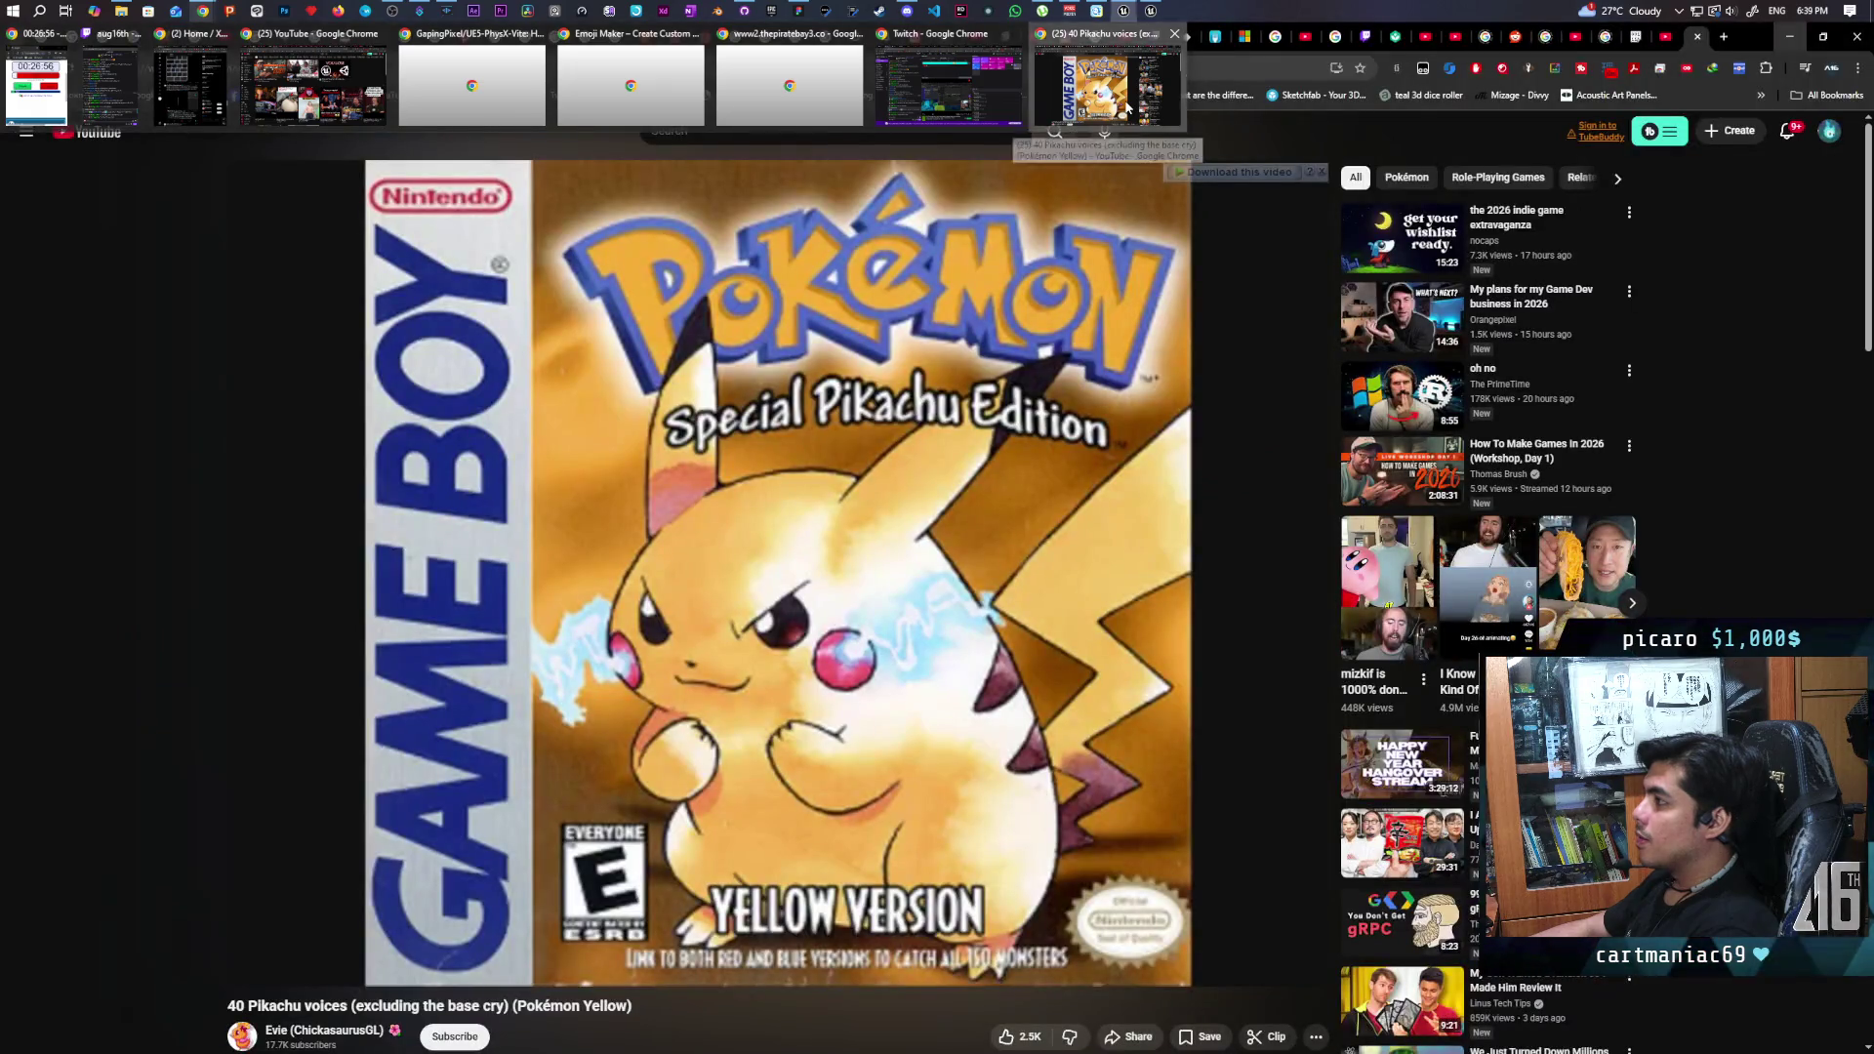
- Google 'does set collsion replicate ue5' in a new Chrome tab and open the 'Set Actor Enable Collision not replicated' thread
{"action": "left_click", "coordinate": [1101, 115]}
{"action": "left_click", "coordinate": [1724, 37]}
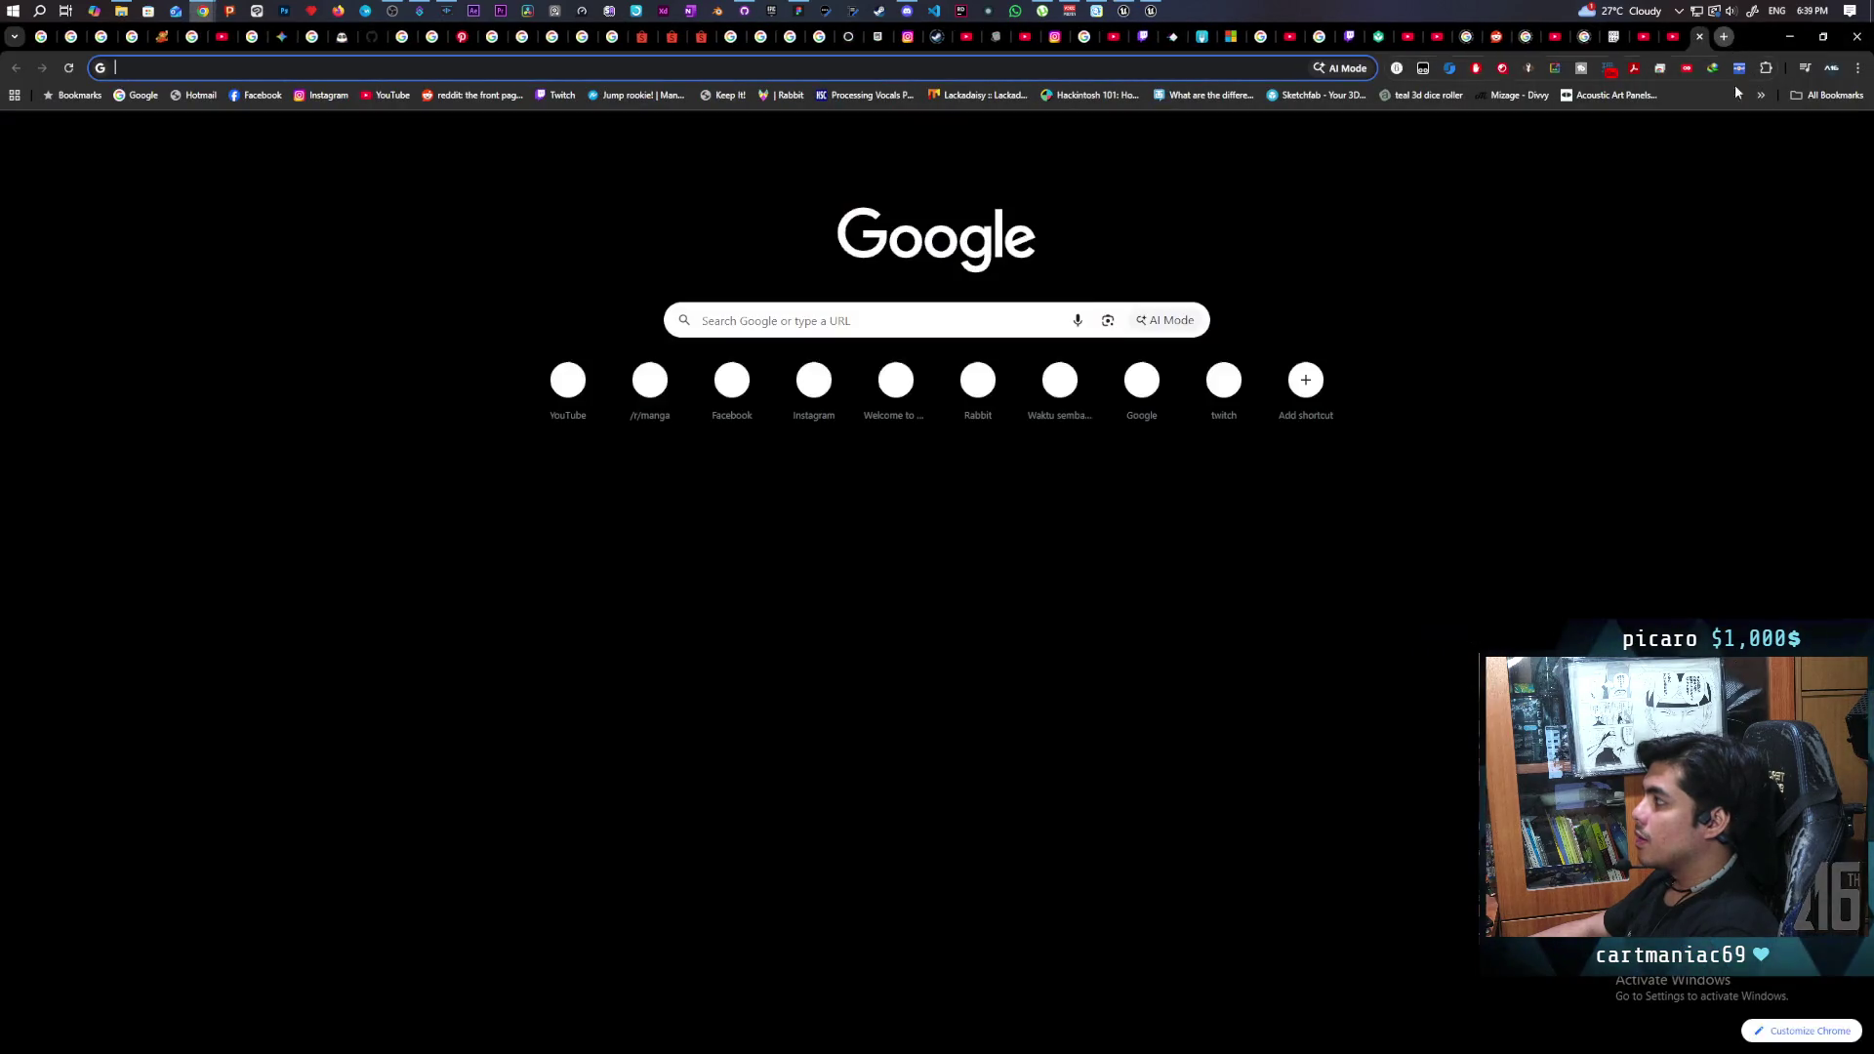
{"action": "type", "text": "d"}
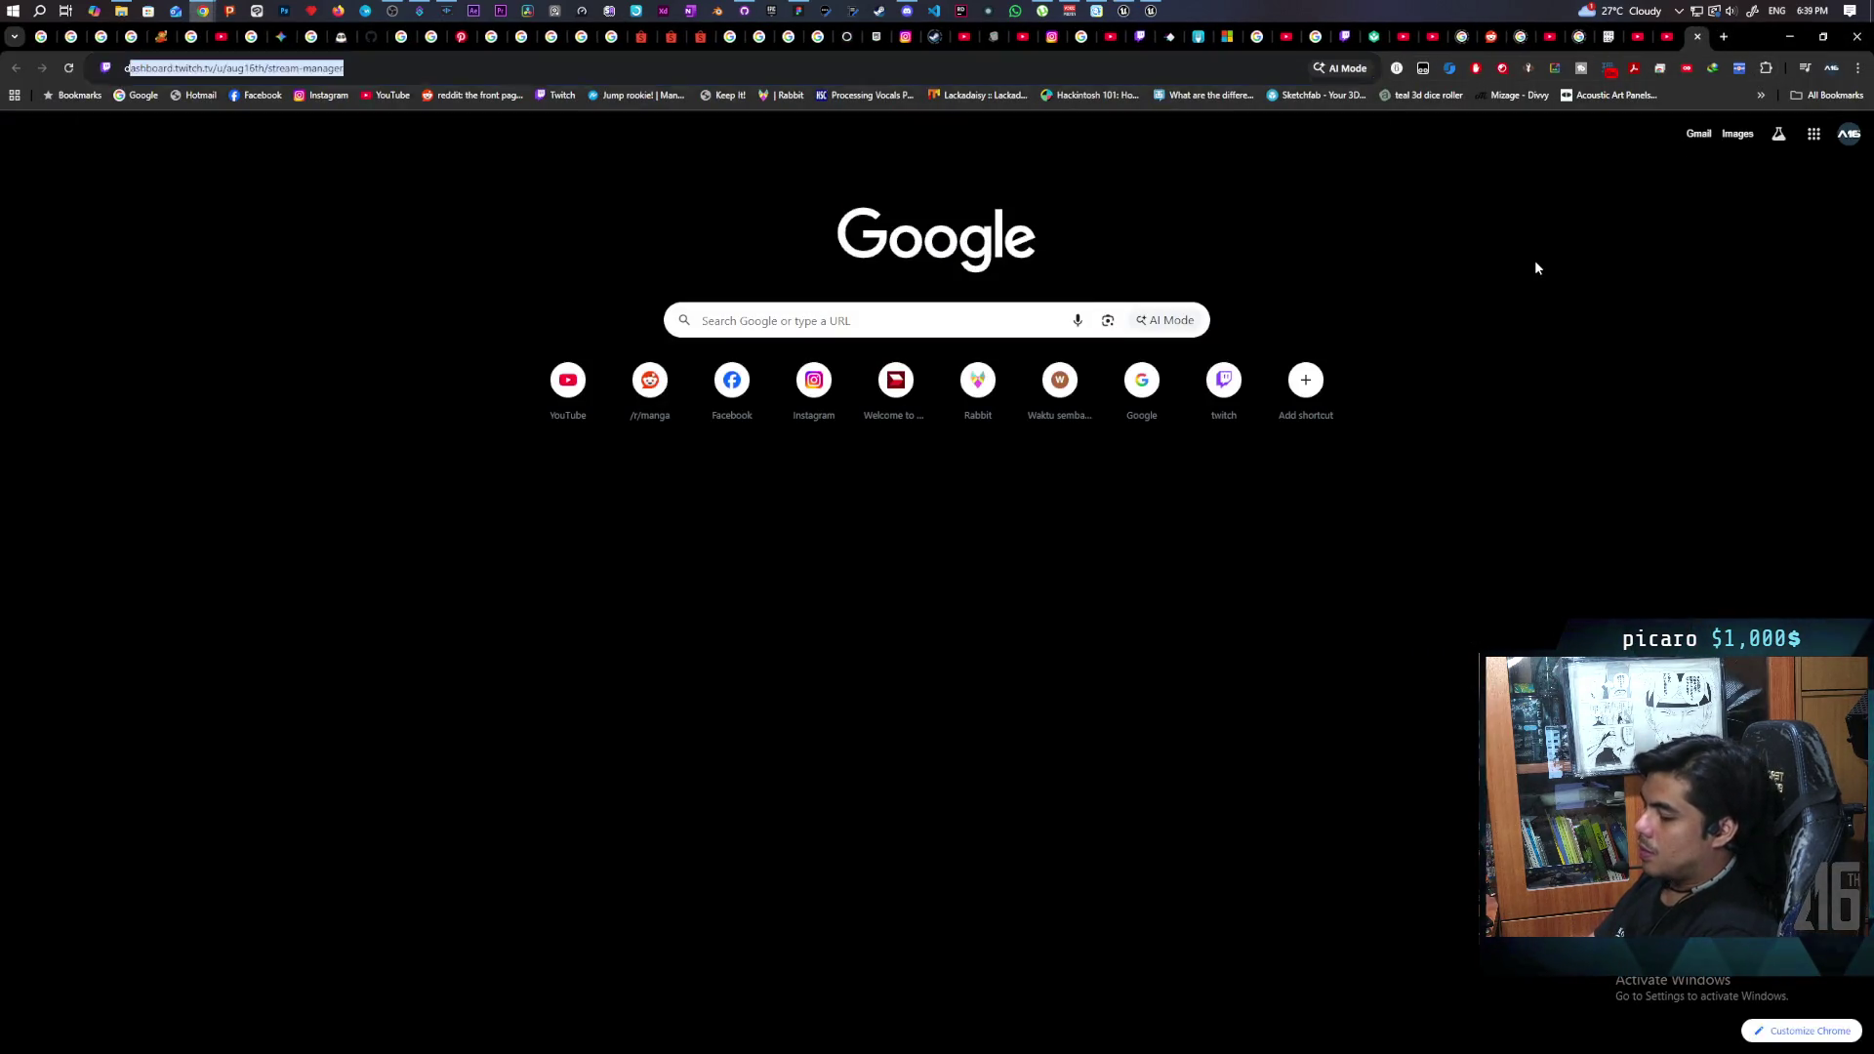
{"action": "type", "text": "oes set "}
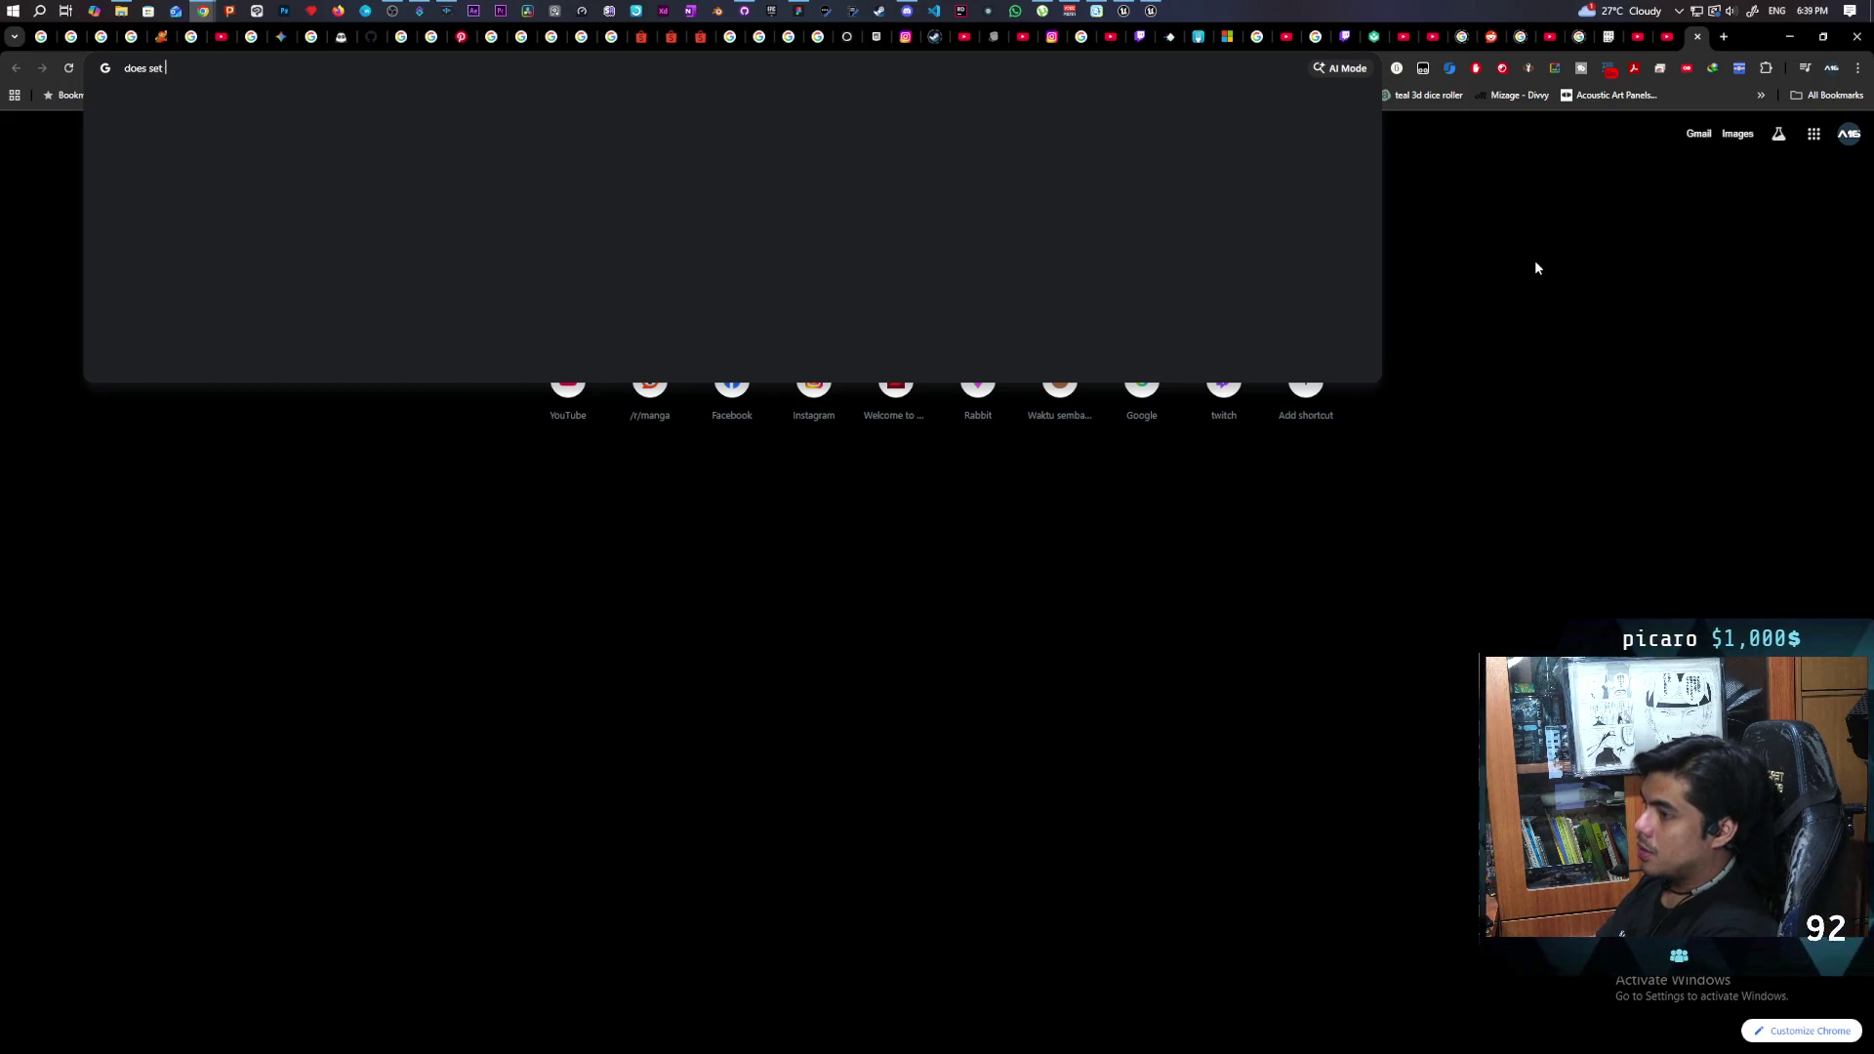
{"action": "type", "text": "collsion "}
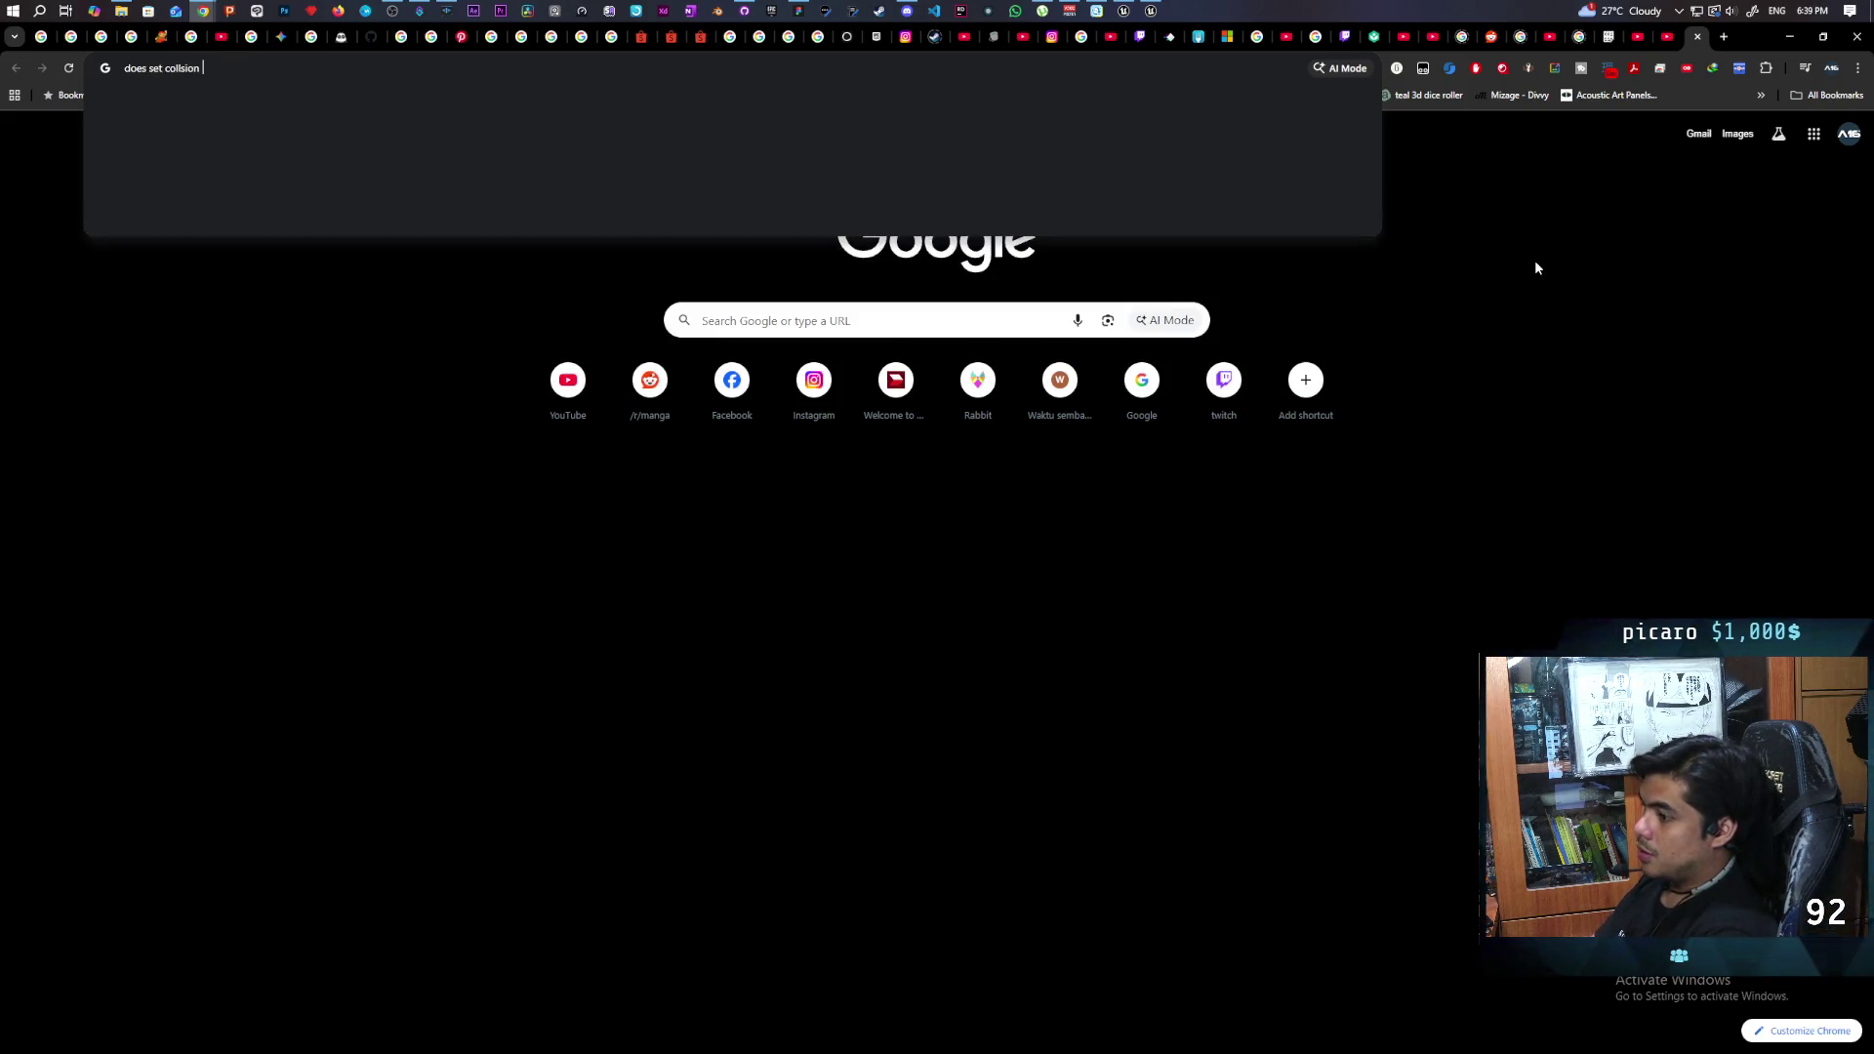
{"action": "type", "text": "replicate u"}
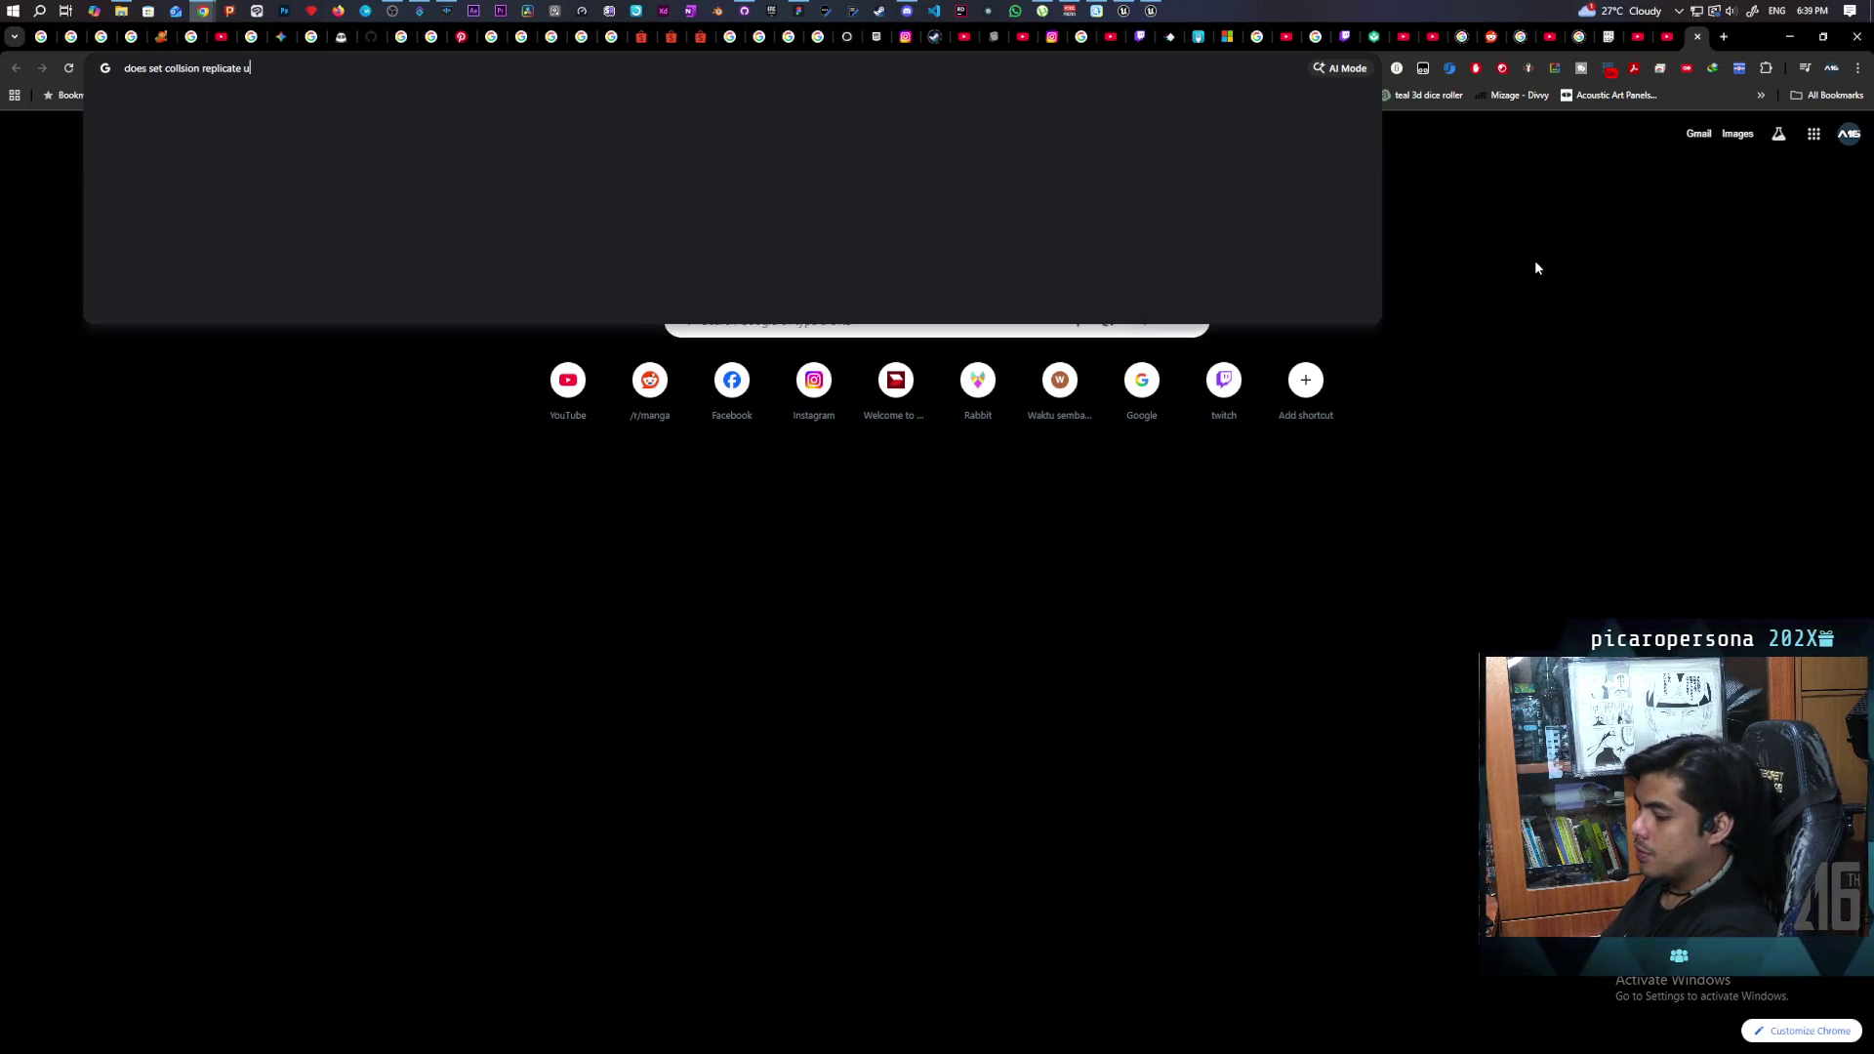
{"action": "type", "text": "e5"}
{"action": "key", "text": "Return"}
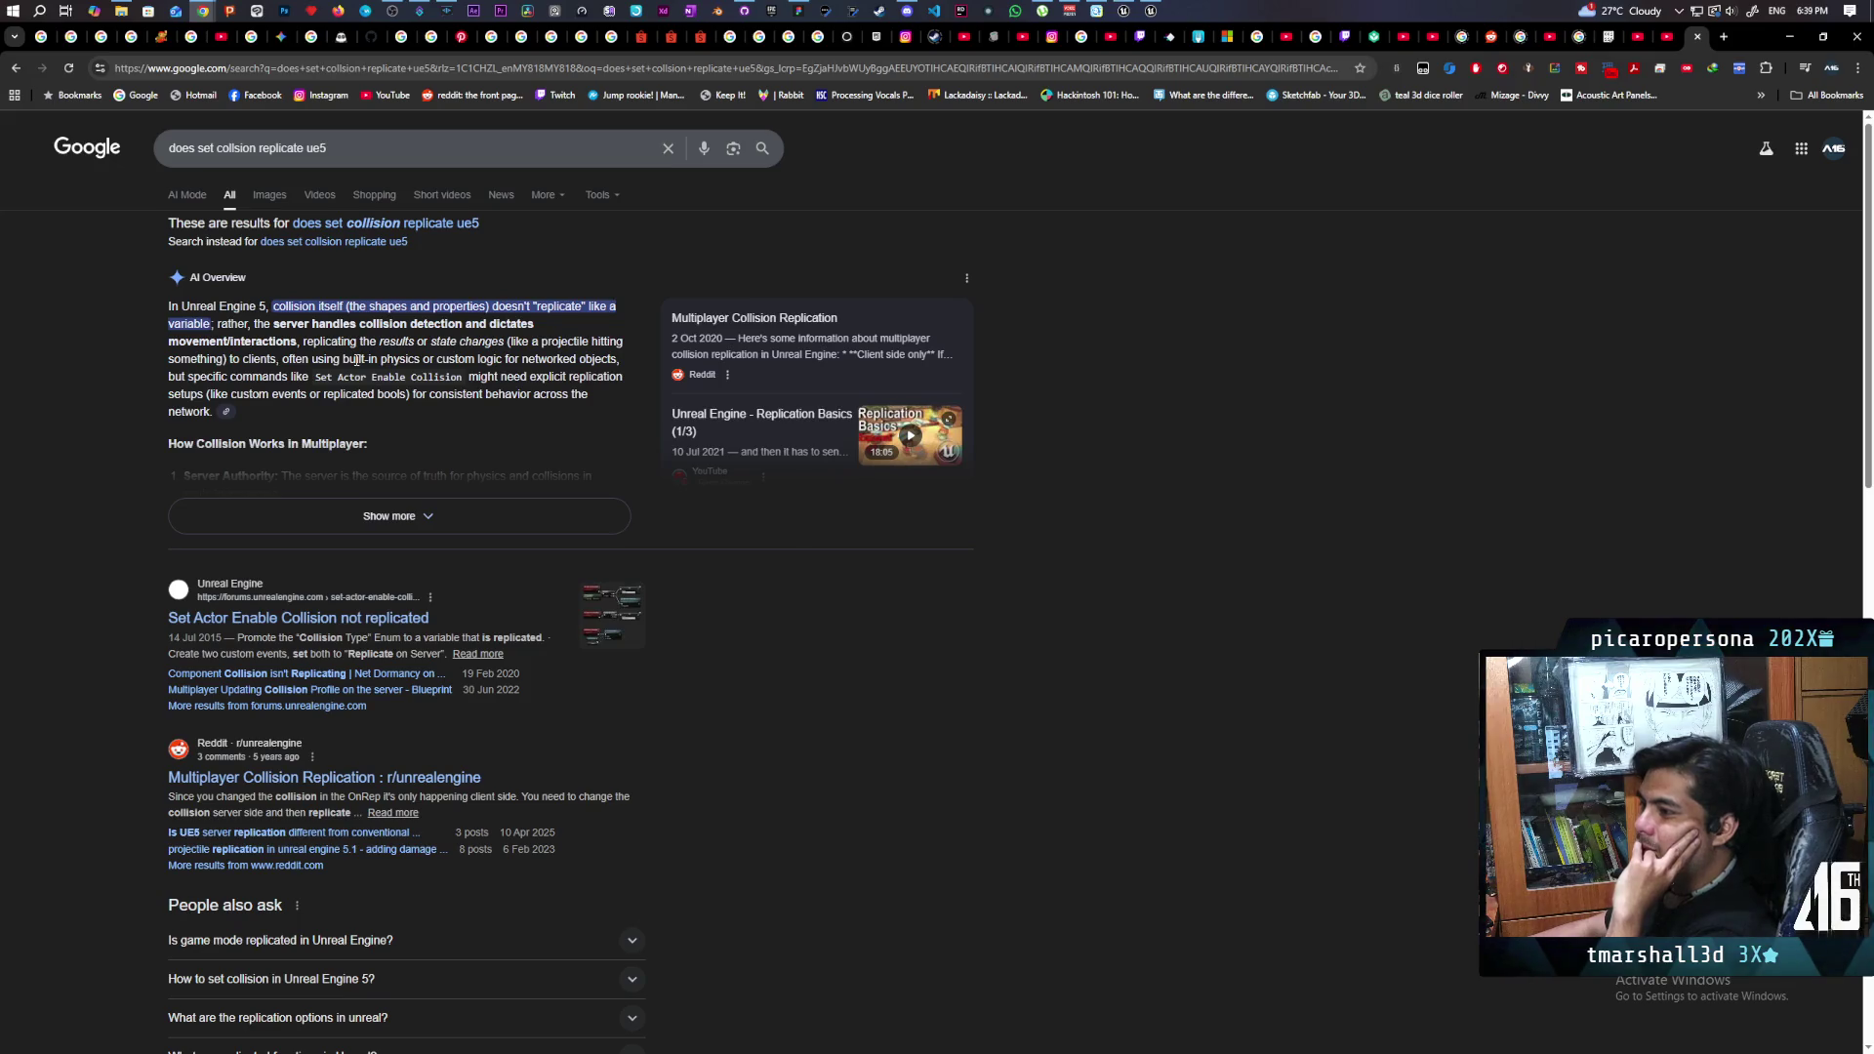
{"action": "left_click", "coordinate": [300, 623]}
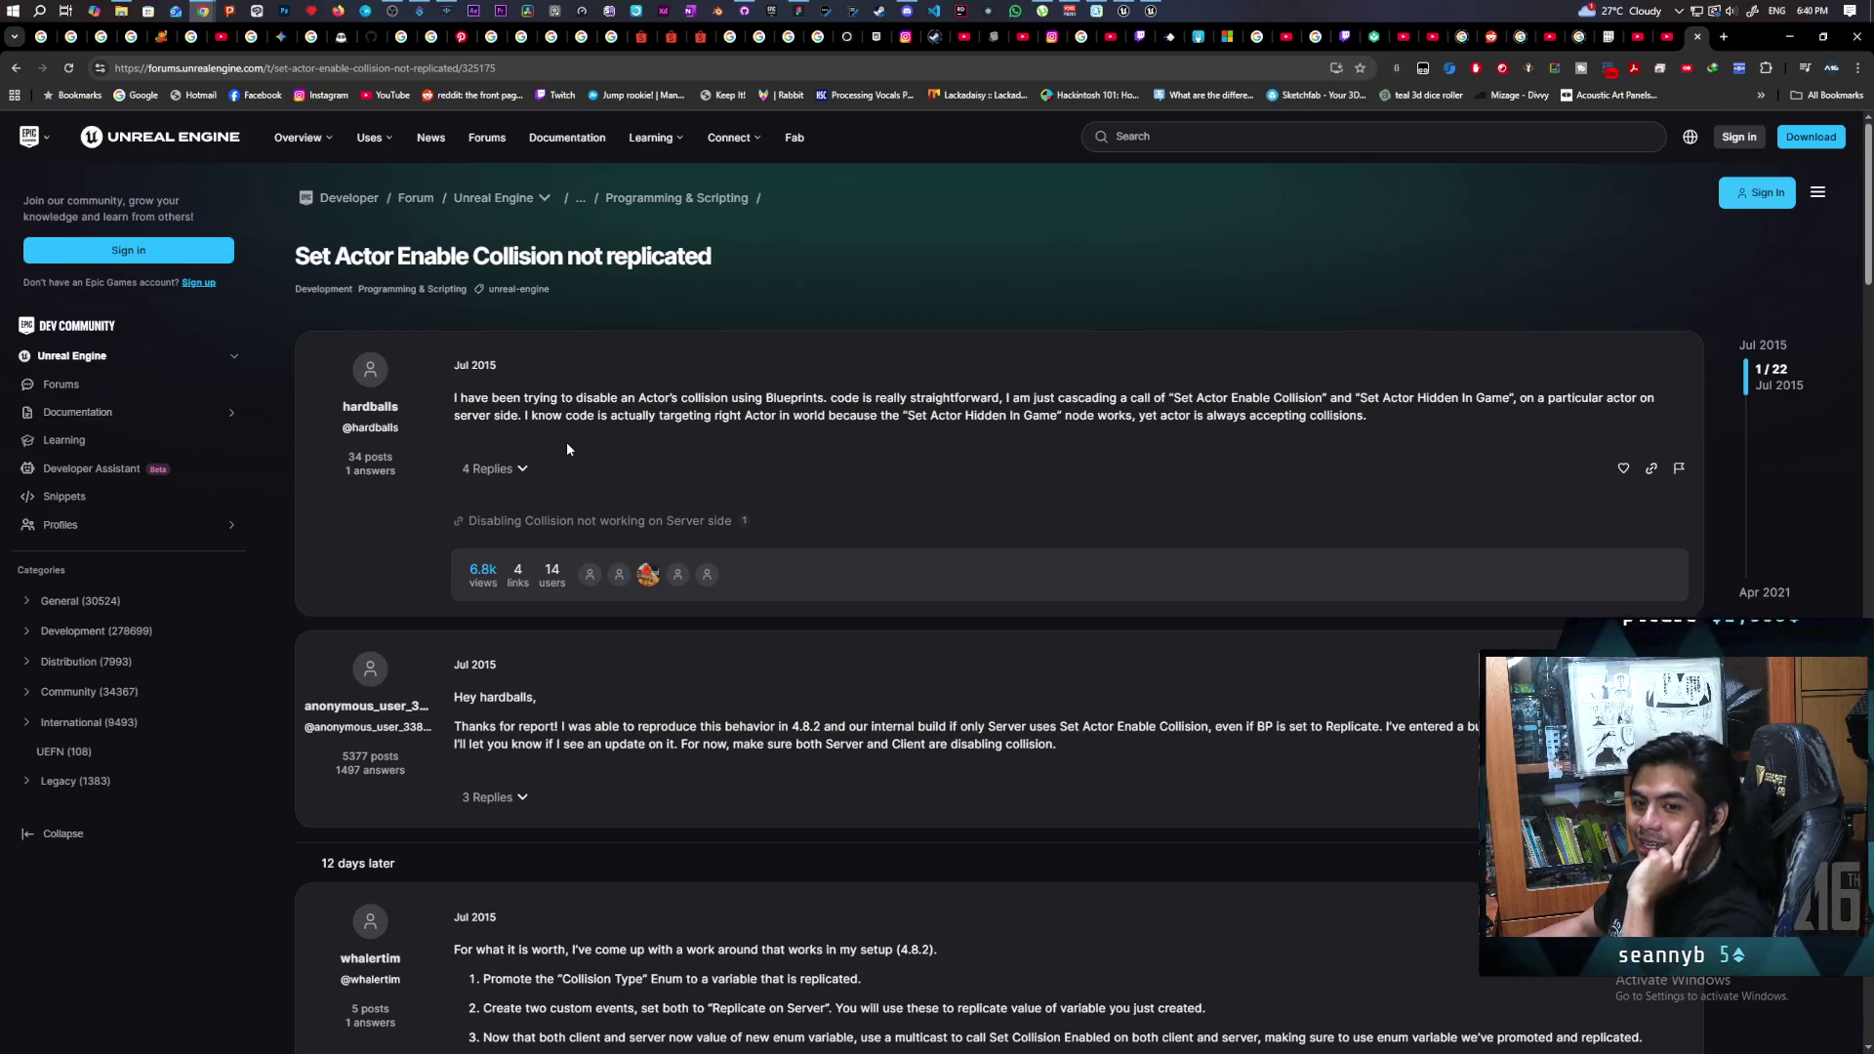
- Expand the thread's 4 replies and read through the blueprint workaround
{"action": "left_click", "coordinate": [568, 469]}
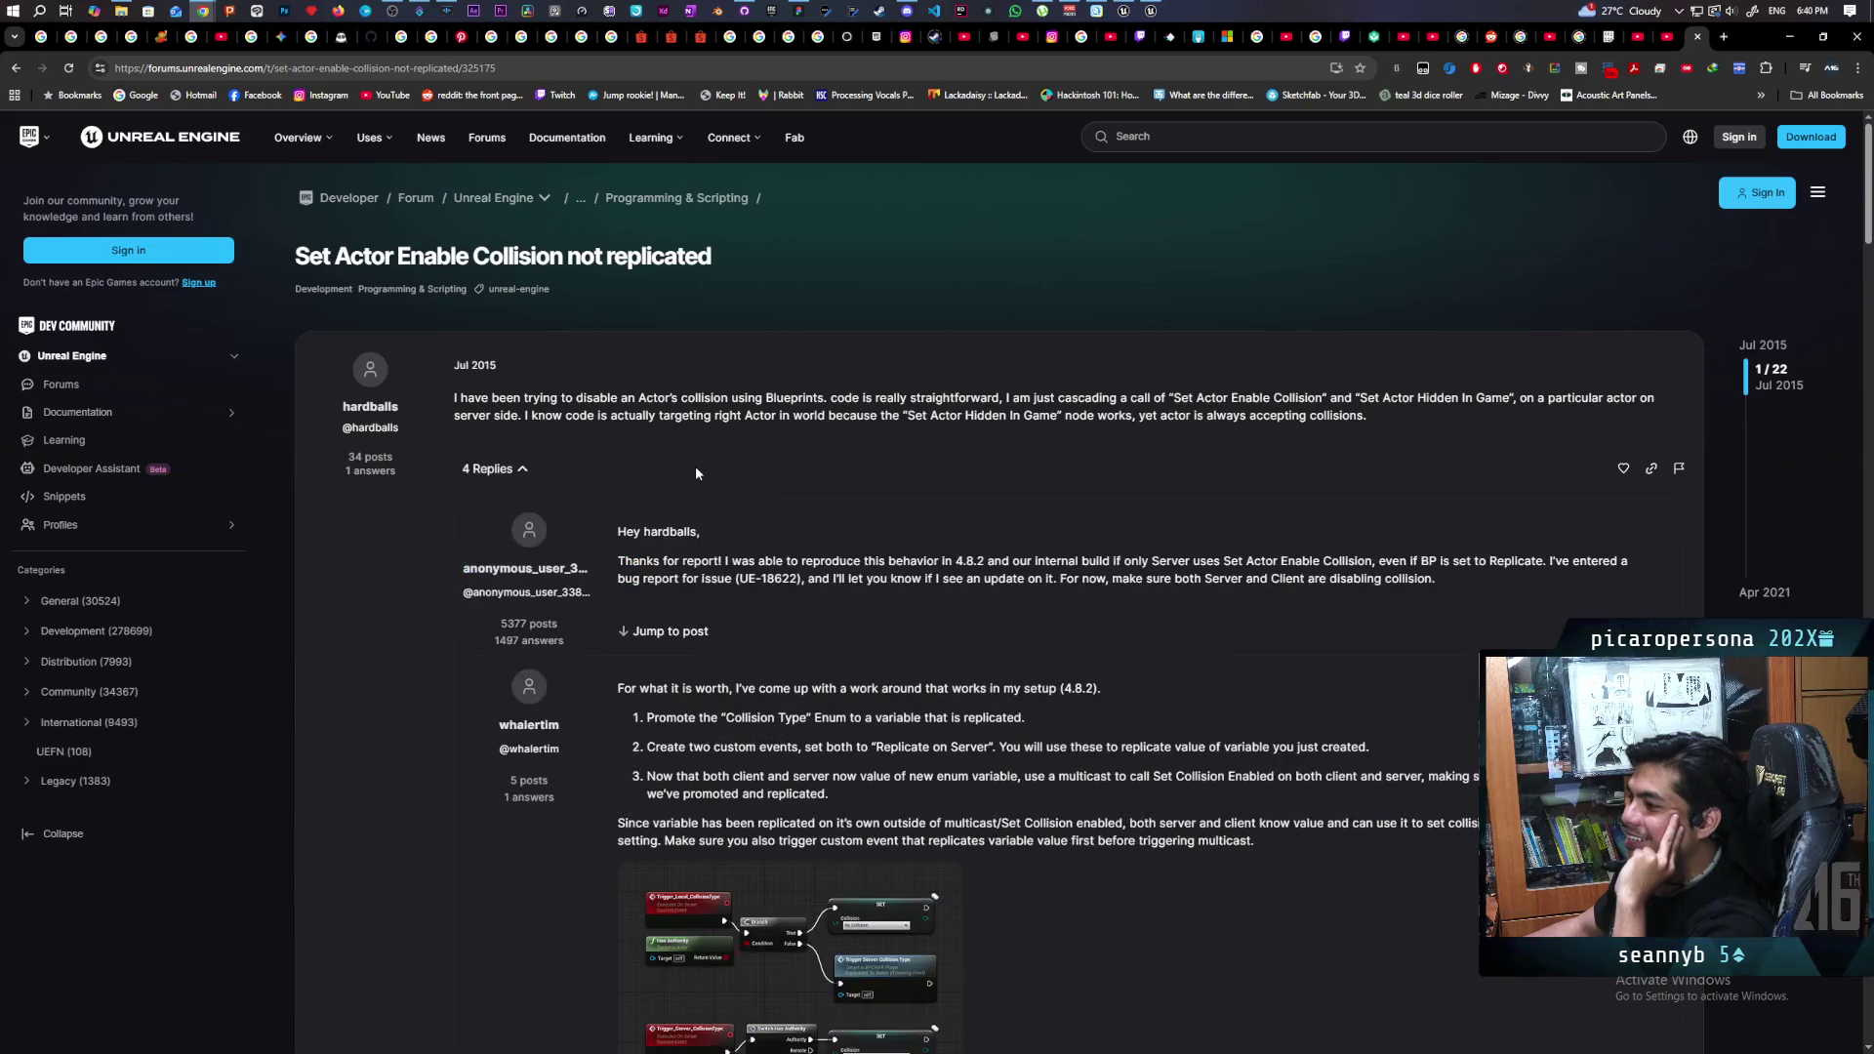
{"action": "scroll", "coordinate": [695, 465], "scroll_direction": "down", "scroll_amount": 3}
{"action": "scroll", "coordinate": [818, 457], "scroll_direction": "up", "scroll_amount": 1}
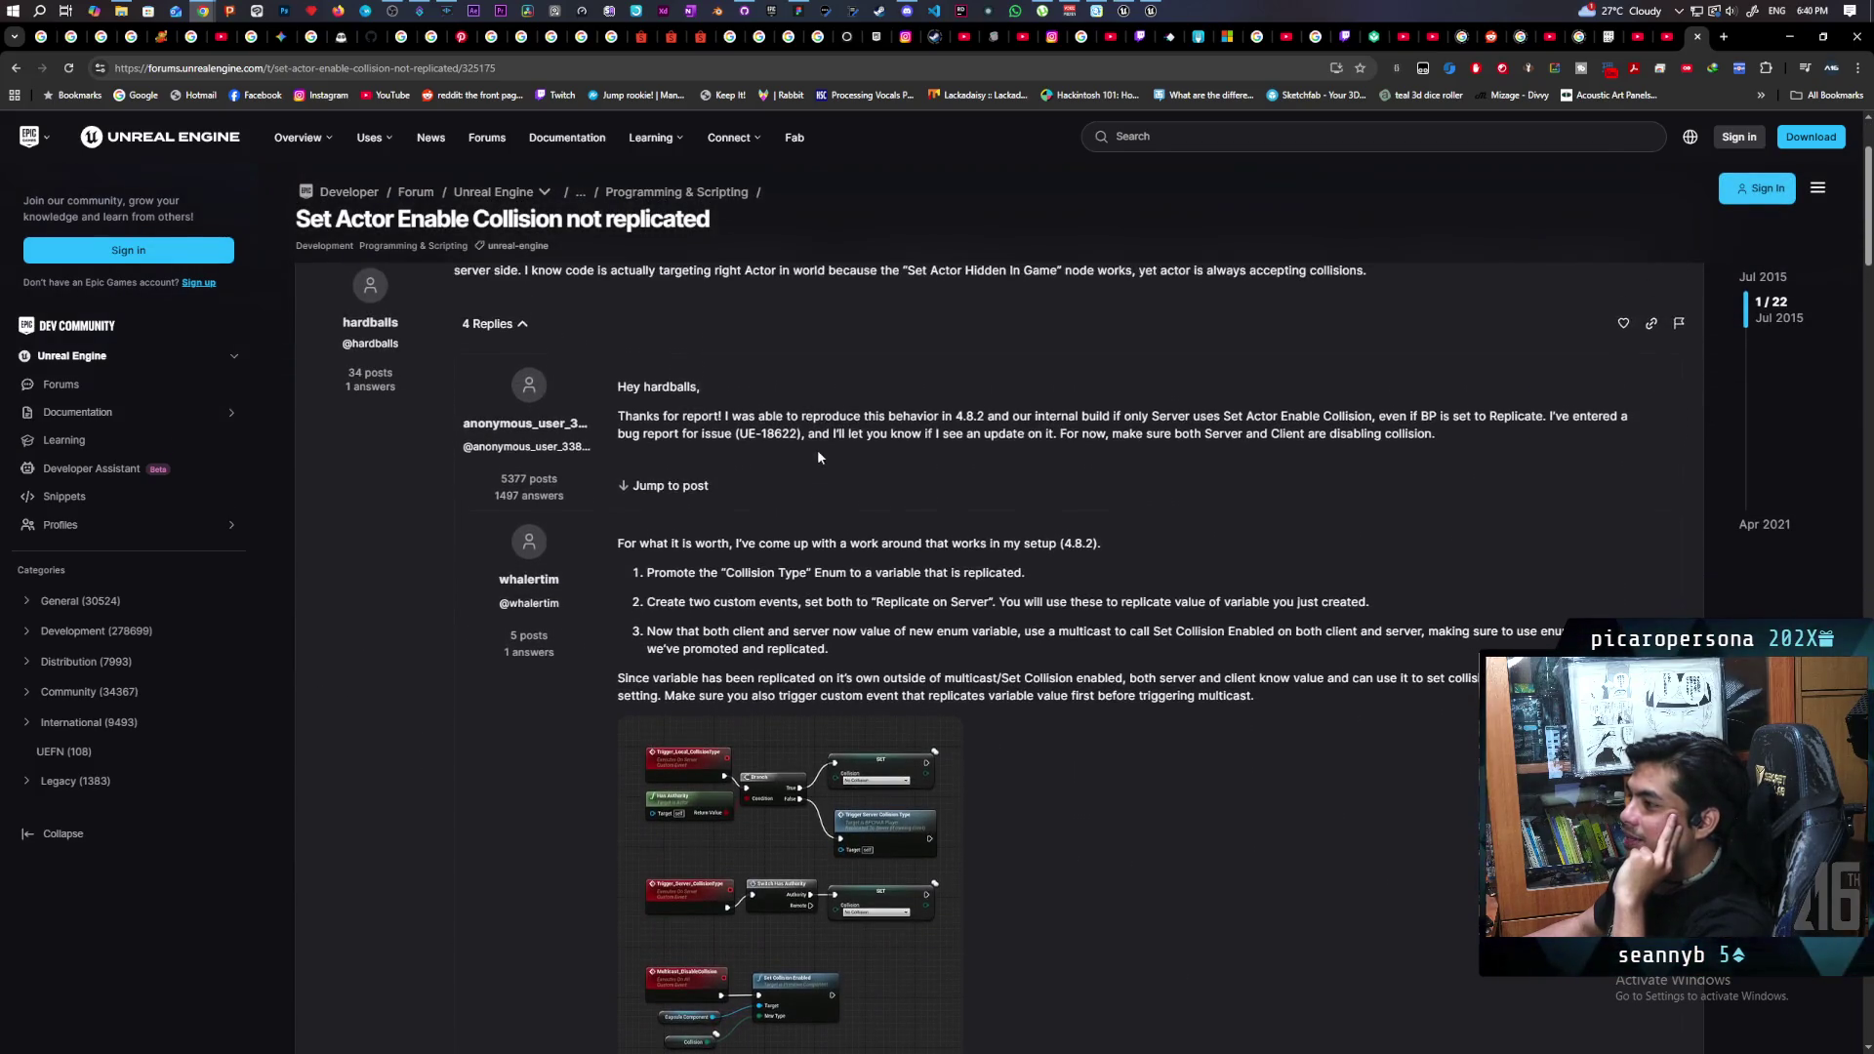
{"action": "scroll", "coordinate": [791, 514], "scroll_direction": "down", "scroll_amount": 1}
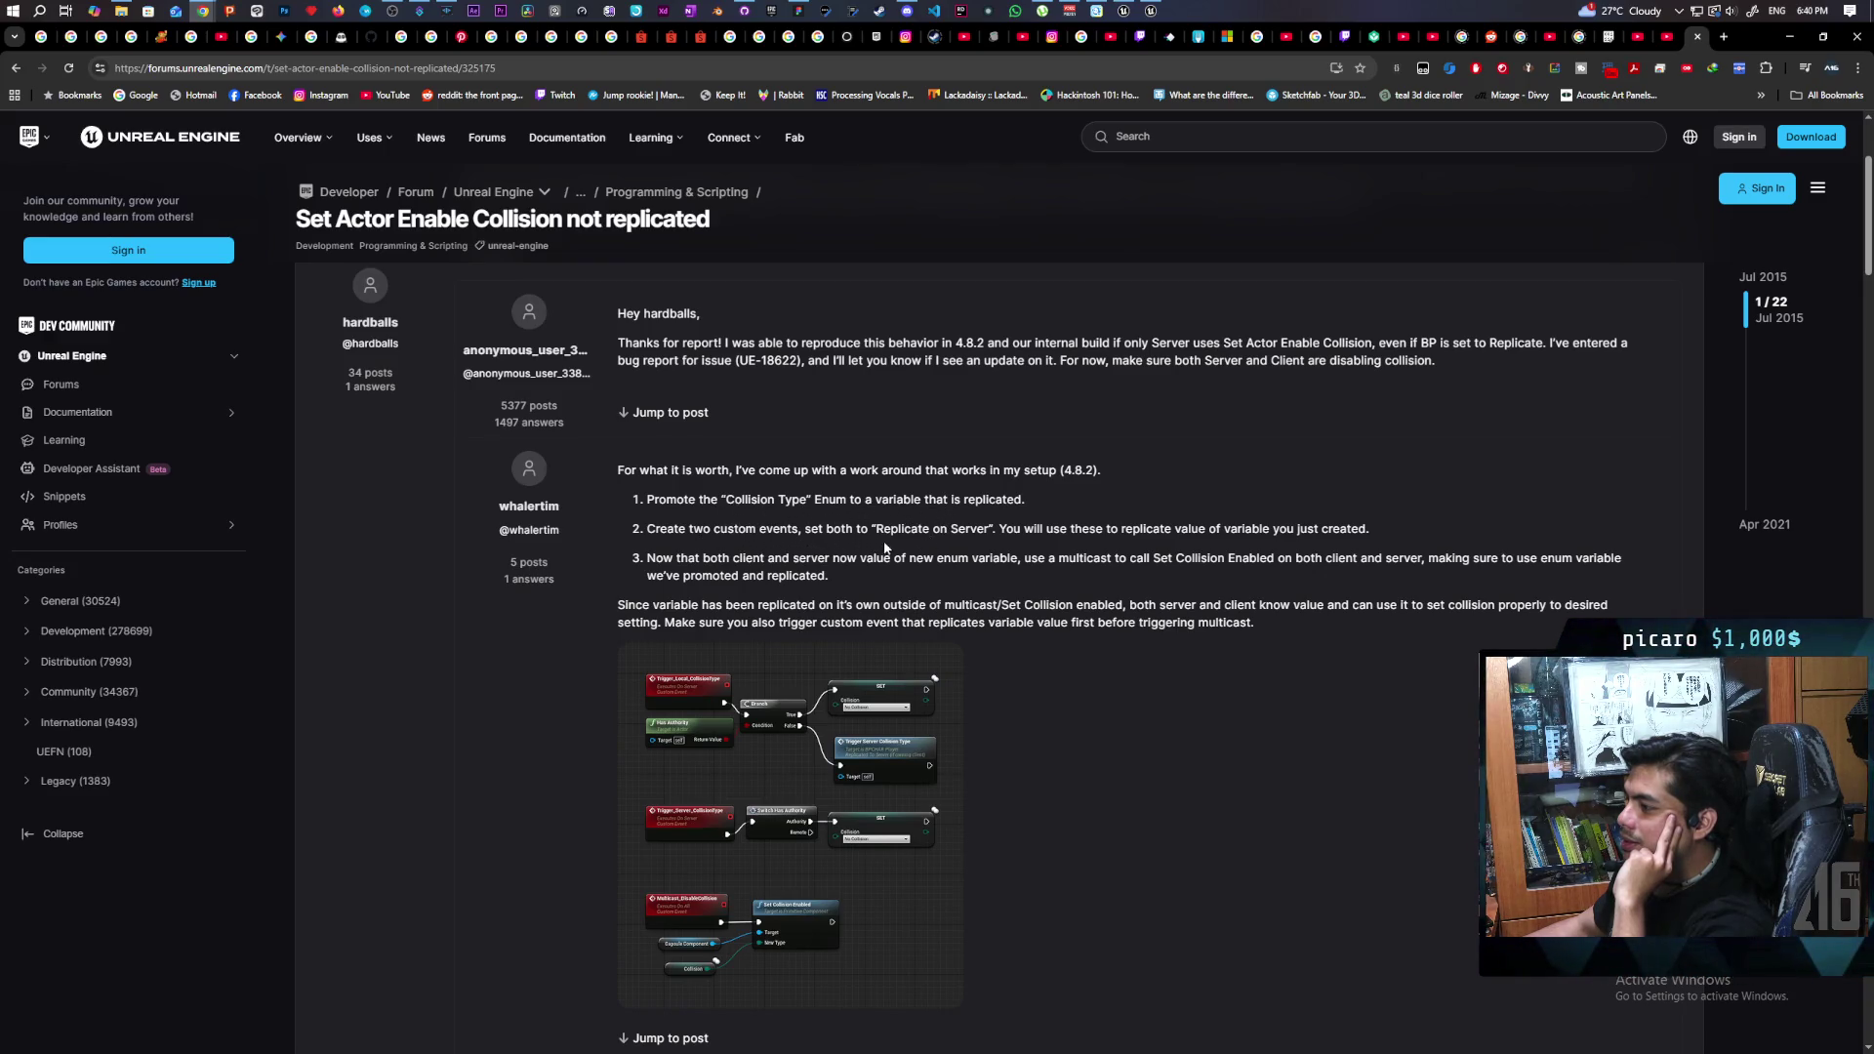
{"action": "scroll", "coordinate": [720, 576], "scroll_direction": "down", "scroll_amount": 5}
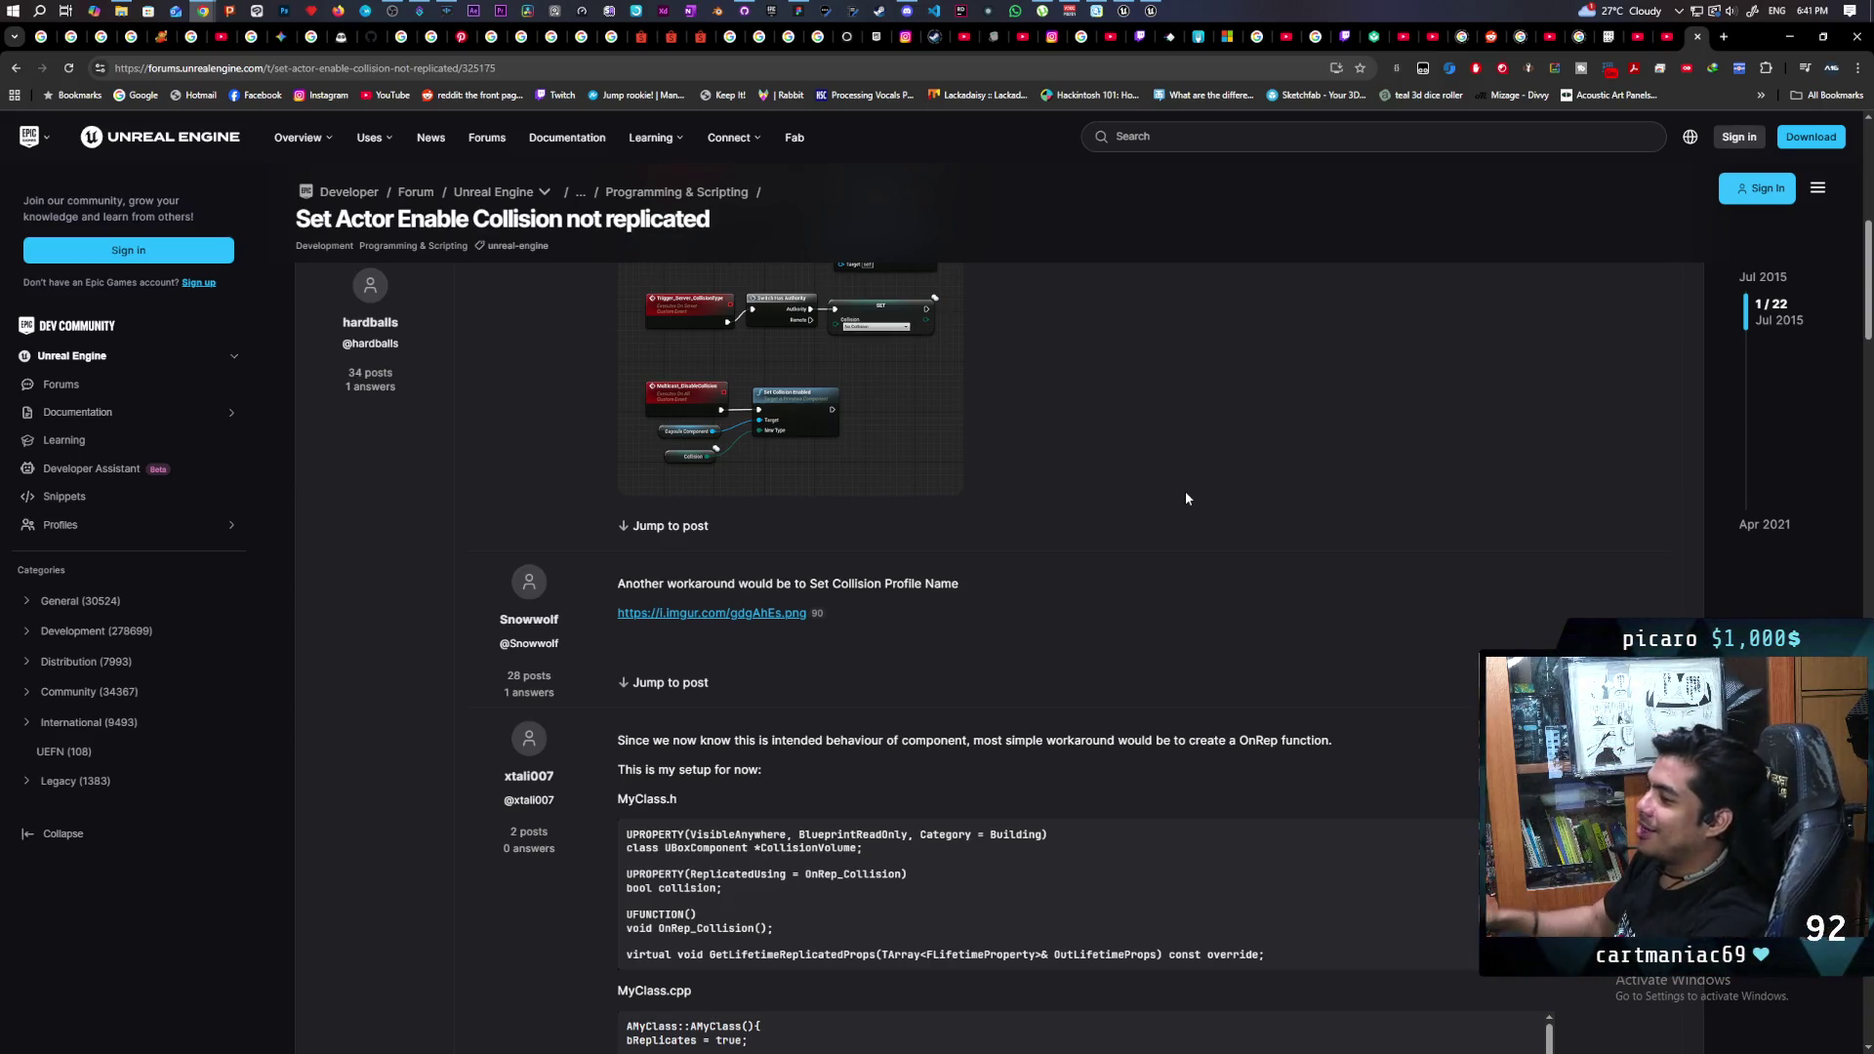
{"action": "scroll", "coordinate": [724, 570], "scroll_direction": "up", "scroll_amount": 3}
- Enlarge the workaround blueprint image, close it, scroll to the C++ OnRep example, then return to Google
{"action": "left_click", "coordinate": [725, 570]}
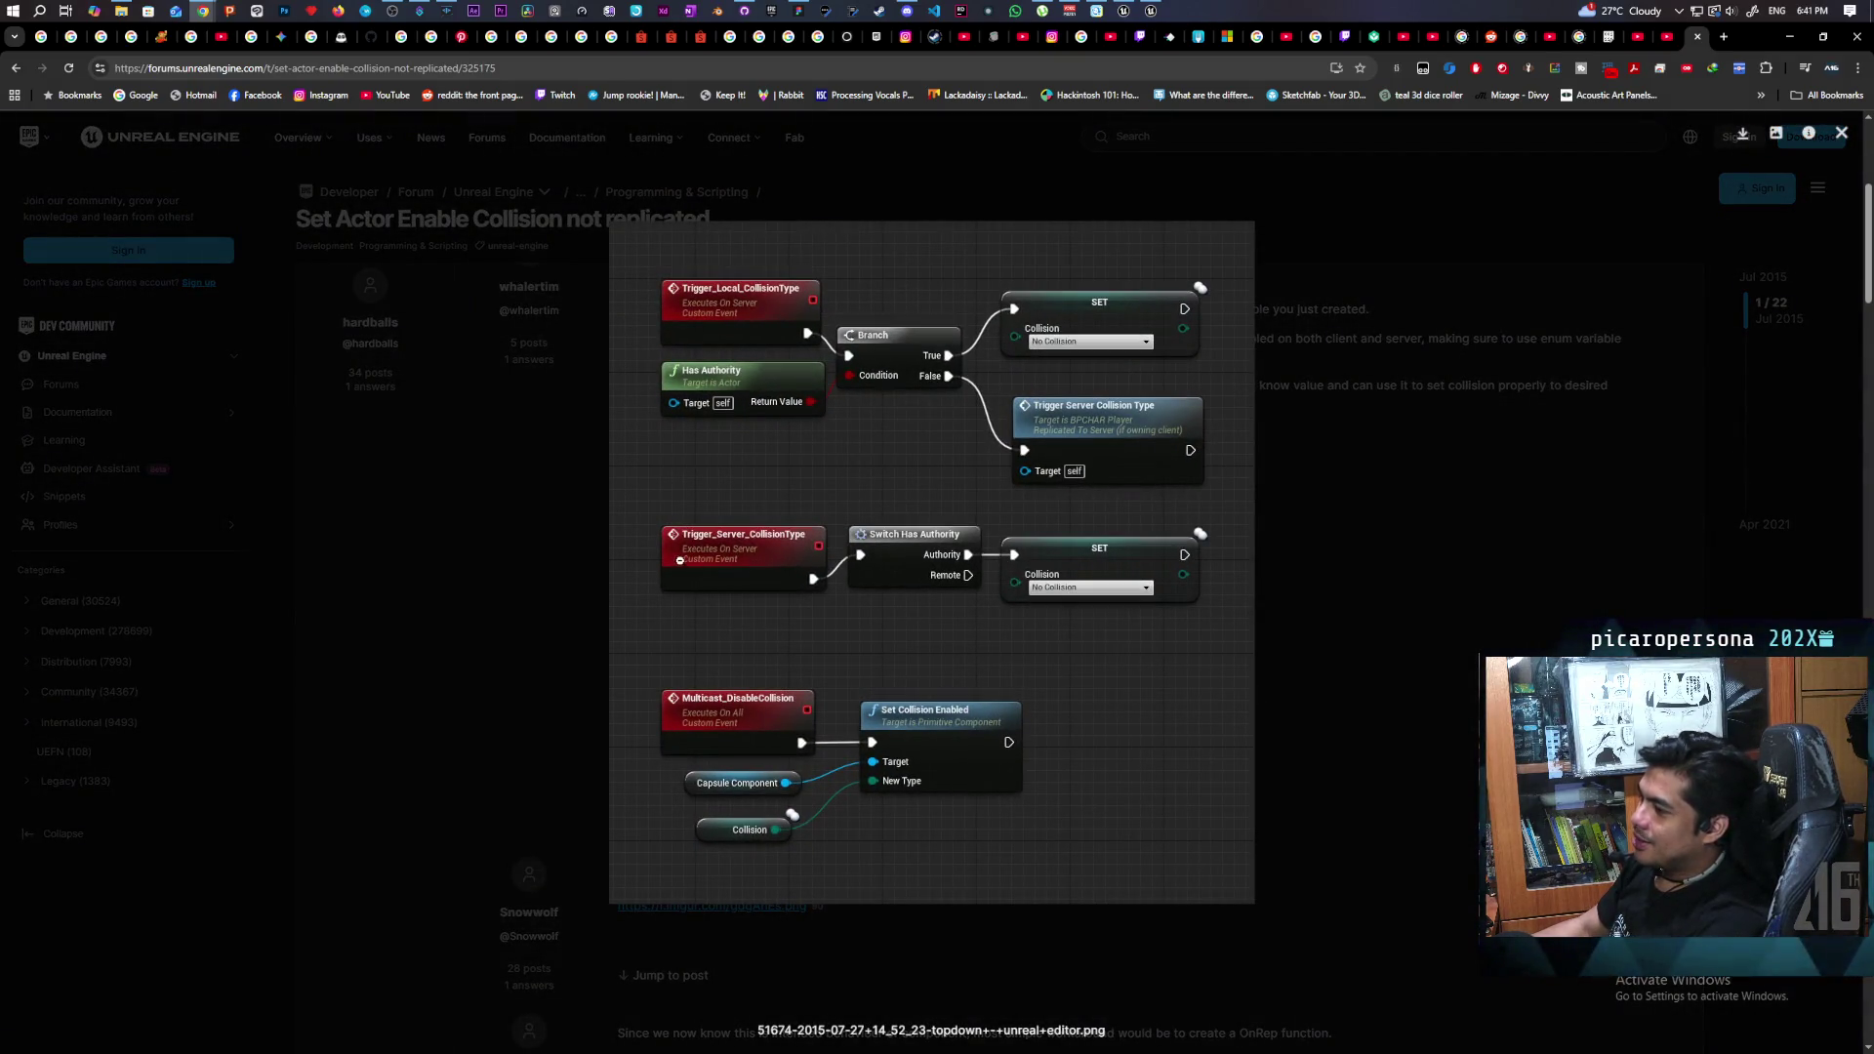
{"action": "left_click", "coordinate": [1361, 665]}
{"action": "scroll", "coordinate": [1158, 633], "scroll_direction": "down", "scroll_amount": 8}
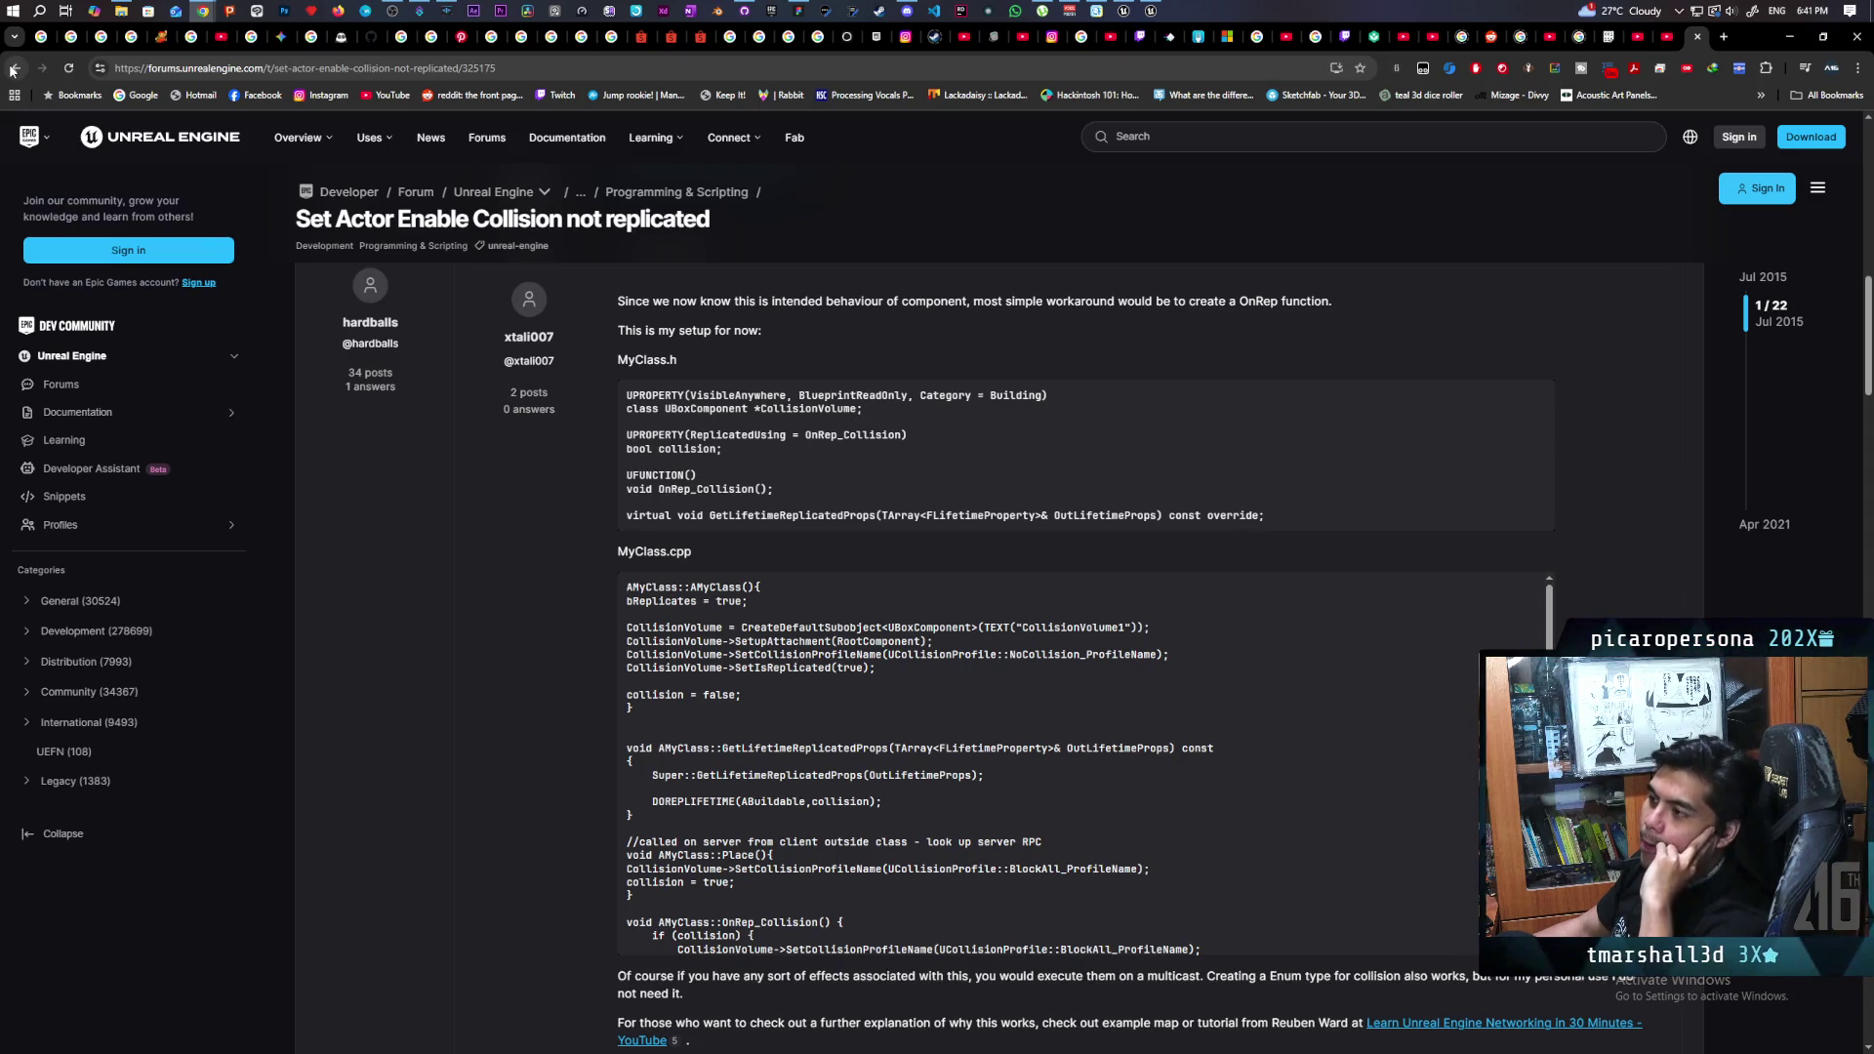
{"action": "left_click", "coordinate": [13, 70]}
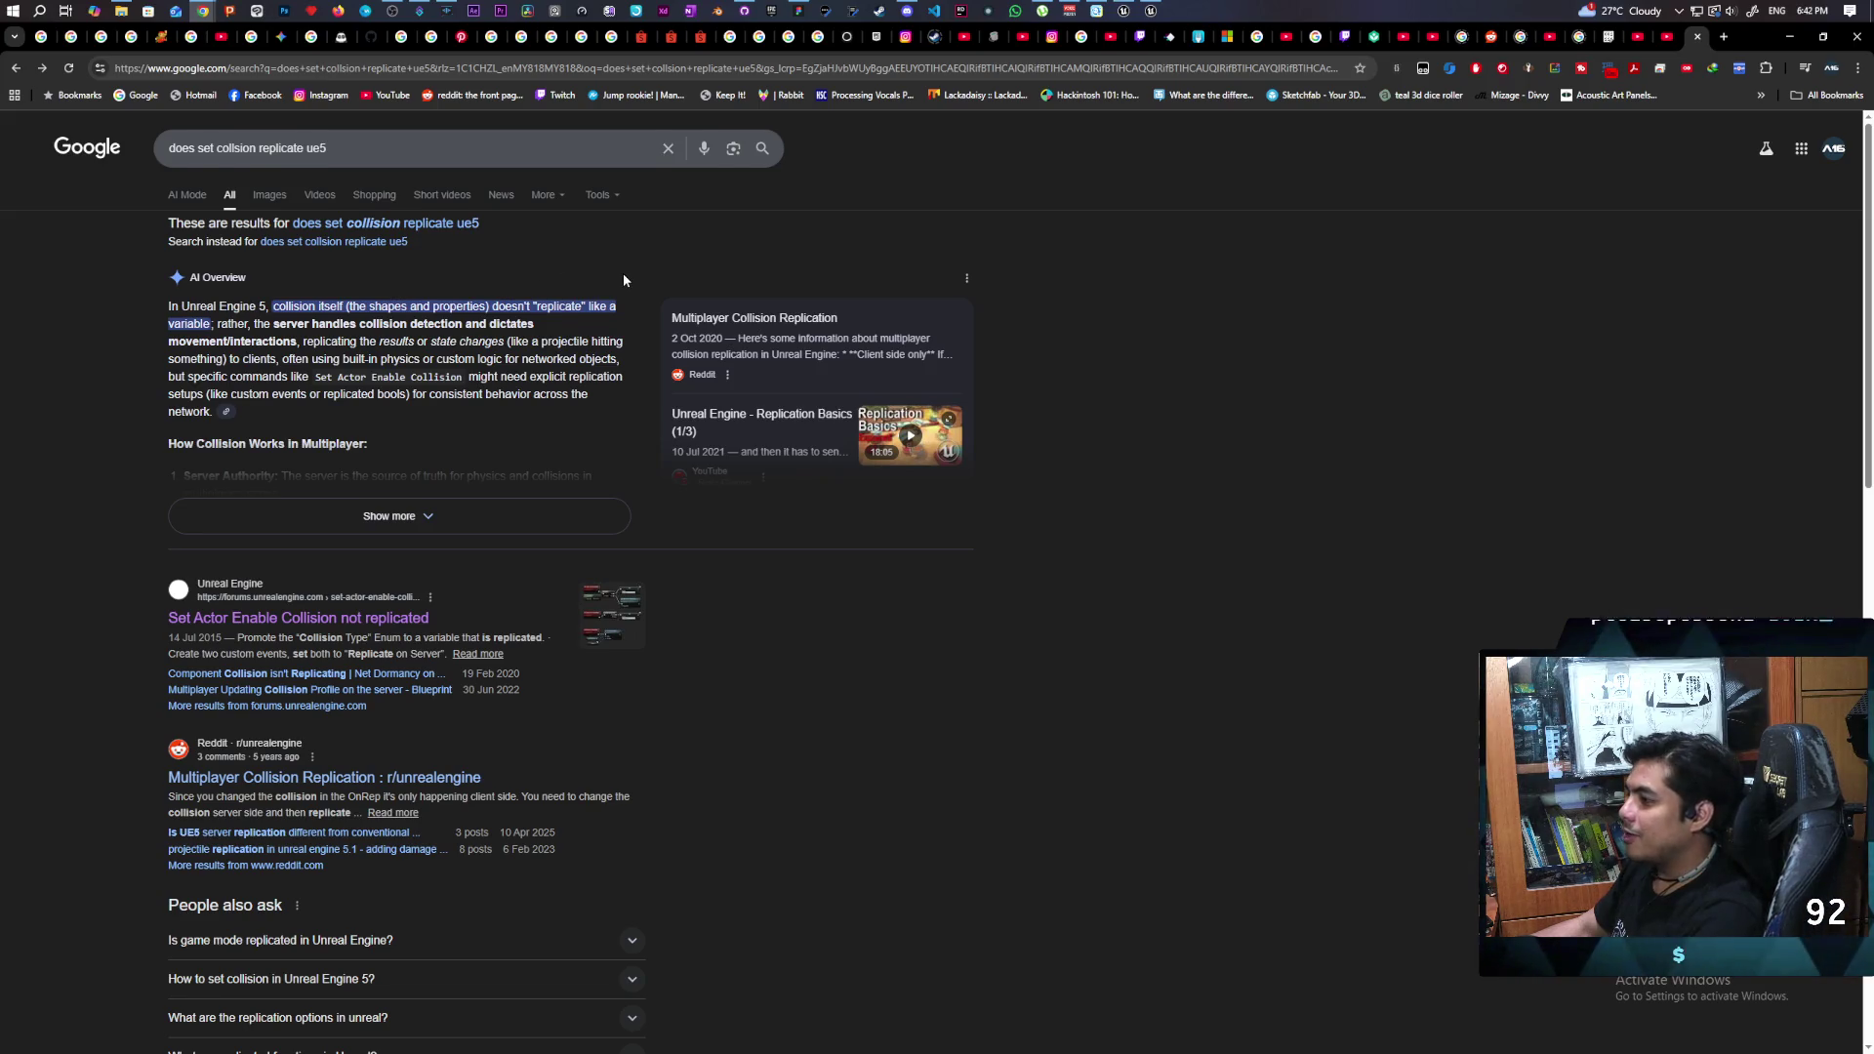
- Scroll the 'does set collsion replicate ue5' results, including People also ask and YouTube replication tutorials
{"action": "scroll", "coordinate": [625, 280], "scroll_direction": "down", "scroll_amount": 5}
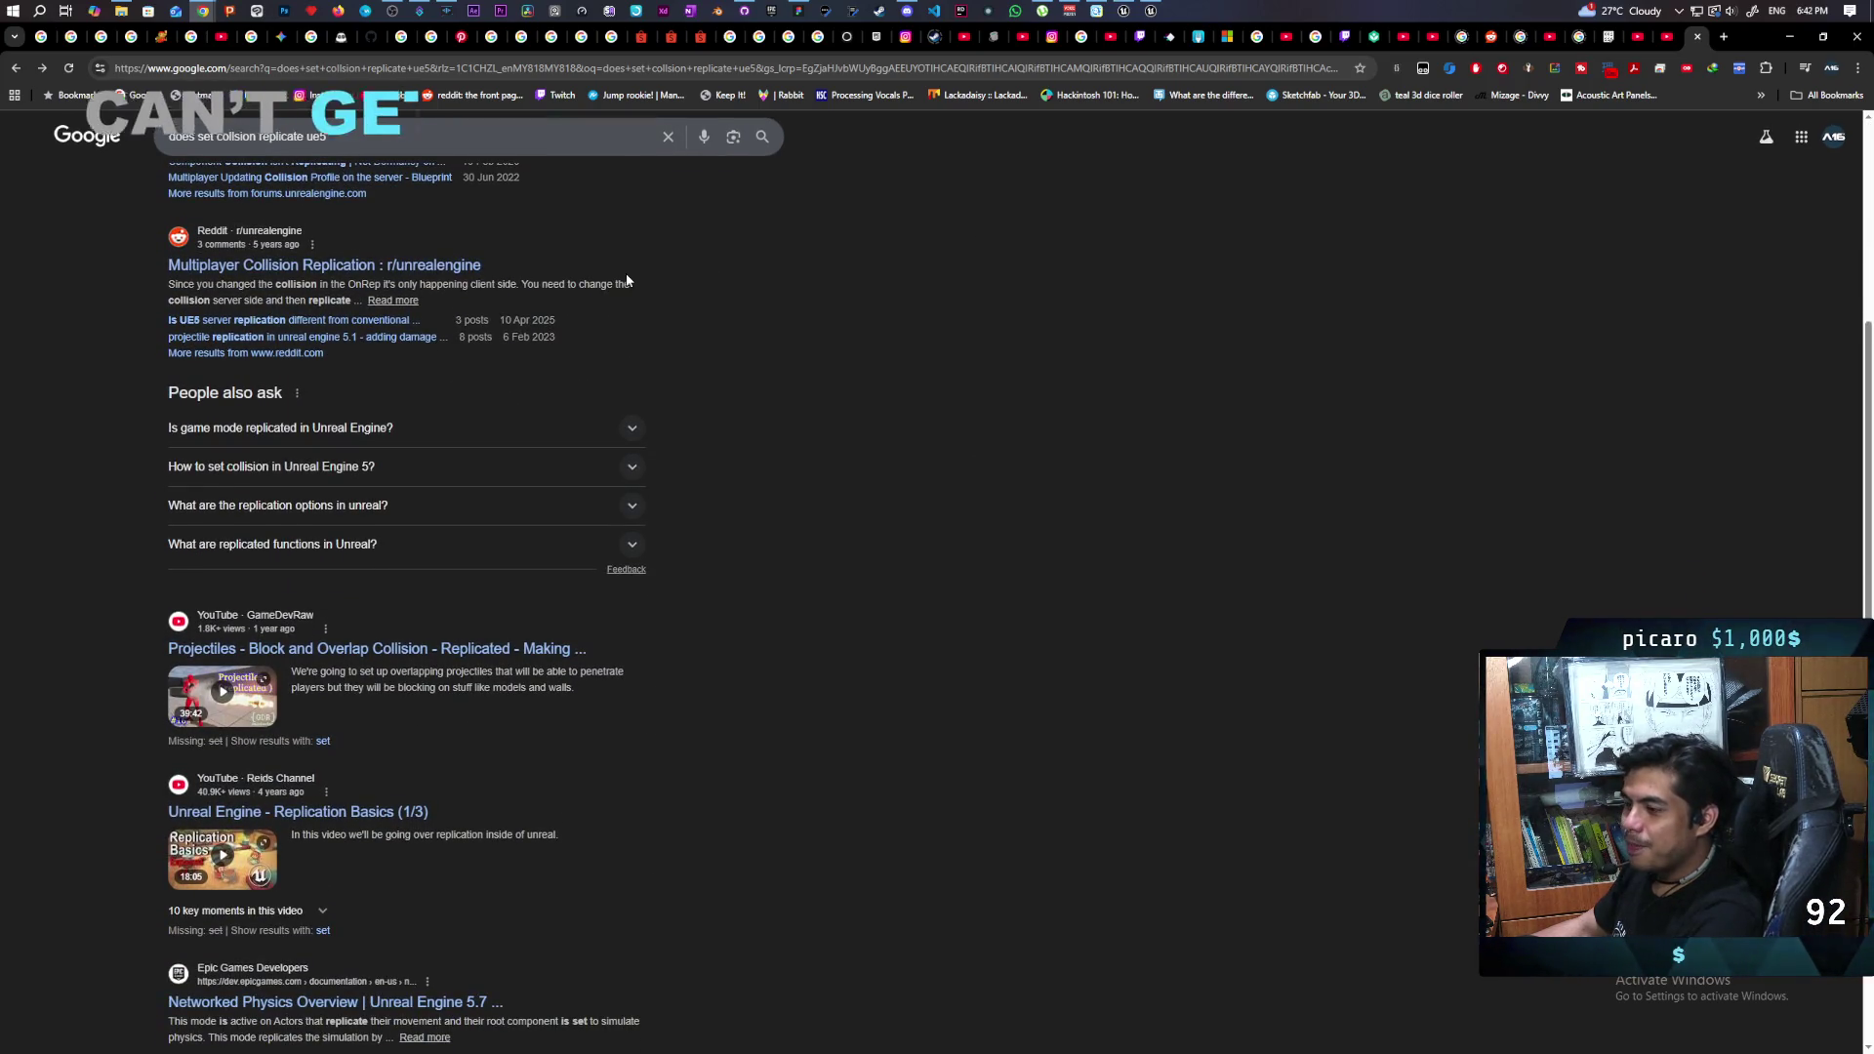
{"action": "scroll", "coordinate": [628, 280], "scroll_direction": "down", "scroll_amount": 1}
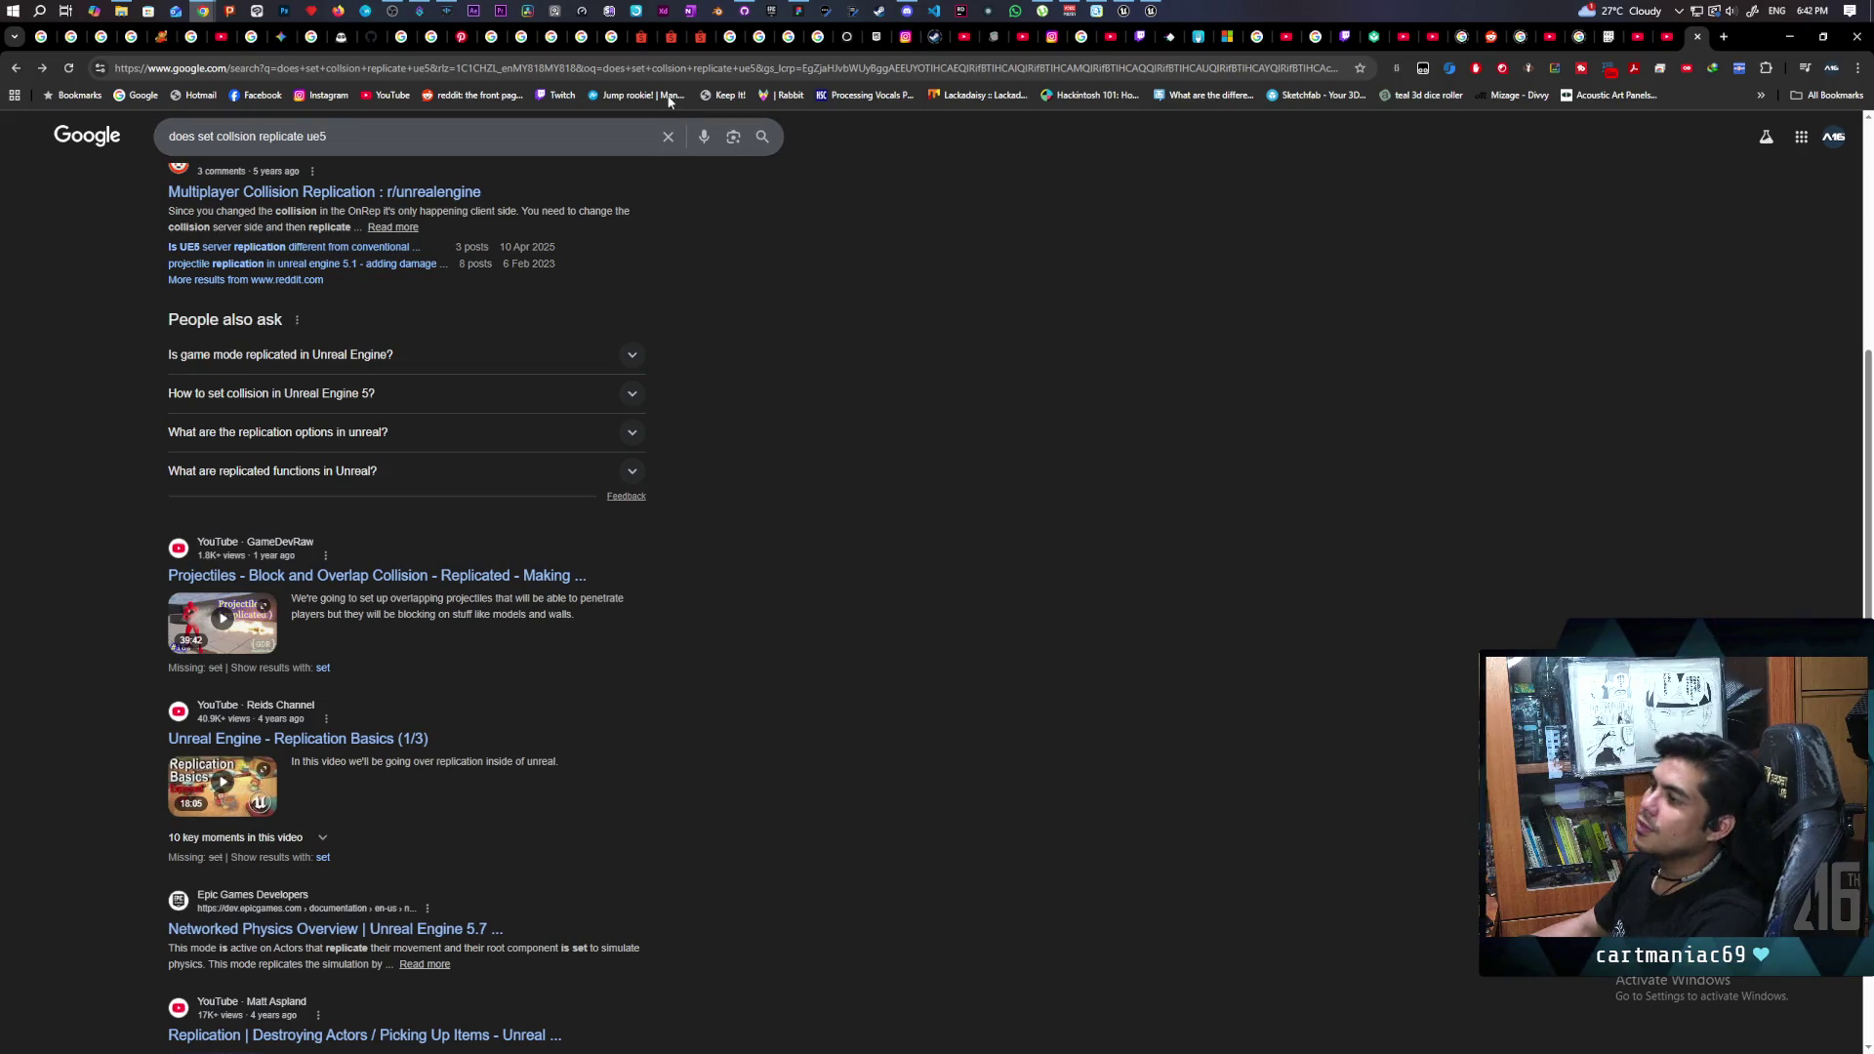
{"action": "left_click", "coordinate": [708, 74]}
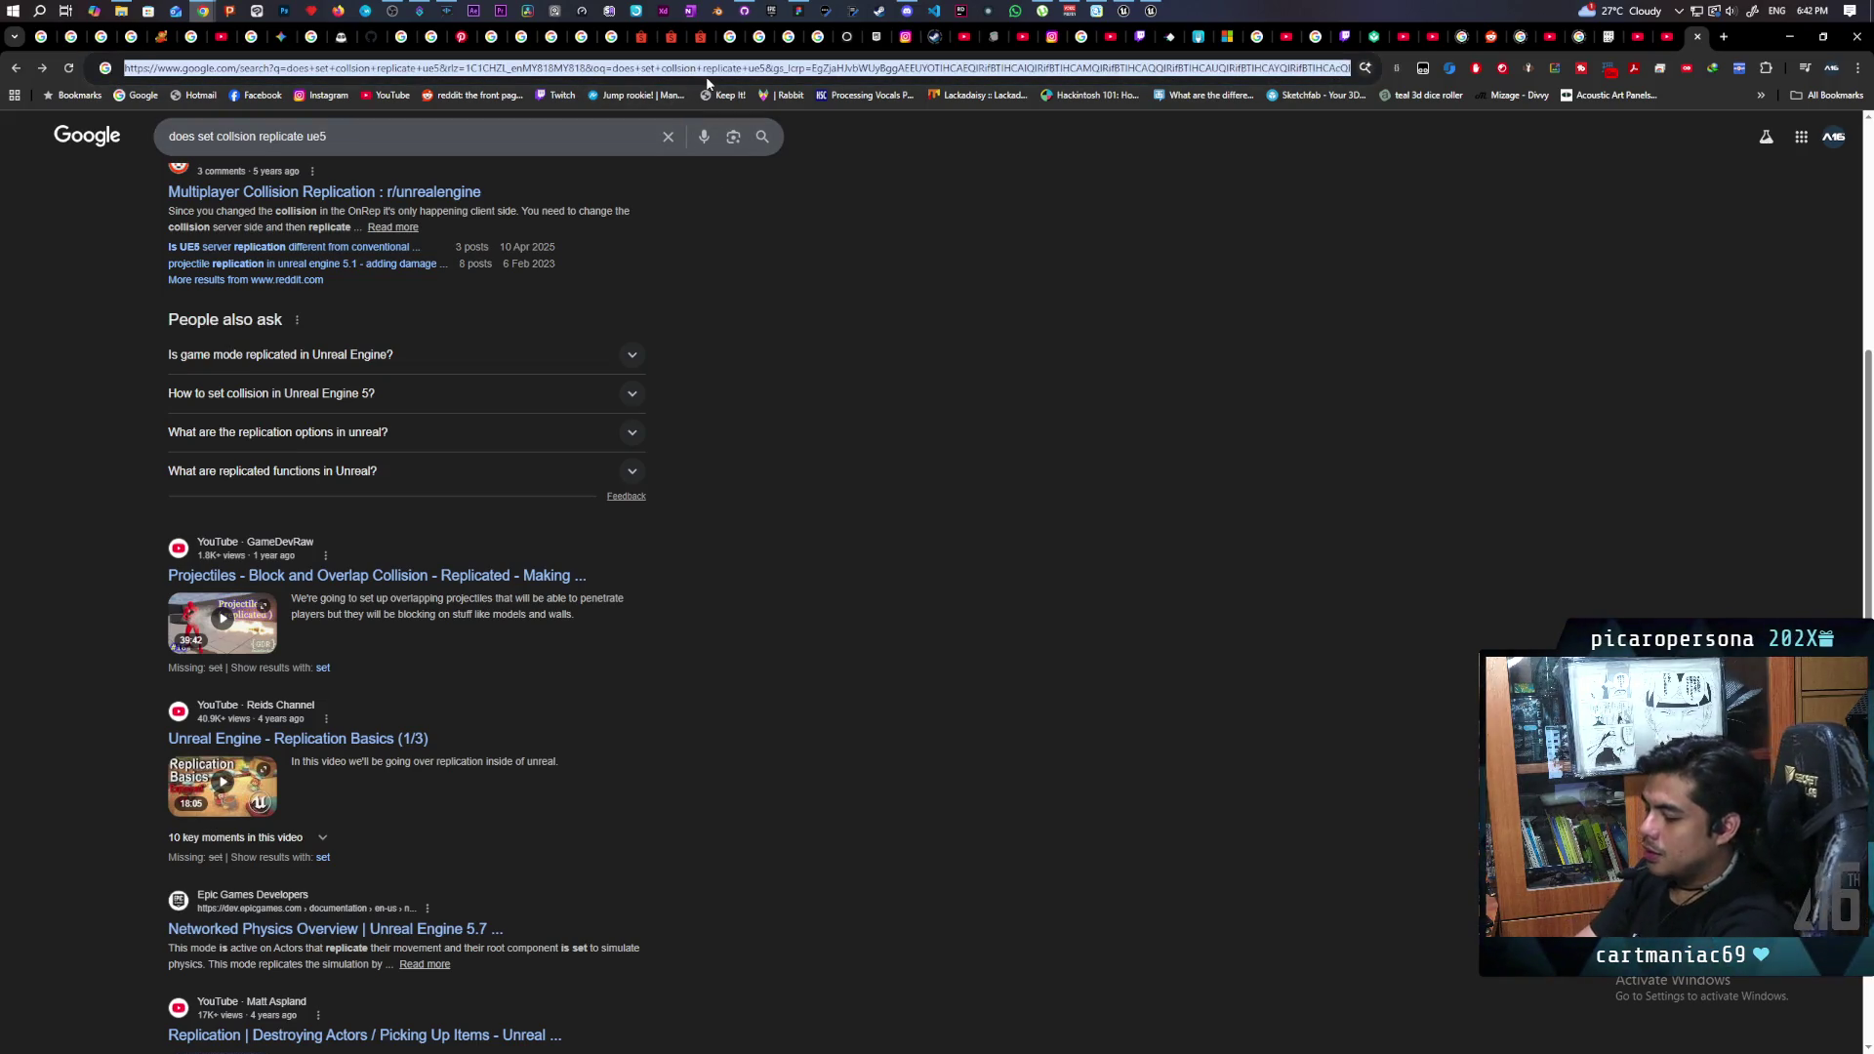
- Search Google for 'change object collision and replicate ue5'
{"action": "type", "text": "change"}
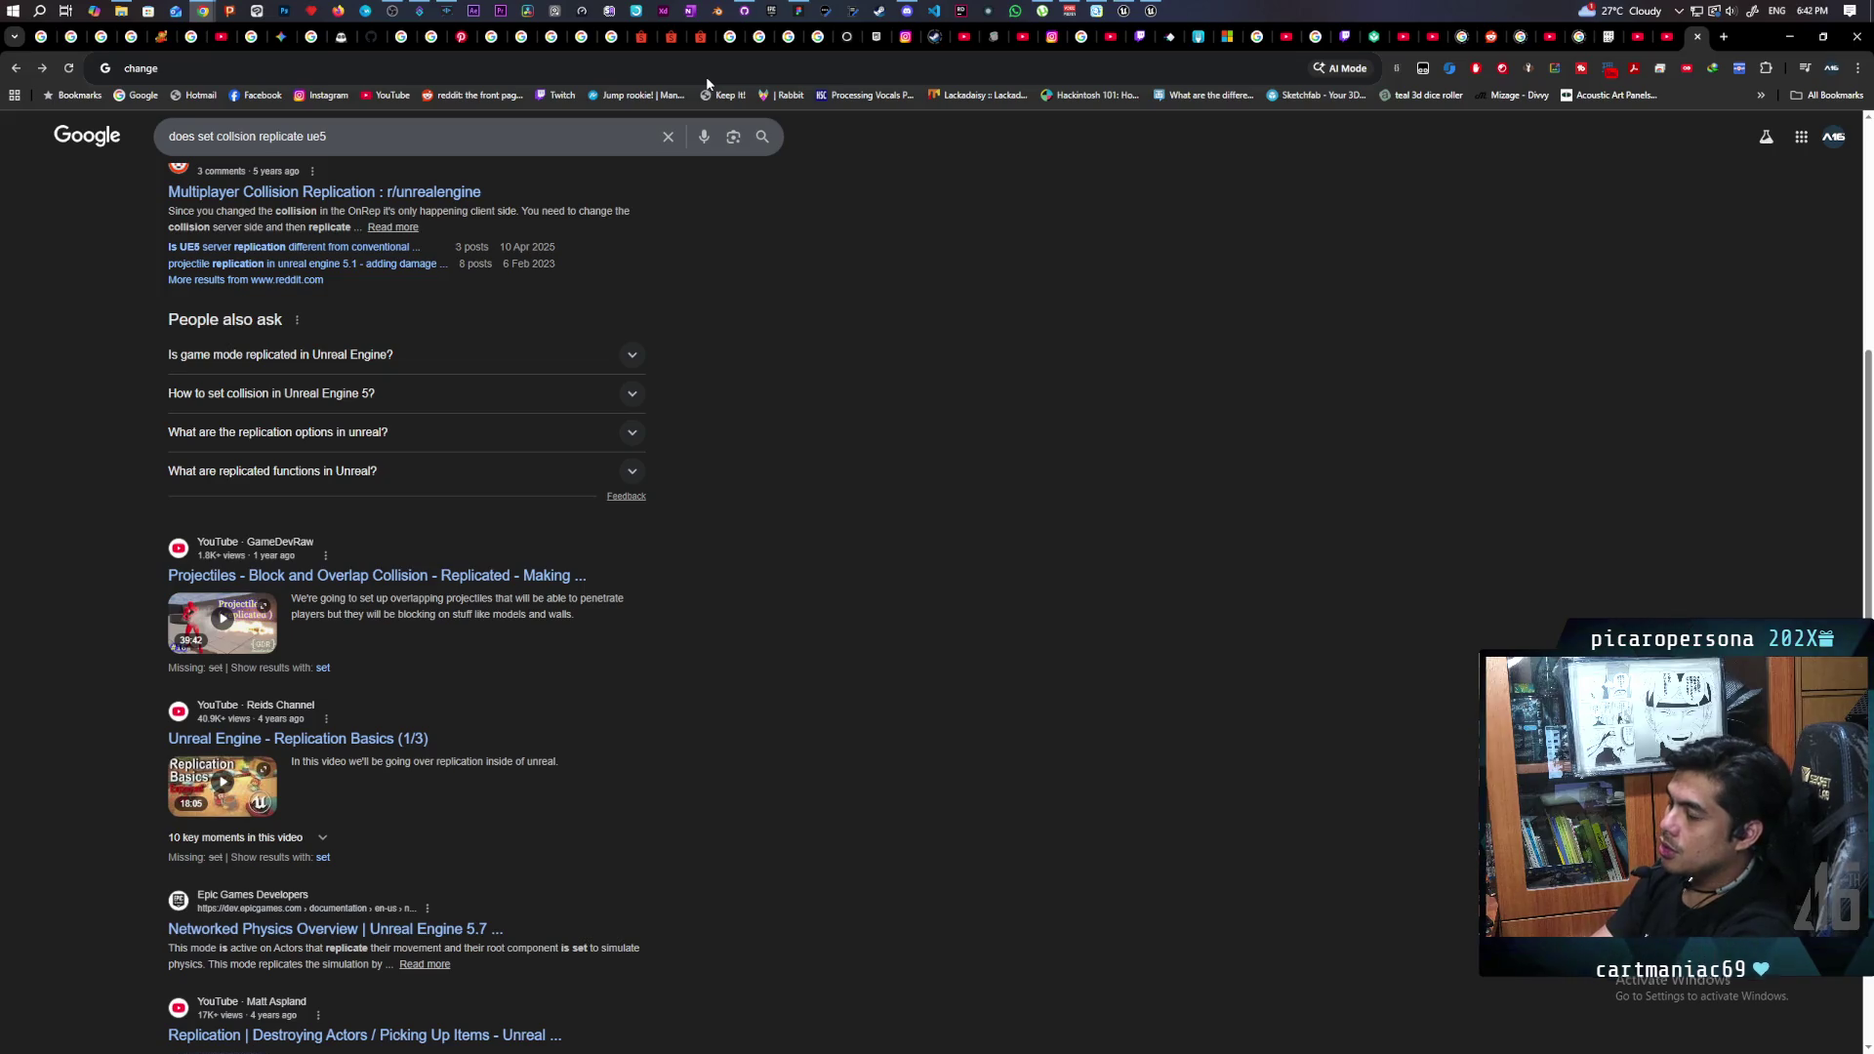
{"action": "type", "text": " object coll"}
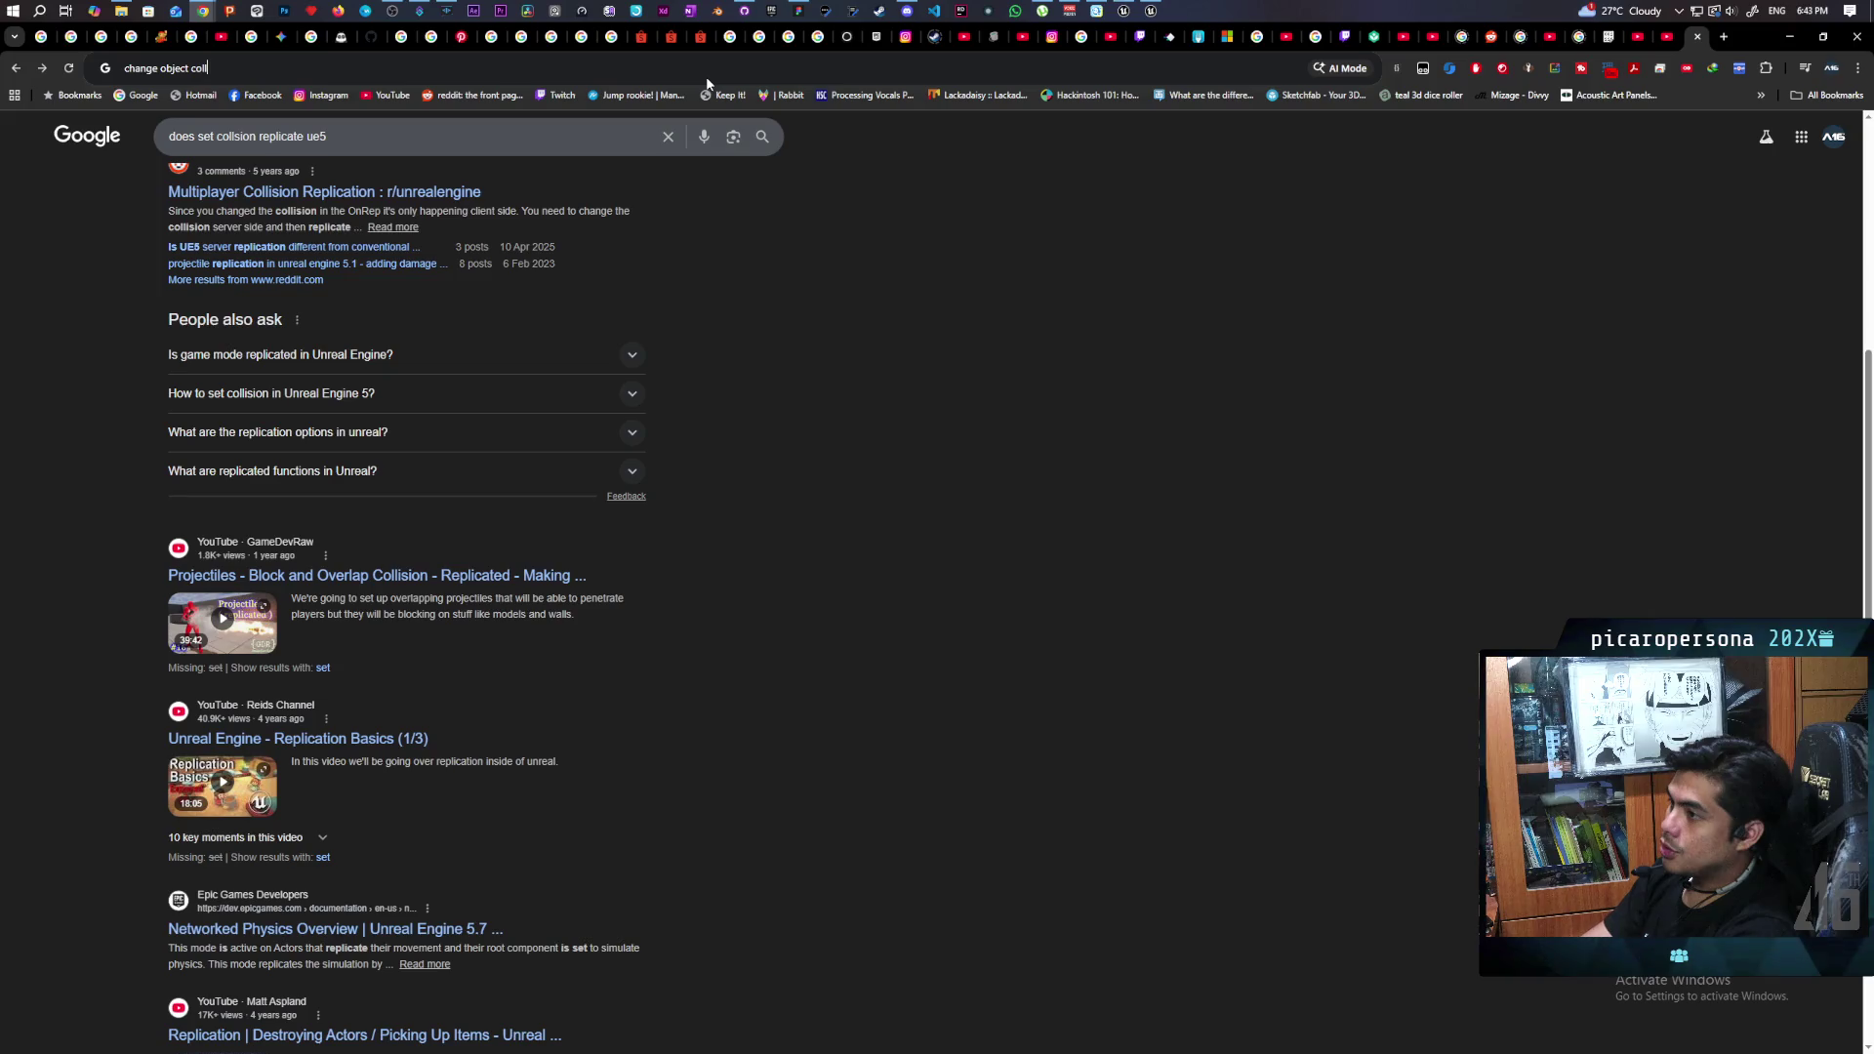
{"action": "type", "text": "ision "}
{"action": "type", "text": "an"}
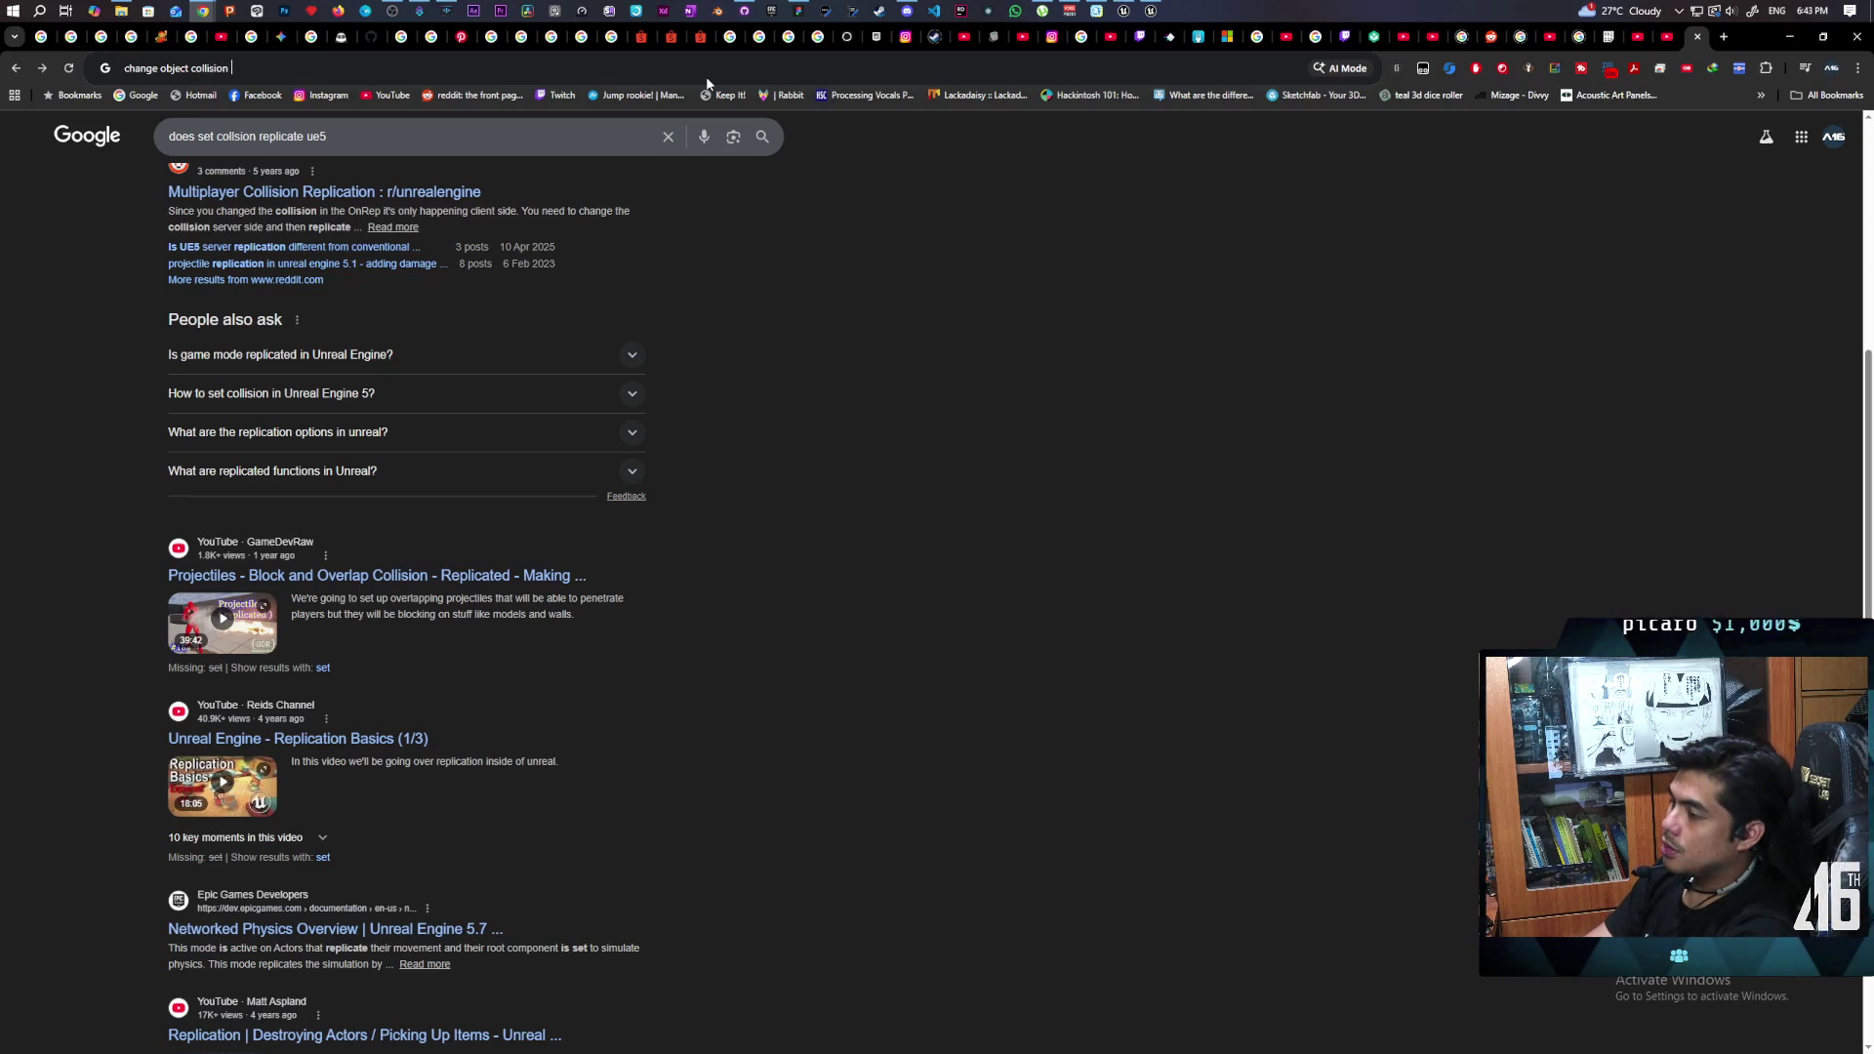
{"action": "type", "text": "d "}
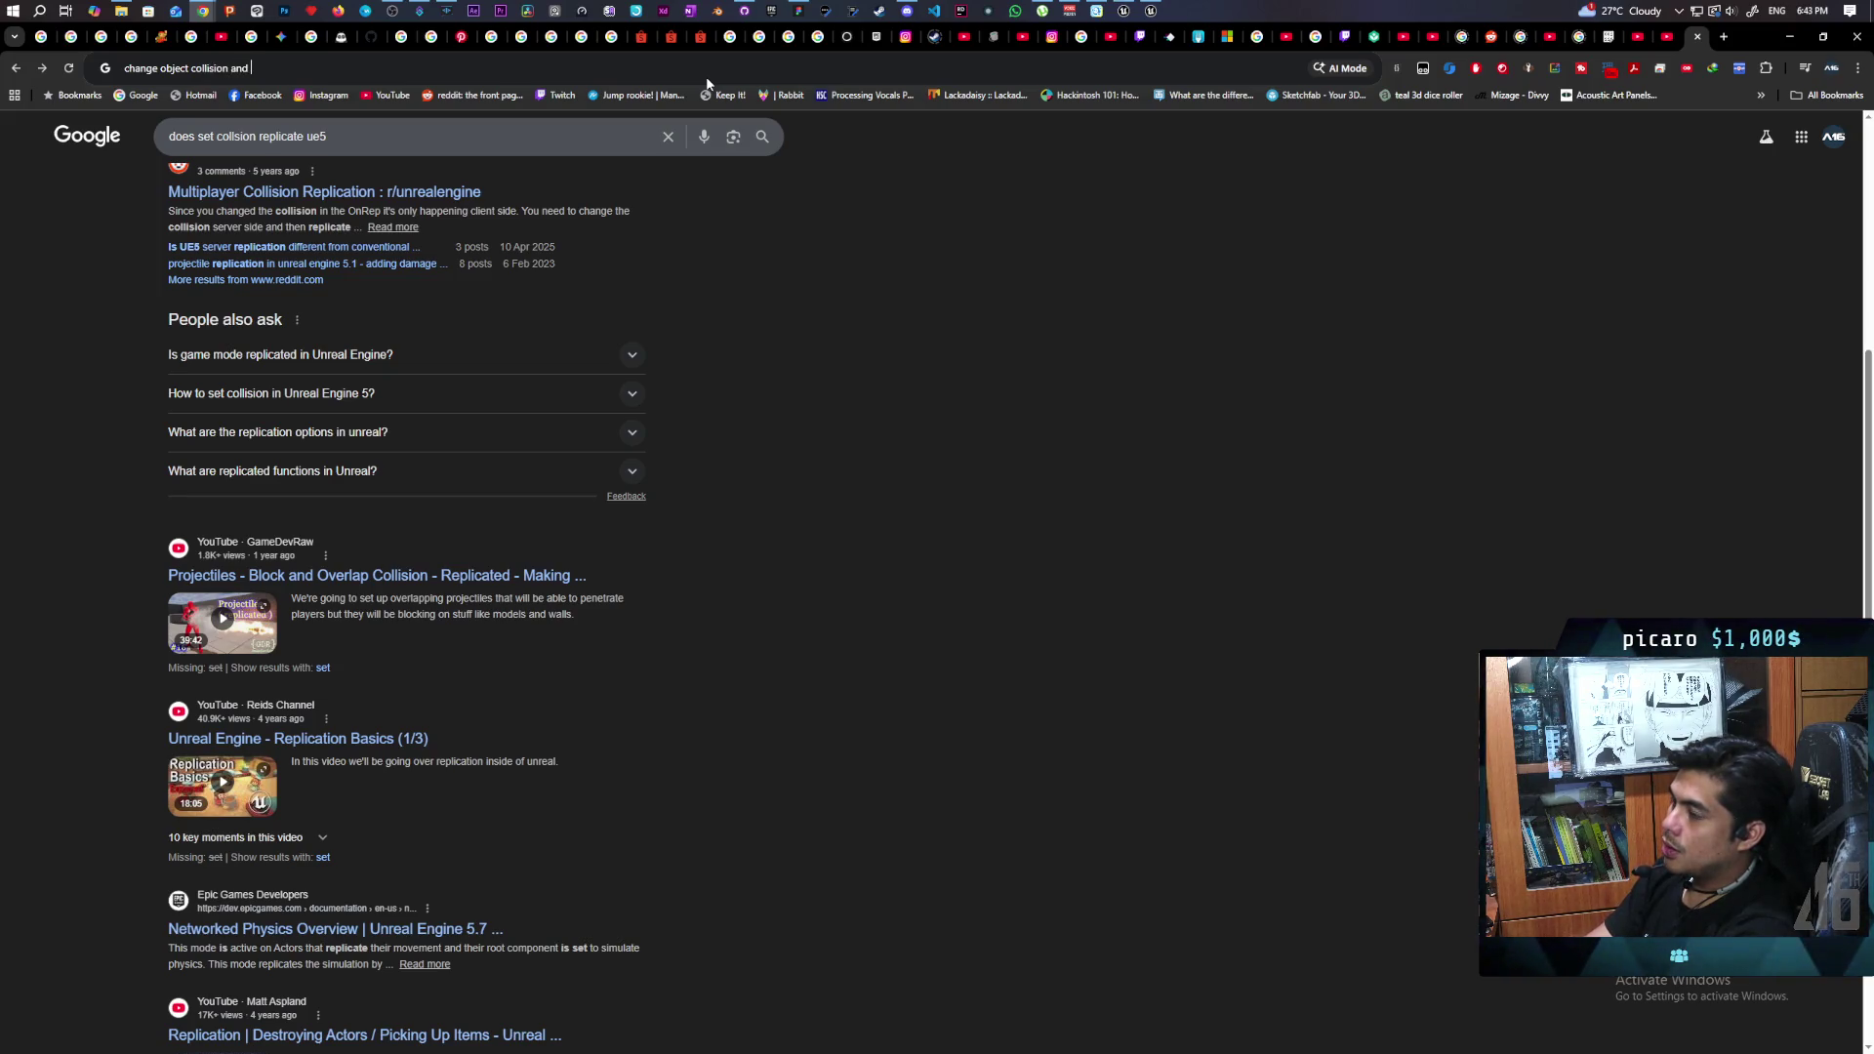
{"action": "type", "text": "replicate"}
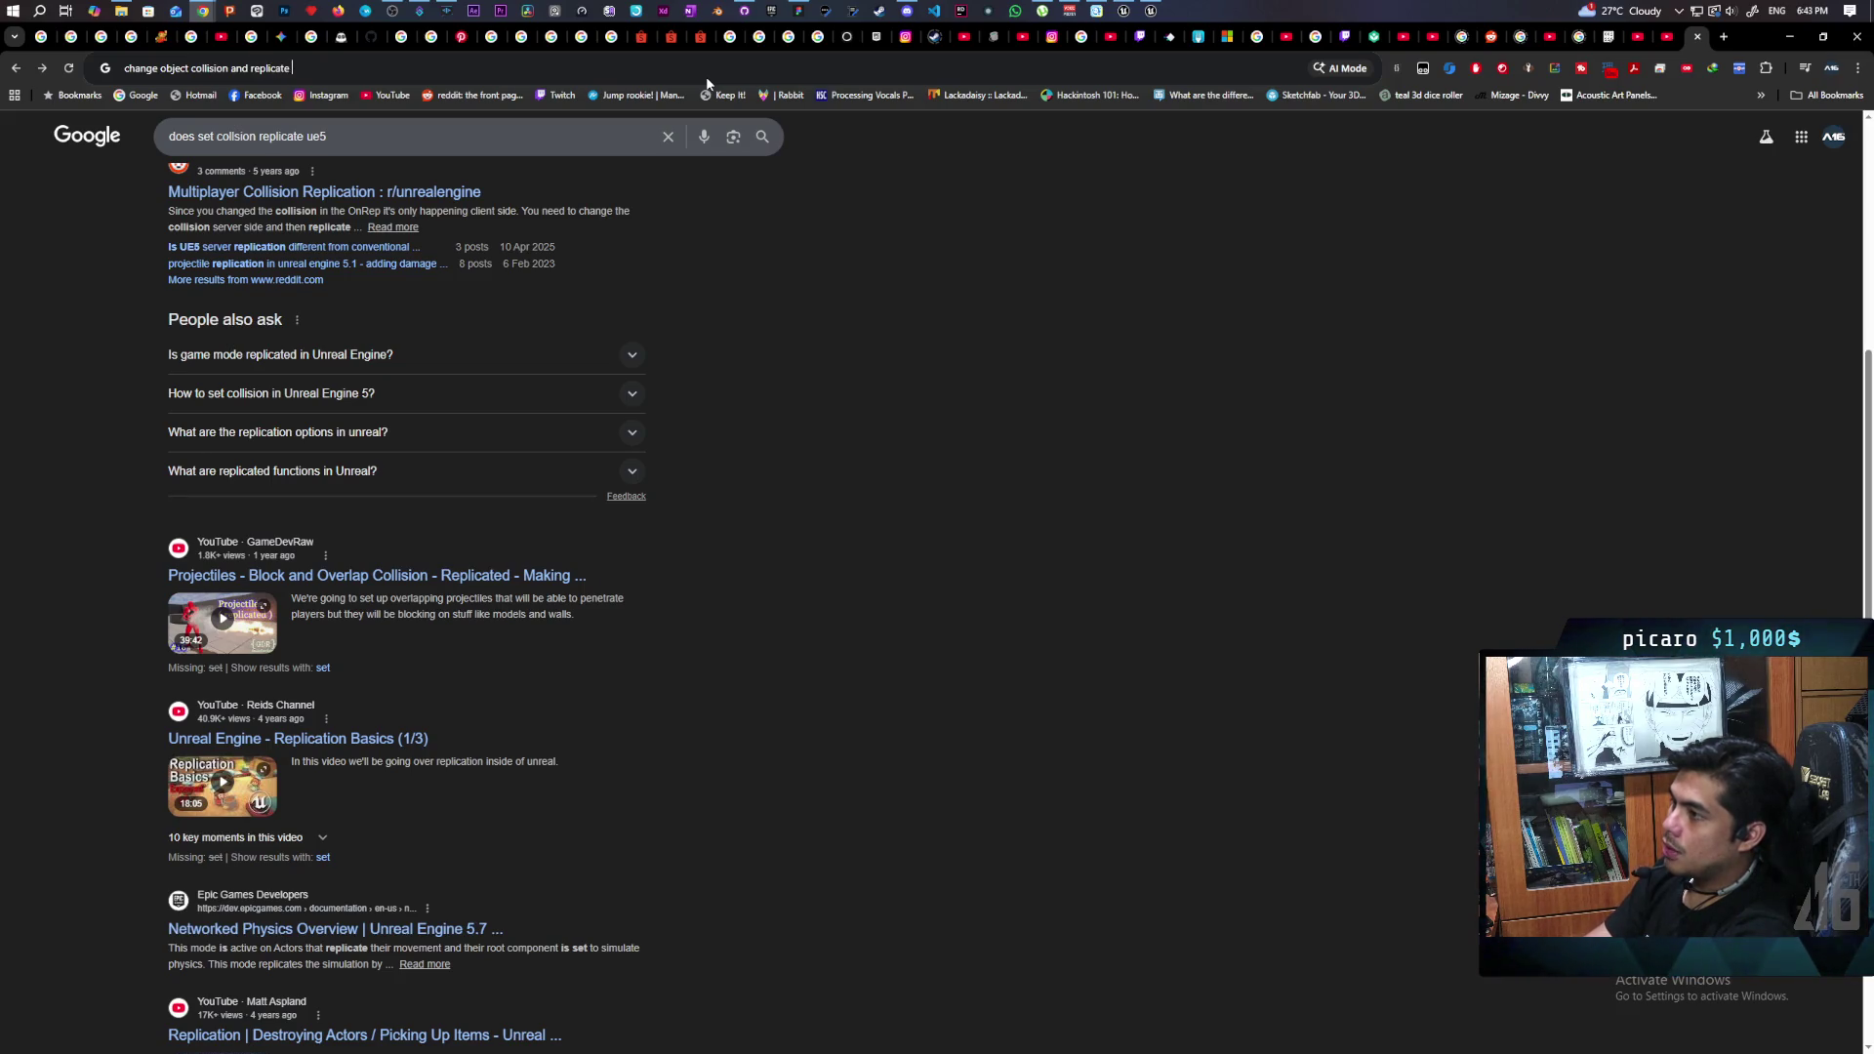
{"action": "type", "text": "5"}
{"action": "key", "text": "Return"}
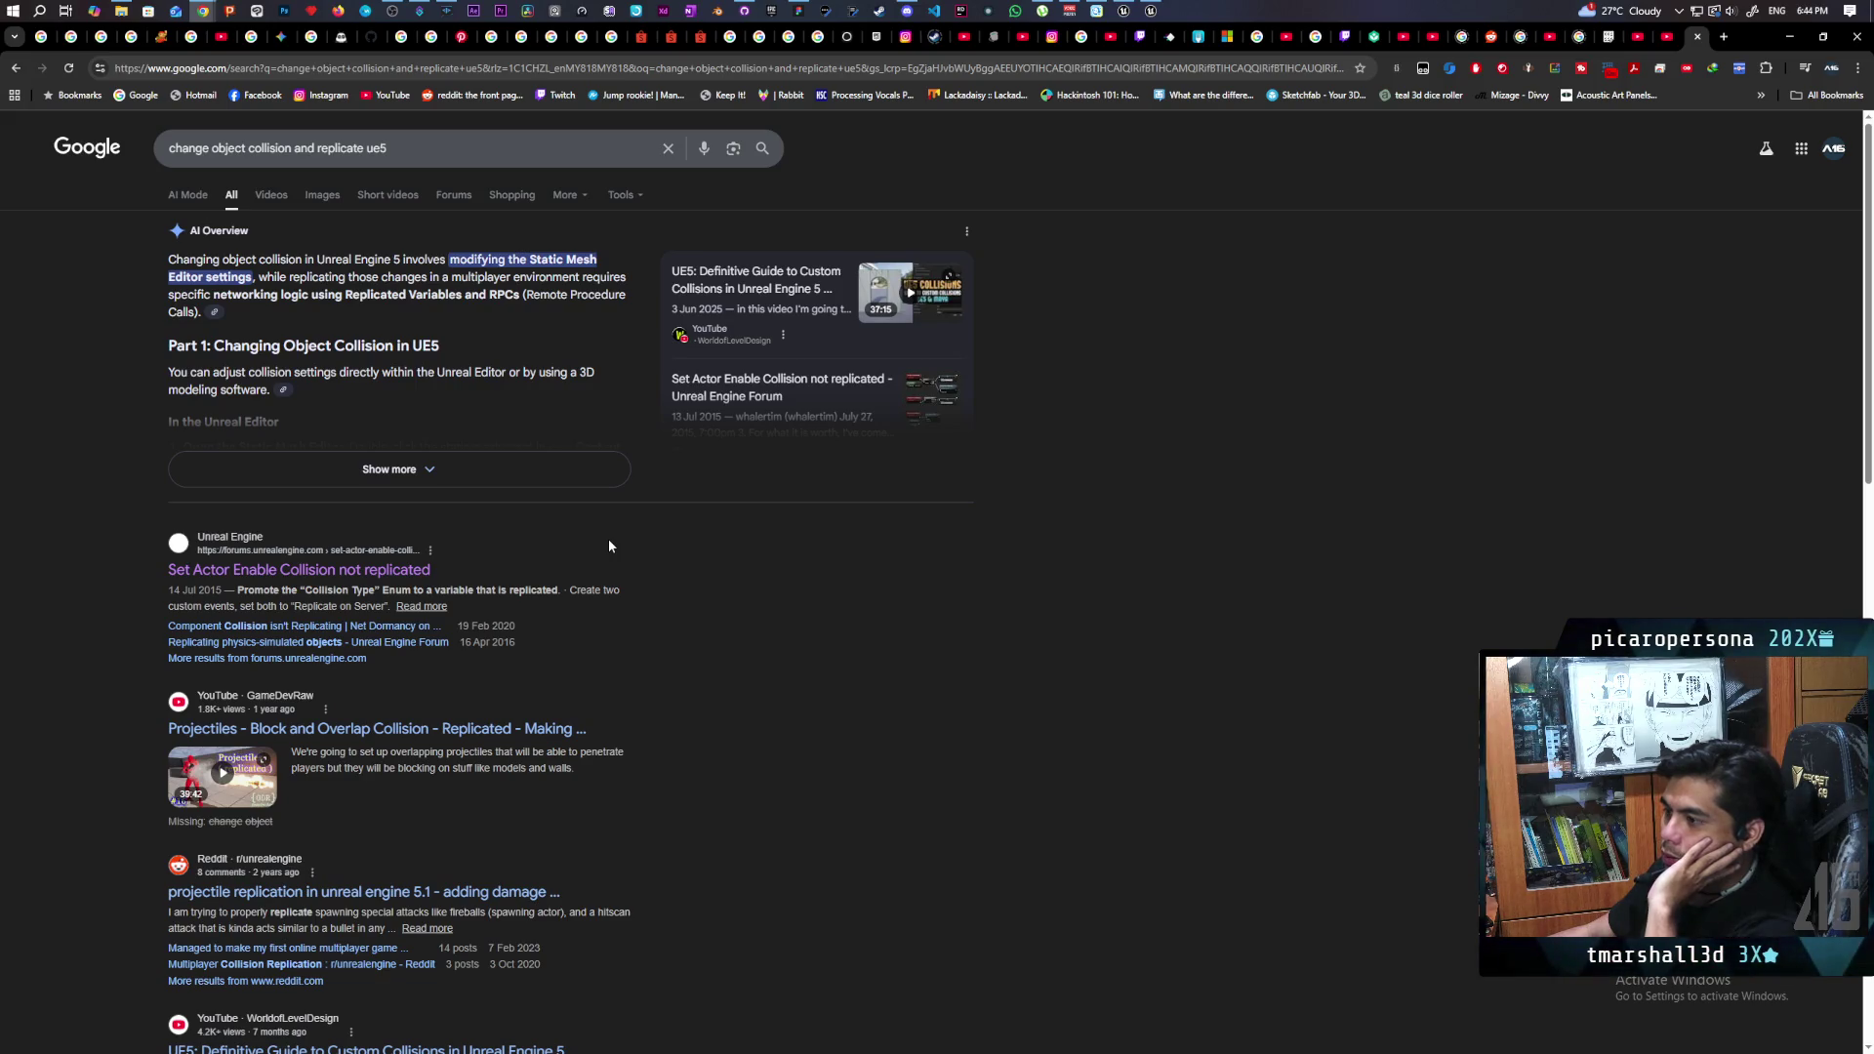
- Scroll through the forum, Reddit and YouTube results for 'change object collision and replicate ue5'
{"action": "scroll", "coordinate": [656, 543], "scroll_direction": "down", "scroll_amount": 2}
{"action": "scroll", "coordinate": [656, 537], "scroll_direction": "down", "scroll_amount": 1}
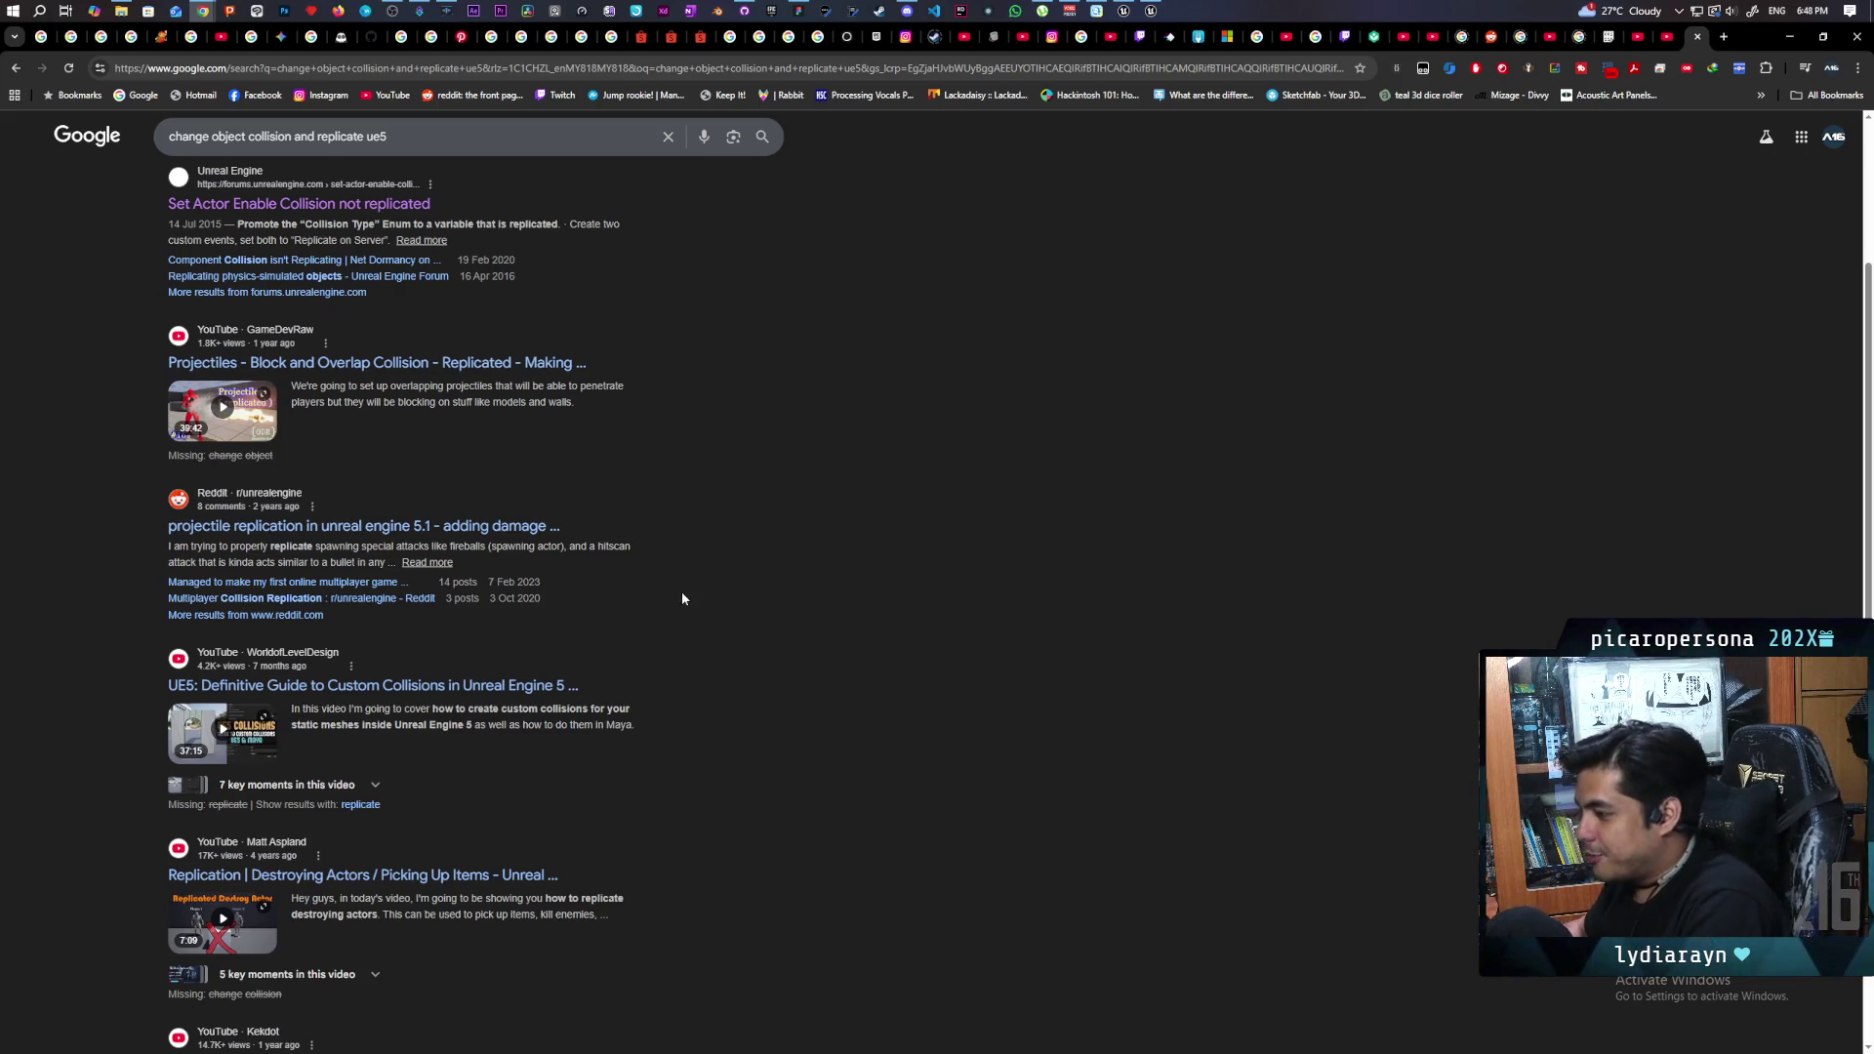
{"action": "scroll", "coordinate": [706, 529], "scroll_direction": "down", "scroll_amount": 2}
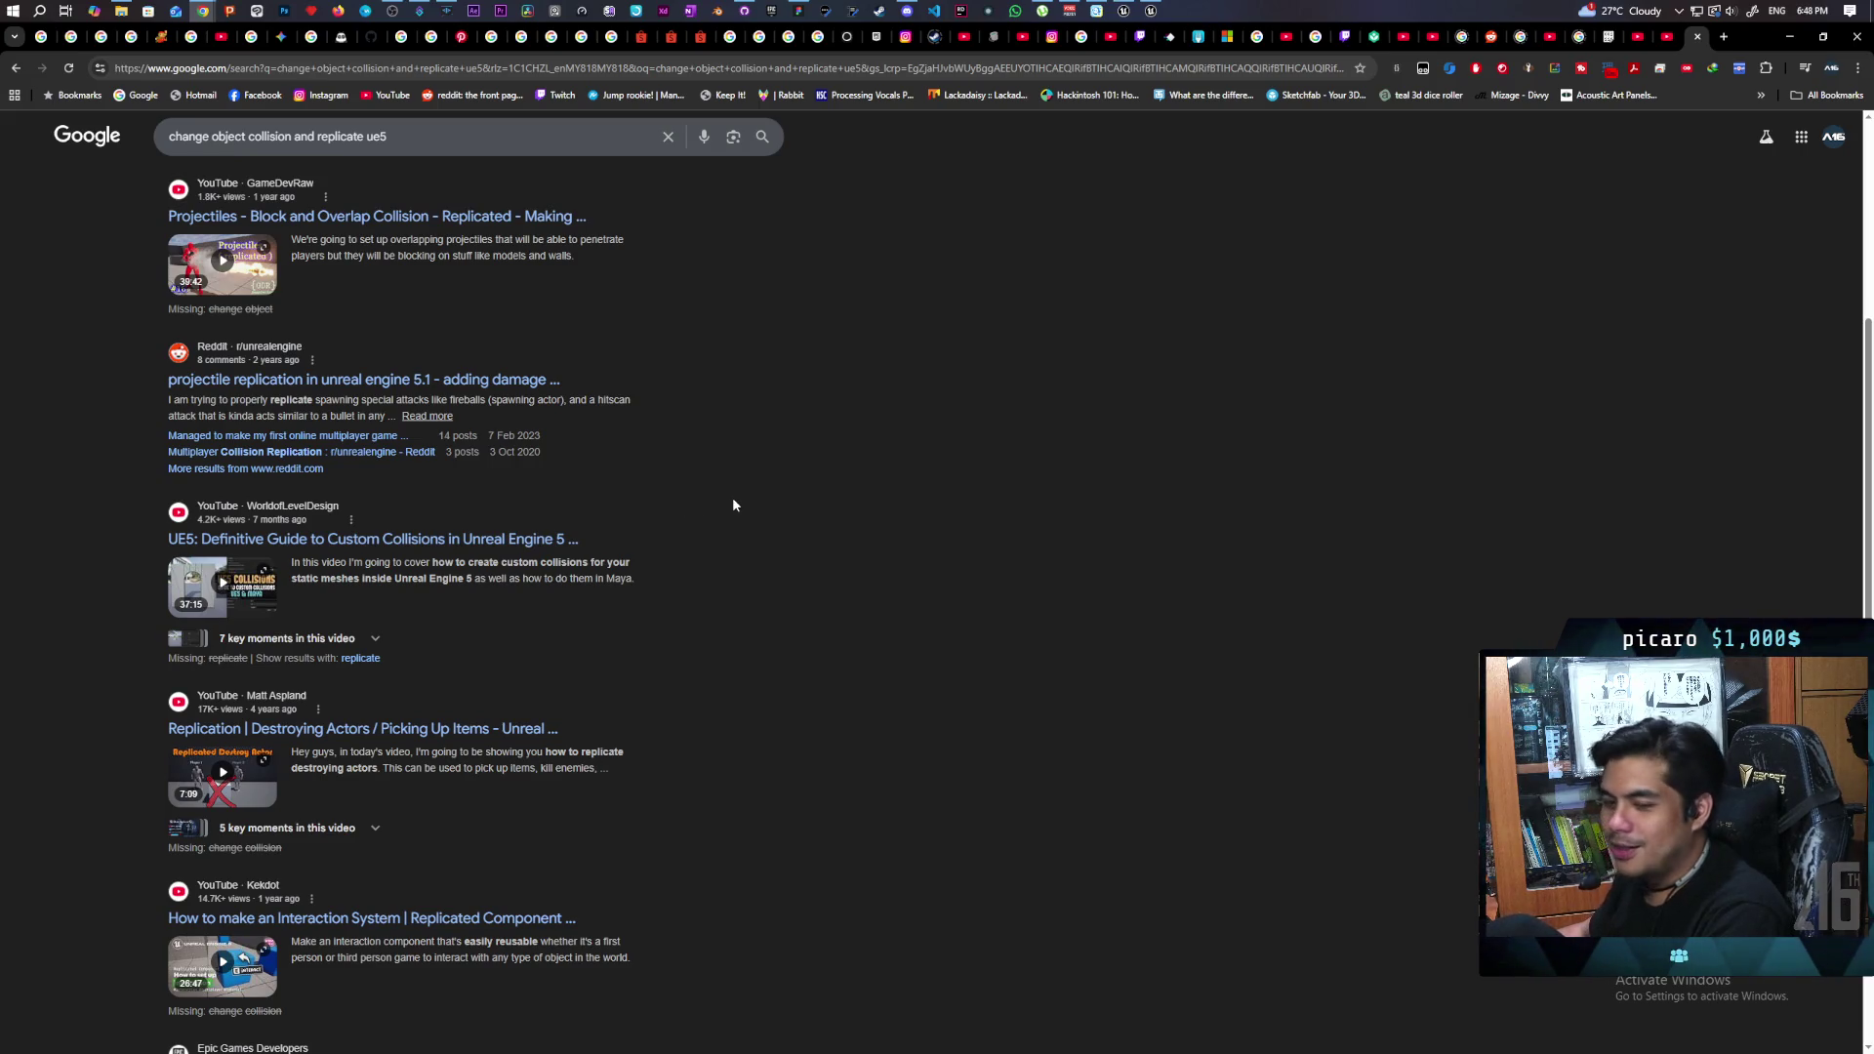
- Scroll the remaining results, return to the top, and minimize Chrome to get back to Unreal
{"action": "scroll", "coordinate": [761, 546], "scroll_direction": "down", "scroll_amount": 2}
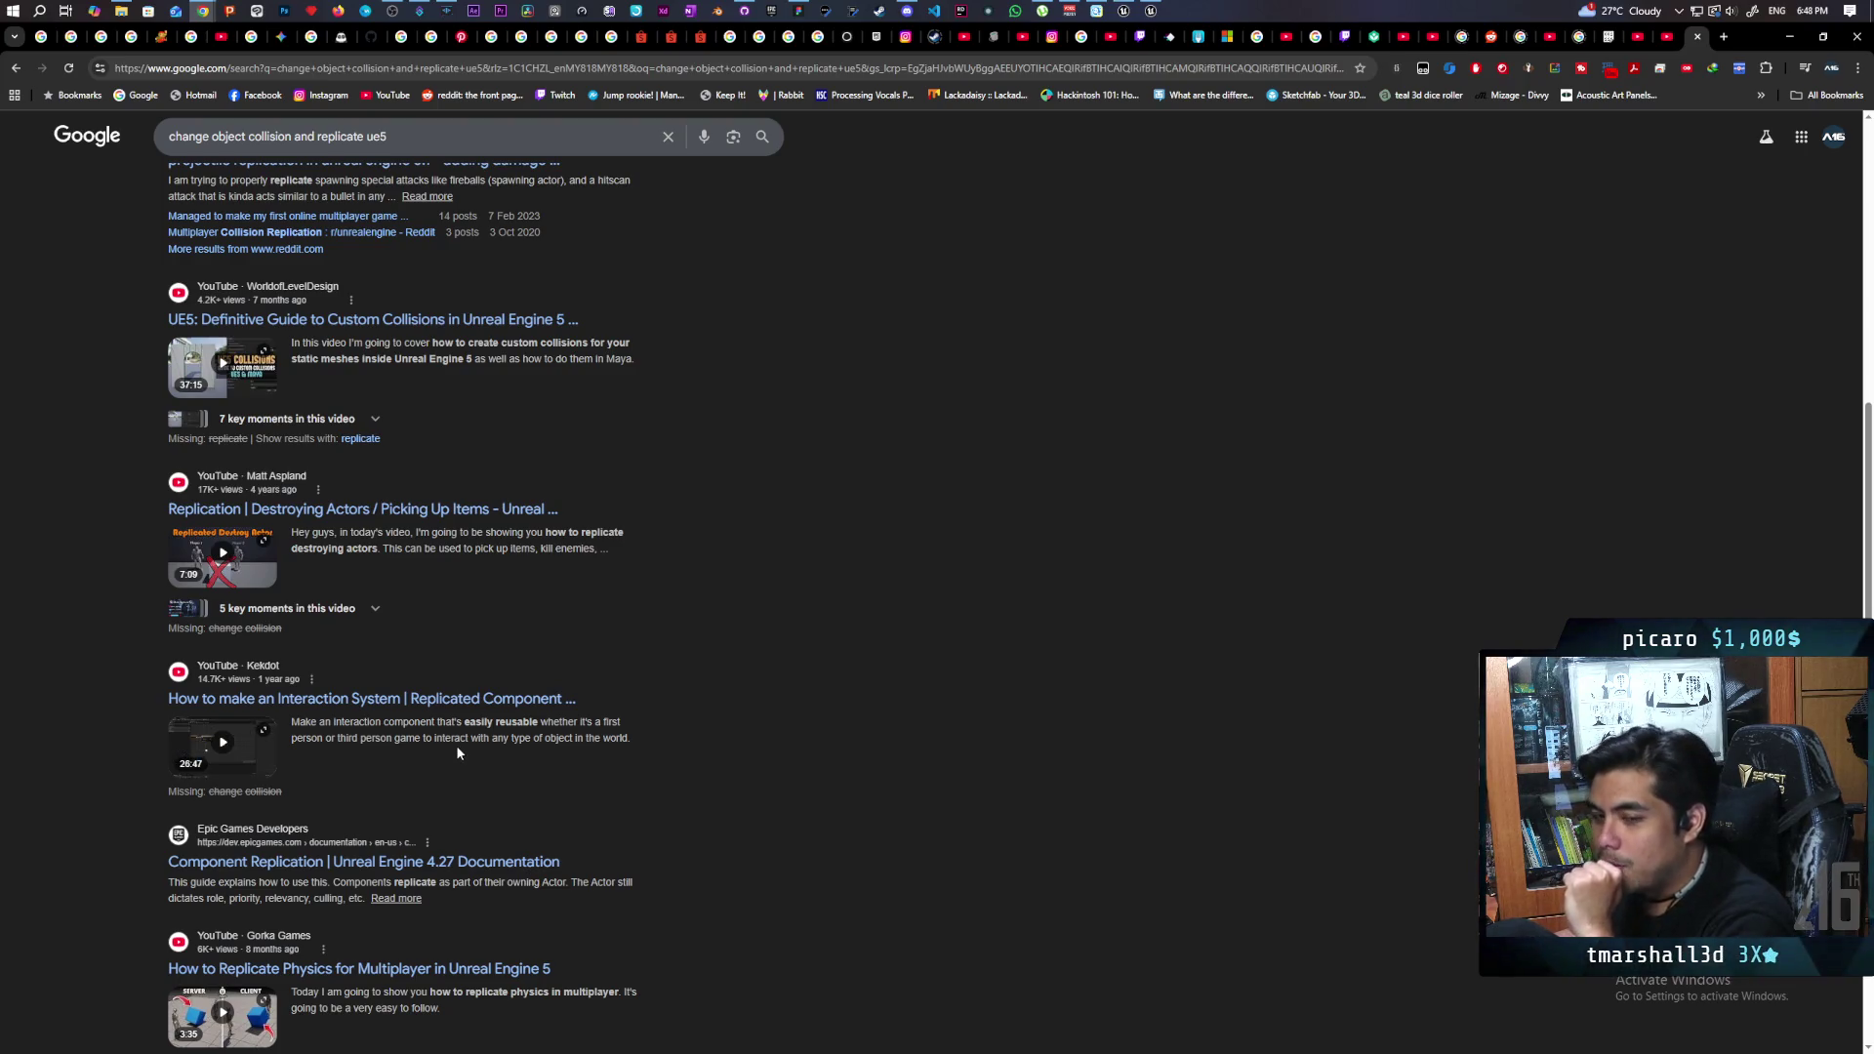
{"action": "scroll", "coordinate": [457, 752], "scroll_direction": "down", "scroll_amount": 5}
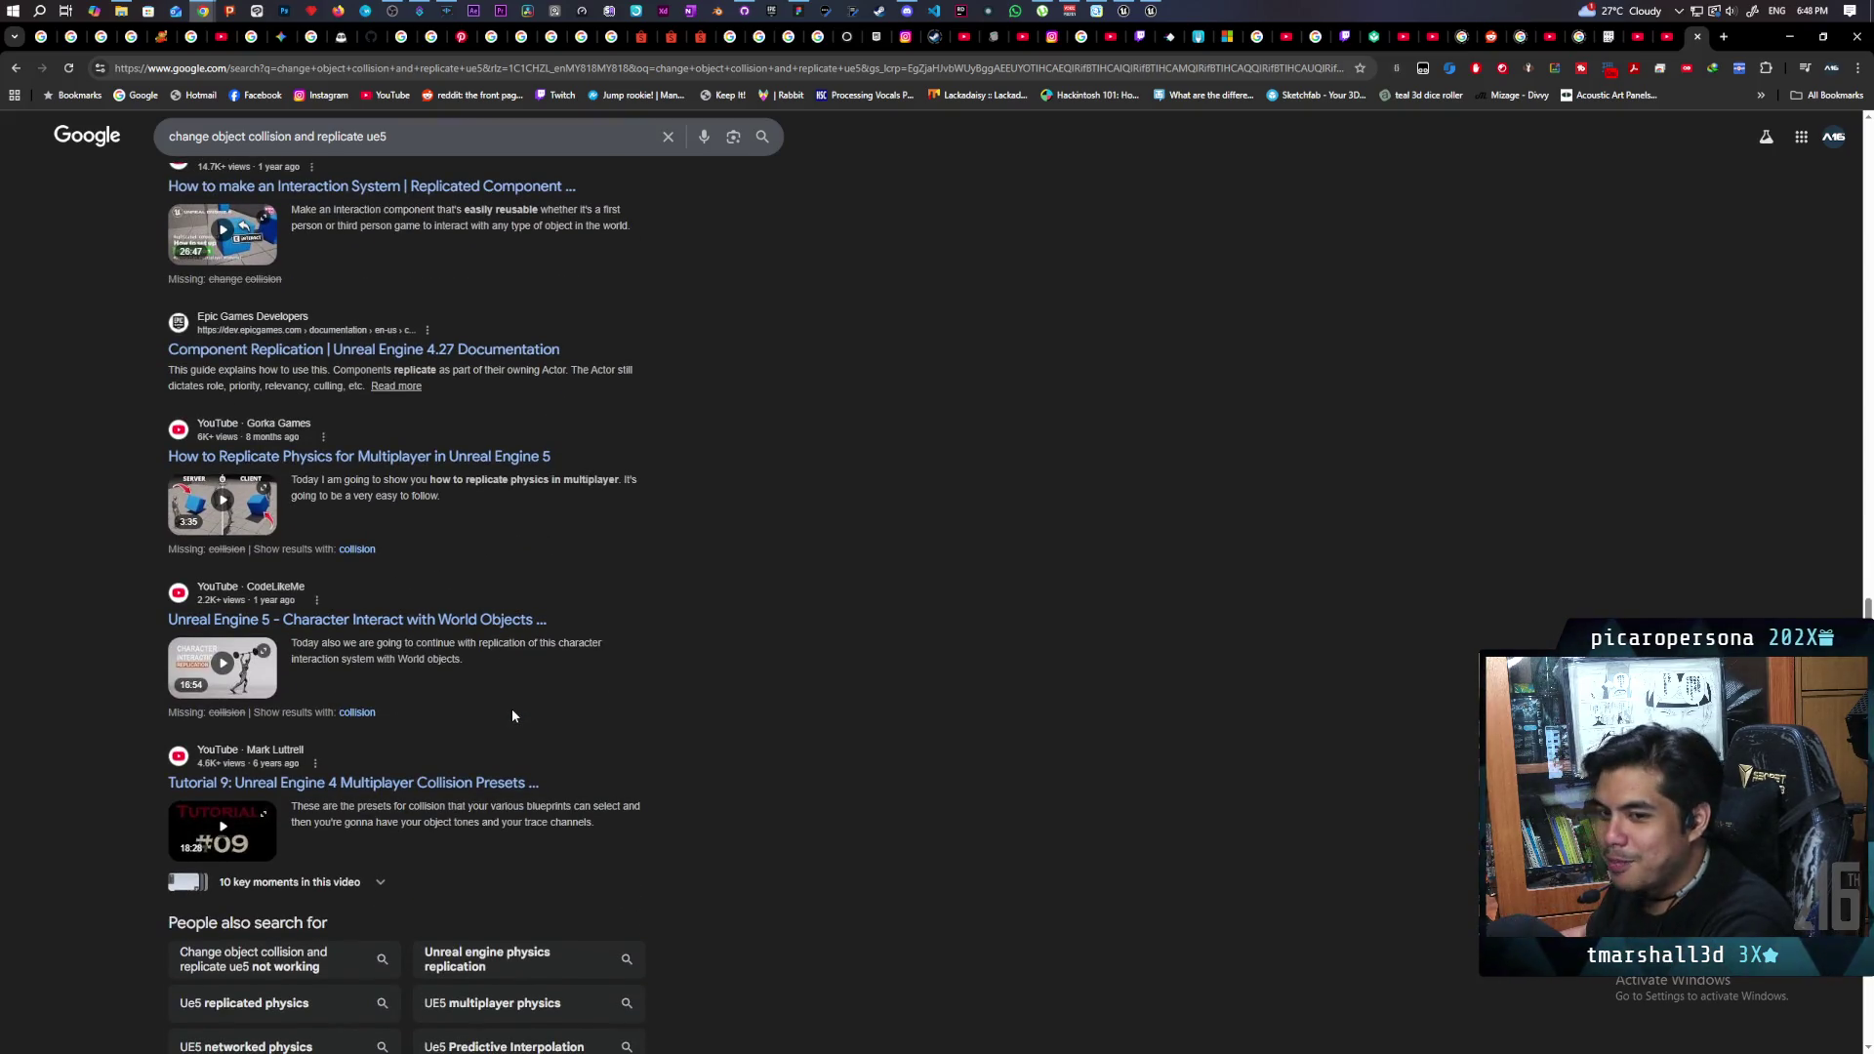
{"action": "scroll", "coordinate": [512, 716], "scroll_direction": "down", "scroll_amount": 1}
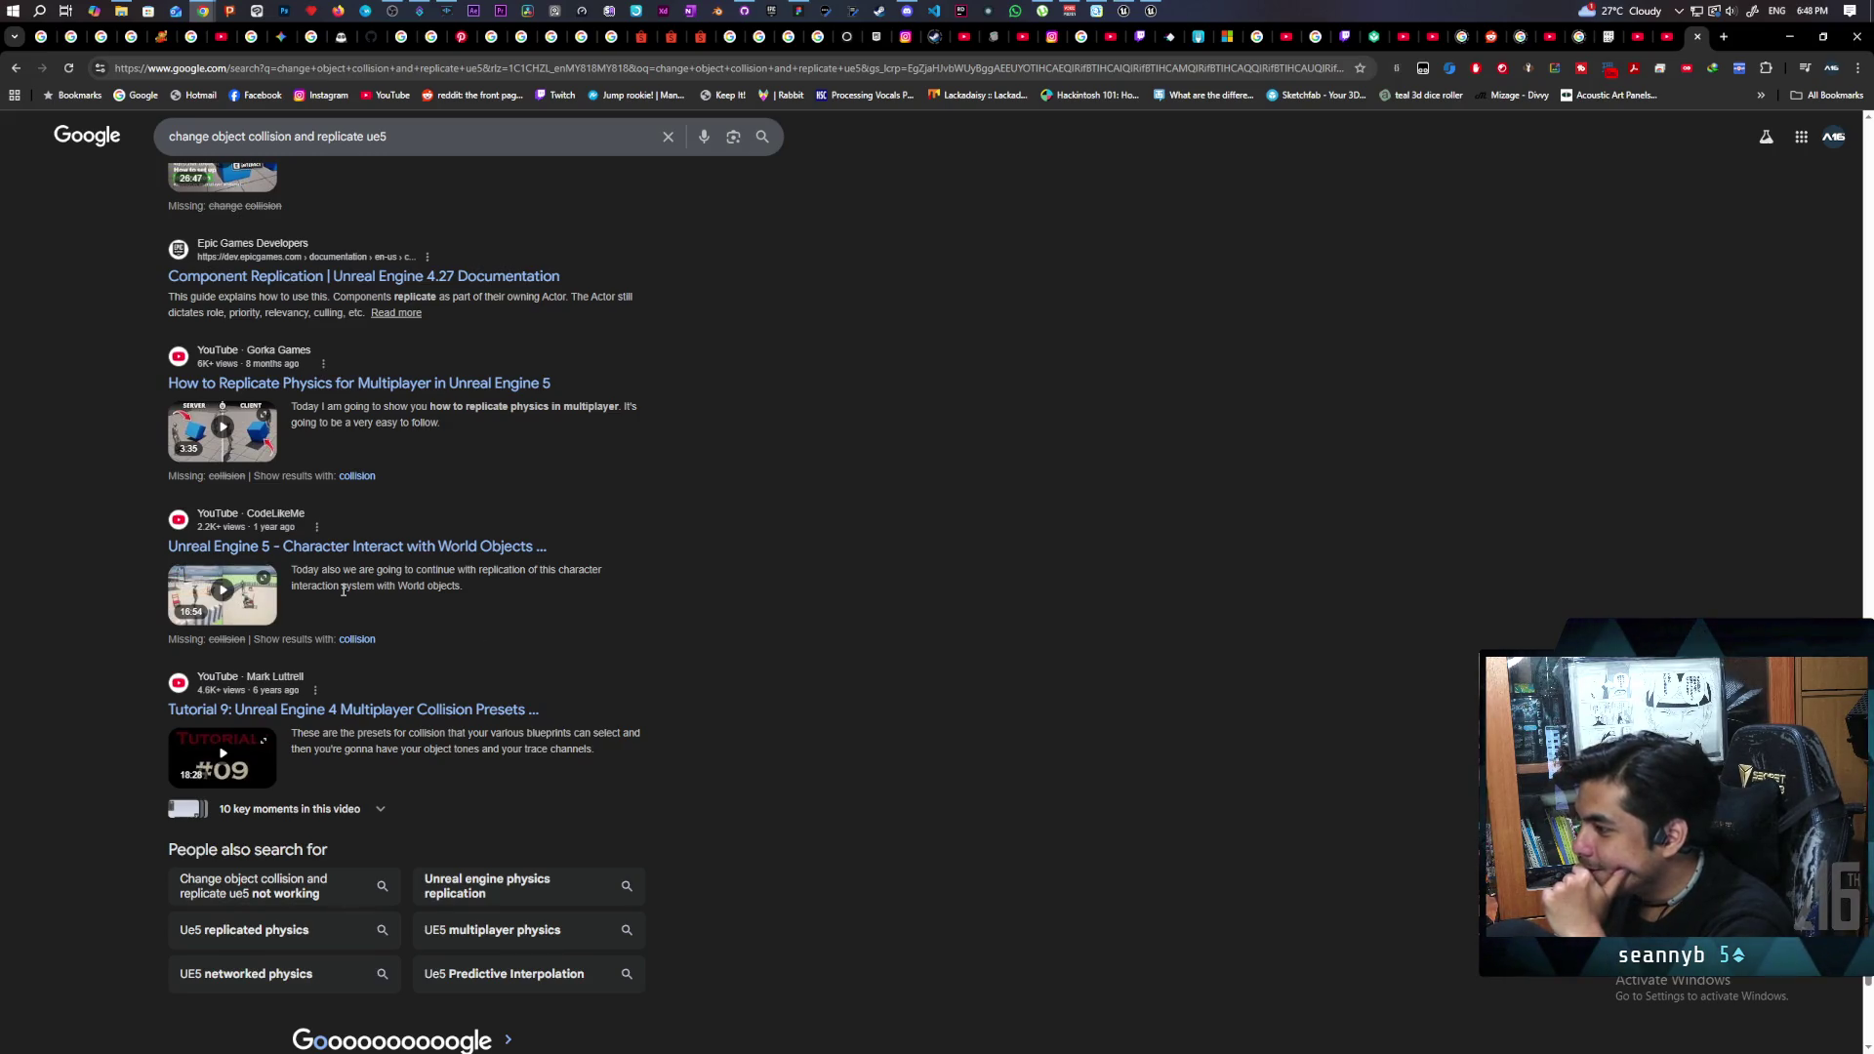
{"action": "scroll", "coordinate": [343, 590], "scroll_direction": "up", "scroll_amount": 15}
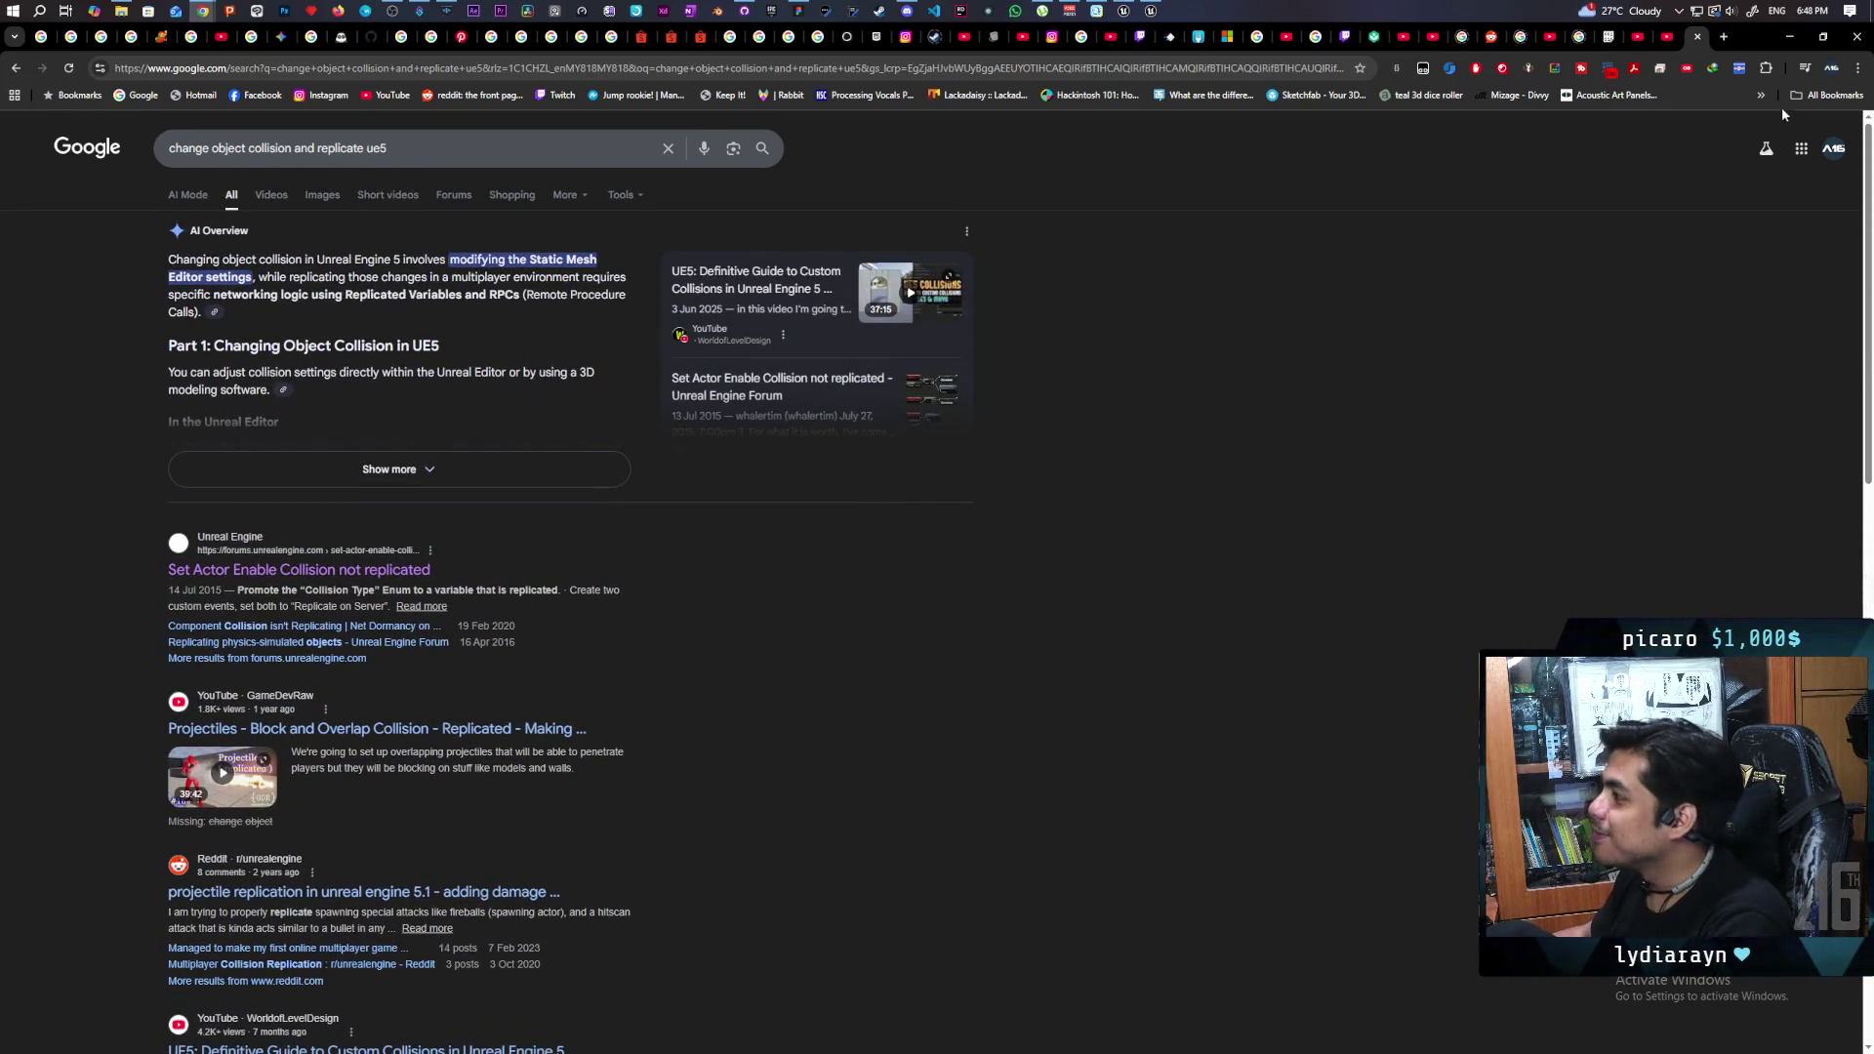
{"action": "left_click", "coordinate": [1790, 38]}
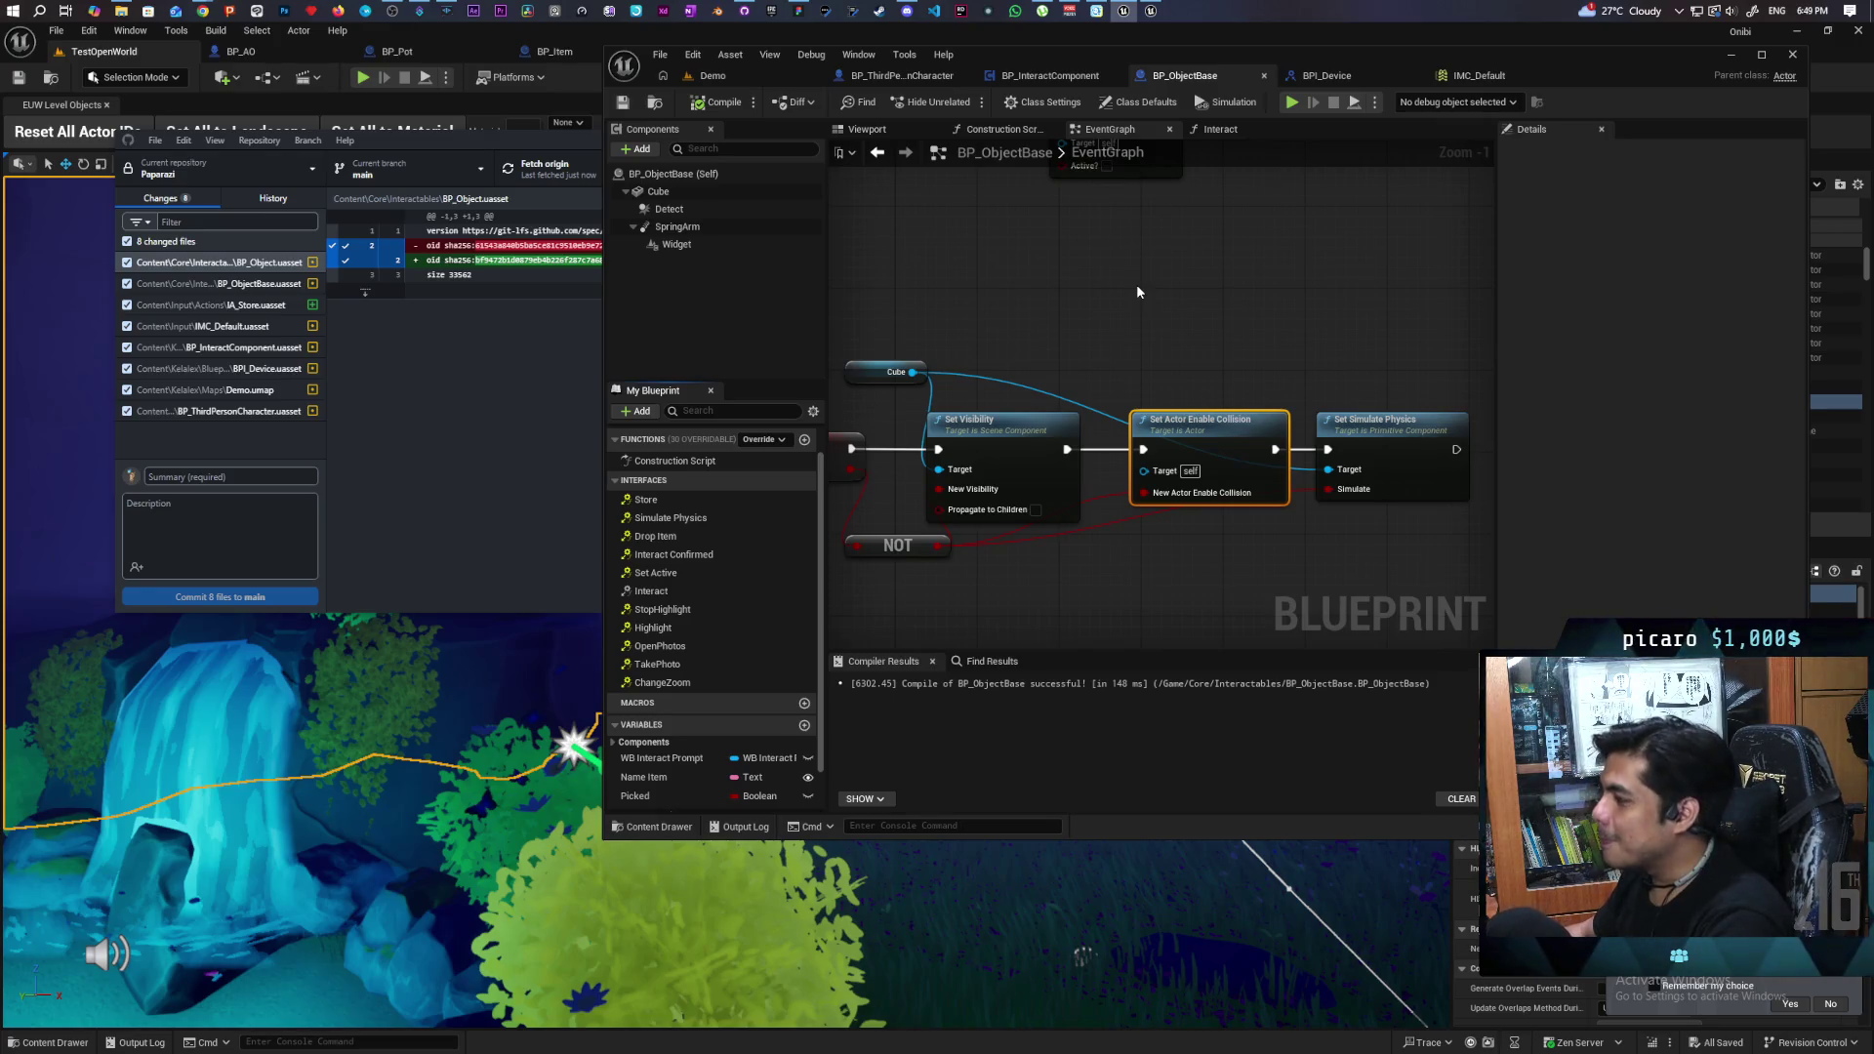
- Marquee-select the Set Visibility to Set Simulate Physics node chain and nudge it slightly right
{"action": "scroll", "coordinate": [1136, 286], "scroll_direction": "down", "scroll_amount": 3}
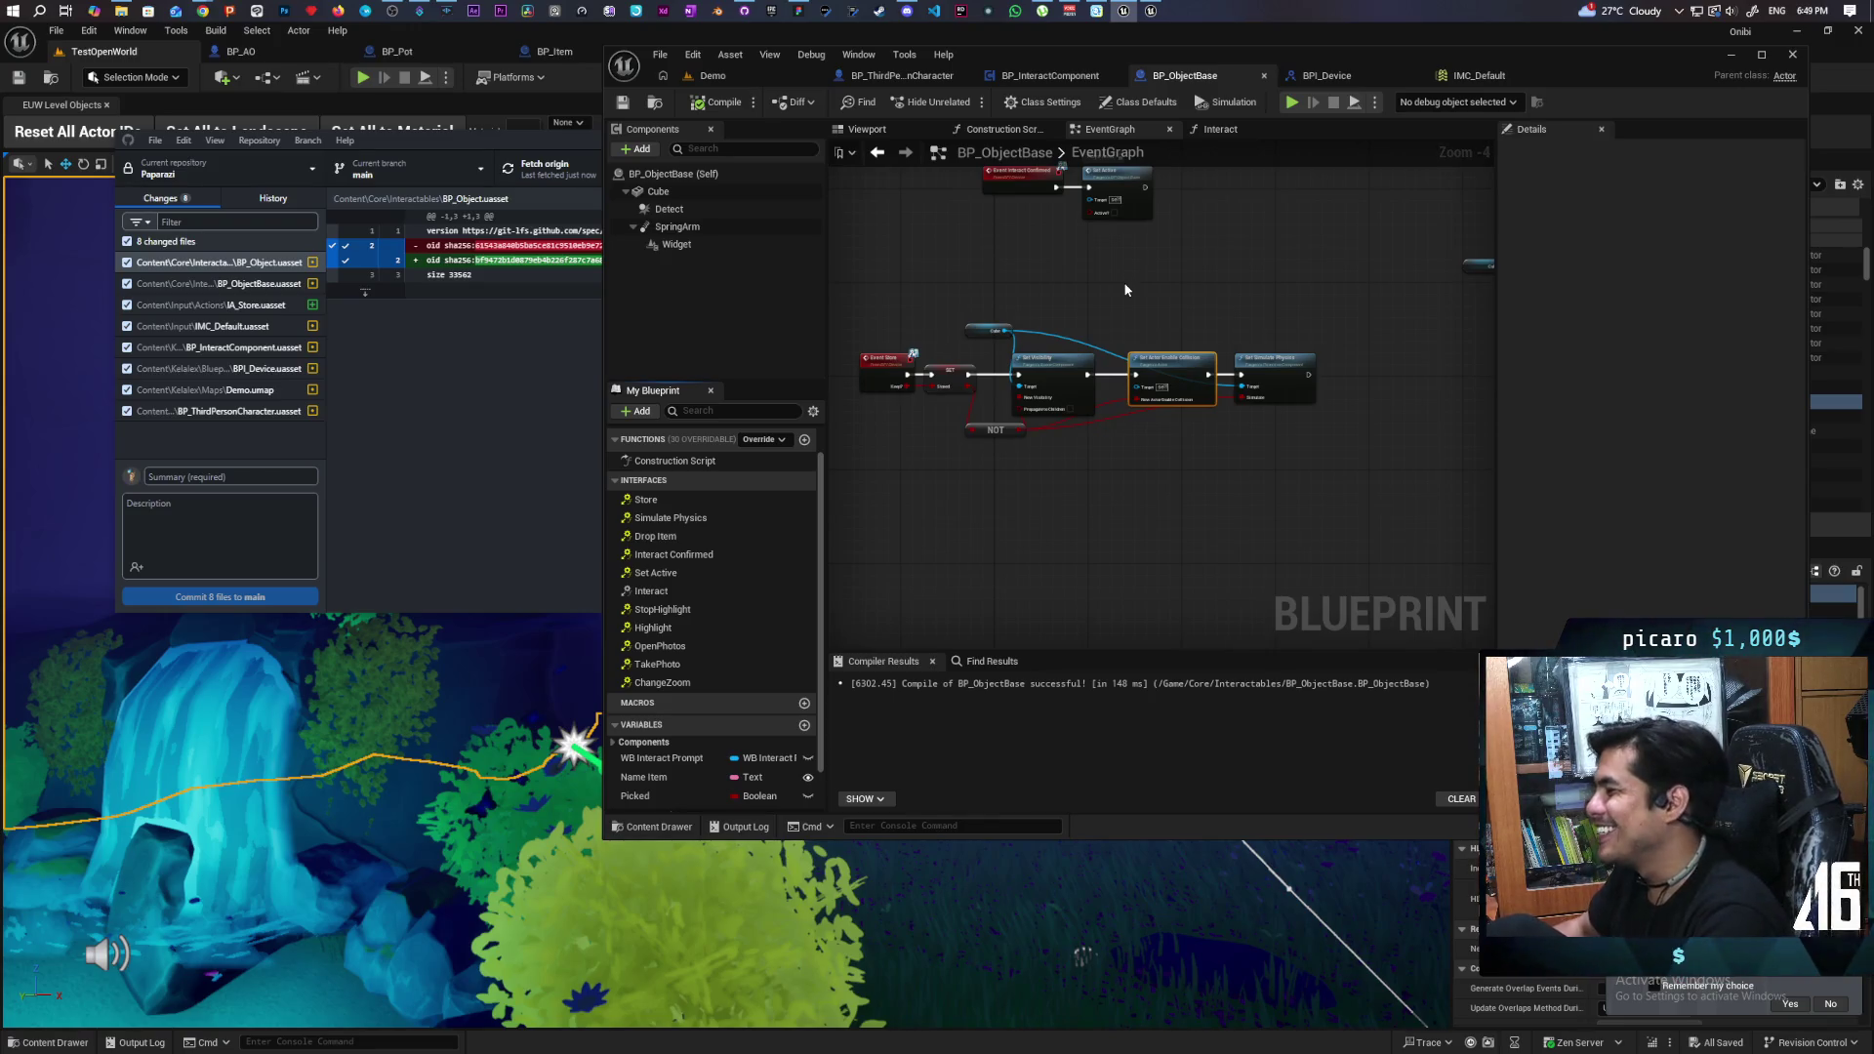
{"action": "left_click_drag", "start_coordinate": [1334, 301], "coordinate": [947, 464]}
{"action": "left_click_drag", "start_coordinate": [958, 380], "coordinate": [973, 378]}
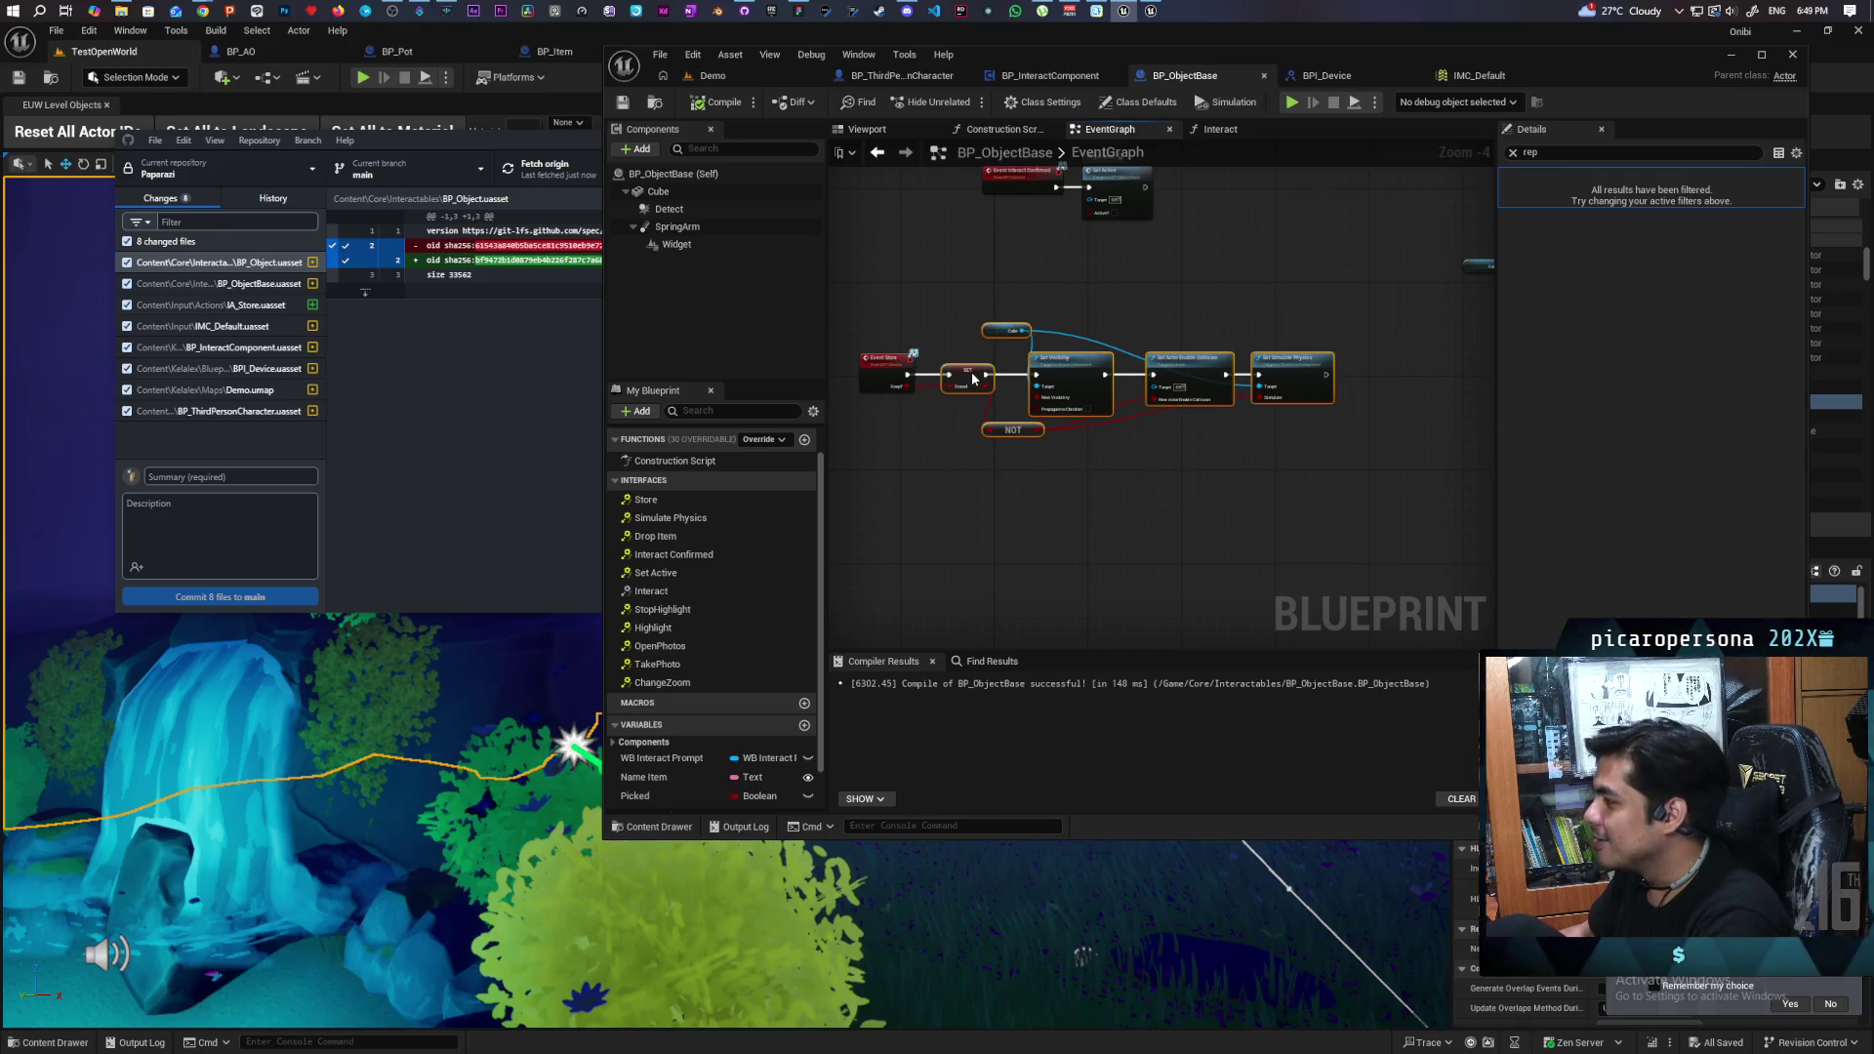
- Move the Cube, Set Visibility, collision and physics nodes further right, clear of the SET node
{"action": "scroll", "coordinate": [972, 445], "scroll_direction": "up", "scroll_amount": 2}
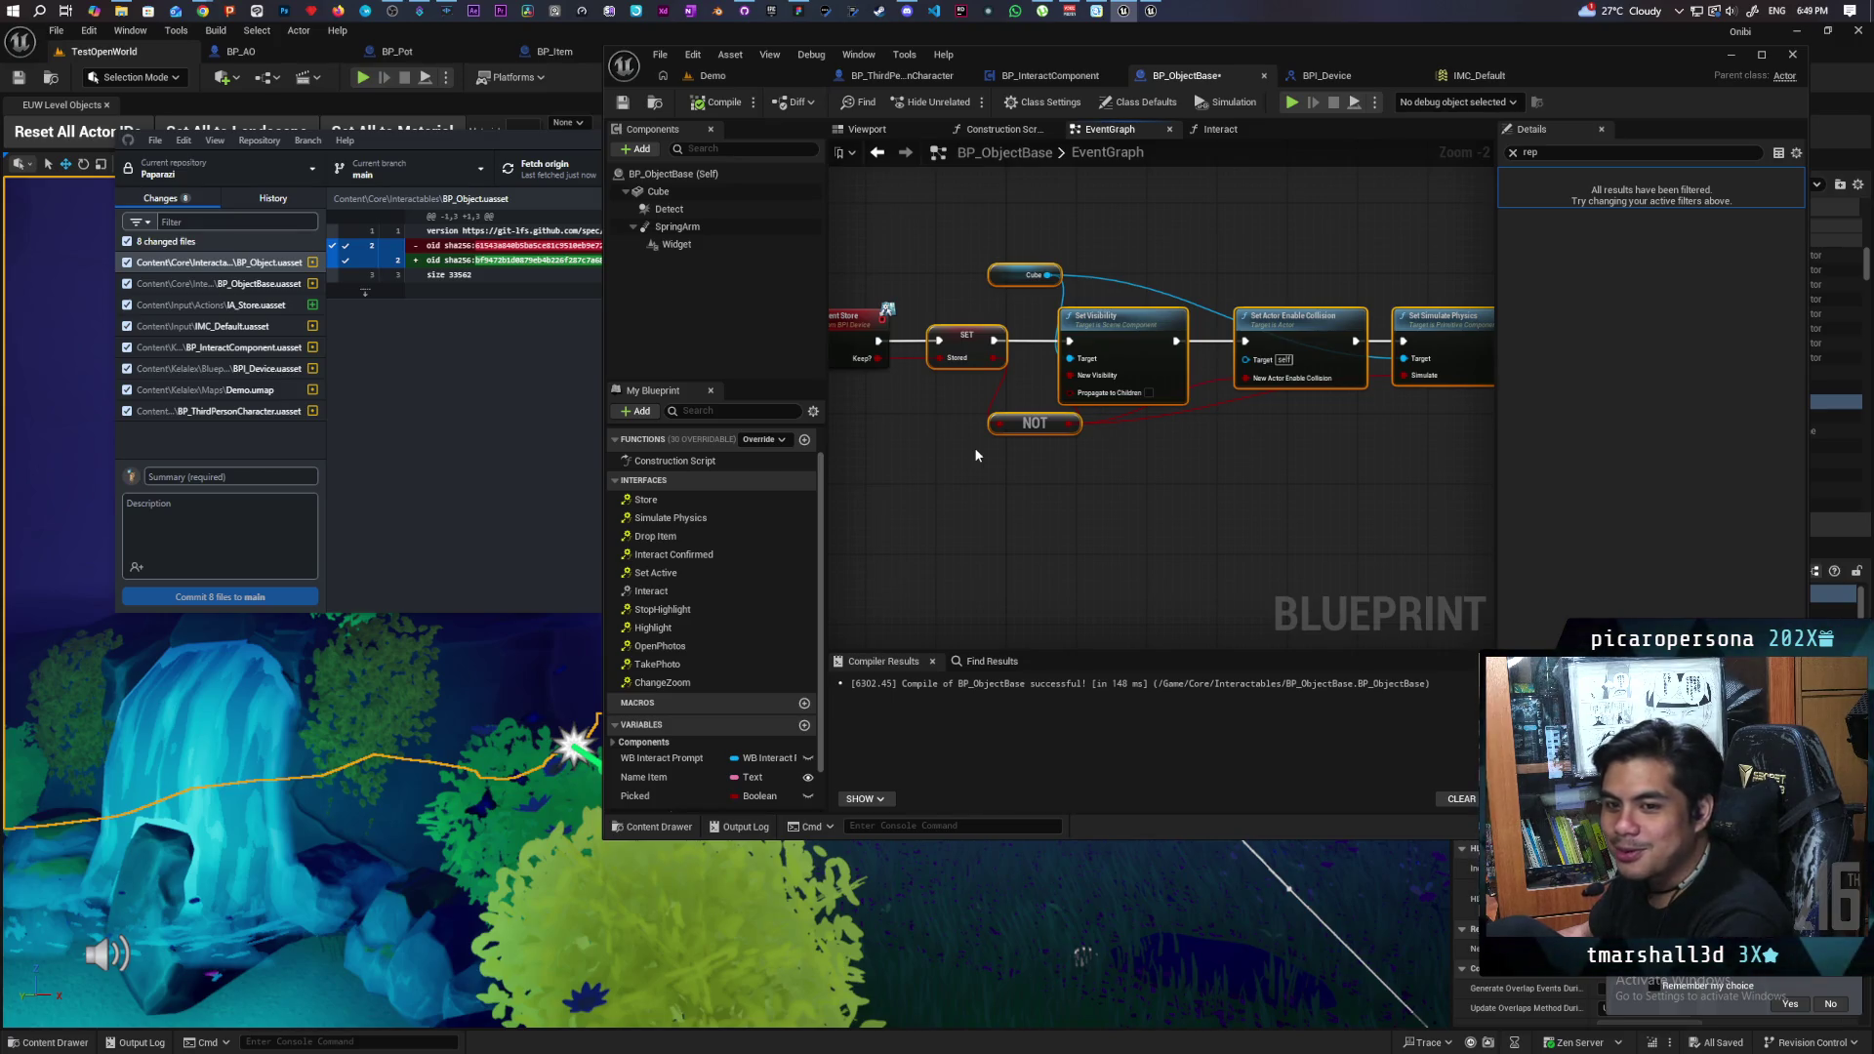
{"action": "scroll", "coordinate": [1021, 457], "scroll_direction": "down", "scroll_amount": 2}
{"action": "scroll", "coordinate": [1174, 341], "scroll_direction": "down", "scroll_amount": 1}
{"action": "scroll", "coordinate": [1057, 359], "scroll_direction": "up", "scroll_amount": 2}
{"action": "left_click_drag", "start_coordinate": [1056, 359], "coordinate": [1240, 340]}
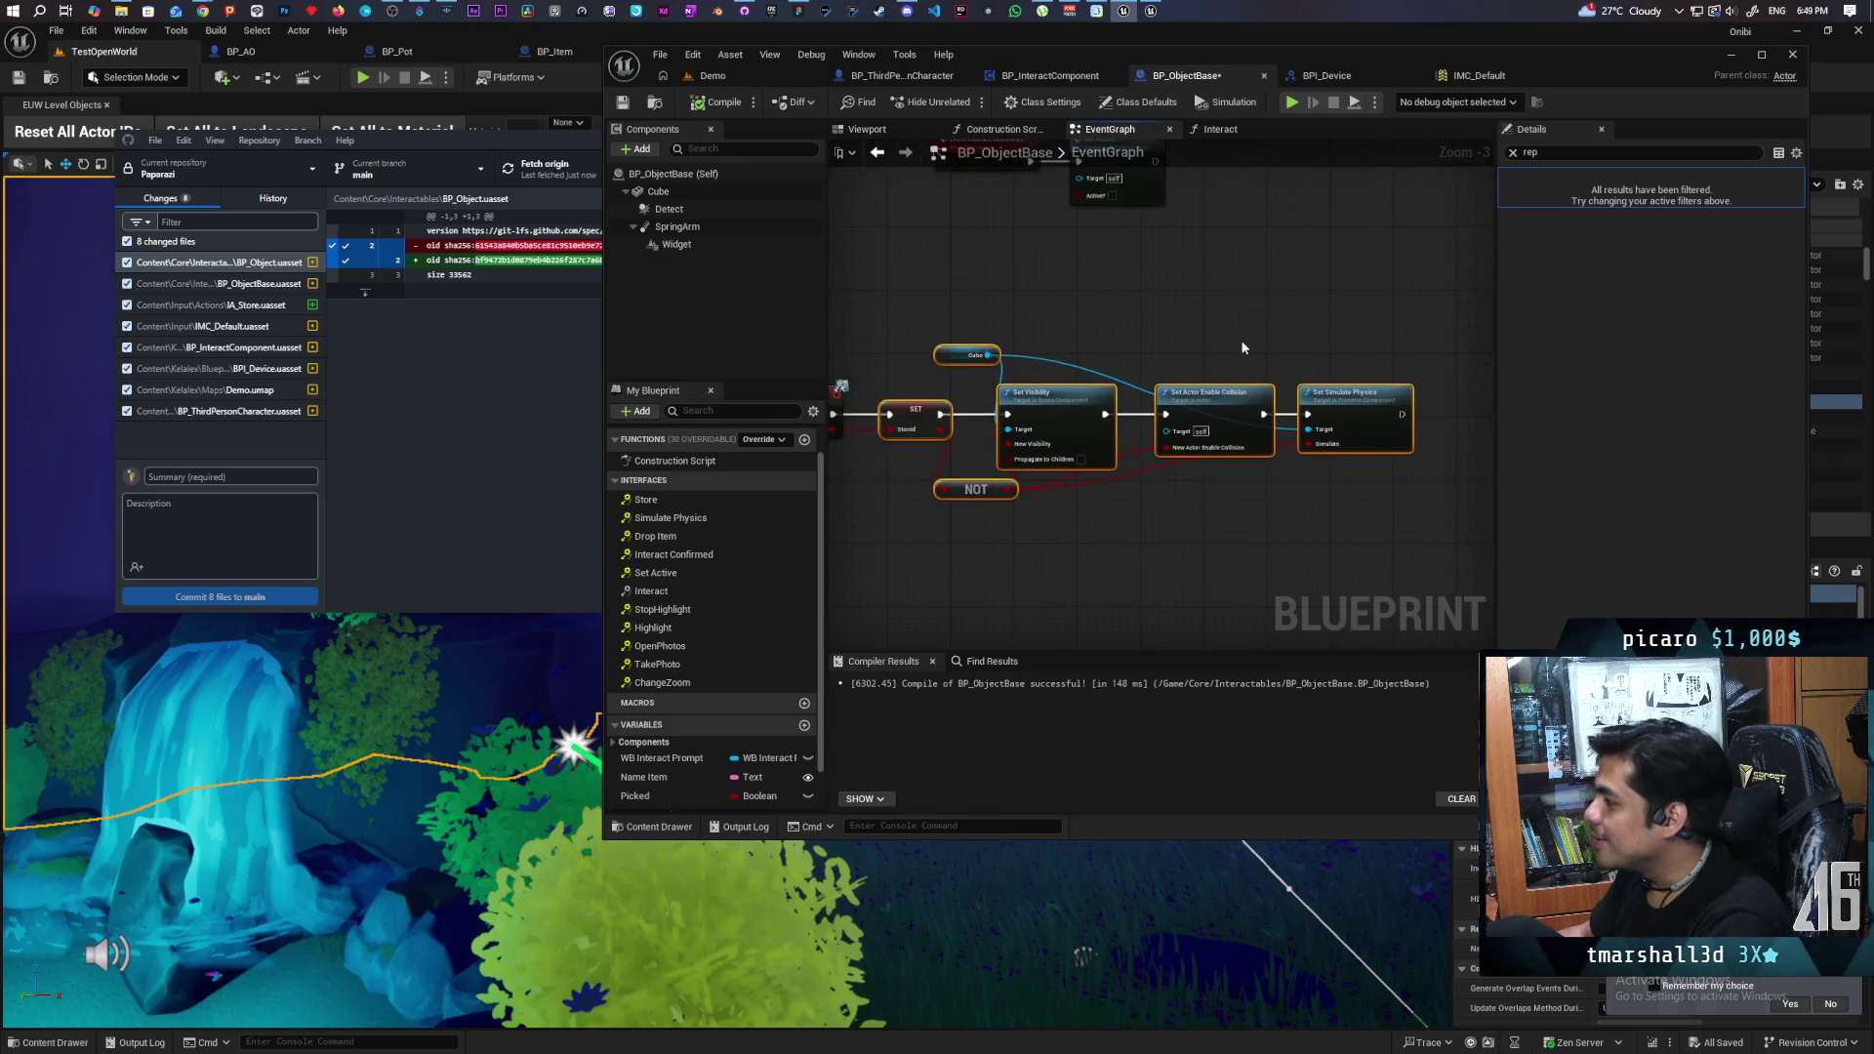
{"action": "mouse_move", "coordinate": [1425, 323]}
{"action": "left_mouse_down"}
{"action": "mouse_move", "coordinate": [1152, 459]}
{"action": "mouse_move", "coordinate": [976, 454]}
{"action": "mouse_move", "coordinate": [1103, 417]}
{"action": "left_mouse_up"}
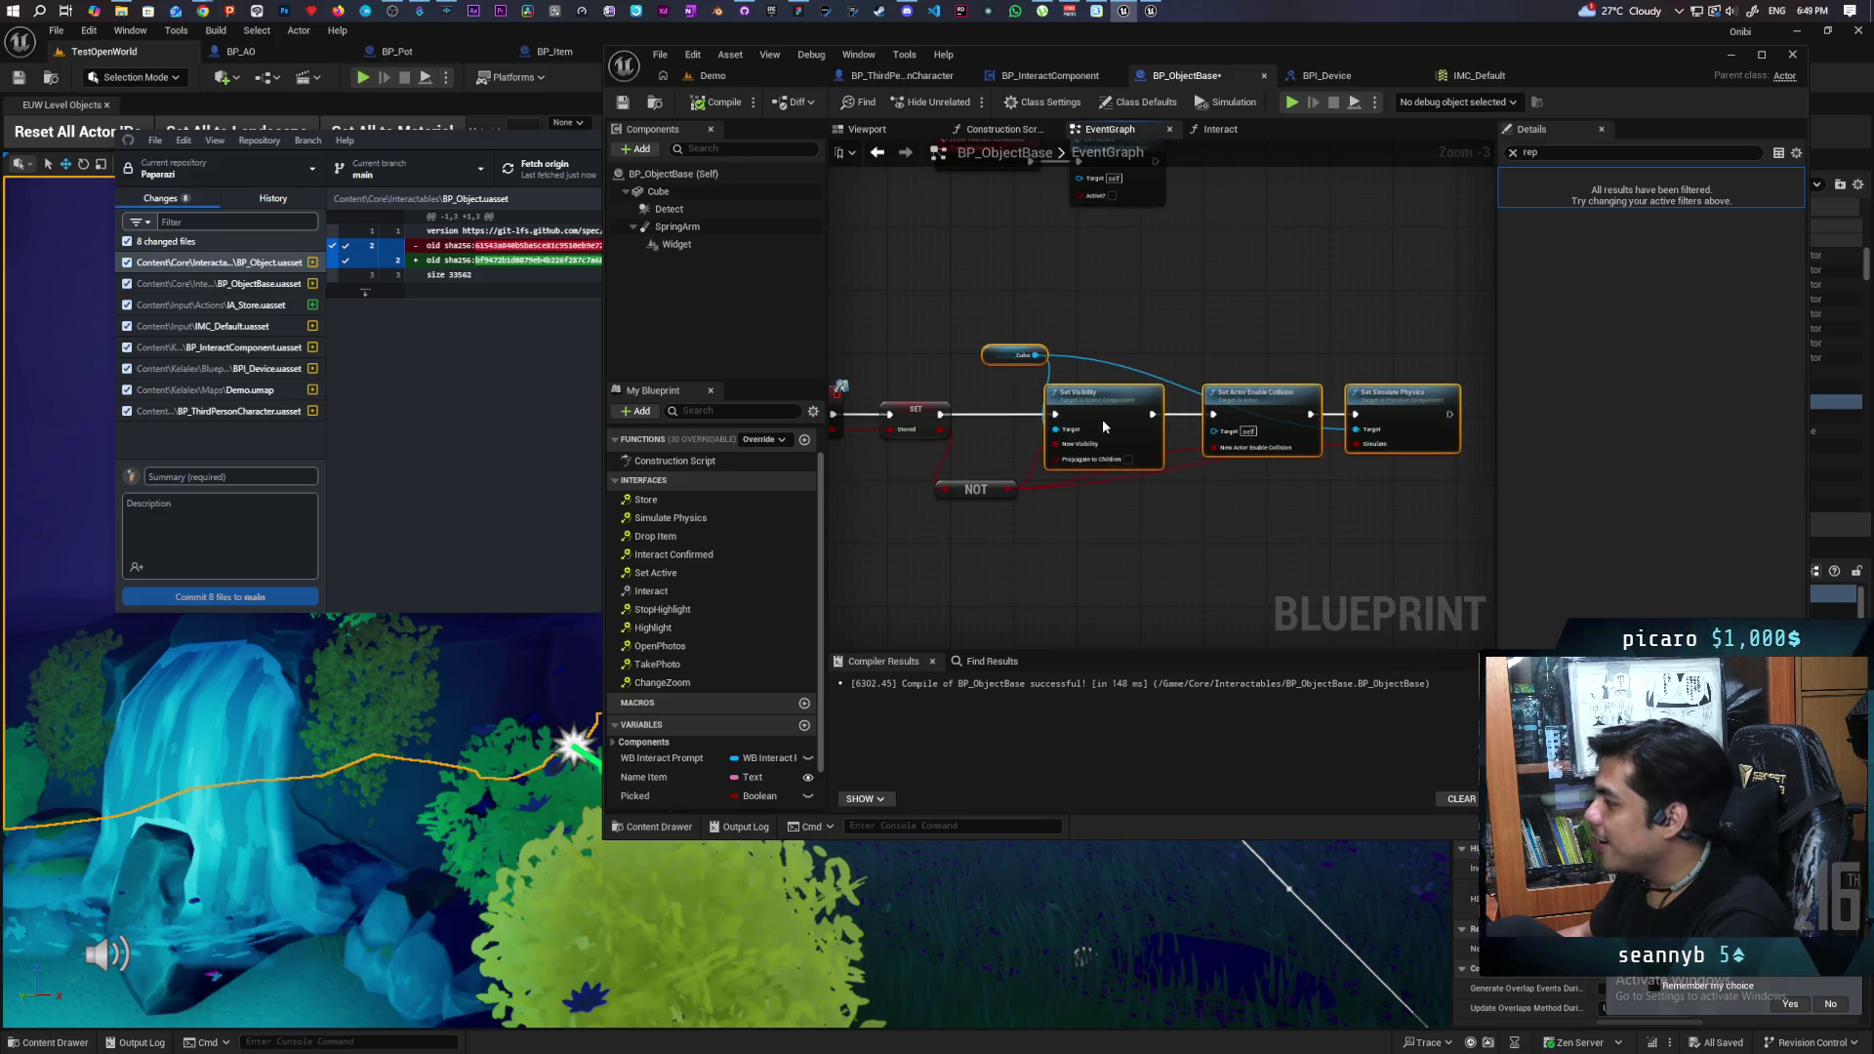
{"action": "left_click", "coordinate": [1062, 496]}
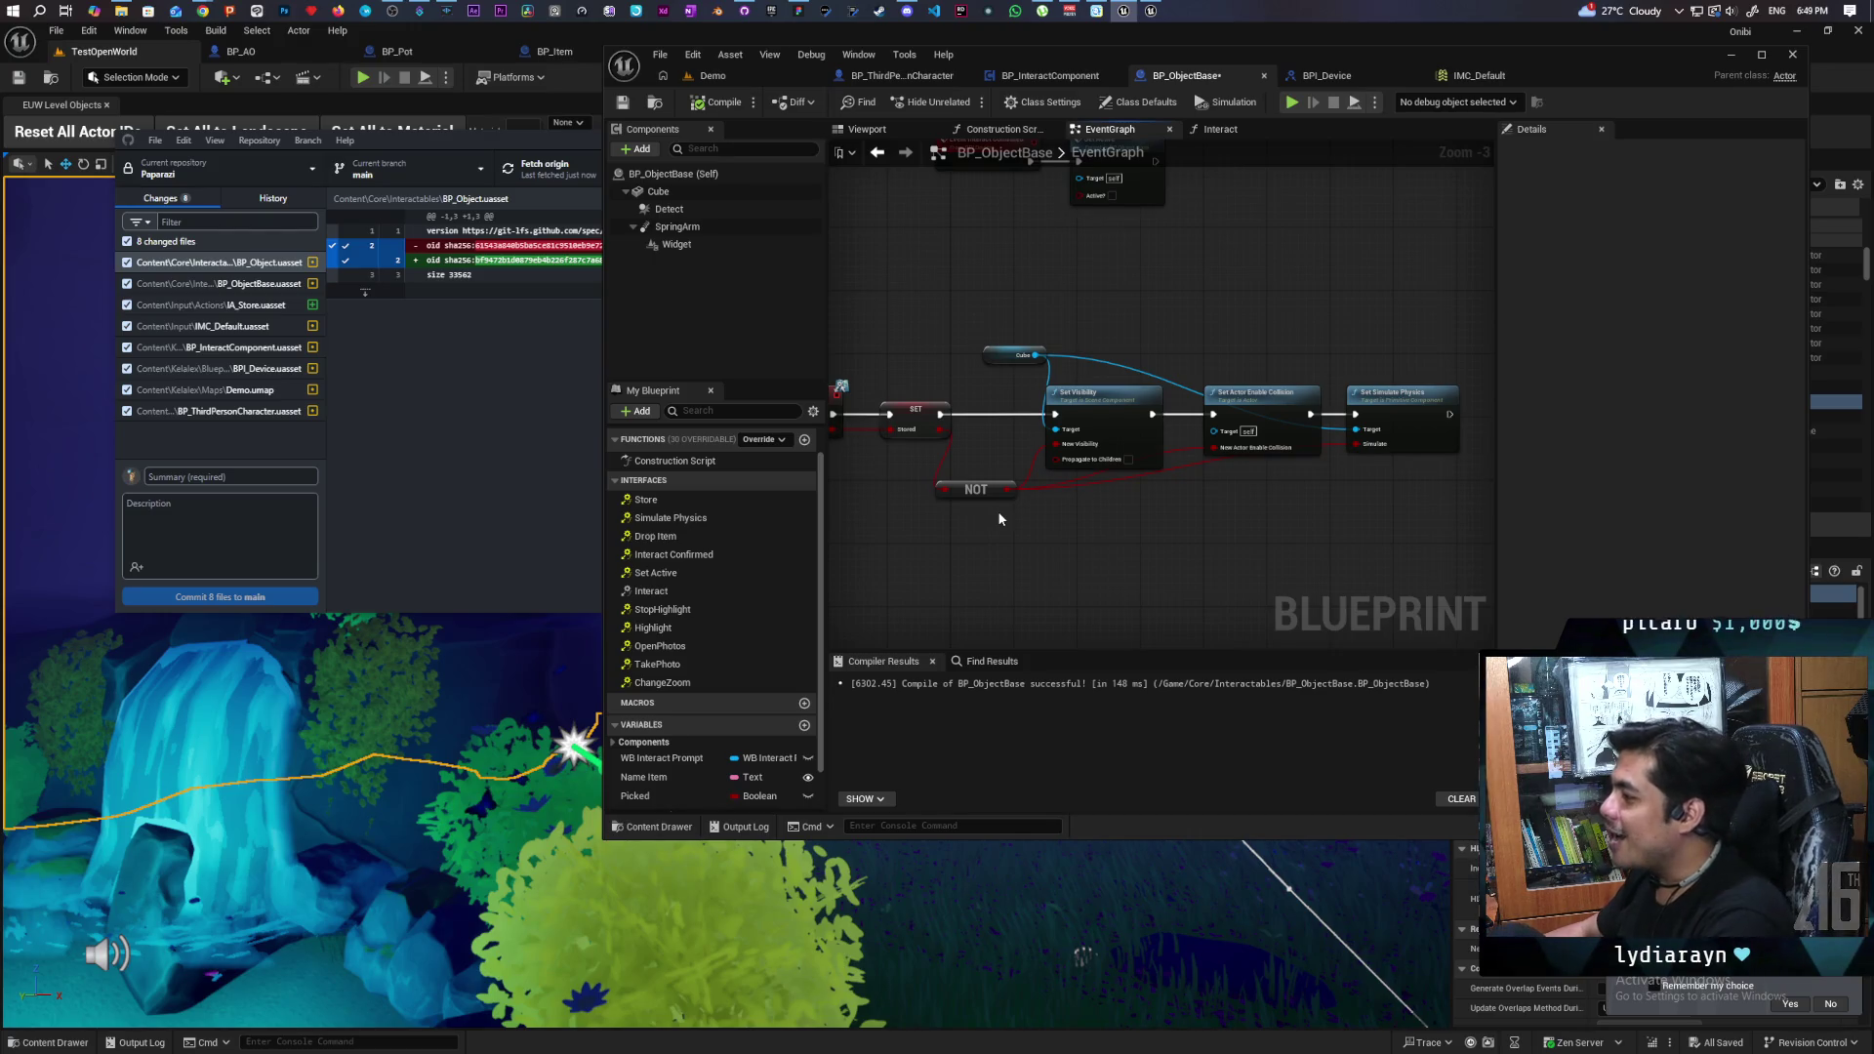
- Select the Set Visibility and Set Actor Enable Collision nodes and nudge the collision node right
{"action": "left_click_drag", "start_coordinate": [1147, 516], "coordinate": [1120, 556]}
{"action": "scroll", "coordinate": [1027, 548], "scroll_direction": "up", "scroll_amount": 2}
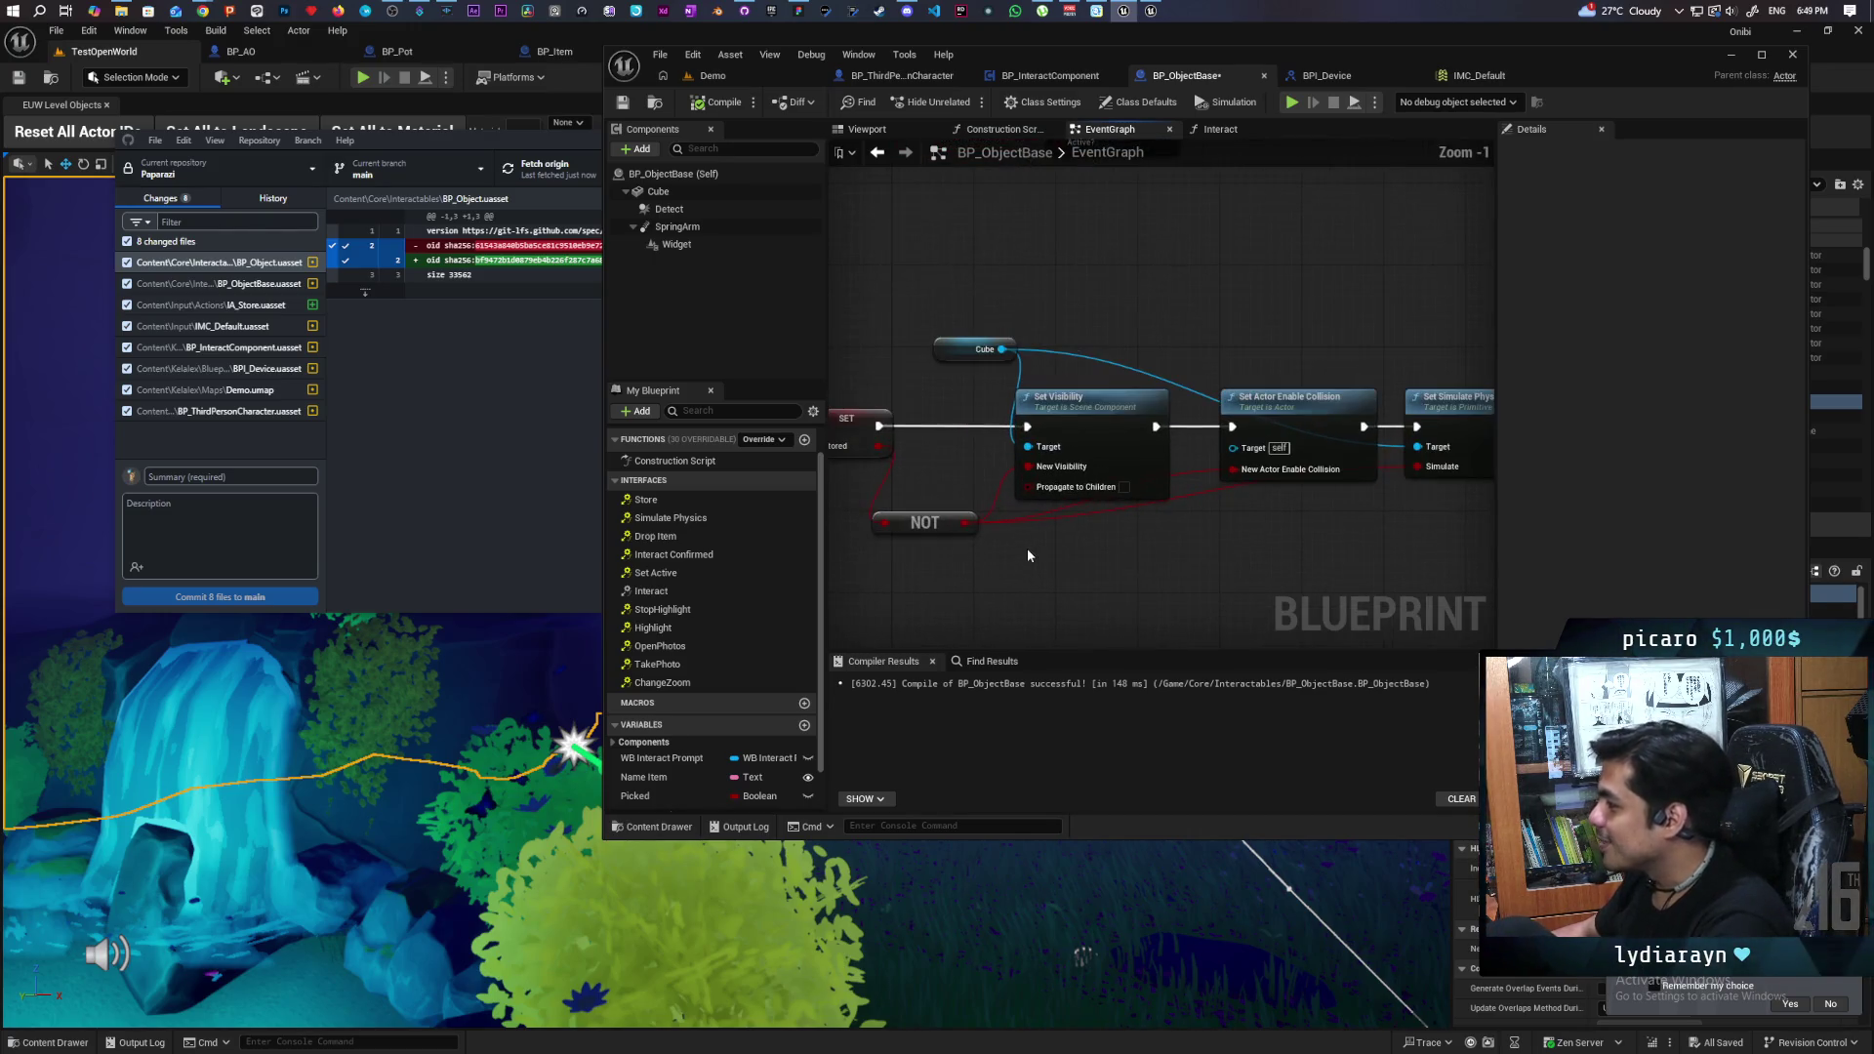
{"action": "left_click", "coordinate": [1074, 419]}
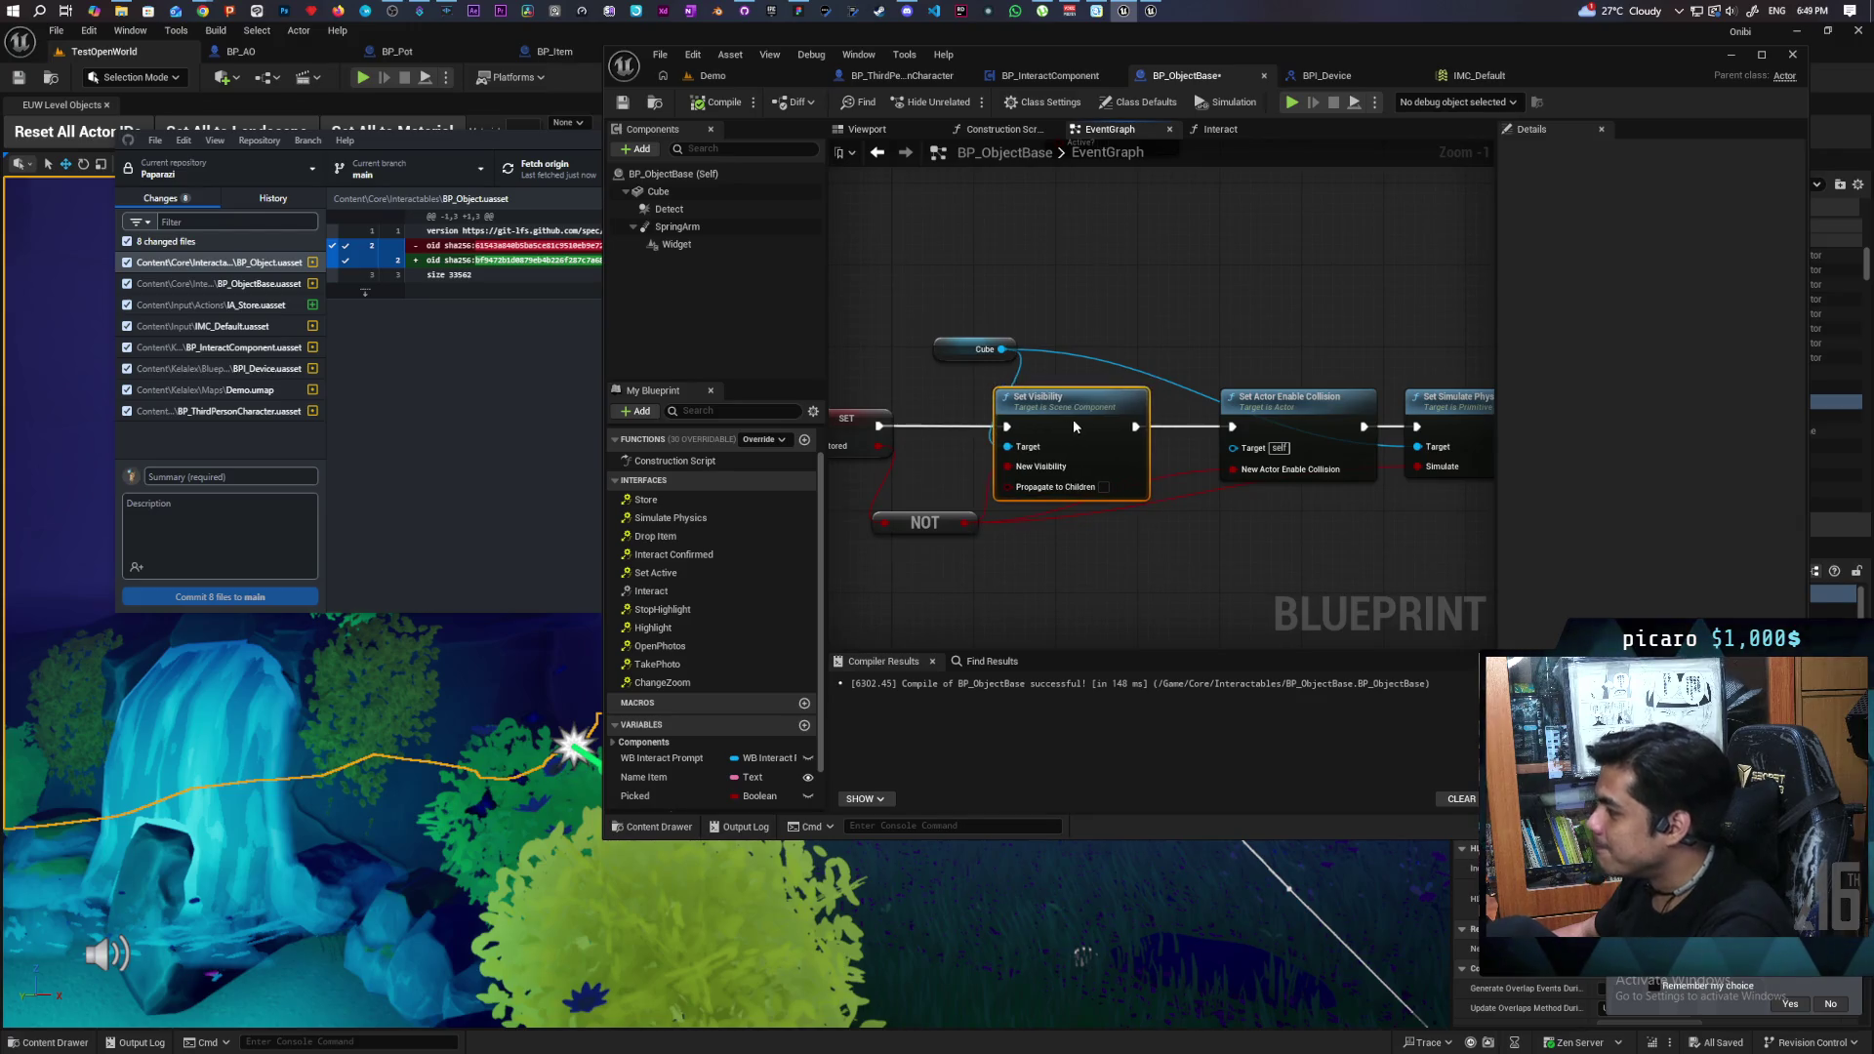
{"action": "left_click_drag", "start_coordinate": [1210, 531], "coordinate": [1063, 506]}
{"action": "left_click", "coordinate": [1158, 383]}
{"action": "left_click_drag", "start_coordinate": [1159, 383], "coordinate": [1156, 384]}
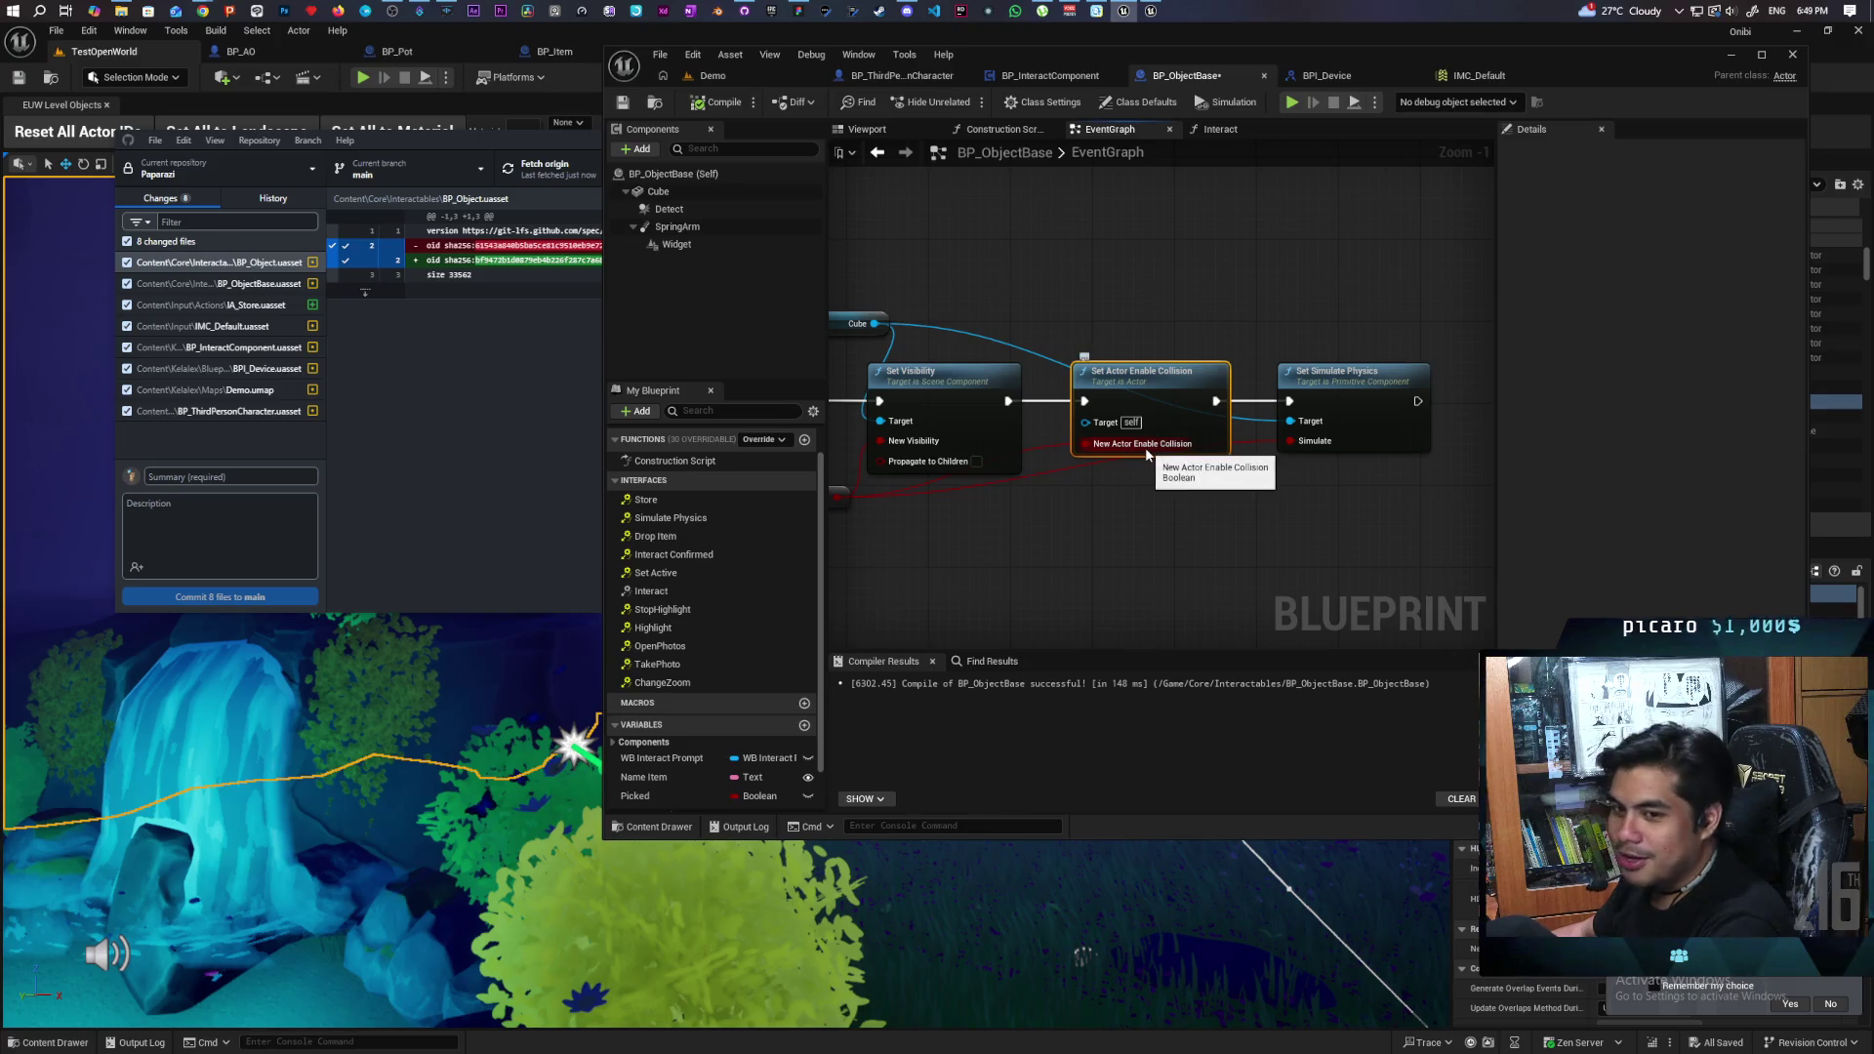
{"action": "left_click", "coordinate": [1315, 388]}
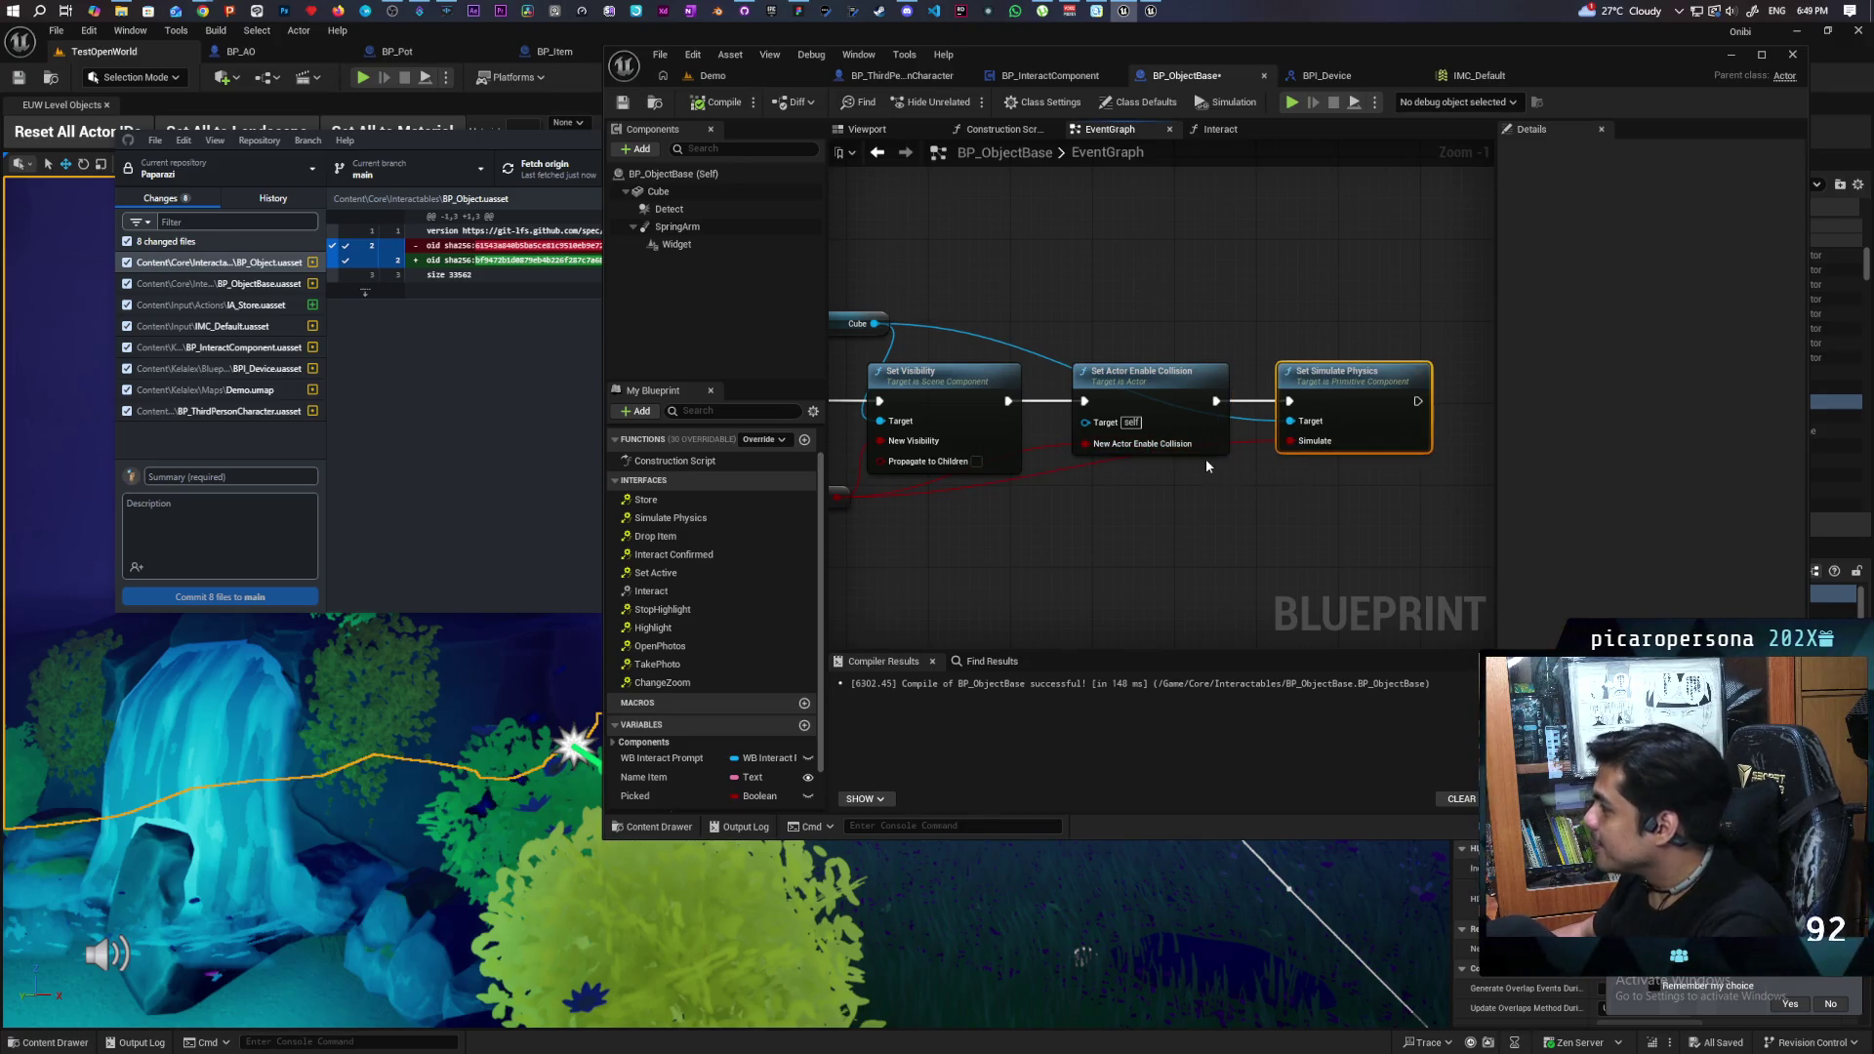
{"action": "scroll", "coordinate": [1207, 467], "scroll_direction": "down", "scroll_amount": 1}
{"action": "scroll", "coordinate": [1172, 469], "scroll_direction": "up", "scroll_amount": 1}
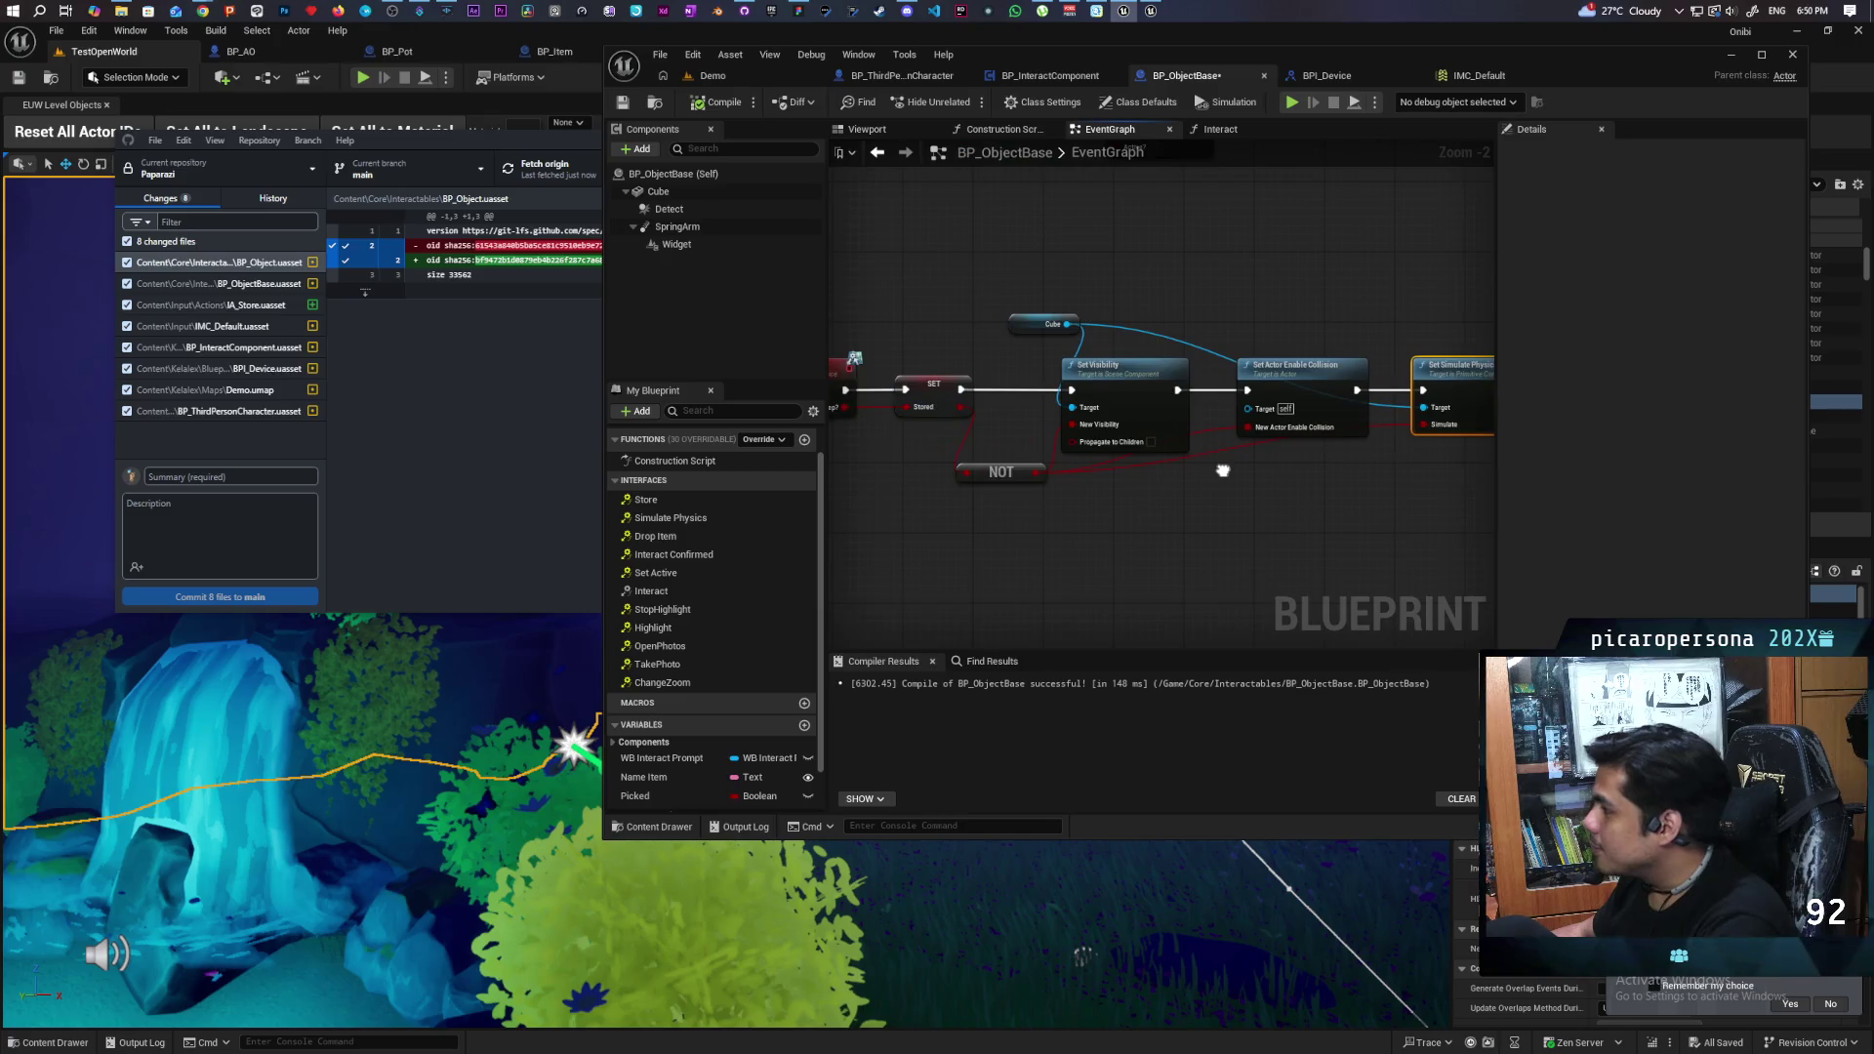
{"action": "scroll", "coordinate": [1076, 517], "scroll_direction": "down", "scroll_amount": 1}
{"action": "left_click", "coordinate": [1114, 405]}
{"action": "scroll", "coordinate": [1152, 494], "scroll_direction": "up", "scroll_amount": 2}
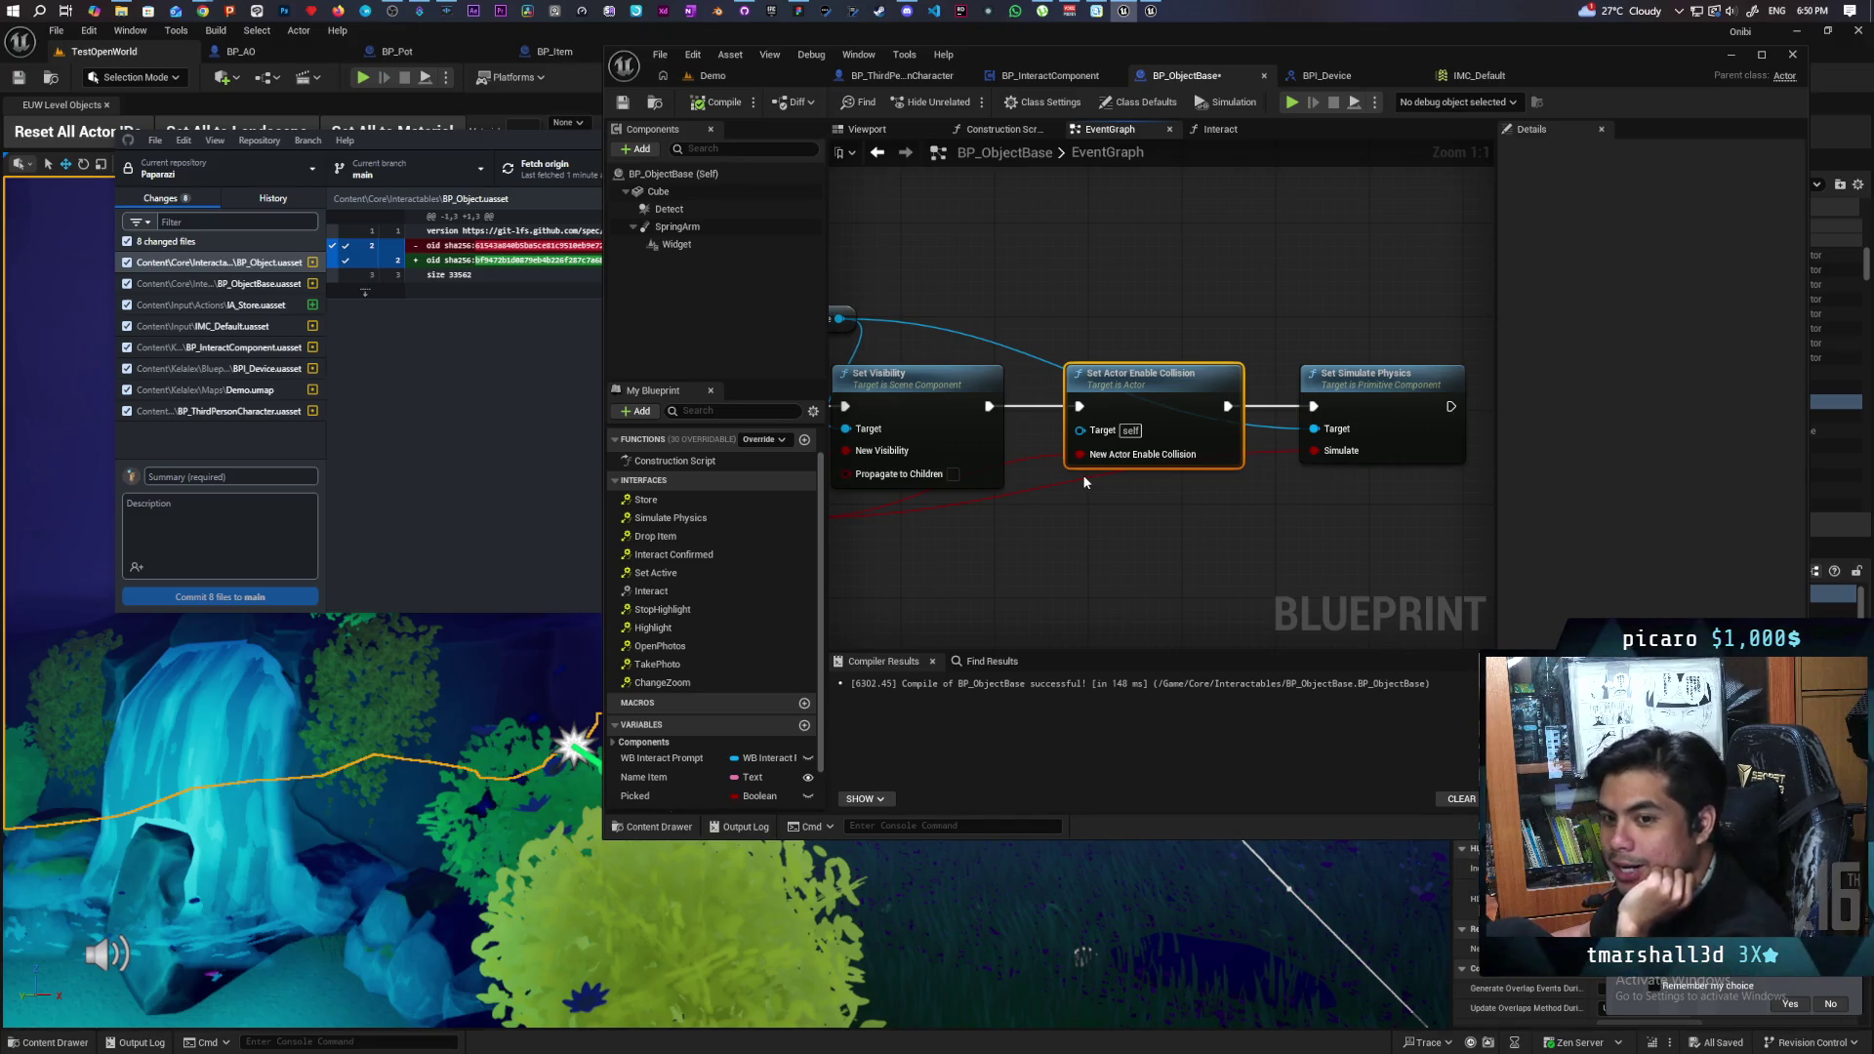
- Move Set Actor Enable Collision into line beside Set Visibility
{"action": "mouse_move", "coordinate": [1160, 422]}
{"action": "left_mouse_down"}
{"action": "mouse_move", "coordinate": [1177, 233]}
{"action": "mouse_move", "coordinate": [1211, 326]}
{"action": "left_mouse_up"}
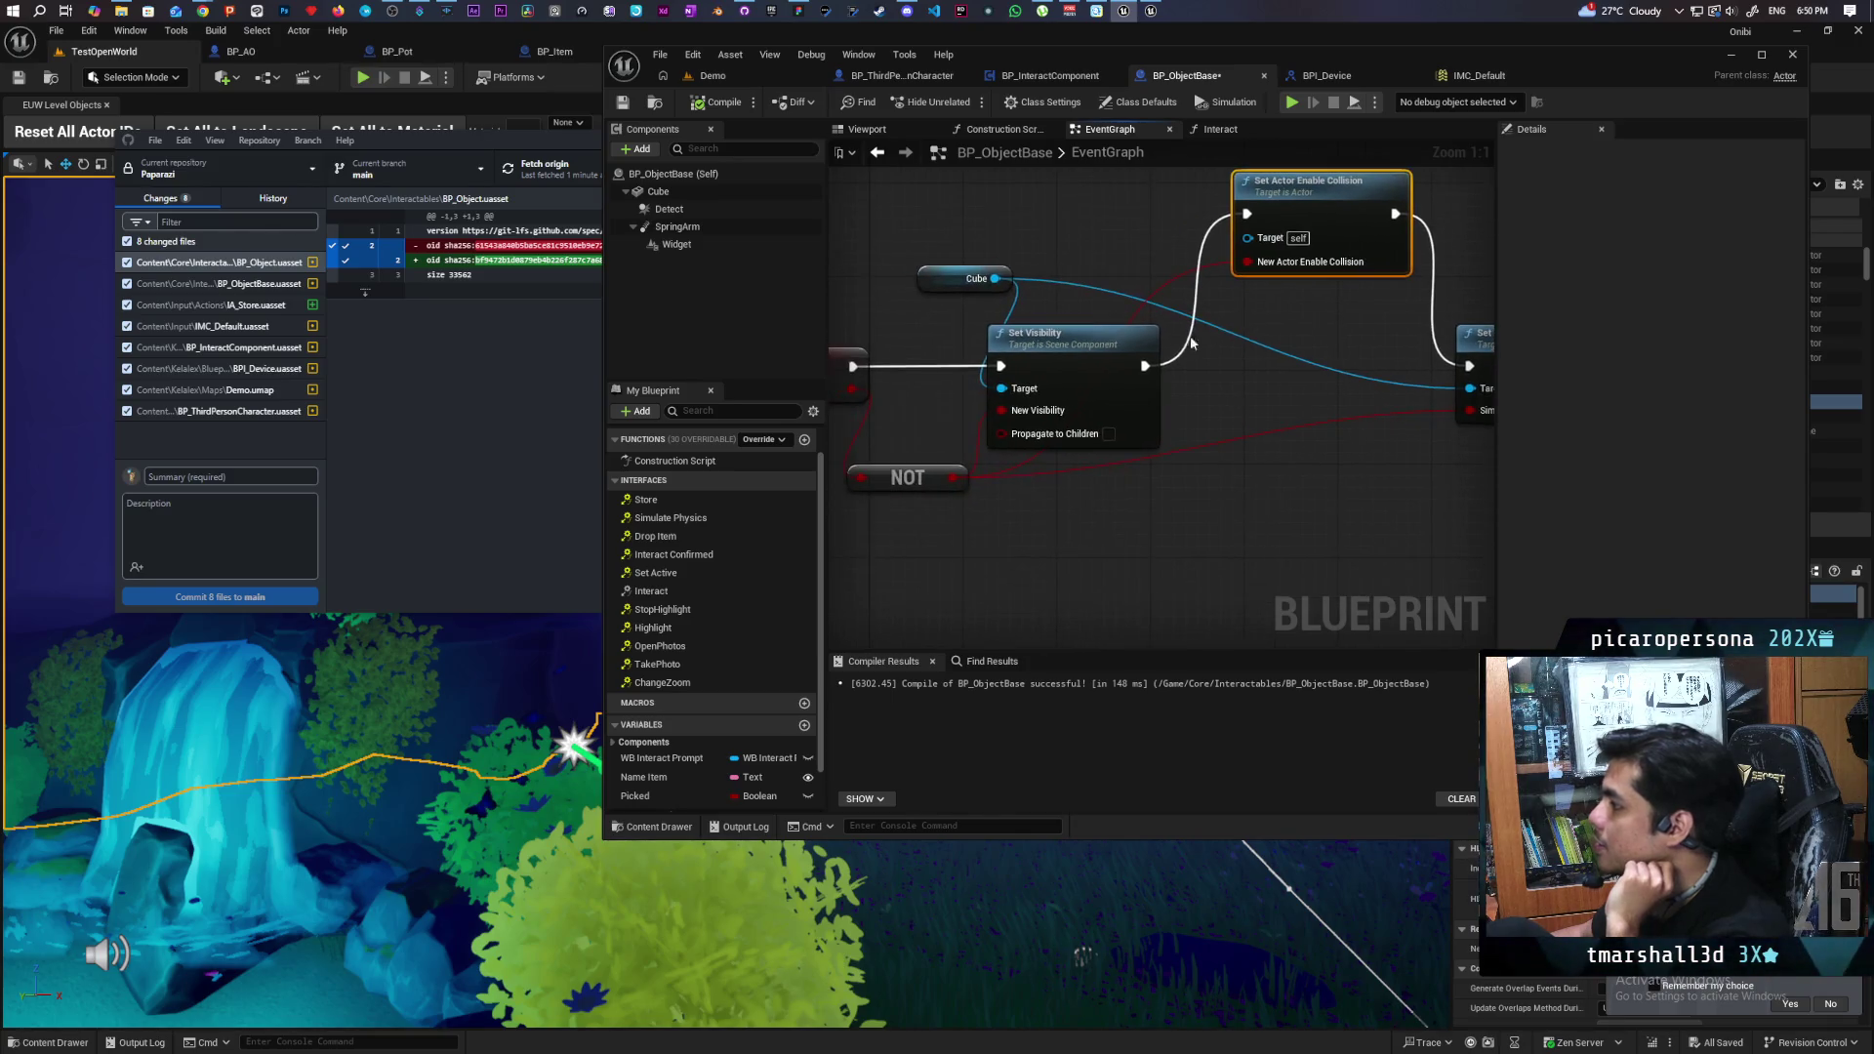
{"action": "left_click", "coordinate": [1074, 337]}
{"action": "left_click_drag", "start_coordinate": [1053, 258], "coordinate": [975, 306]}
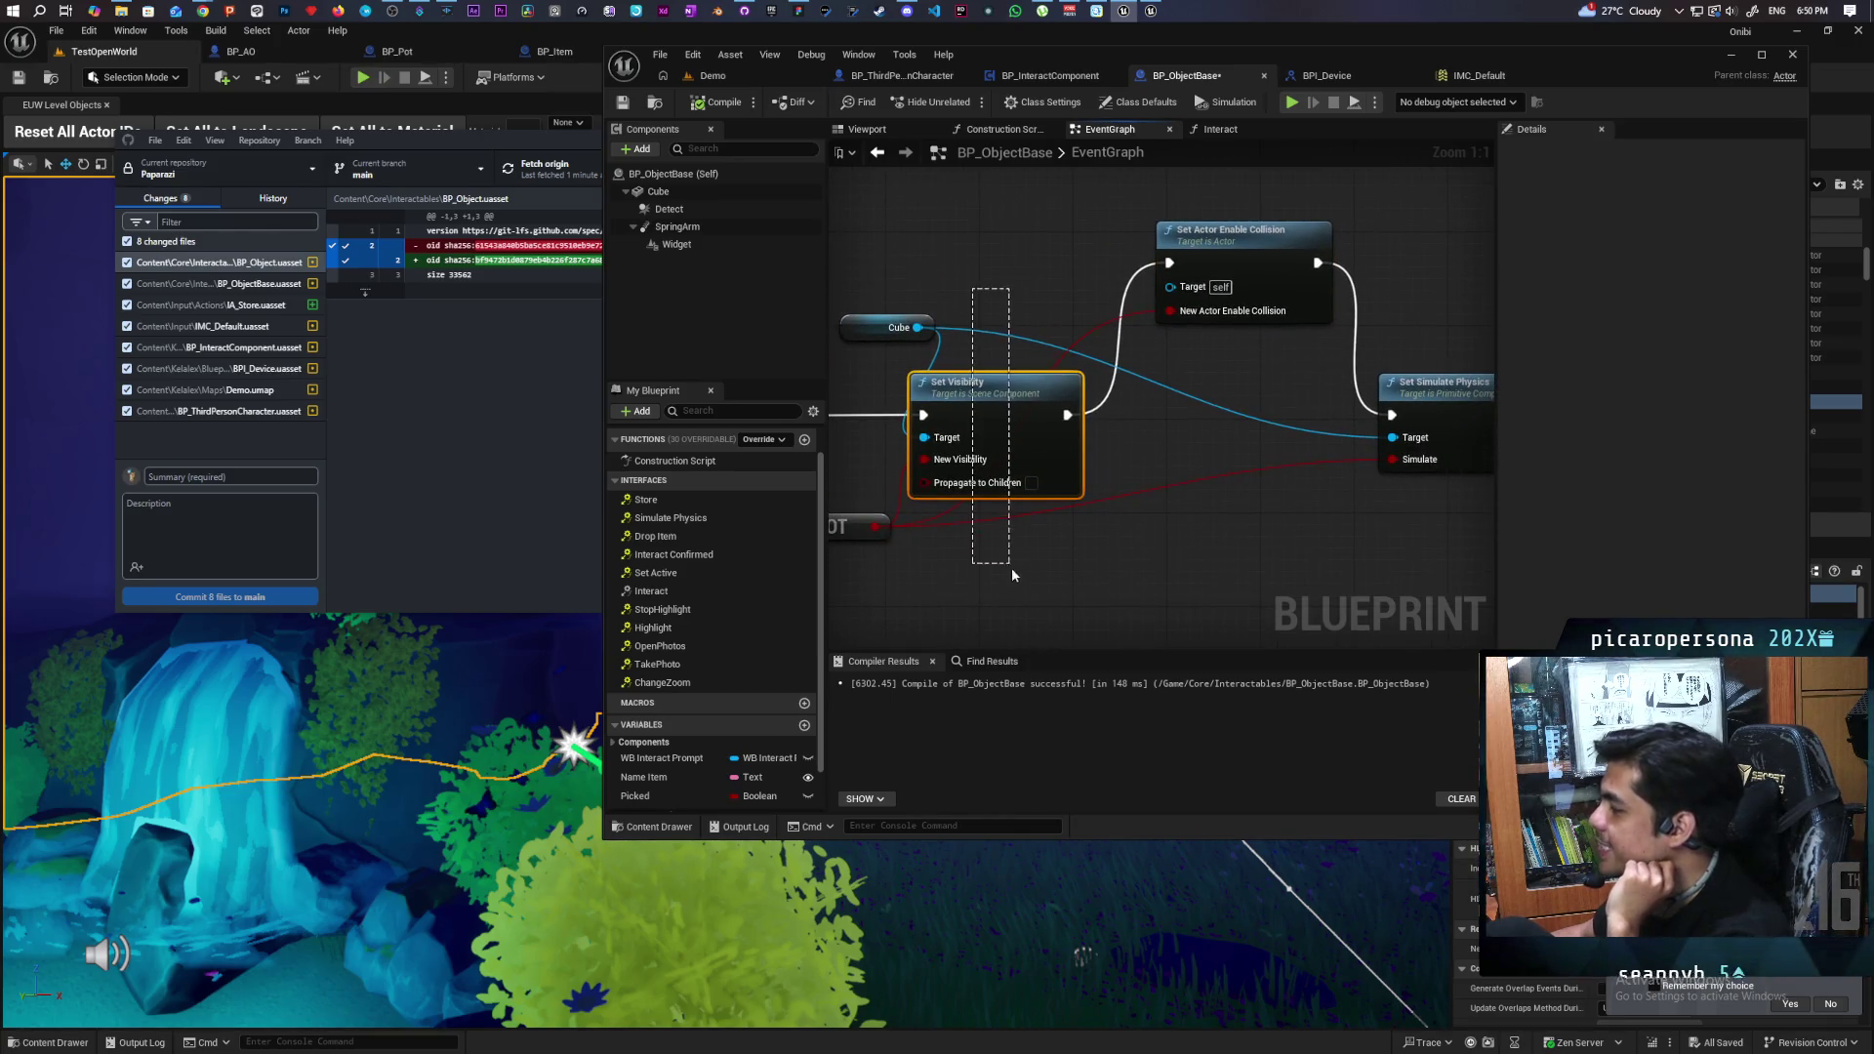
{"action": "left_click", "coordinate": [1006, 421]}
{"action": "left_click_drag", "start_coordinate": [1242, 405], "coordinate": [1099, 443]}
{"action": "mouse_move", "coordinate": [1109, 298]}
{"action": "left_mouse_down"}
{"action": "mouse_move", "coordinate": [1103, 472]}
{"action": "mouse_move", "coordinate": [1105, 443]}
{"action": "left_mouse_up"}
{"action": "left_click_drag", "start_coordinate": [955, 382], "coordinate": [1217, 336]}
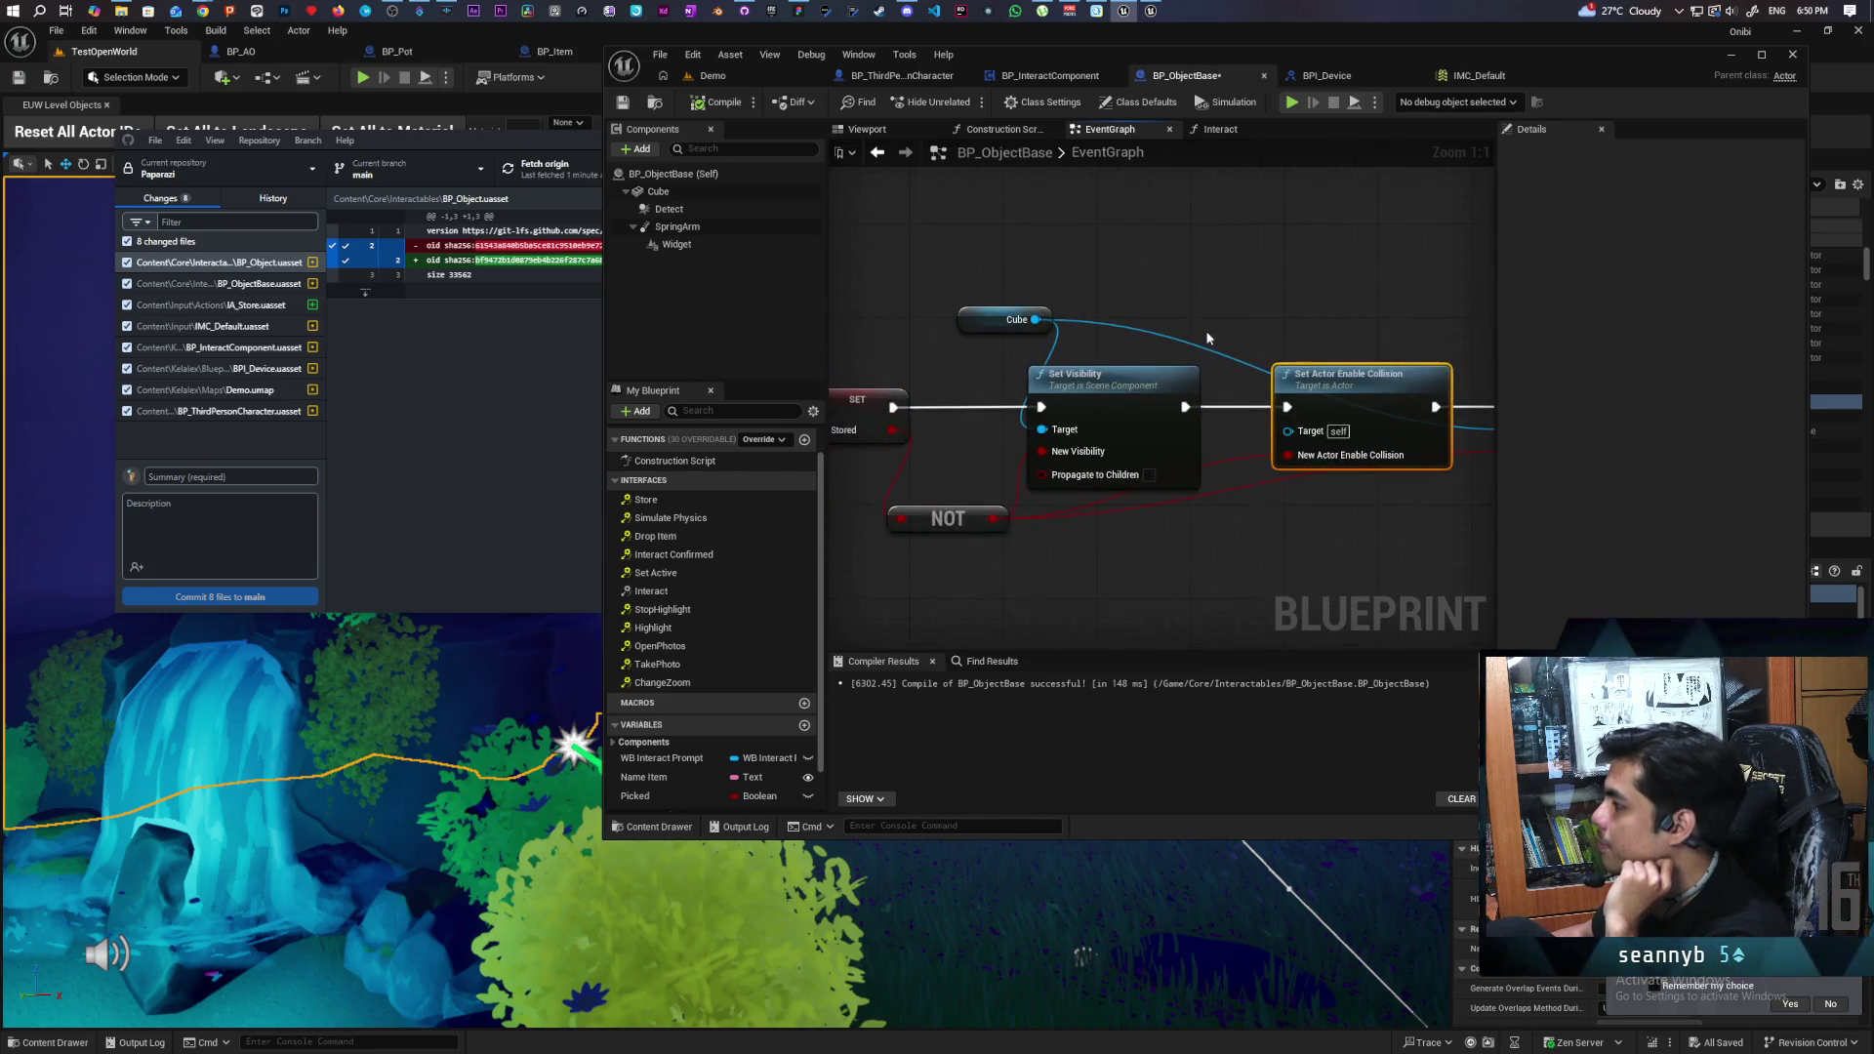
{"action": "mouse_move", "coordinate": [1347, 396]}
{"action": "left_mouse_down"}
{"action": "mouse_move", "coordinate": [1226, 404]}
{"action": "mouse_move", "coordinate": [1183, 434]}
{"action": "mouse_move", "coordinate": [1275, 336]}
{"action": "mouse_move", "coordinate": [1356, 340]}
{"action": "left_mouse_up"}
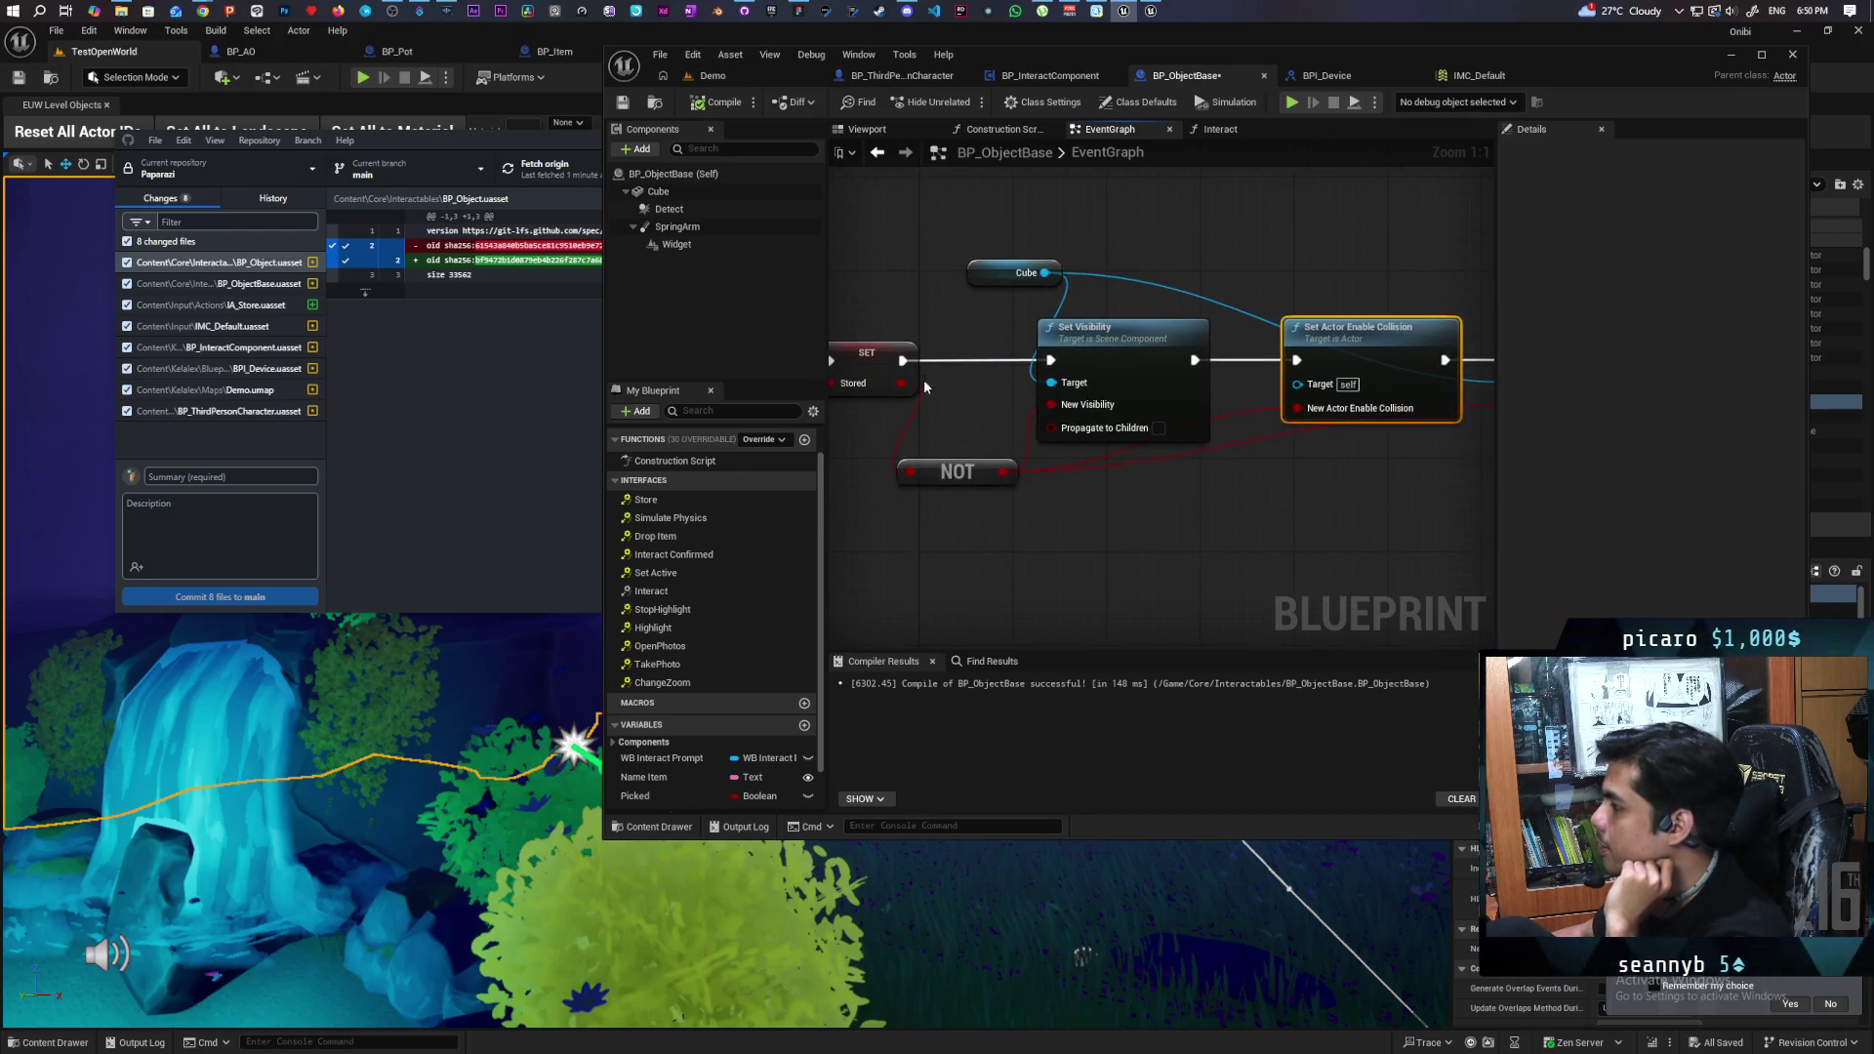
- Wire Set Visibility's exec output into Set Actor Enable Collision and compile BP_ObjectBase
{"action": "mouse_move", "coordinate": [902, 363]}
{"action": "left_mouse_down"}
{"action": "mouse_move", "coordinate": [1376, 434]}
{"action": "mouse_move", "coordinate": [1263, 441]}
{"action": "mouse_move", "coordinate": [976, 376]}
{"action": "left_mouse_up"}
{"action": "left_click_drag", "start_coordinate": [1006, 521], "coordinate": [1287, 547]}
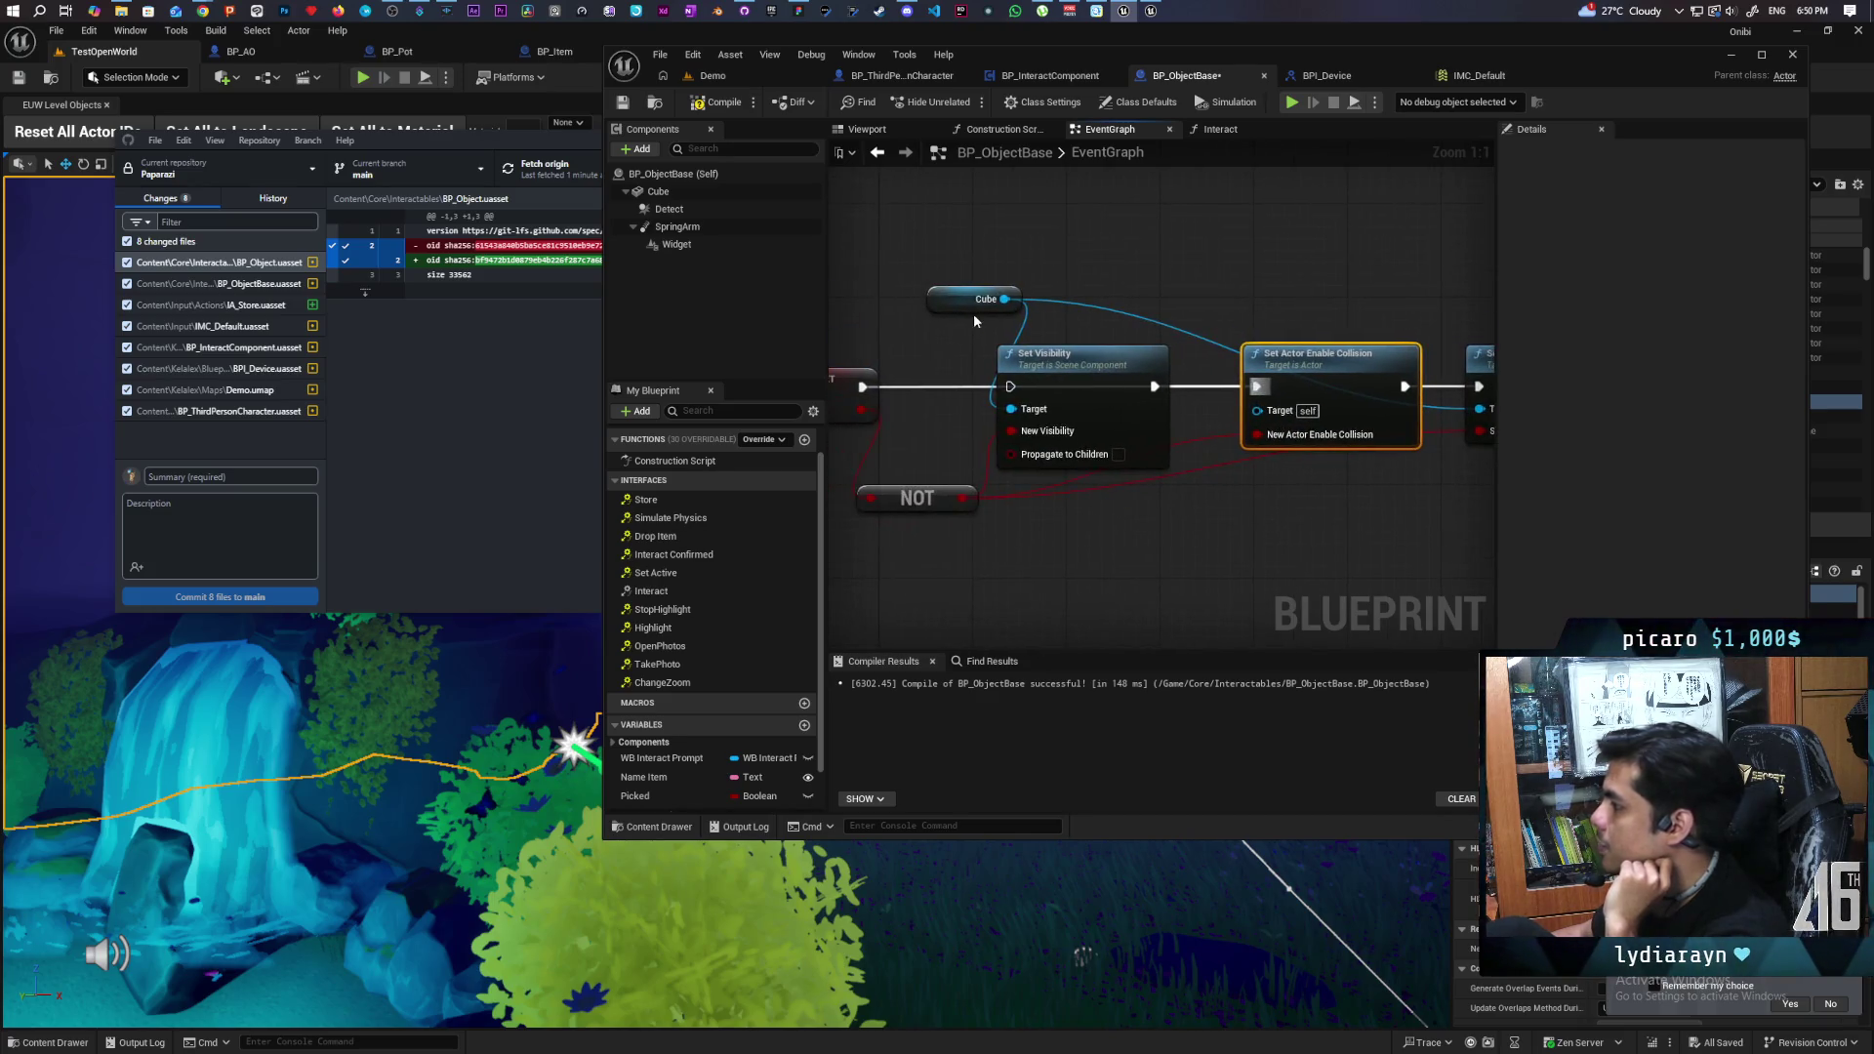
{"action": "left_click", "coordinate": [736, 103]}
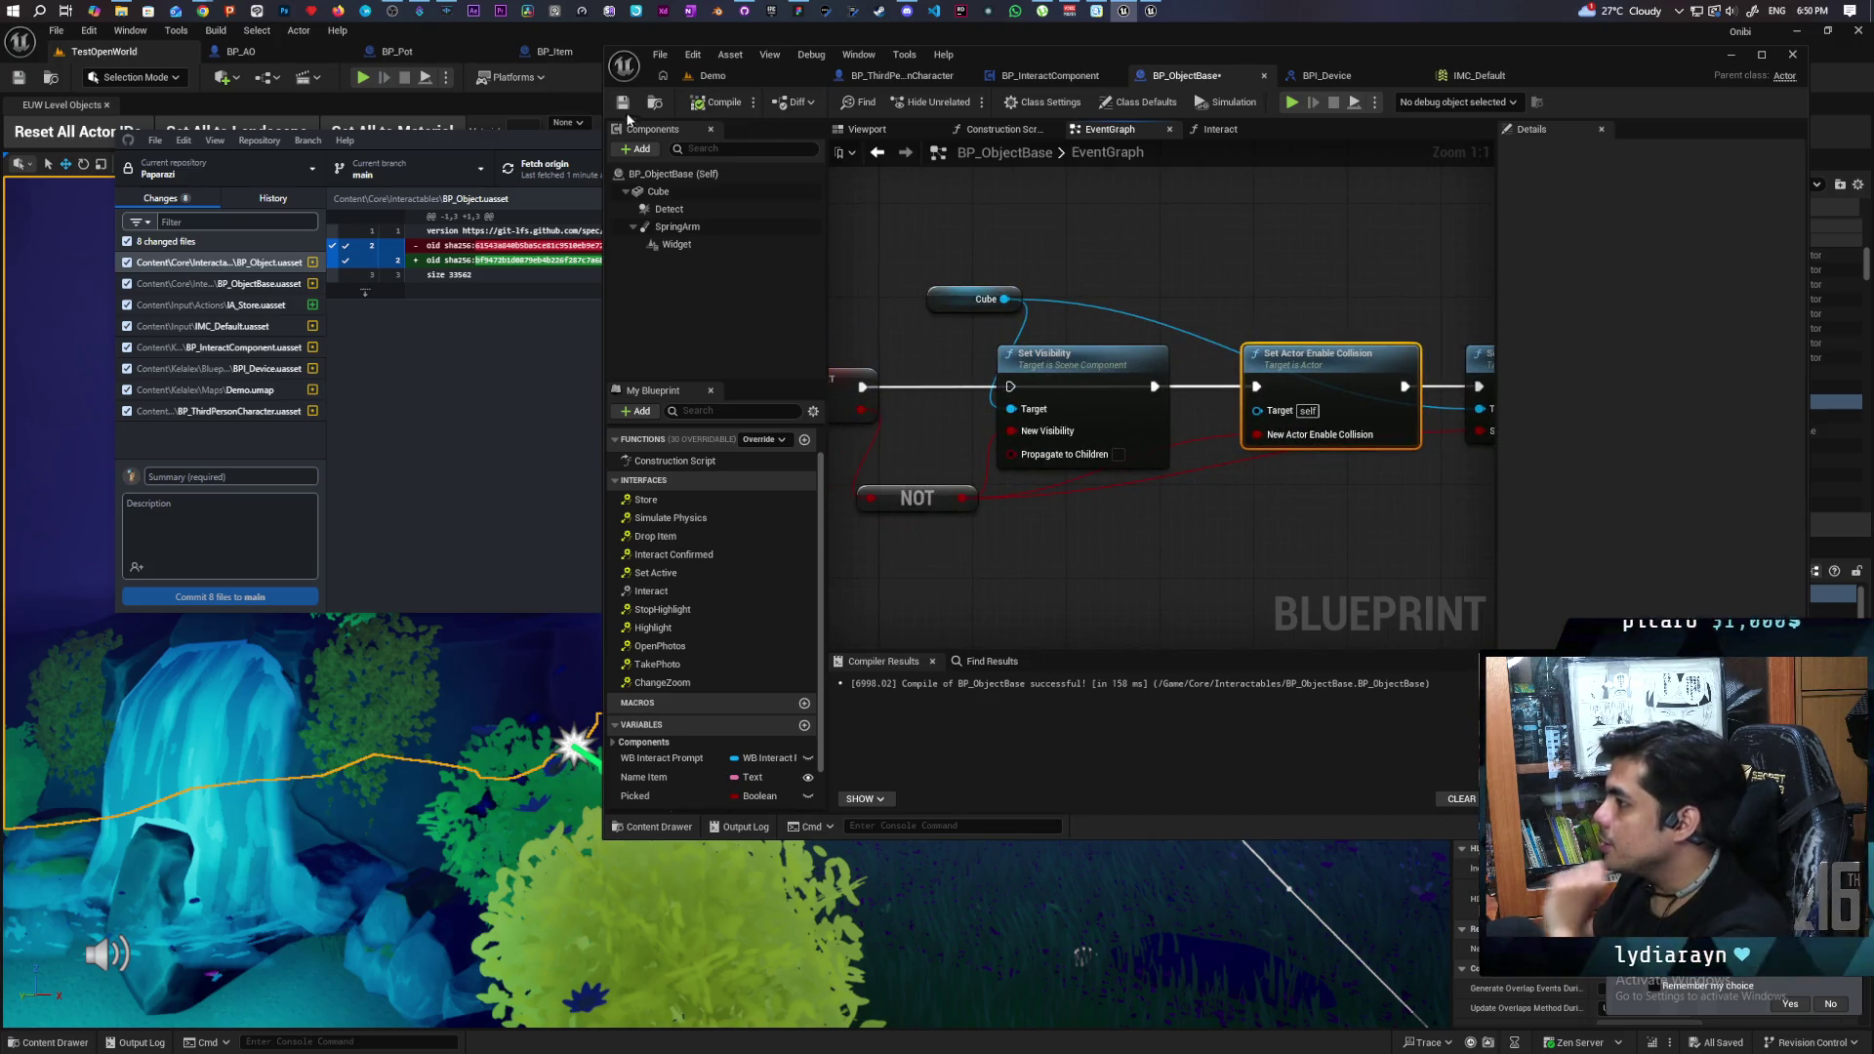
- Switch to the Demo level and start a multi-client Play session in new editor windows
{"action": "left_click", "coordinate": [734, 74]}
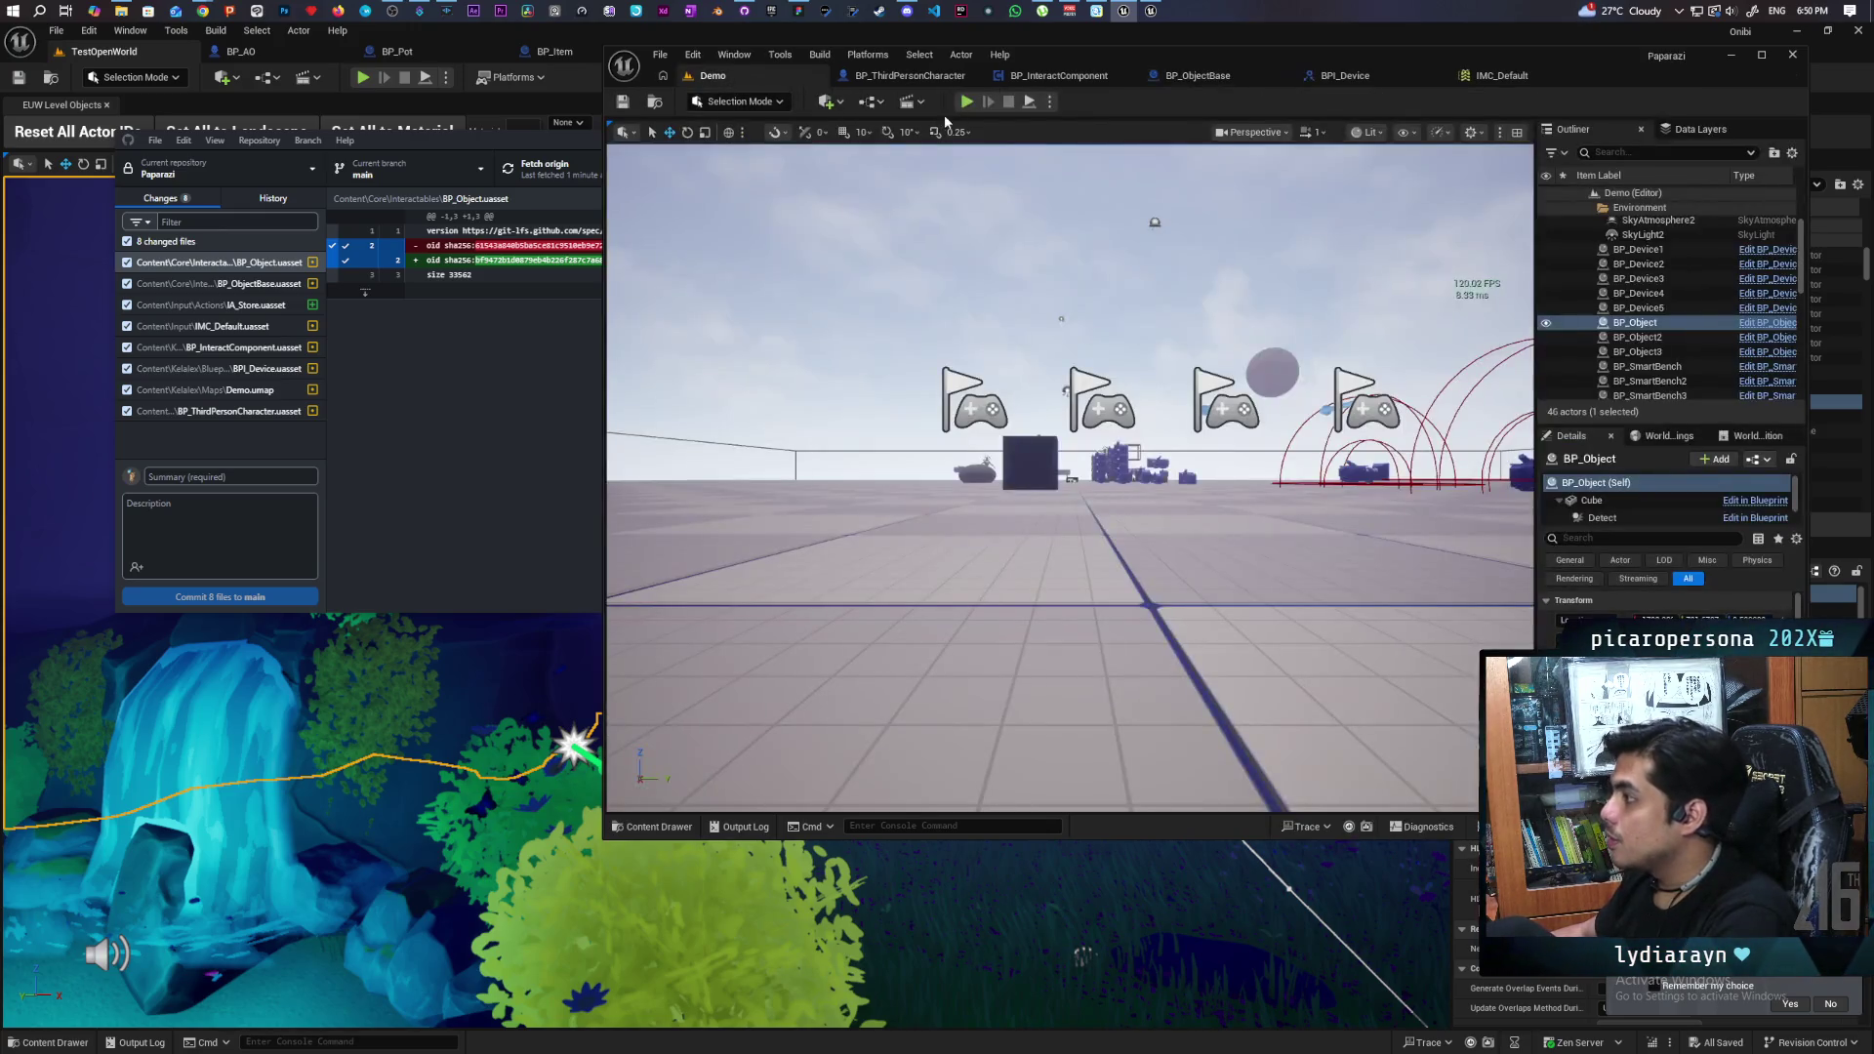
{"action": "left_click", "coordinate": [963, 105]}
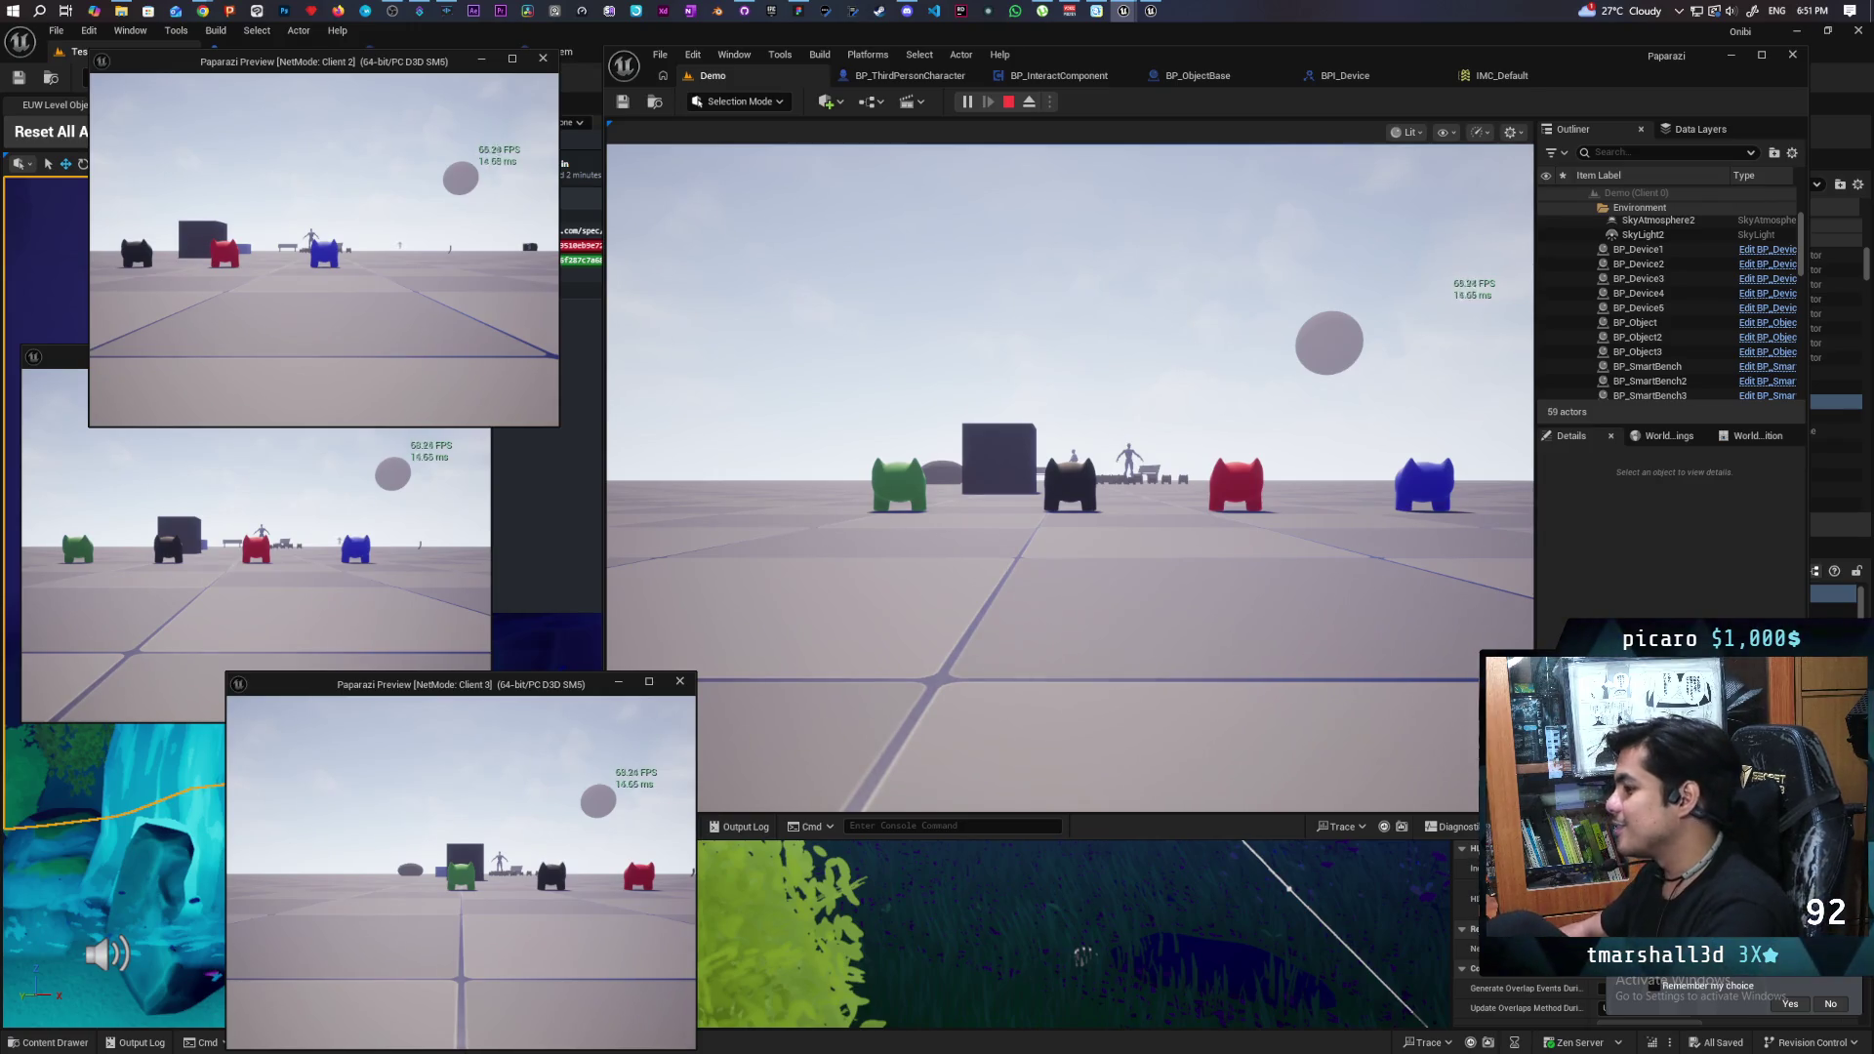
{"action": "key", "text": "alt+Tab"}
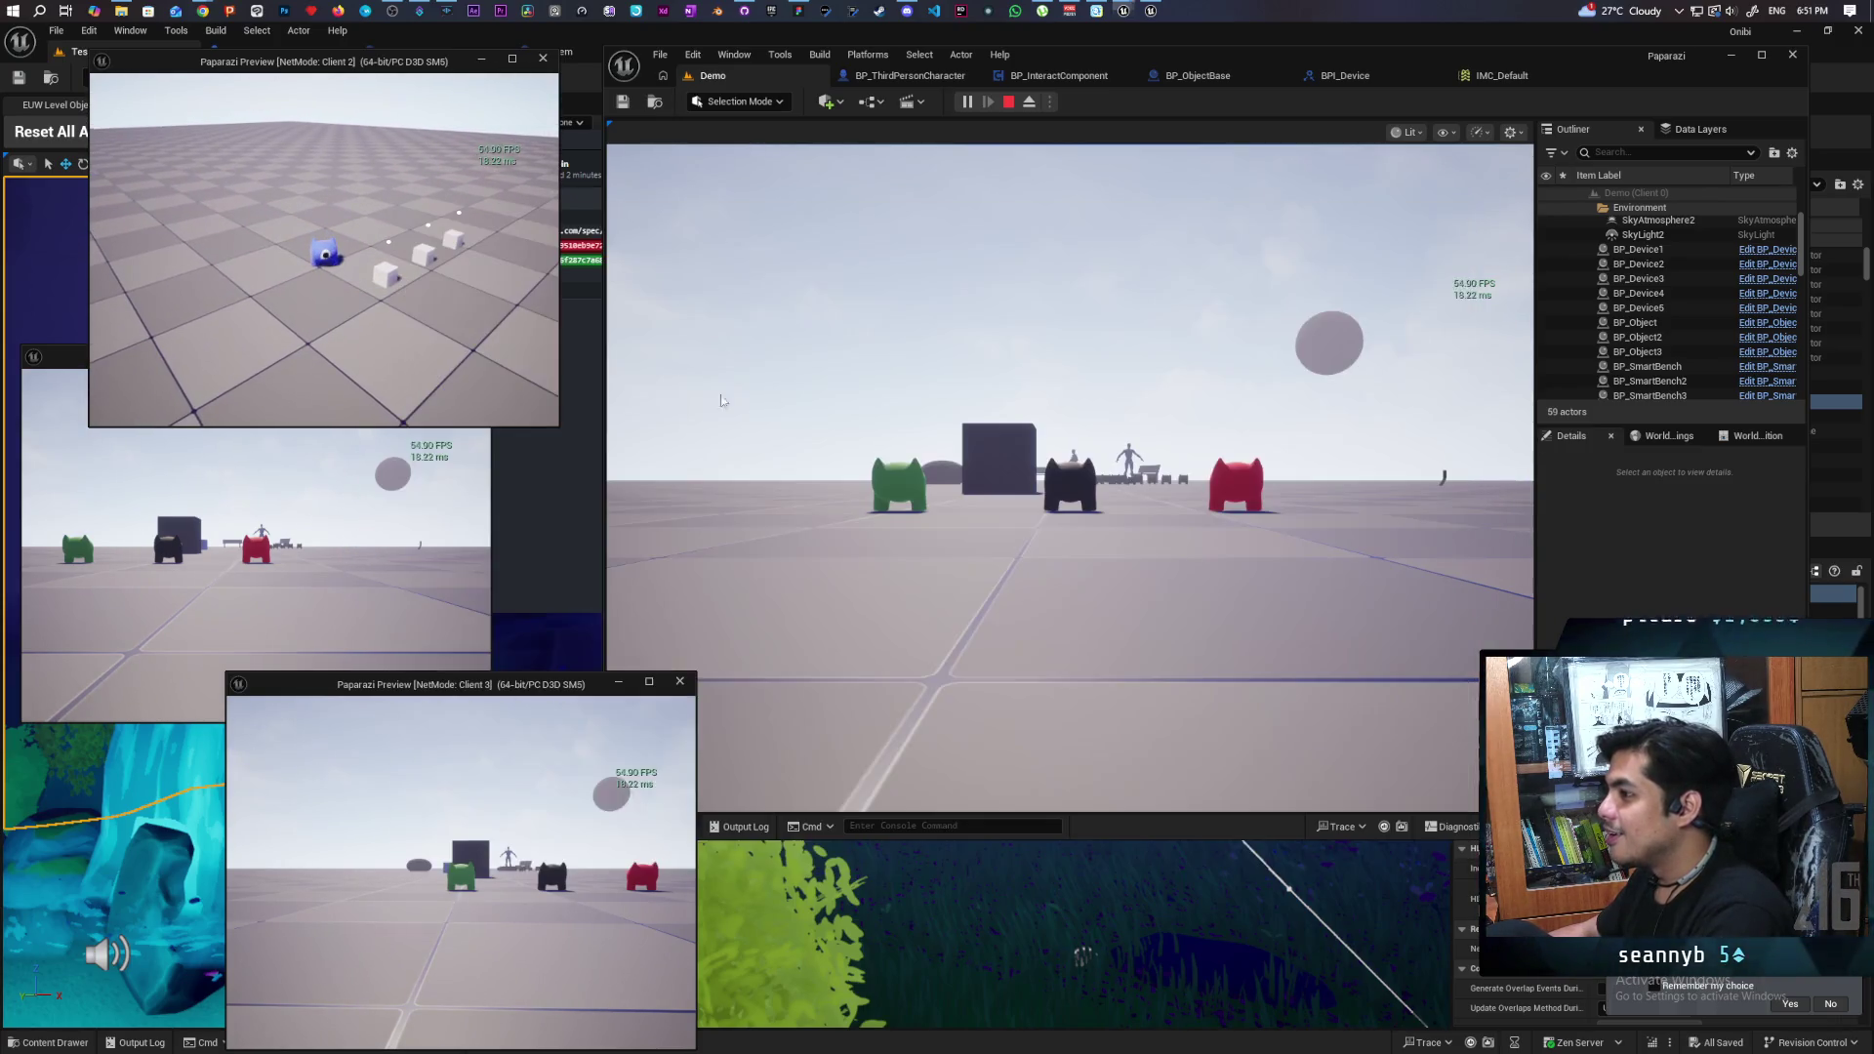
- Take control of the black character and walk it toward the blue character and cubes
{"action": "left_click", "coordinate": [1070, 478]}
{"action": "key", "text": "w"}
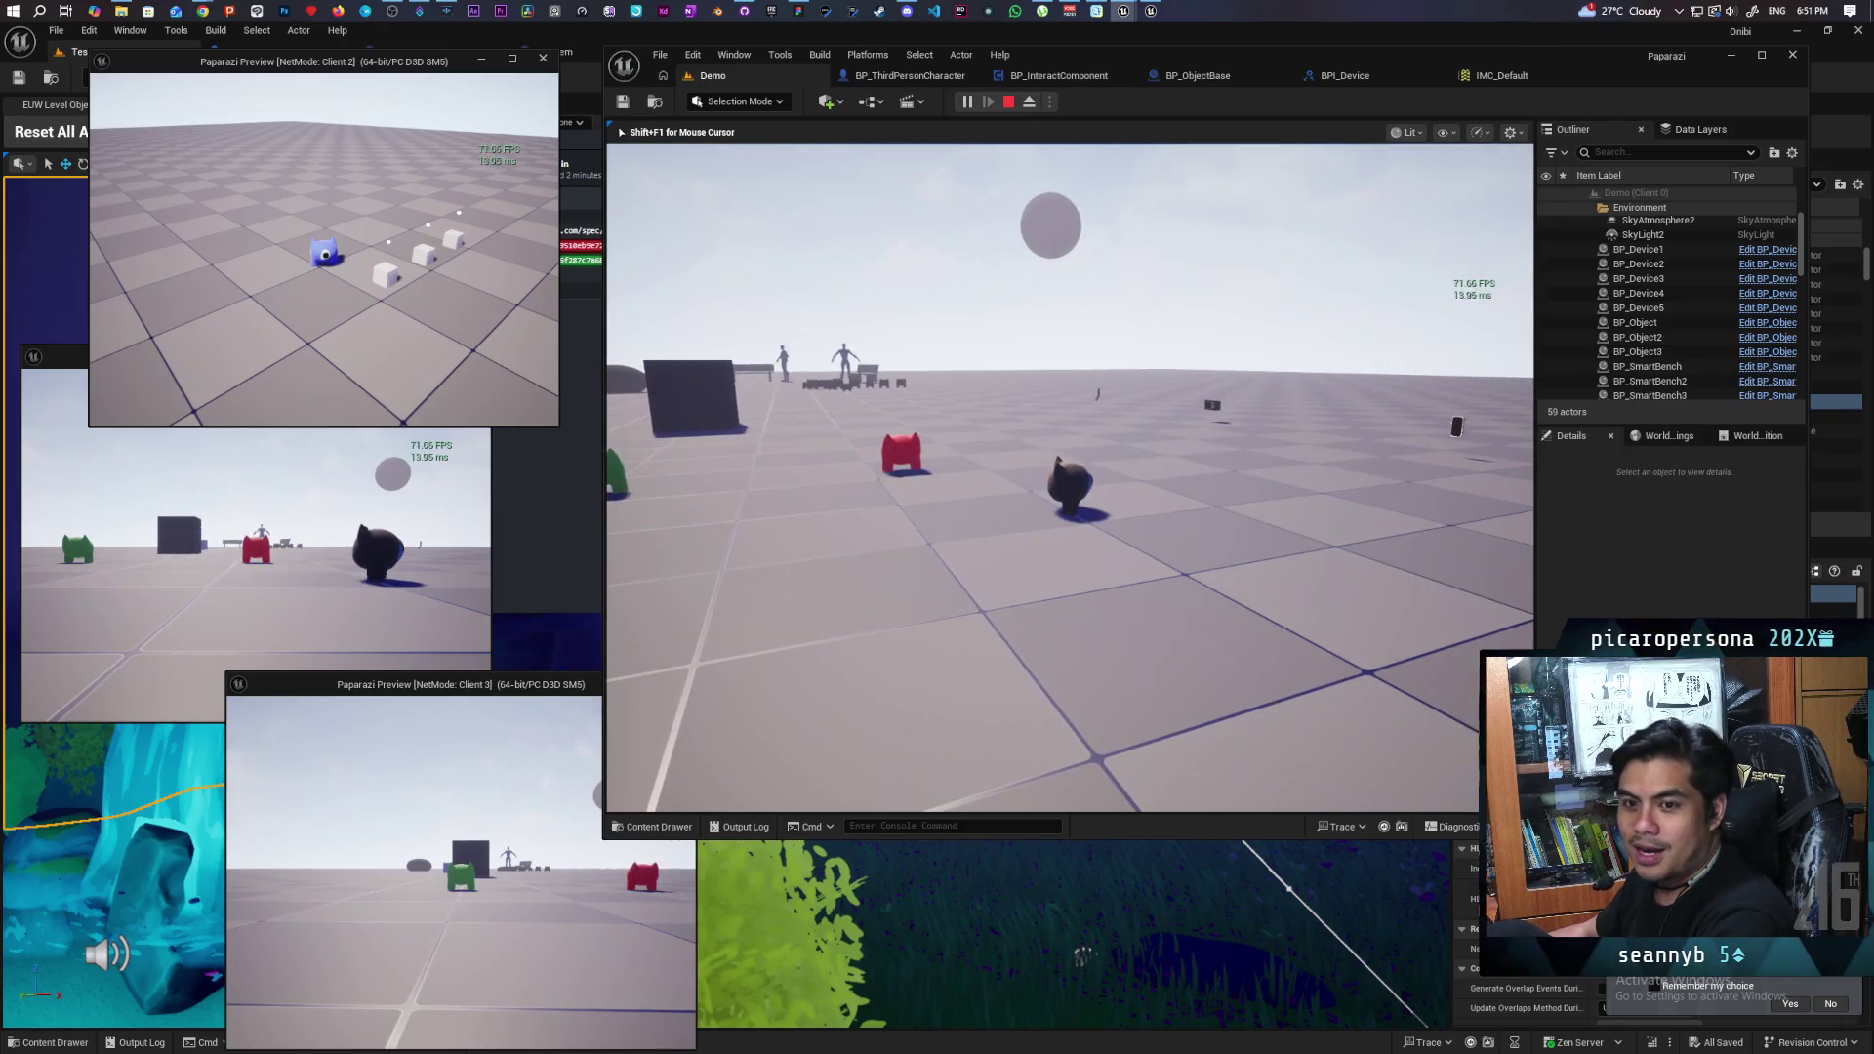
{"action": "mouse_move", "coordinate": [1070, 478]}
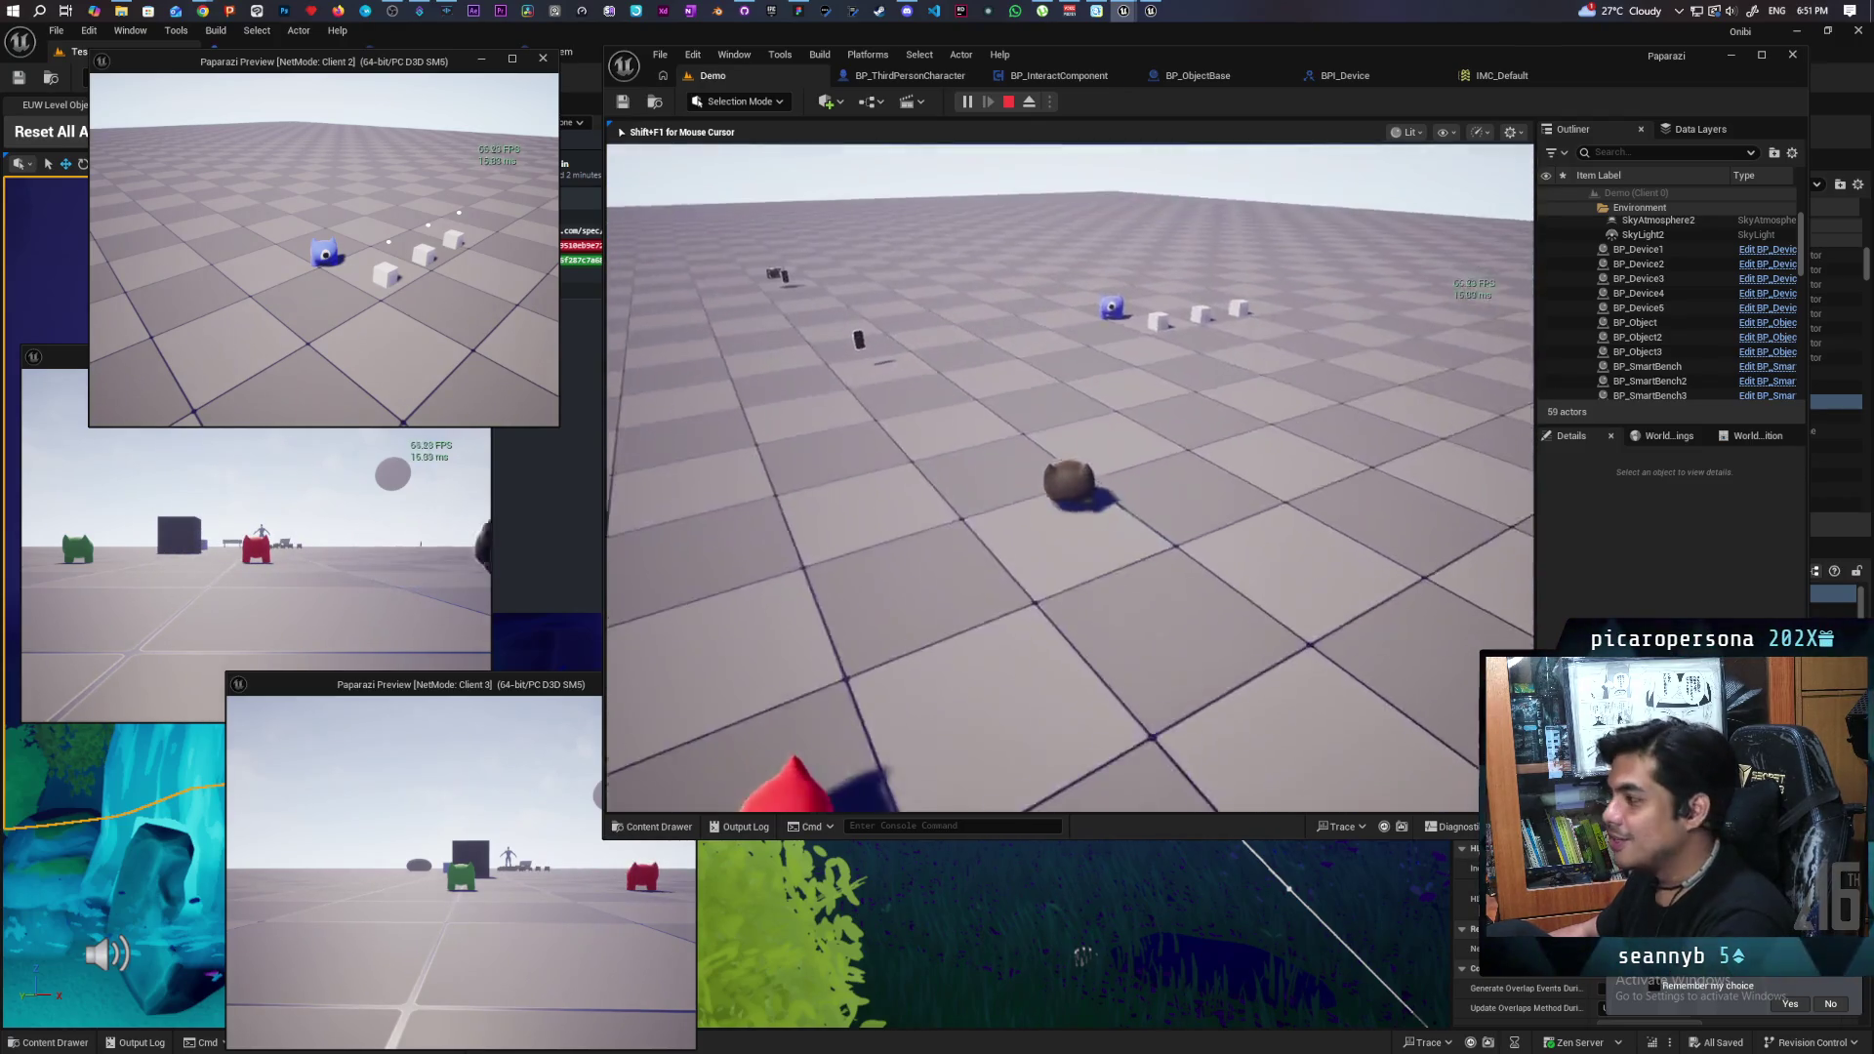
{"action": "key", "text": "w"}
{"action": "key", "text": "w"}
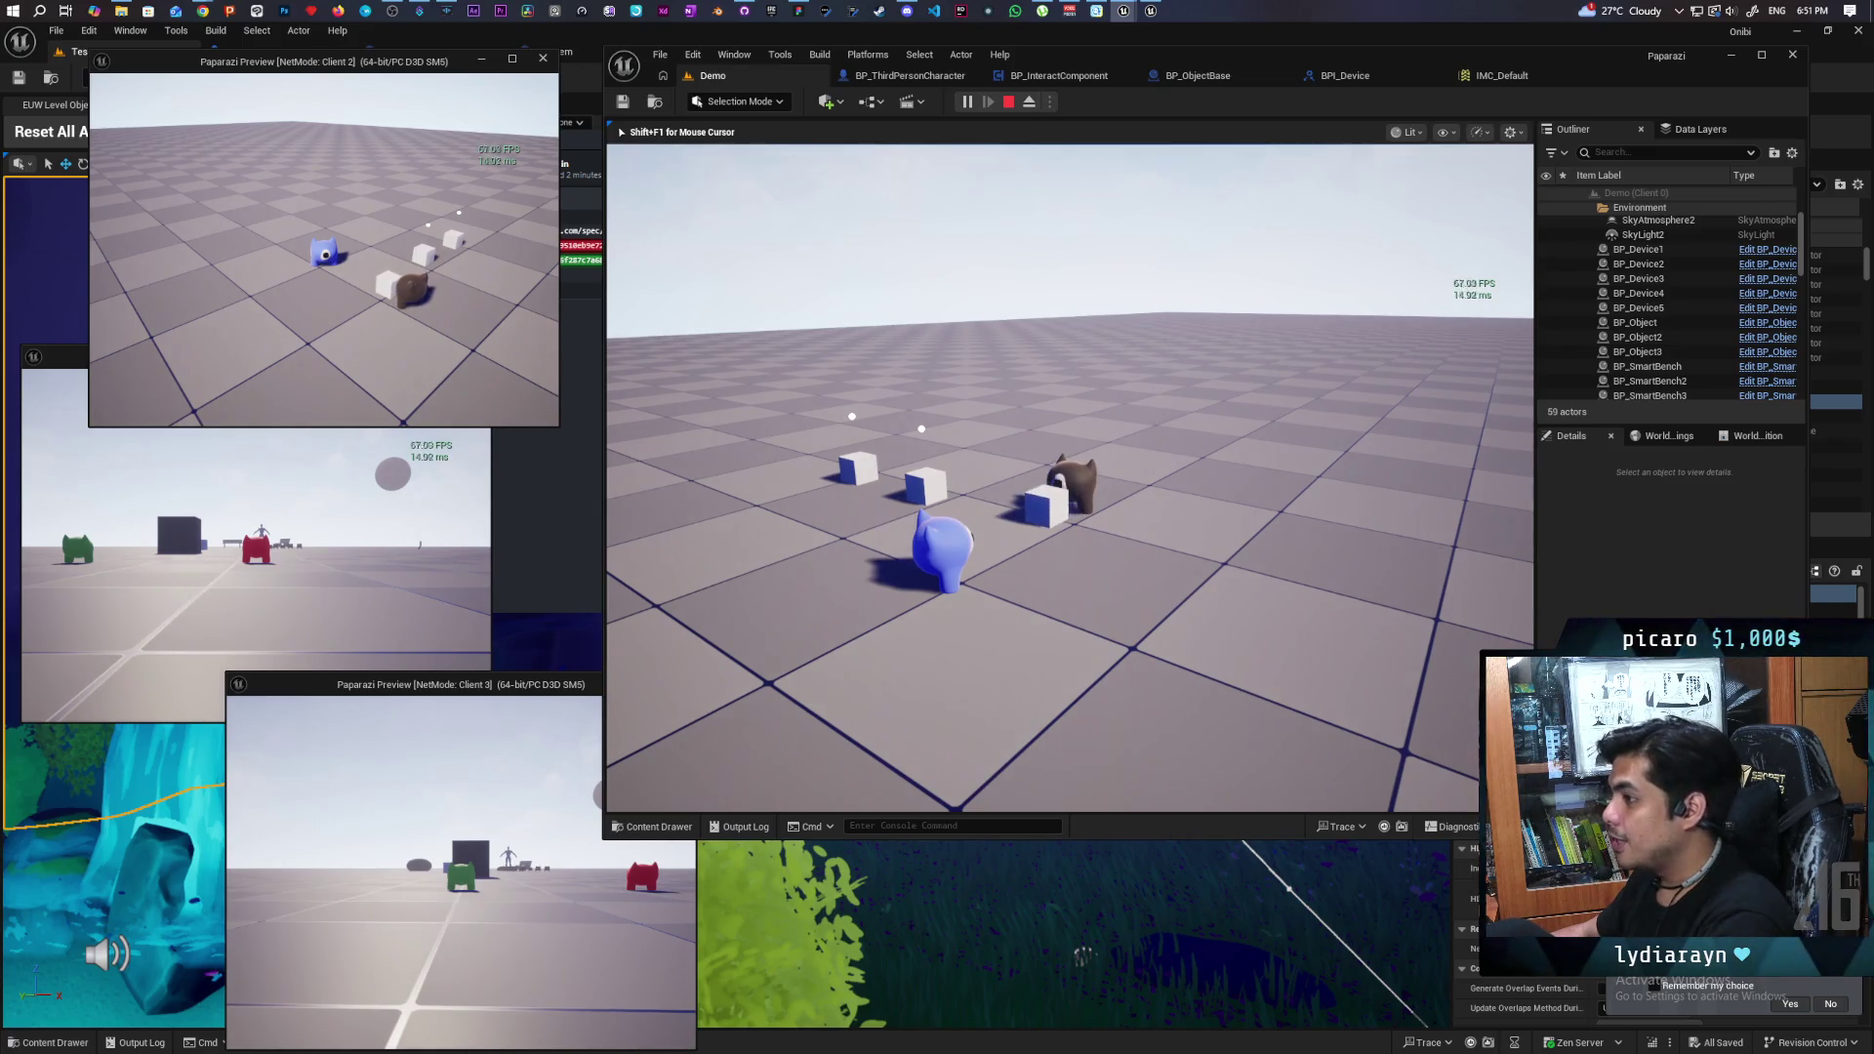
{"action": "key", "text": "w"}
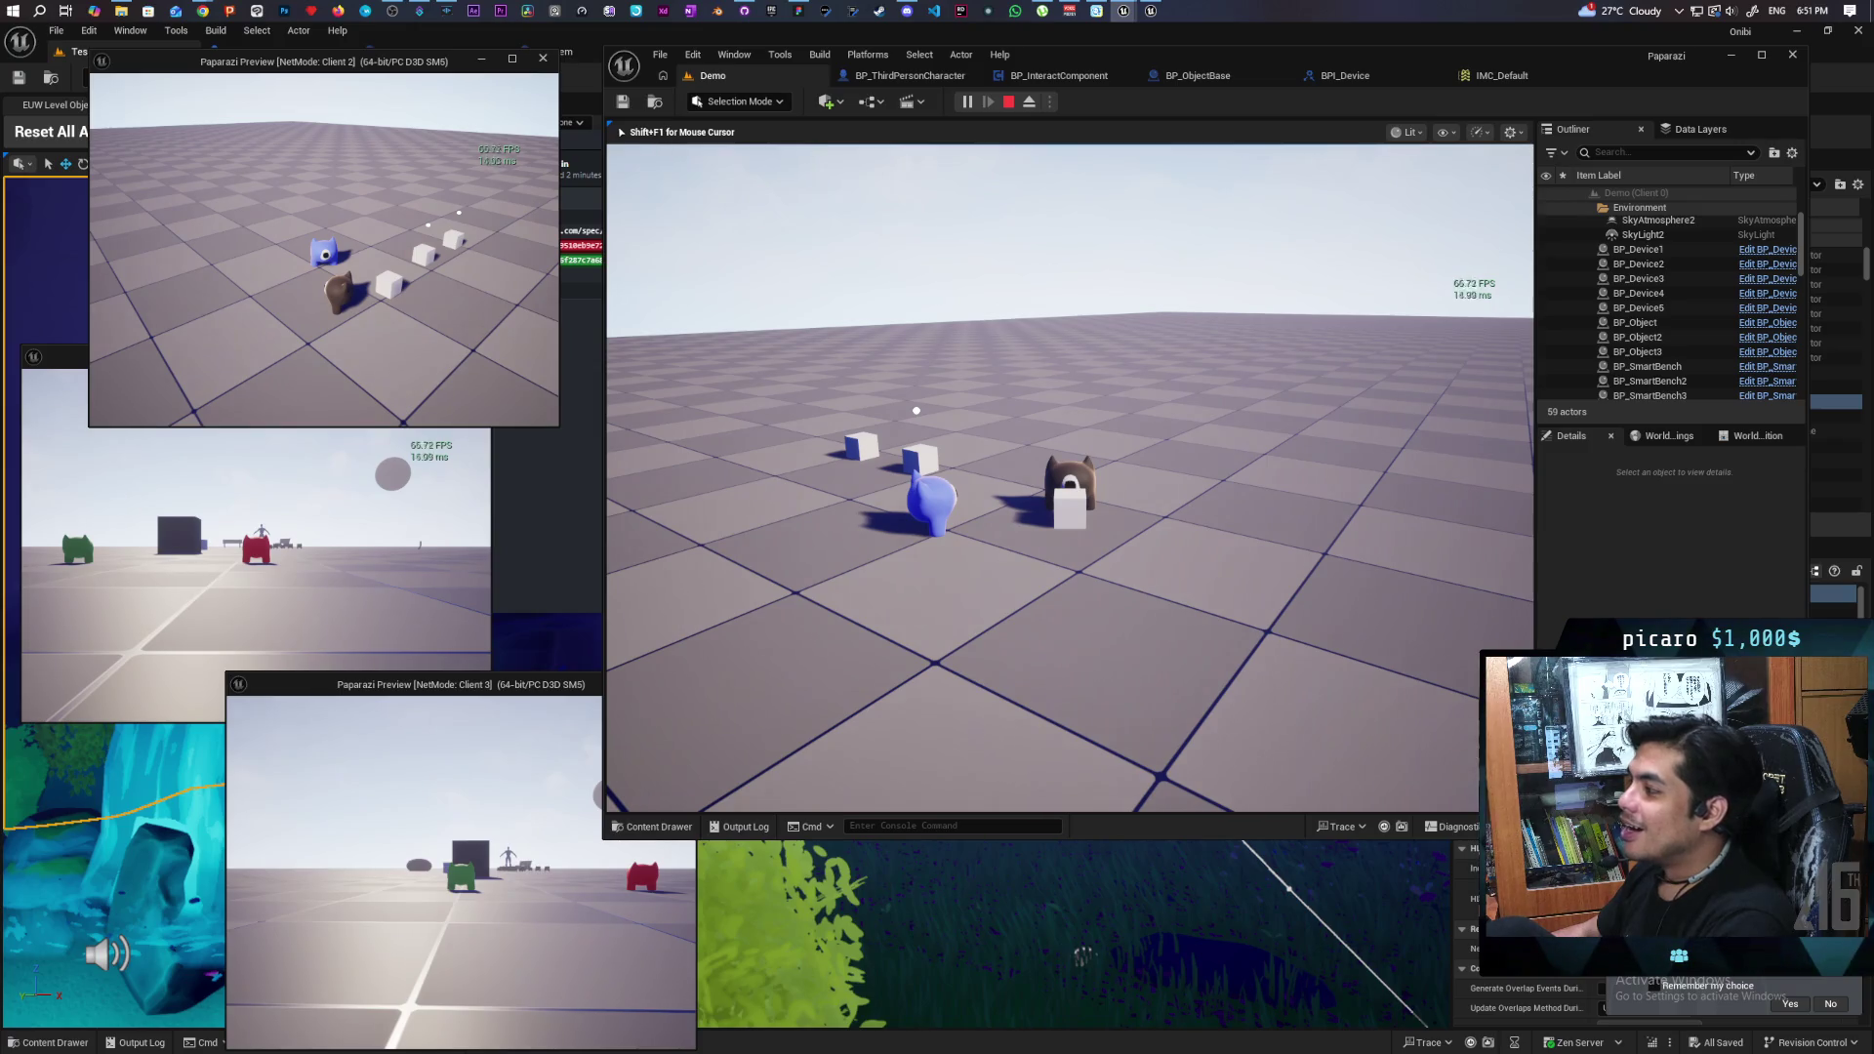
{"action": "key", "text": "a"}
{"action": "key", "text": "a"}
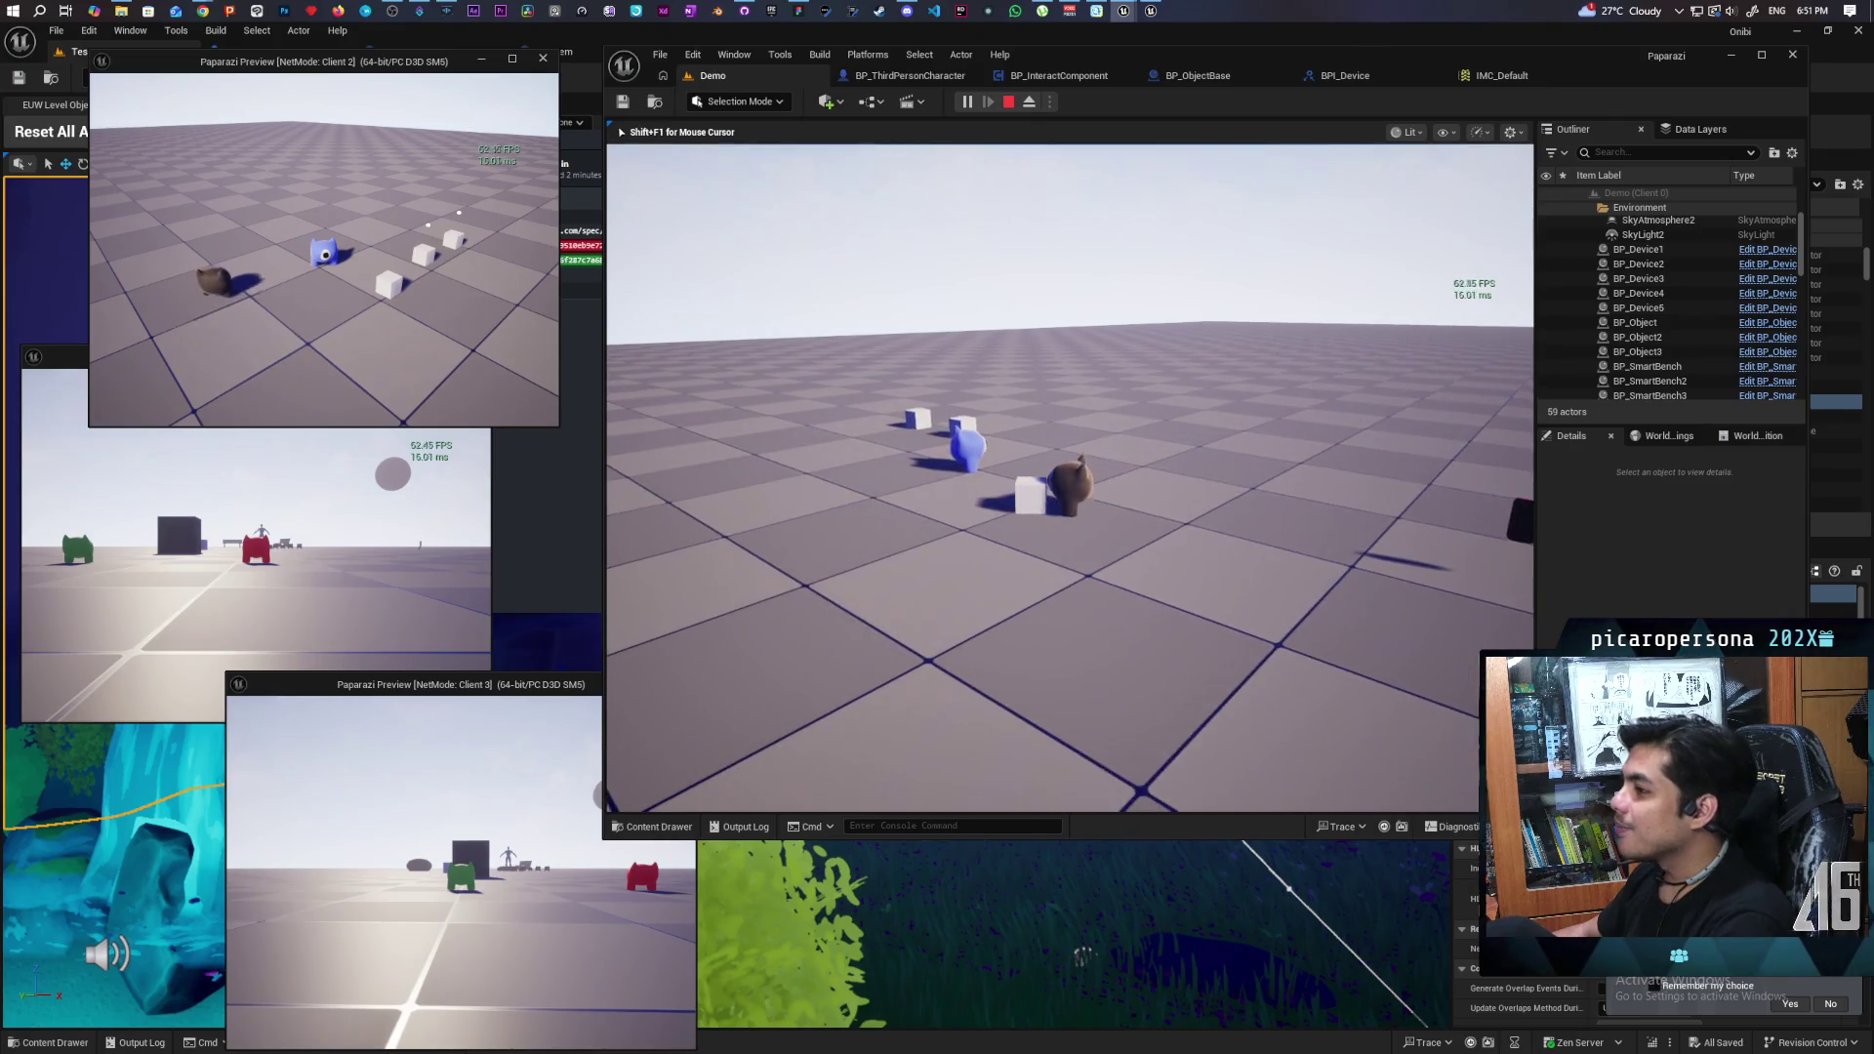
{"action": "key", "text": "a"}
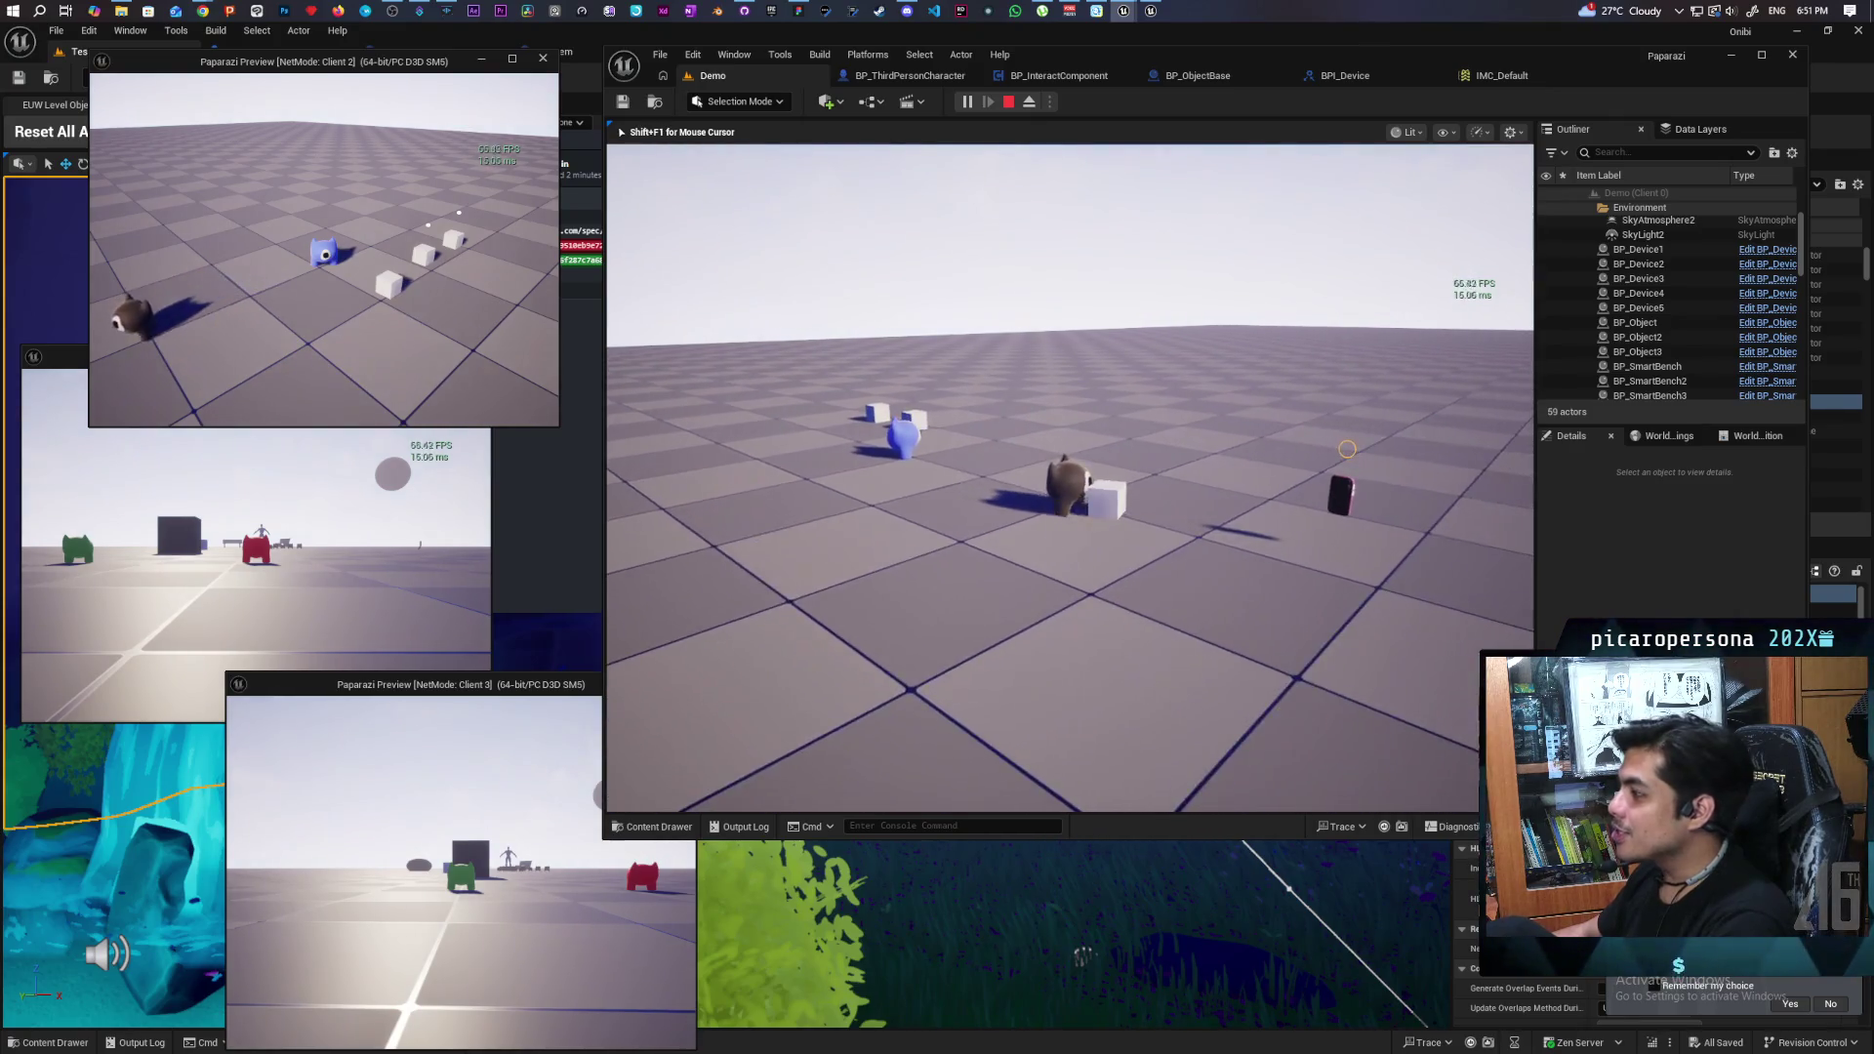
{"action": "key", "text": "a"}
{"action": "key", "text": "s"}
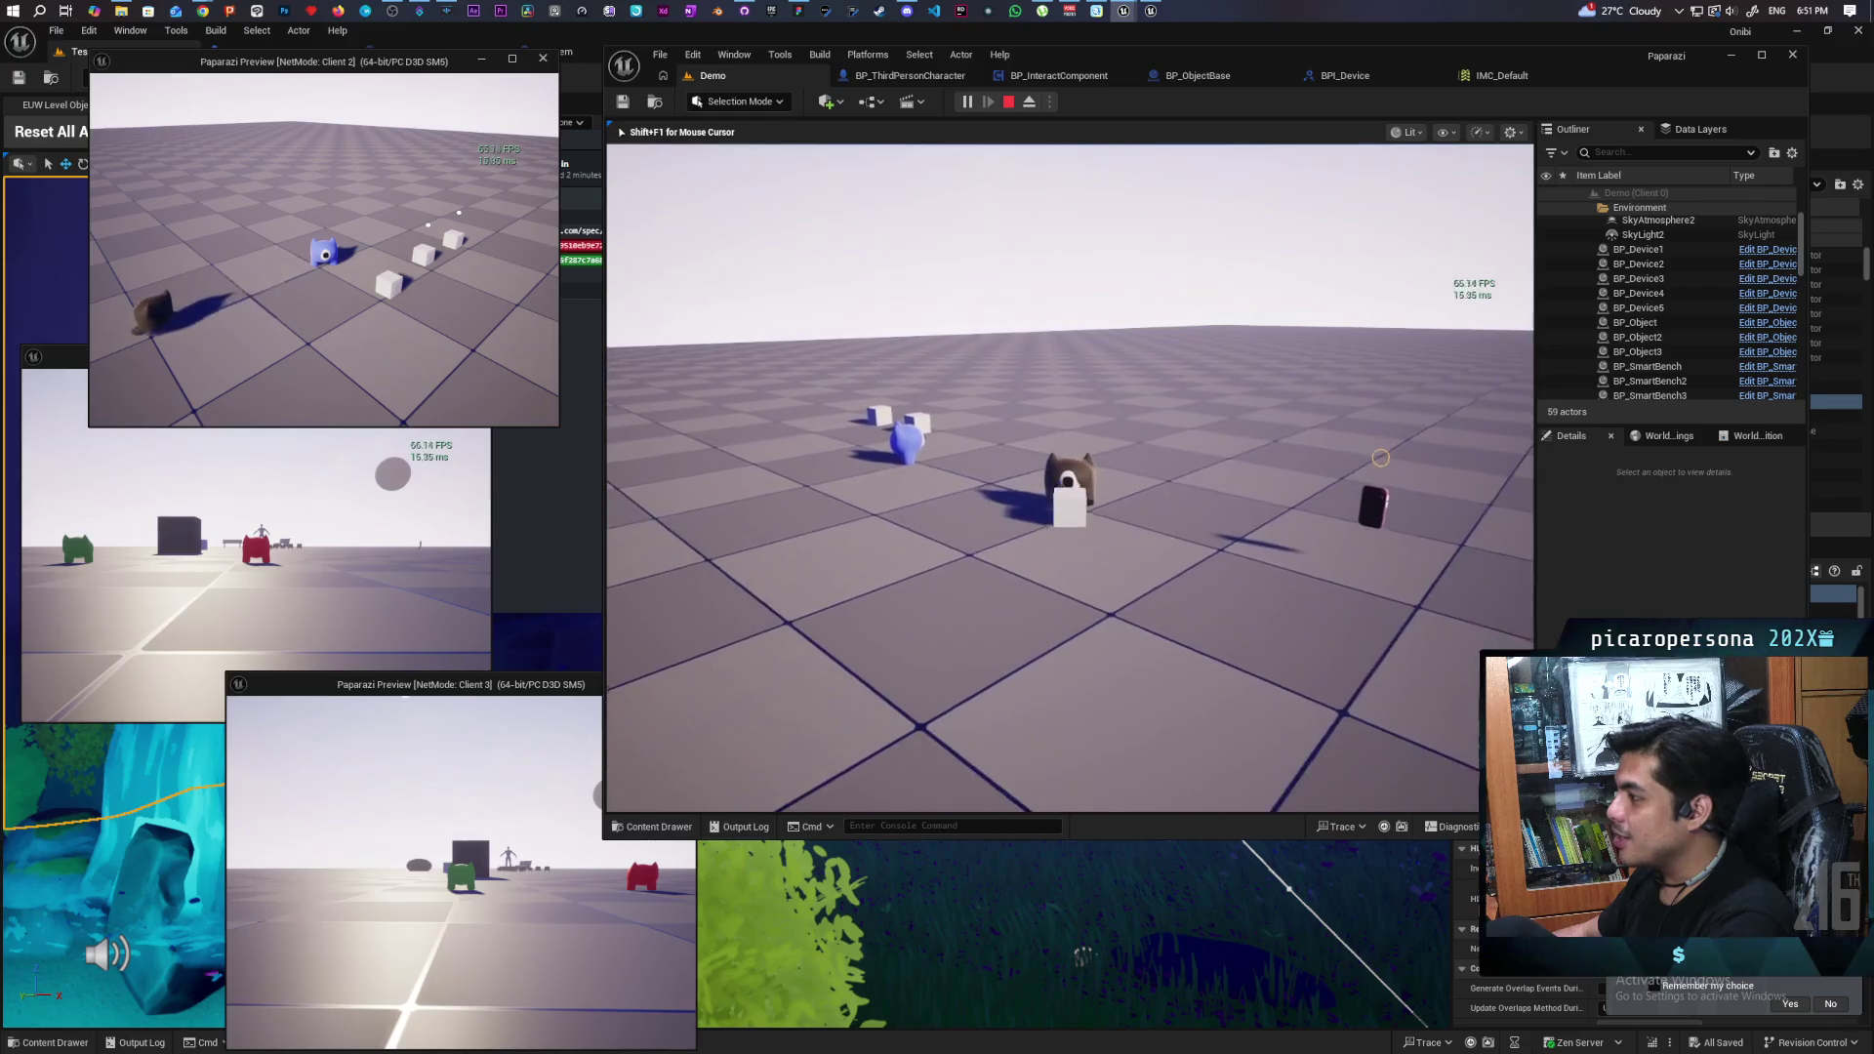
- Drop the carried cube with E, then pick it back up
{"action": "key", "text": "e"}
{"action": "key", "text": "w"}
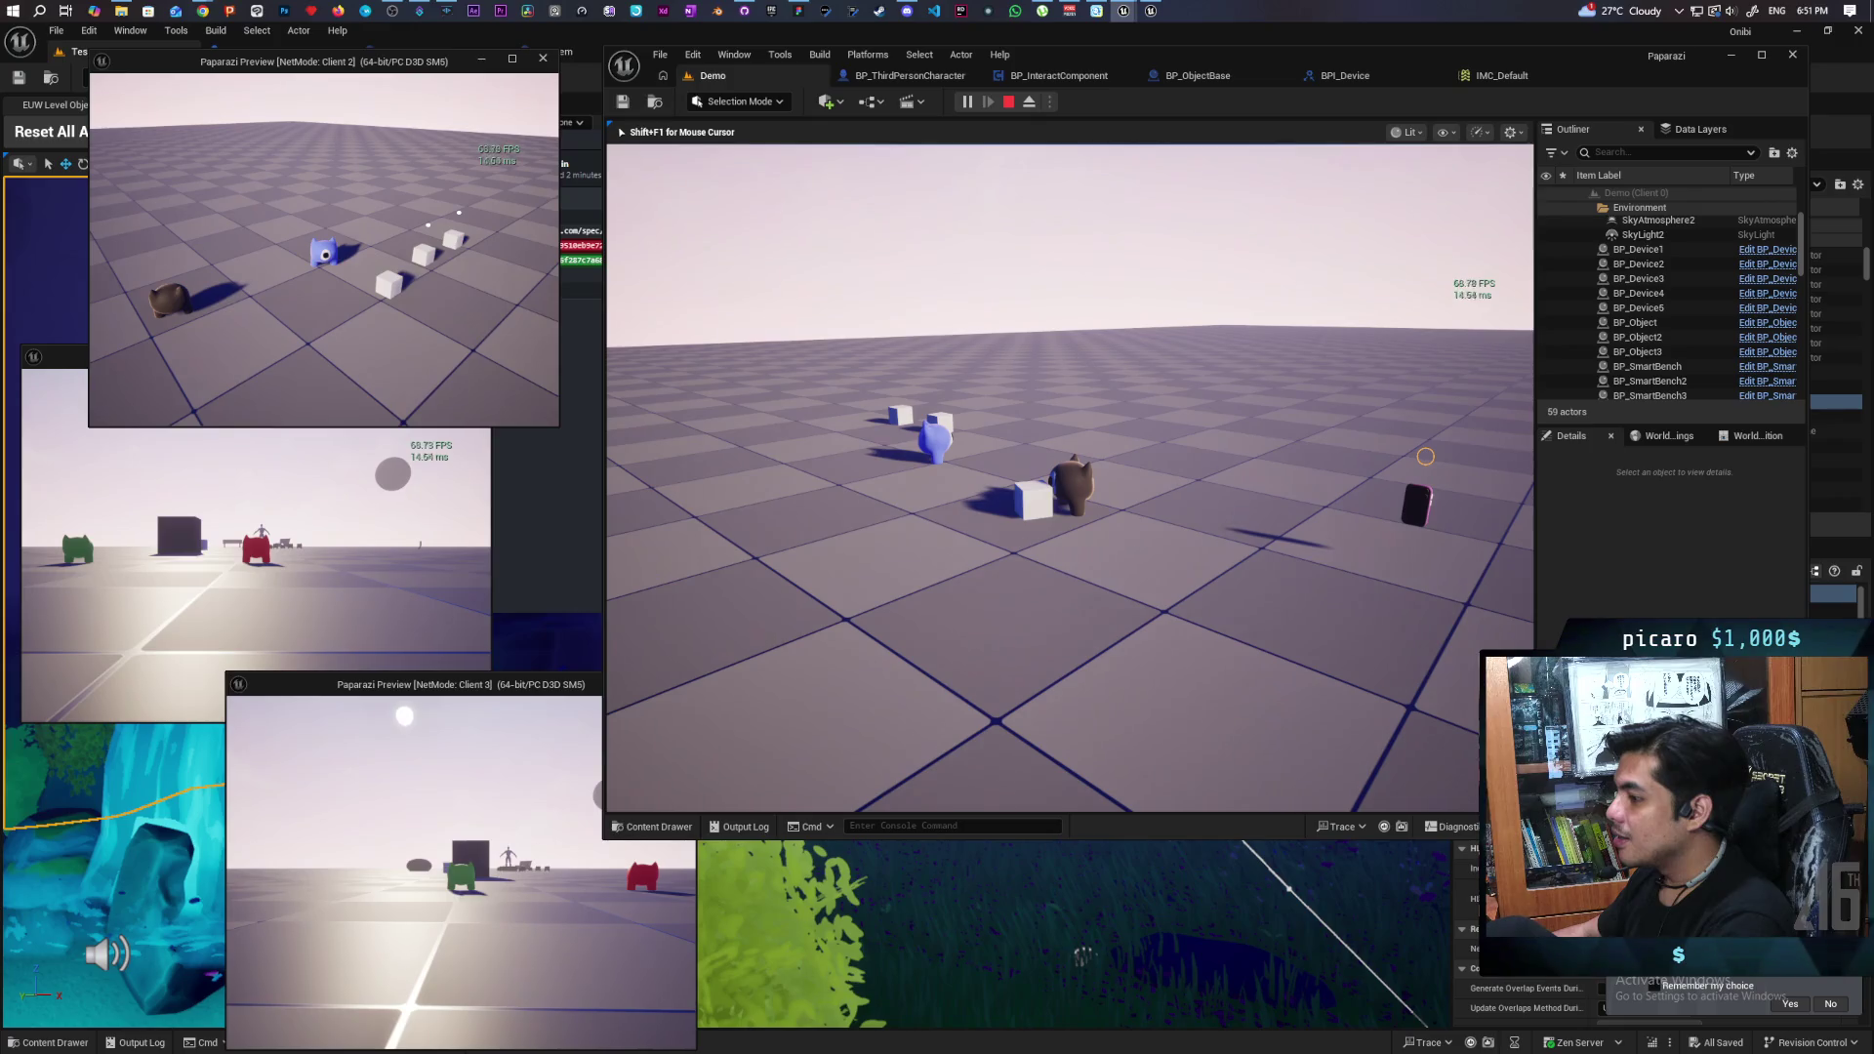
{"action": "key", "text": "e"}
{"action": "key", "text": "e"}
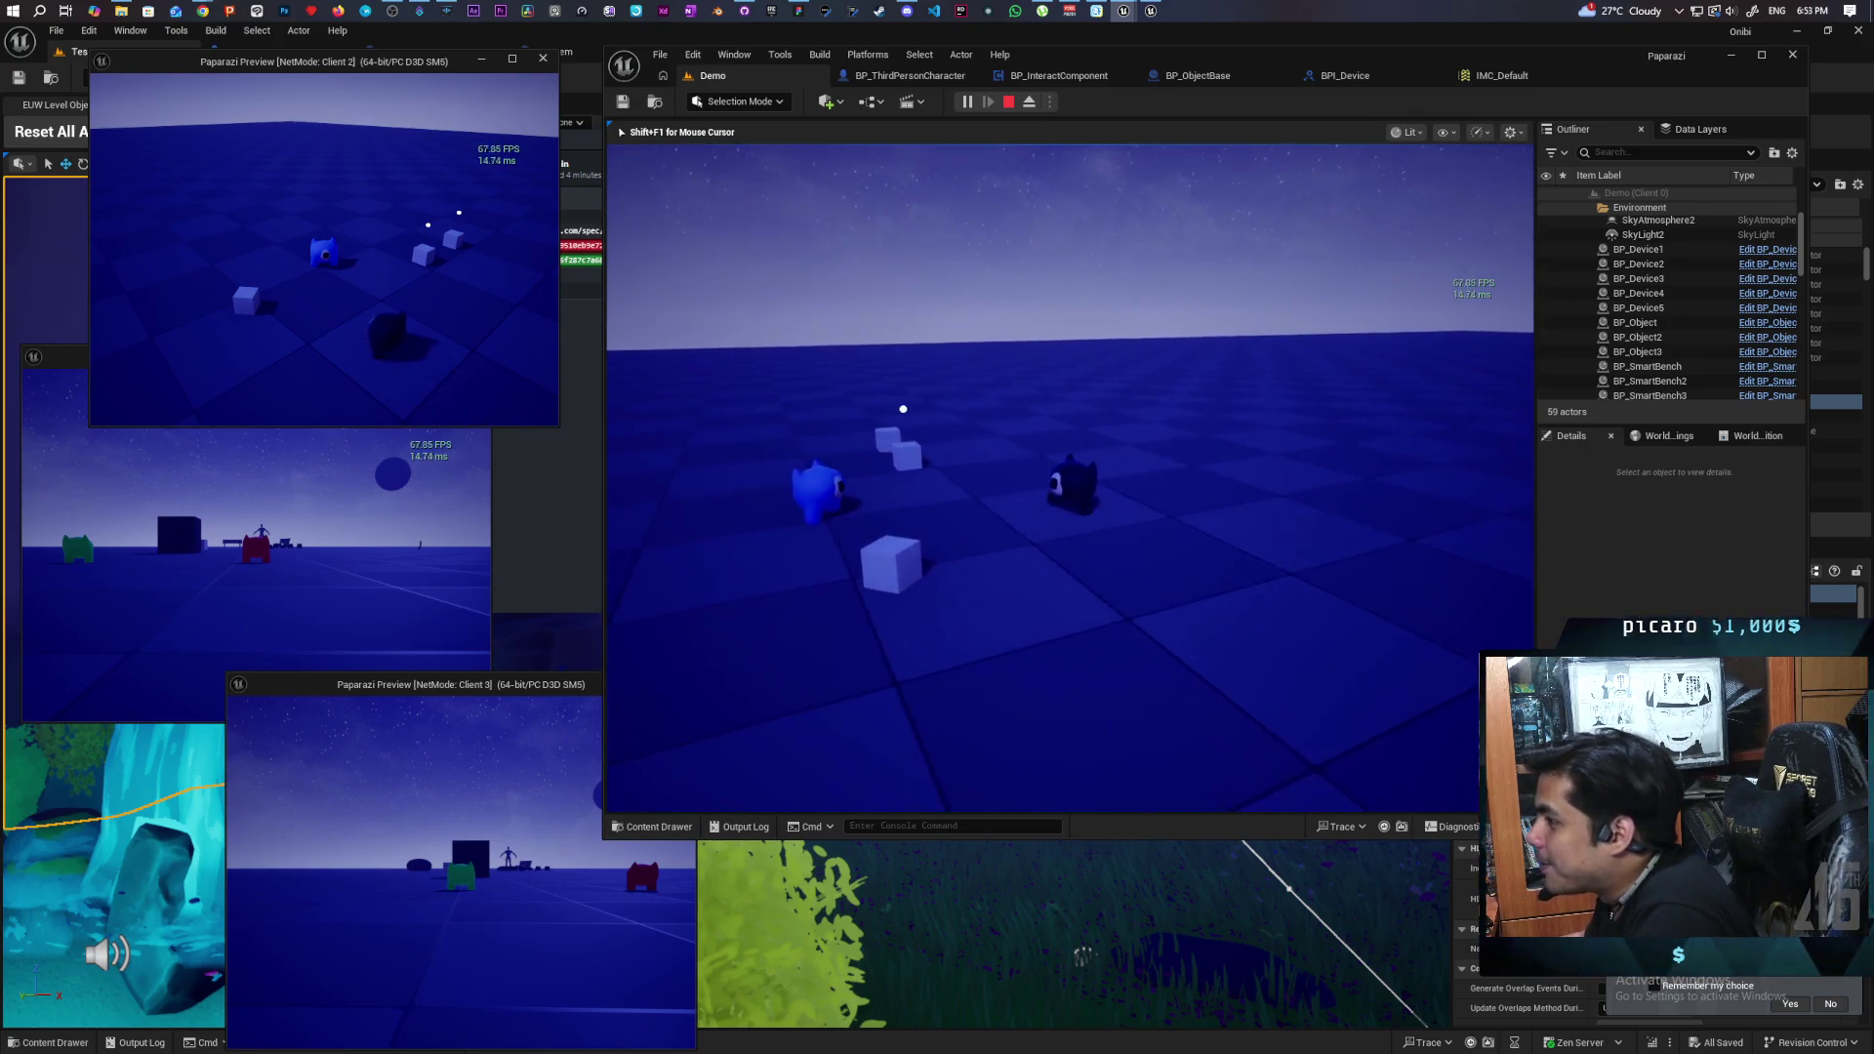
- Walk the second client's character over to the cubes and around them
{"action": "key", "text": "d"}
{"action": "key", "text": "a"}
{"action": "key", "text": "s"}
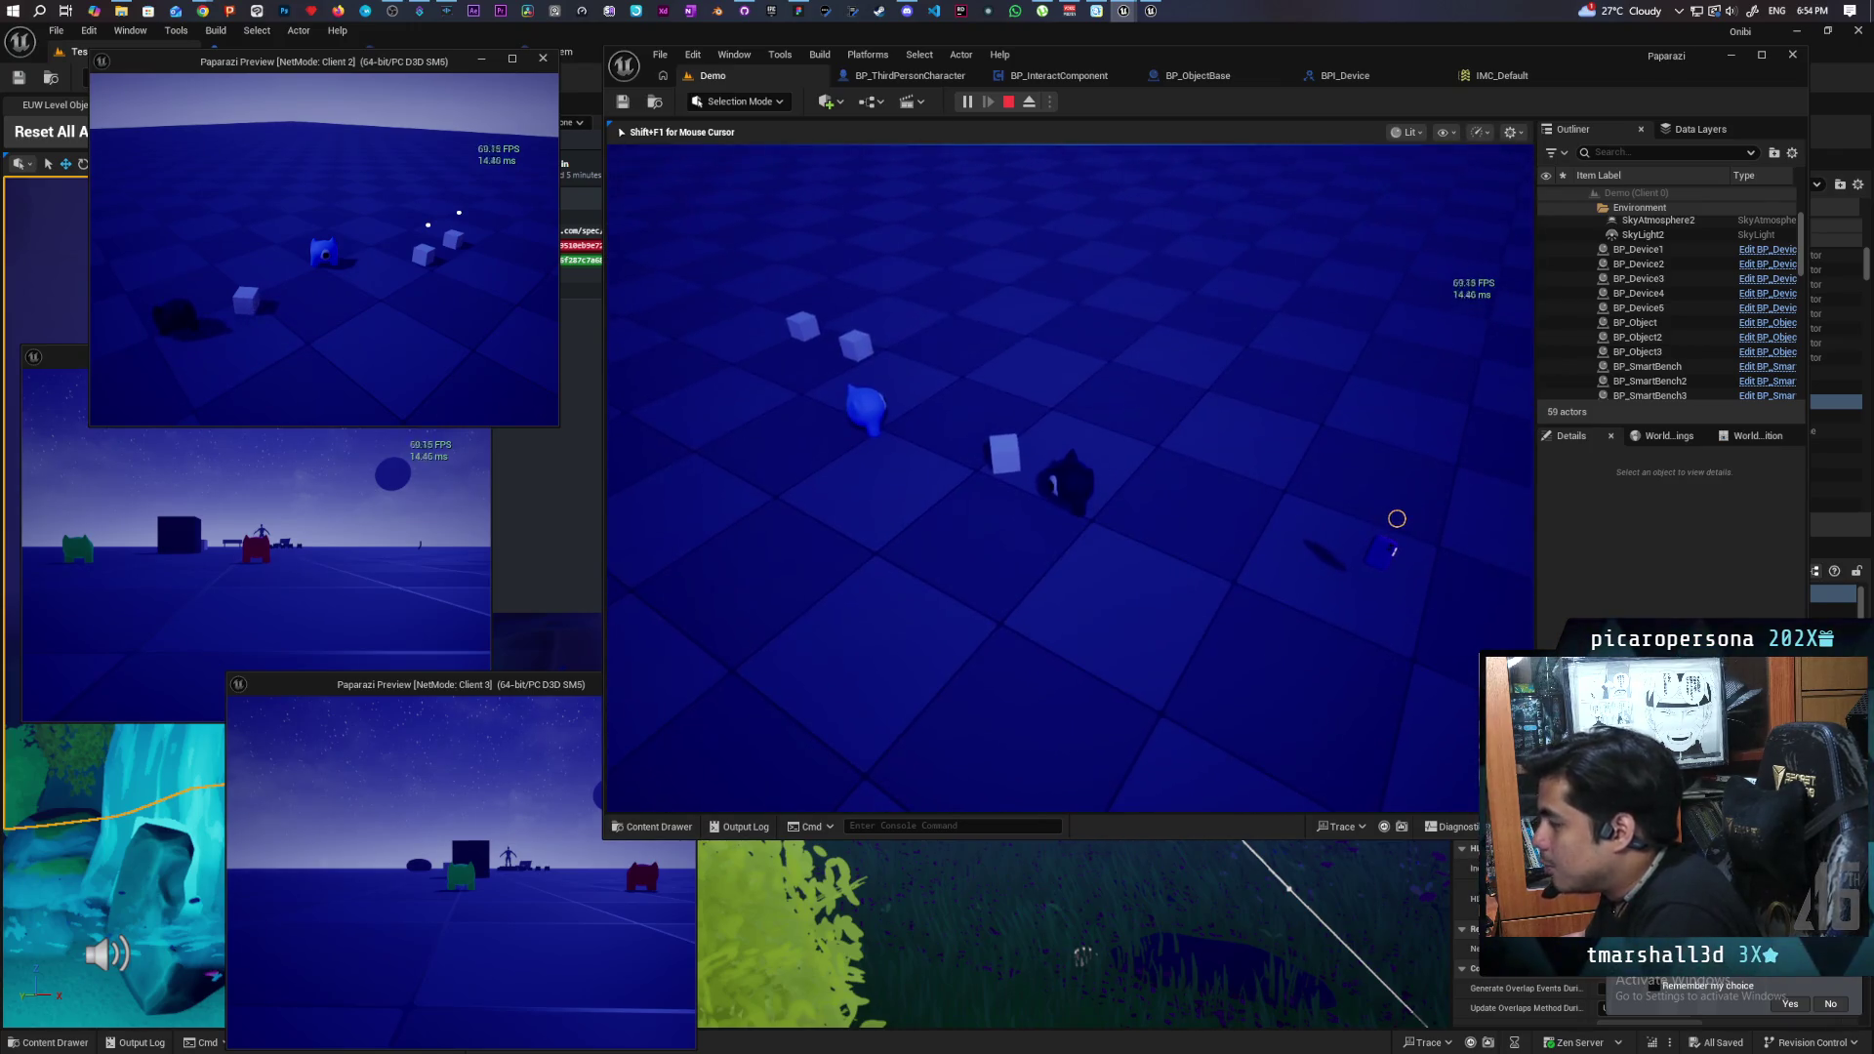
{"action": "key", "text": "w"}
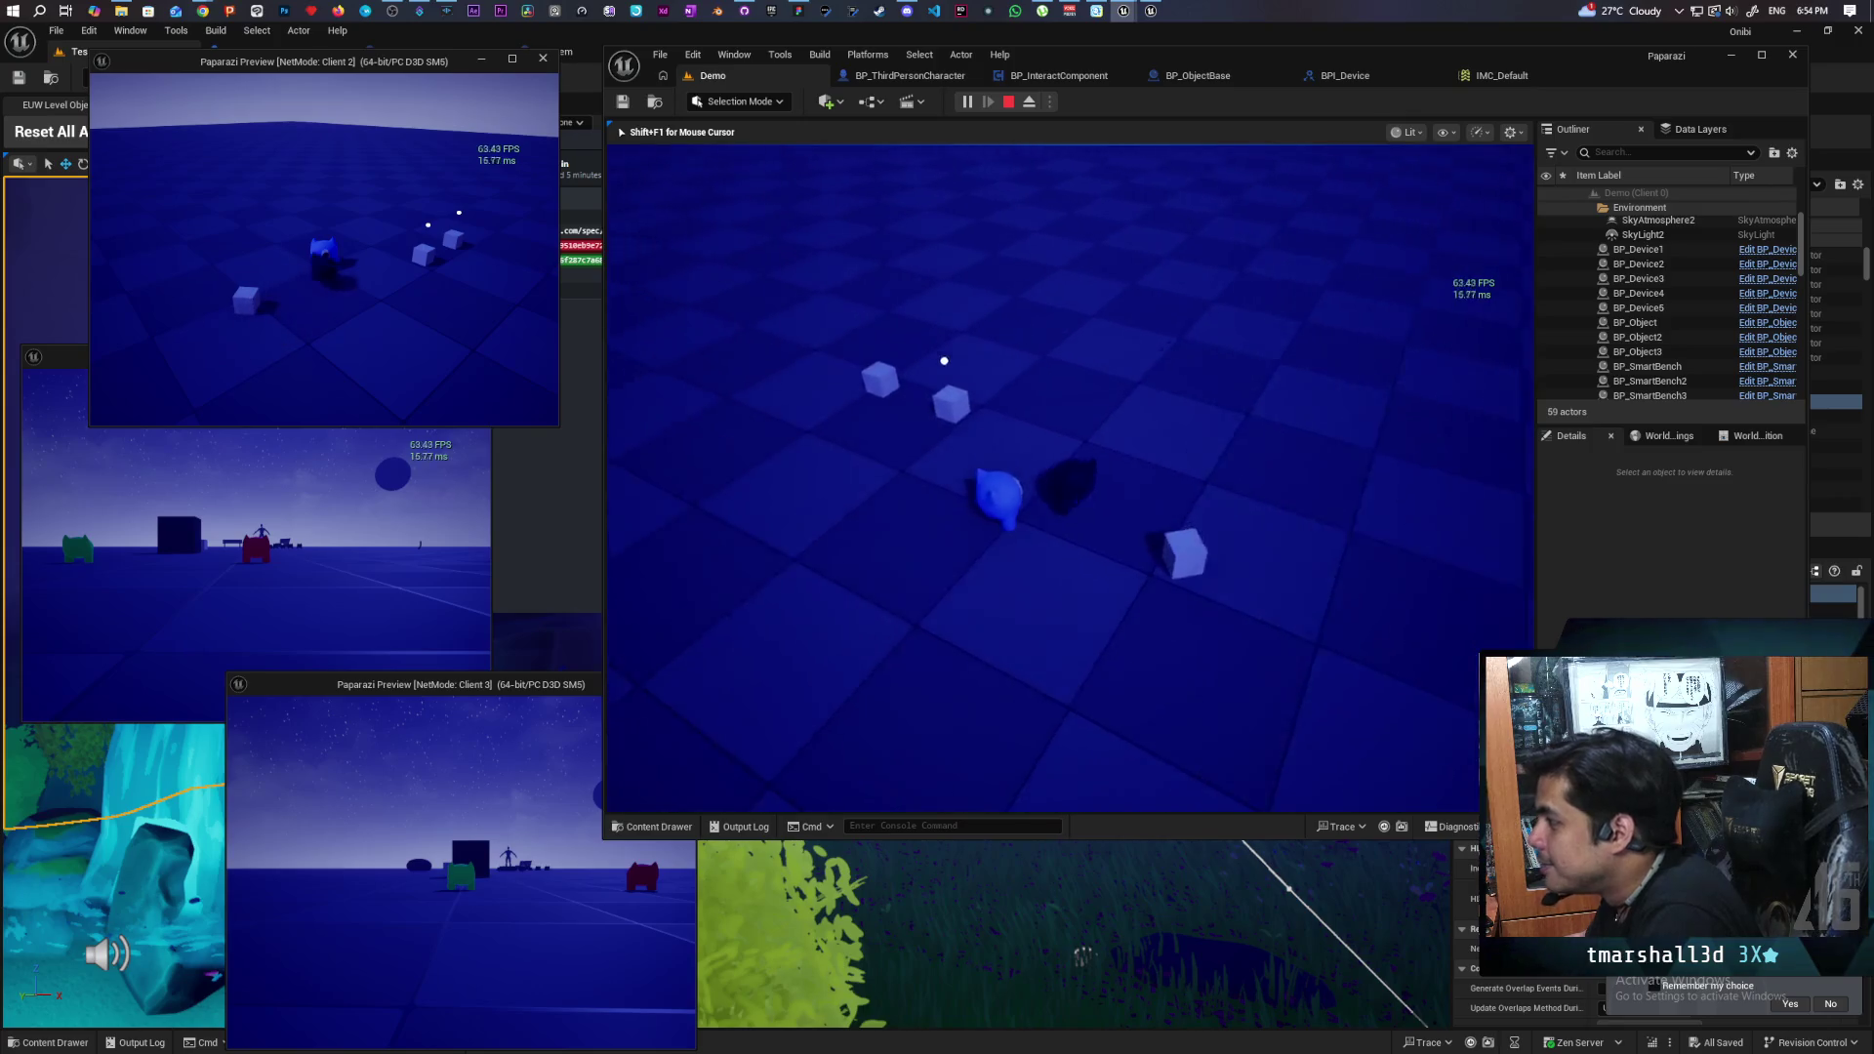
{"action": "key", "text": "w"}
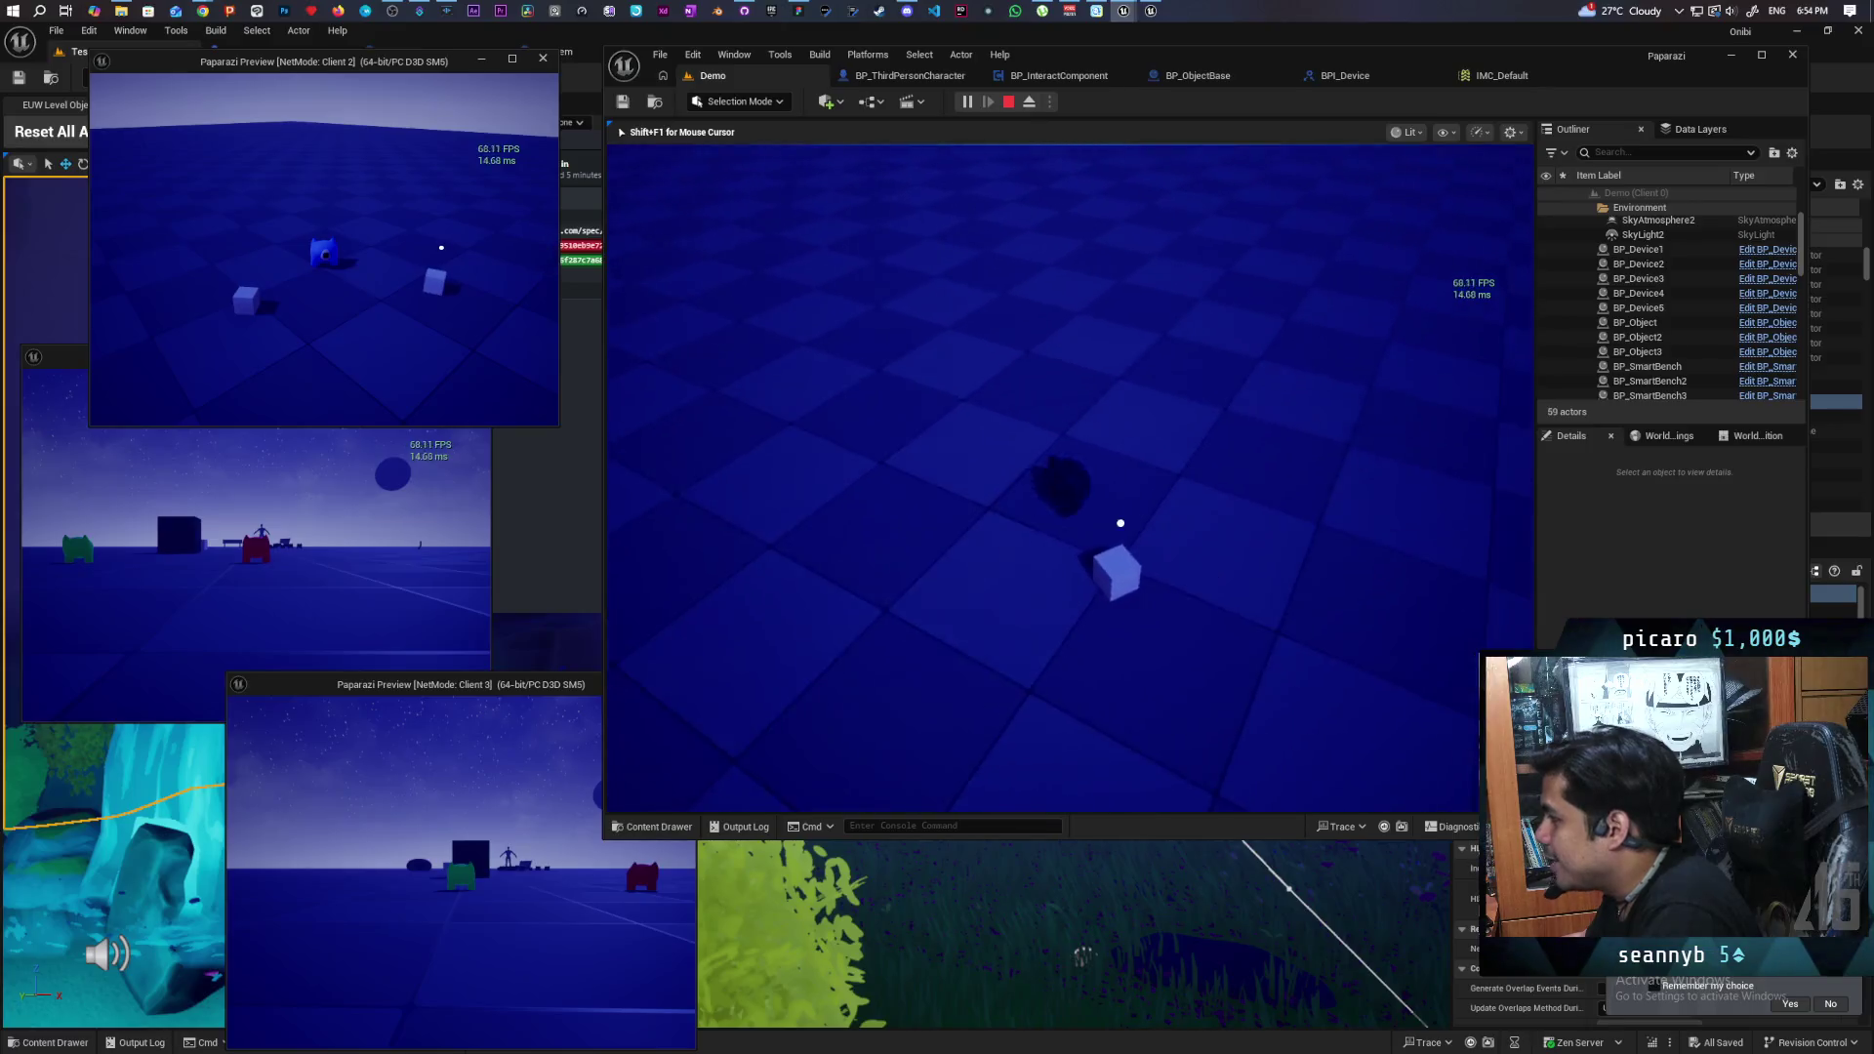
{"action": "key", "text": "w"}
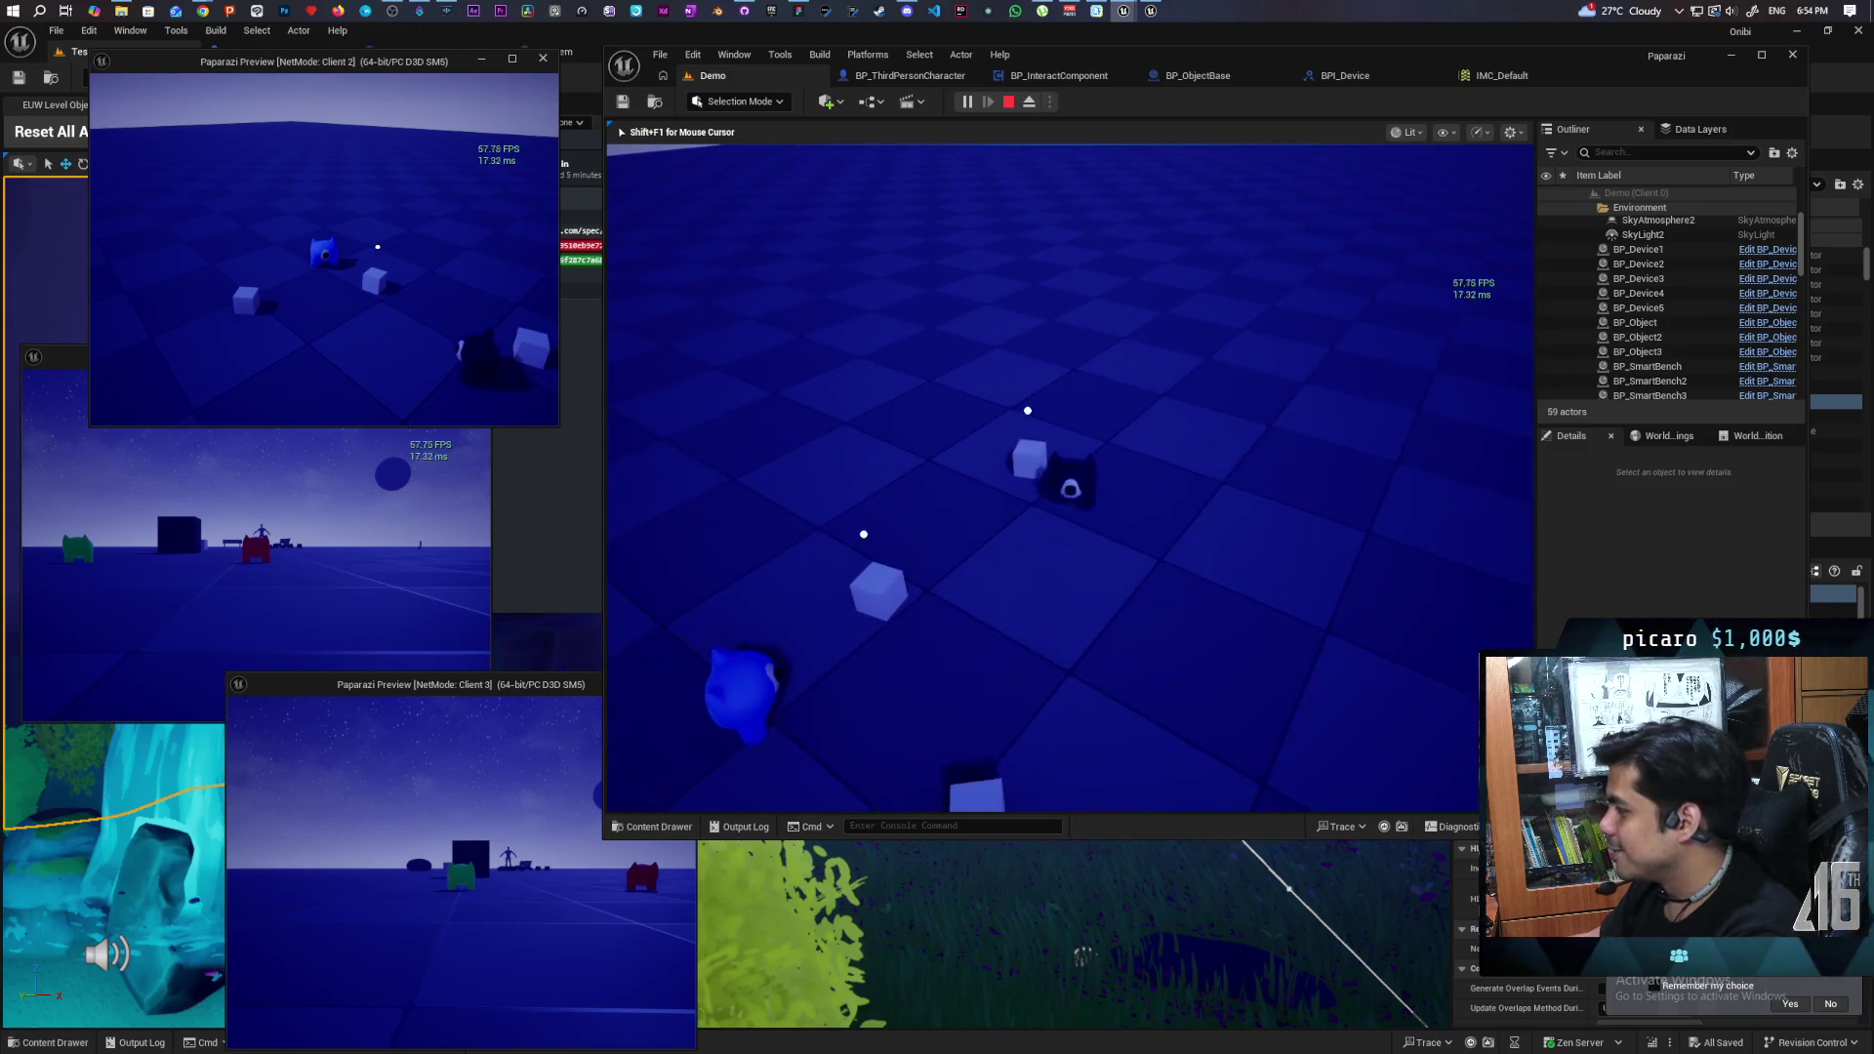
{"action": "key", "text": "w"}
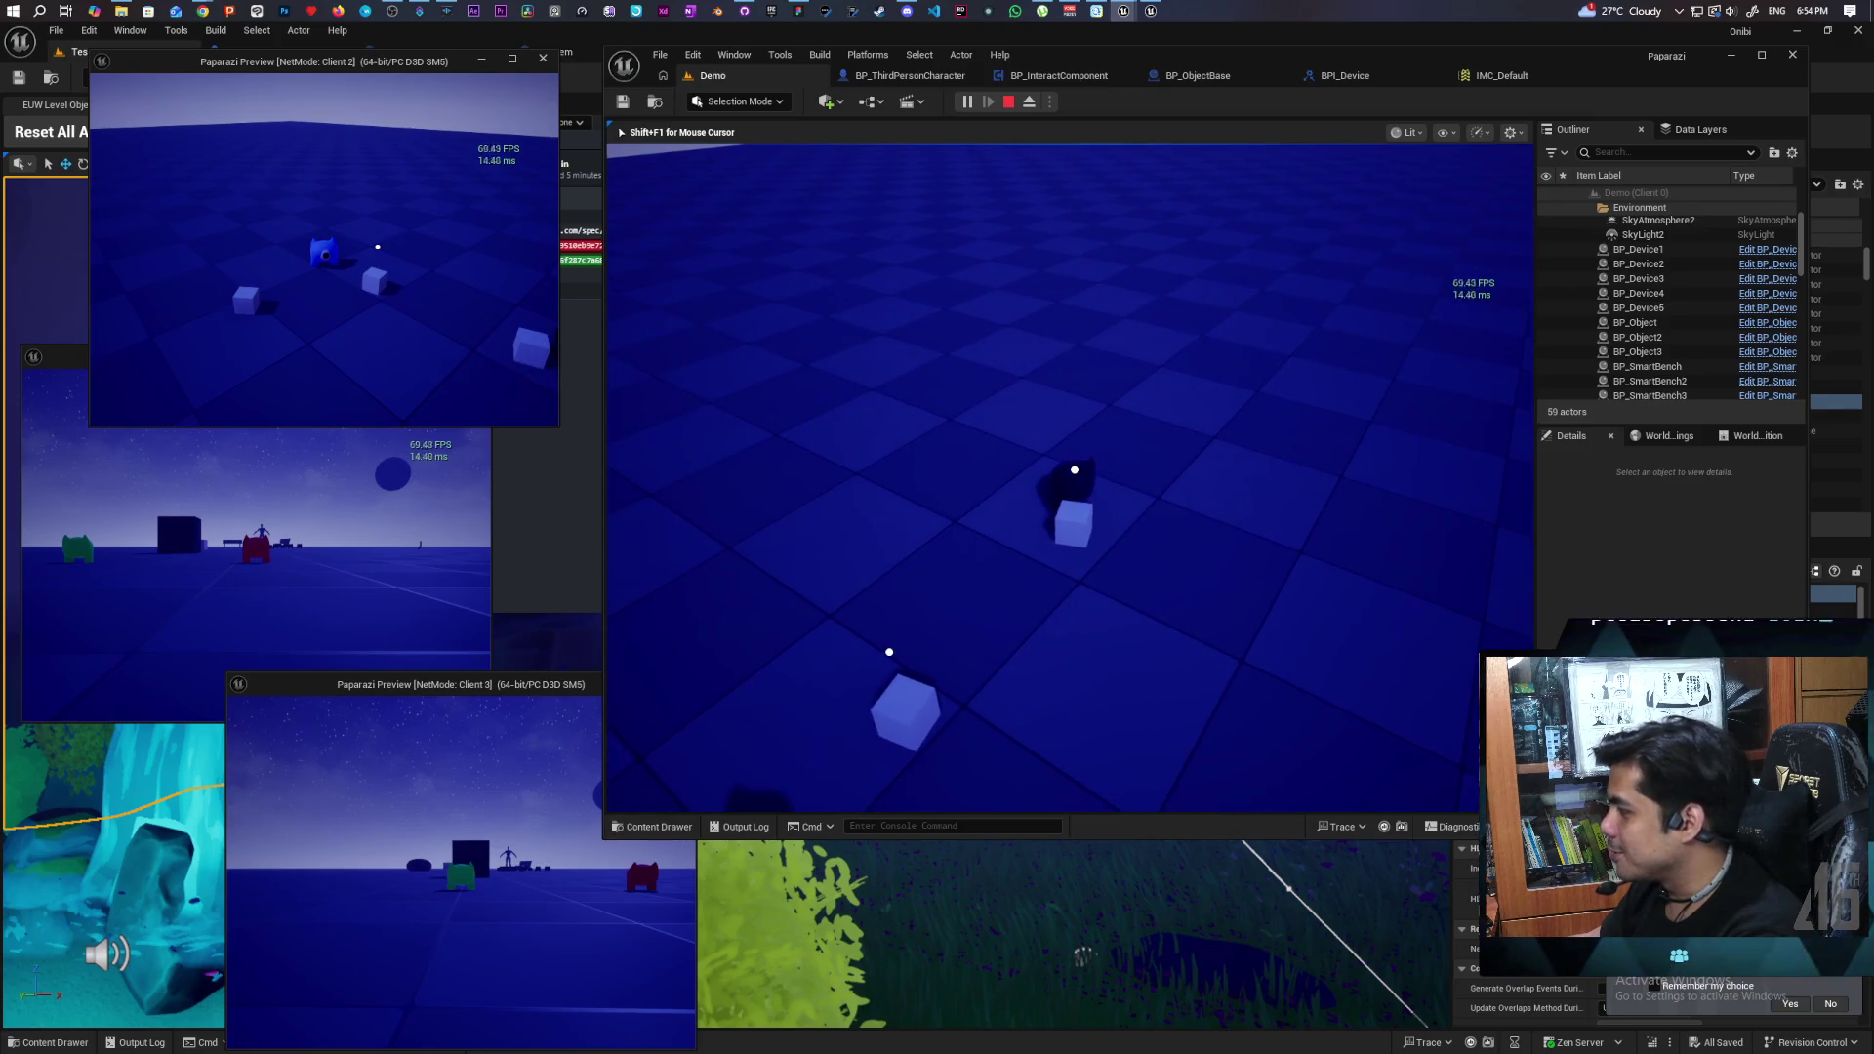
{"action": "key", "text": "w"}
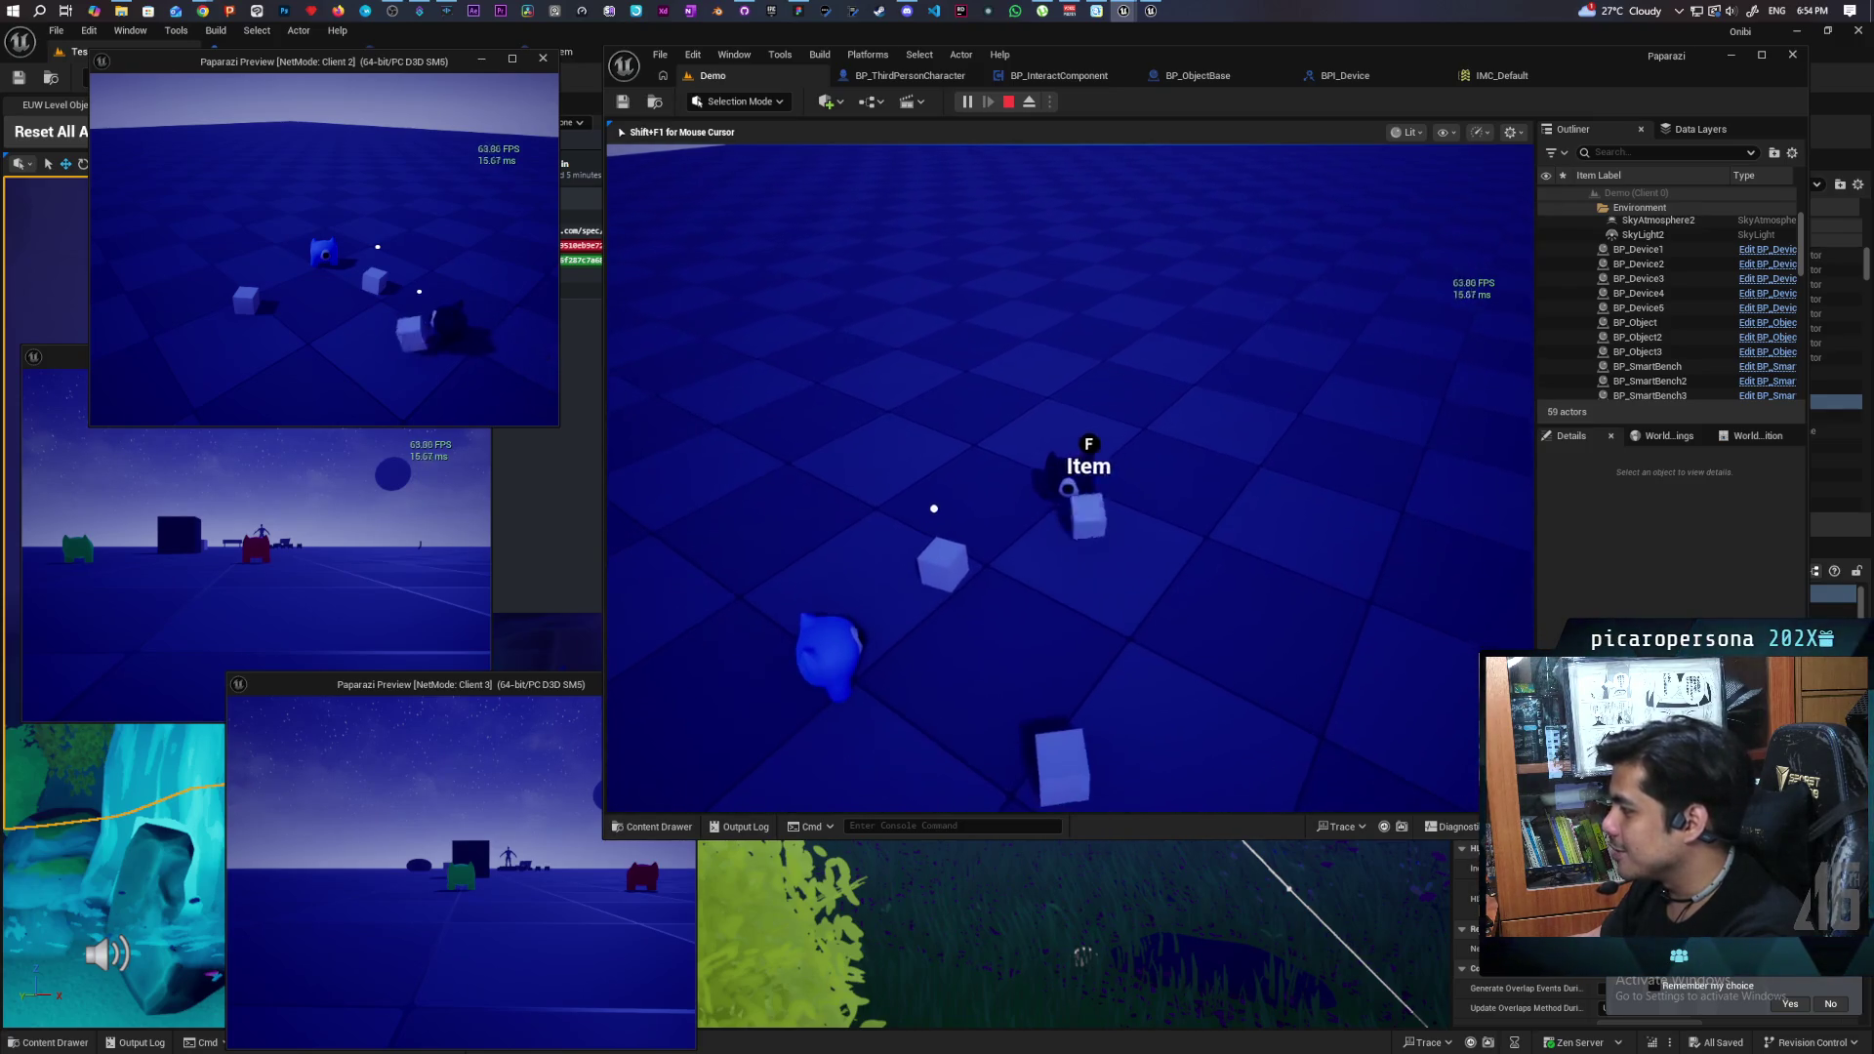
{"action": "key", "text": "w"}
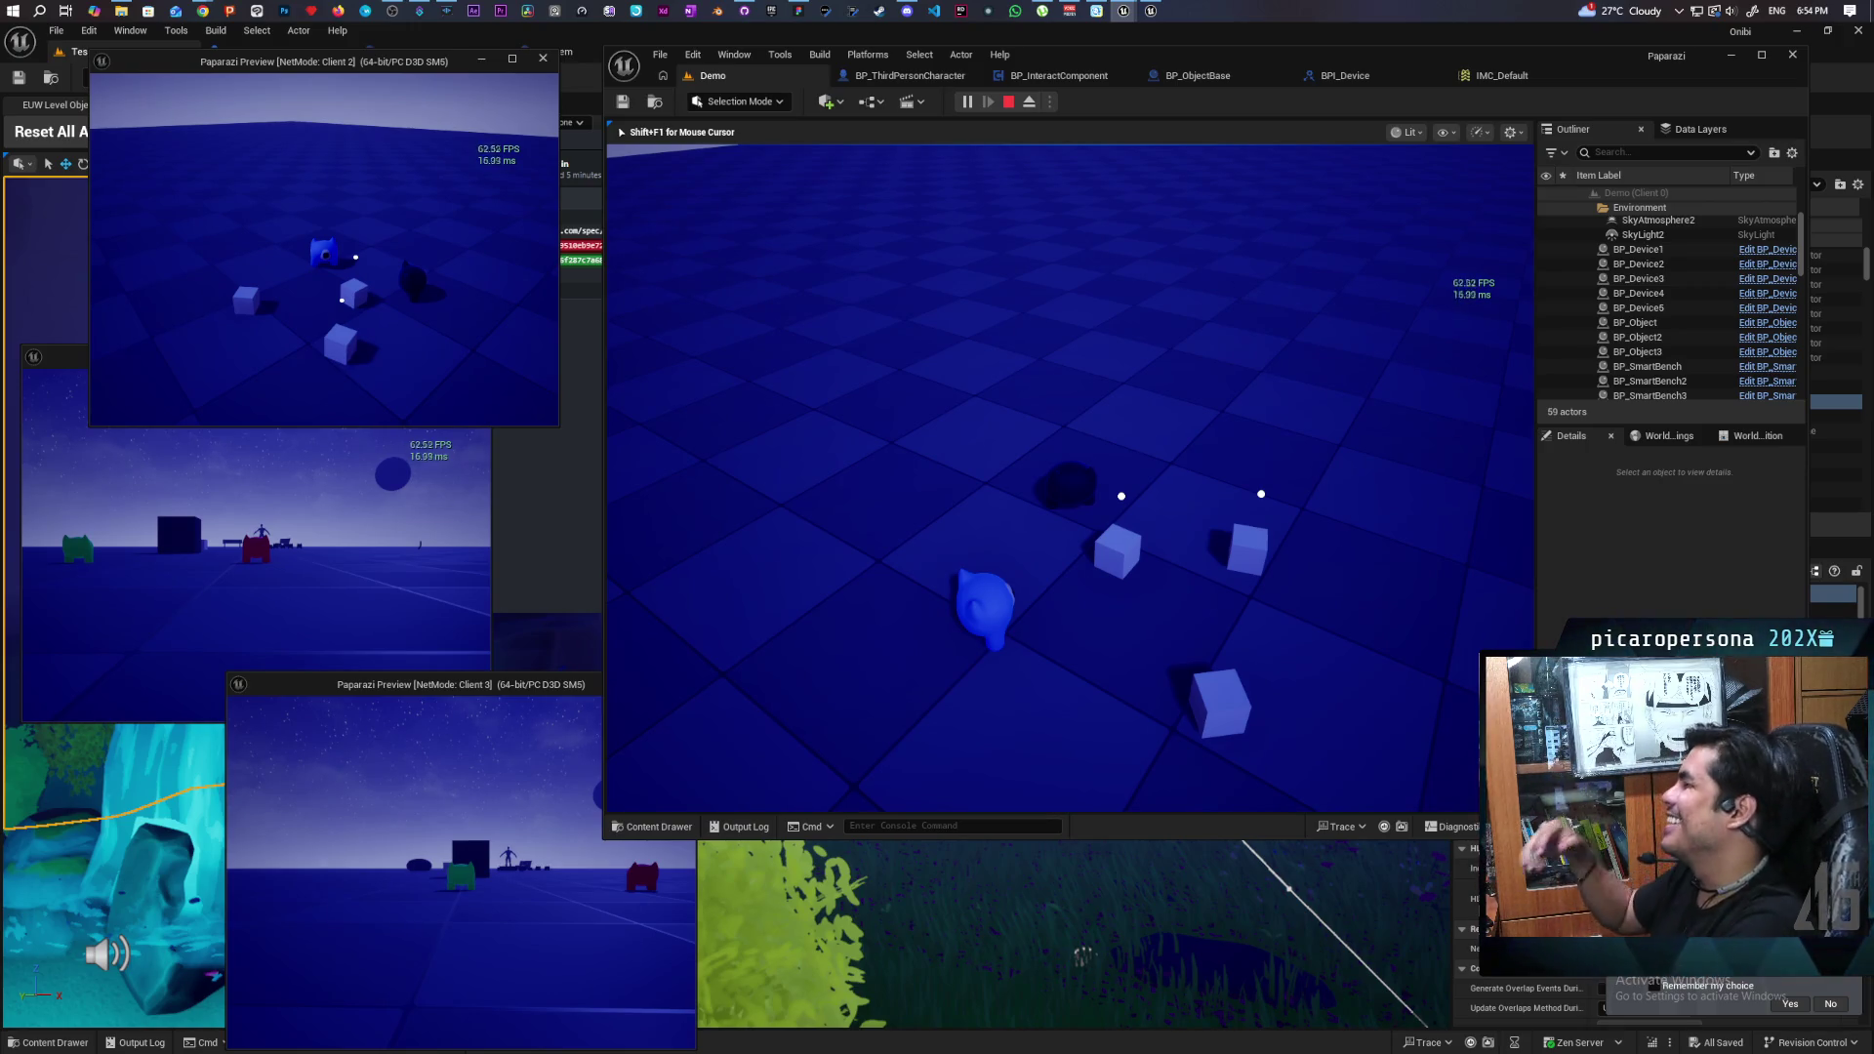
- Approach the cubes for the Item prompt, back away, then stop the play session with Esc
{"action": "key", "text": "w"}
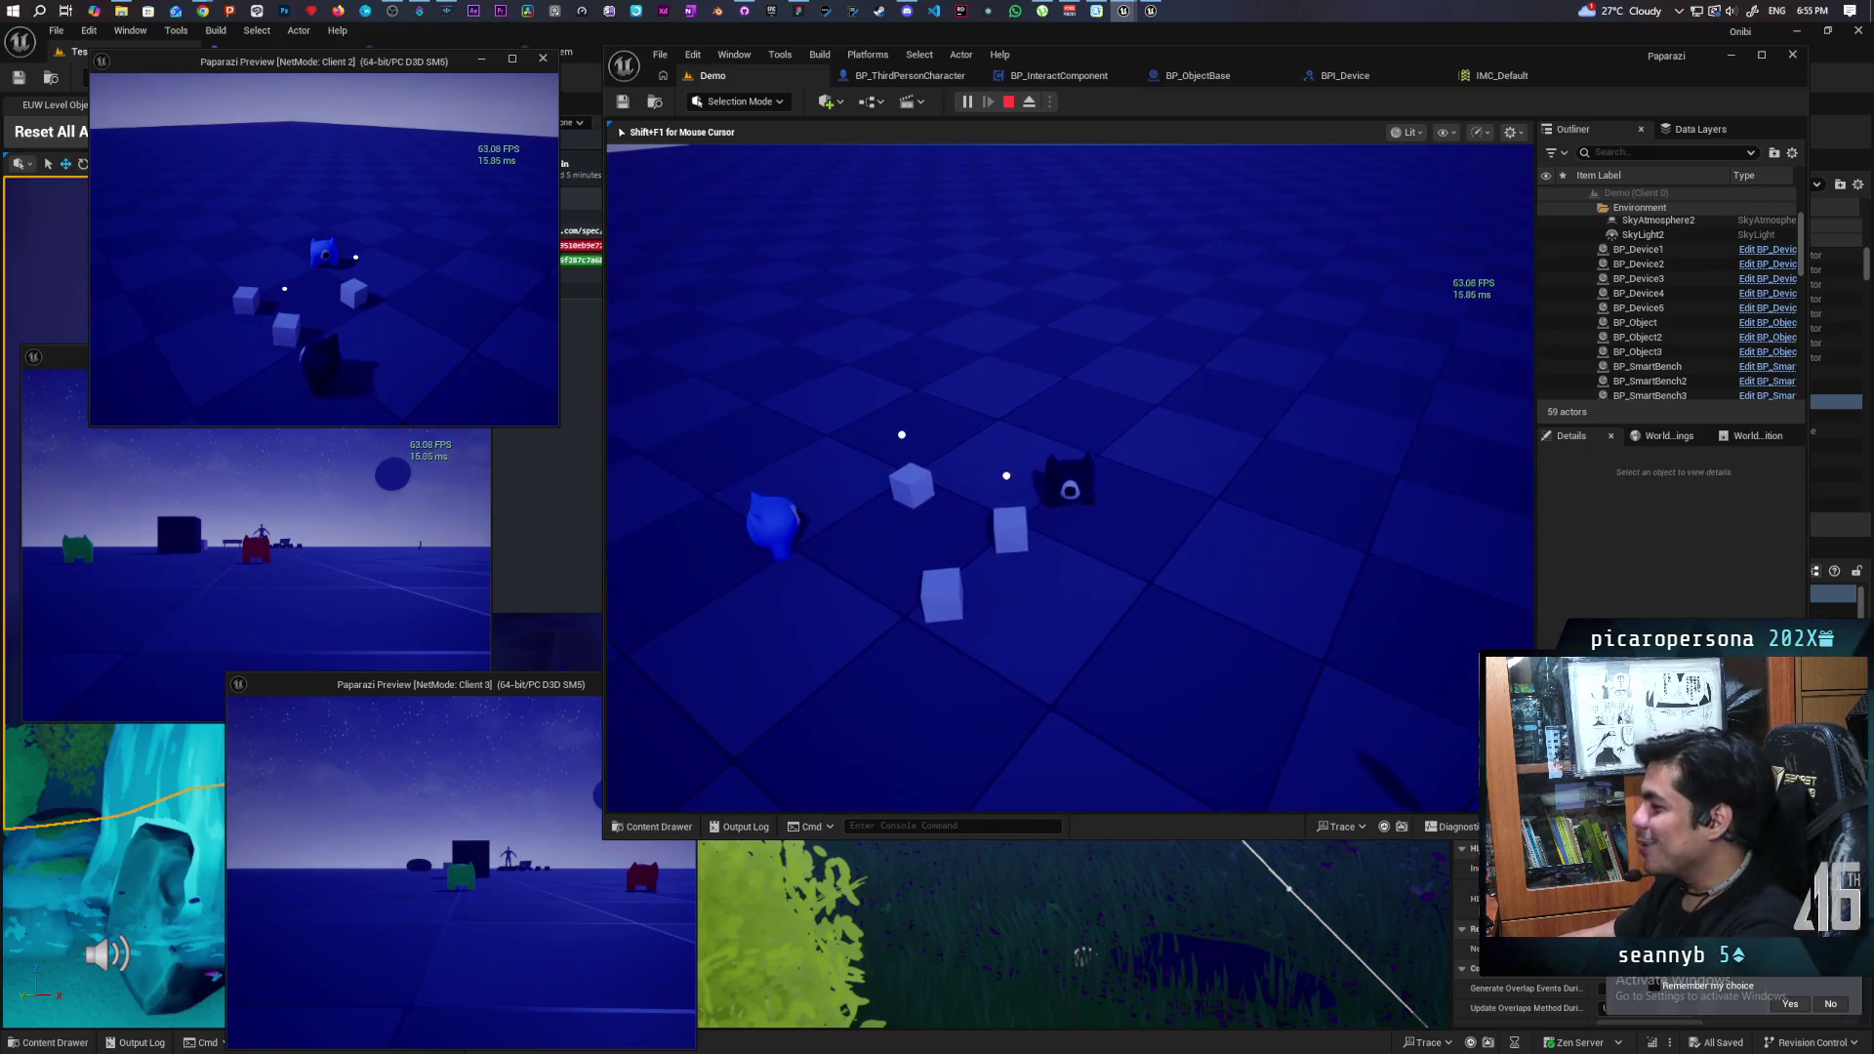
{"action": "key", "text": "w"}
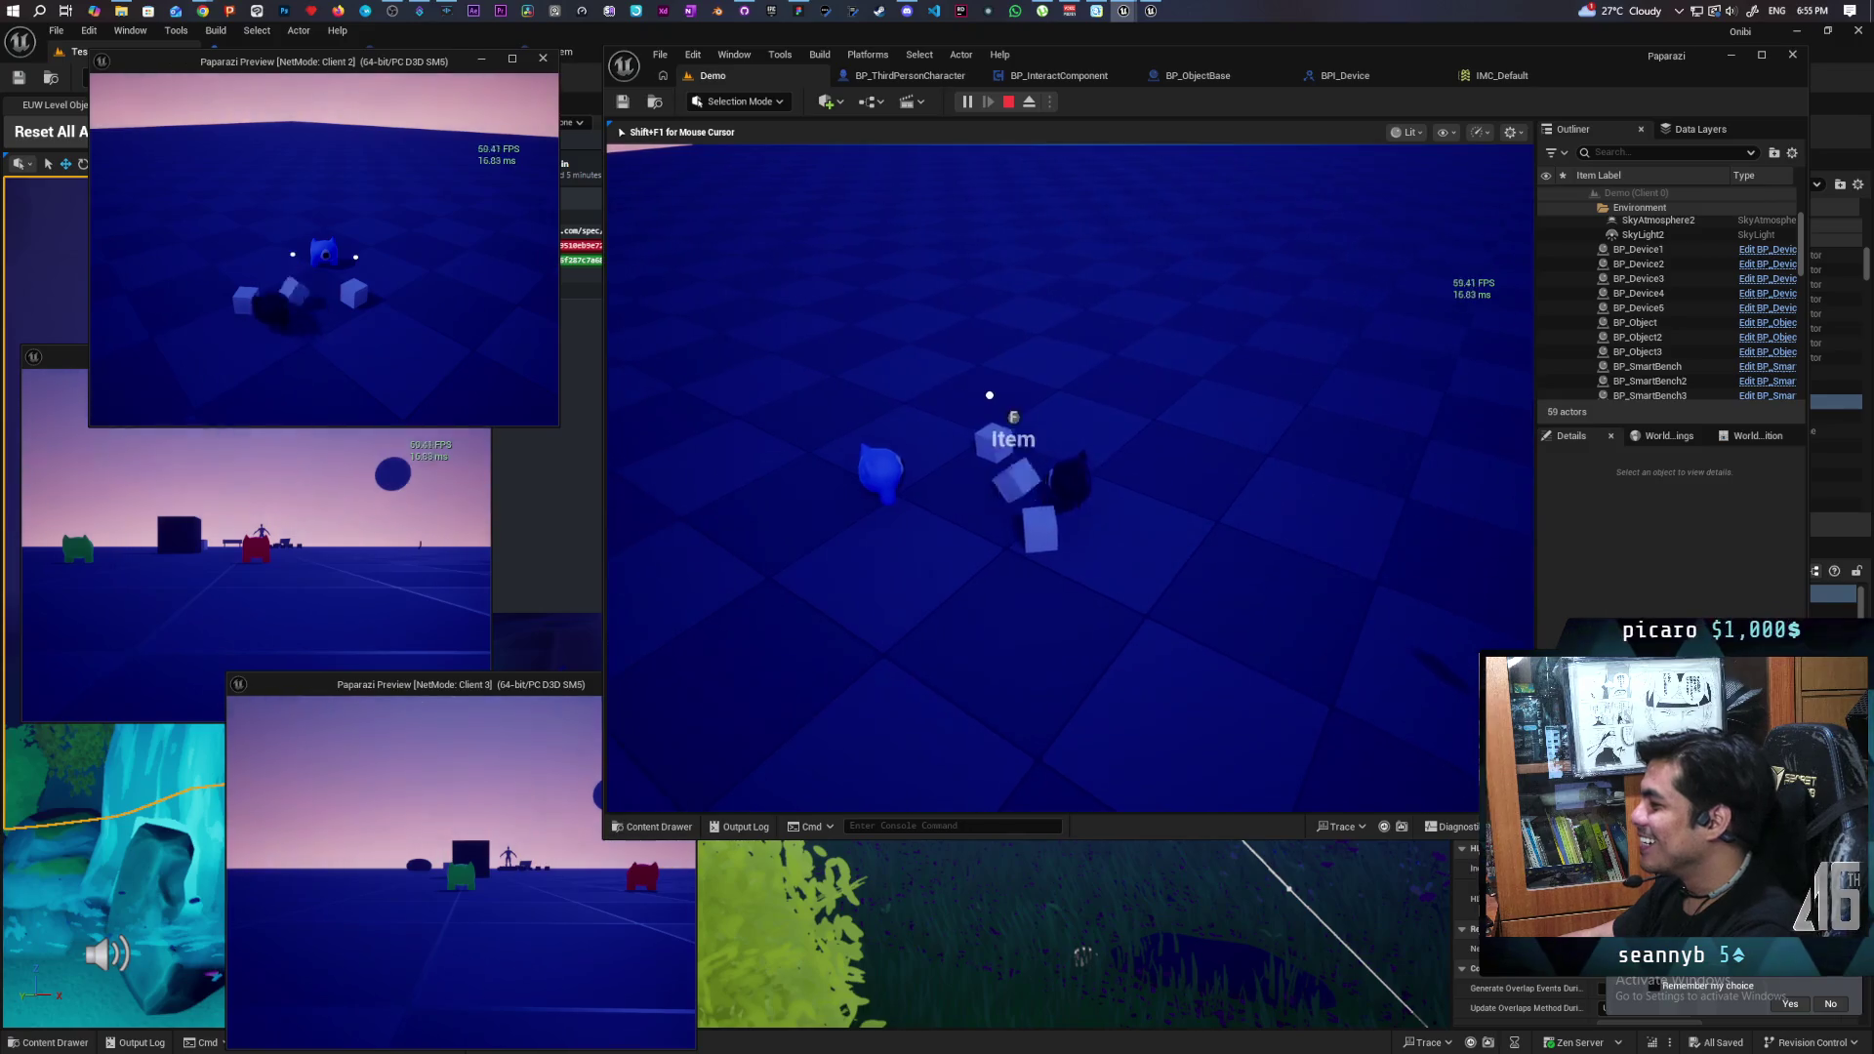
{"action": "key", "text": "w"}
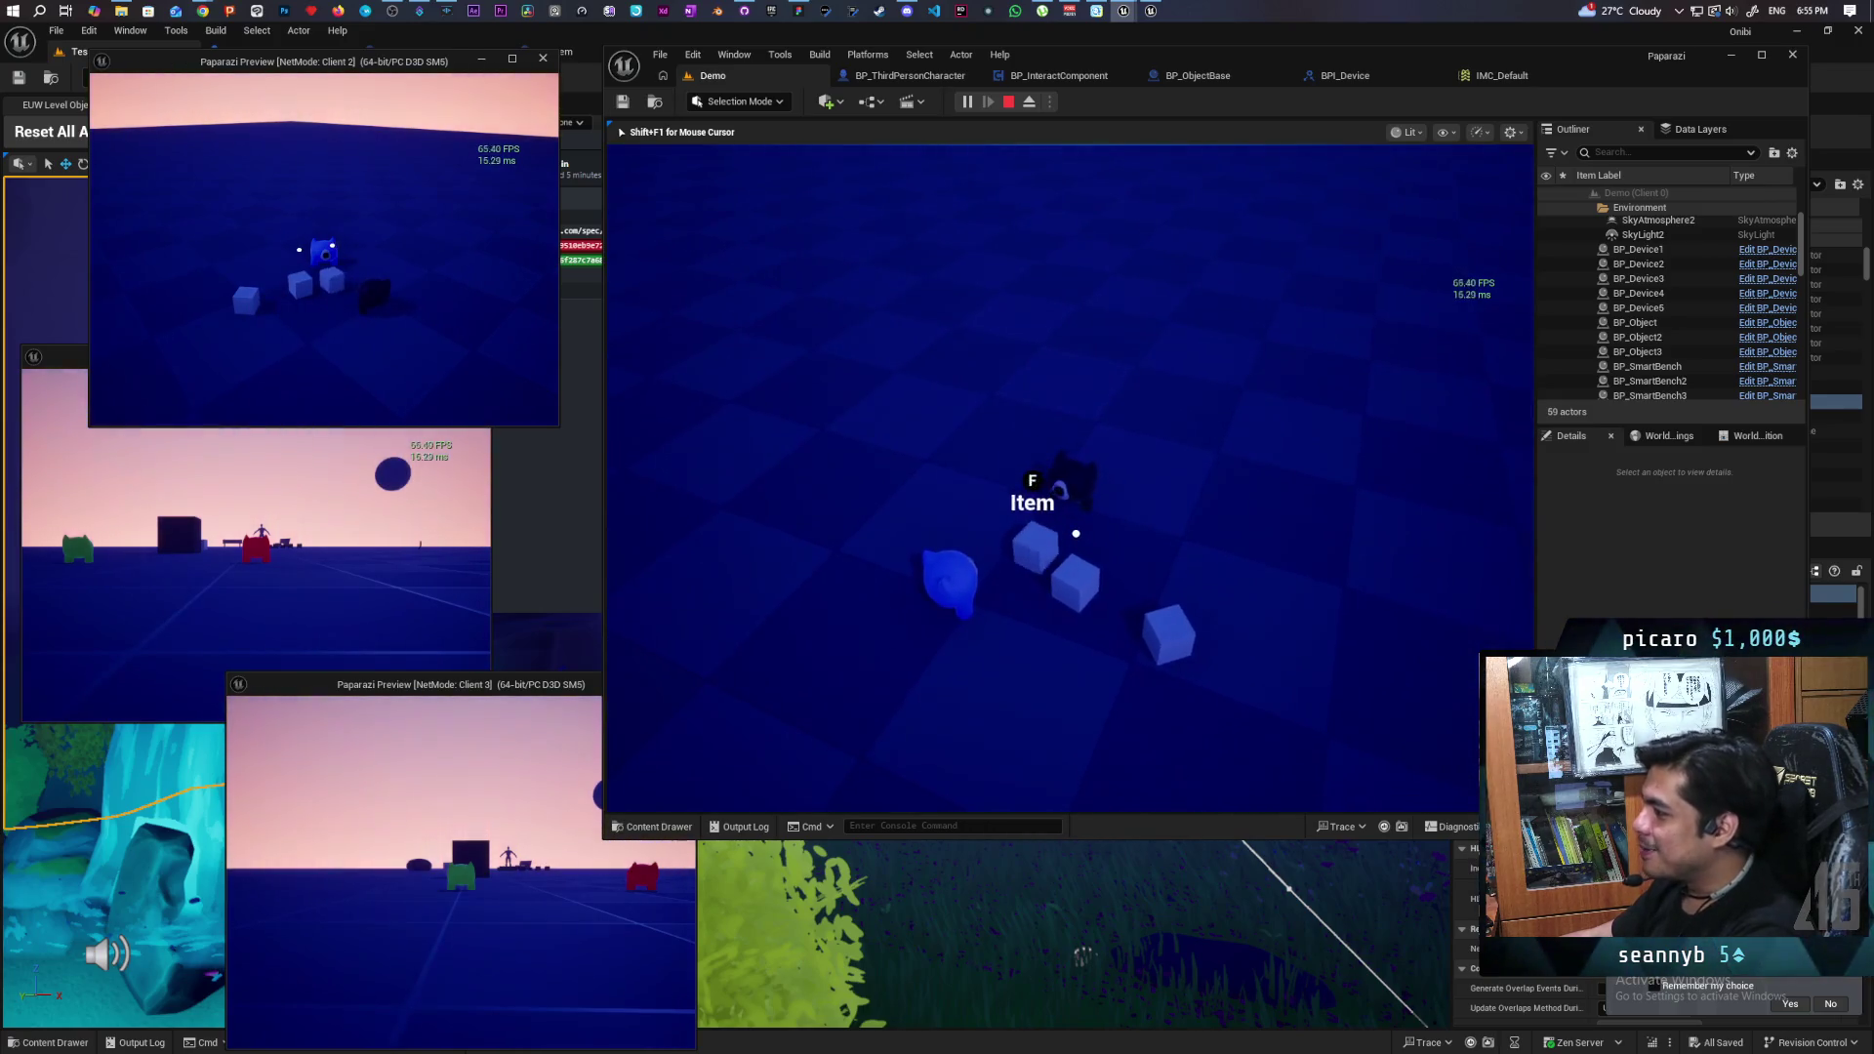
{"action": "key", "text": "d"}
{"action": "key", "text": "s"}
{"action": "key", "text": "w"}
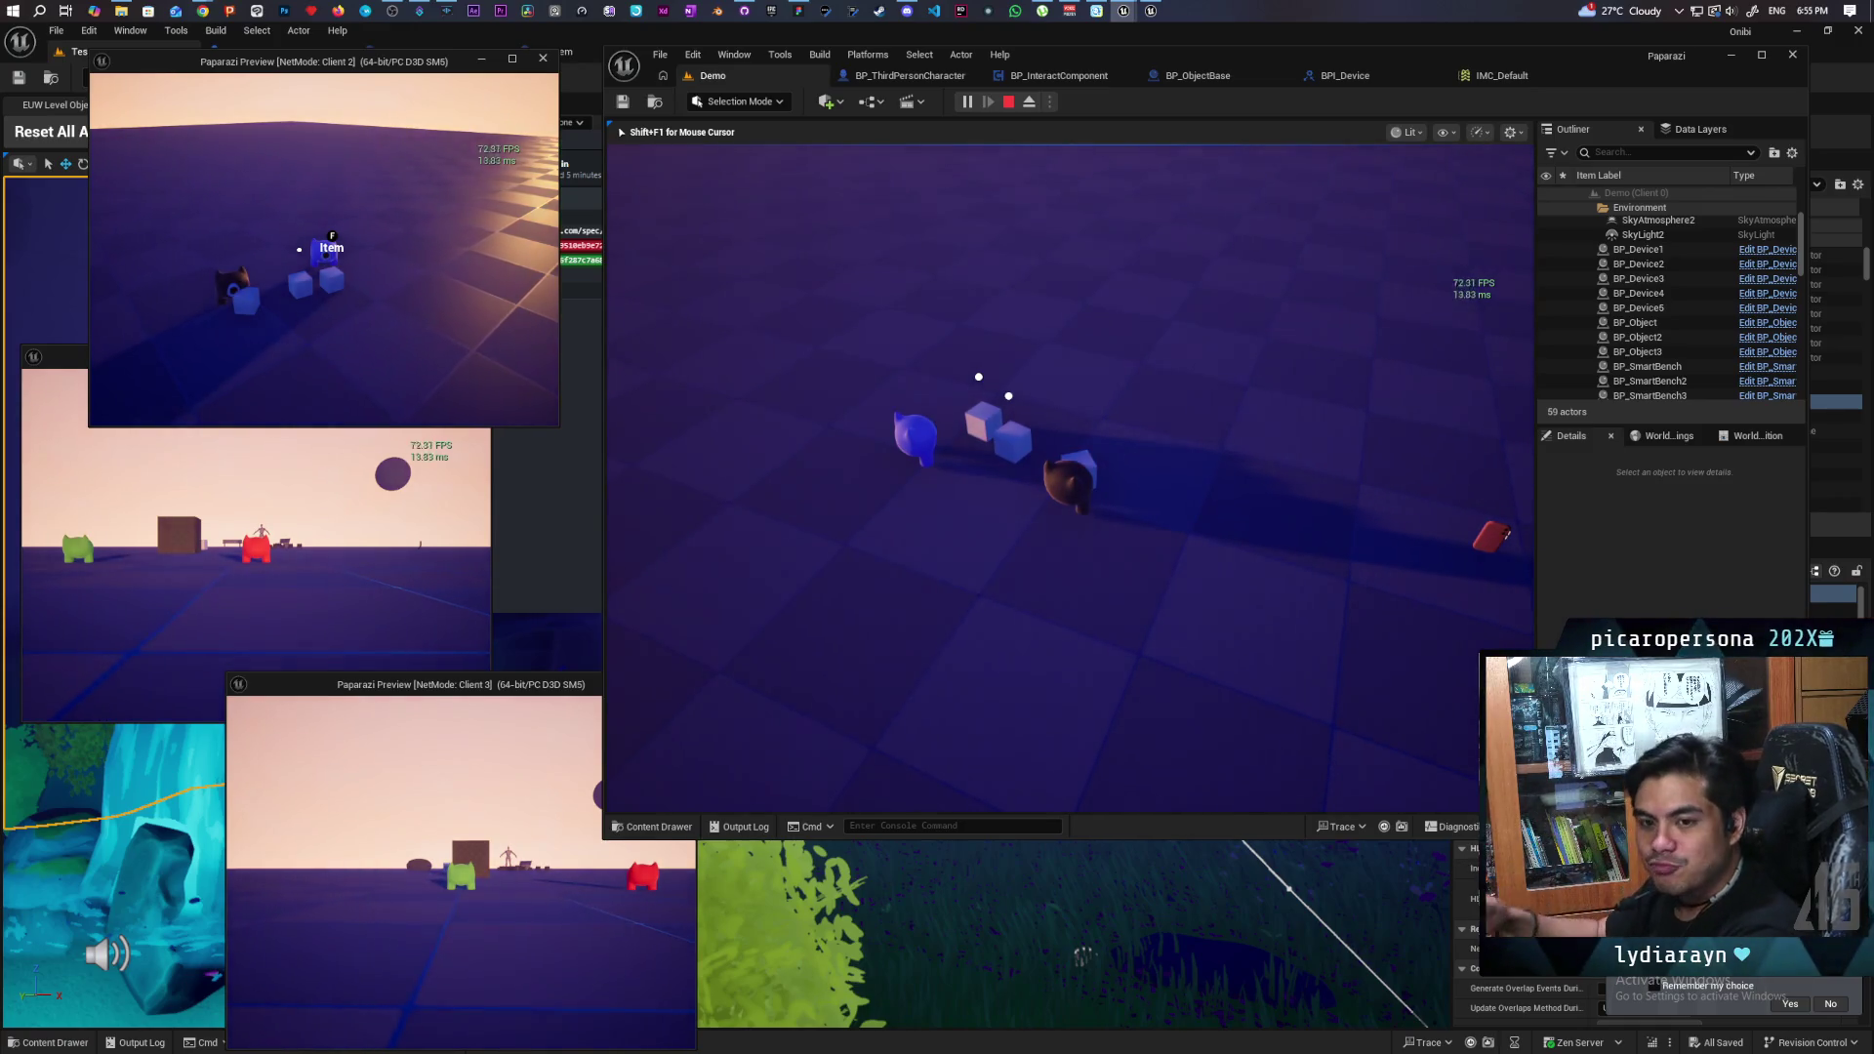
{"action": "key", "text": "Escape"}
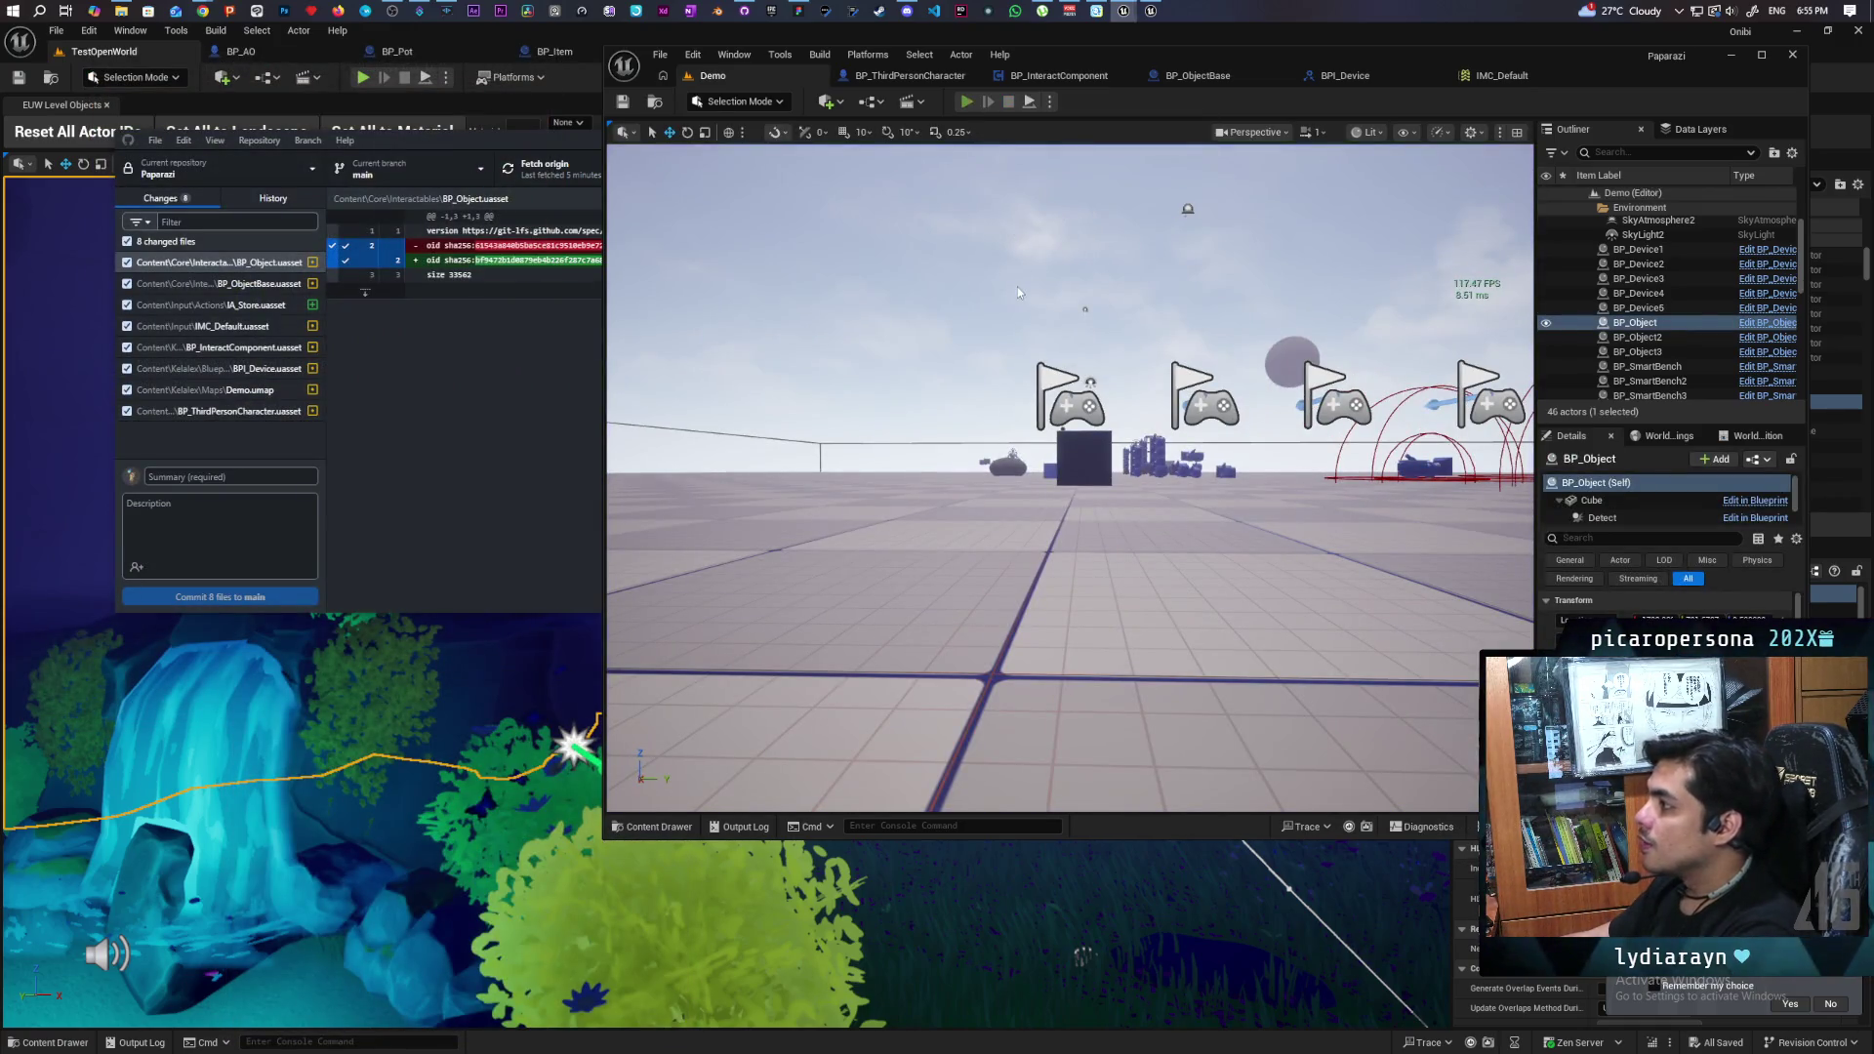
- Restart Play with Alt+P and walk the black character toward the cubes
{"action": "key", "text": "alt+p"}
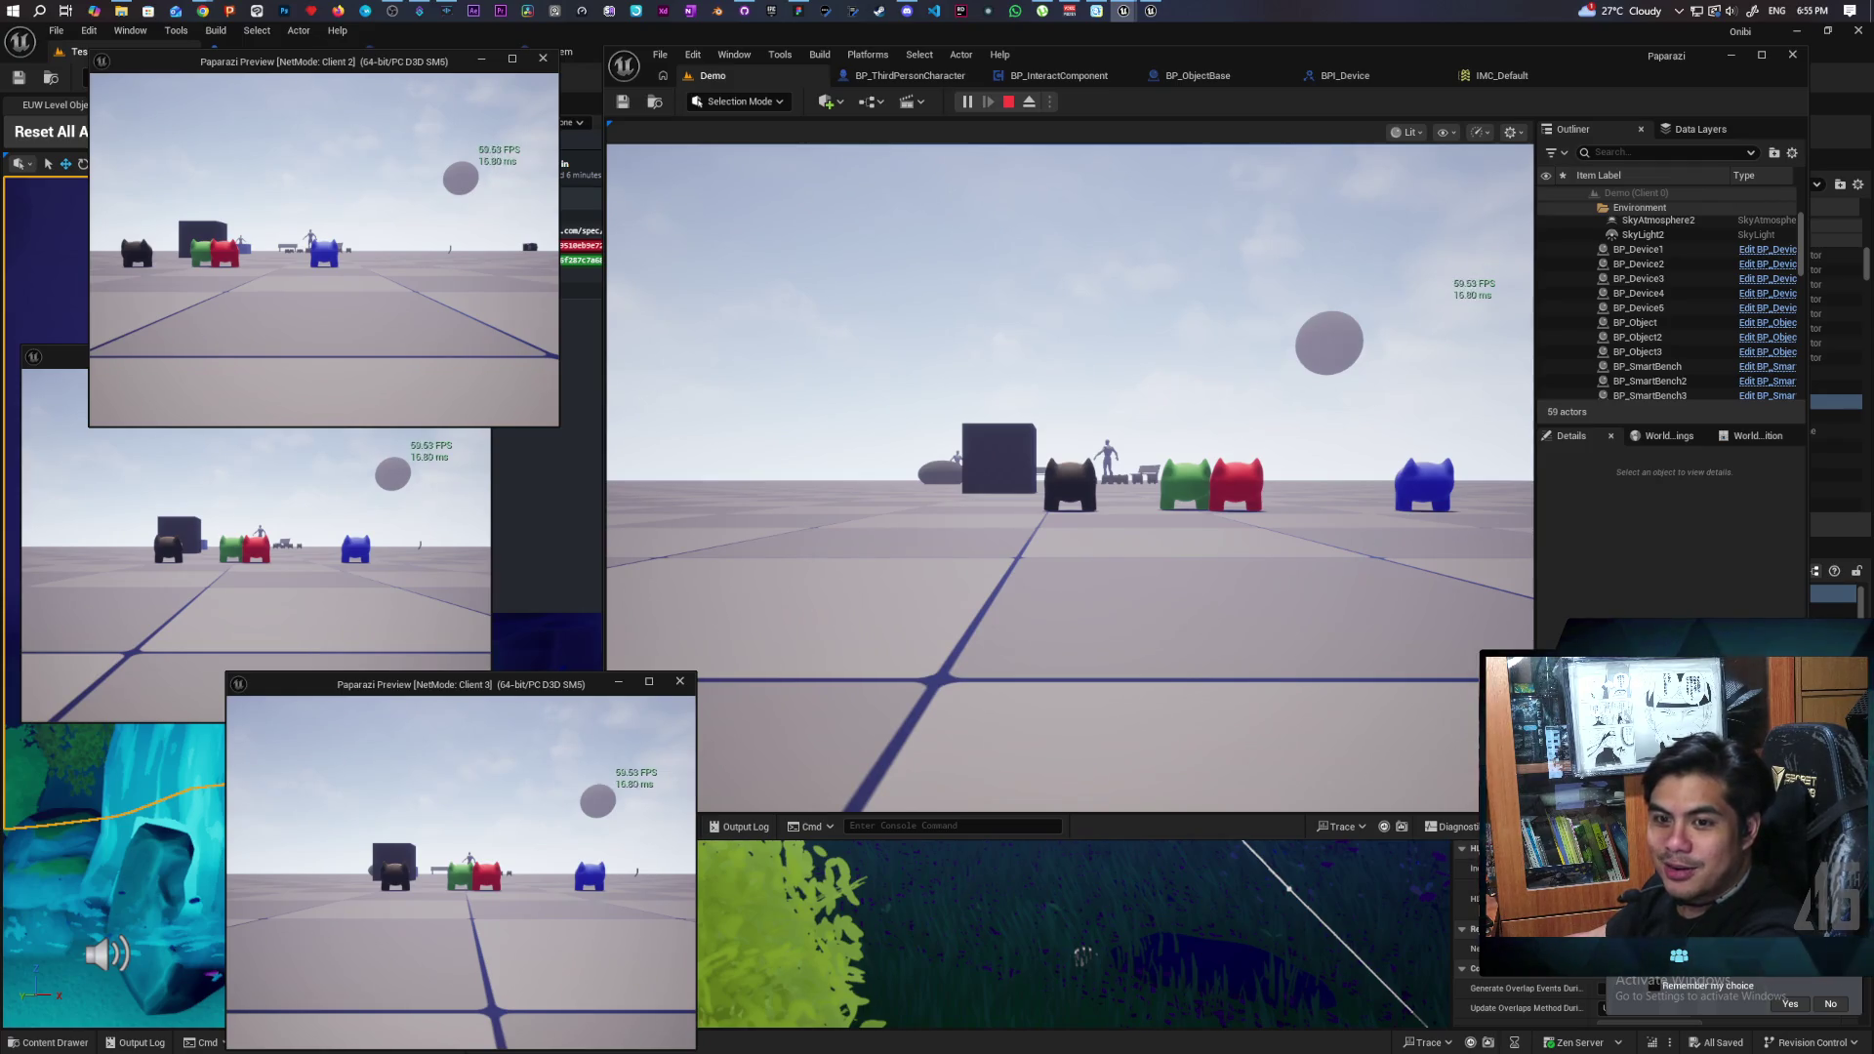
{"action": "left_click", "coordinate": [742, 625]}
{"action": "key", "text": "w"}
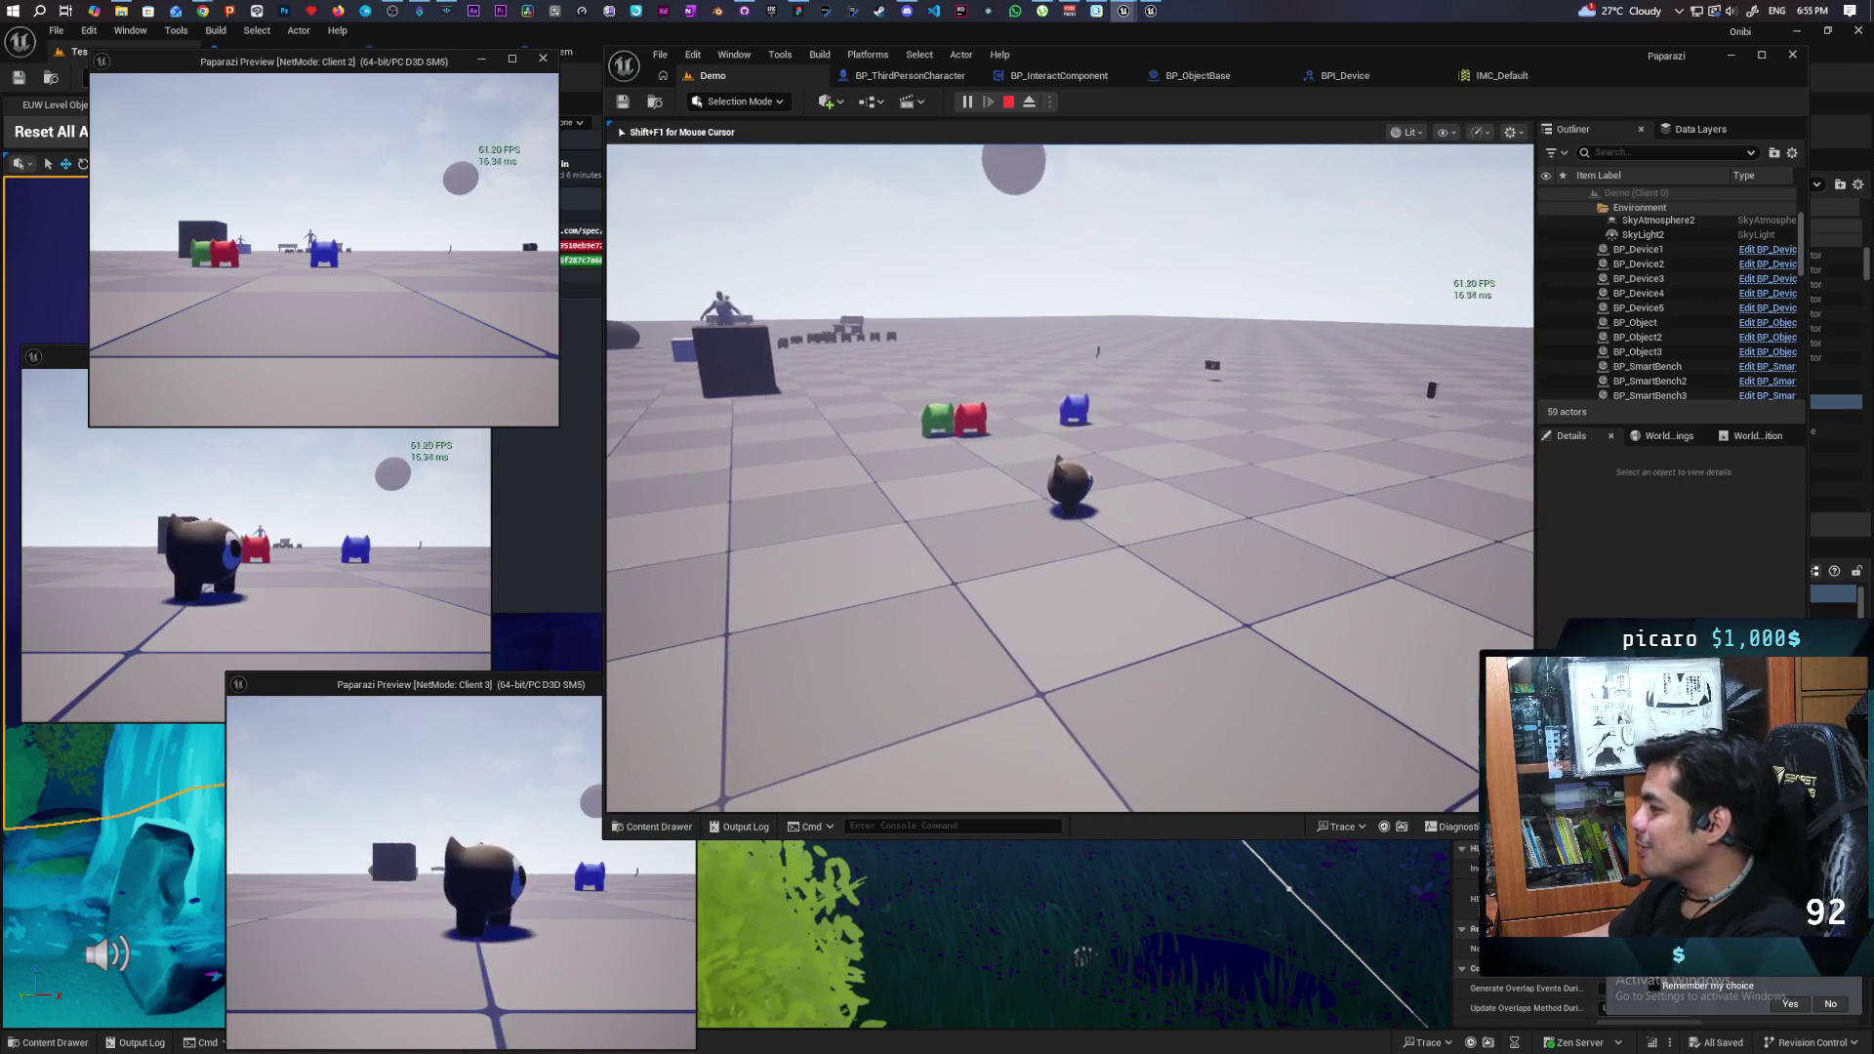
{"action": "key", "text": "w"}
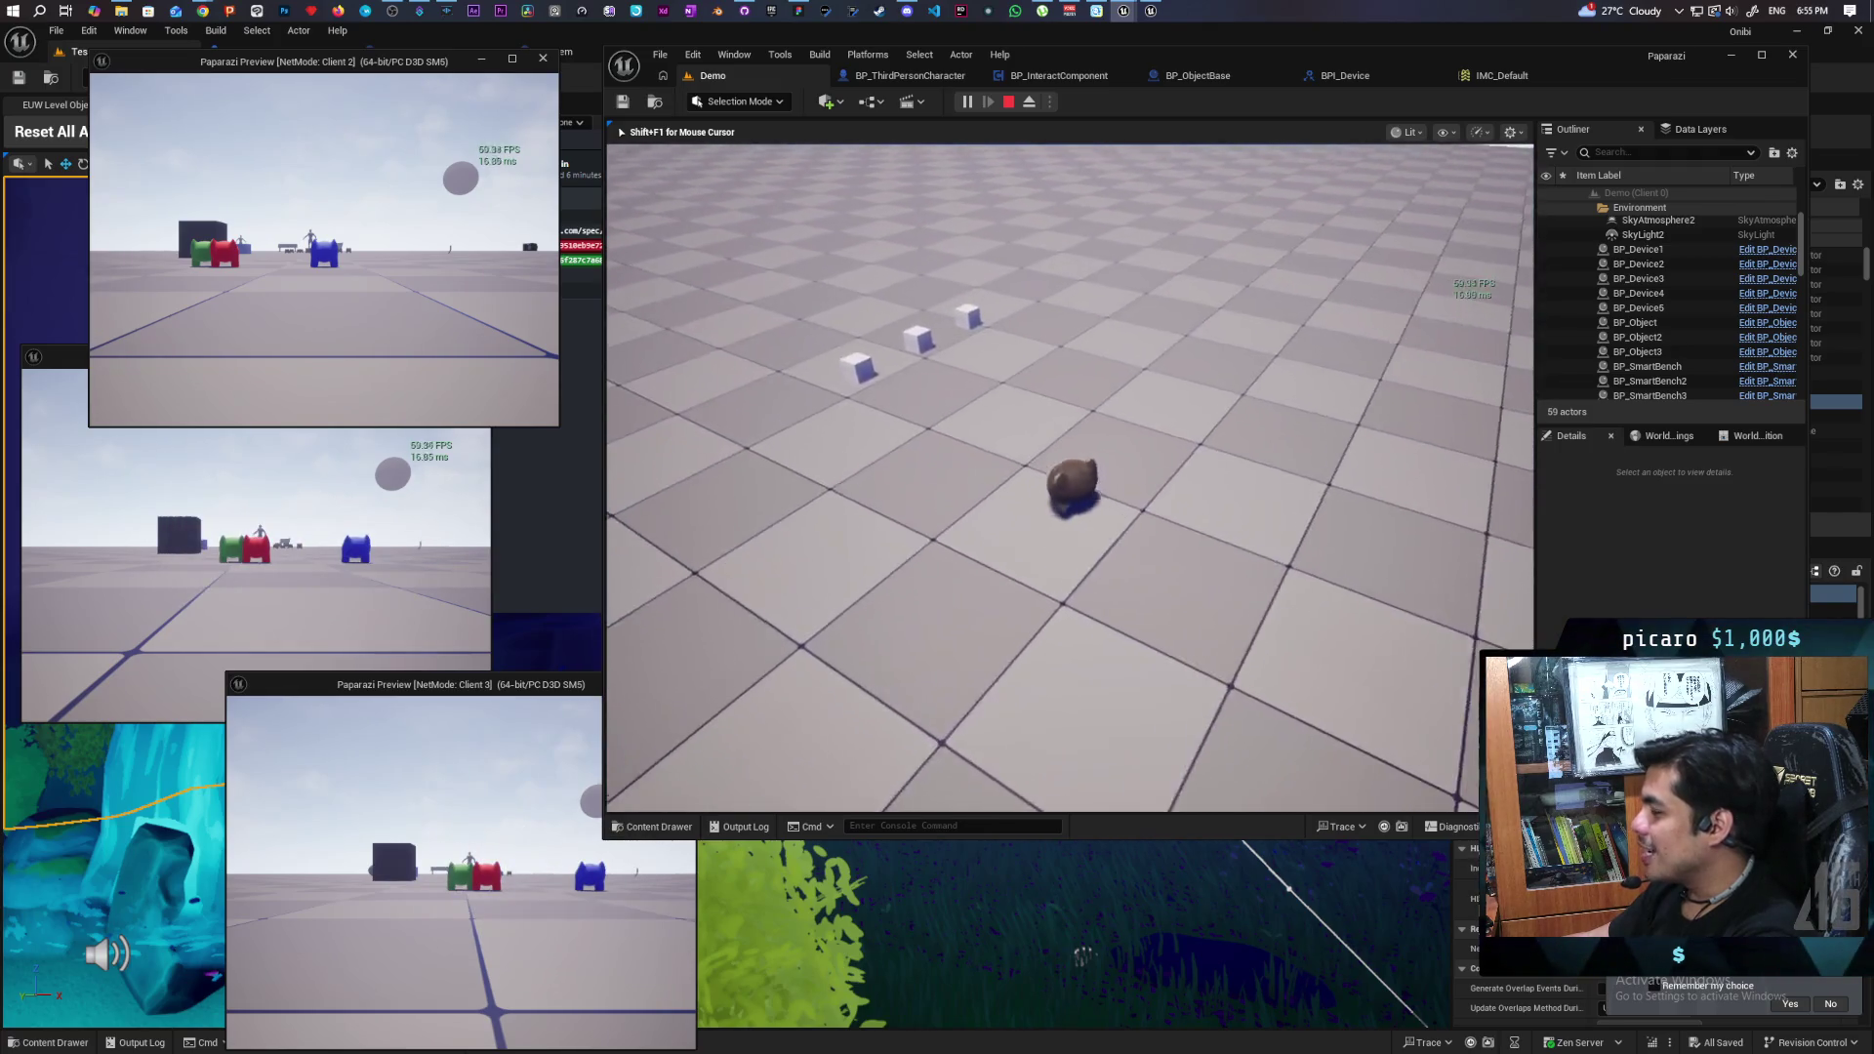
{"action": "key", "text": "s"}
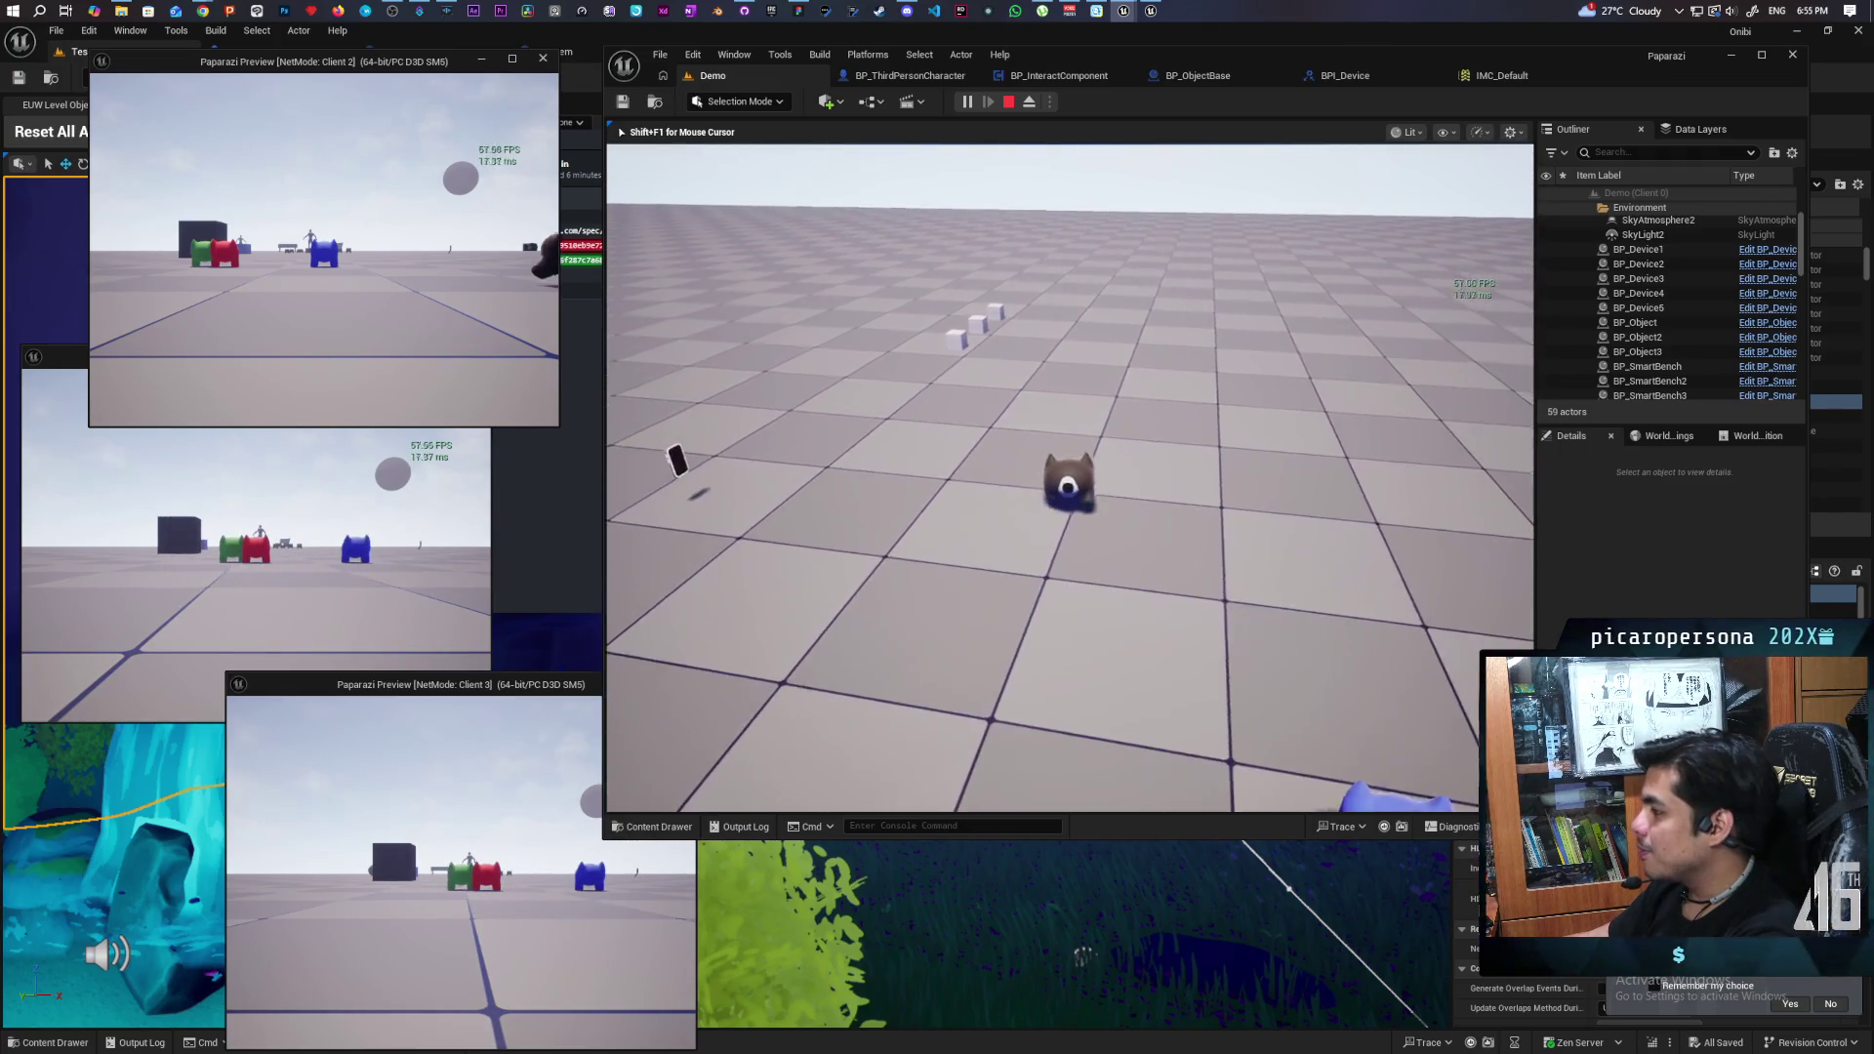
{"action": "key", "text": "w"}
{"action": "key", "text": "w"}
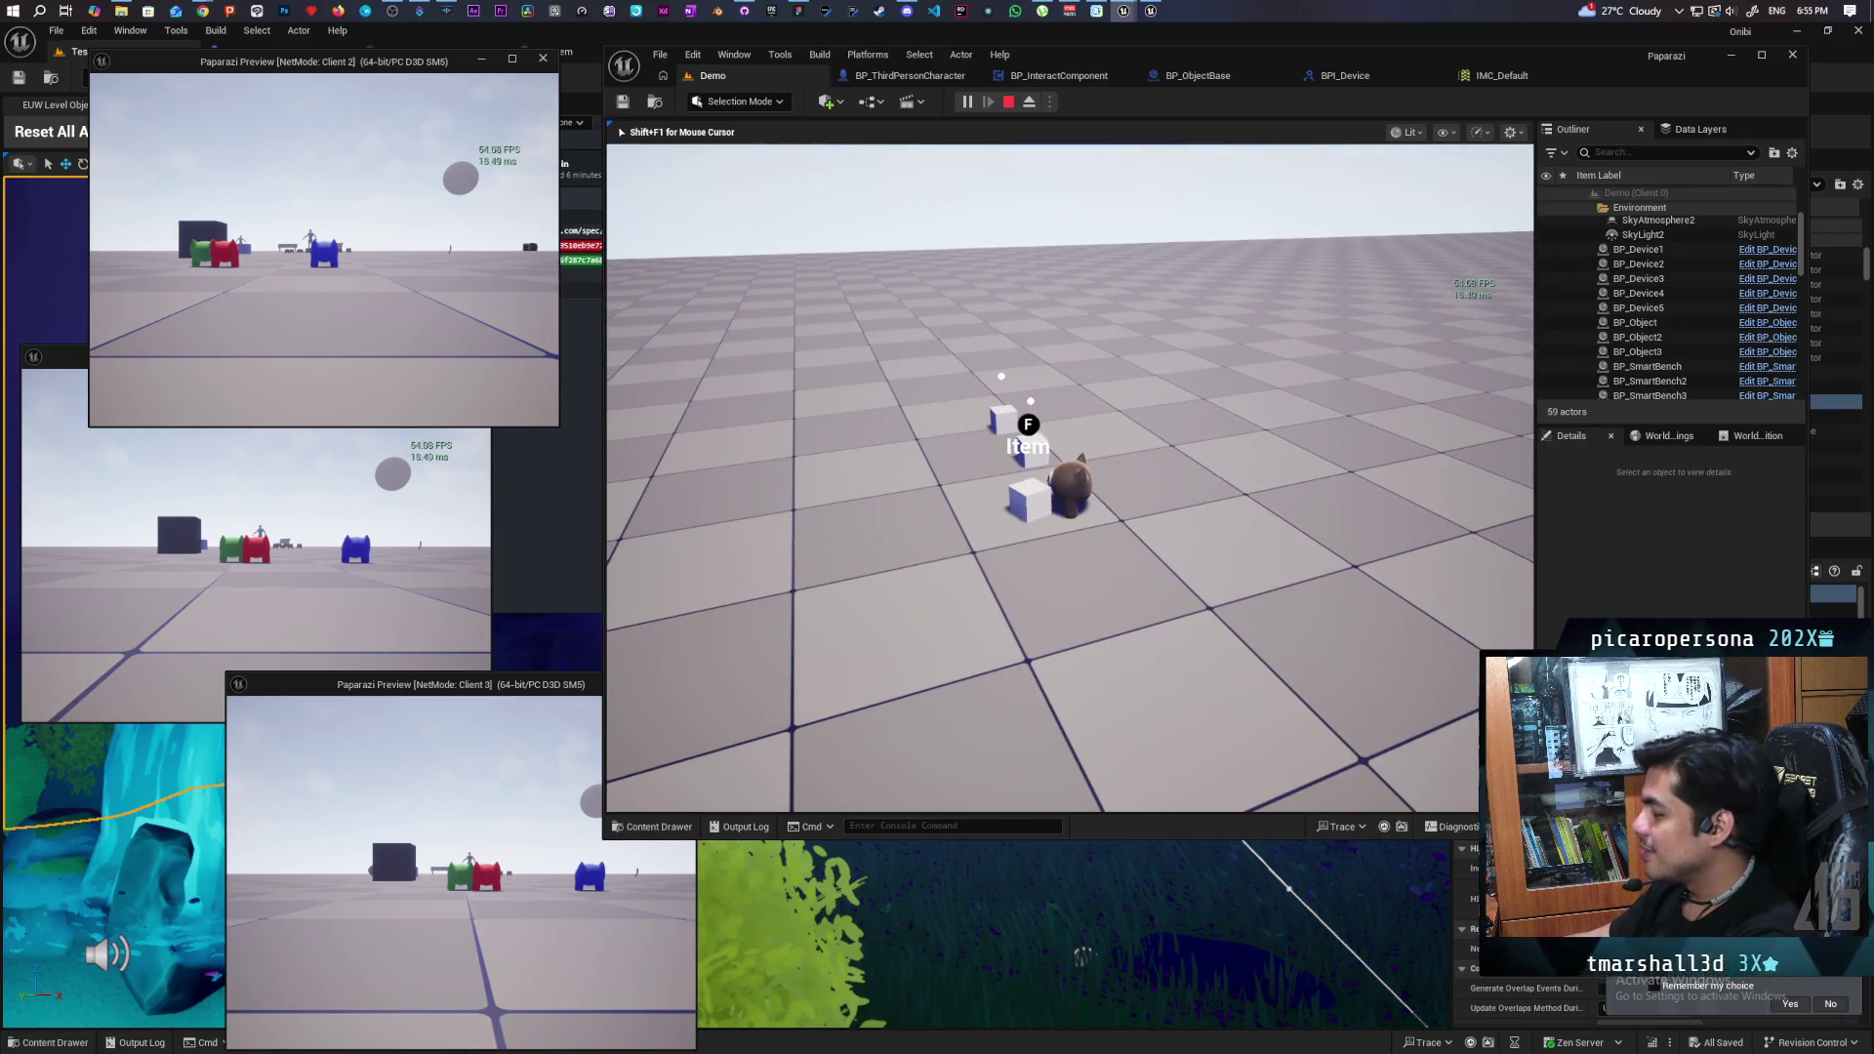
- Circle the character around the cube row, then stop the play session with Esc
{"action": "key", "text": "a"}
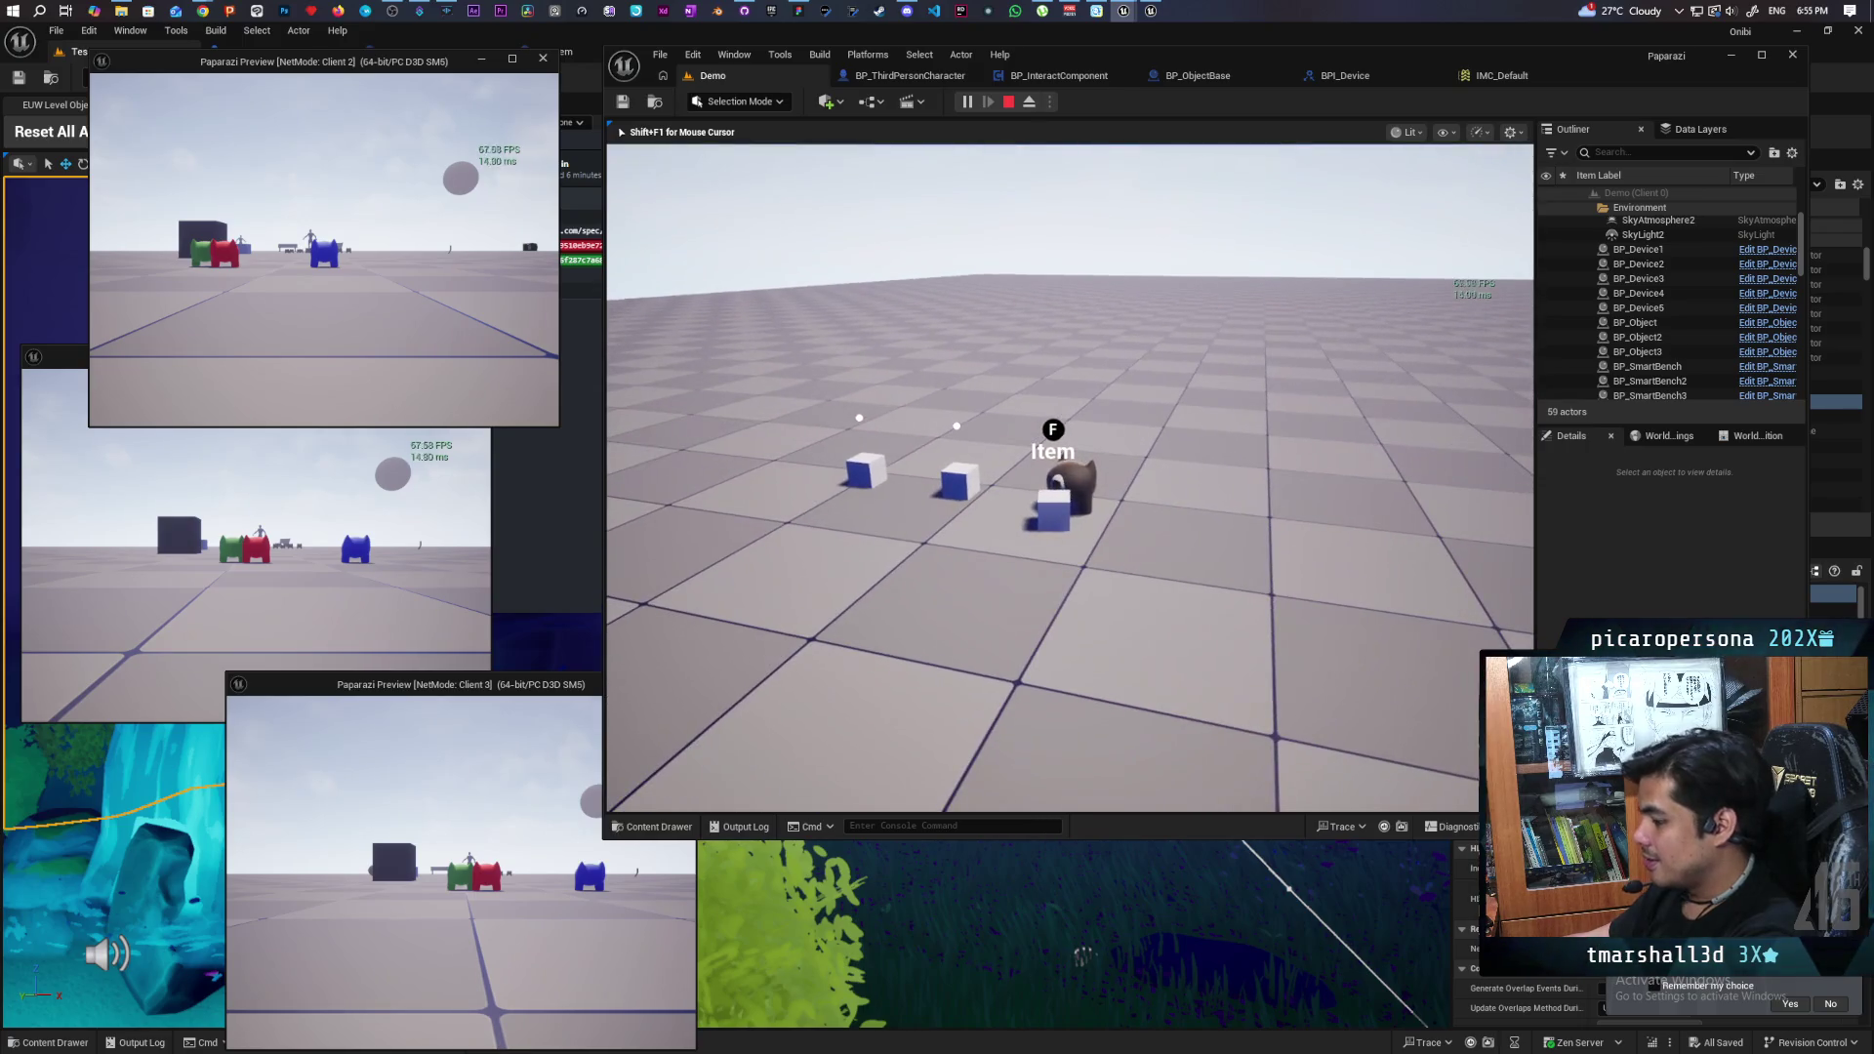
{"action": "key", "text": "d"}
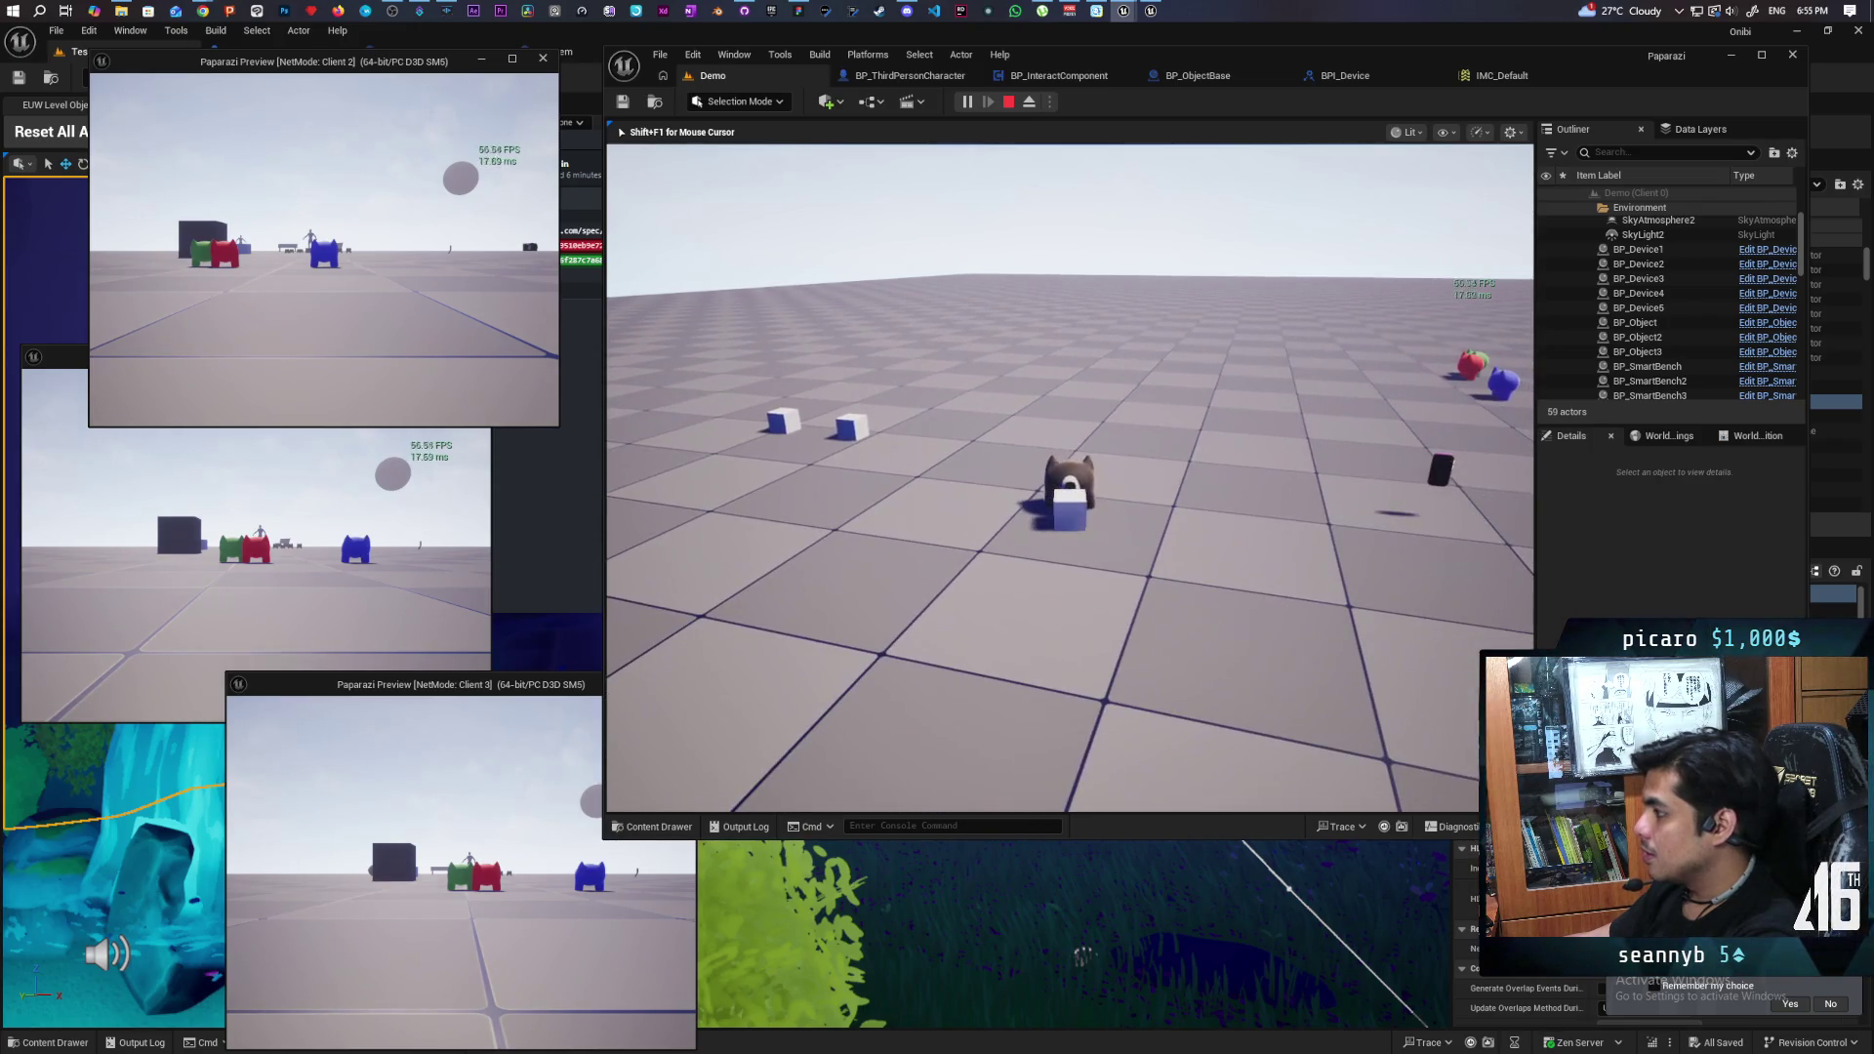
{"action": "key", "text": "w"}
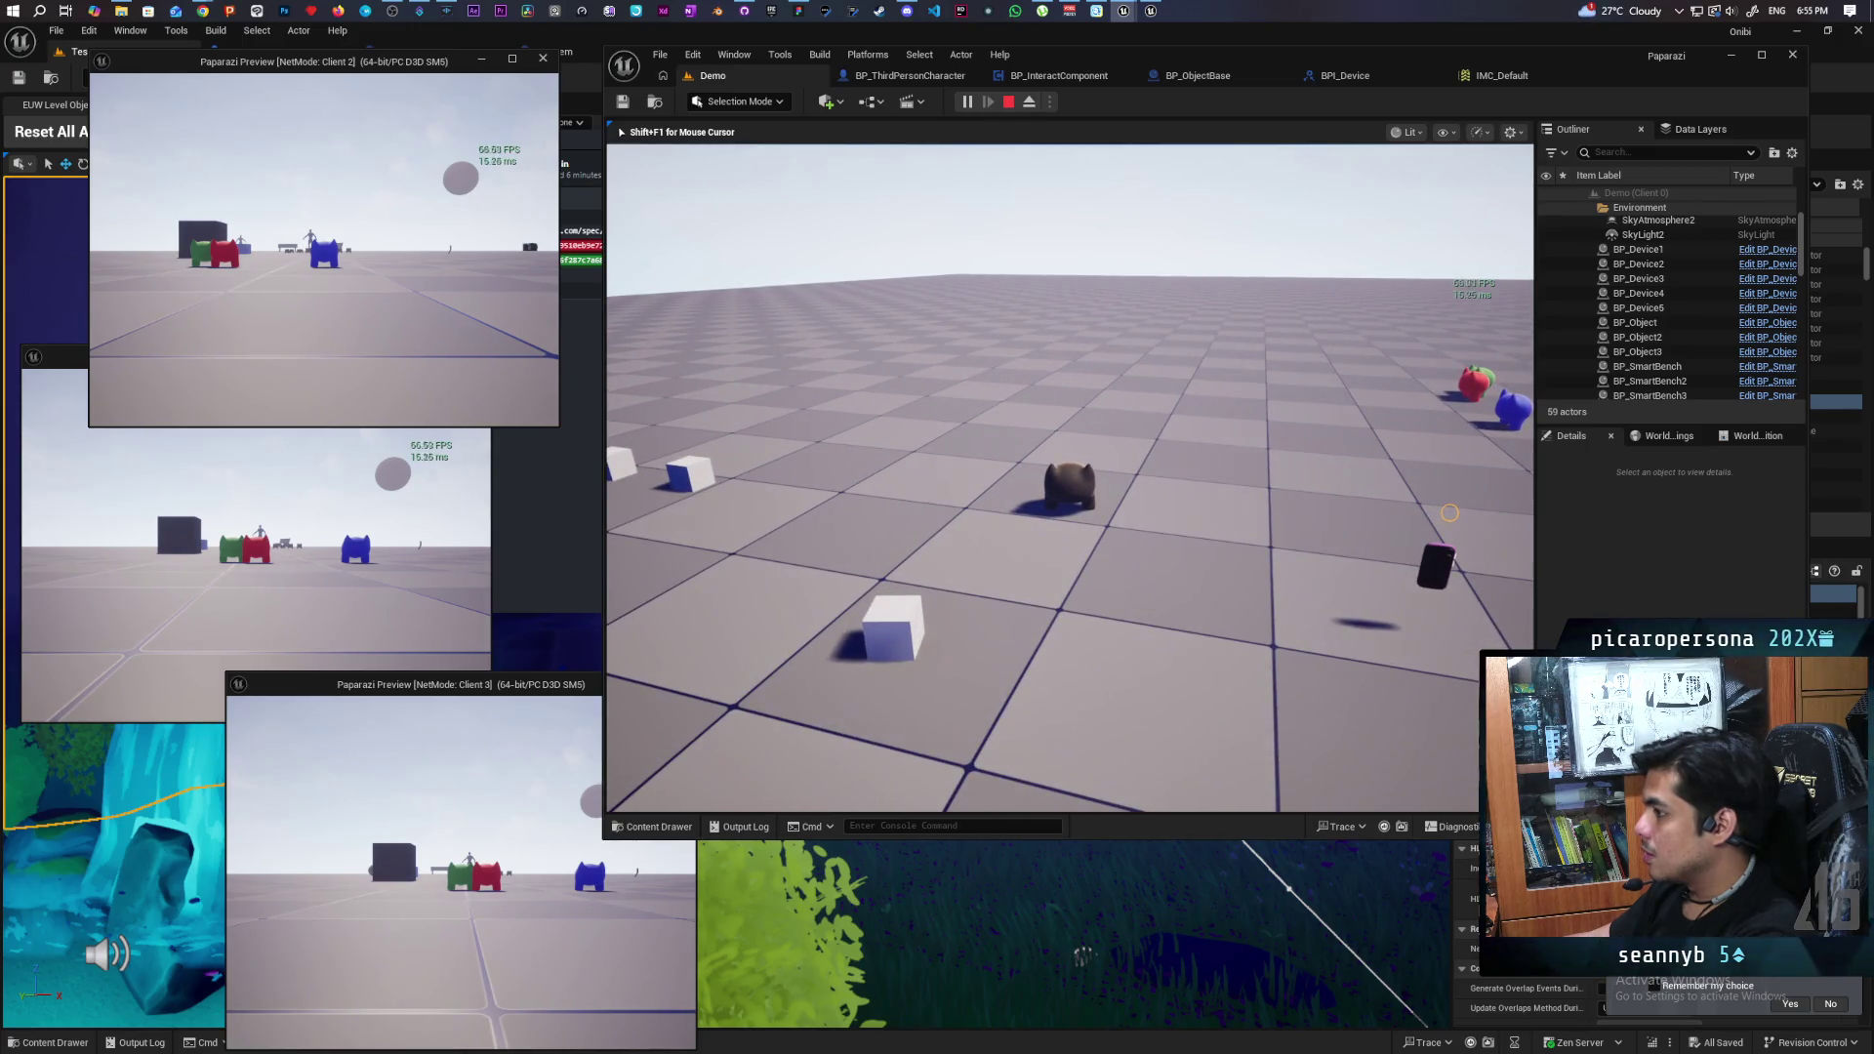
{"action": "key", "text": "s"}
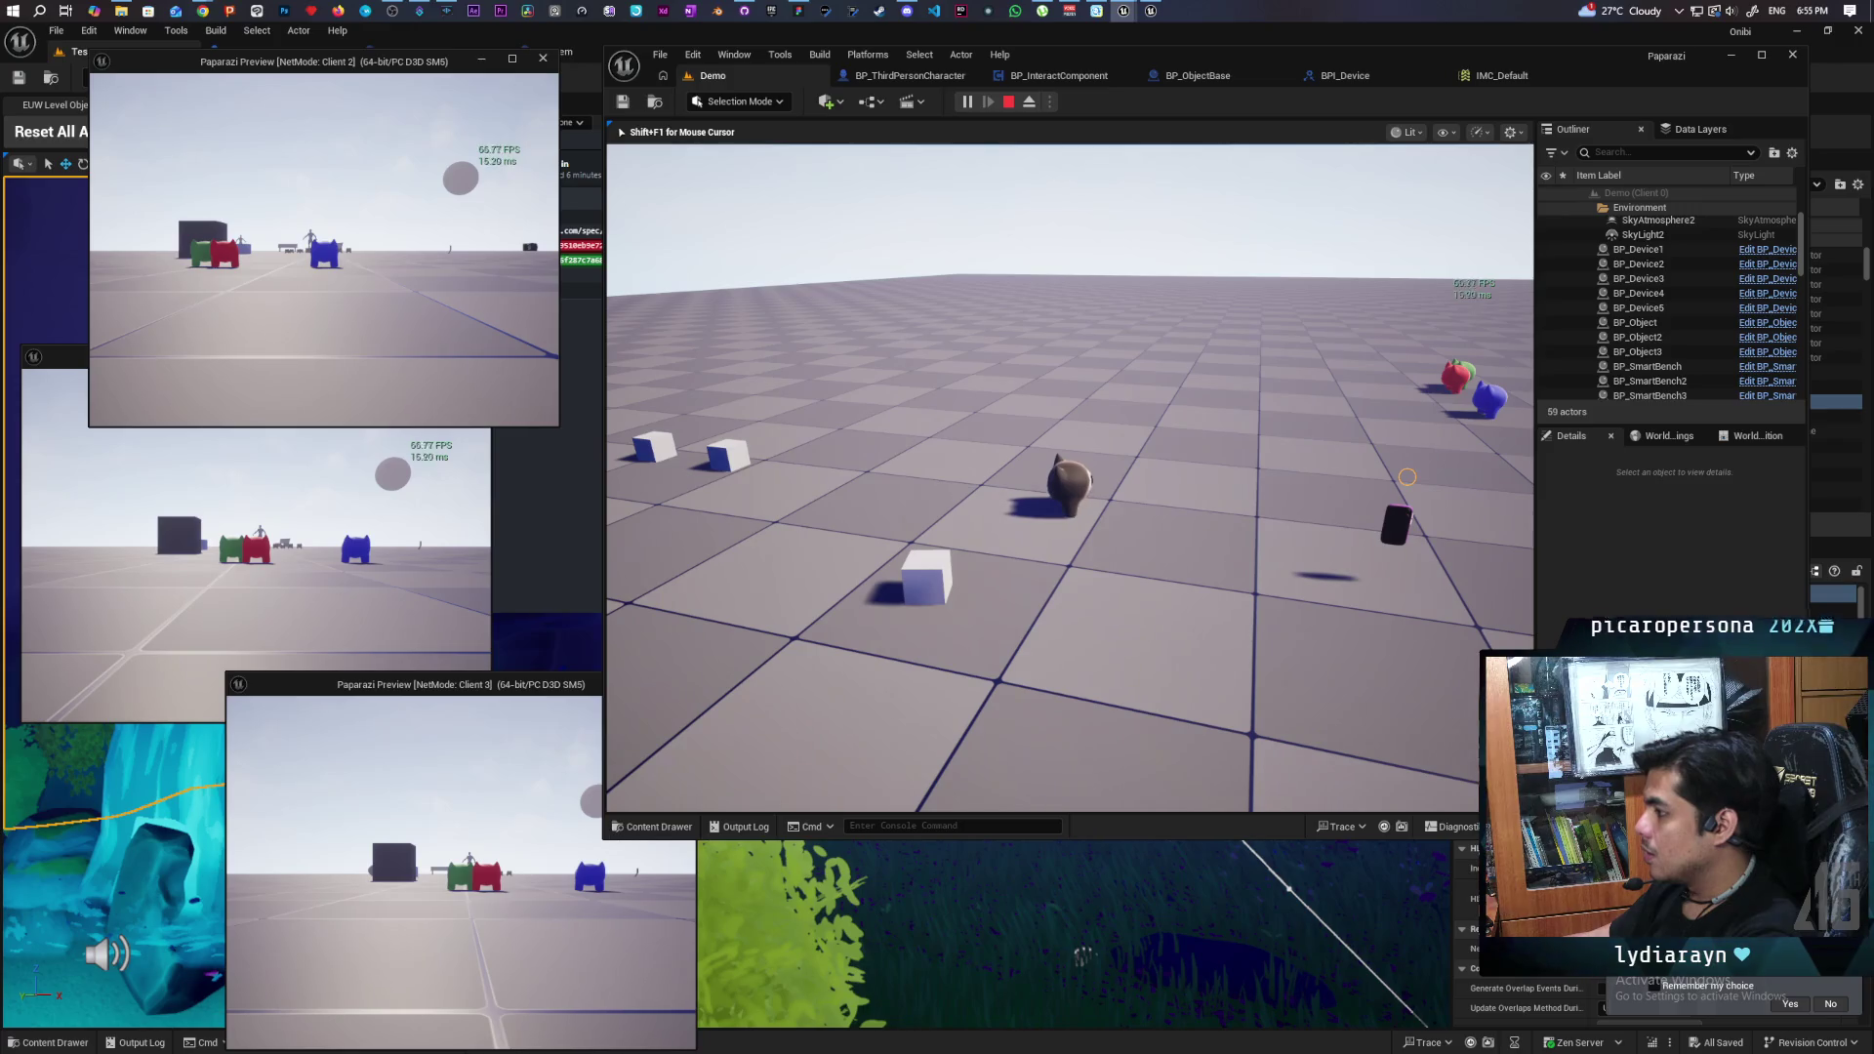
{"action": "key", "text": "s"}
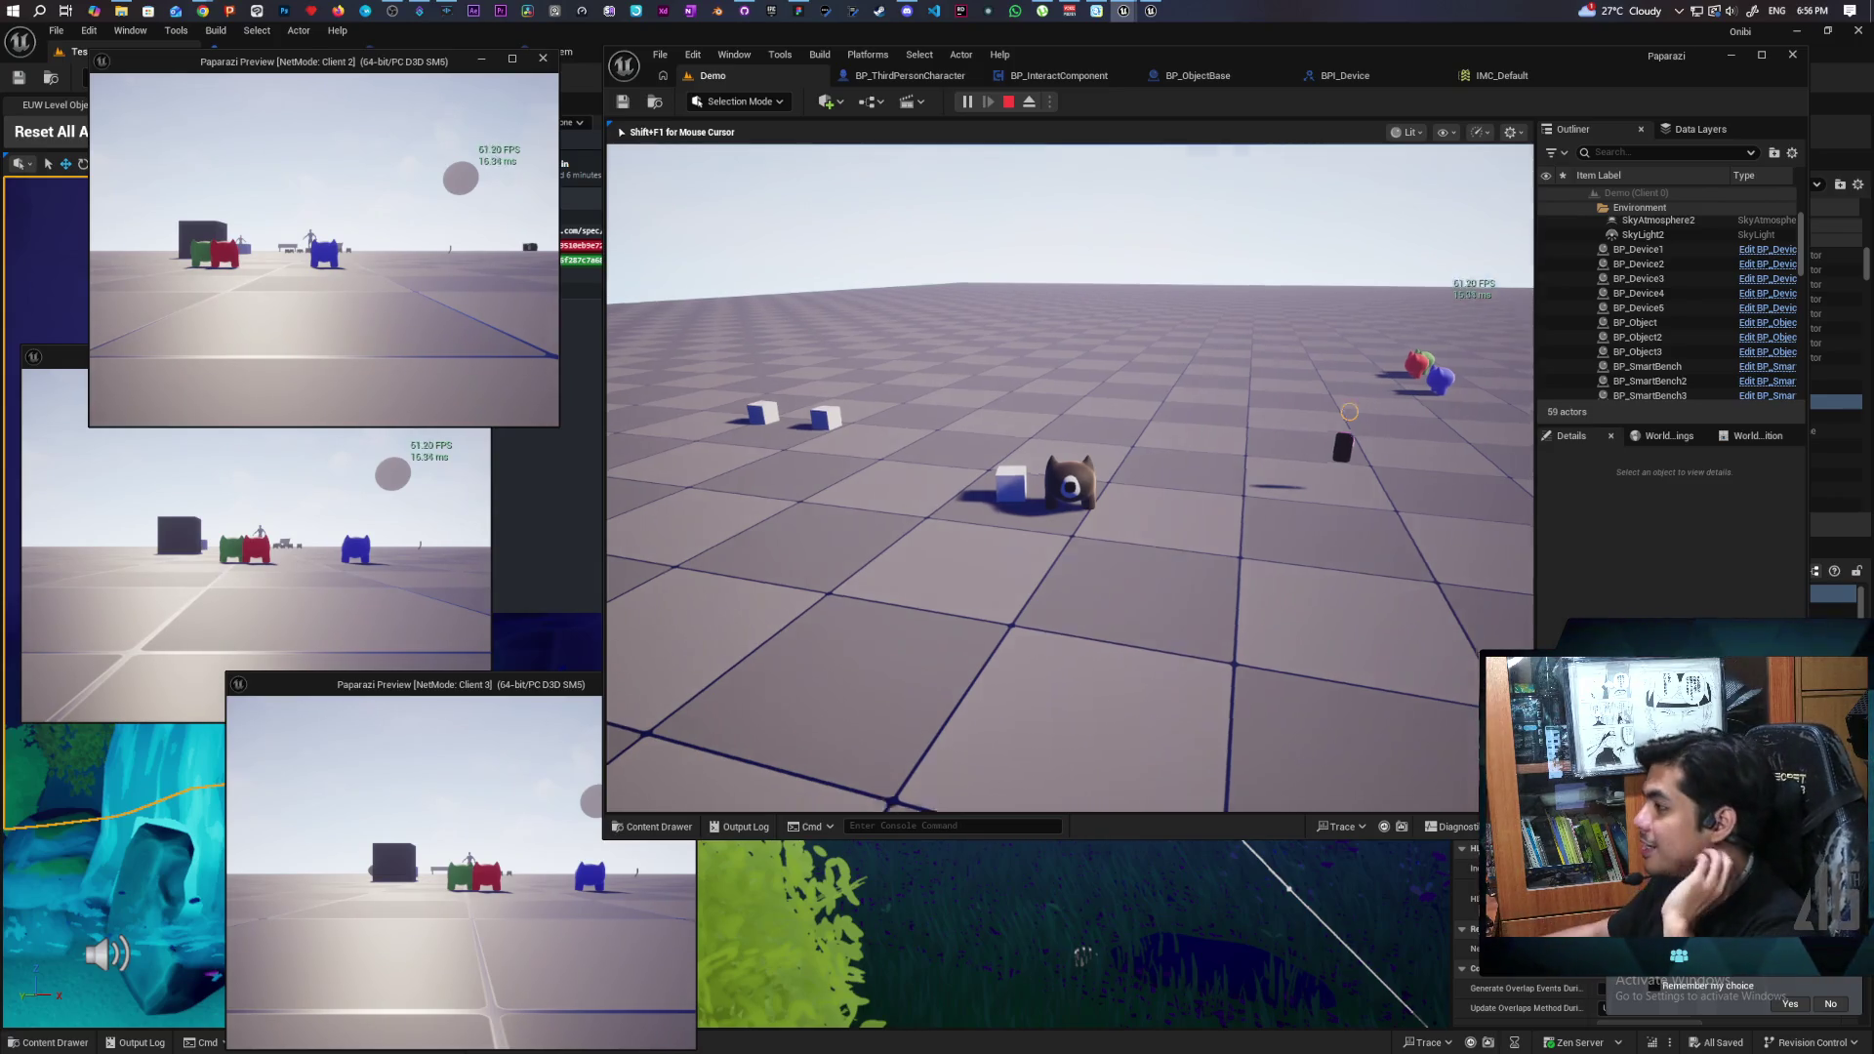
{"action": "key", "text": "Escape"}
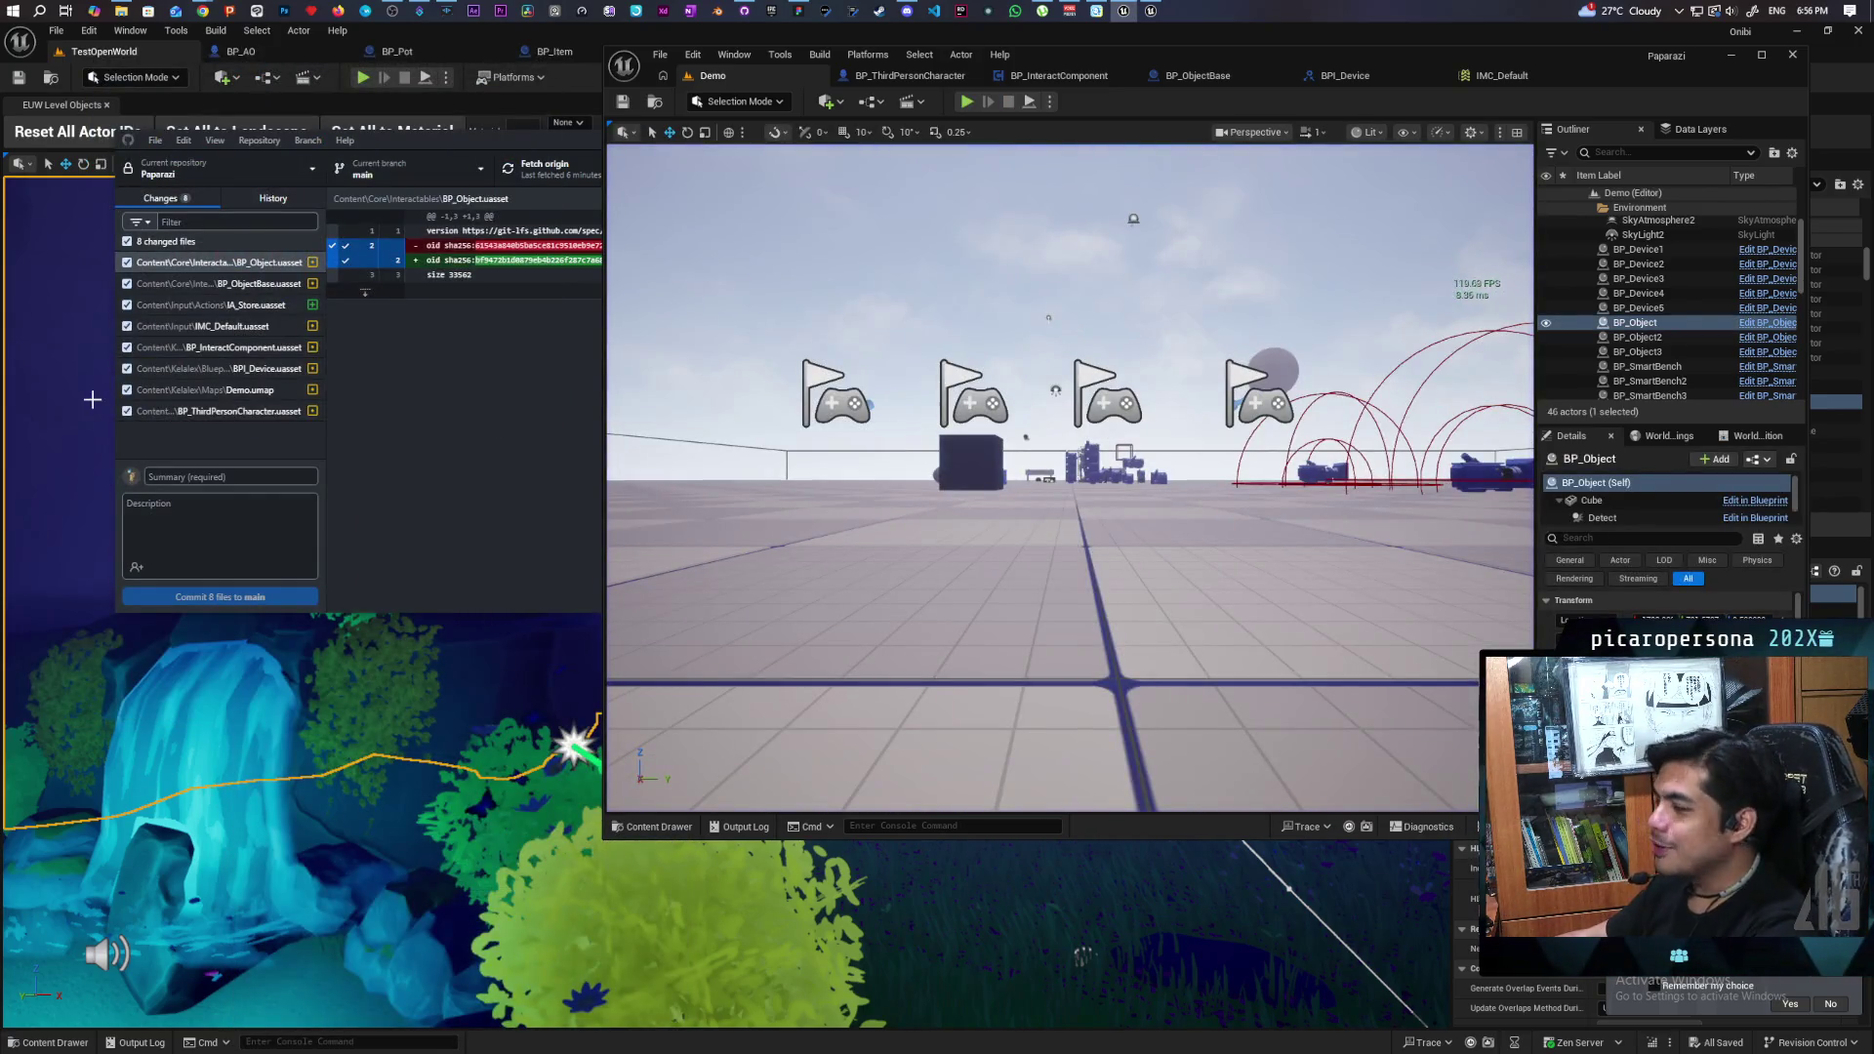
- Switch from GitHub Desktop to Chrome to watch the Gyazo ear-model clip
{"action": "key", "text": "alt+Tab"}
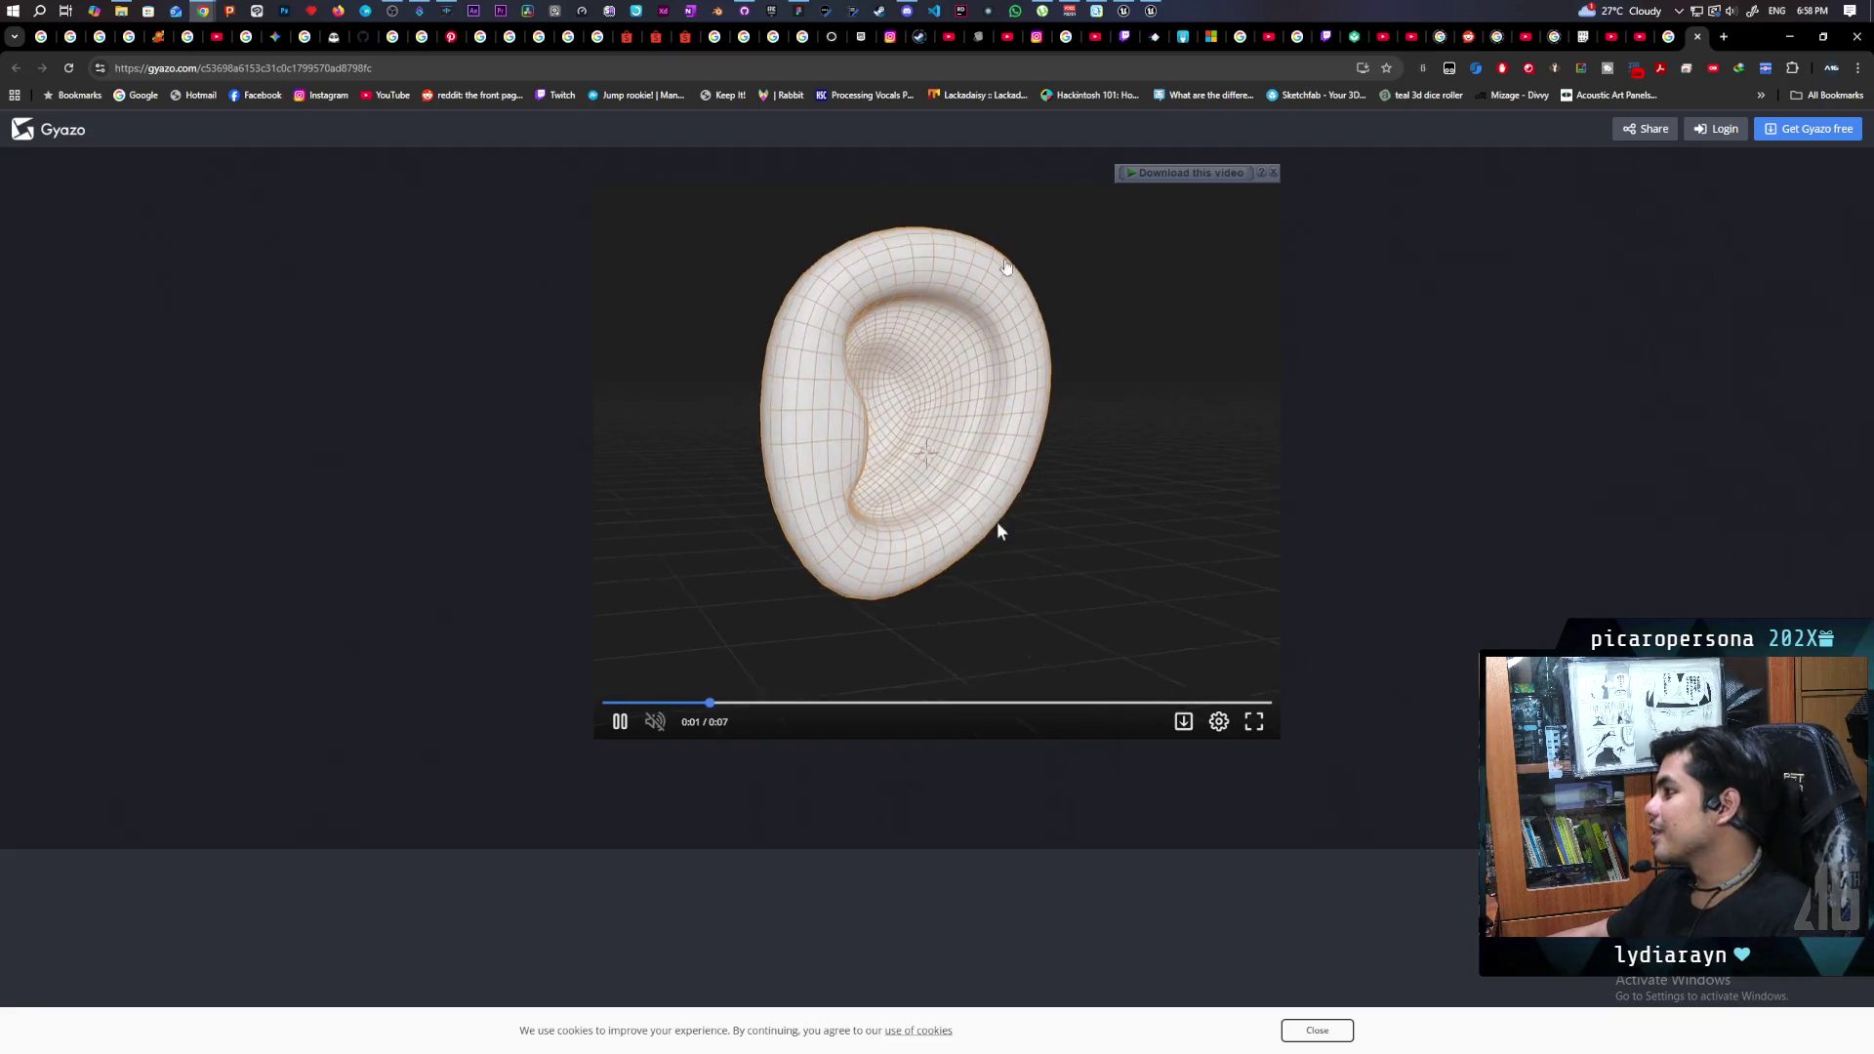
- Close the Gyazo ear-clip tab to return to the Google results
{"action": "left_click", "coordinate": [1699, 38]}
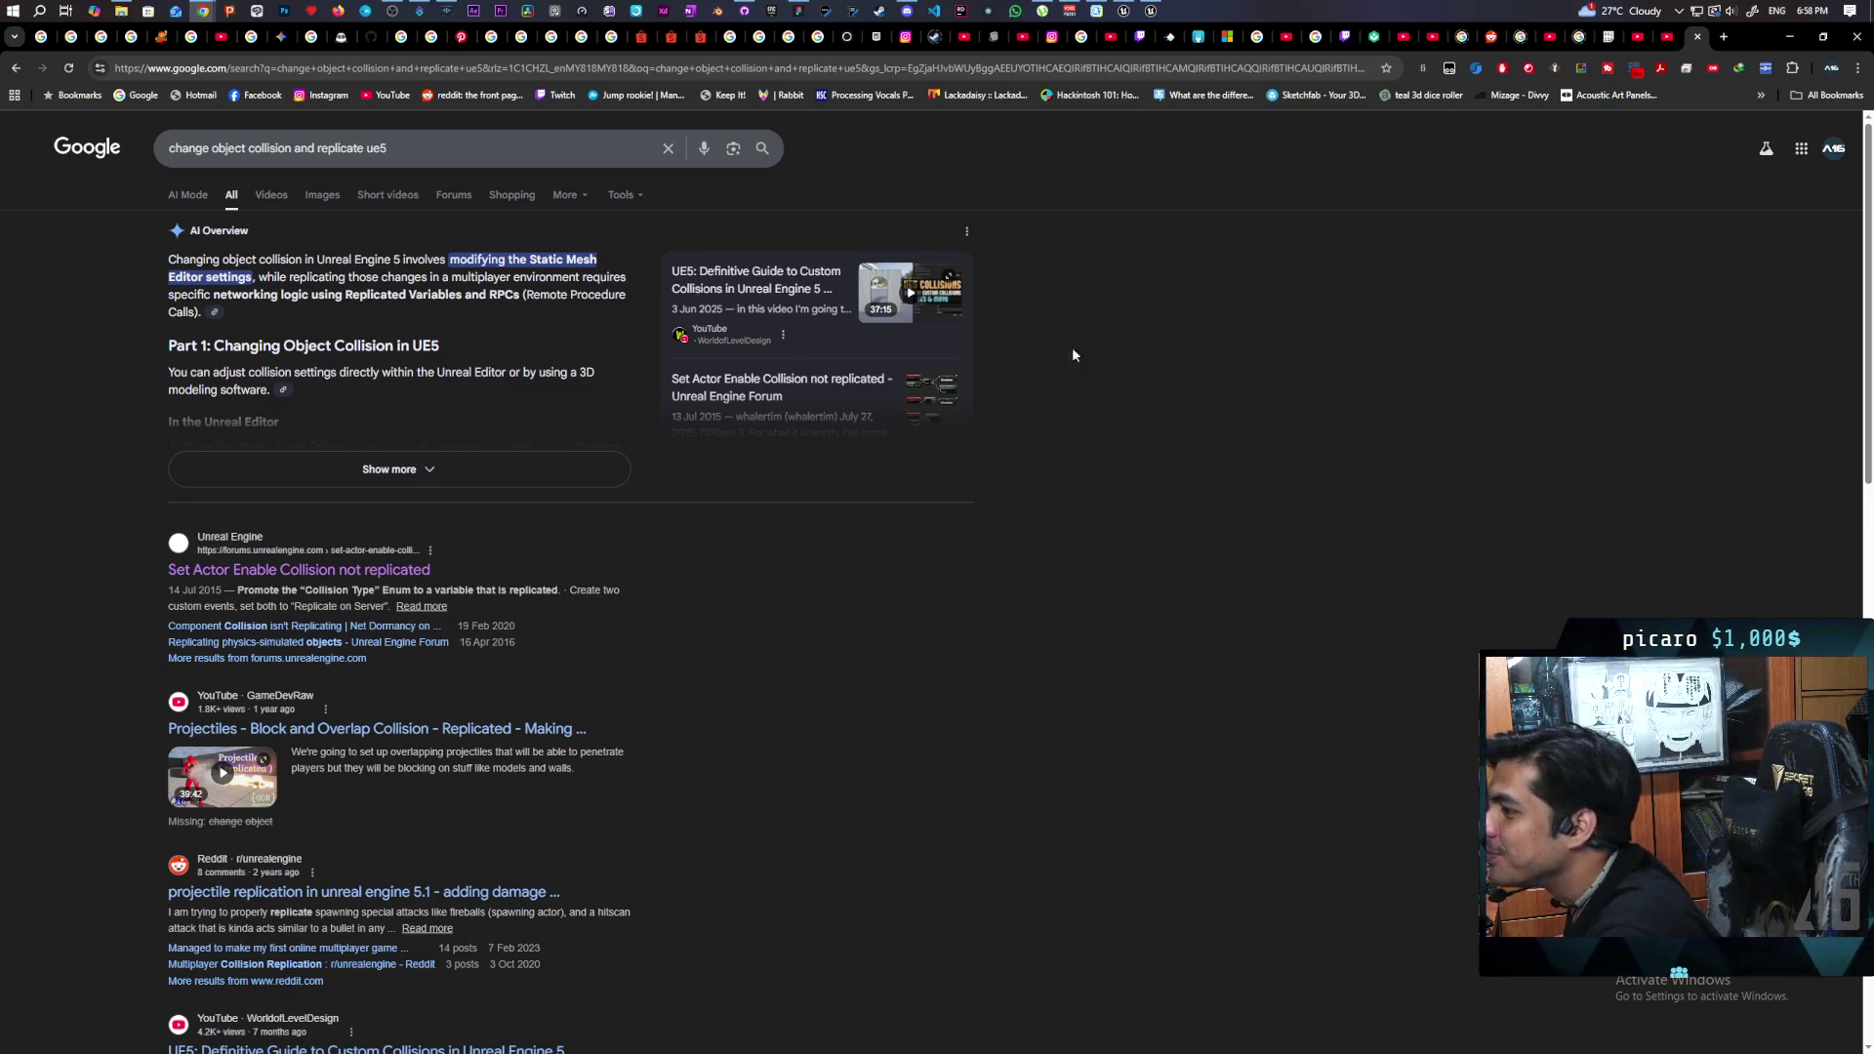
- Close the Google results tab, minimize Chrome, and start another multiplayer Play session
{"action": "left_click", "coordinate": [1700, 39]}
{"action": "left_click", "coordinate": [1792, 37]}
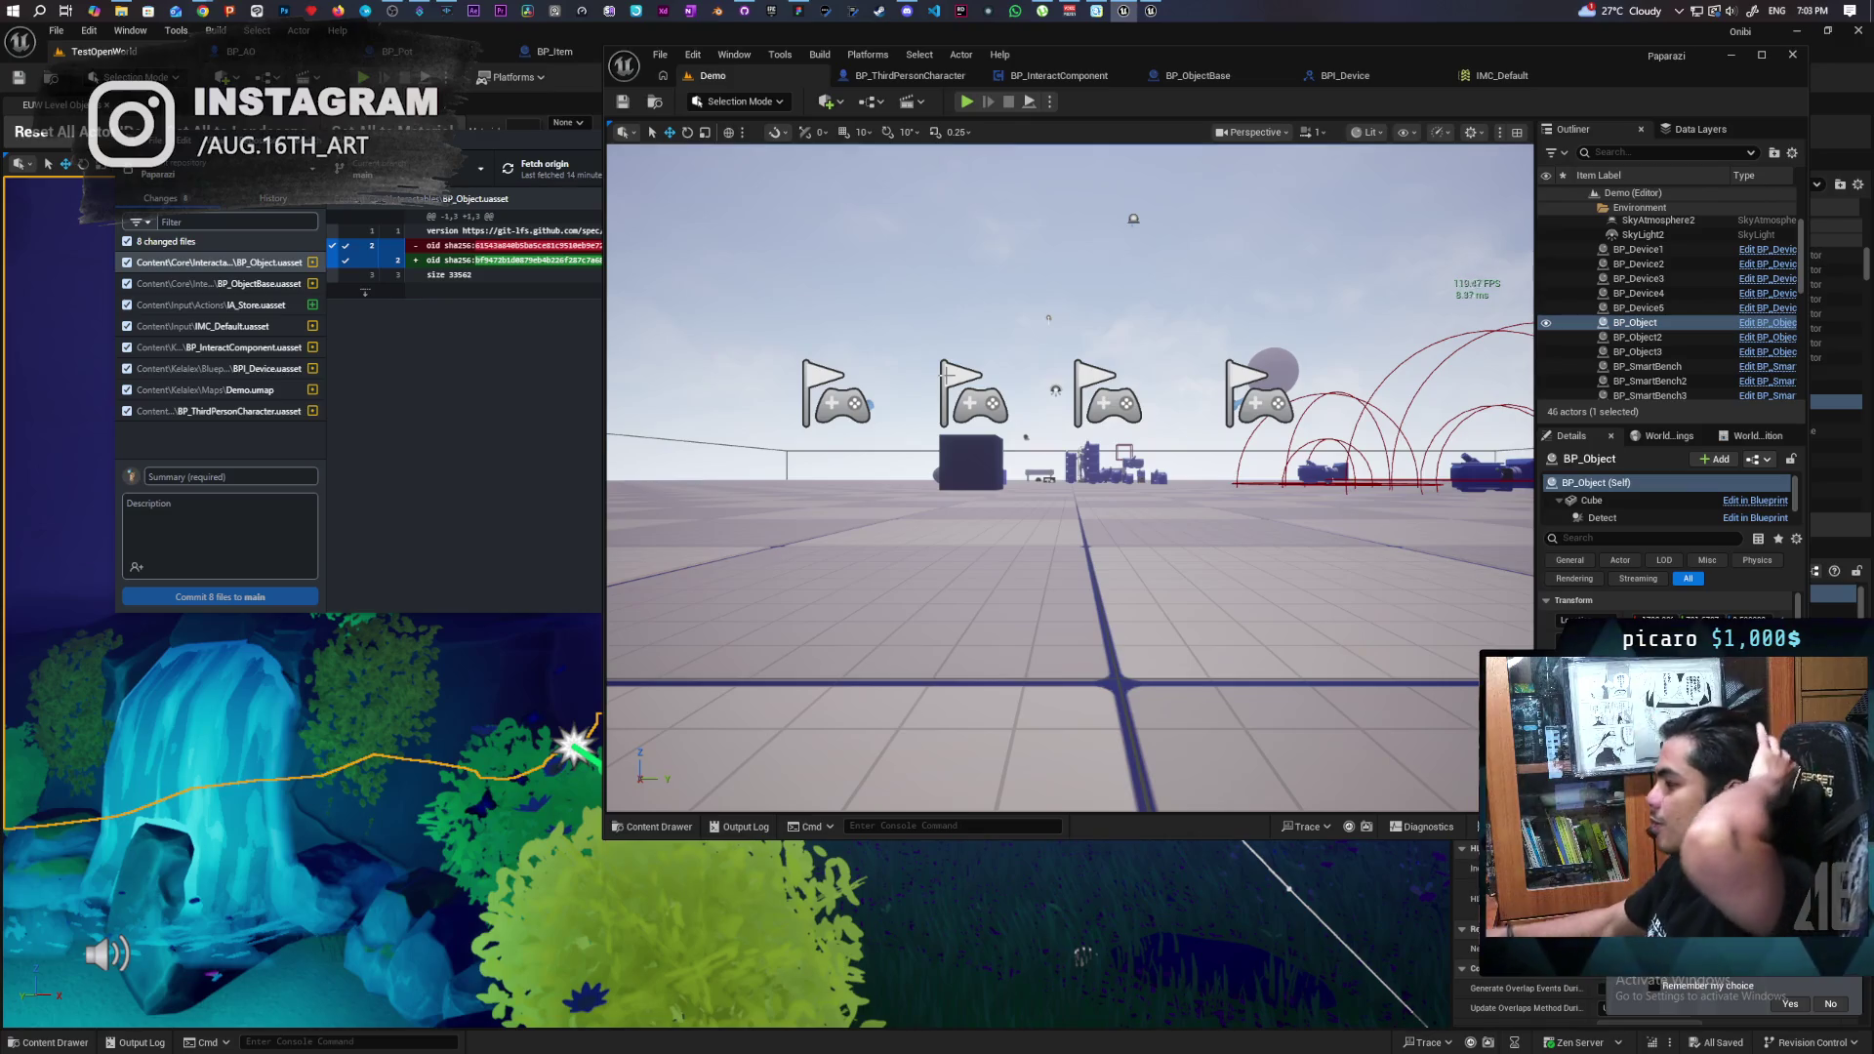
{"action": "left_click", "coordinate": [967, 102]}
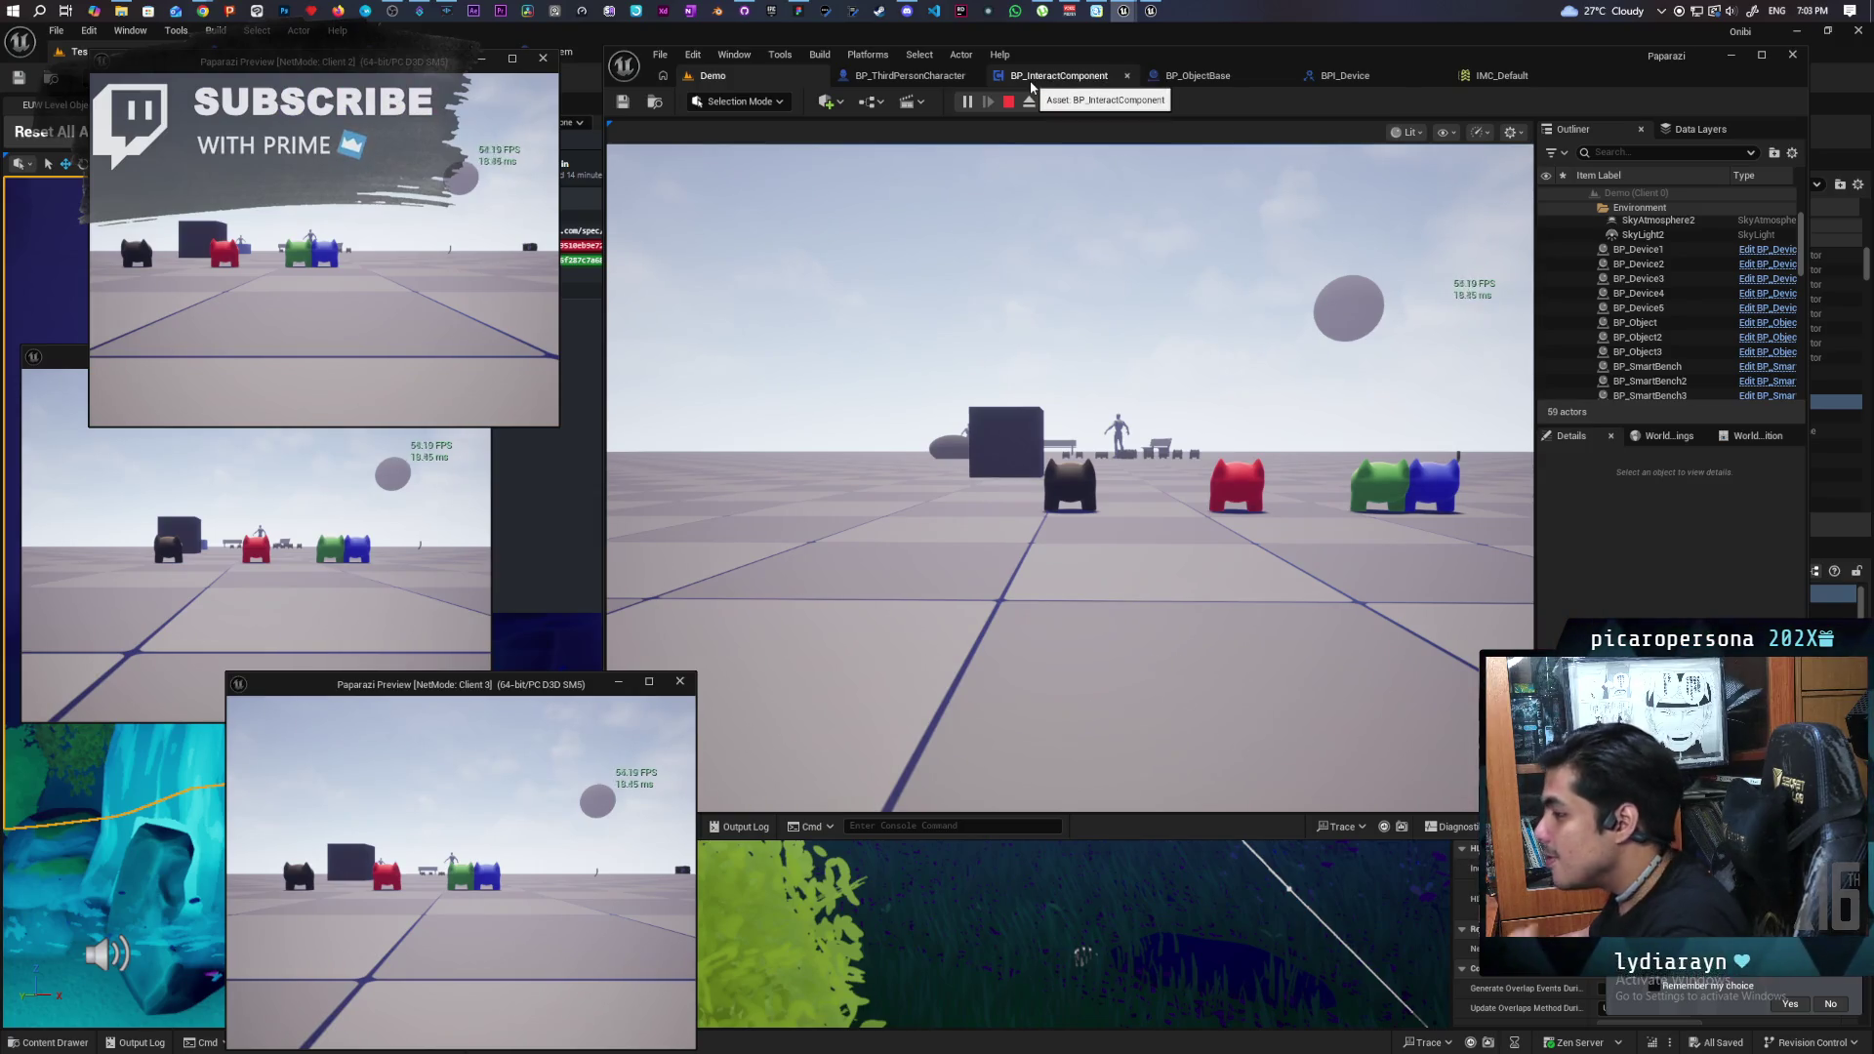
- Take control of the game and walk the character to the white item cubes
{"action": "left_click", "coordinate": [1070, 469]}
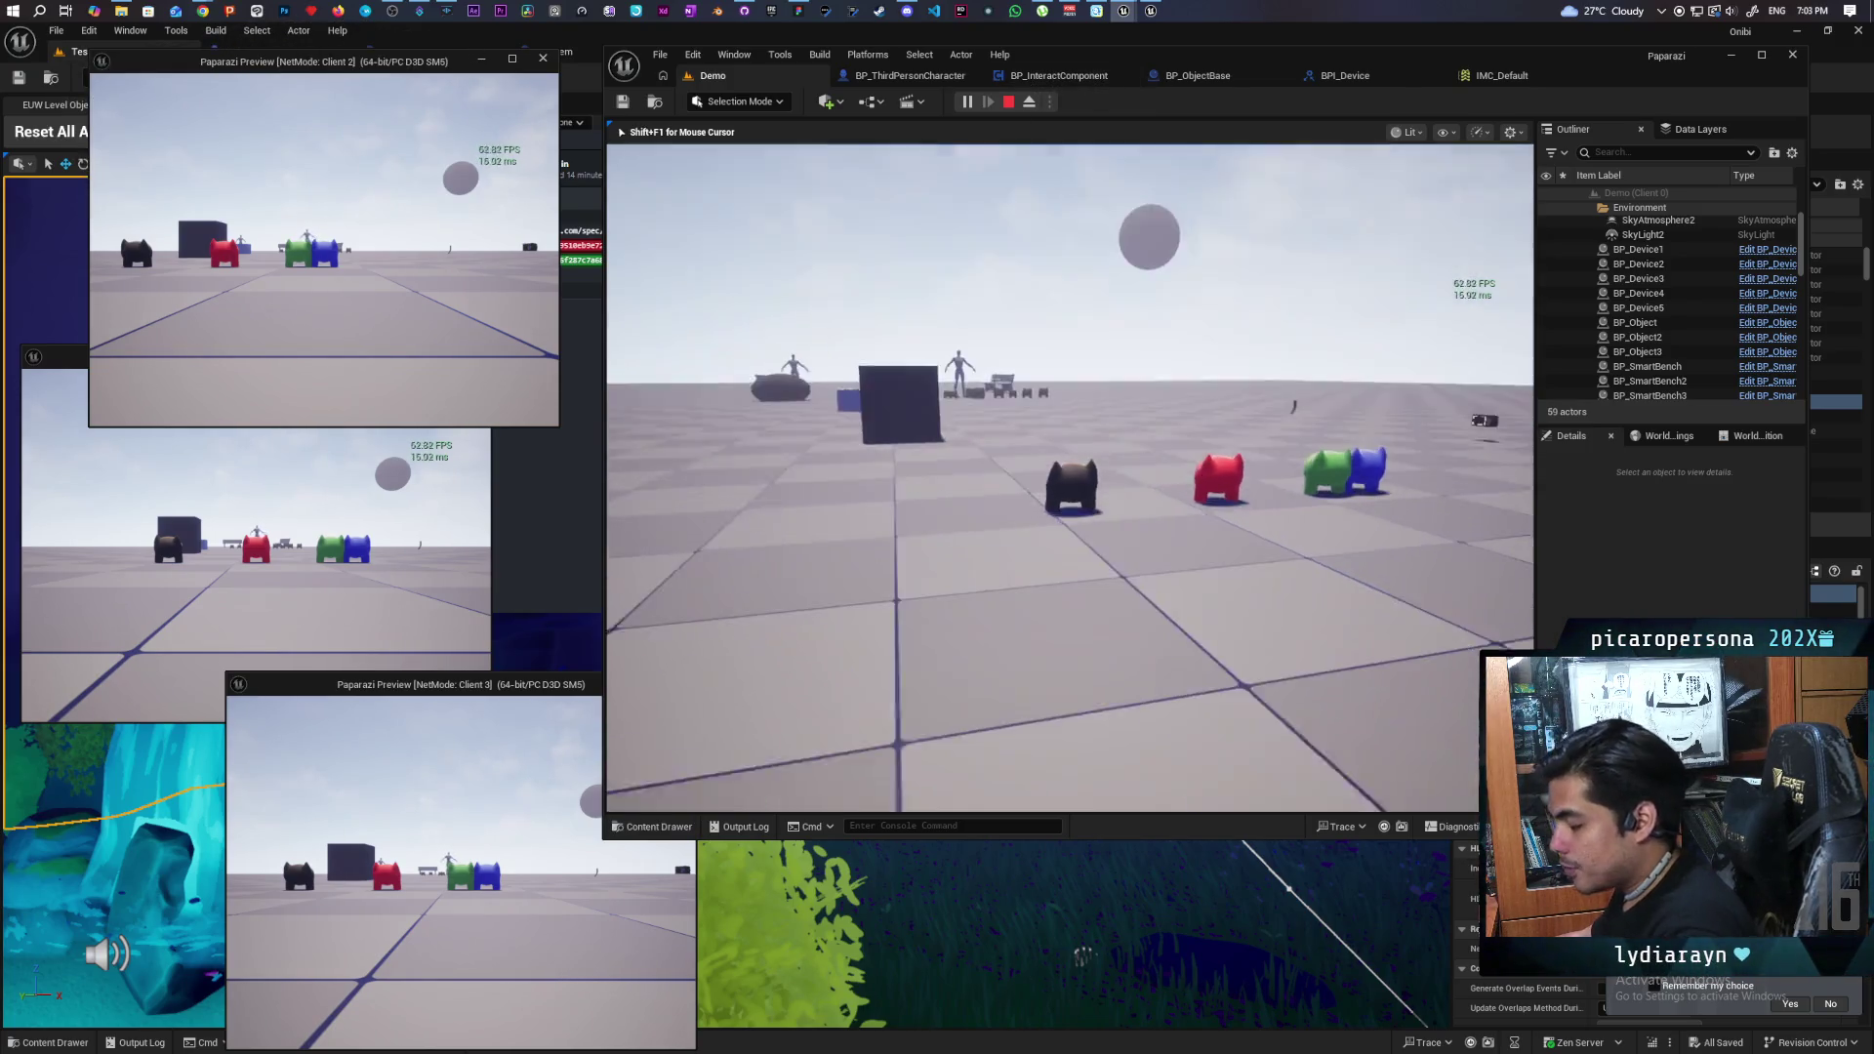
{"action": "key", "text": "w"}
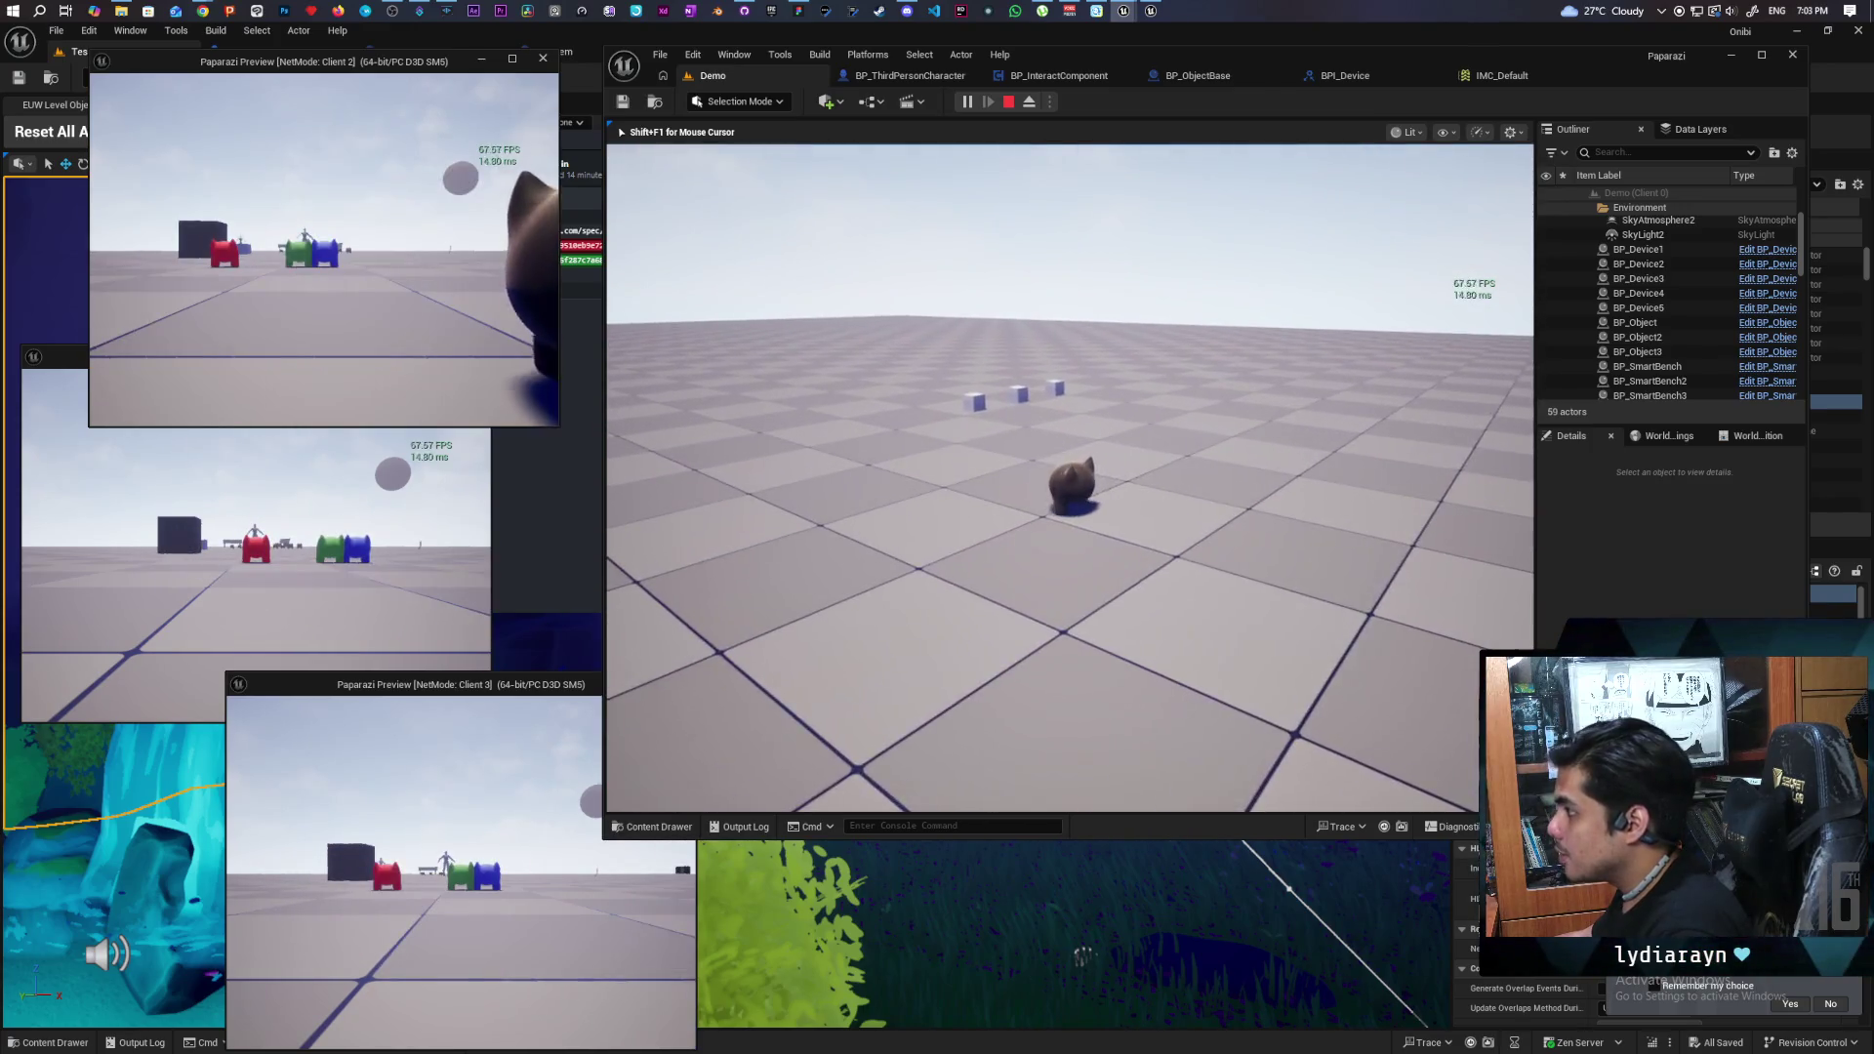
{"action": "key", "text": "alt+Tab"}
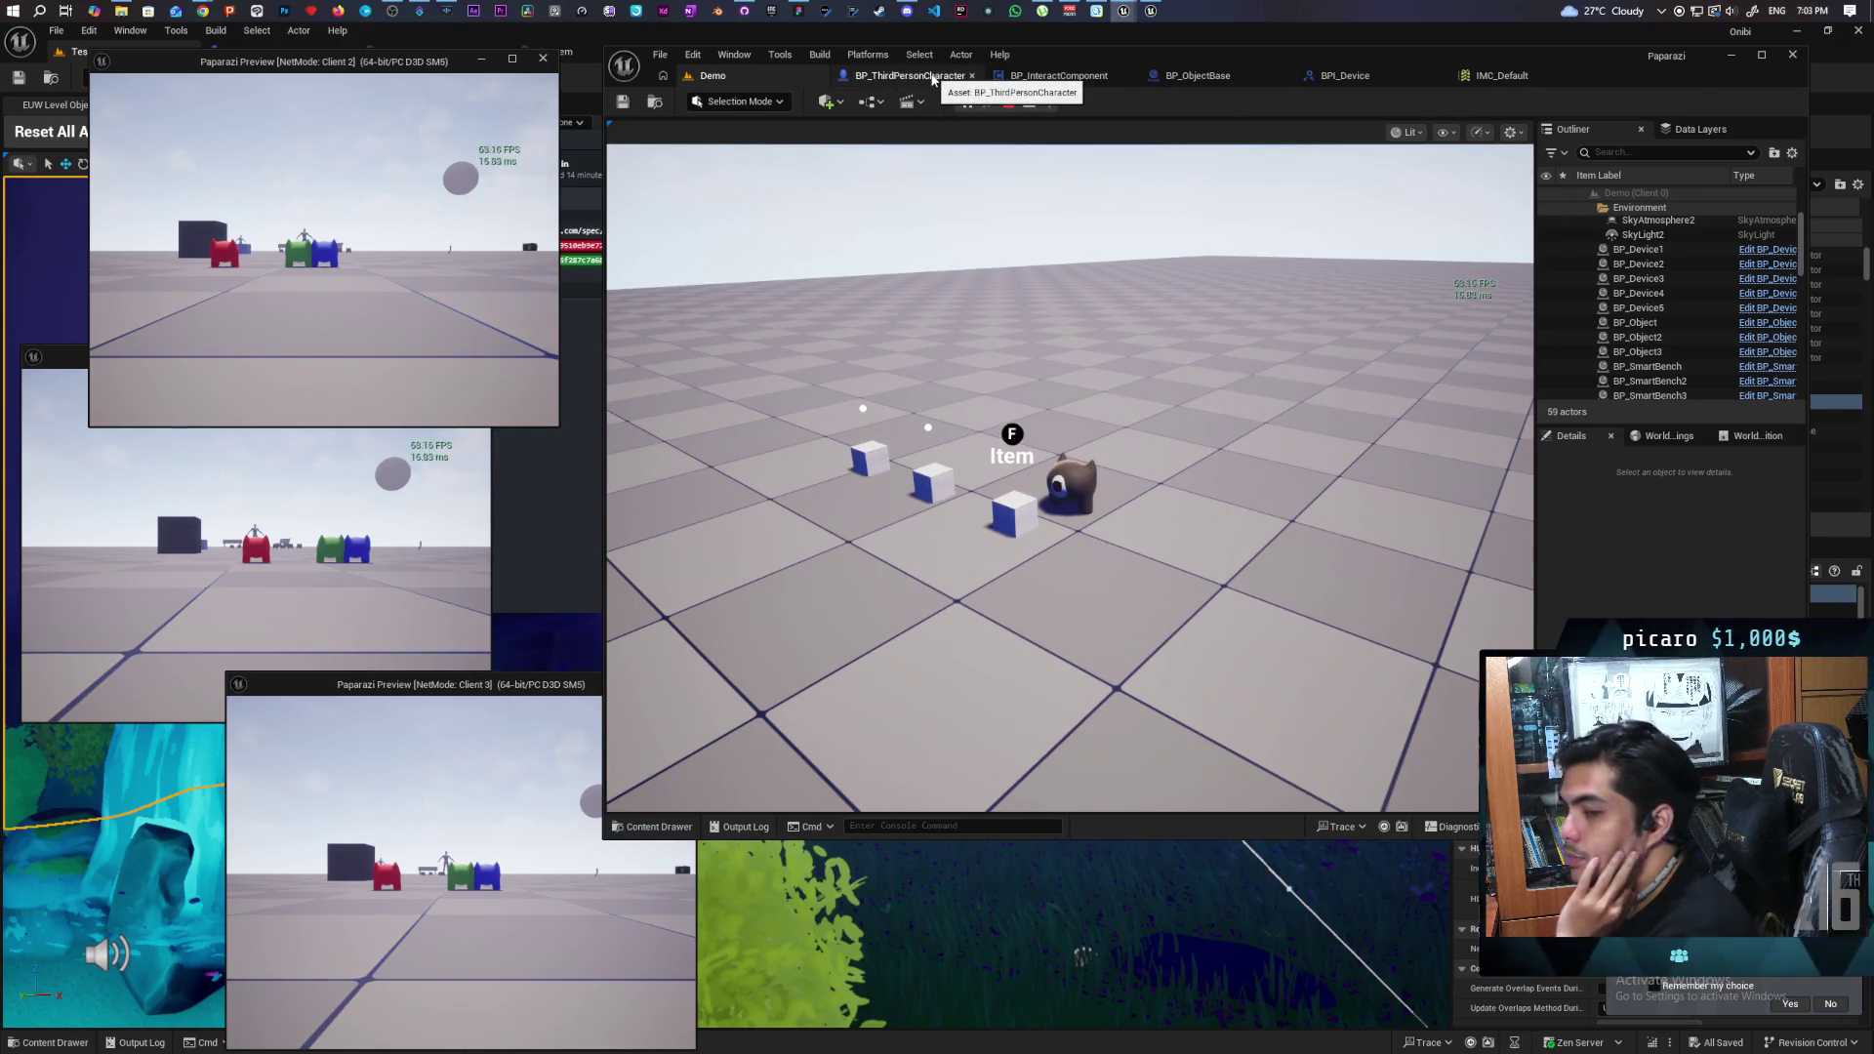
- Float the BP_InteractComponent graph in its own window over the game view
{"action": "left_click", "coordinate": [1128, 76]}
{"action": "left_click", "coordinate": [1348, 75]}
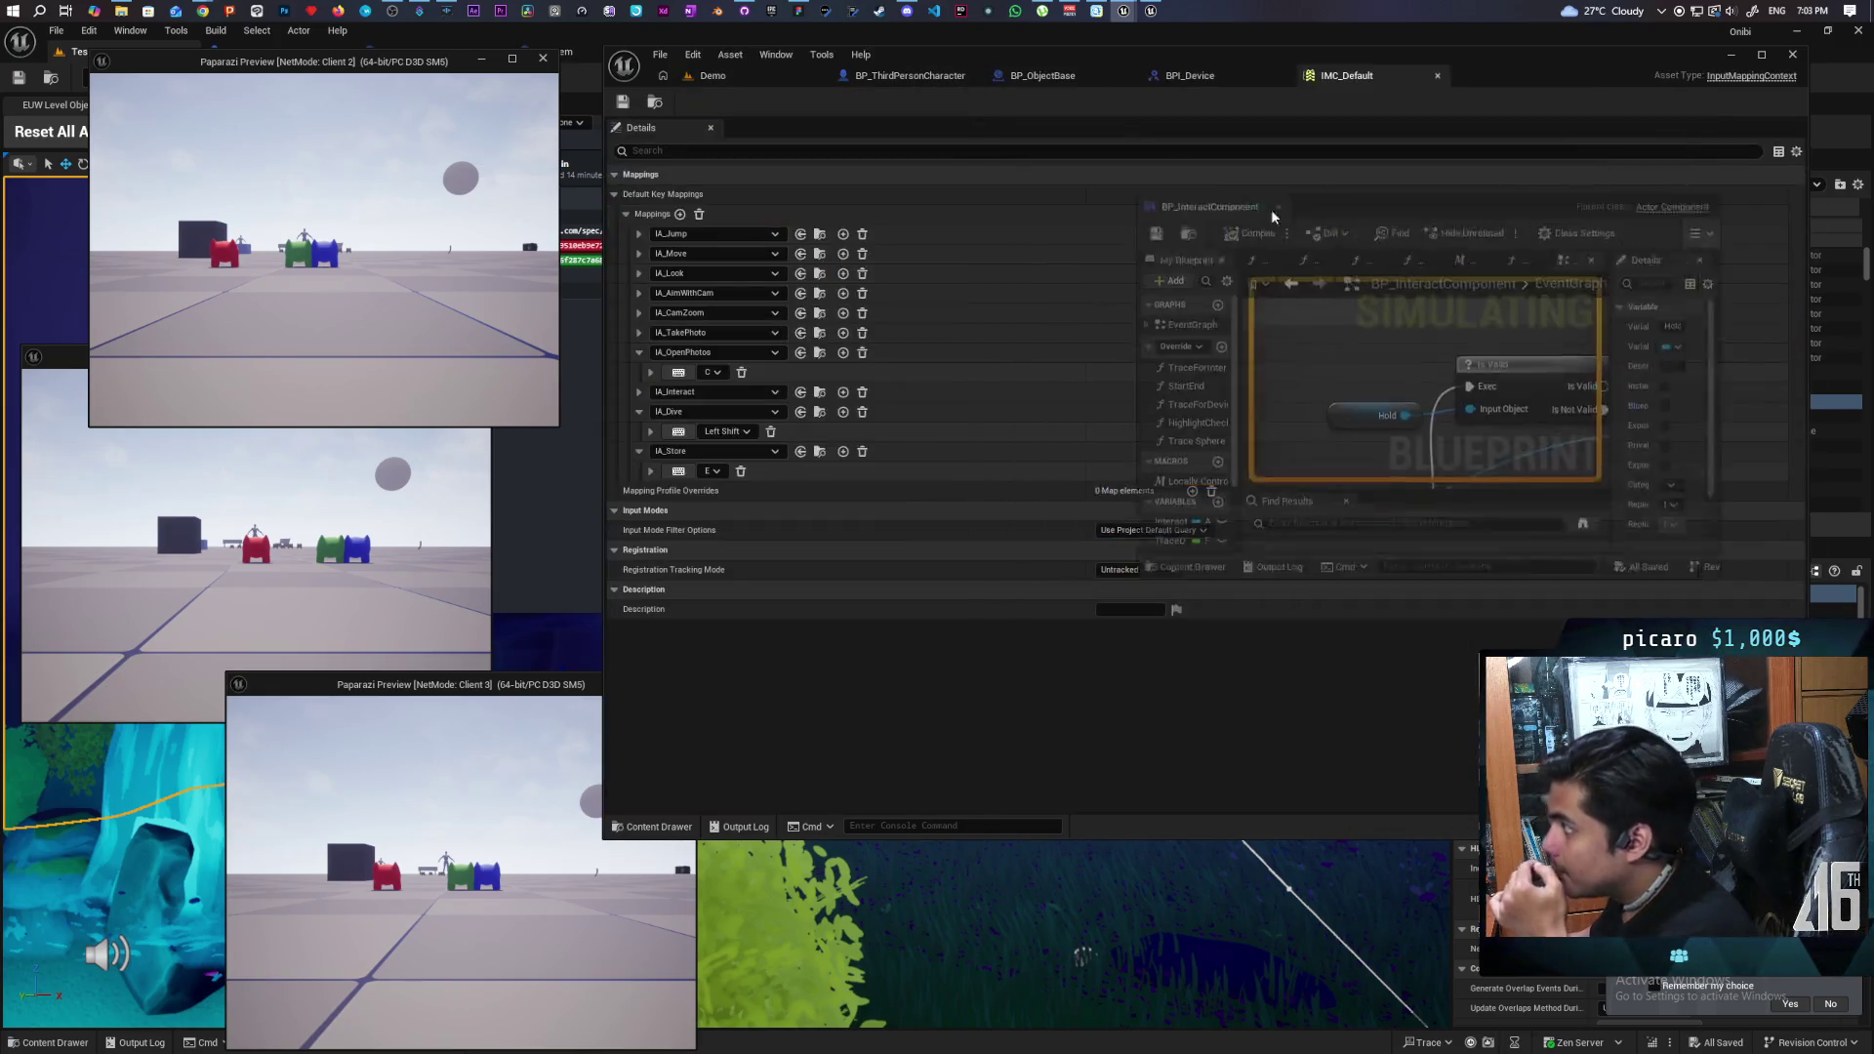
{"action": "left_click", "coordinate": [741, 84]}
{"action": "left_click_drag", "start_coordinate": [1684, 166], "coordinate": [1366, 166]}
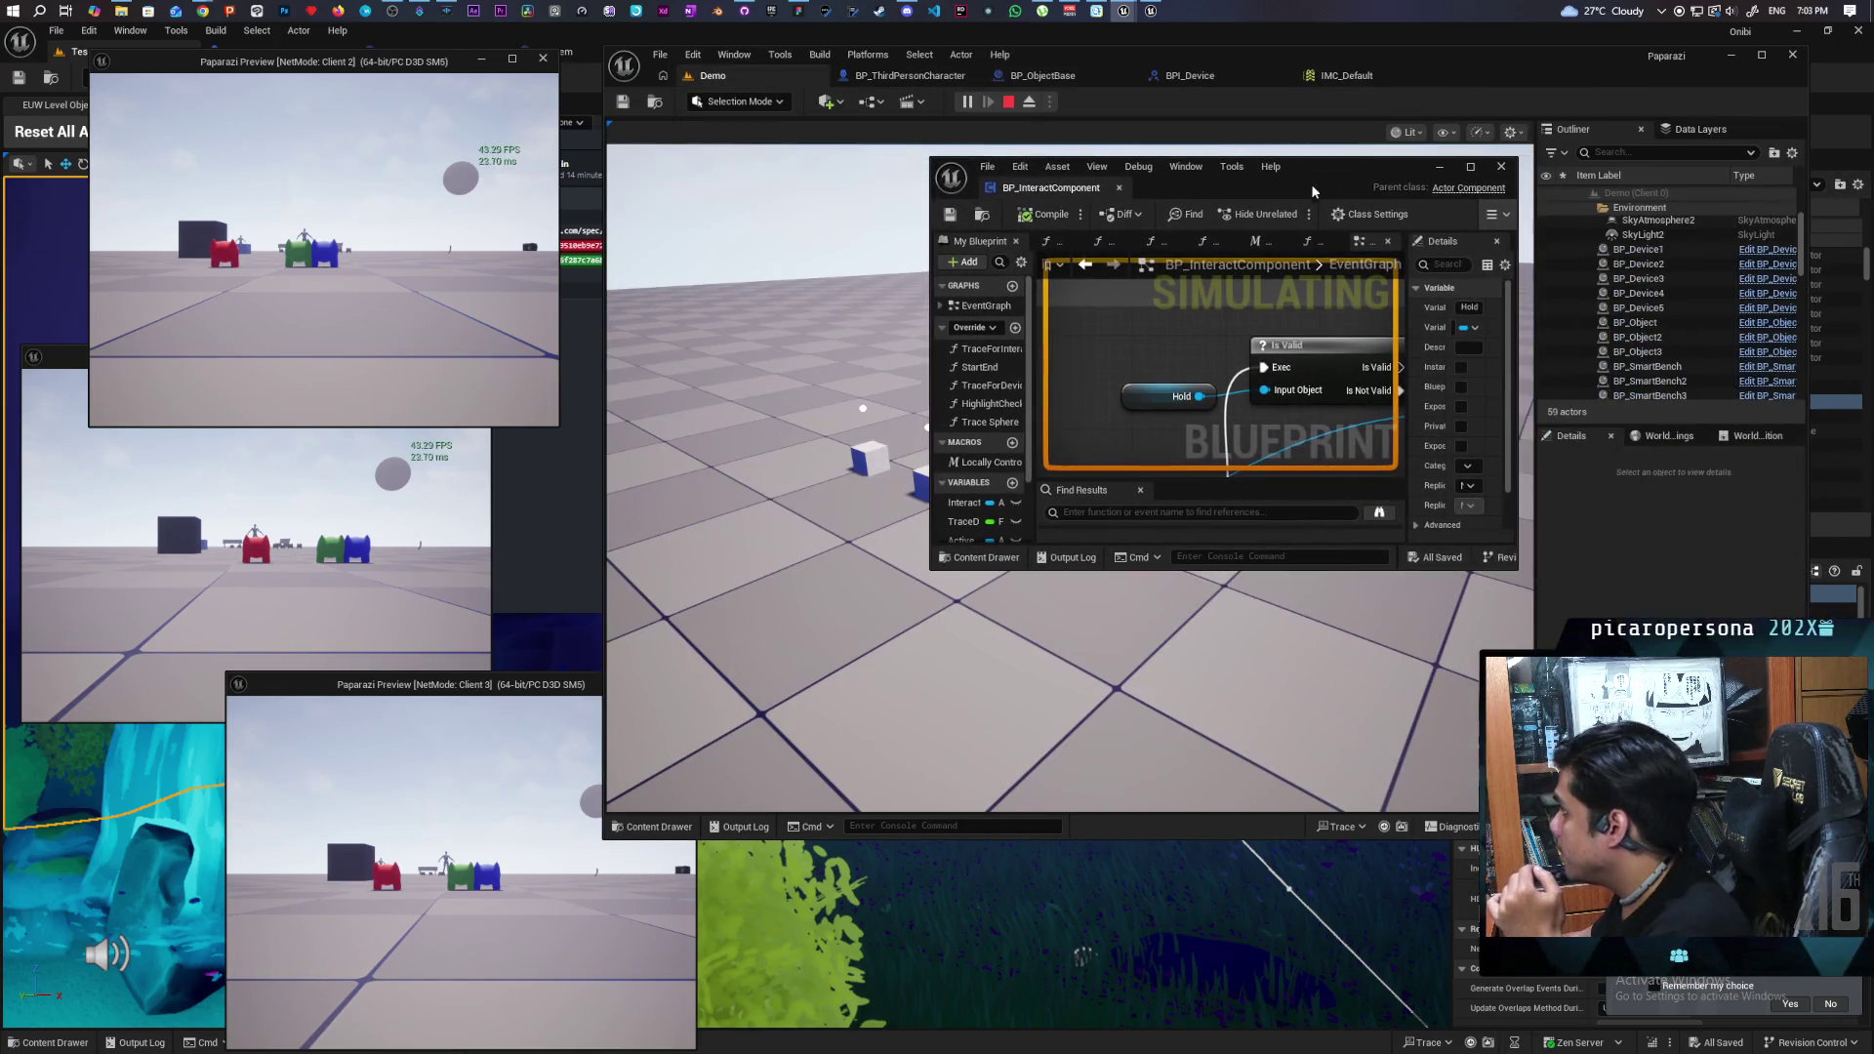
- Set the debug object to BP_ThirdPersonCharacter2 (Server, spawned) and rearrange the windows
{"action": "left_click", "coordinate": [1494, 214]}
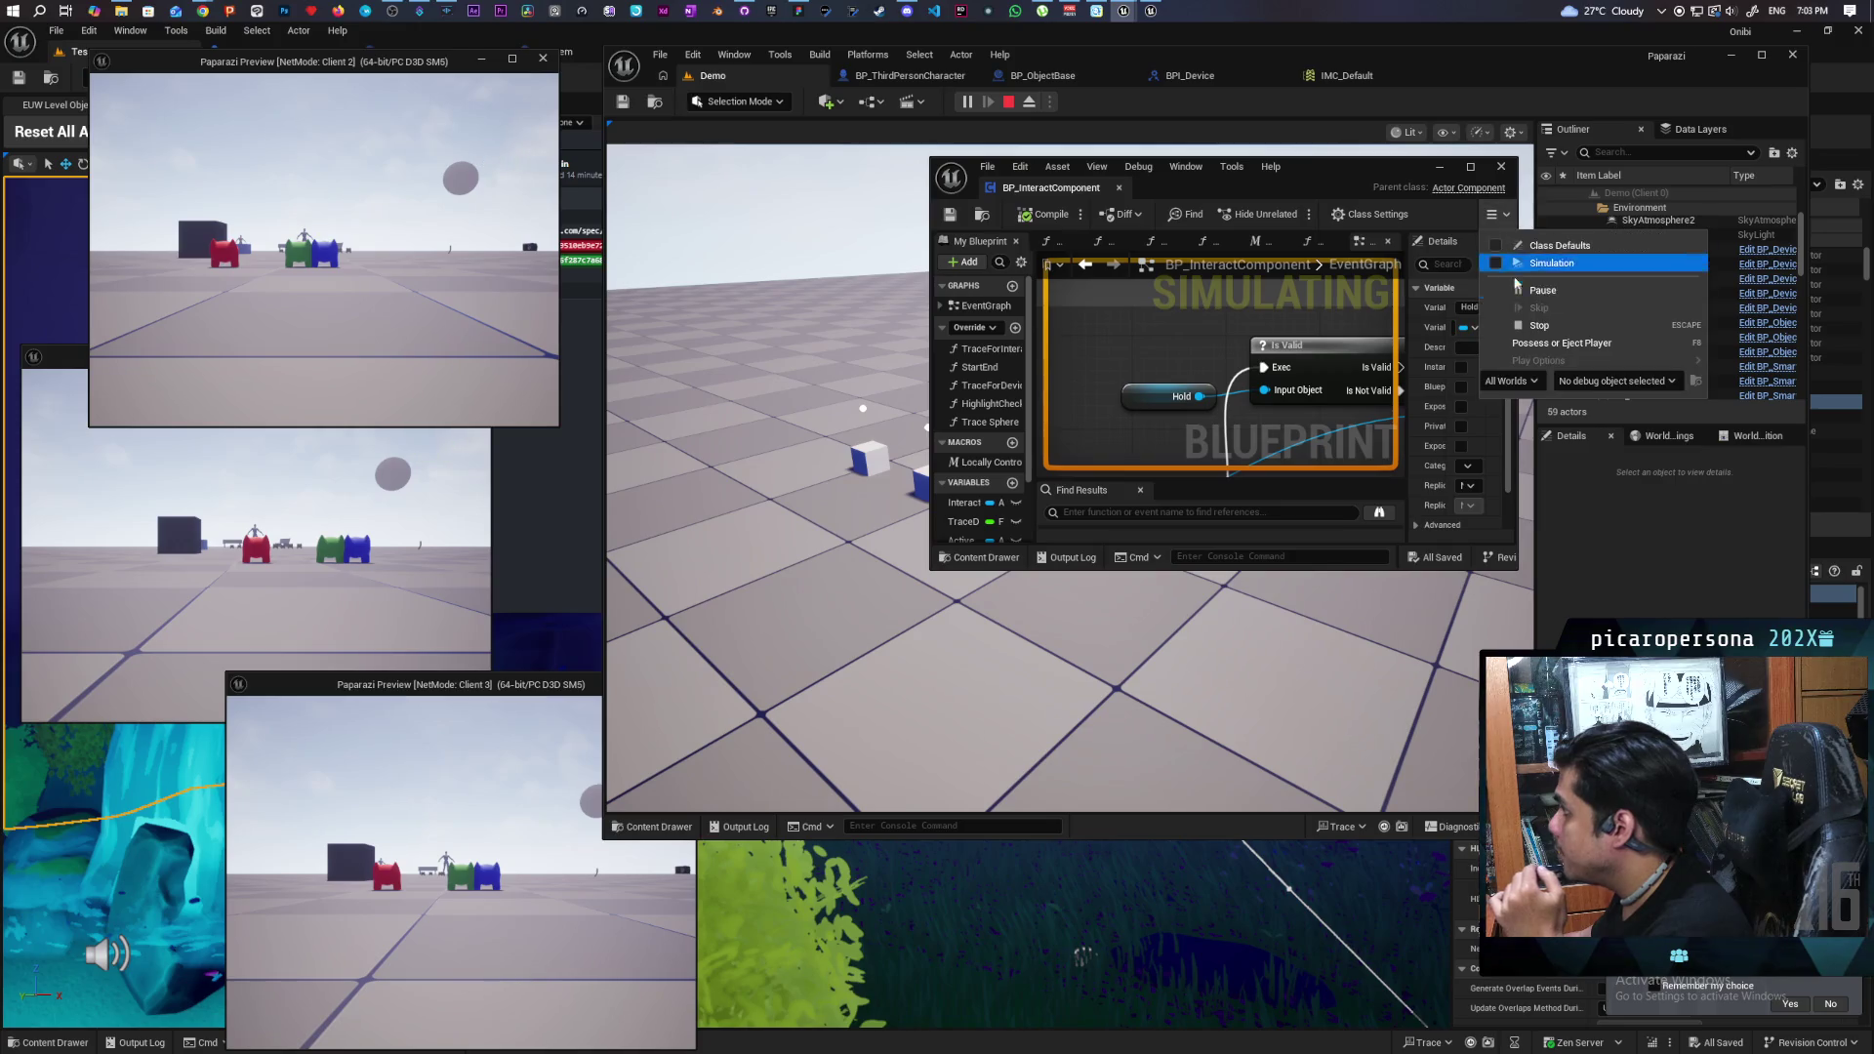
{"action": "left_click", "coordinate": [1602, 383]}
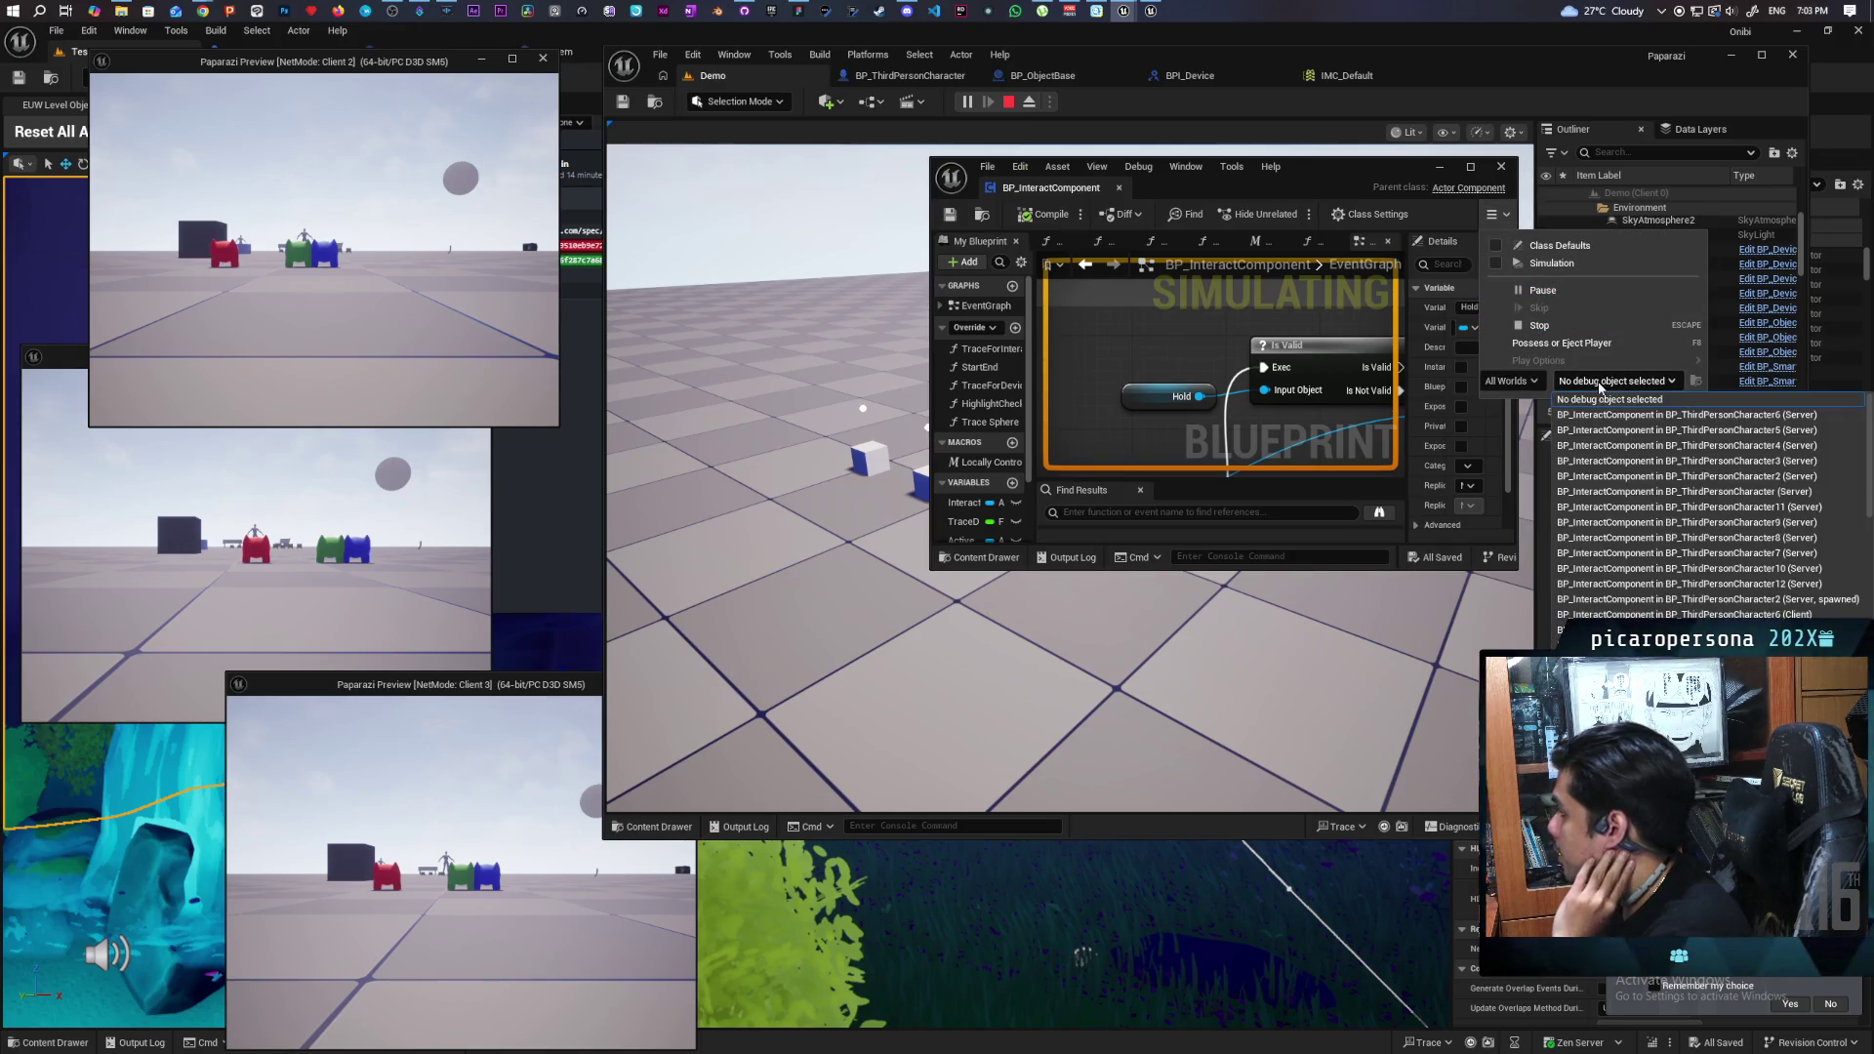
{"action": "left_click", "coordinate": [1689, 614]}
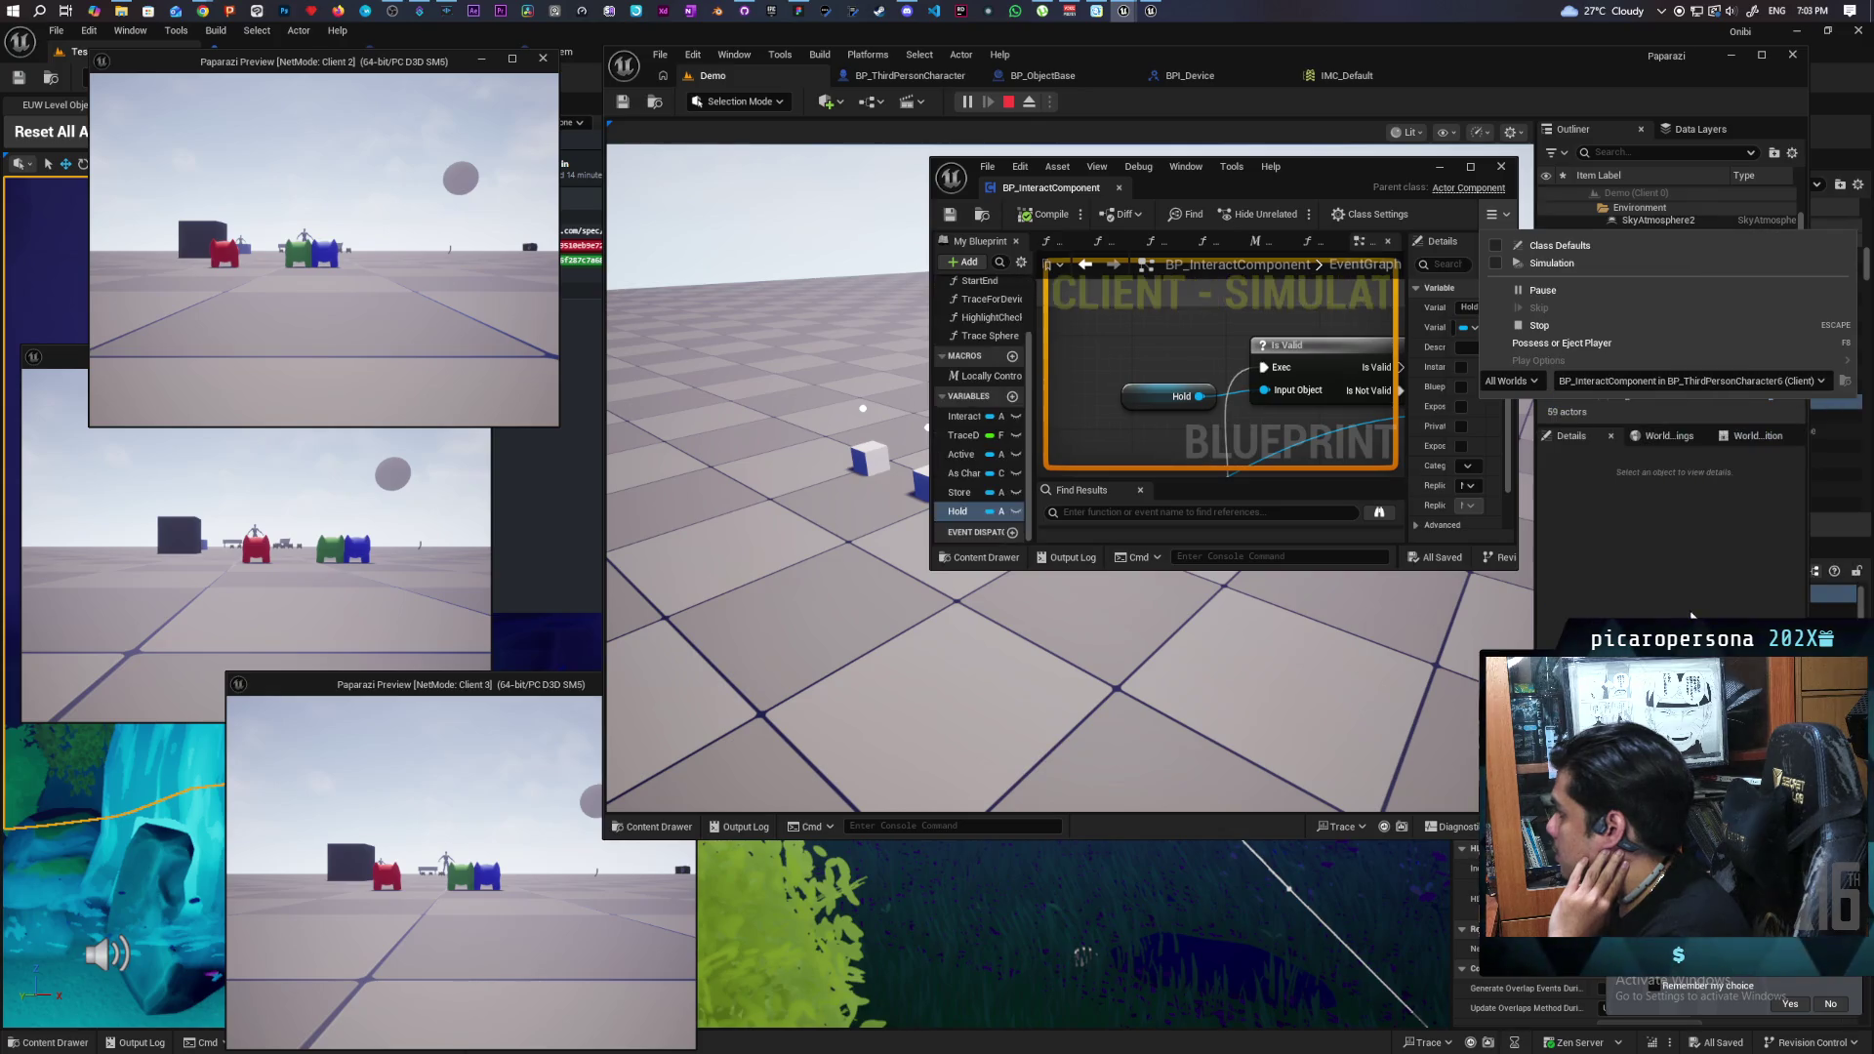
{"action": "left_click", "coordinate": [1689, 381]}
{"action": "left_click", "coordinate": [1689, 600]}
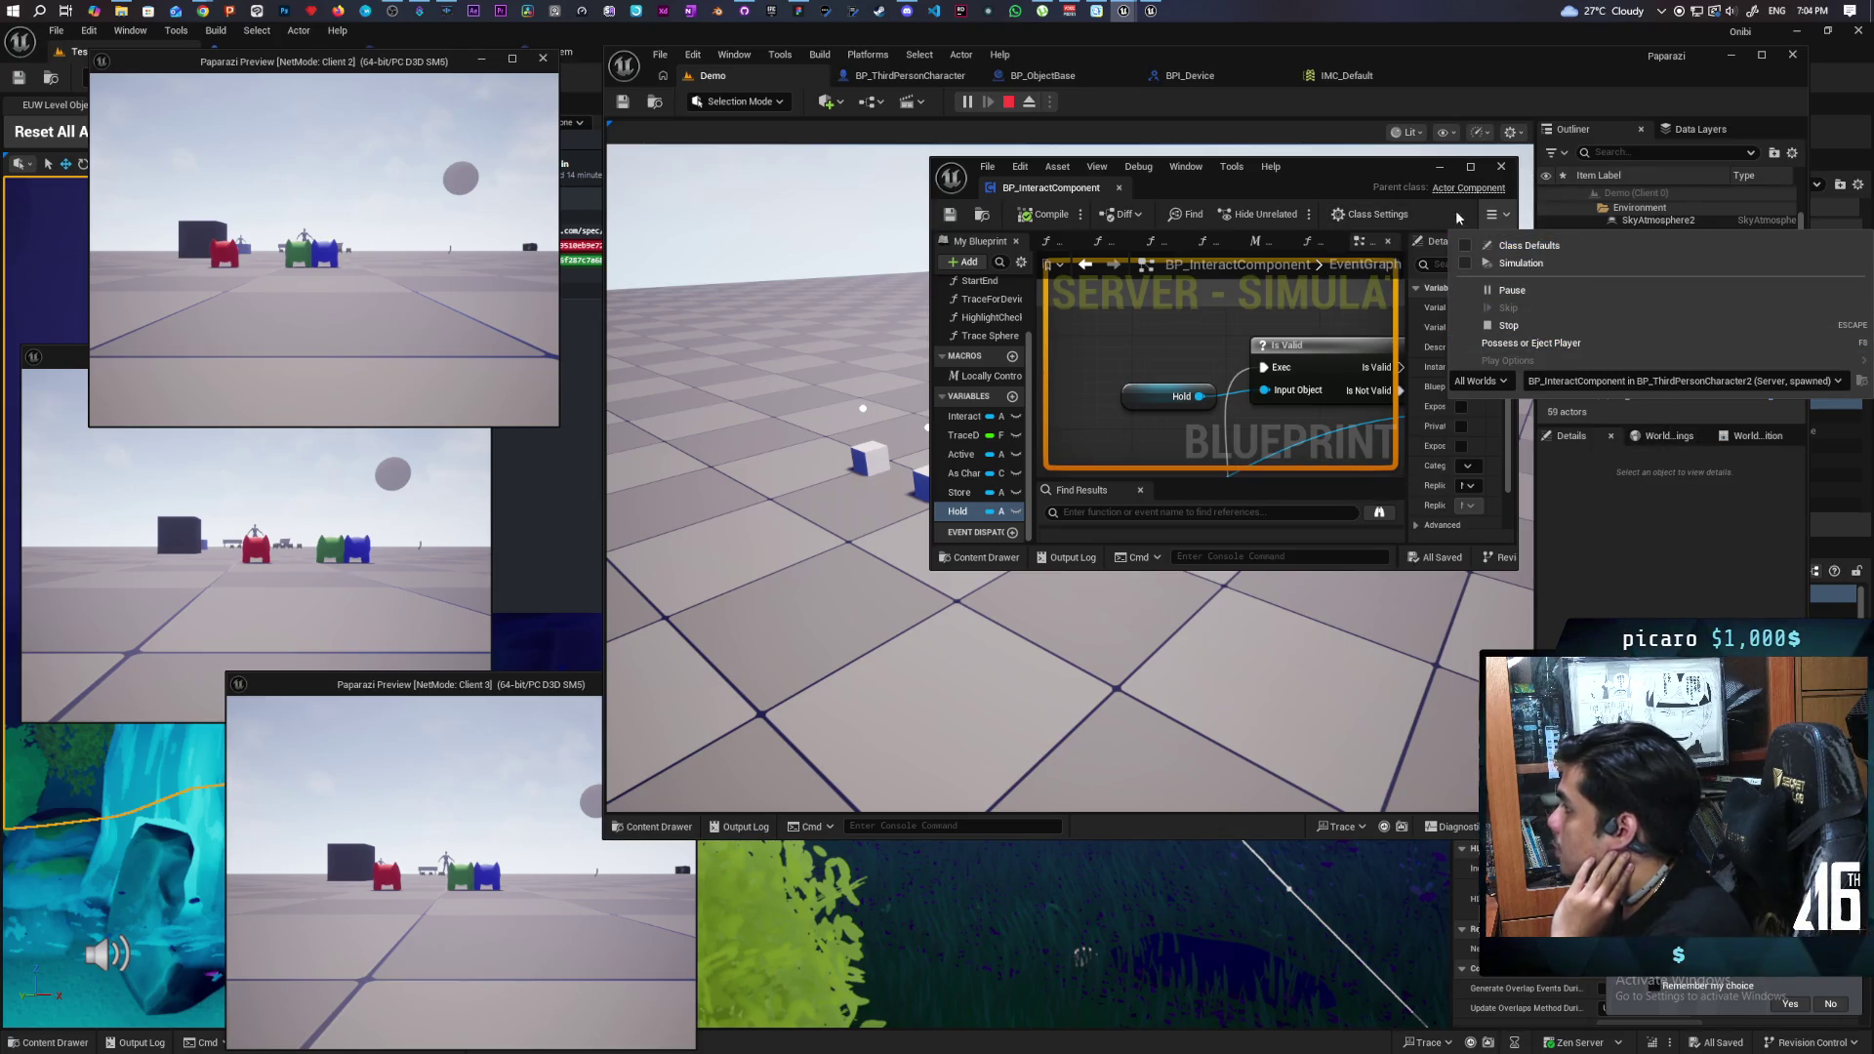
{"action": "left_click", "coordinate": [1508, 214]}
{"action": "mouse_move", "coordinate": [1346, 167]}
{"action": "left_mouse_down"}
{"action": "mouse_move", "coordinate": [1513, 459]}
{"action": "mouse_move", "coordinate": [1520, 294]}
{"action": "left_mouse_up"}
{"action": "left_click_drag", "start_coordinate": [1502, 60], "coordinate": [974, 60]}
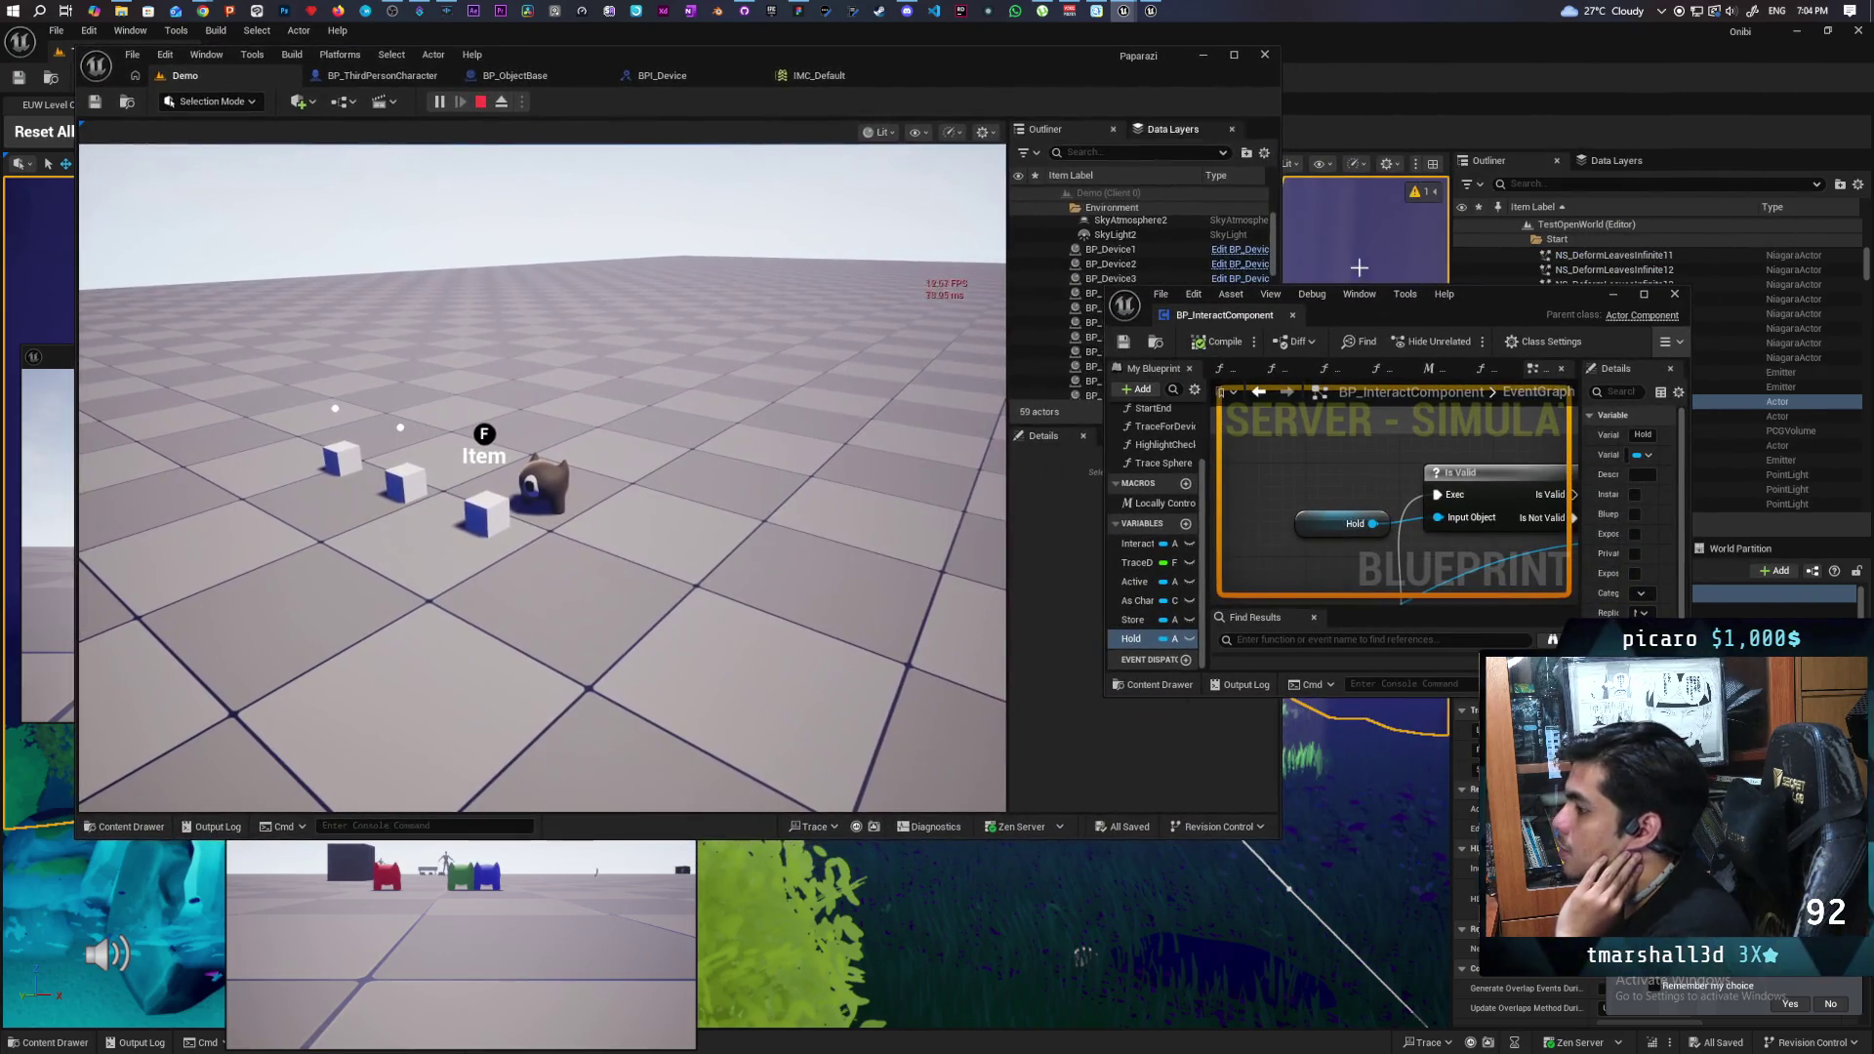
- Enlarge the Blueprint window to frame the Store Object group, then pick up the cube in-game
{"action": "mouse_move", "coordinate": [1490, 309]}
{"action": "left_mouse_down"}
{"action": "mouse_move", "coordinate": [1242, 45]}
{"action": "mouse_move", "coordinate": [1280, 48]}
{"action": "left_mouse_up"}
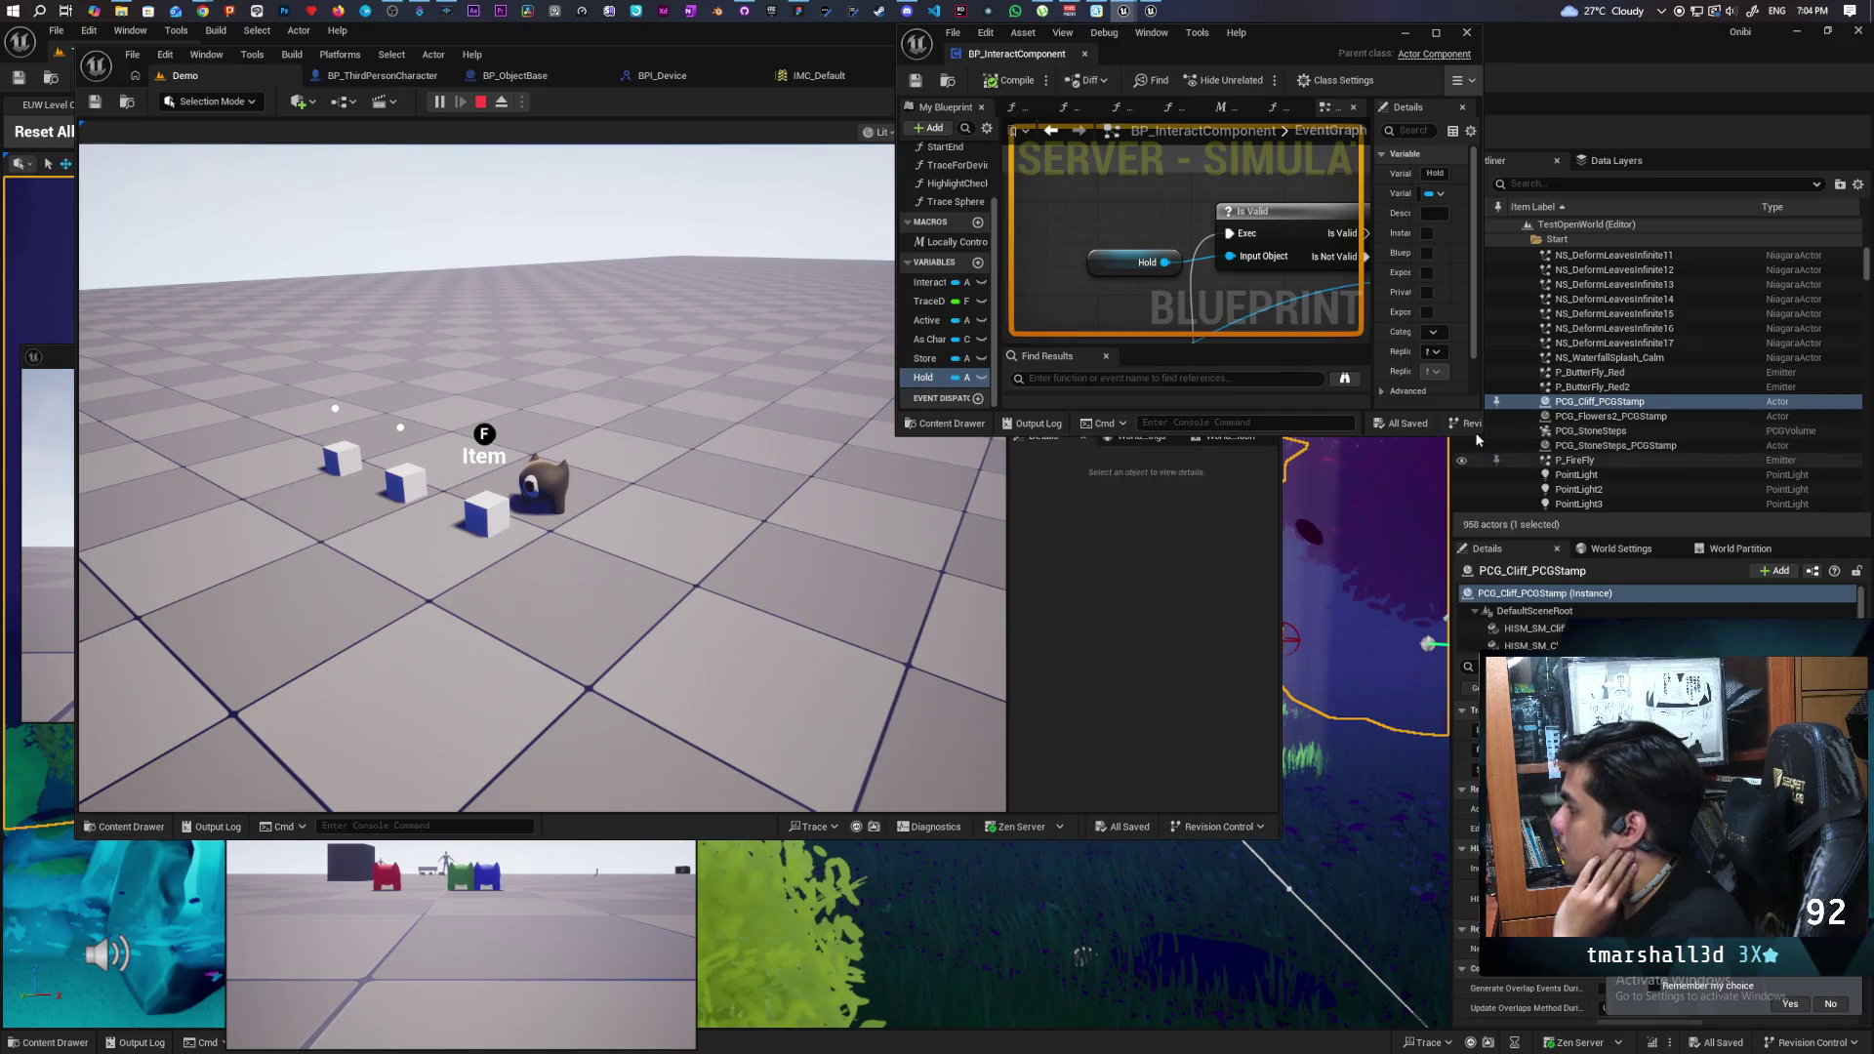
{"action": "mouse_move", "coordinate": [1483, 433]}
{"action": "left_mouse_down"}
{"action": "mouse_move", "coordinate": [1611, 596]}
{"action": "mouse_move", "coordinate": [1748, 830]}
{"action": "mouse_move", "coordinate": [1788, 852]}
{"action": "left_mouse_up"}
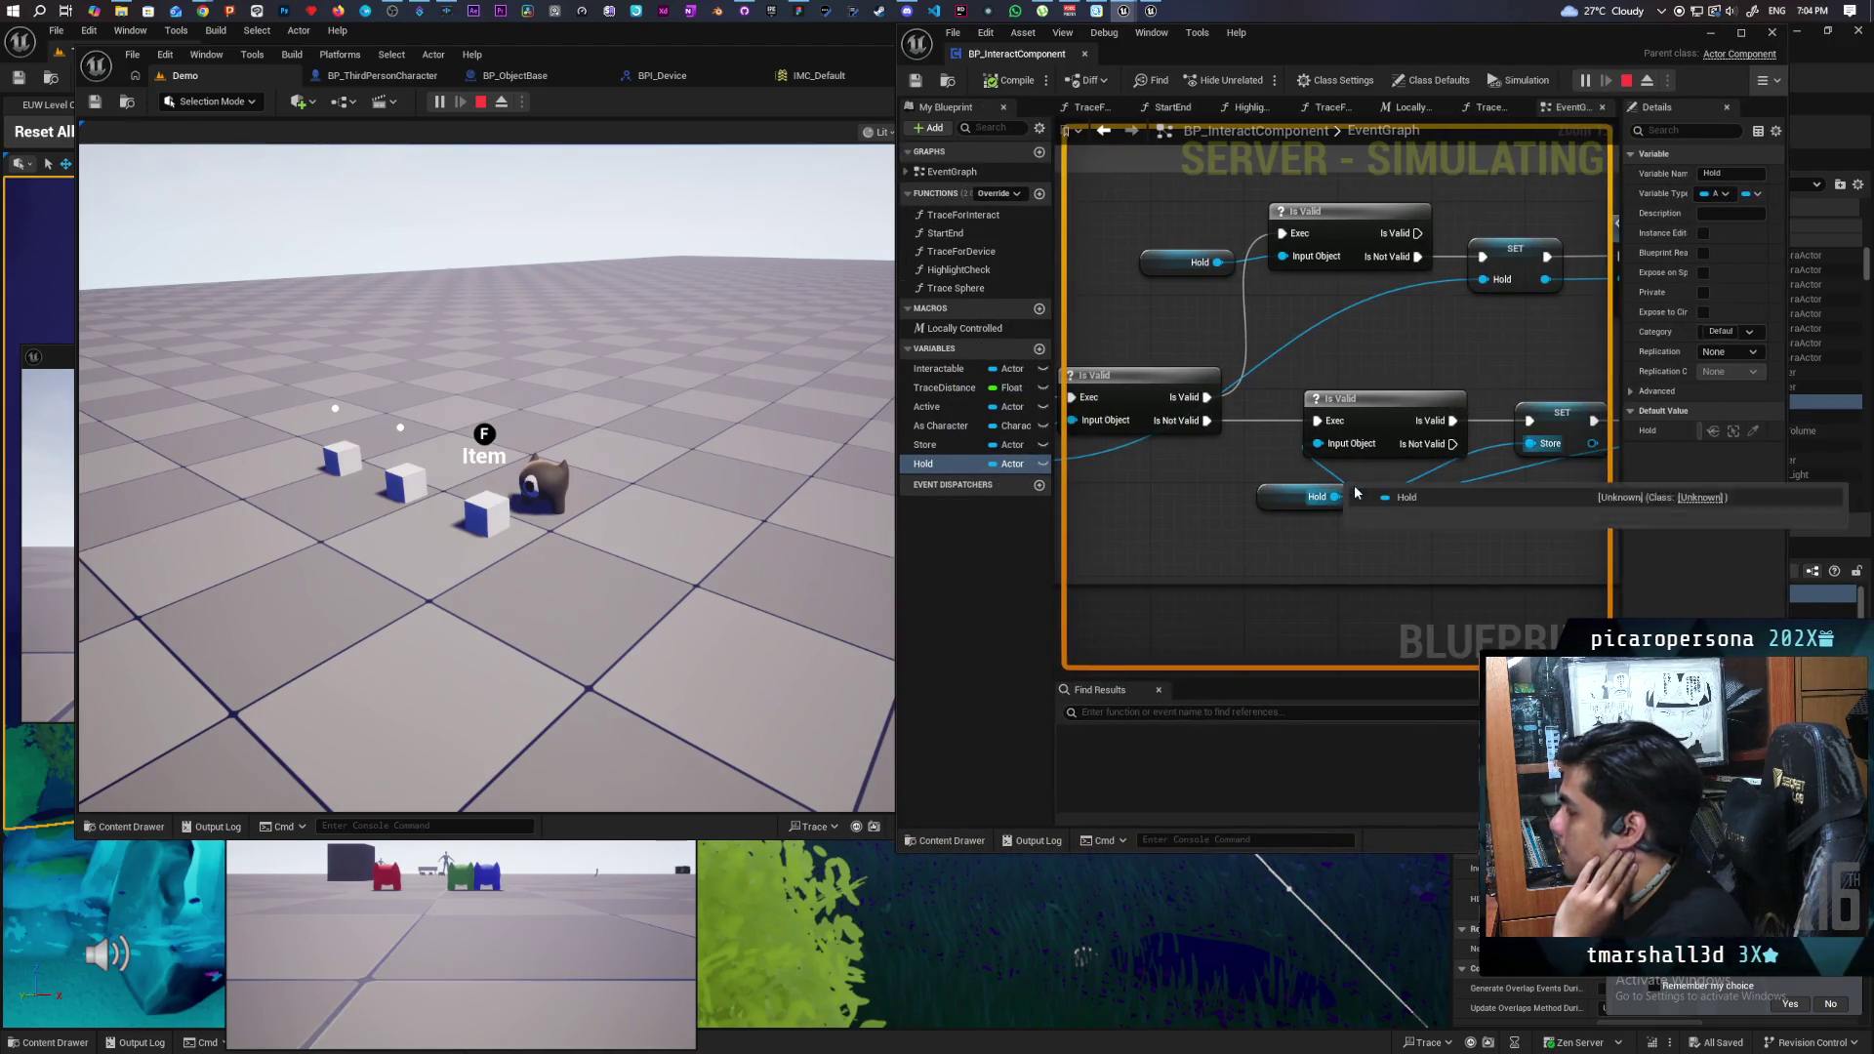
{"action": "scroll", "coordinate": [1173, 496], "scroll_direction": "down", "scroll_amount": 5}
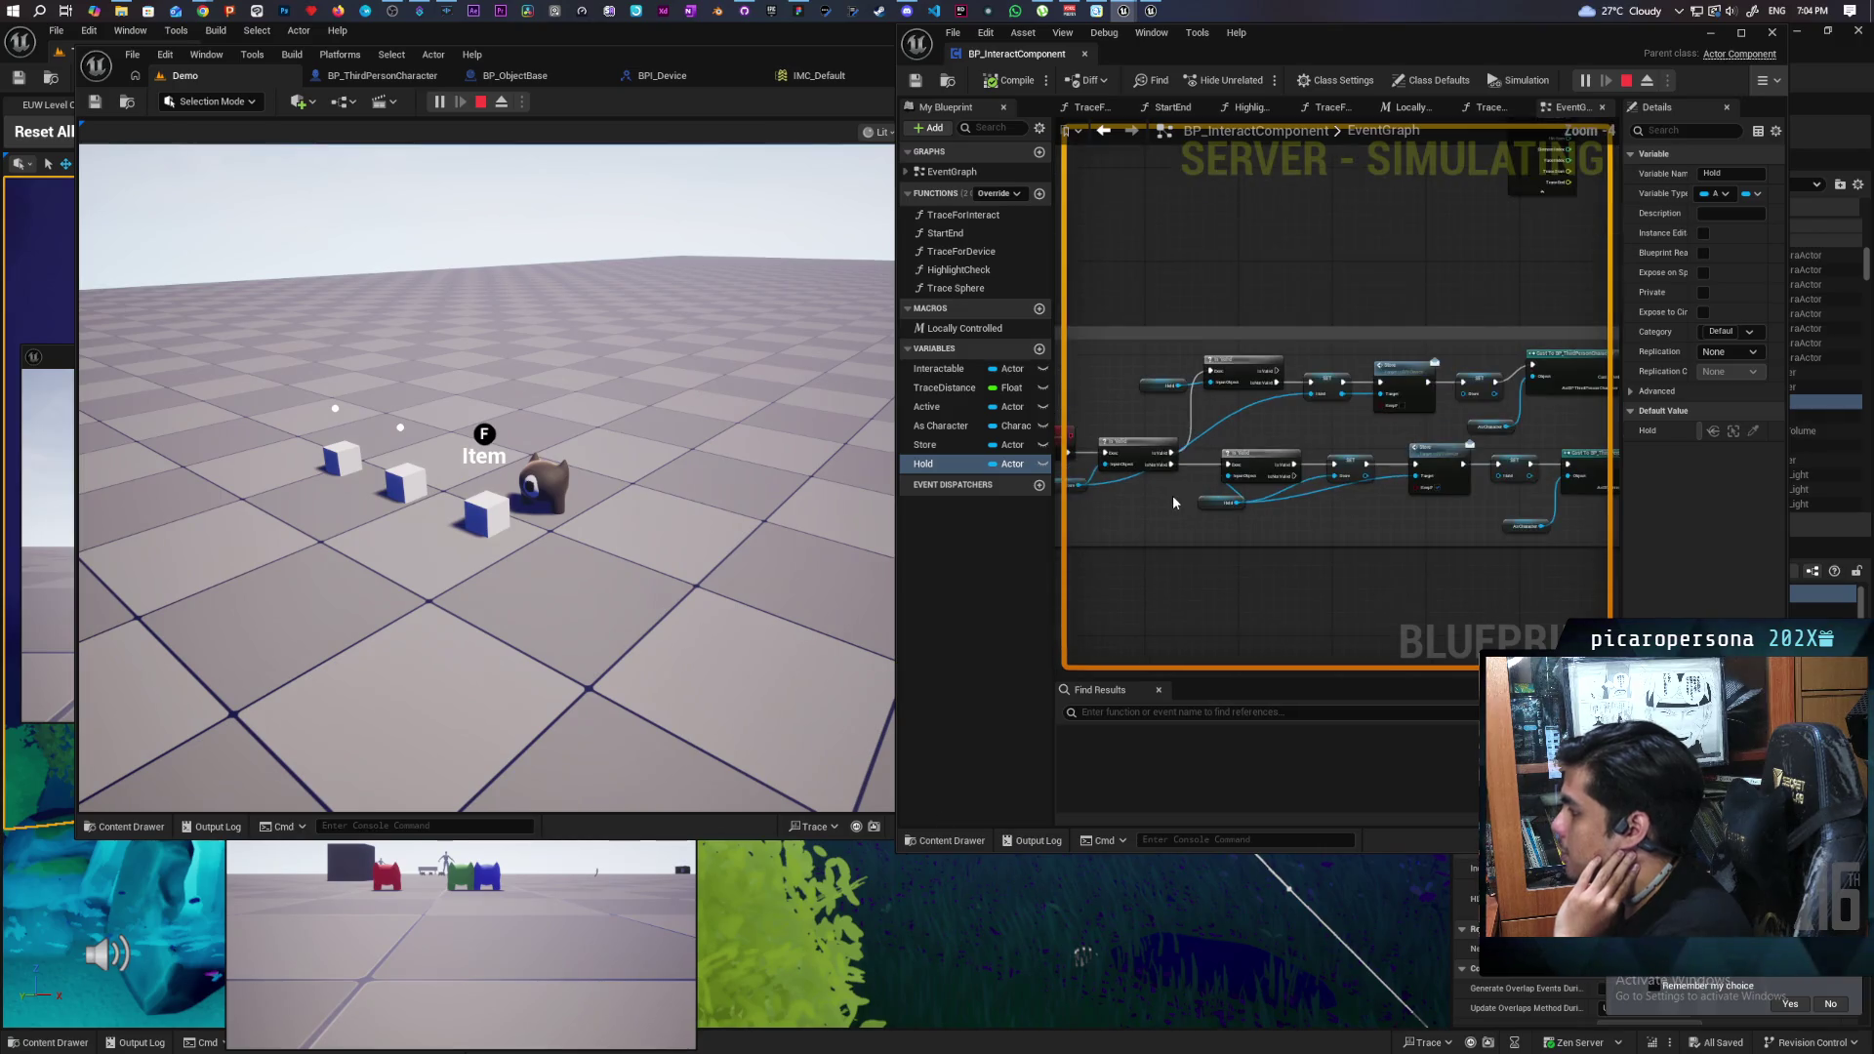
{"action": "scroll", "coordinate": [1248, 552], "scroll_direction": "up", "scroll_amount": 2}
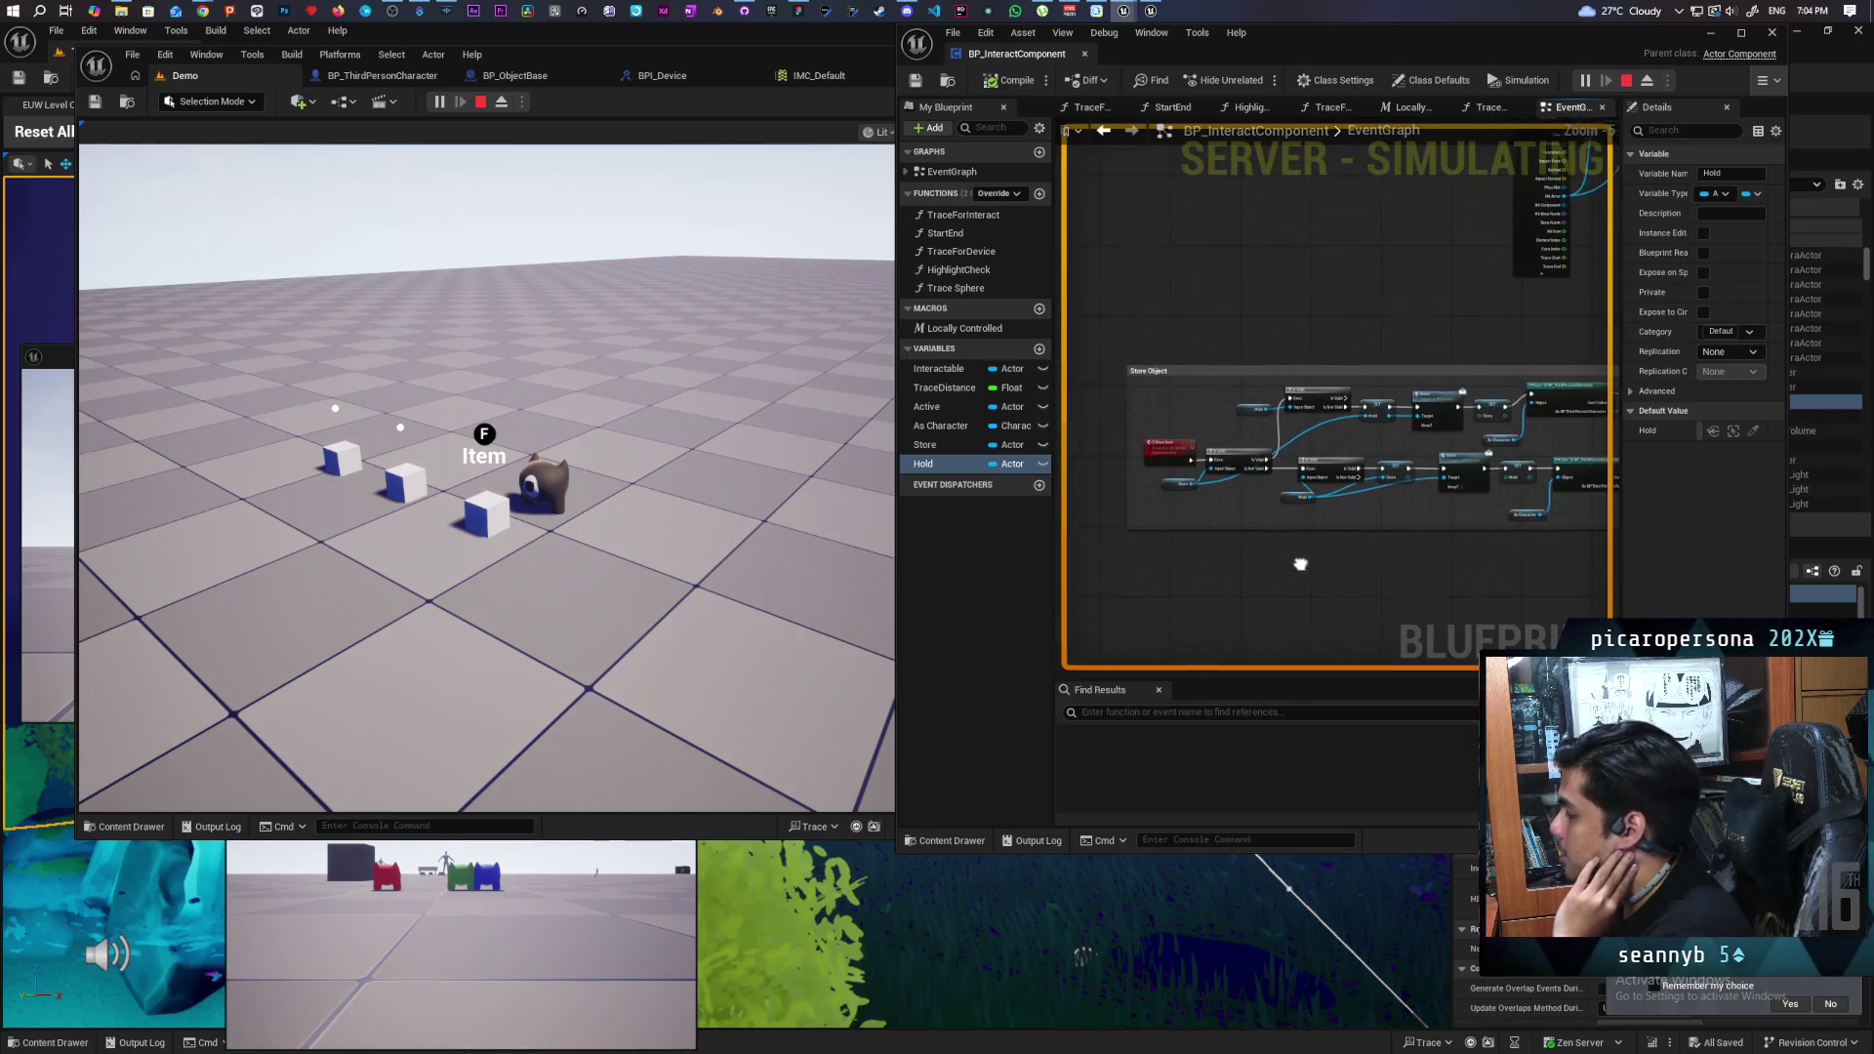
{"action": "left_click_drag", "start_coordinate": [1218, 576], "coordinate": [1228, 577]}
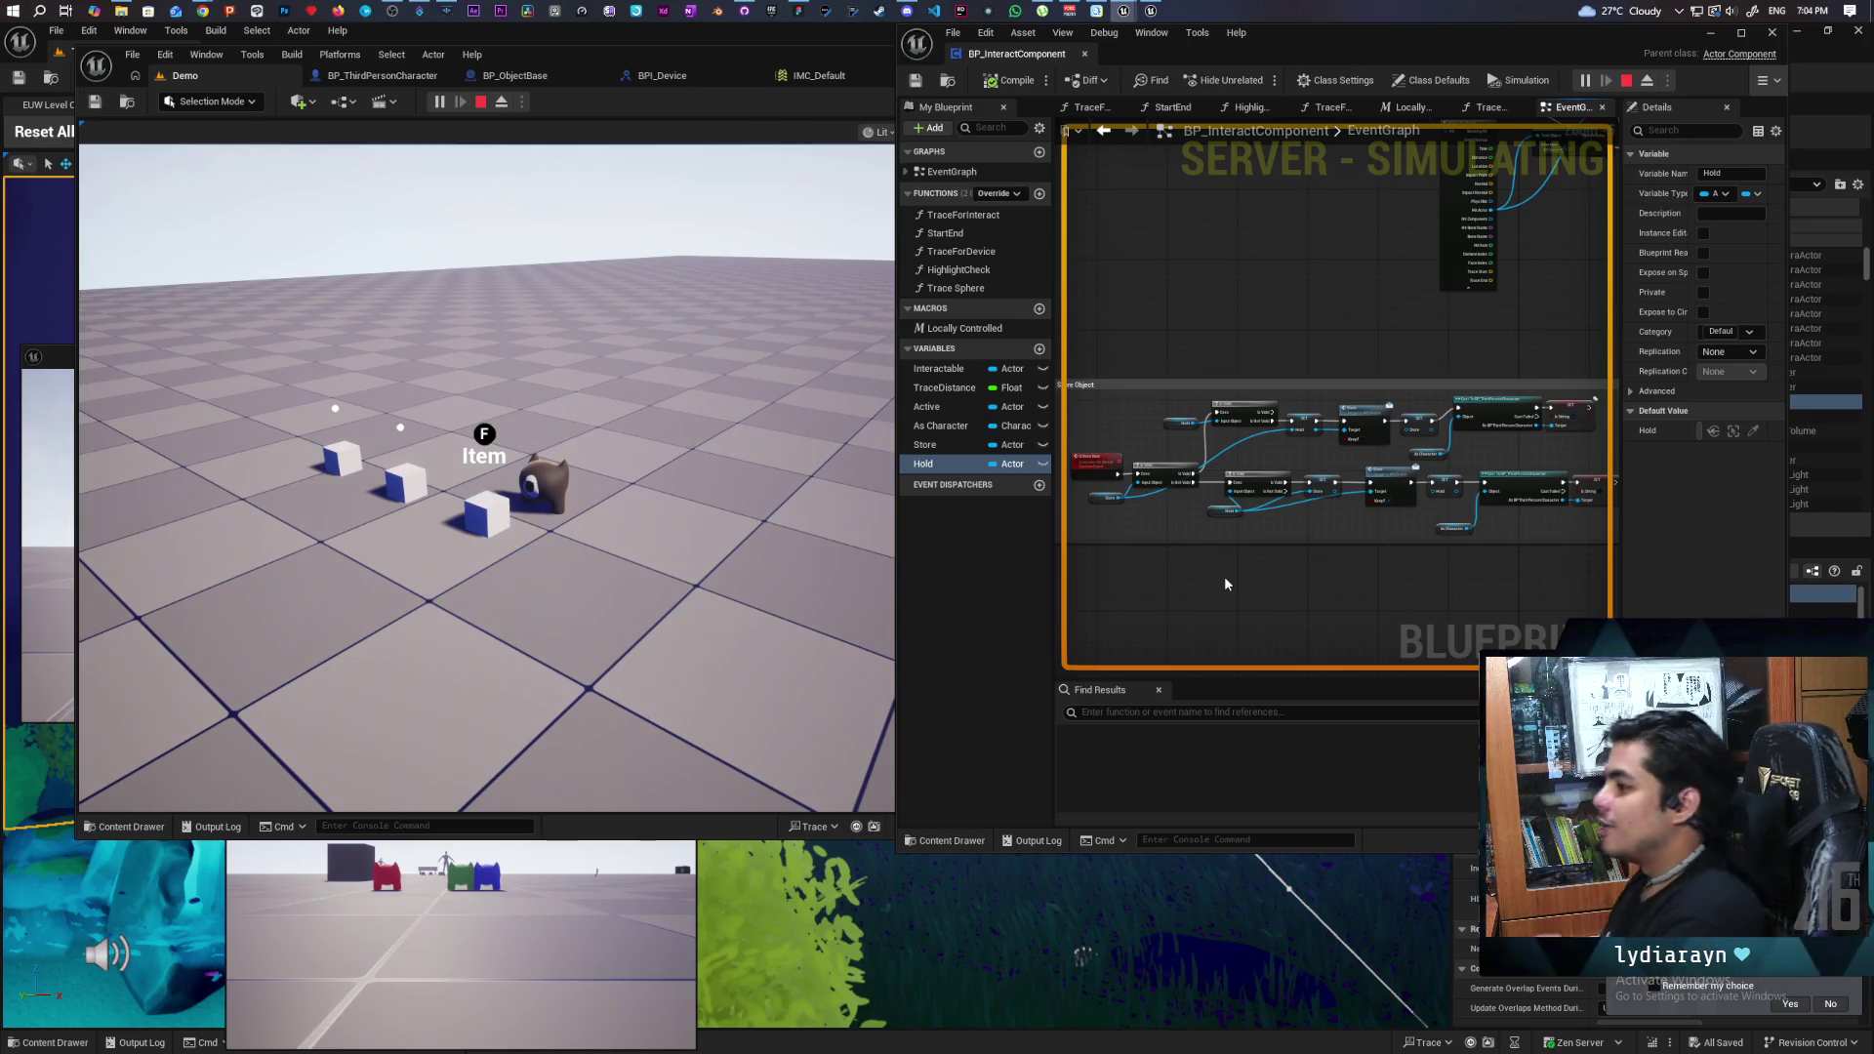
{"action": "left_click", "coordinate": [690, 582]}
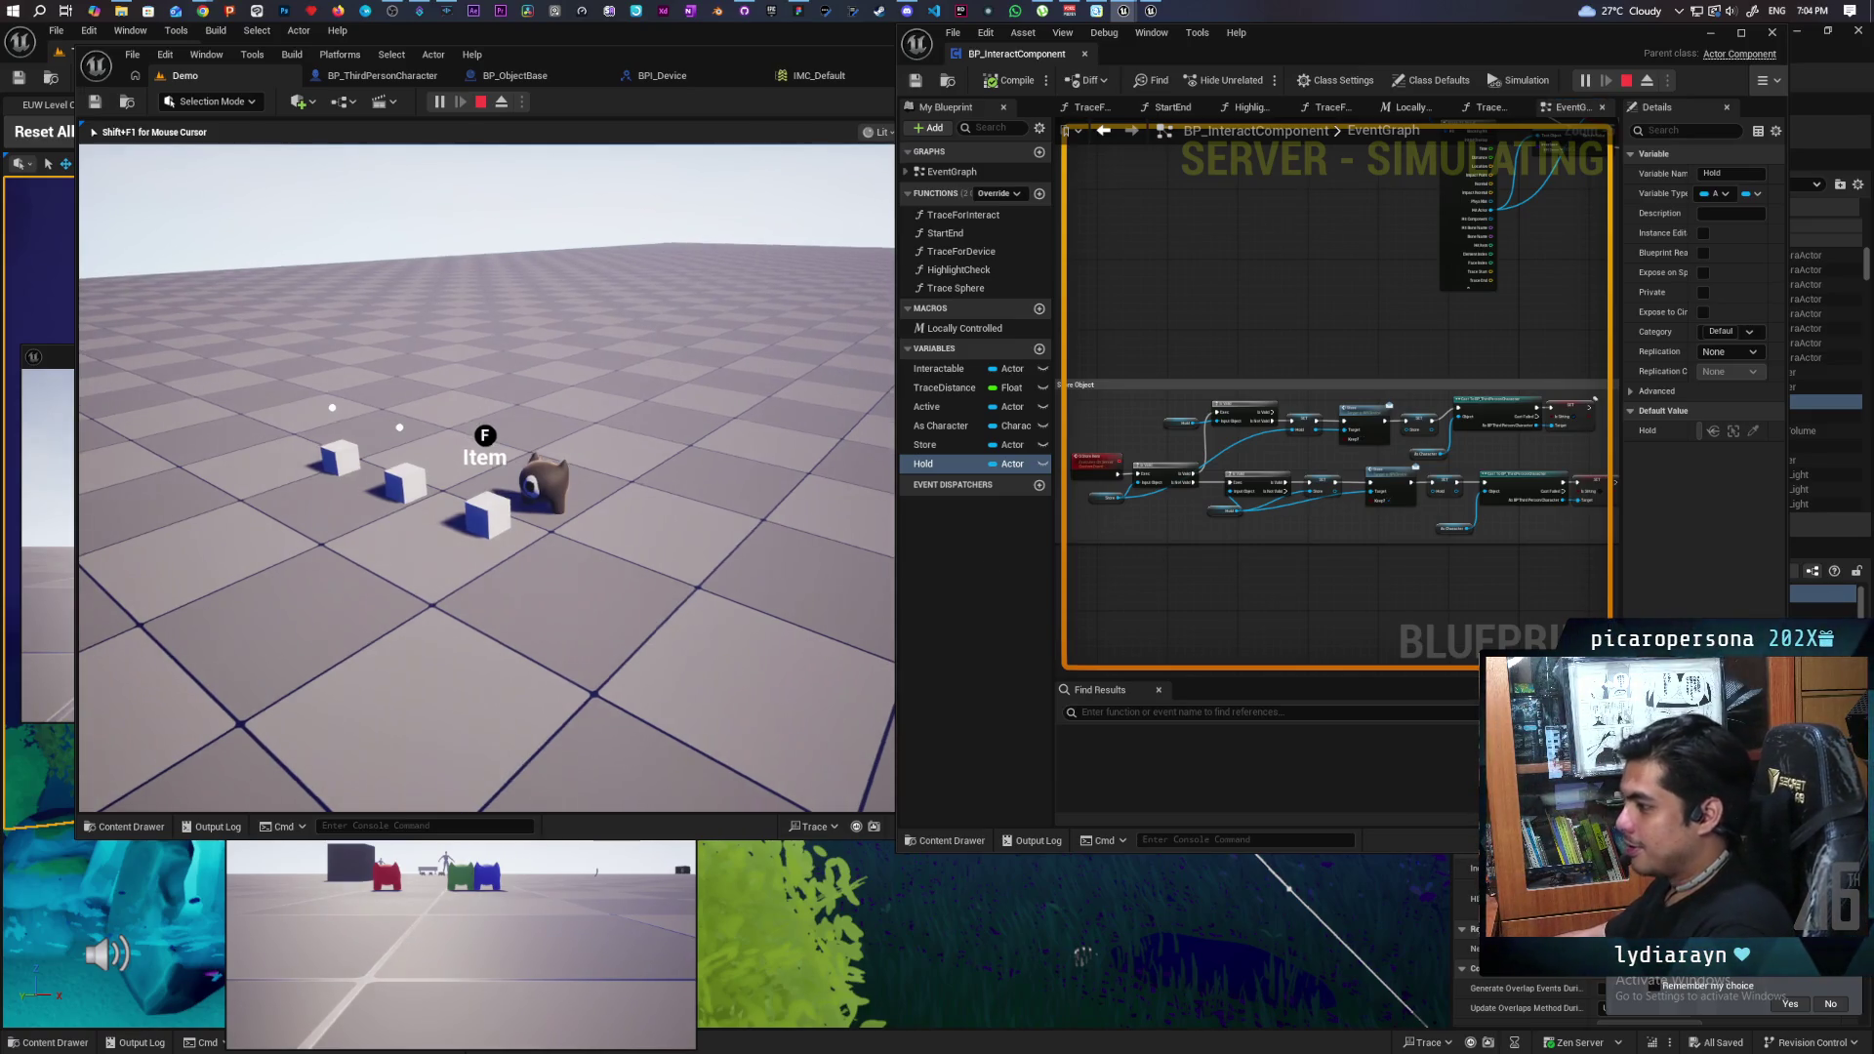
{"action": "key", "text": "f"}
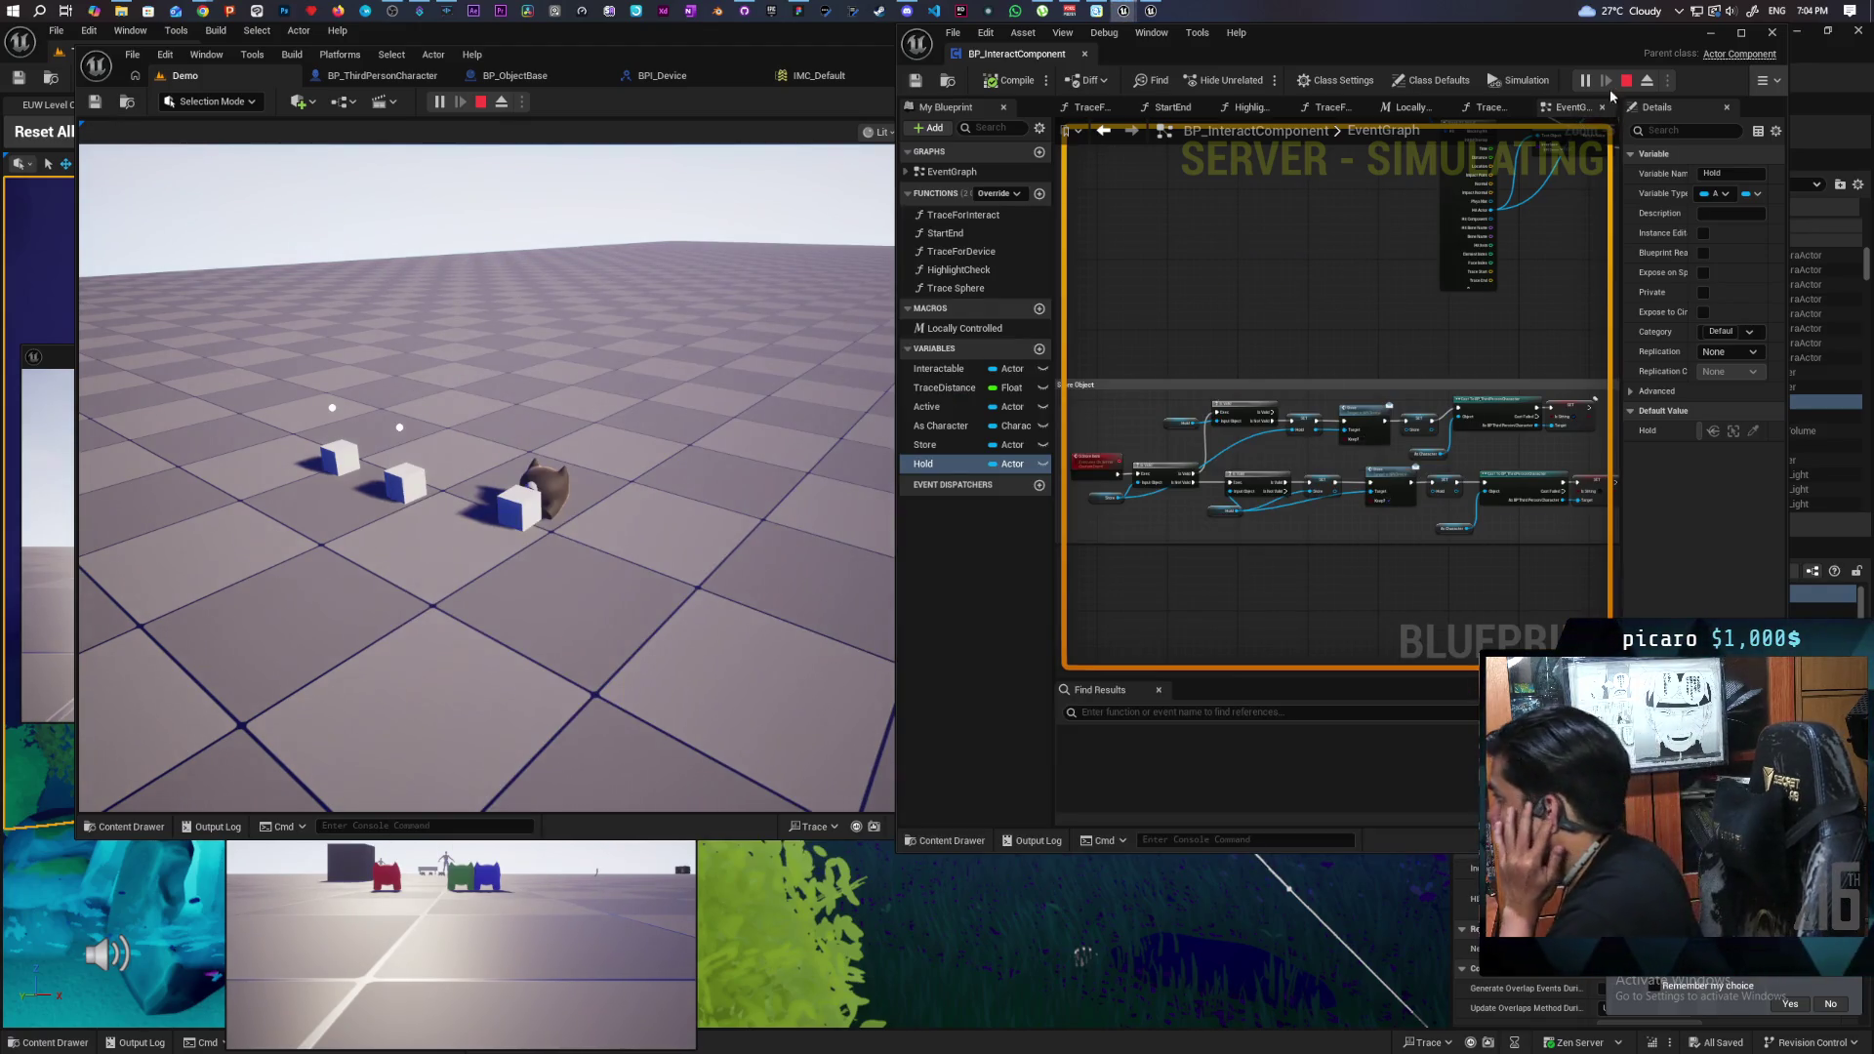
- Set the debug object to the client-spawned Character2 component and test it in the game
{"action": "left_click", "coordinate": [1760, 83]}
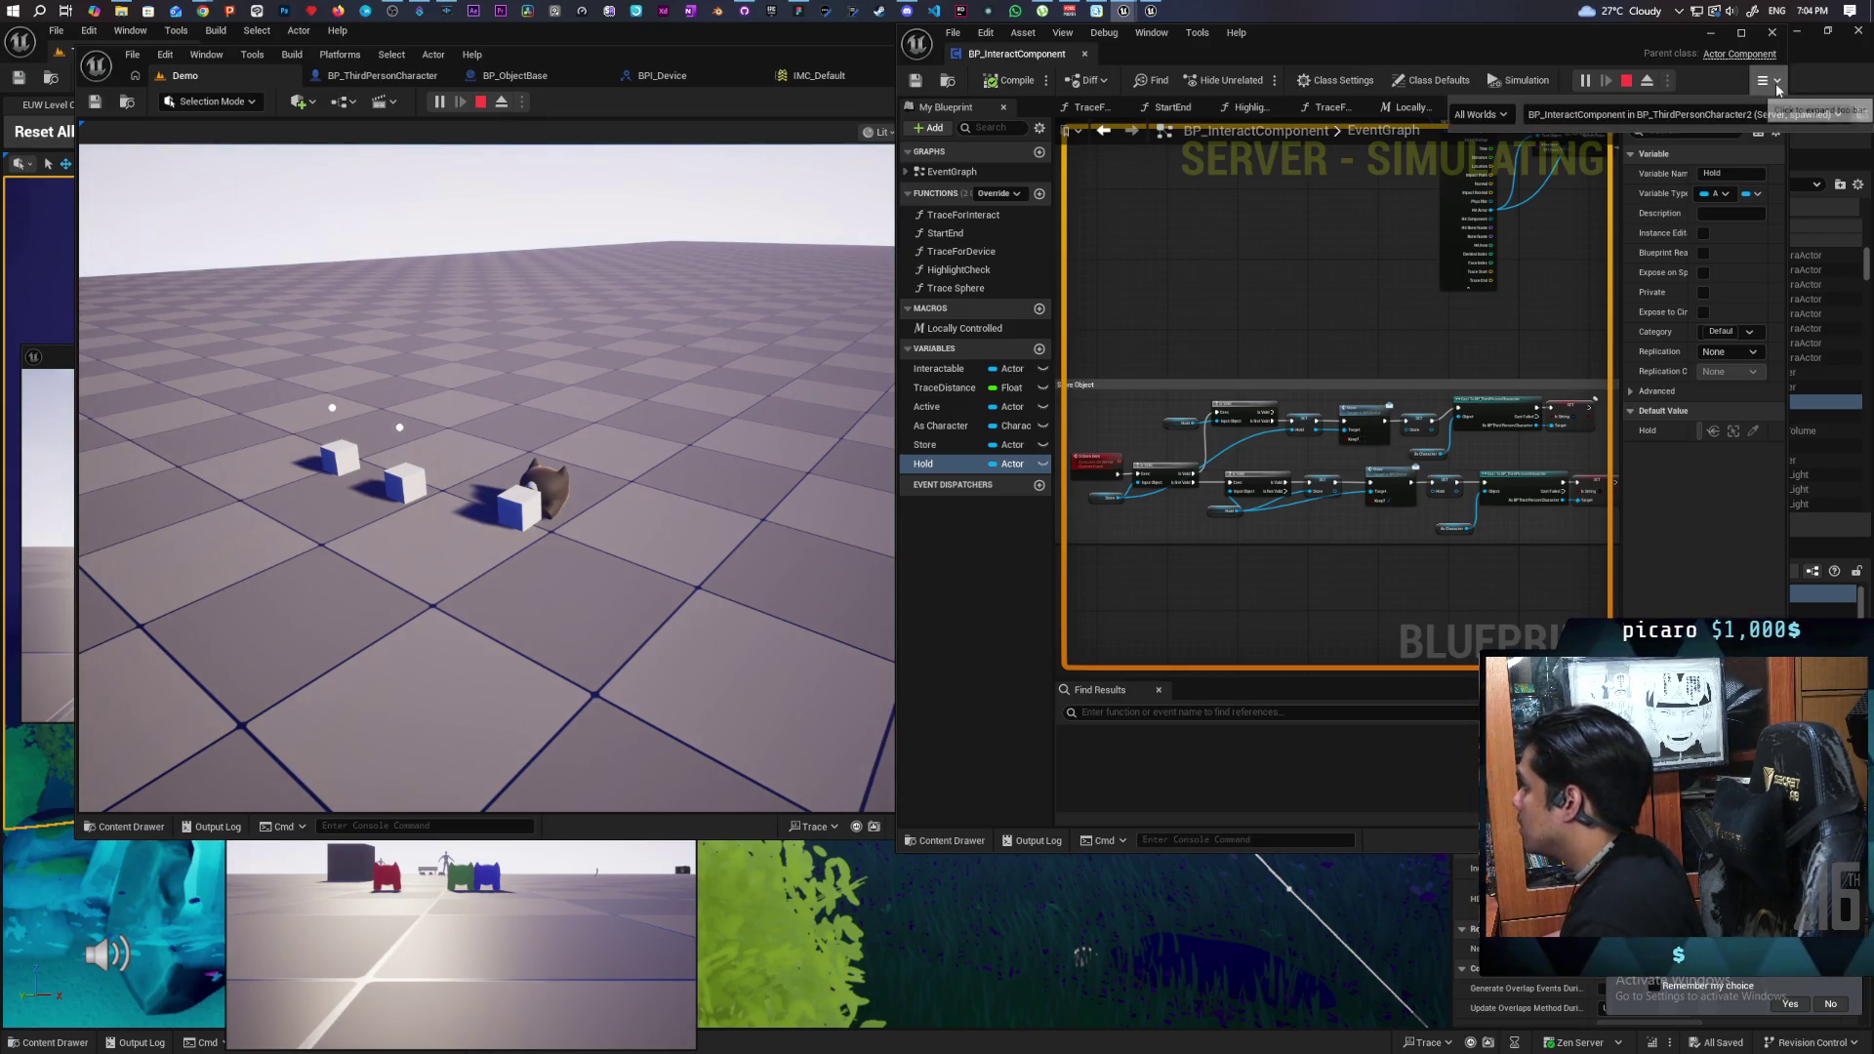
{"action": "left_click", "coordinate": [1755, 117]}
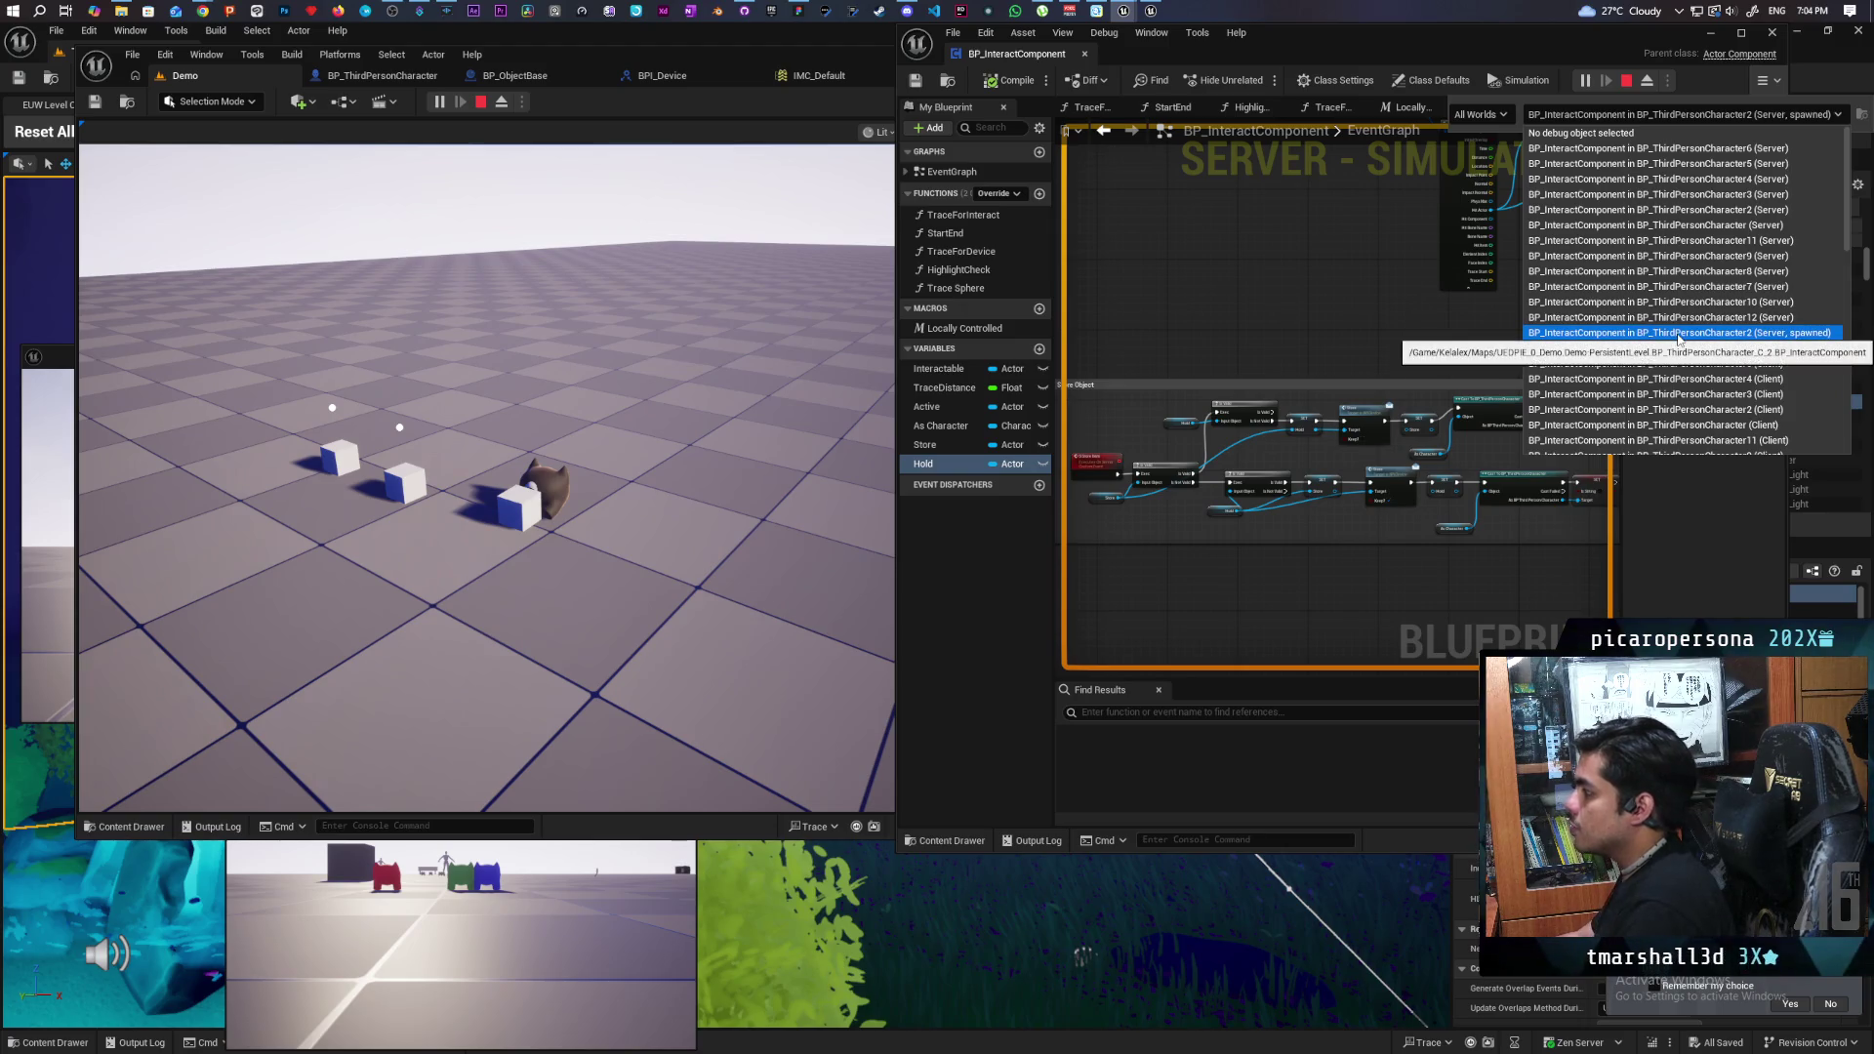
{"action": "scroll", "coordinate": [1689, 293], "scroll_direction": "down", "scroll_amount": 3}
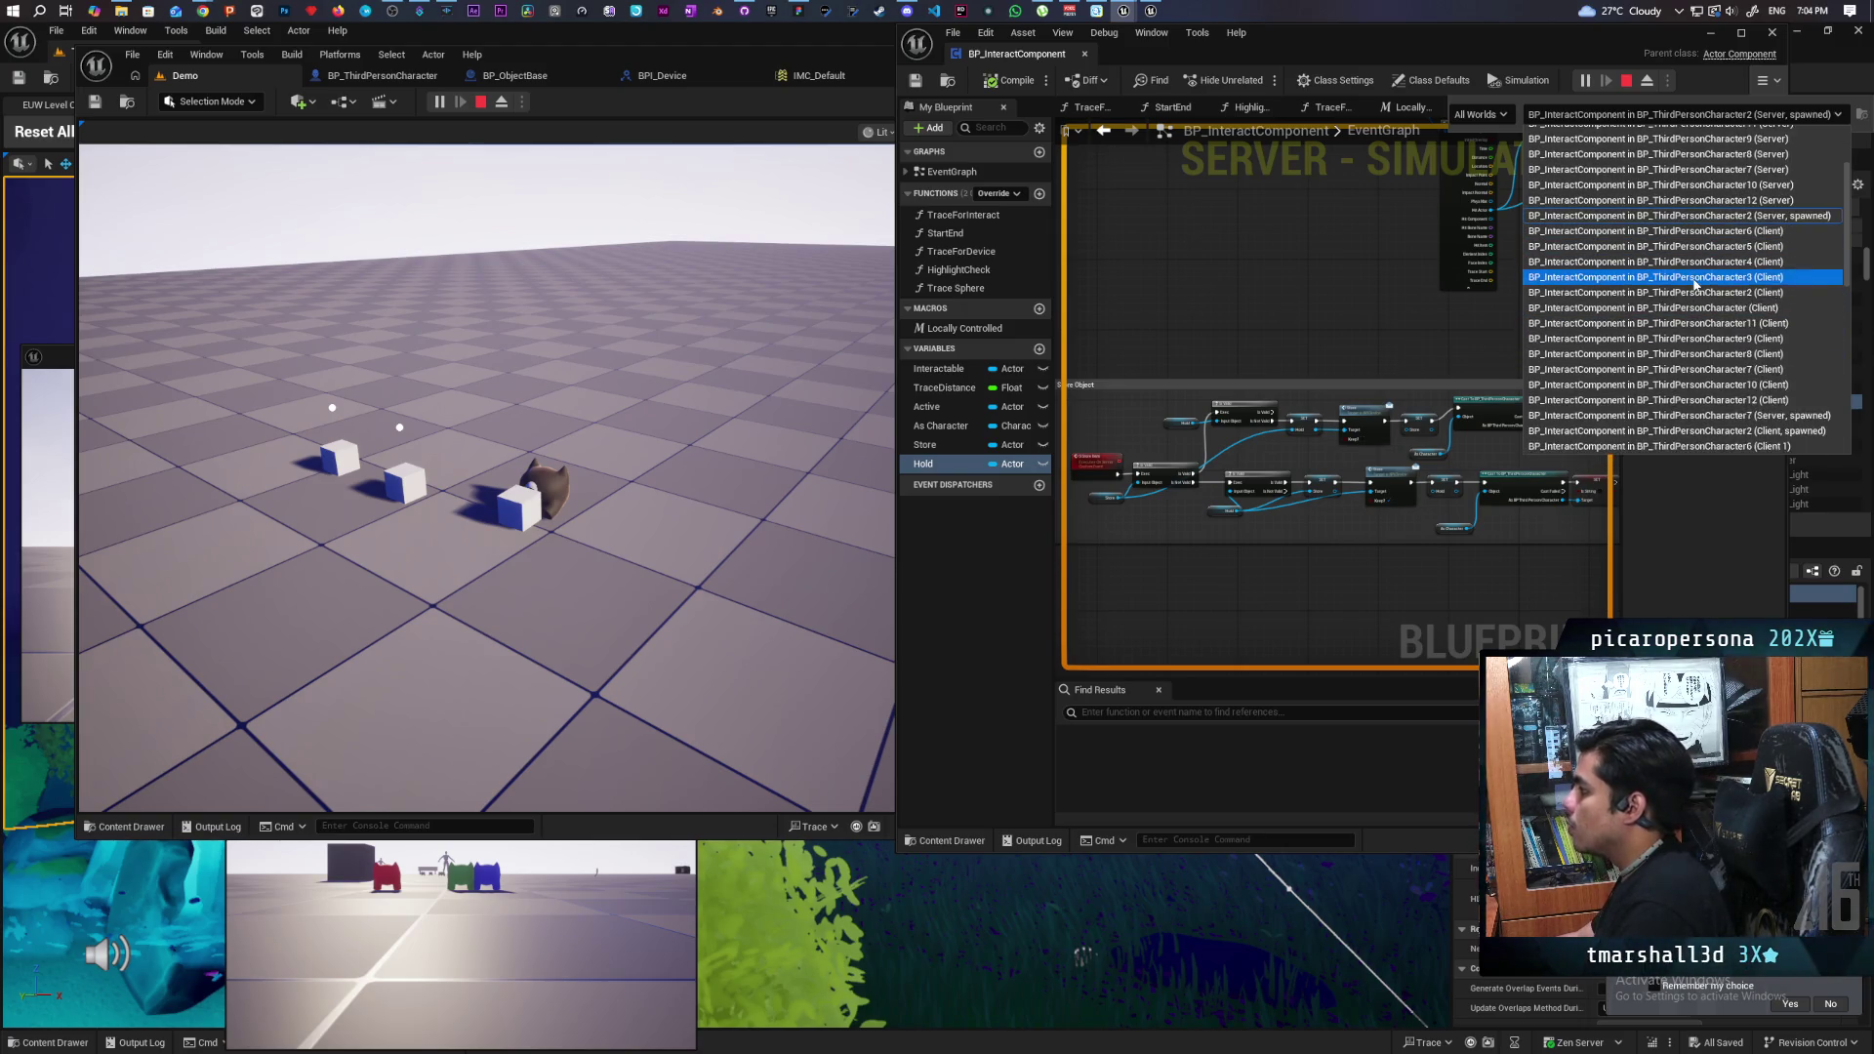
{"action": "scroll", "coordinate": [1696, 286], "scroll_direction": "down", "scroll_amount": 1}
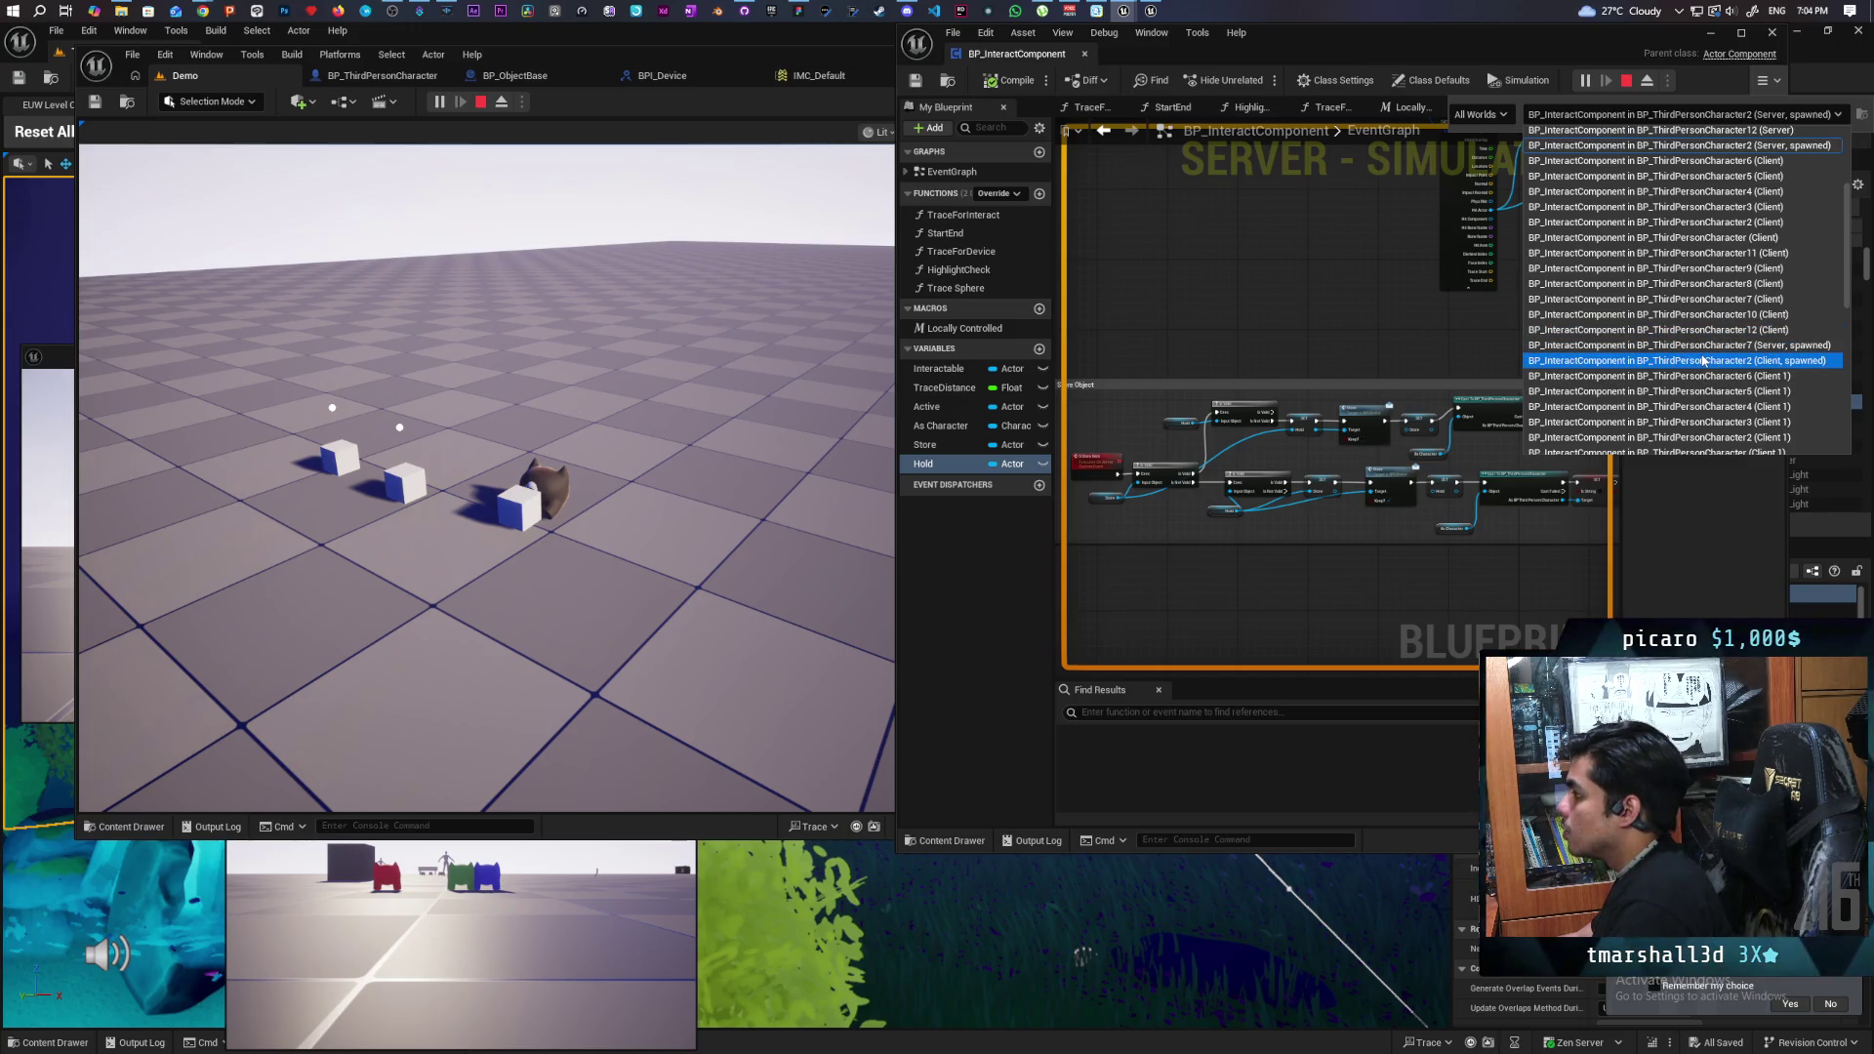
{"action": "left_click", "coordinate": [1705, 361]}
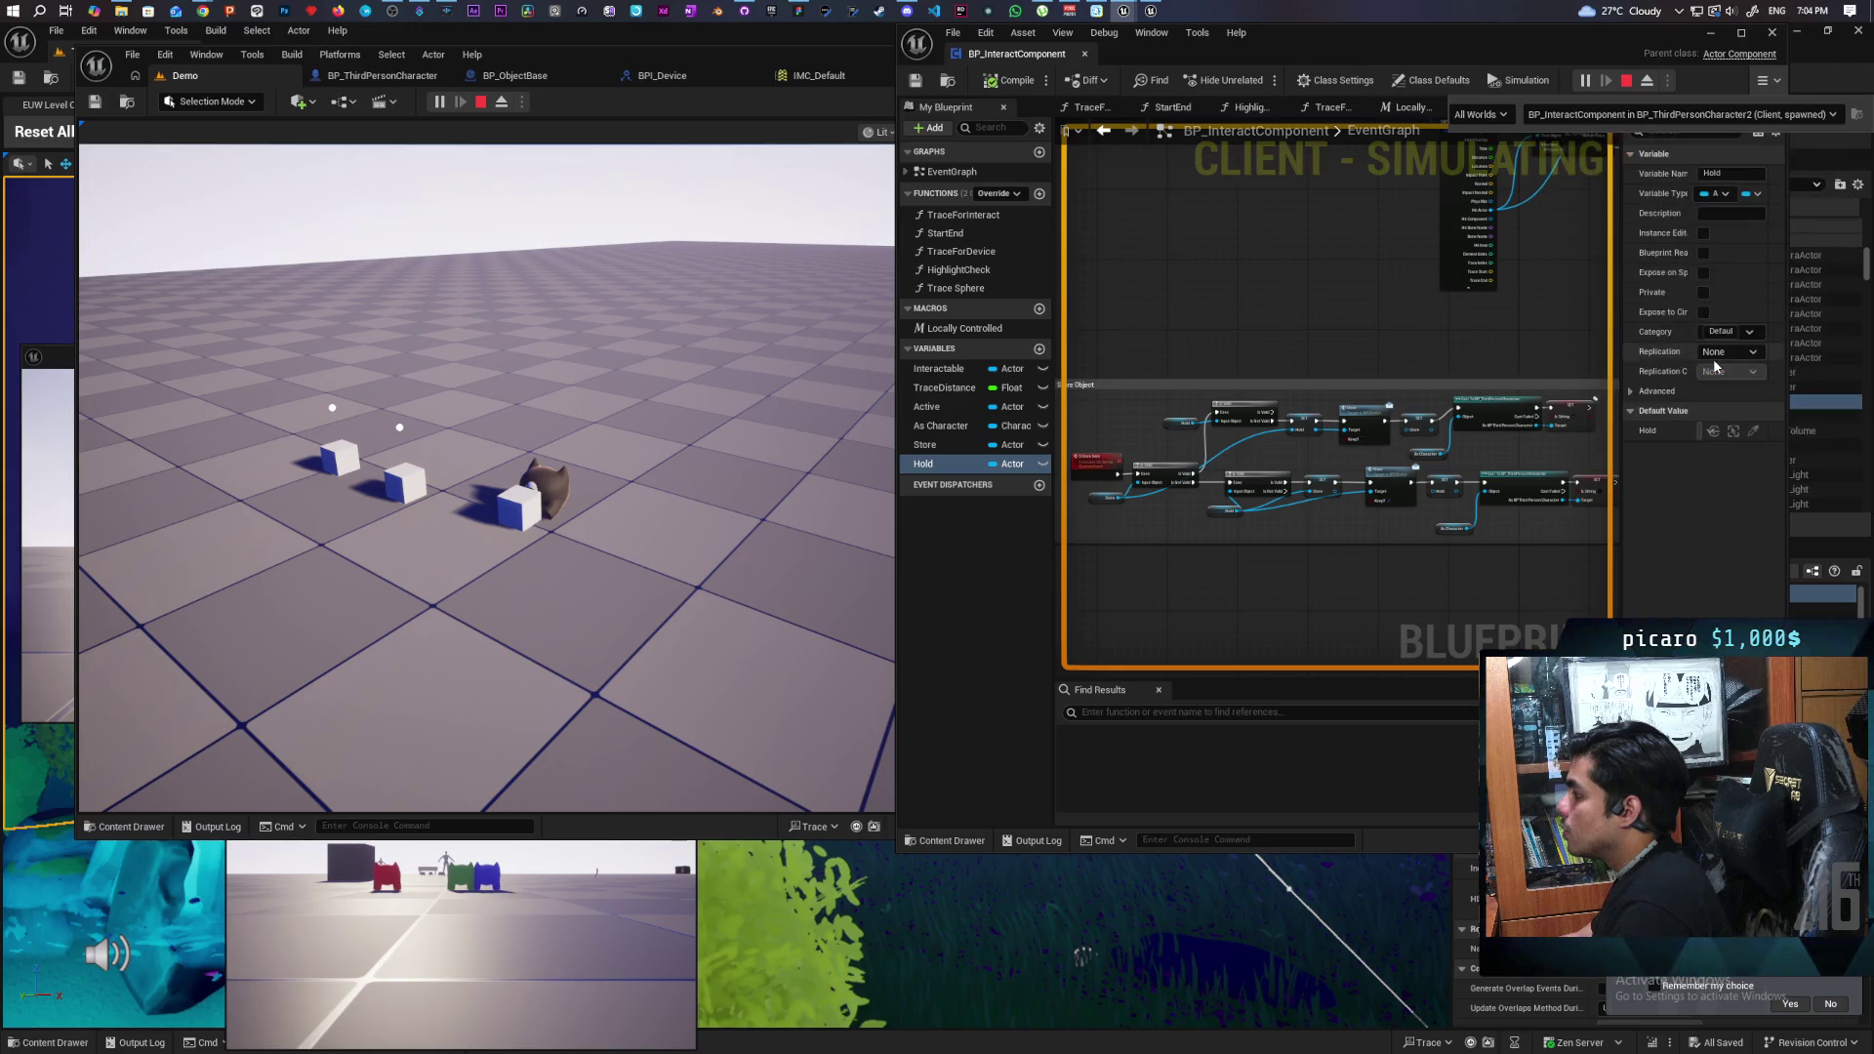
{"action": "left_click", "coordinate": [585, 496]}
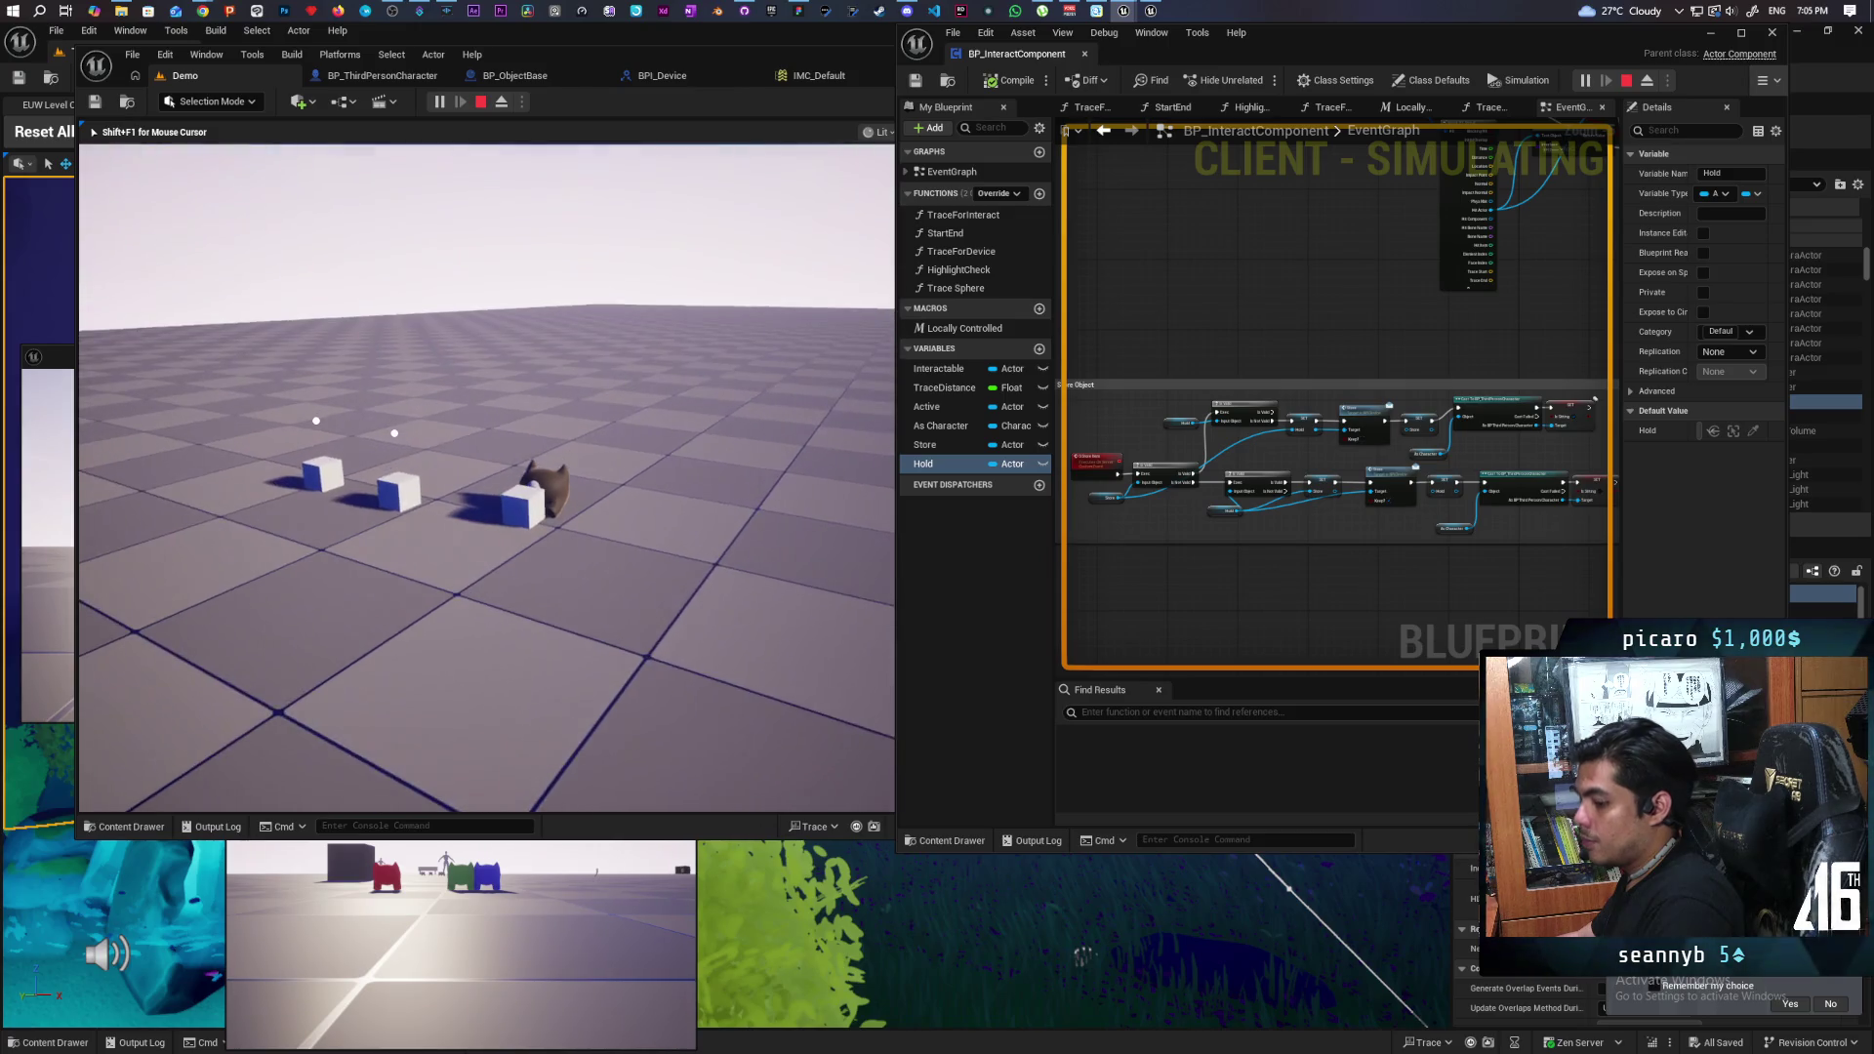
{"action": "key", "text": "shift+F1"}
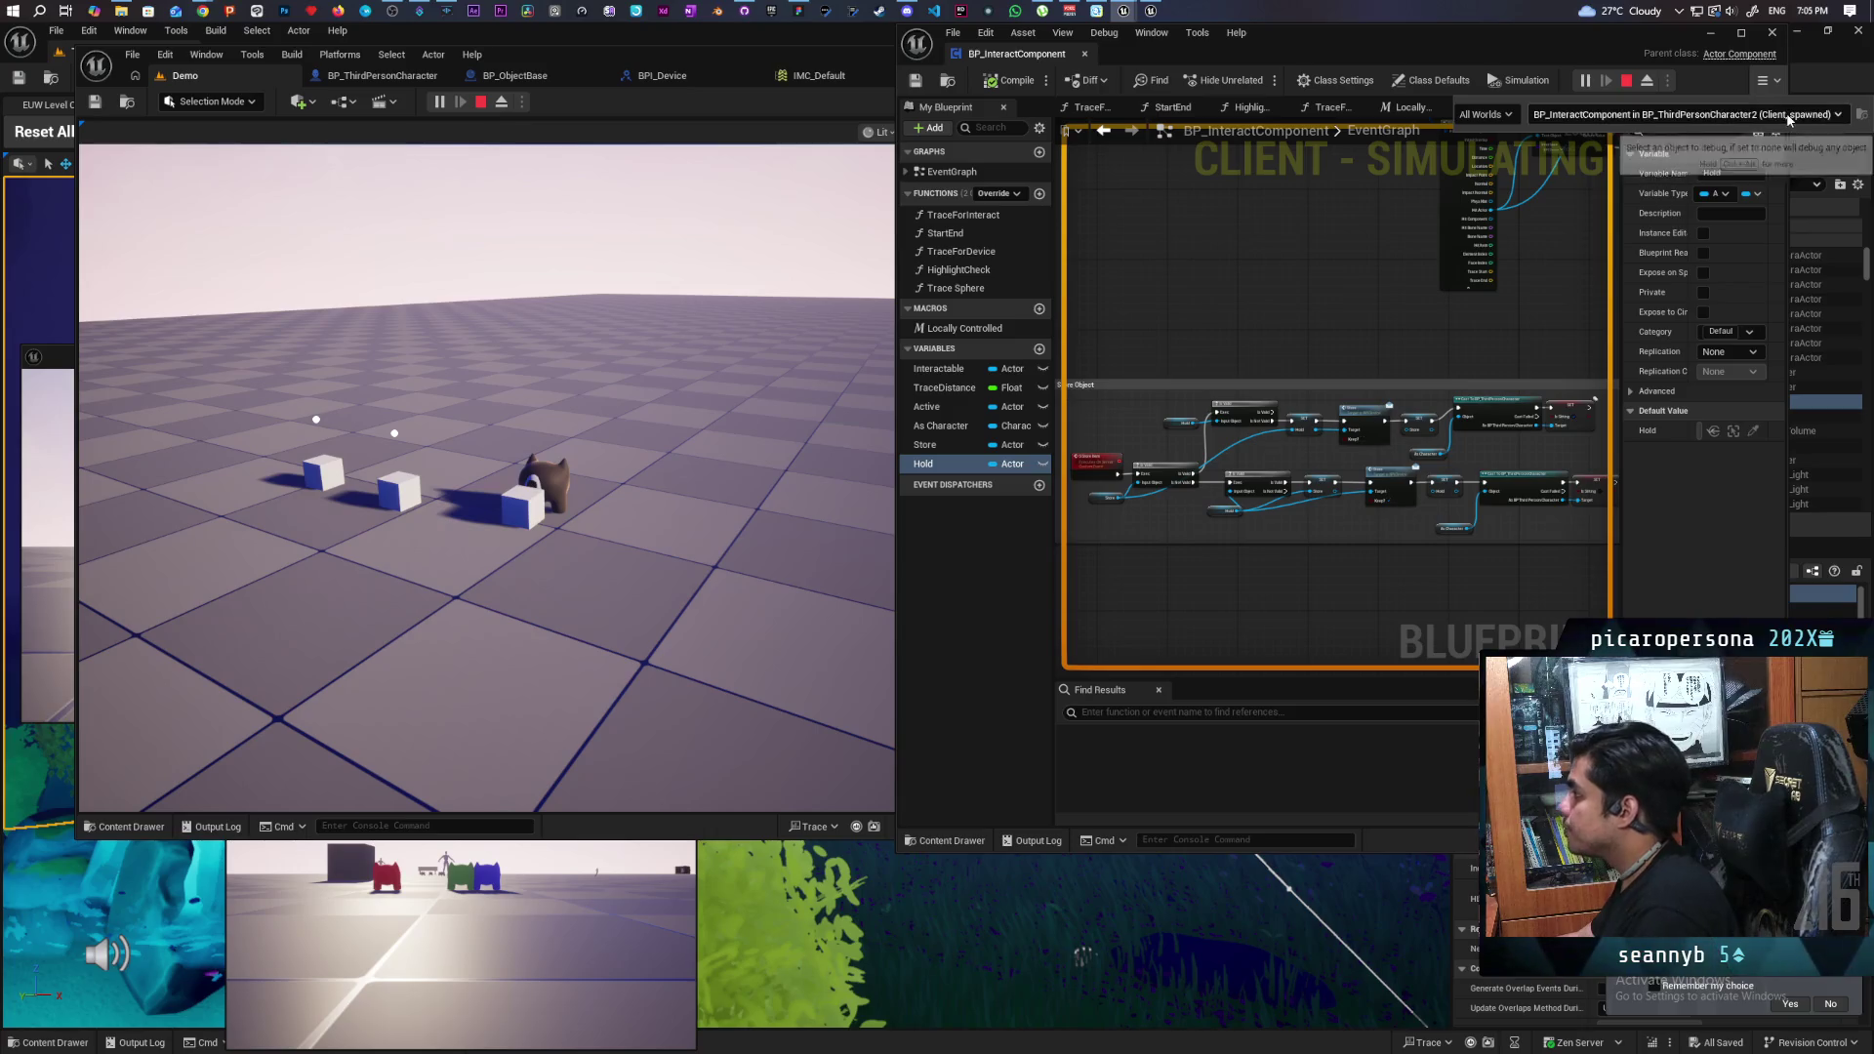
- Switch the debug object to BP_ThirdPersonCharacter15 (Server, spawned) and return to the game
{"action": "left_click", "coordinate": [1747, 114]}
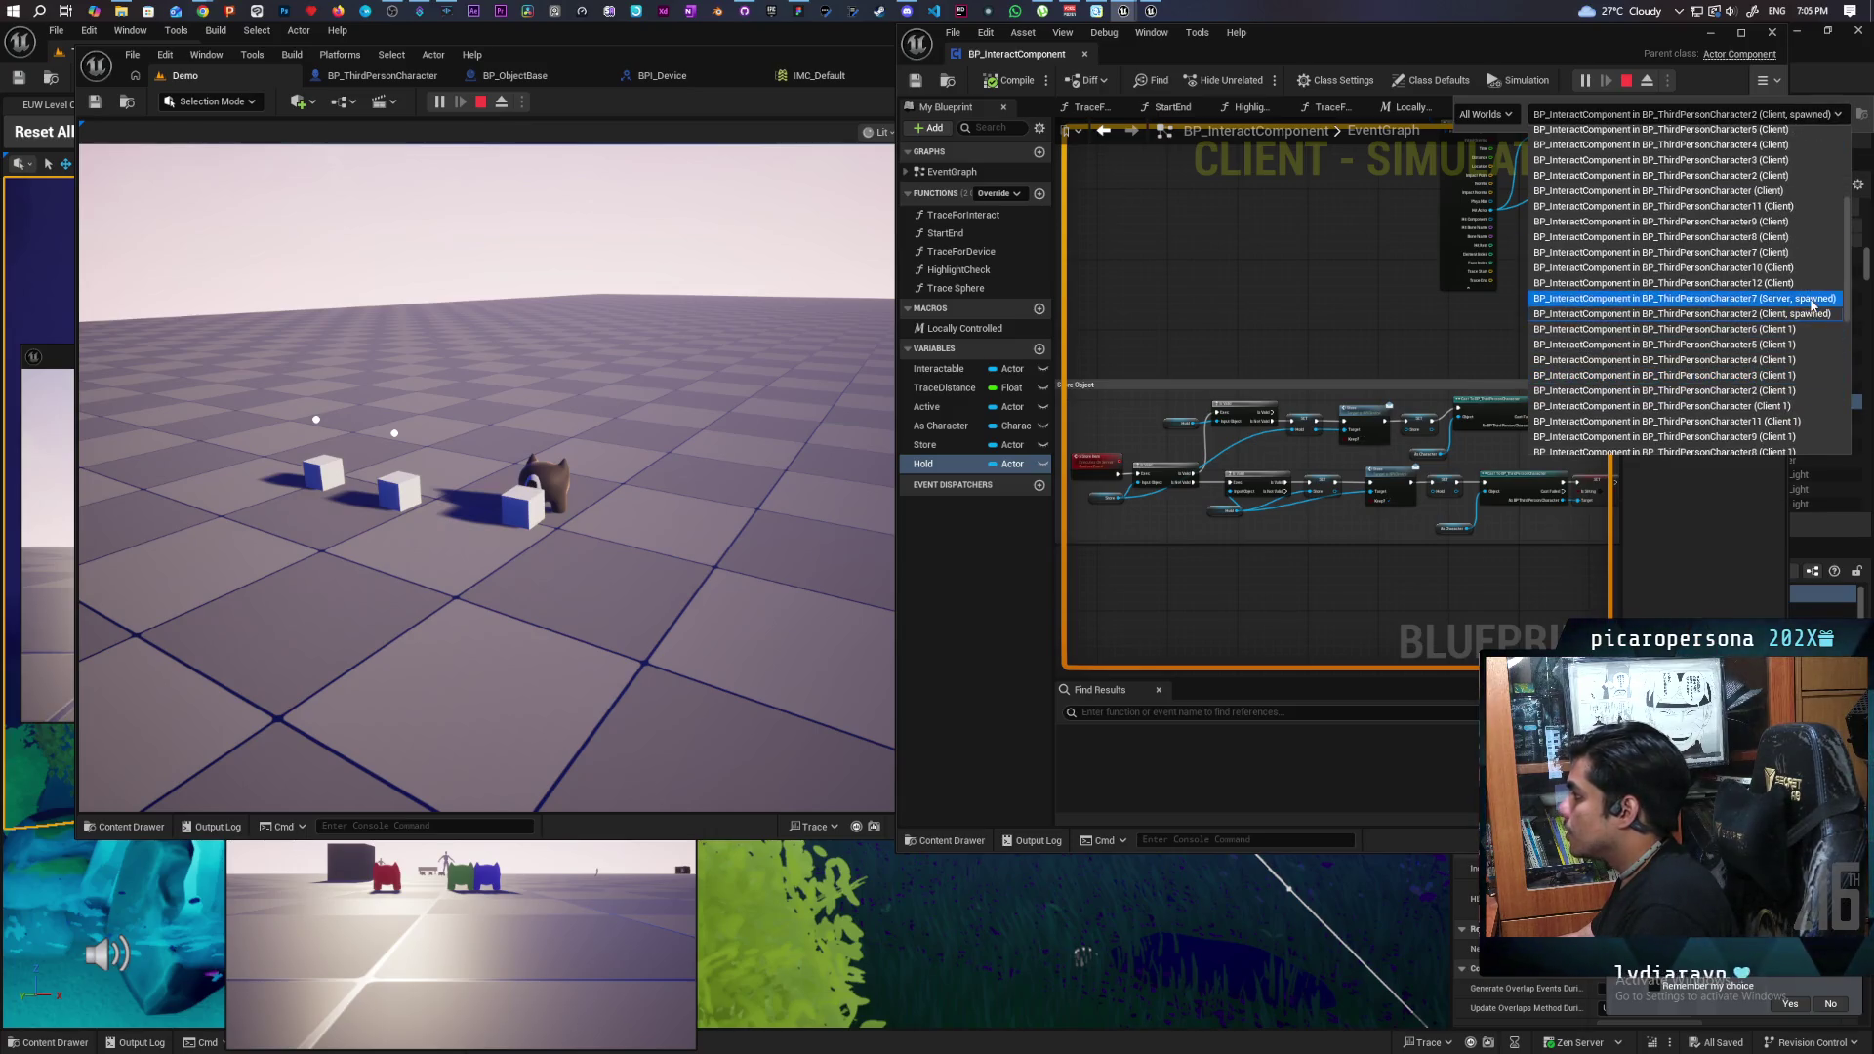
{"action": "scroll", "coordinate": [1758, 386], "scroll_direction": "down", "scroll_amount": 2}
{"action": "scroll", "coordinate": [1743, 395], "scroll_direction": "down", "scroll_amount": 2}
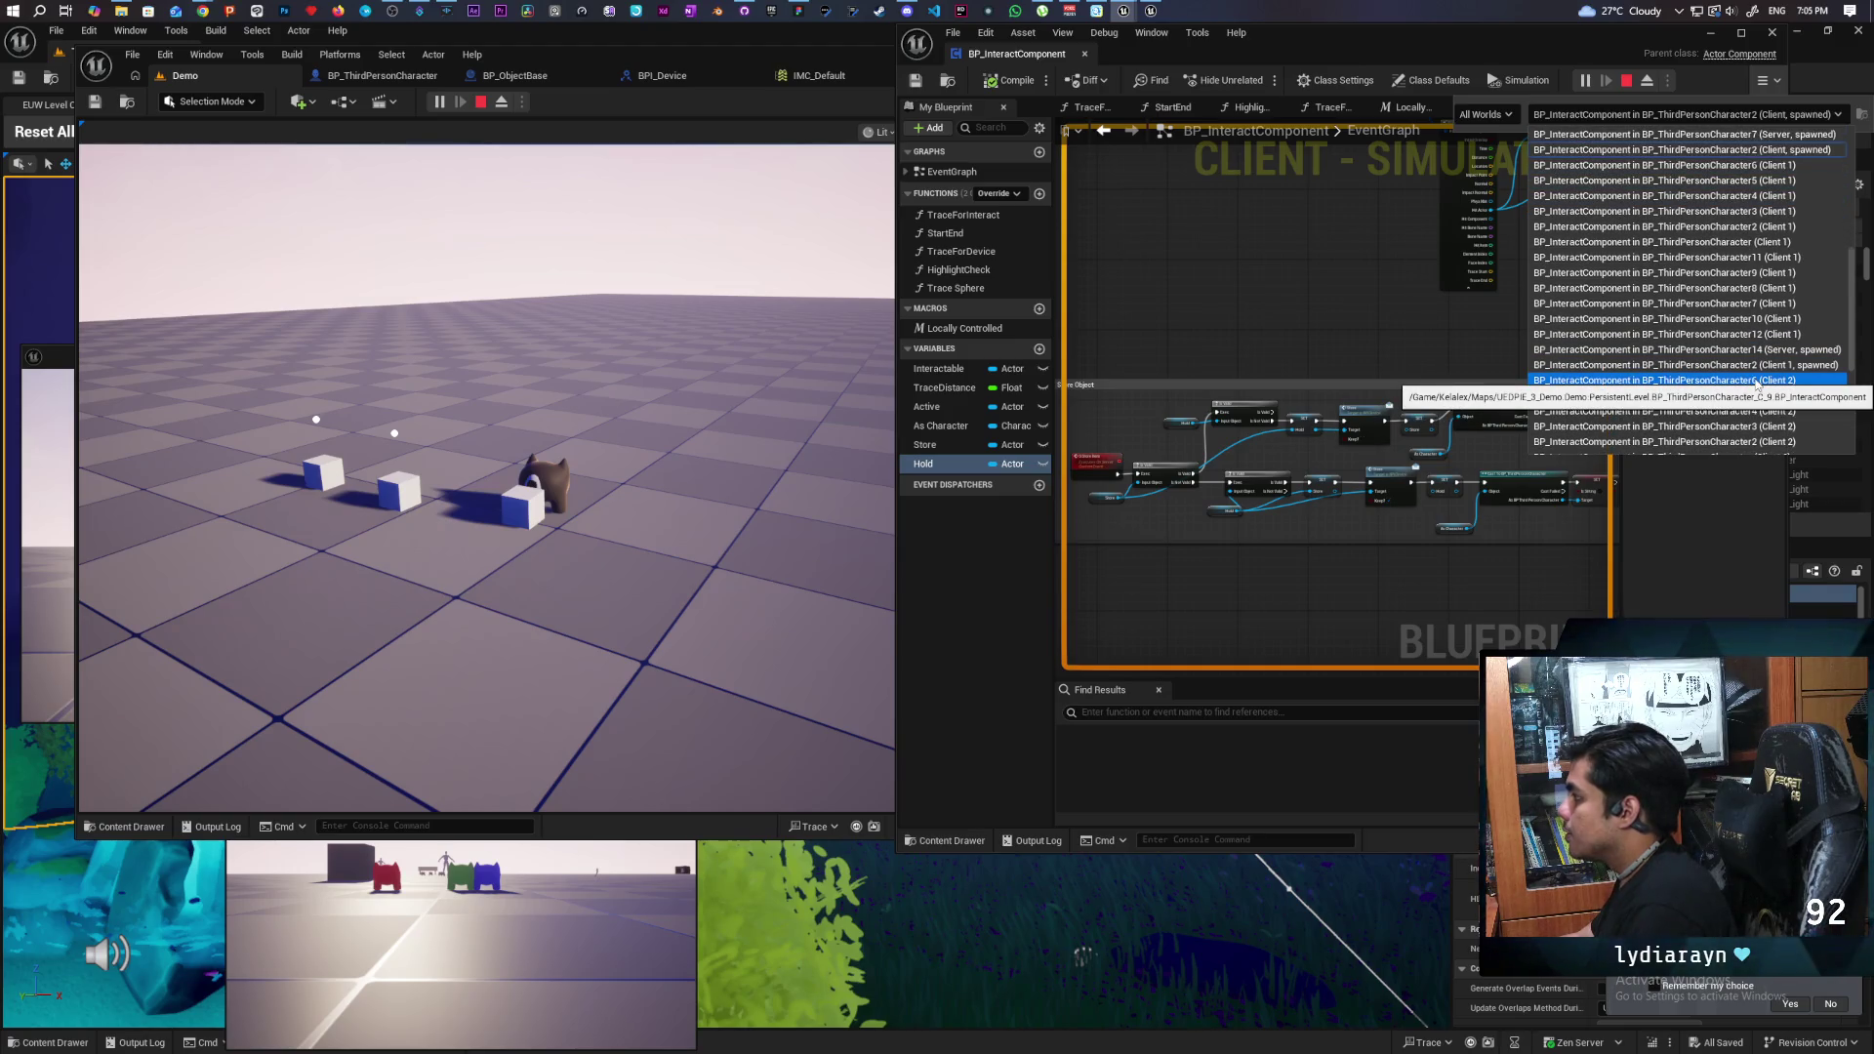
{"action": "scroll", "coordinate": [1757, 385], "scroll_direction": "down", "scroll_amount": 6}
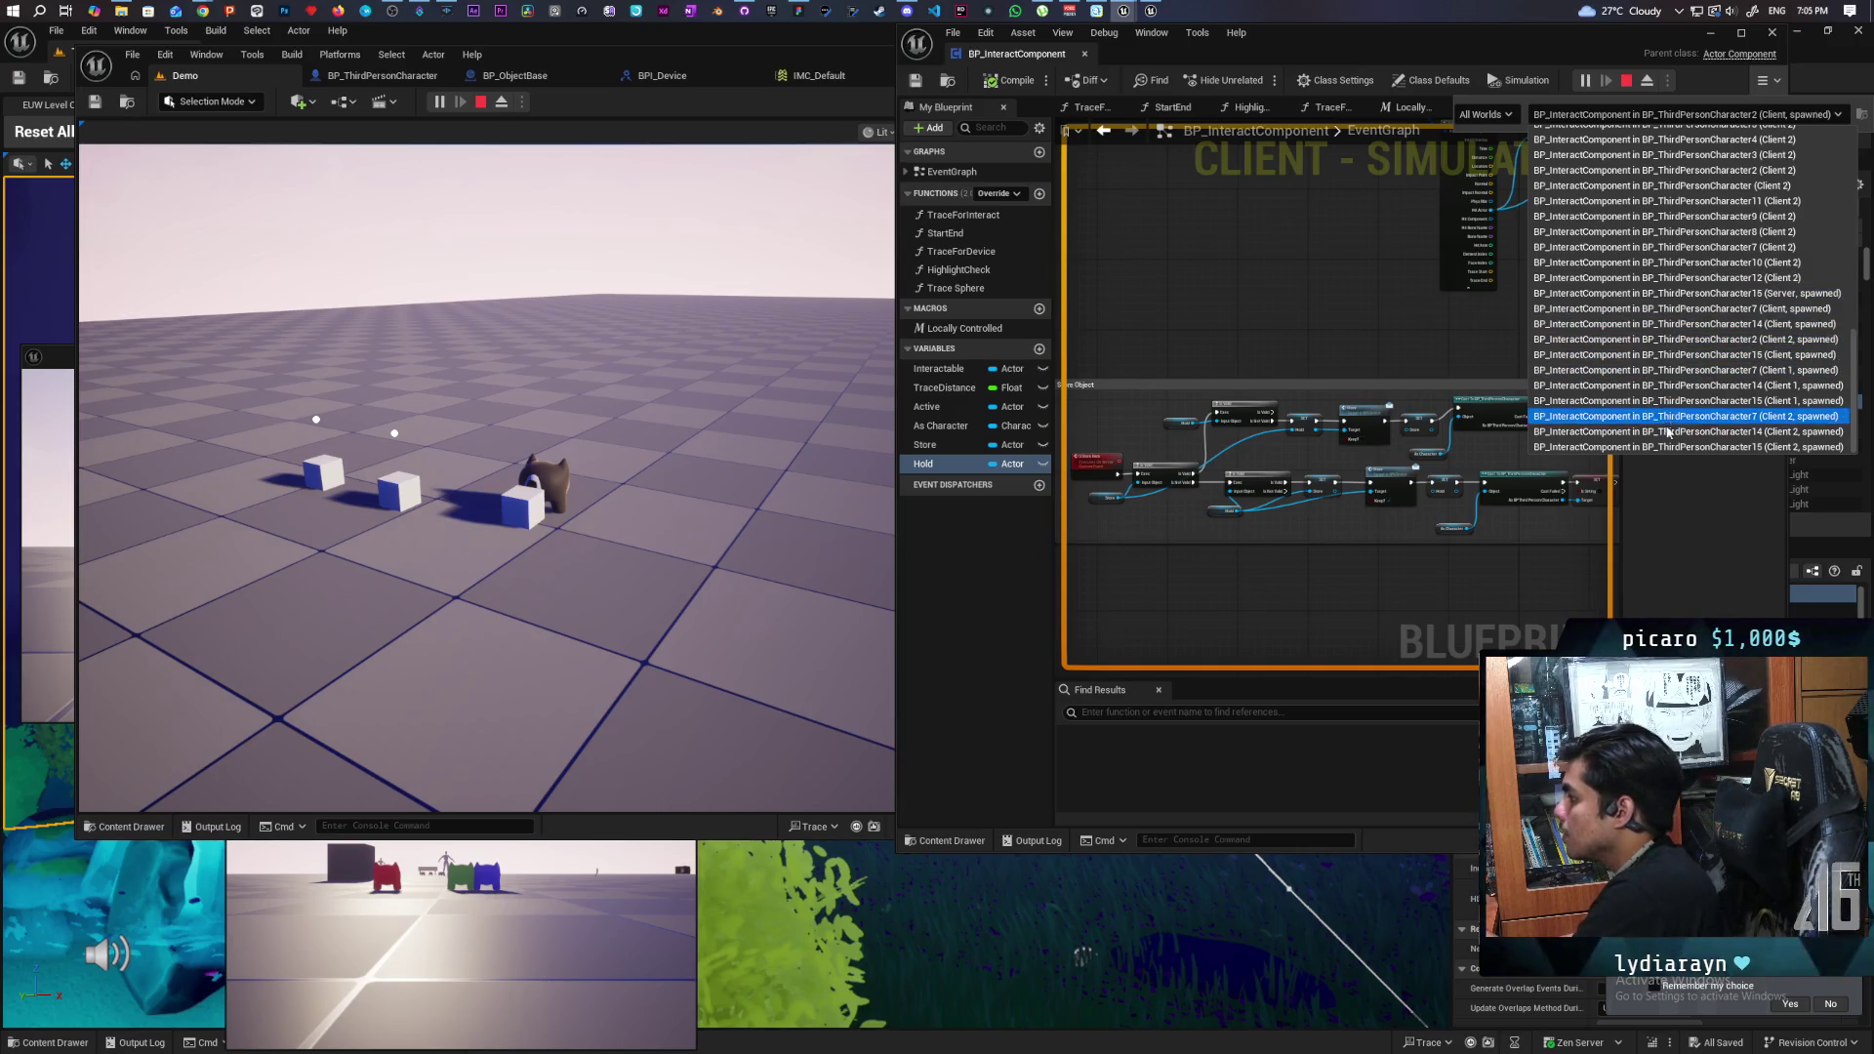
{"action": "left_click", "coordinate": [1740, 293]}
{"action": "left_click", "coordinate": [863, 453]}
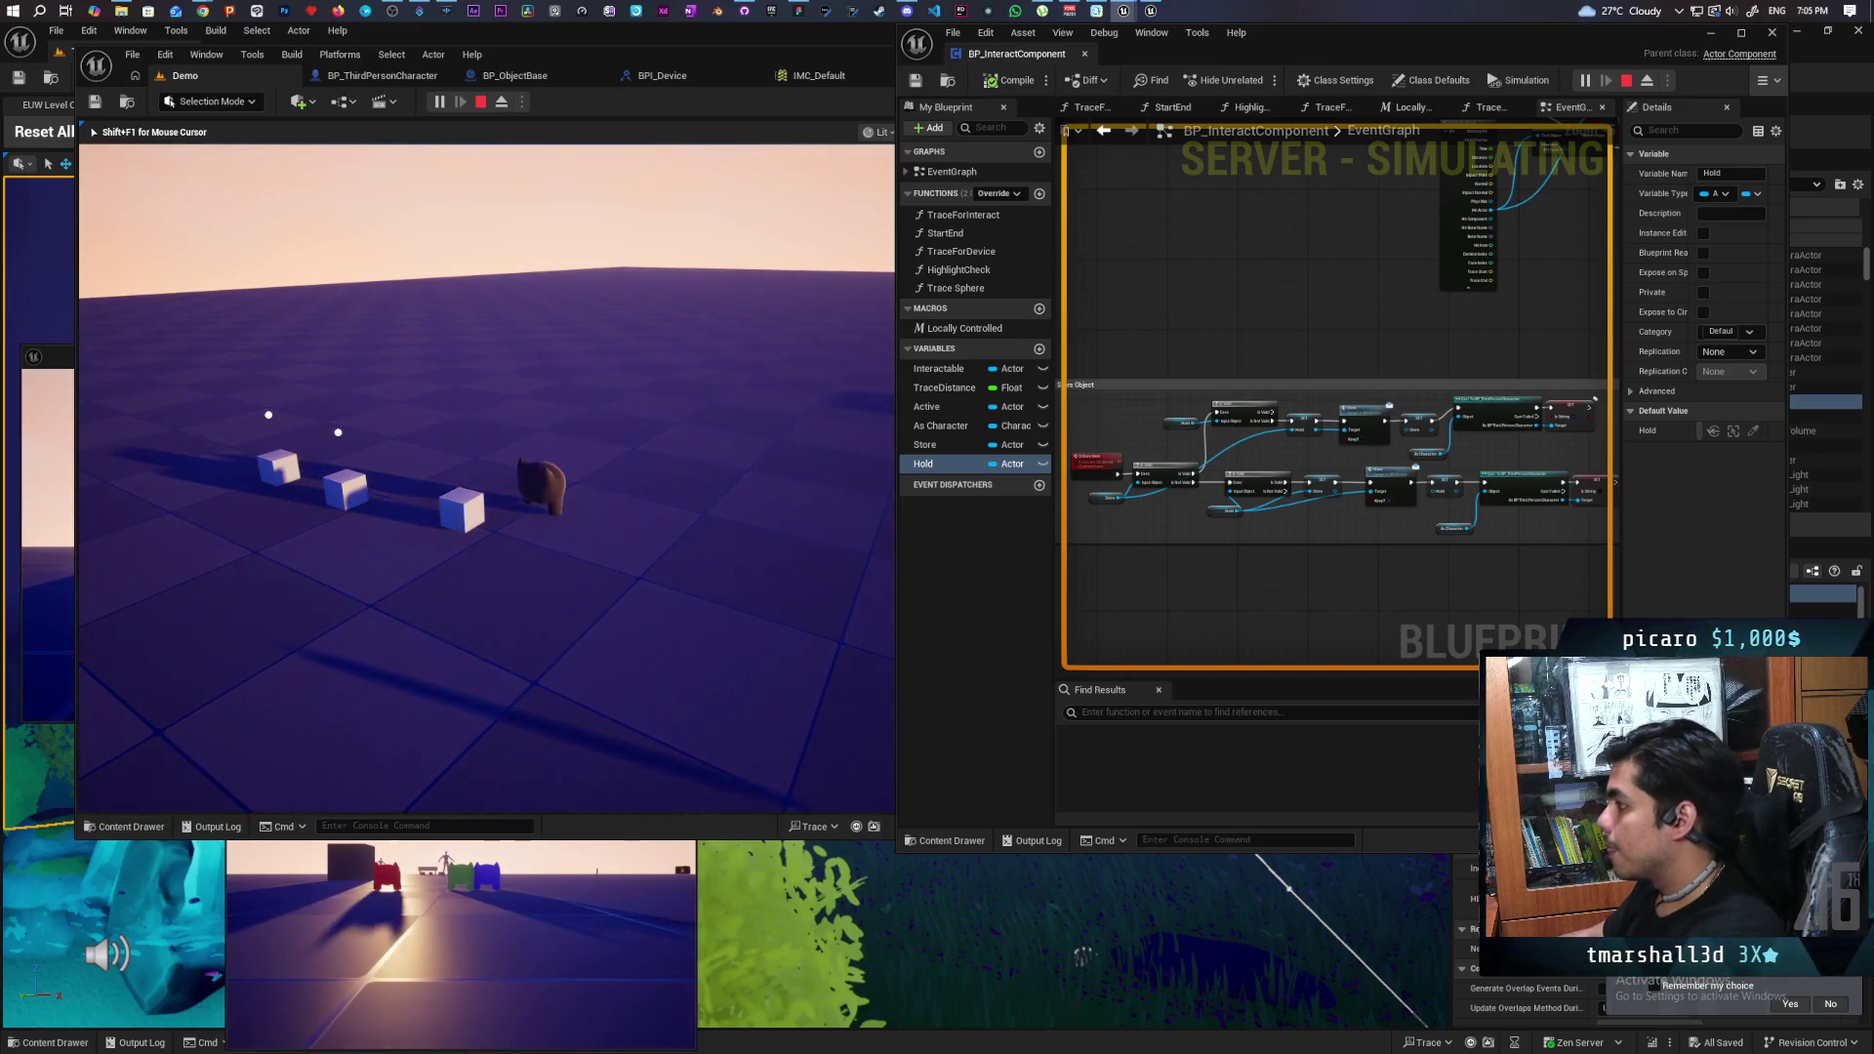
- Stop the Play In Editor session with Esc
{"action": "key", "text": "Escape"}
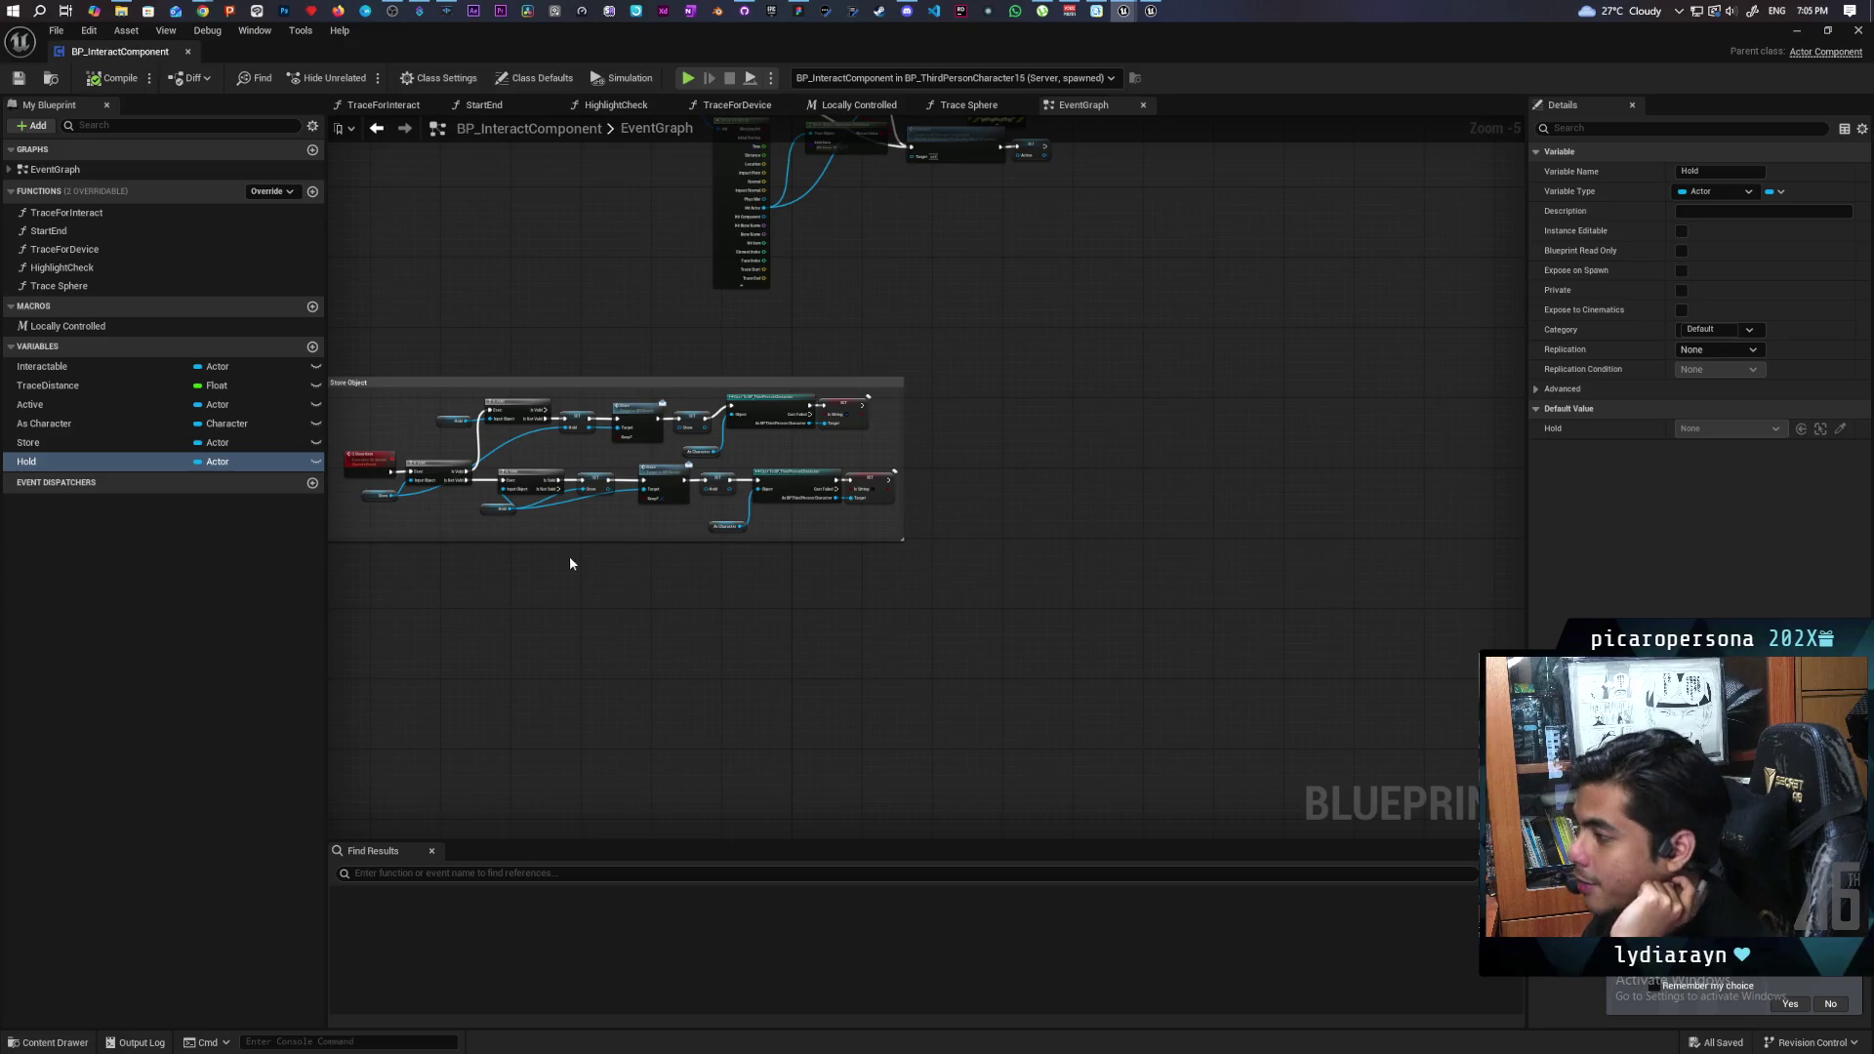
{"action": "scroll", "coordinate": [570, 556], "scroll_direction": "down", "scroll_amount": 1}
{"action": "scroll", "coordinate": [812, 539], "scroll_direction": "up", "scroll_amount": 1}
{"action": "scroll", "coordinate": [817, 546], "scroll_direction": "up", "scroll_amount": 3}
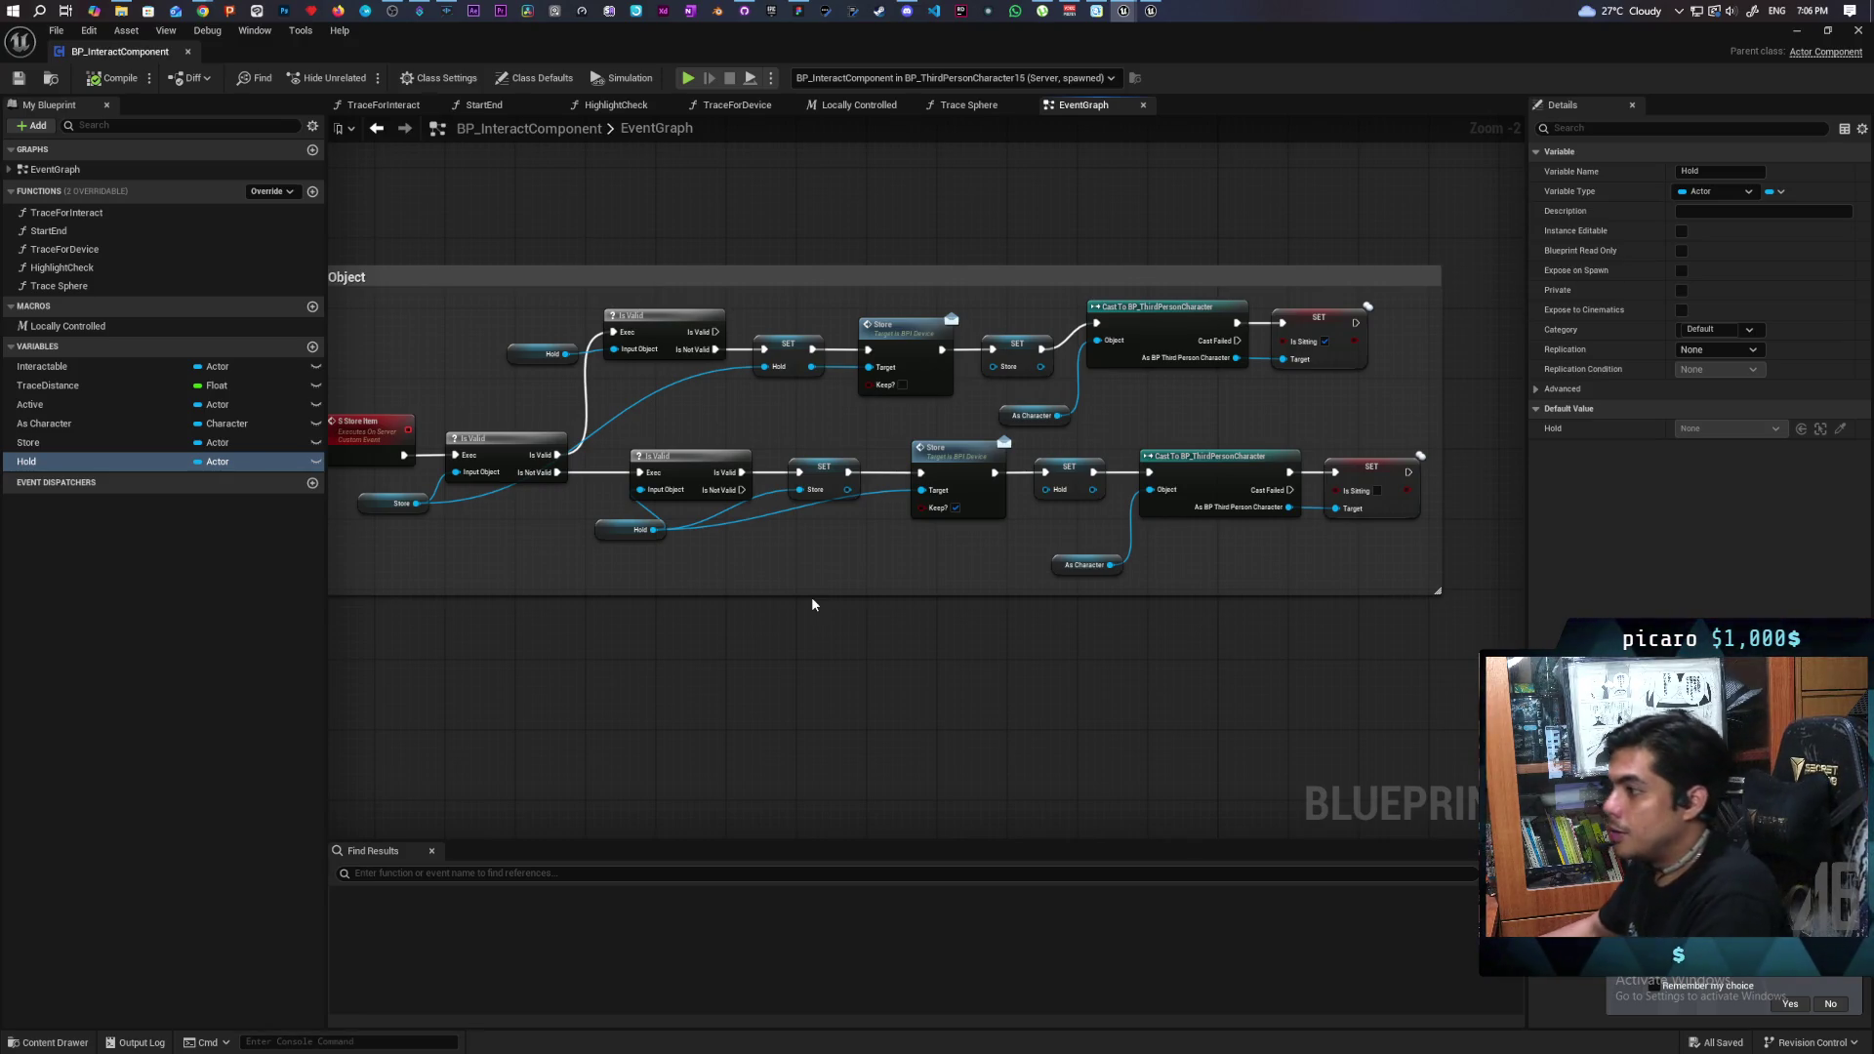
{"action": "scroll", "coordinate": [687, 418], "scroll_direction": "down", "scroll_amount": 3}
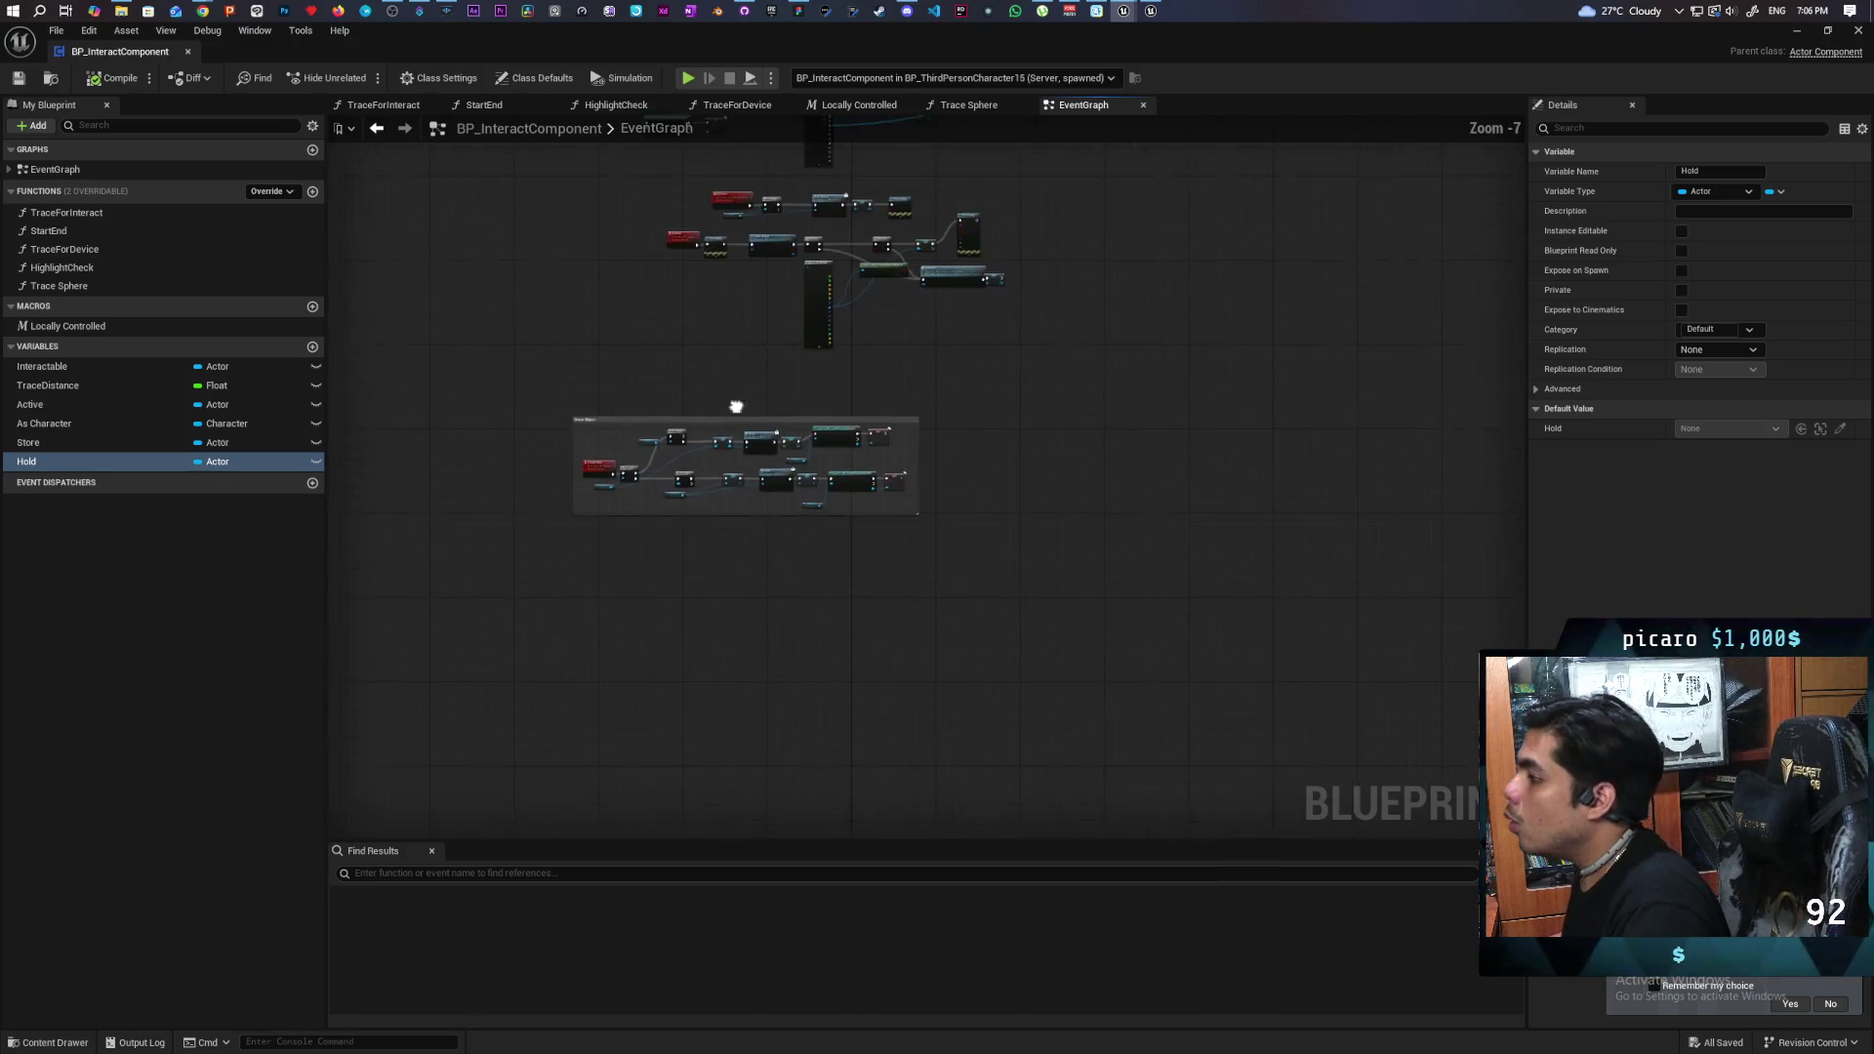
{"action": "scroll", "coordinate": [838, 417], "scroll_direction": "up", "scroll_amount": 3}
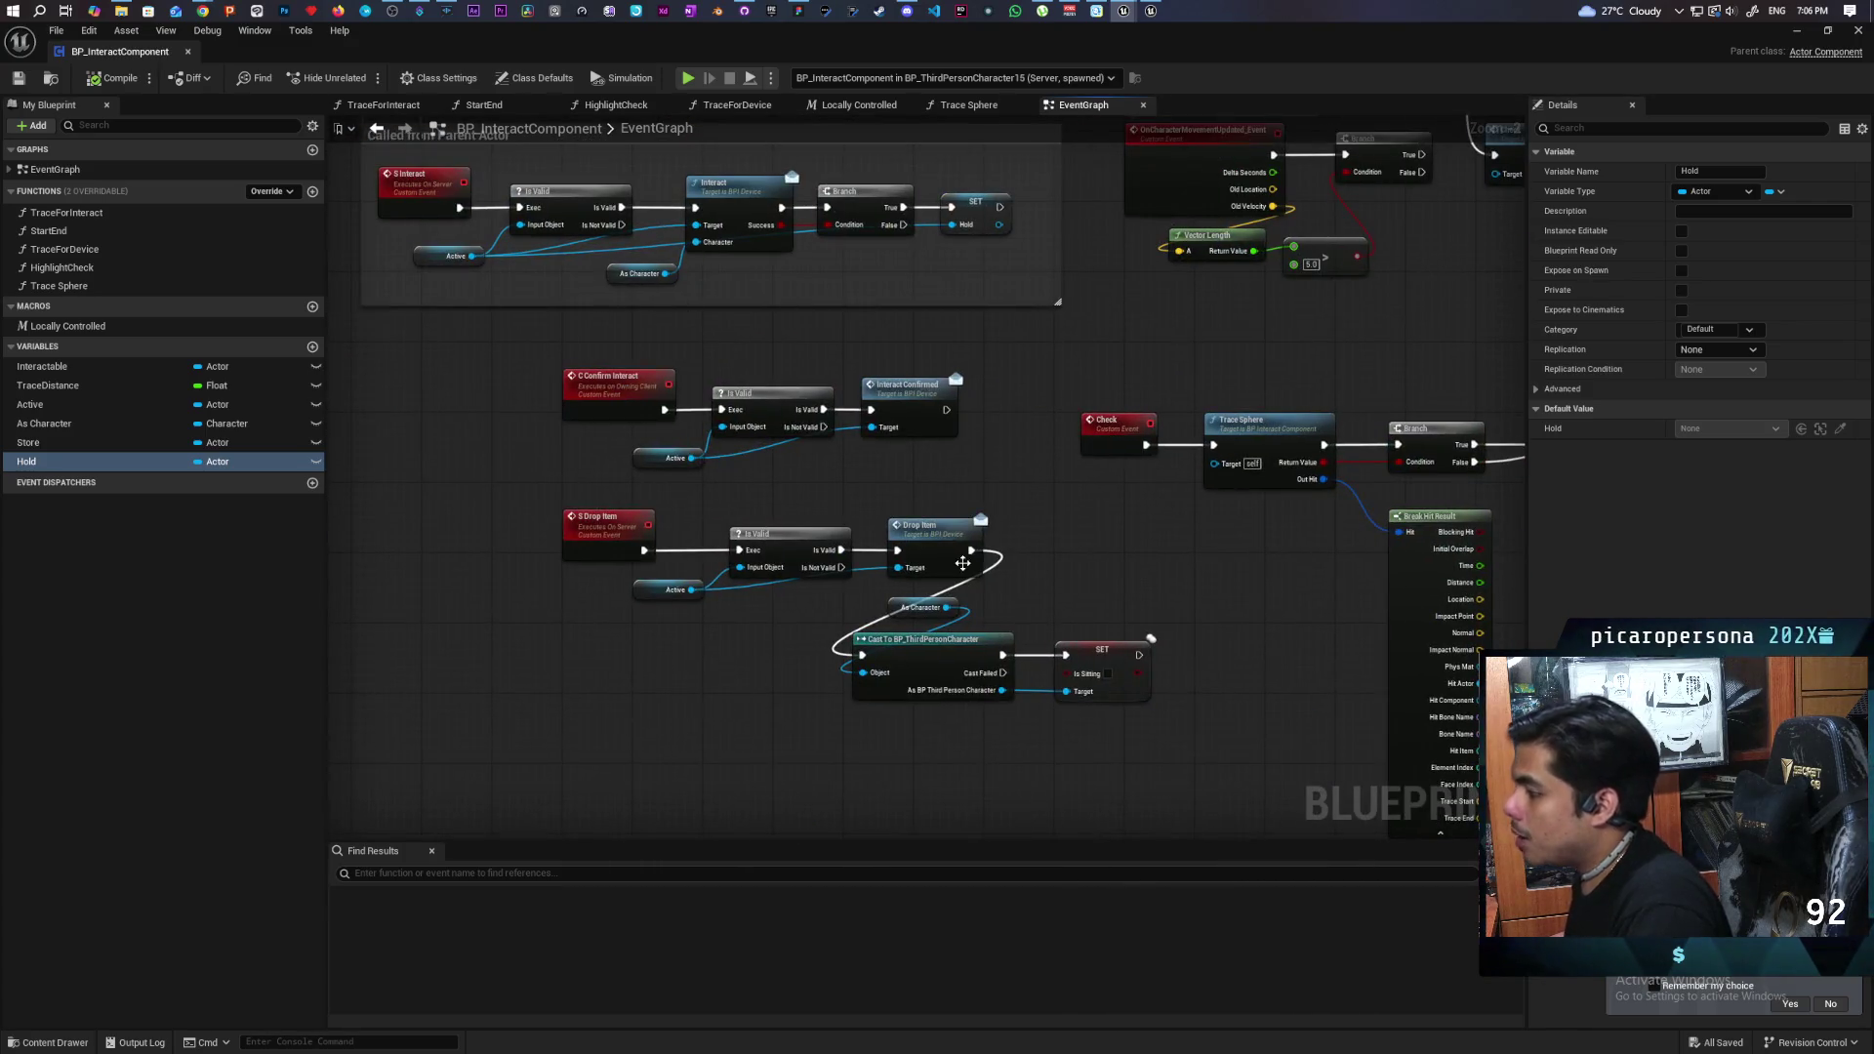
{"action": "left_click_drag", "start_coordinate": [513, 510], "coordinate": [1058, 670]}
{"action": "left_click", "coordinate": [765, 690]}
{"action": "left_click_drag", "start_coordinate": [724, 660], "coordinate": [823, 651]}
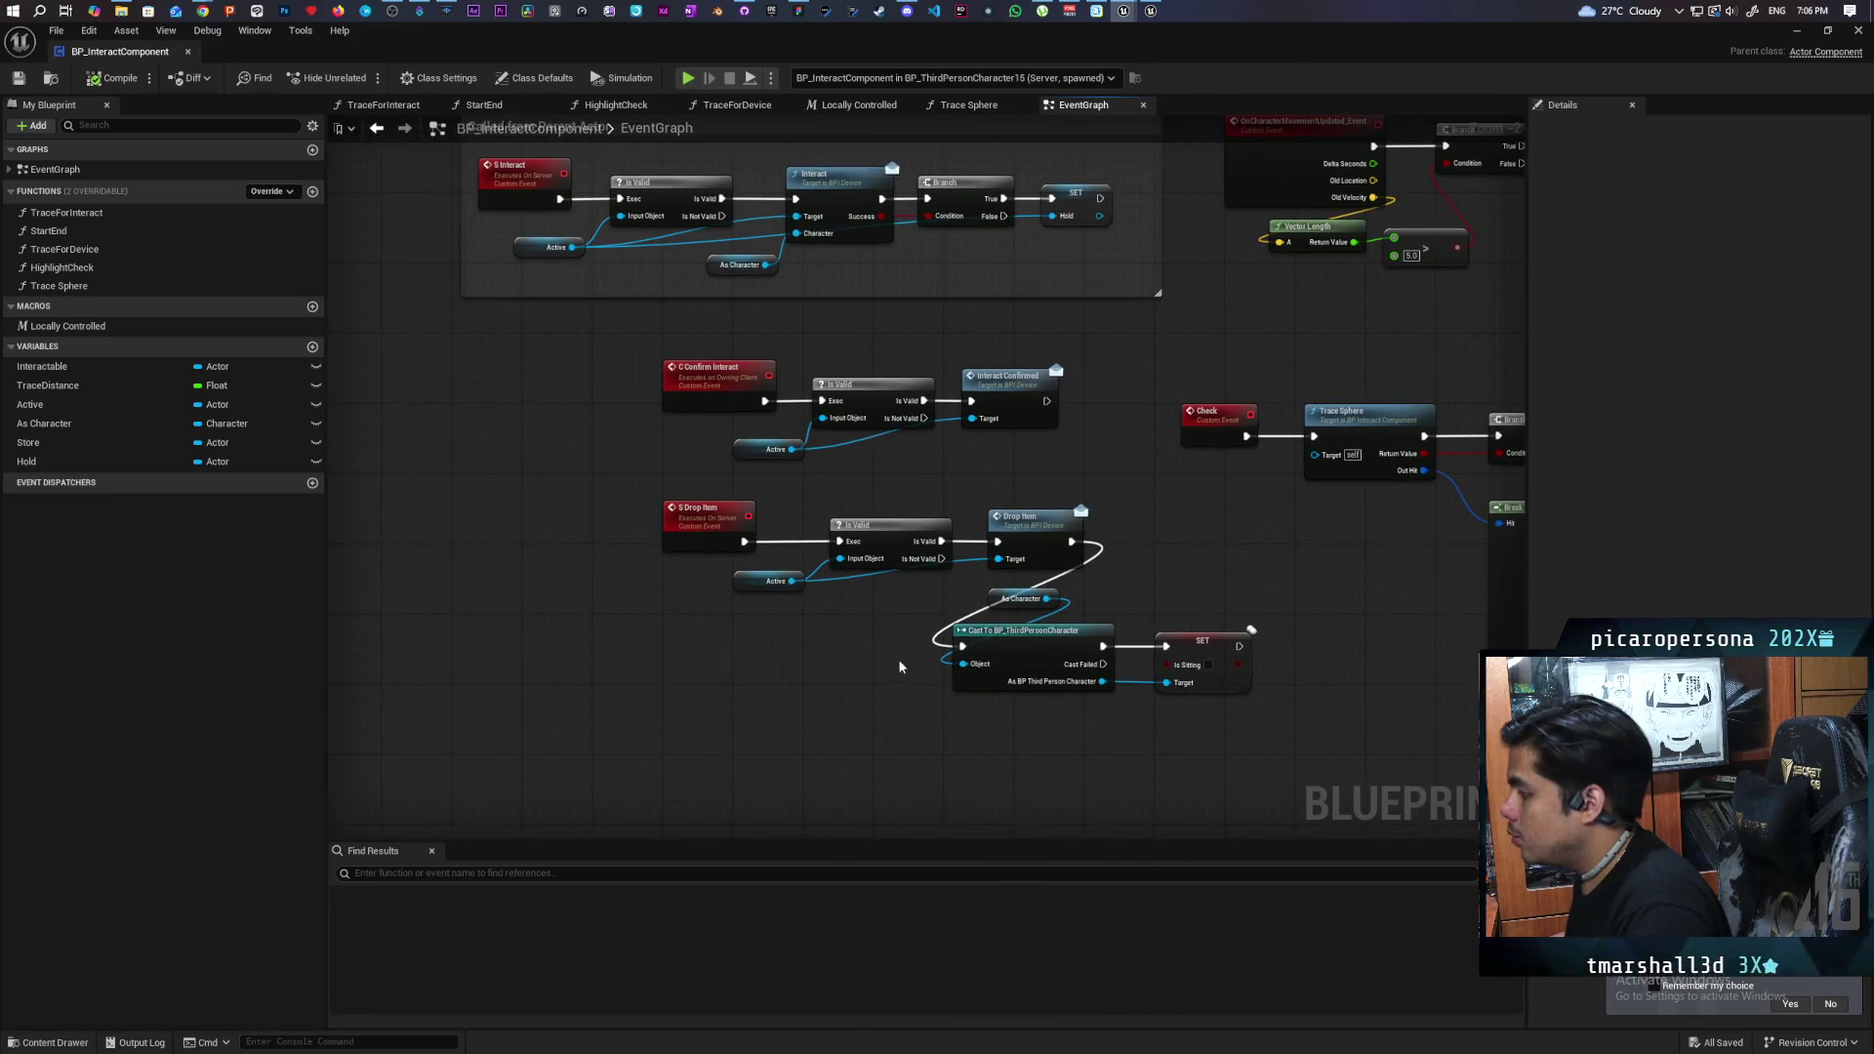
{"action": "scroll", "coordinate": [903, 668], "scroll_direction": "up", "scroll_amount": 2}
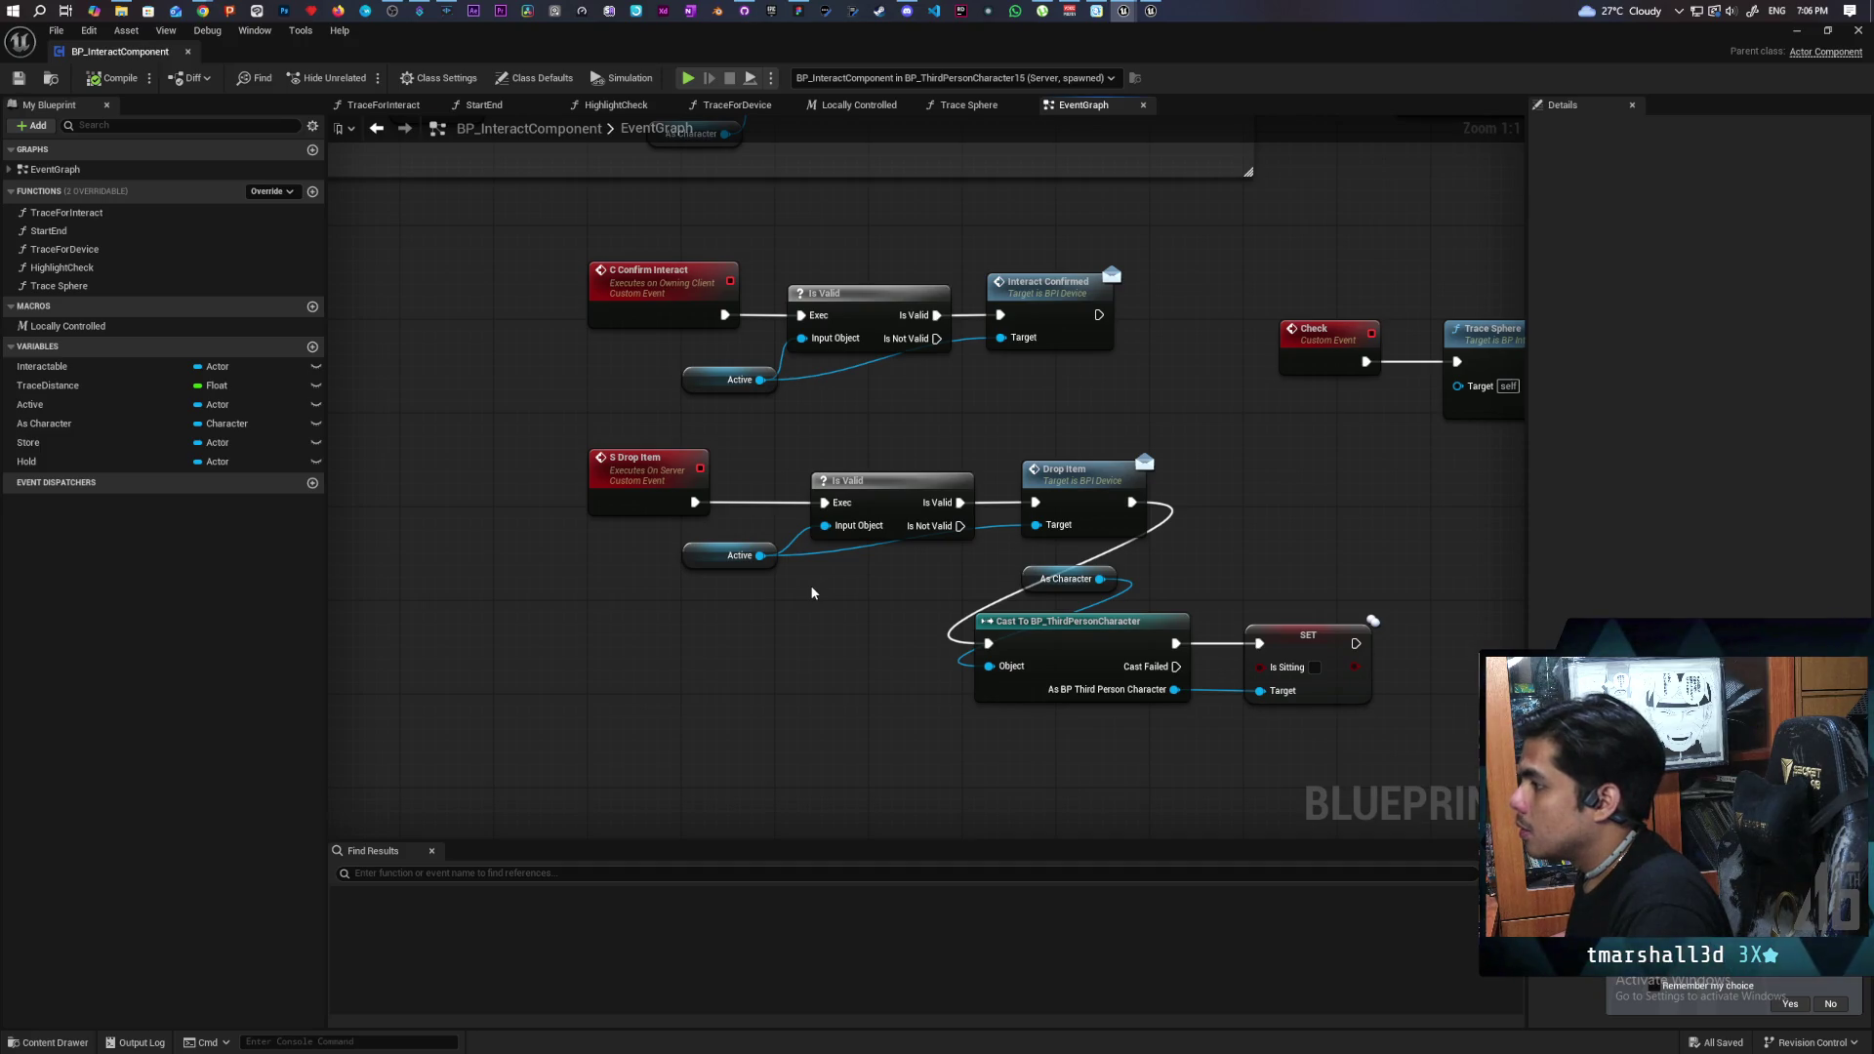
{"action": "scroll", "coordinate": [811, 592], "scroll_direction": "down", "scroll_amount": 3}
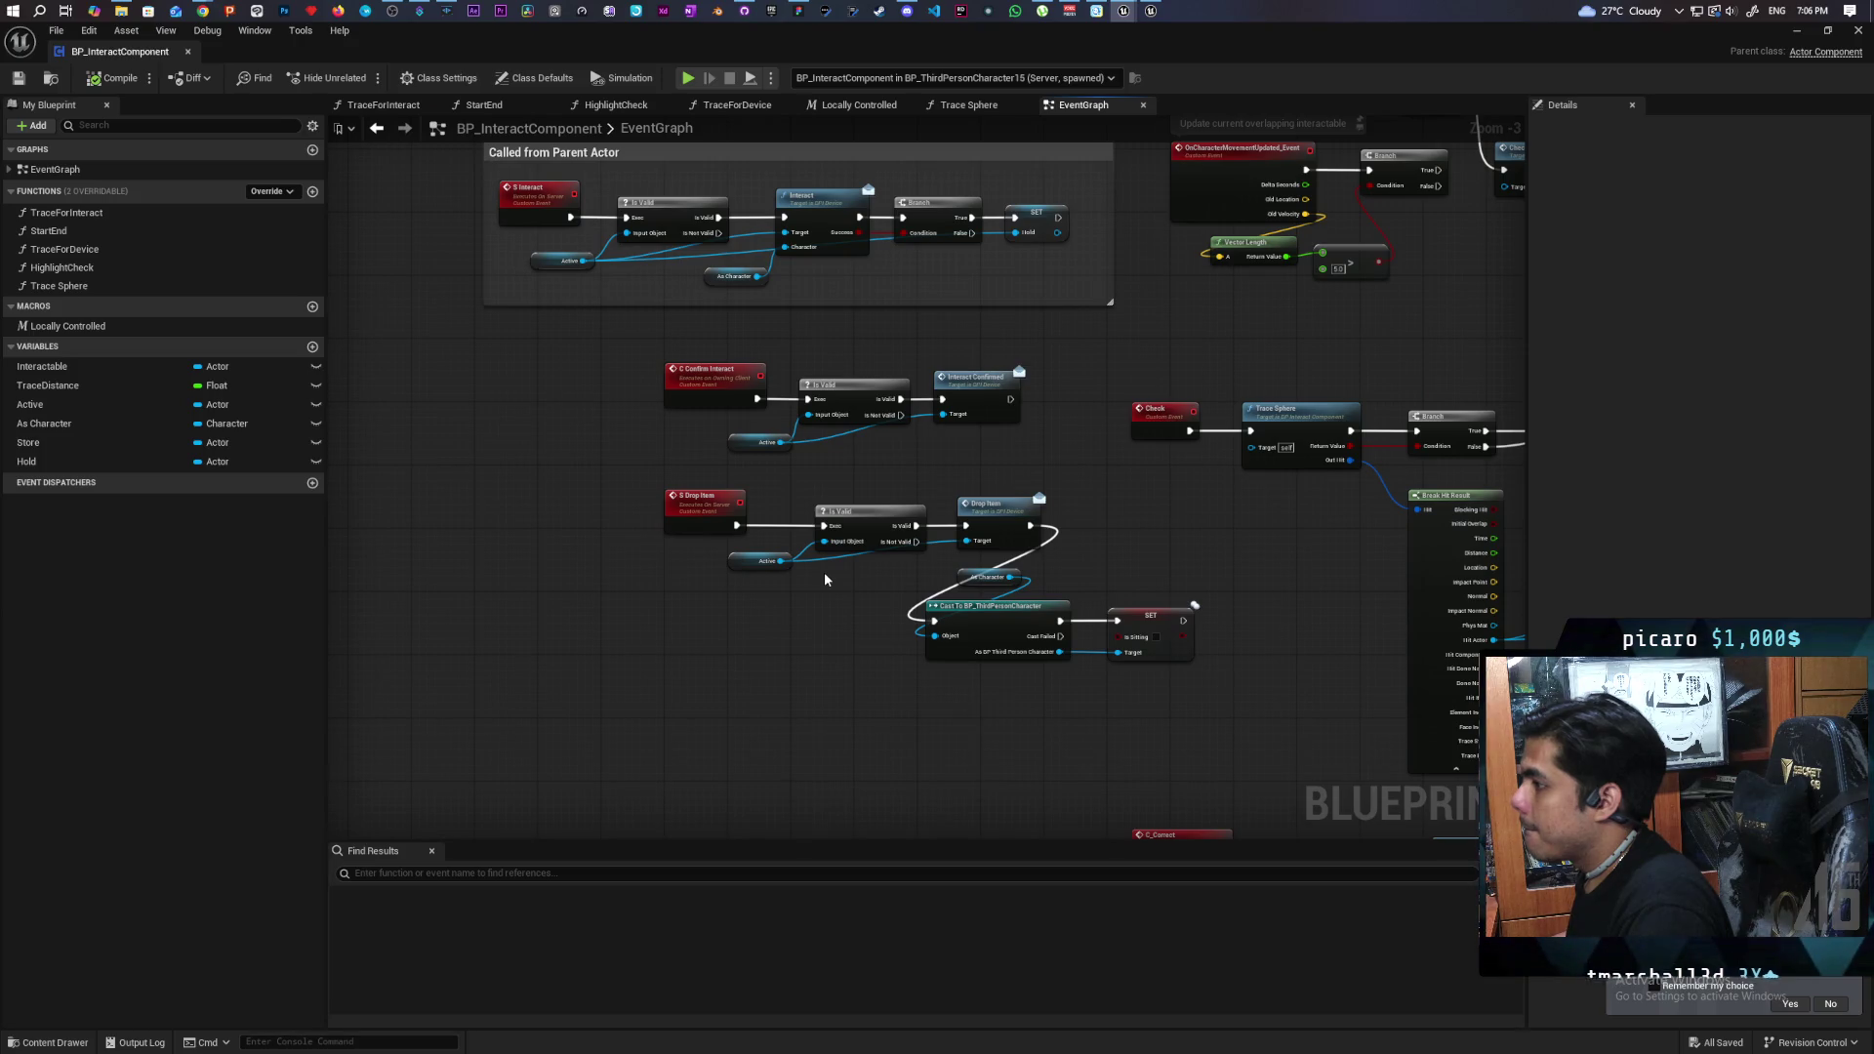
{"action": "scroll", "coordinate": [825, 579], "scroll_direction": "up", "scroll_amount": 1}
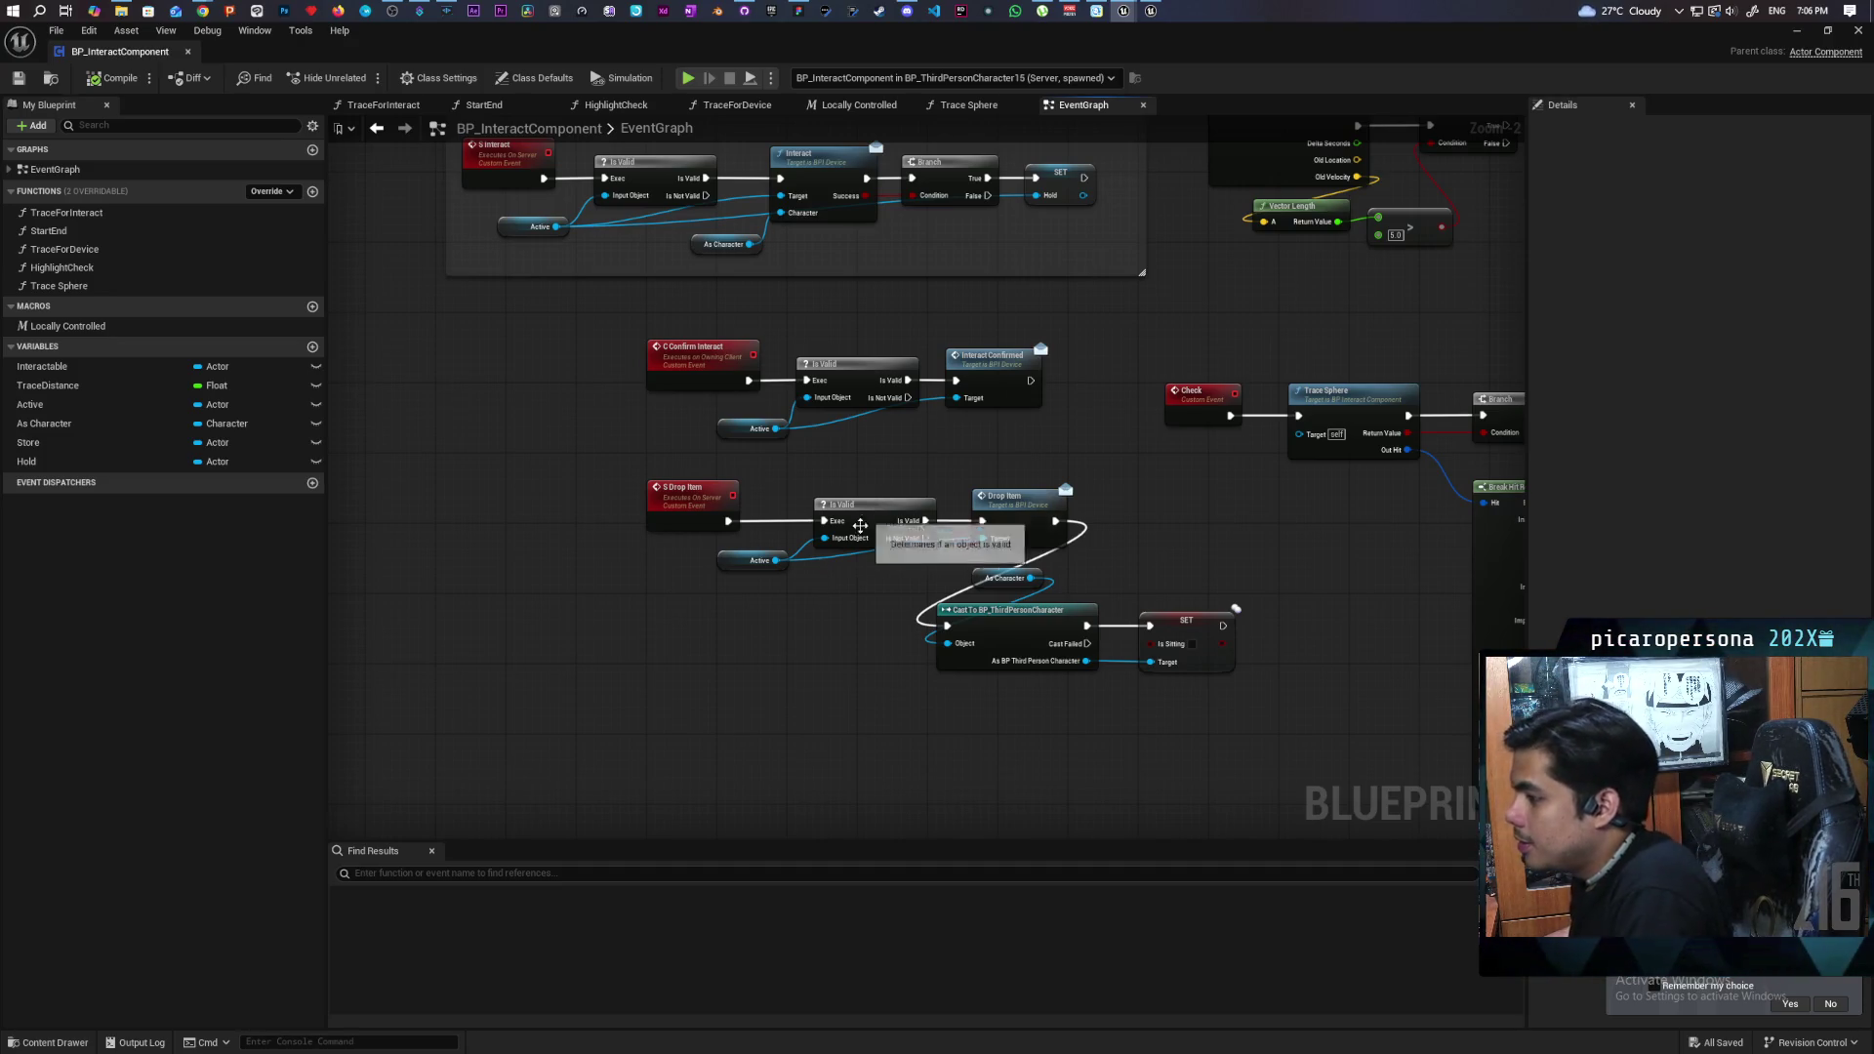
{"action": "scroll", "coordinate": [865, 549], "scroll_direction": "up", "scroll_amount": 2}
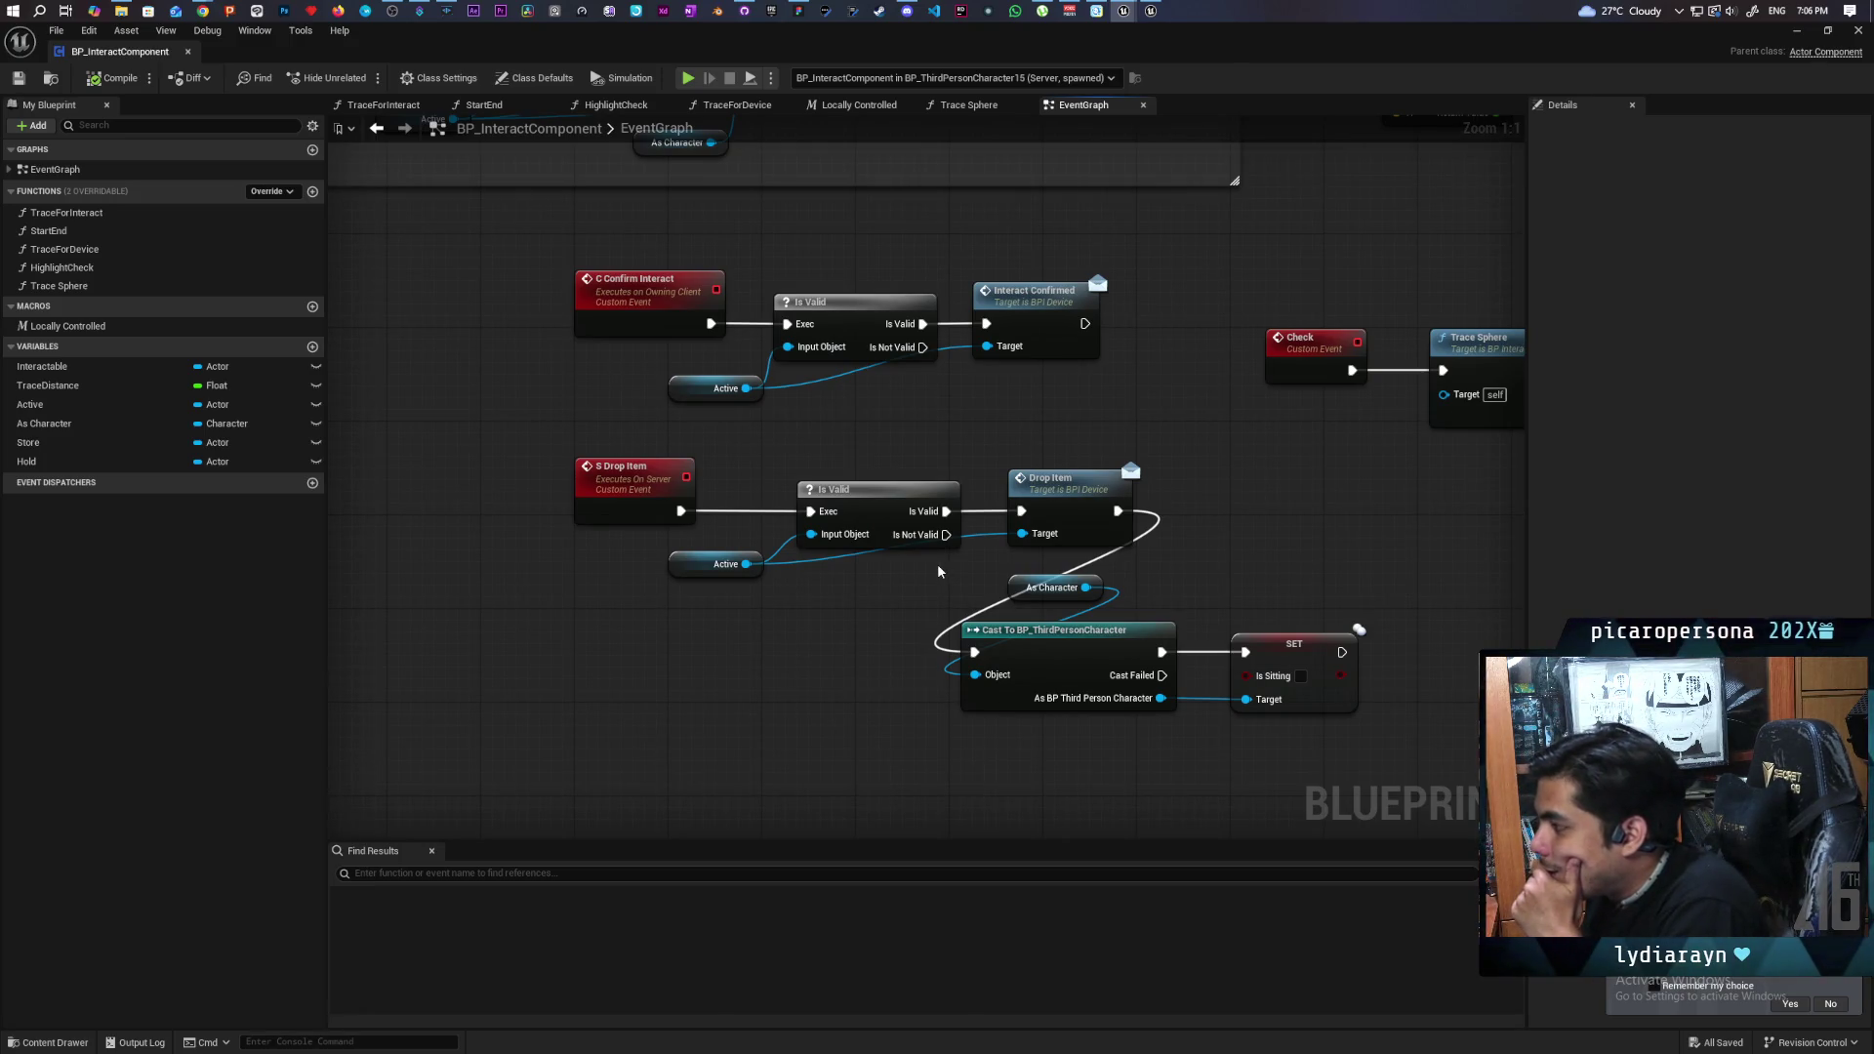
{"action": "left_click_drag", "start_coordinate": [799, 599], "coordinate": [856, 529]}
- Plug the Hold variable into the Drop Item Is Valid Input Object pin, replacing Active
{"action": "left_click_drag", "start_coordinate": [29, 462], "coordinate": [768, 635]}
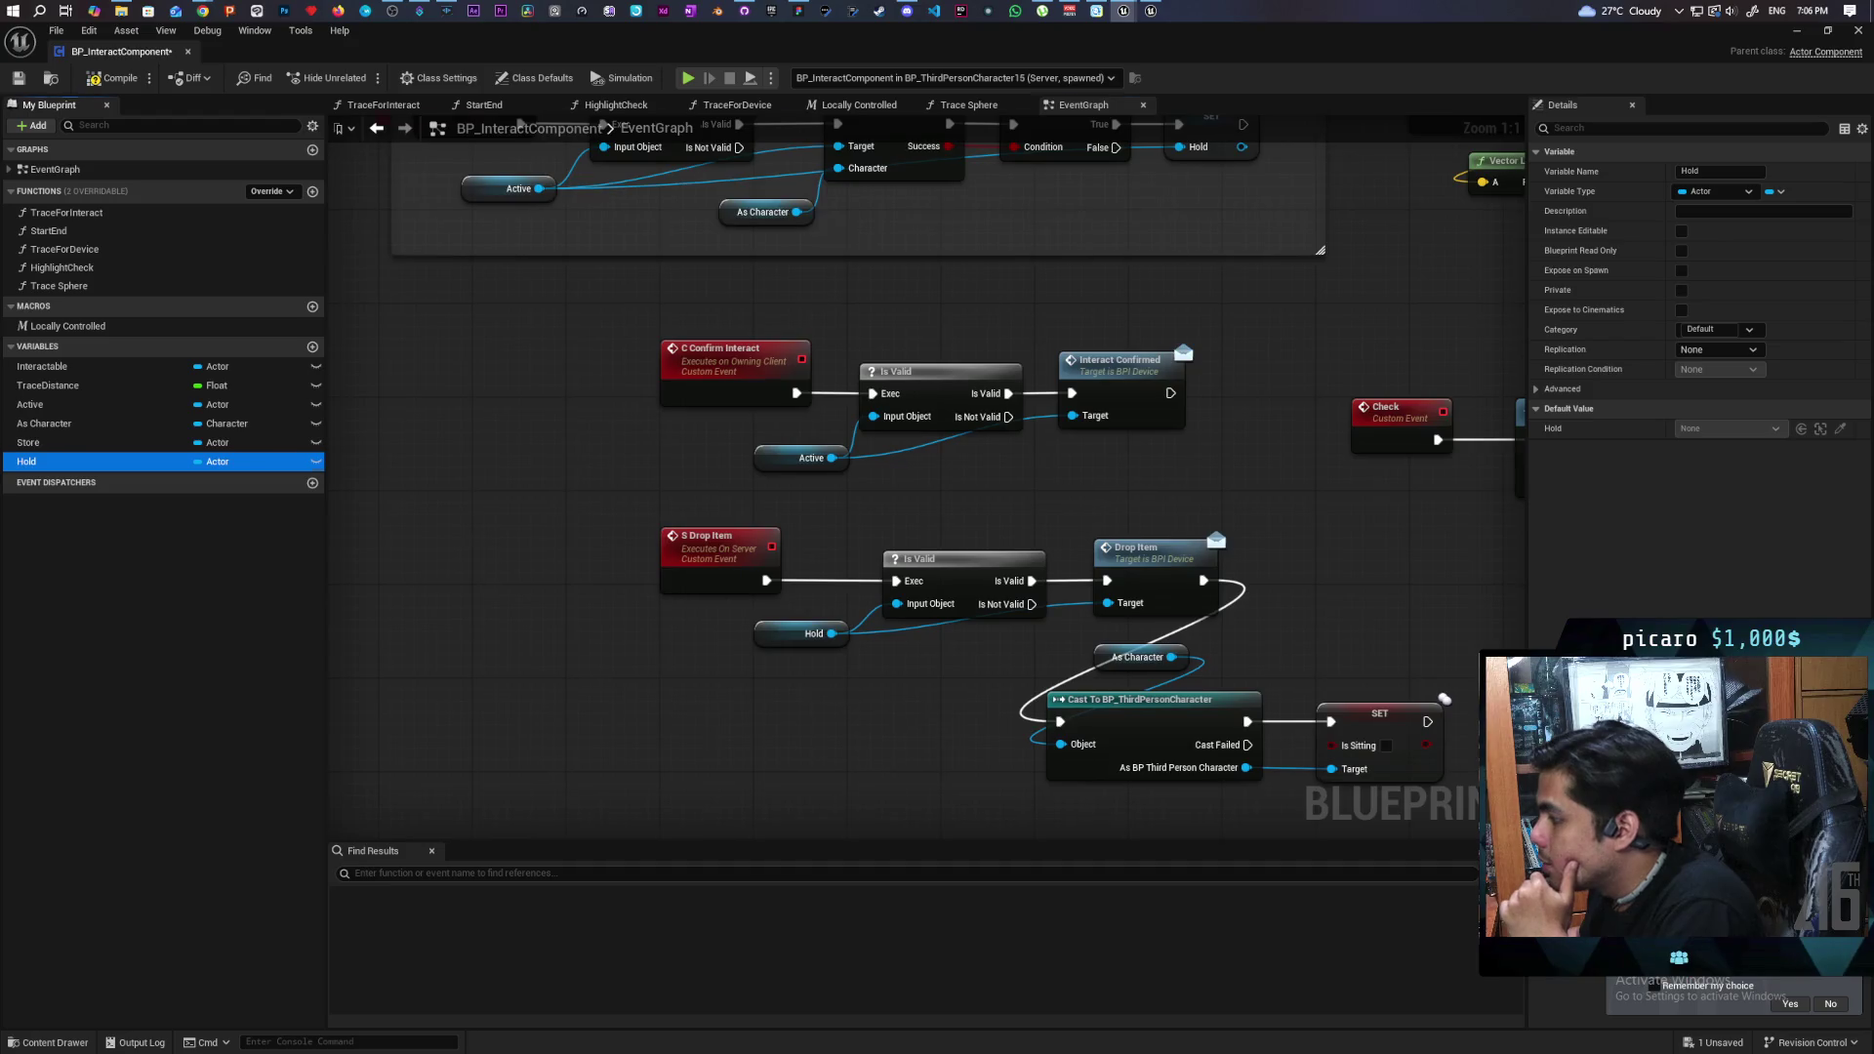
{"action": "left_click_drag", "start_coordinate": [869, 669], "coordinate": [753, 595]}
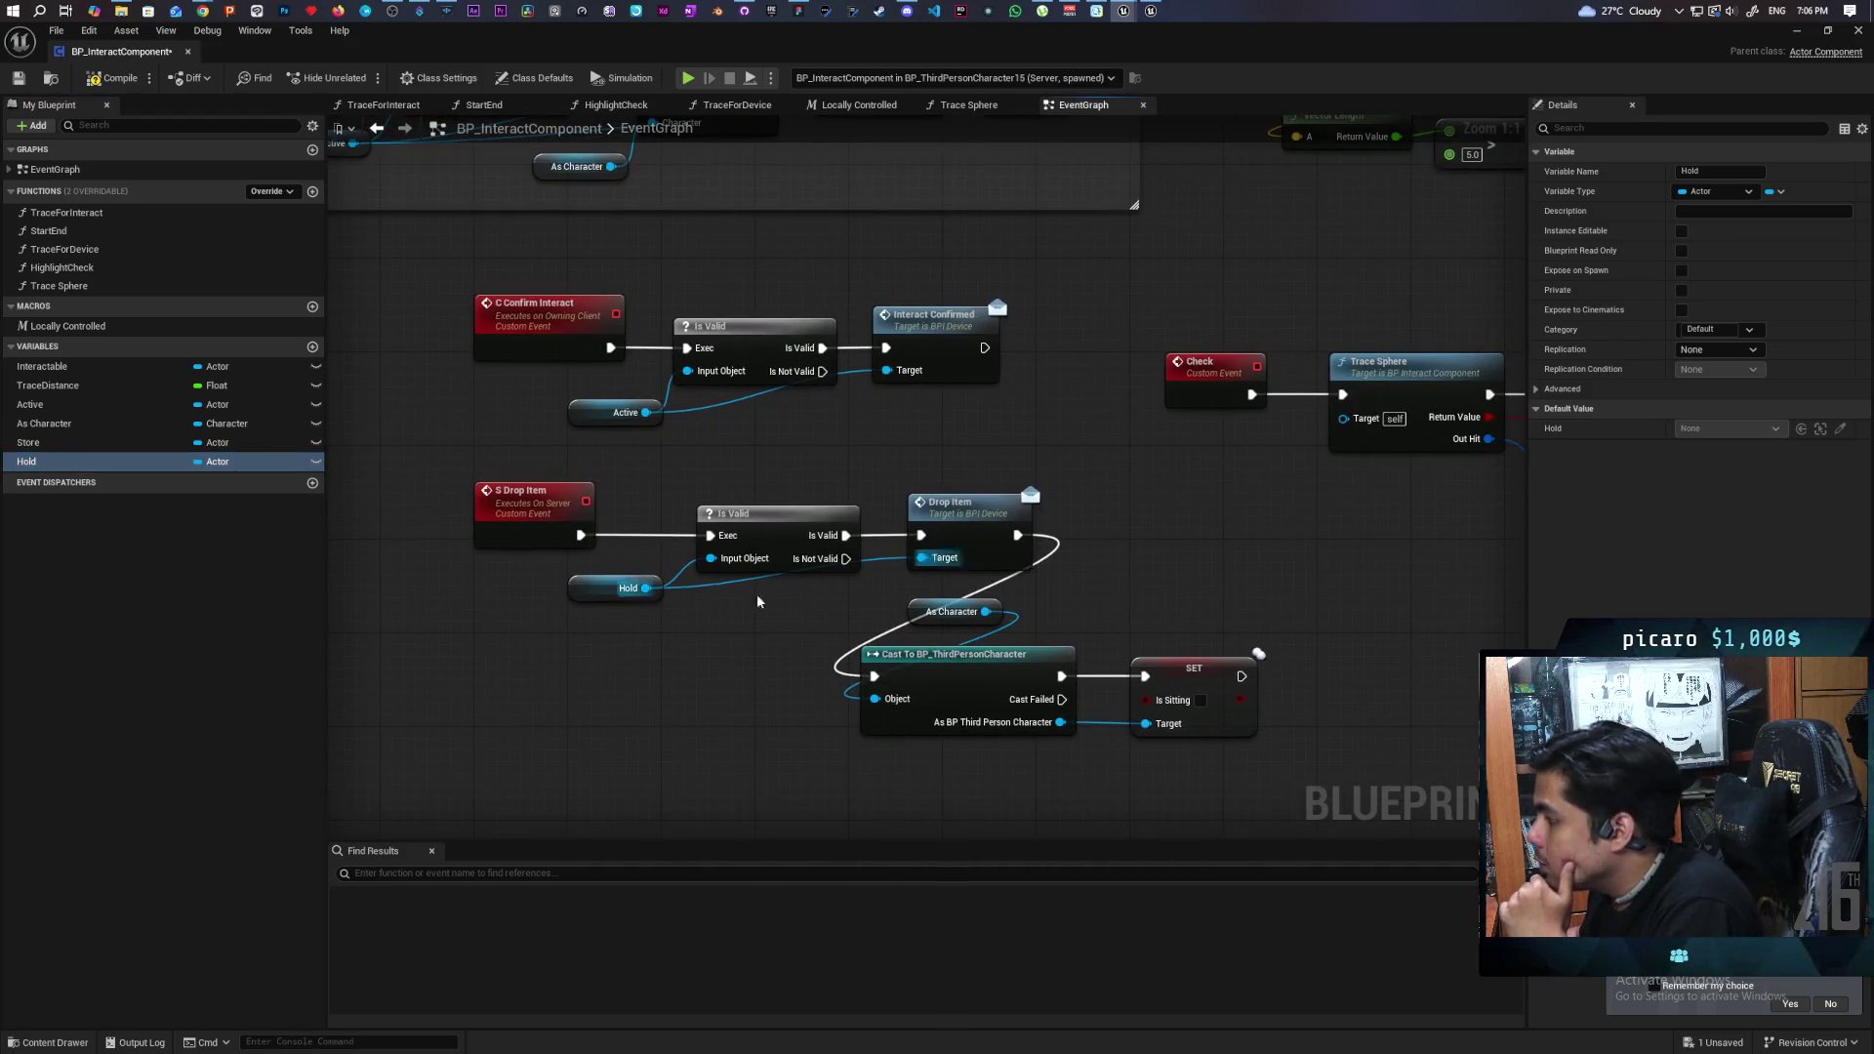
{"action": "left_click", "coordinate": [625, 588]}
{"action": "left_click", "coordinate": [966, 506]}
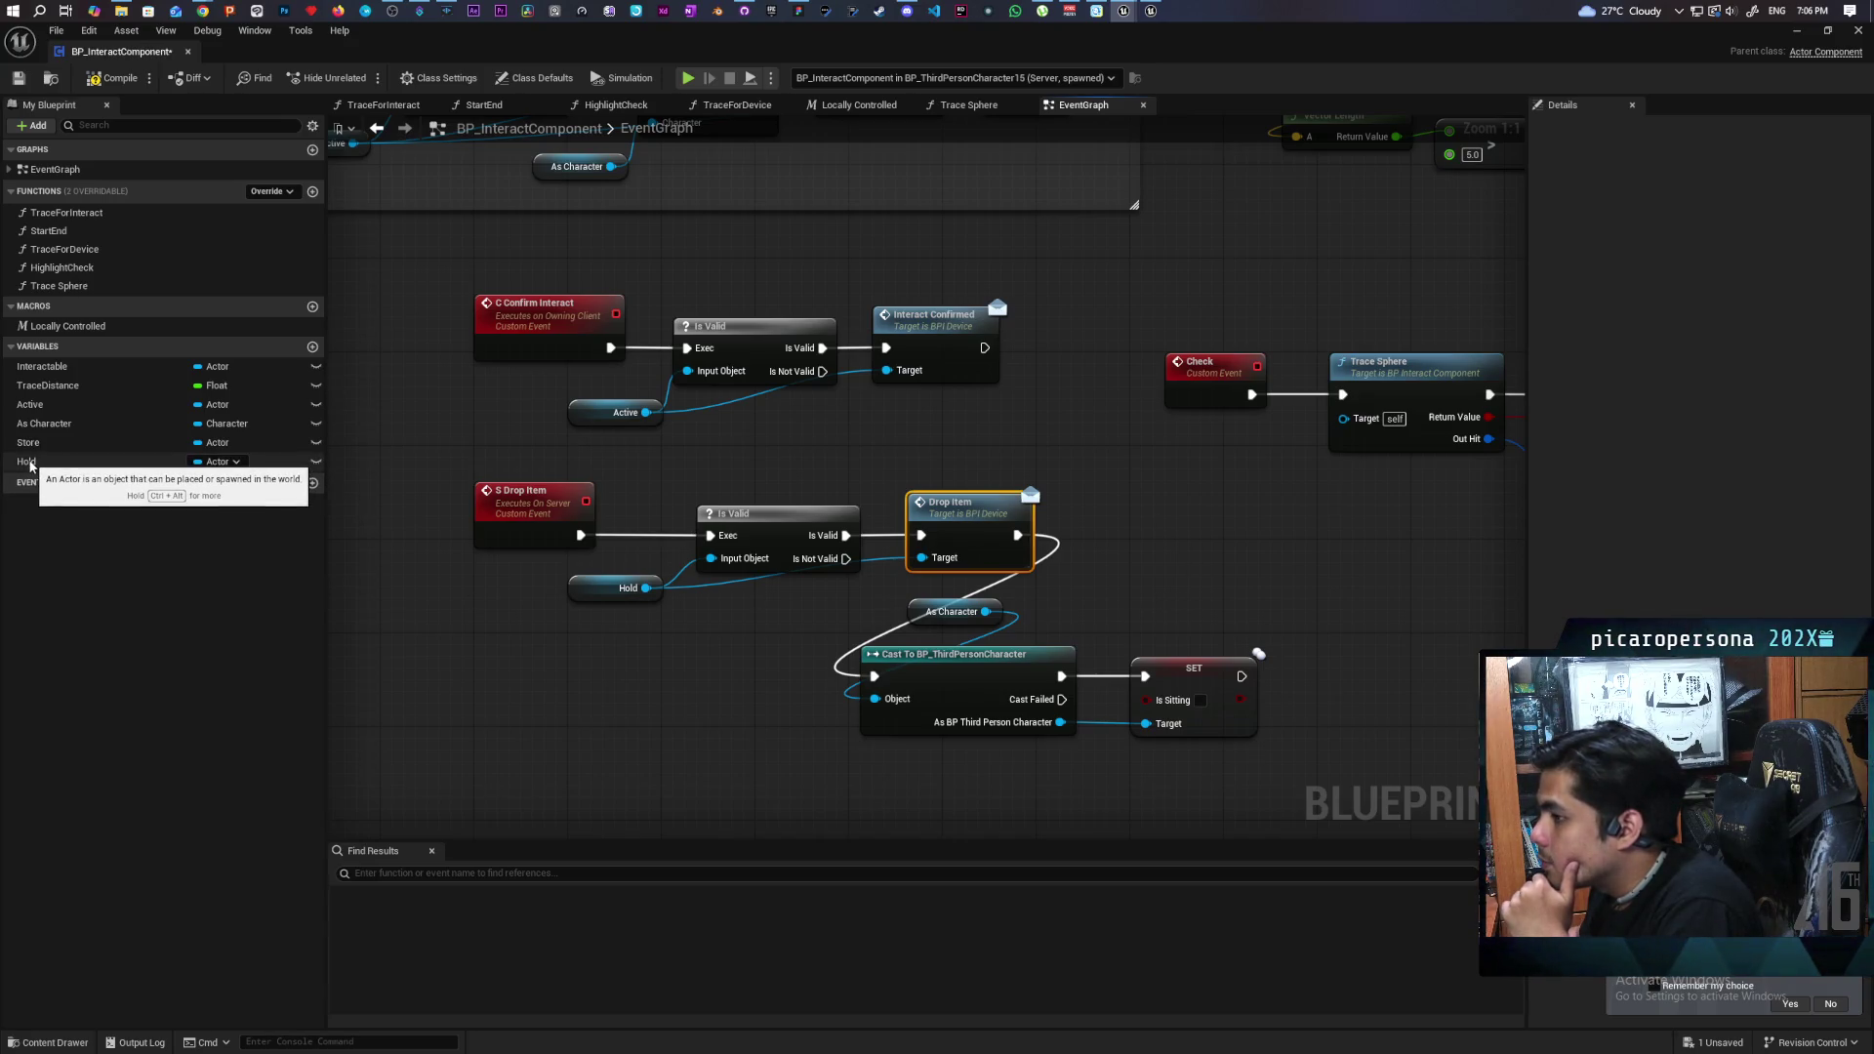
{"action": "mouse_move", "coordinate": [693, 410]}
{"action": "left_mouse_down"}
{"action": "mouse_move", "coordinate": [717, 566]}
{"action": "mouse_move", "coordinate": [867, 634]}
{"action": "mouse_move", "coordinate": [840, 668]}
{"action": "mouse_move", "coordinate": [902, 492]}
{"action": "mouse_move", "coordinate": [858, 494]}
{"action": "left_mouse_up"}
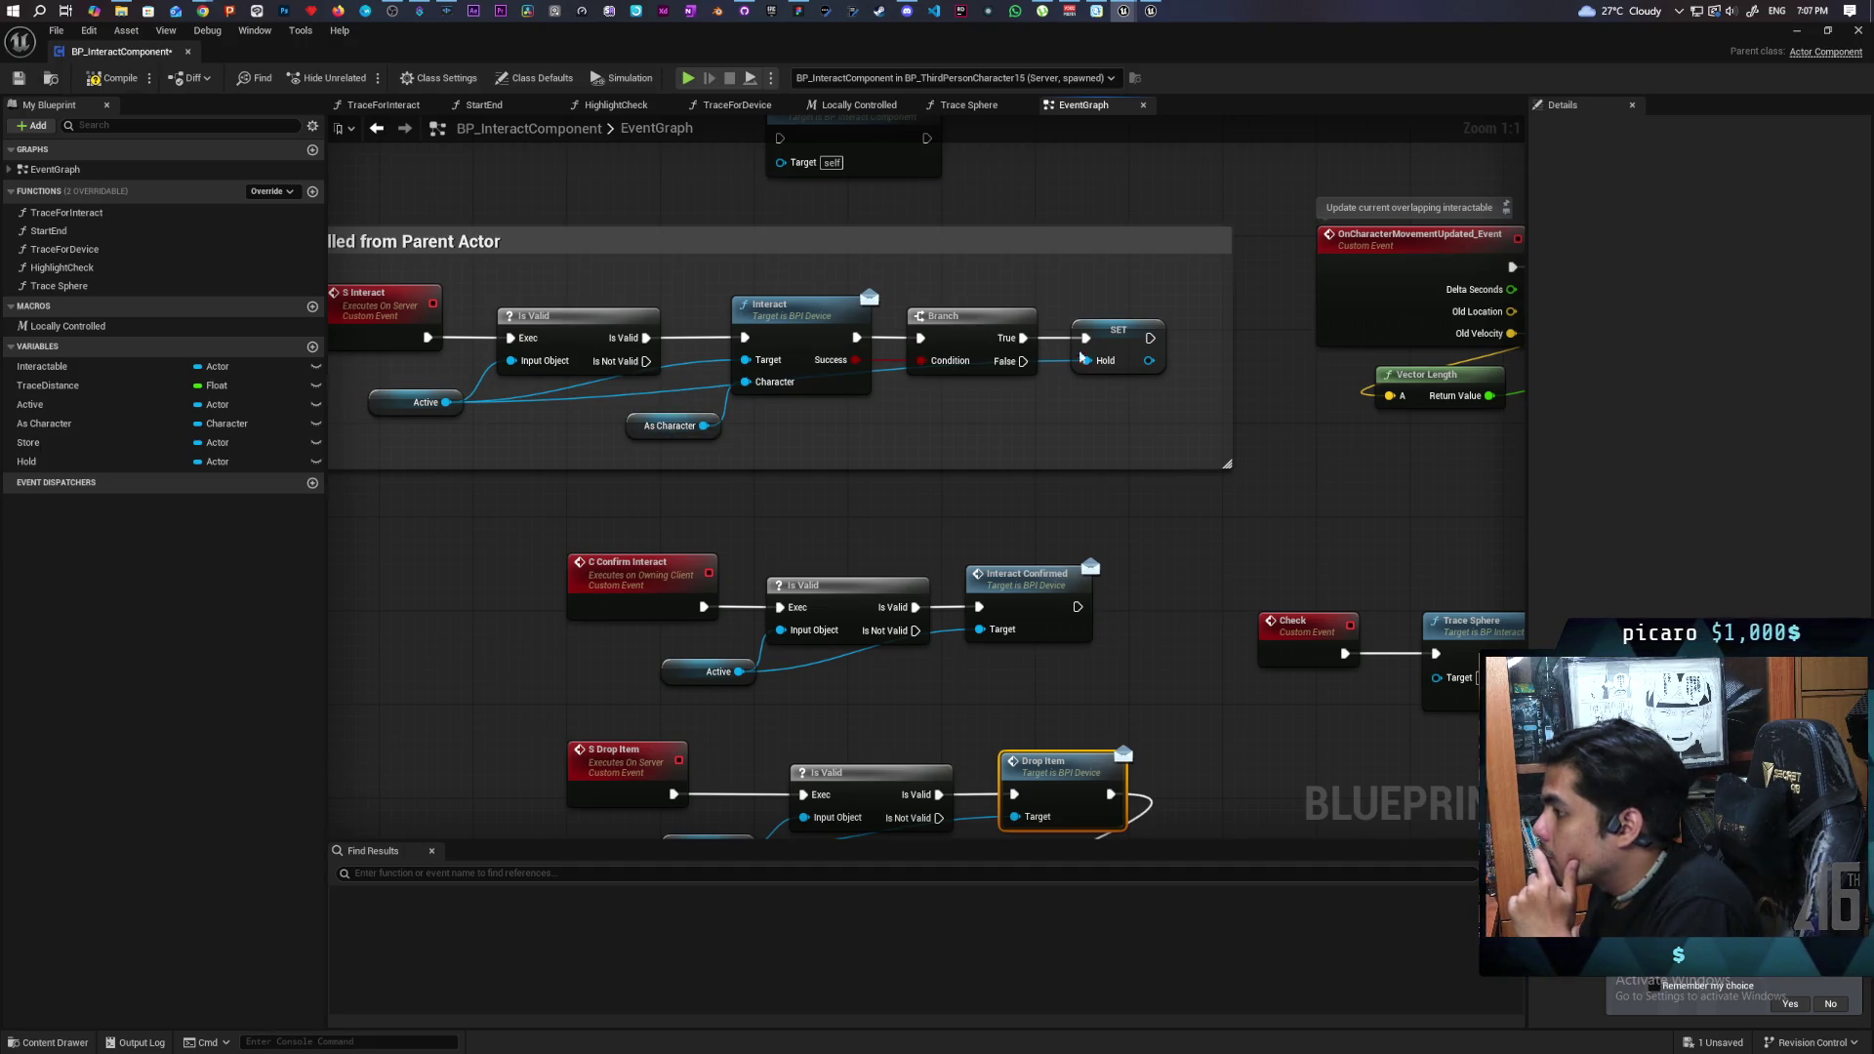
- Add a SET Active node after SET Hold and widen the Called from Parent Actor comment box
{"action": "left_click", "coordinate": [30, 404]}
{"action": "left_click_drag", "start_coordinate": [1152, 342], "coordinate": [1232, 332]}
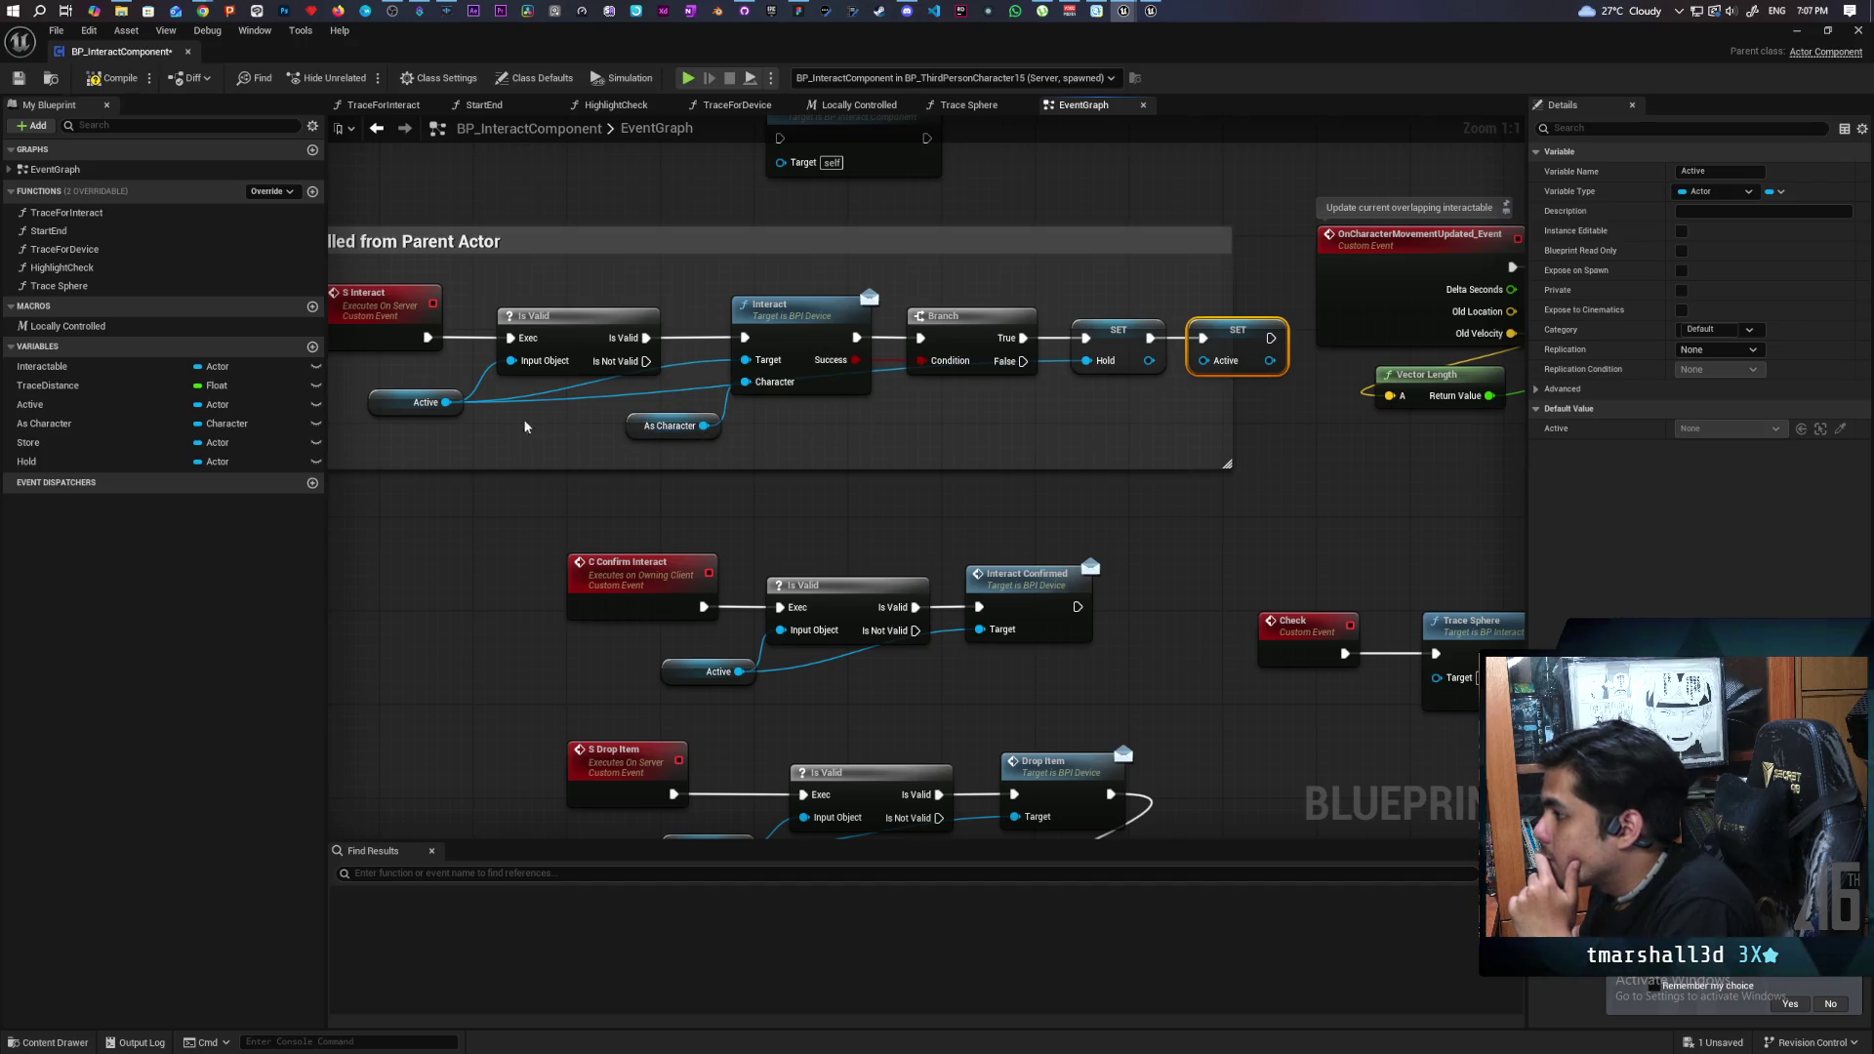
{"action": "scroll", "coordinate": [698, 360], "scroll_direction": "down", "scroll_amount": 1}
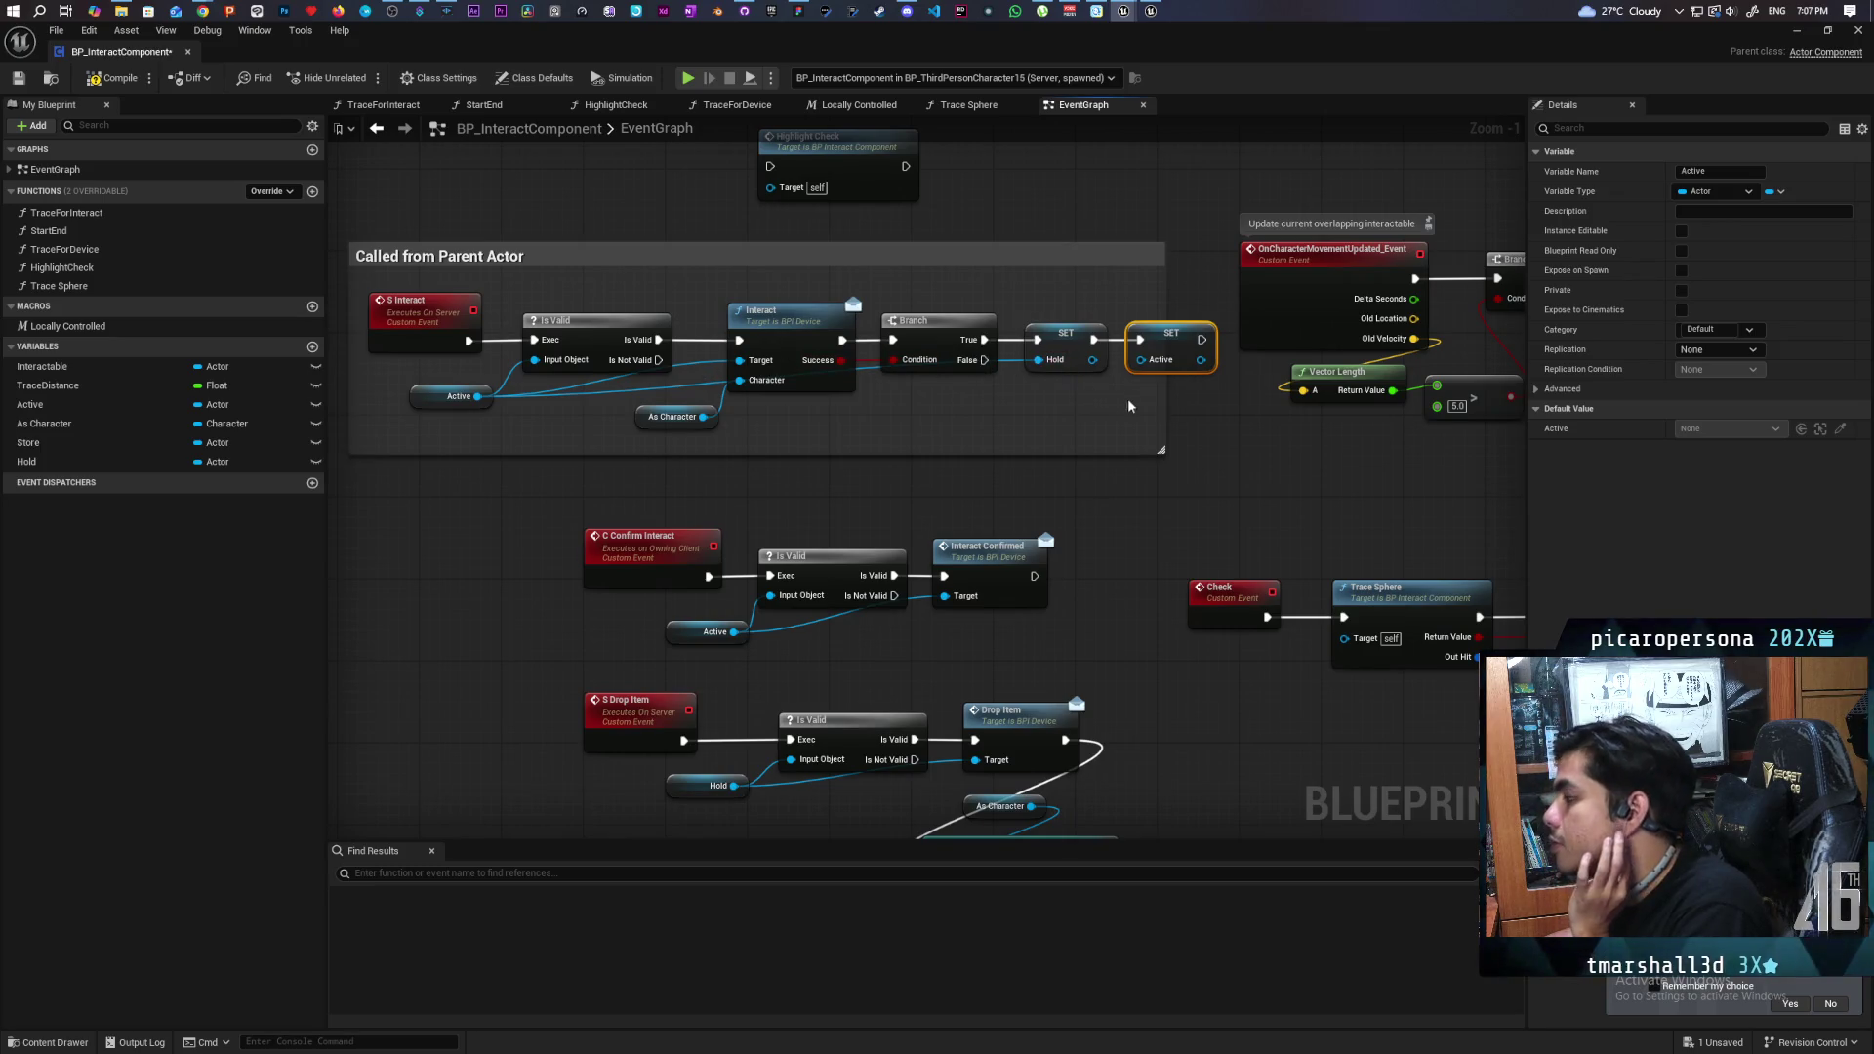
{"action": "left_click_drag", "start_coordinate": [1171, 400], "coordinate": [1220, 399]}
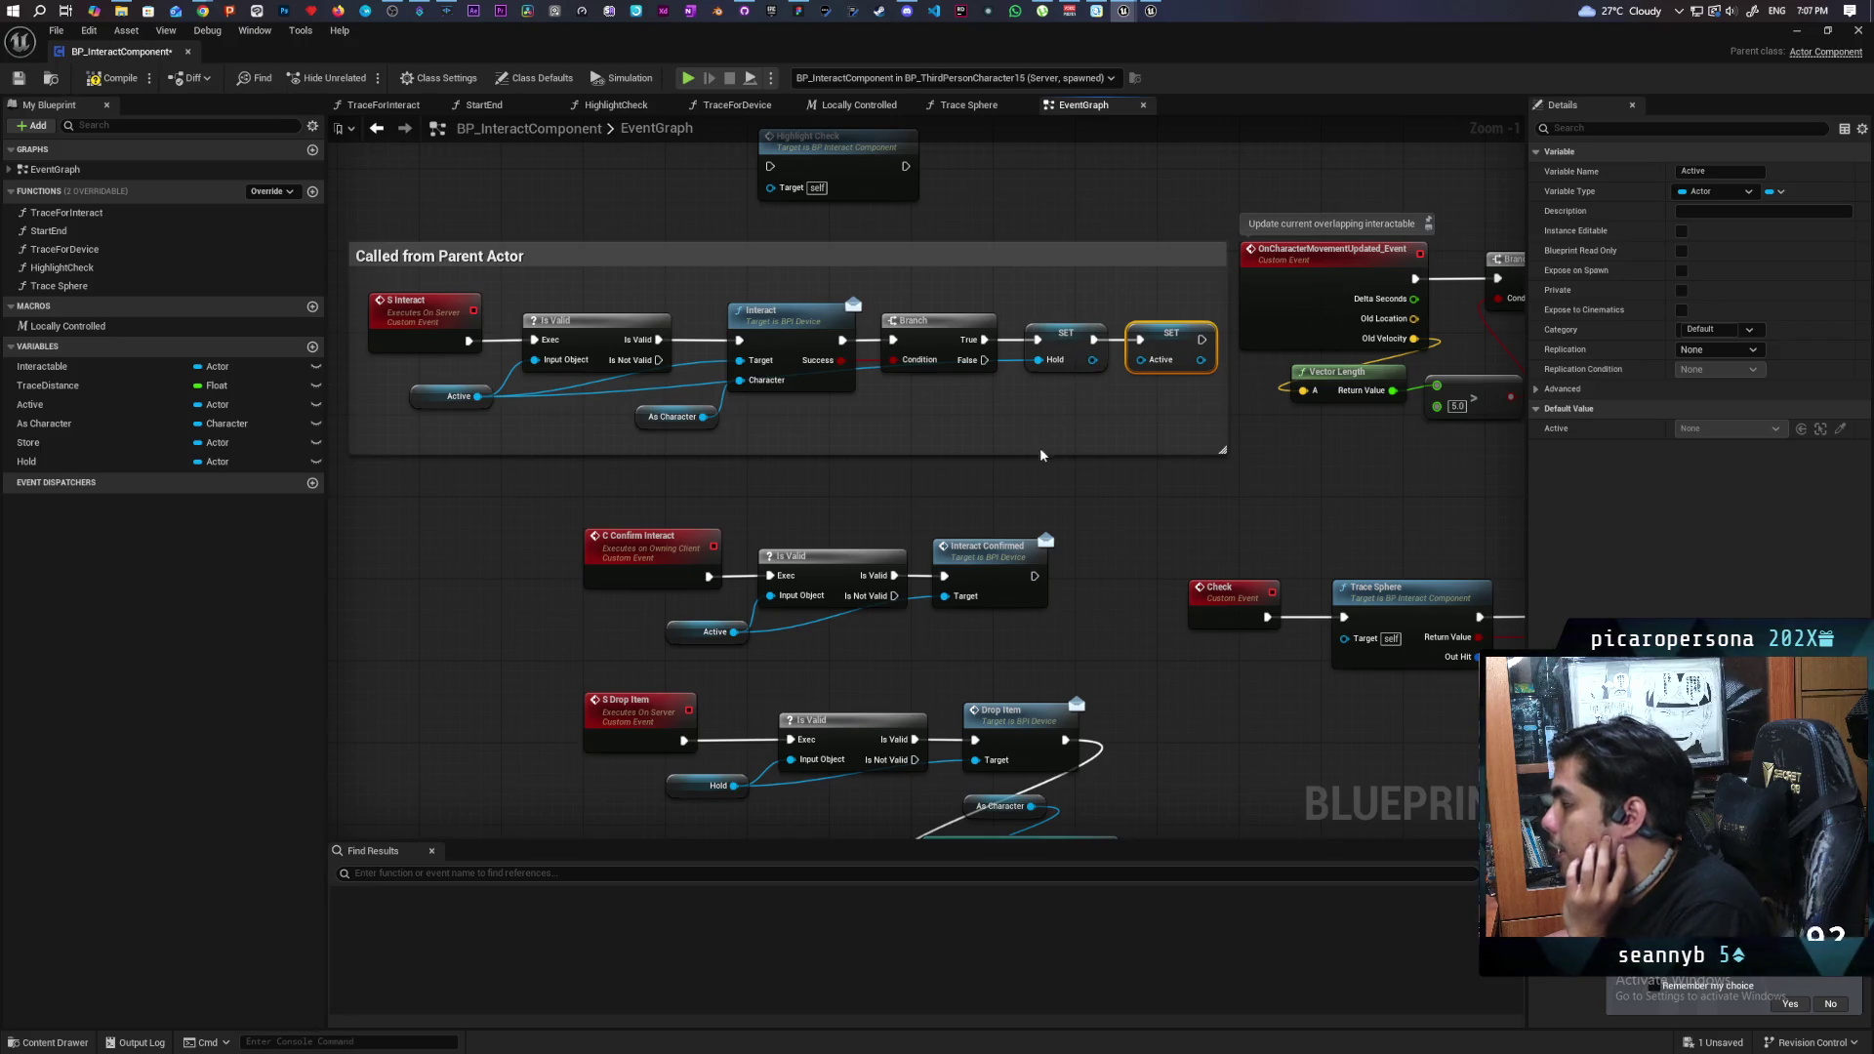
{"action": "scroll", "coordinate": [1034, 455], "scroll_direction": "down", "scroll_amount": 2}
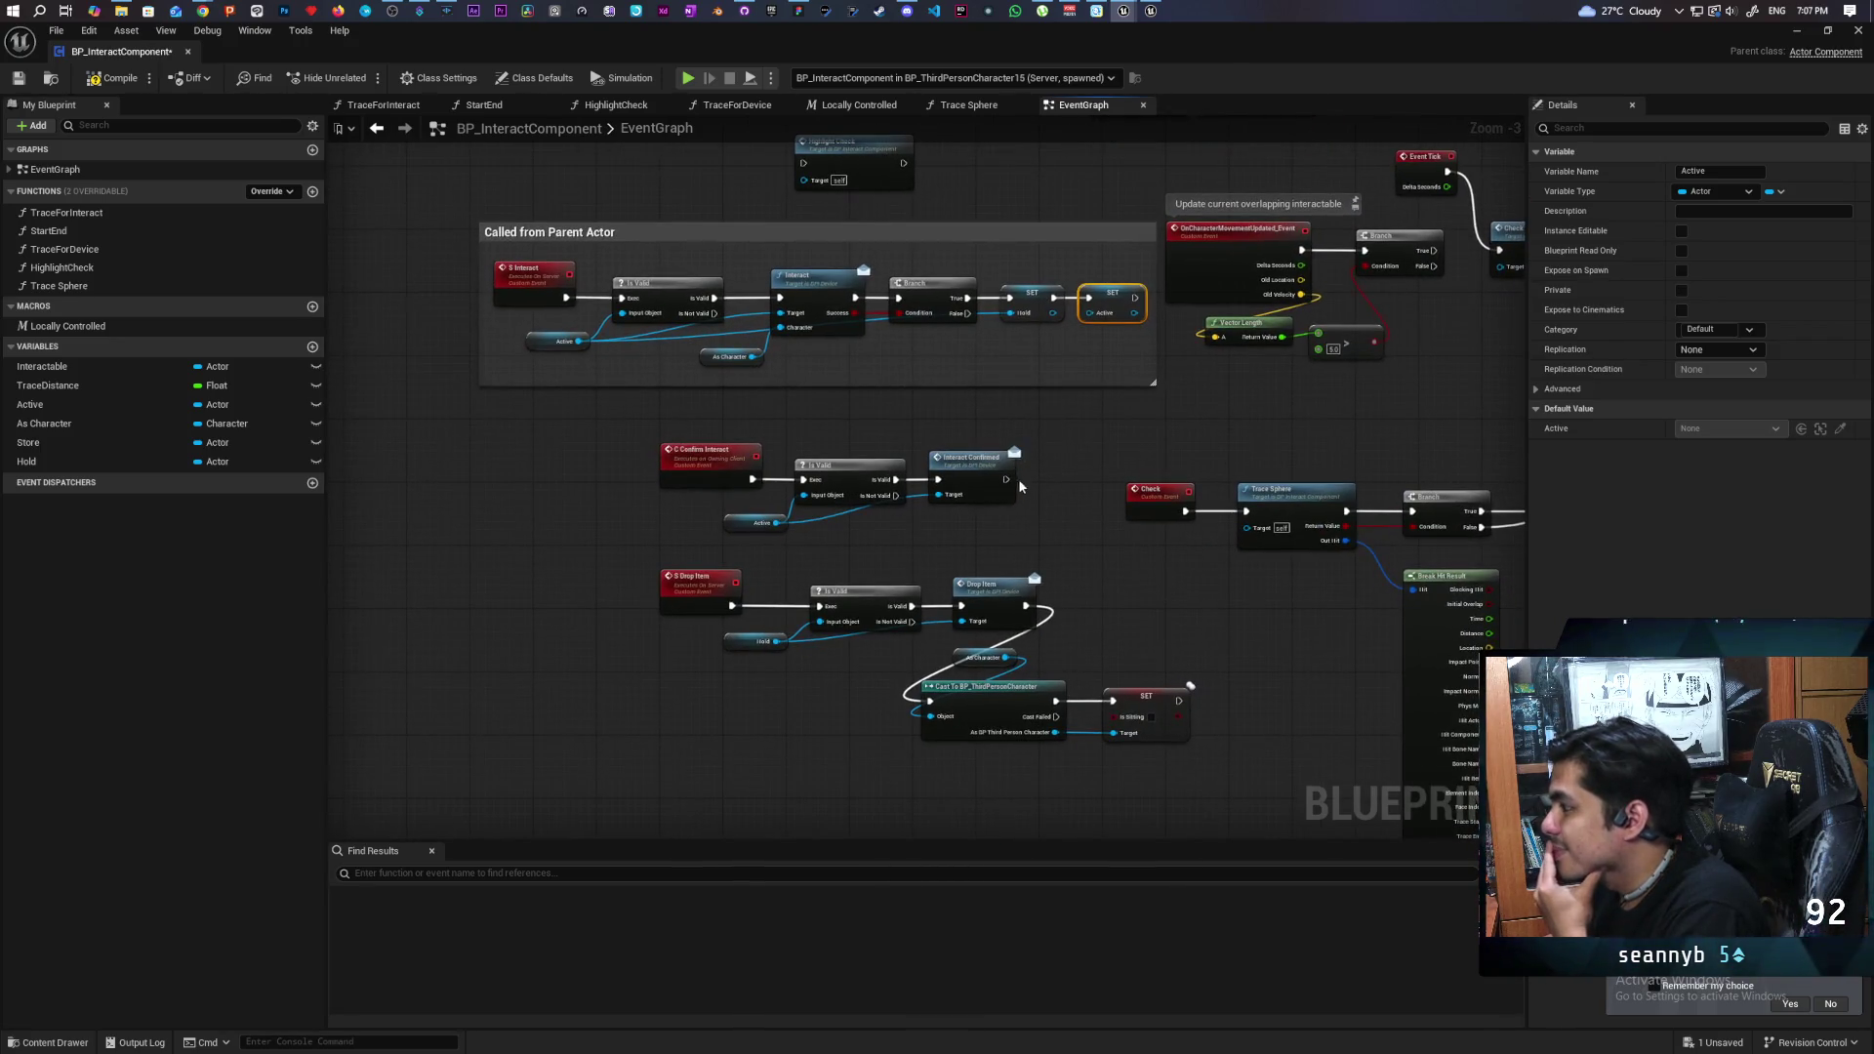
{"action": "scroll", "coordinate": [1021, 527], "scroll_direction": "up", "scroll_amount": 1}
{"action": "scroll", "coordinate": [1021, 531], "scroll_direction": "up", "scroll_amount": 1}
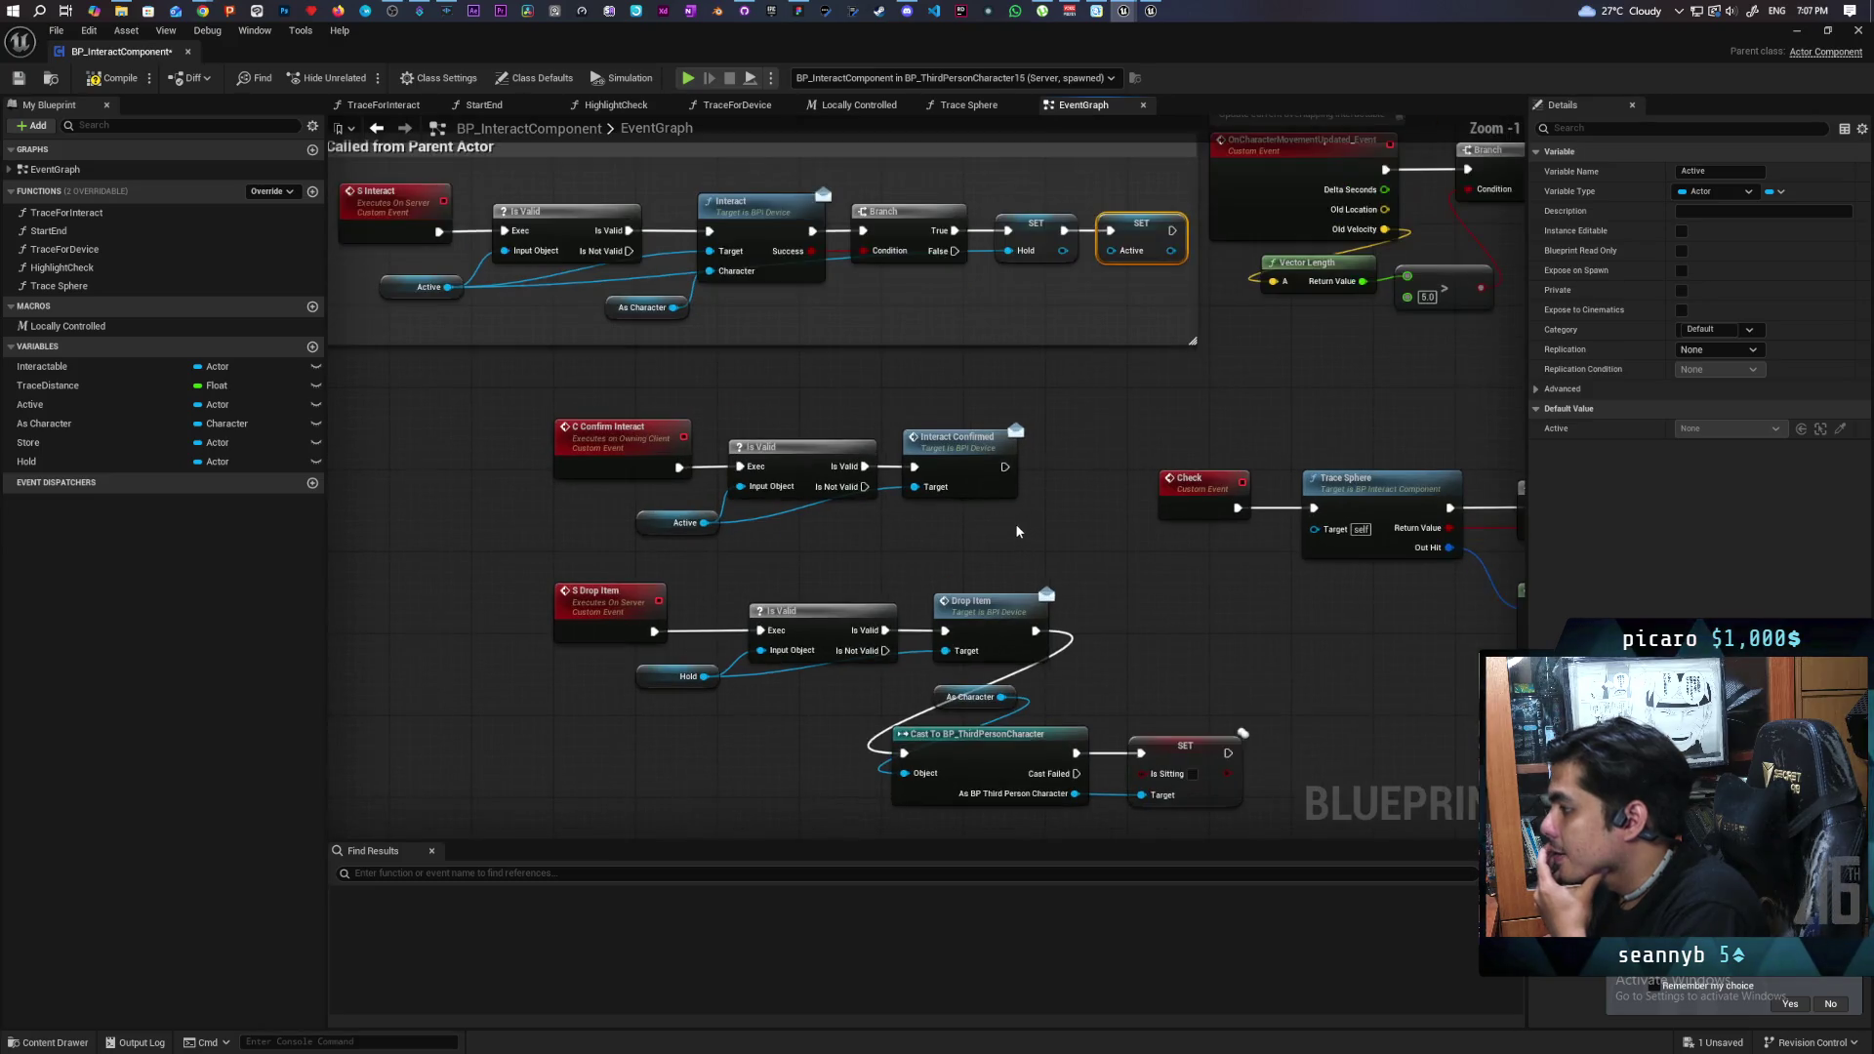
- Tidy the Confirm Interact node chain by shifting it to the left
{"action": "mouse_move", "coordinate": [920, 574]}
{"action": "left_mouse_down"}
{"action": "mouse_move", "coordinate": [905, 463]}
{"action": "mouse_move", "coordinate": [879, 606]}
{"action": "mouse_move", "coordinate": [1085, 646]}
{"action": "left_mouse_up"}
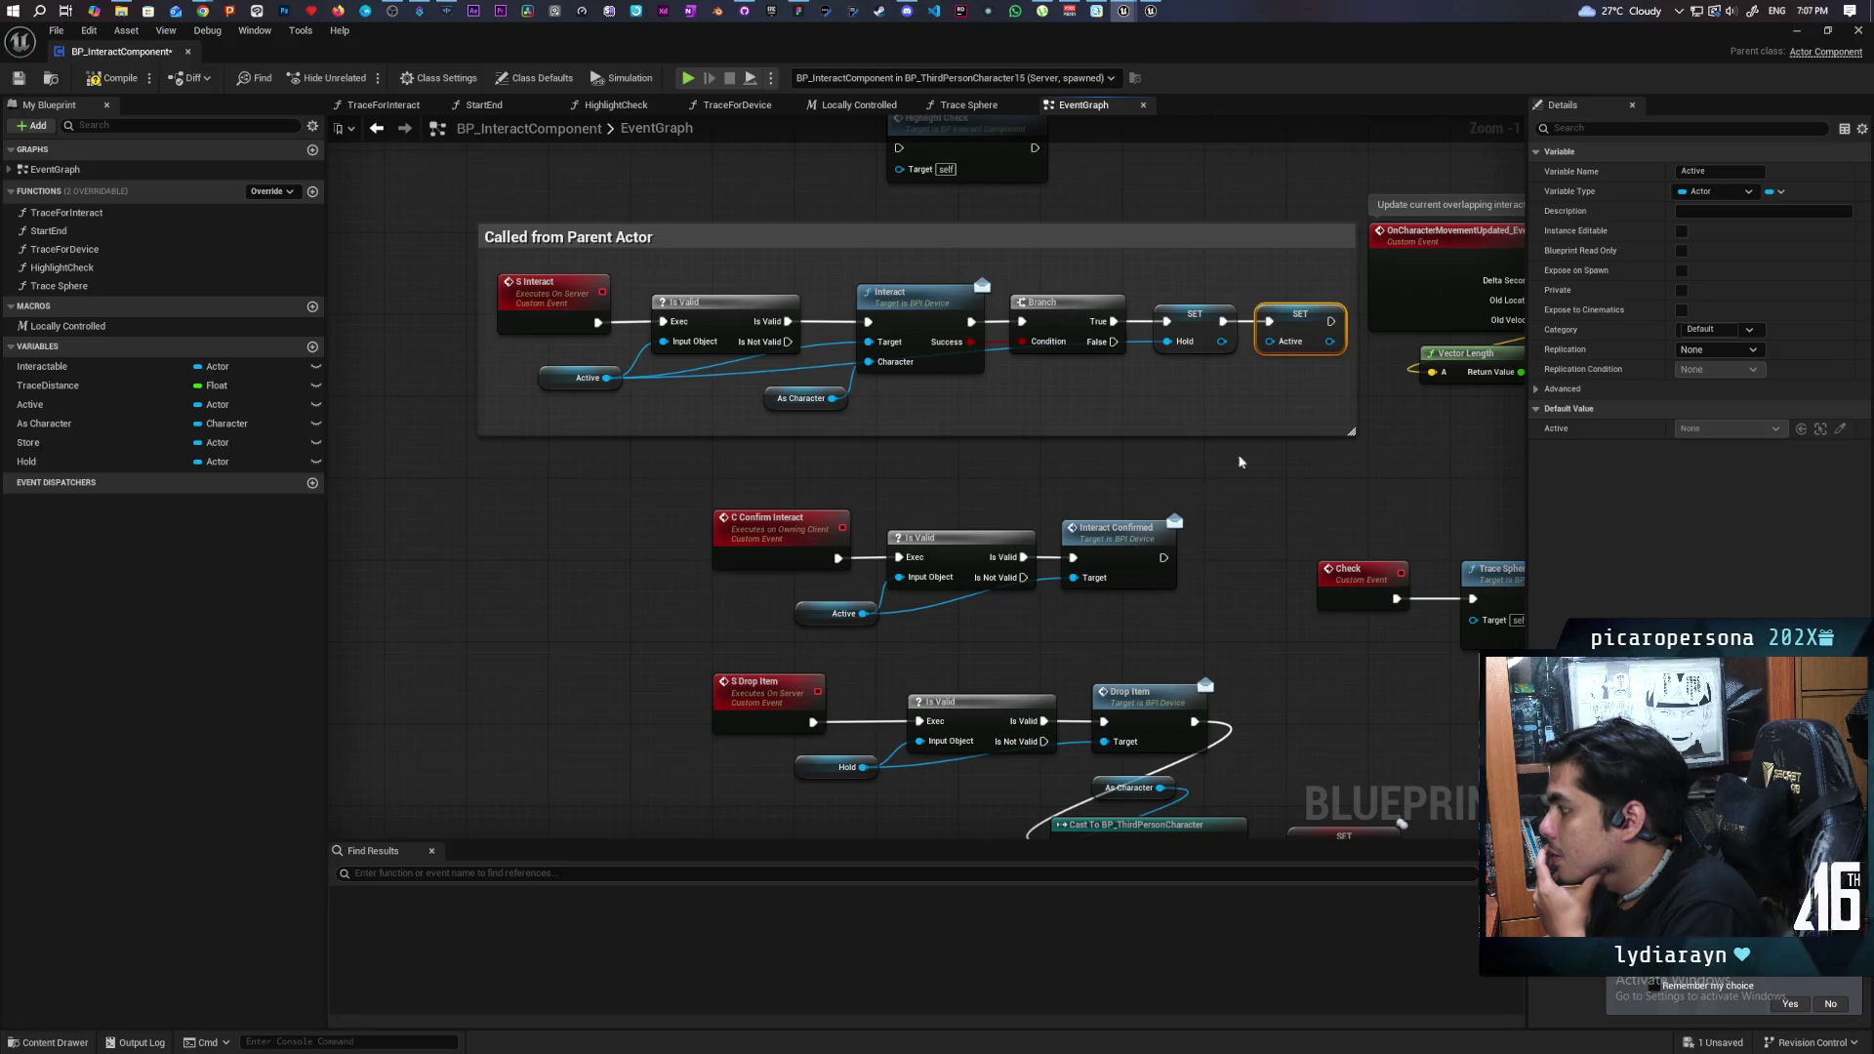
{"action": "left_click", "coordinate": [1246, 330]}
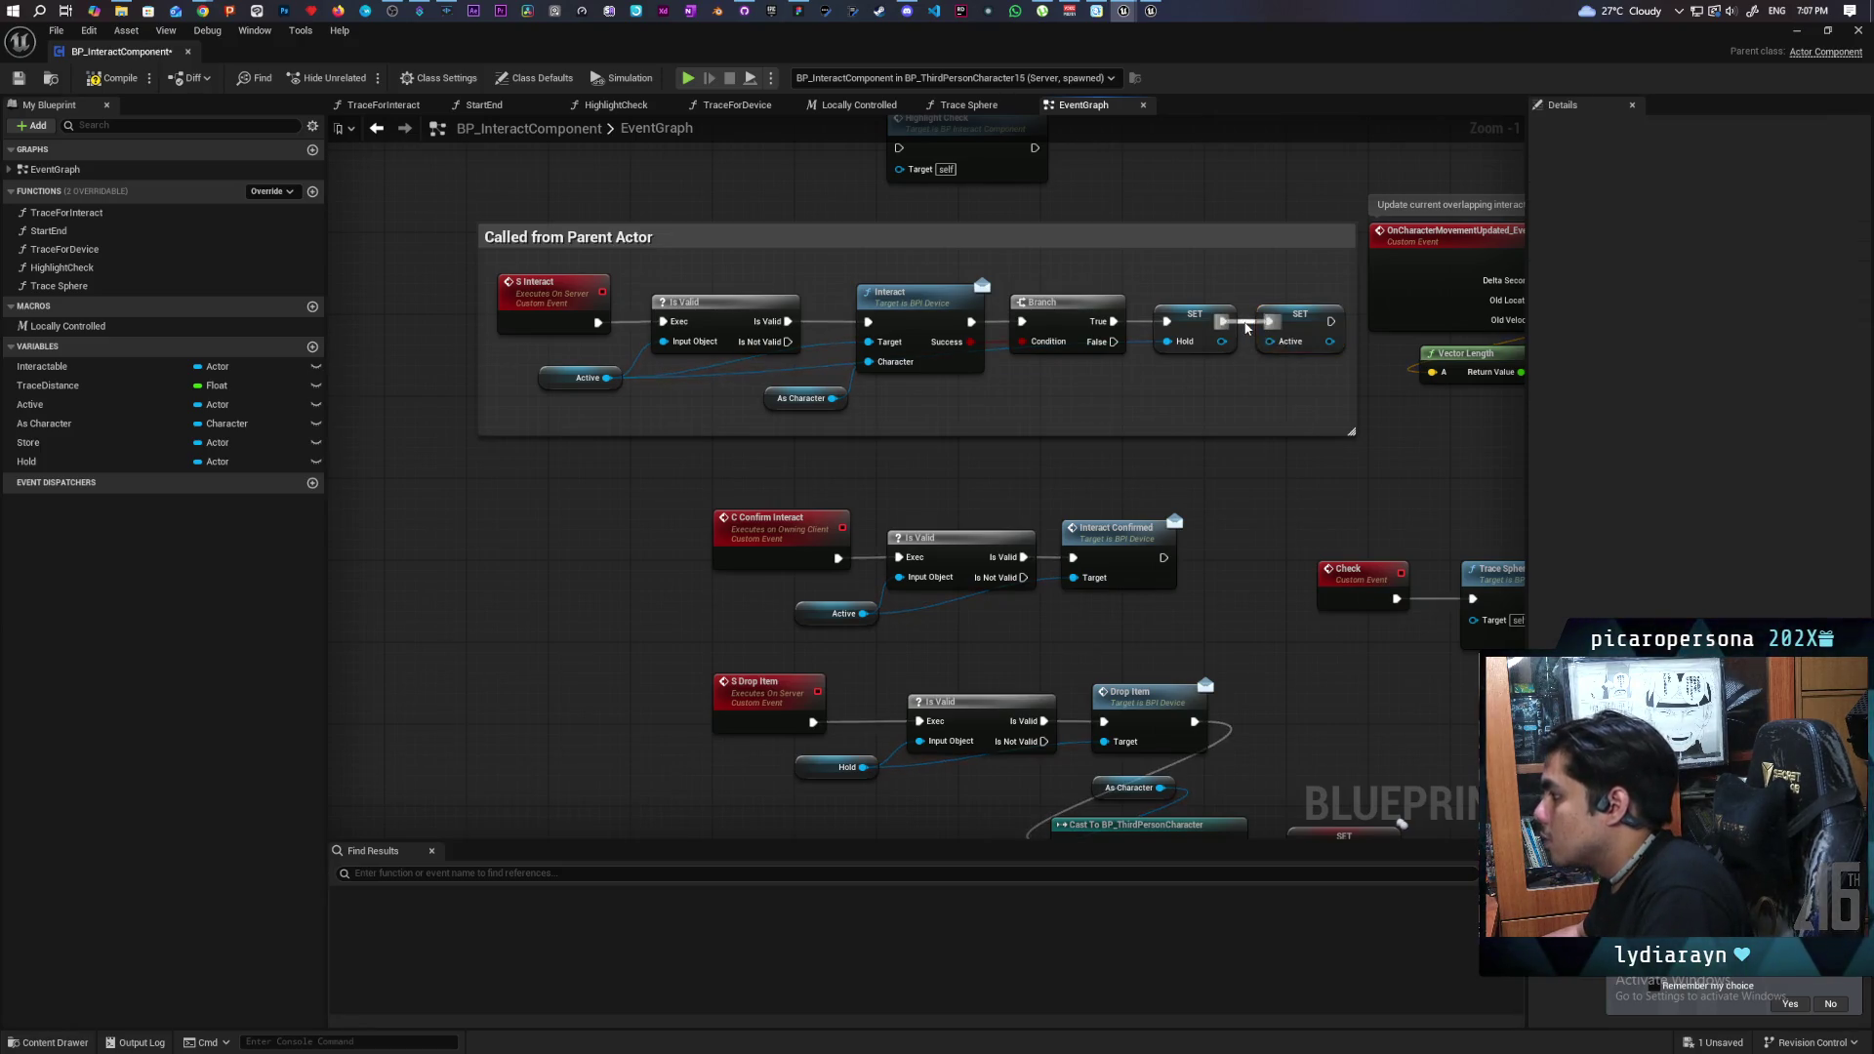
{"action": "mouse_move", "coordinate": [1218, 494]}
{"action": "left_mouse_down"}
{"action": "mouse_move", "coordinate": [709, 635]}
{"action": "mouse_move", "coordinate": [1293, 392]}
{"action": "left_mouse_up"}
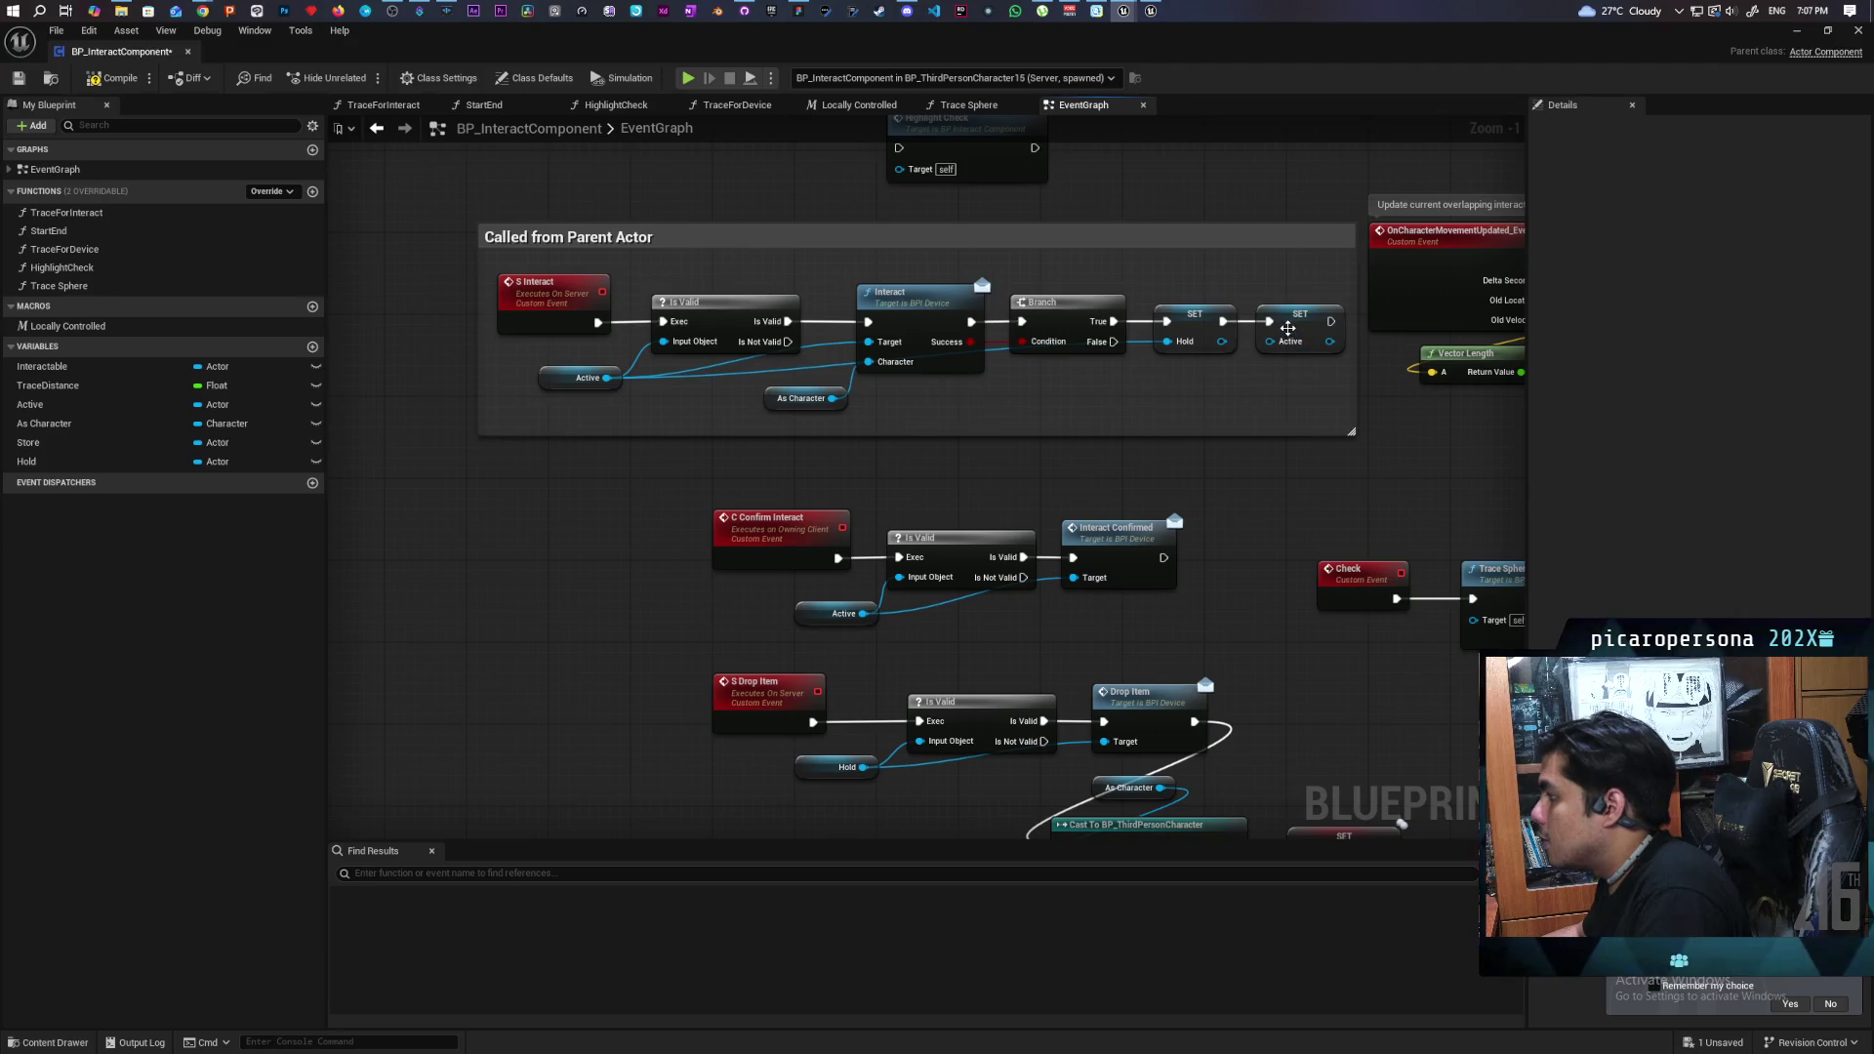
{"action": "mouse_move", "coordinate": [1248, 331]}
{"action": "left_mouse_down"}
{"action": "mouse_move", "coordinate": [1210, 389]}
{"action": "mouse_move", "coordinate": [1161, 562]}
{"action": "mouse_move", "coordinate": [1229, 558]}
{"action": "left_mouse_up"}
{"action": "left_click_drag", "start_coordinate": [1259, 493], "coordinate": [798, 601]}
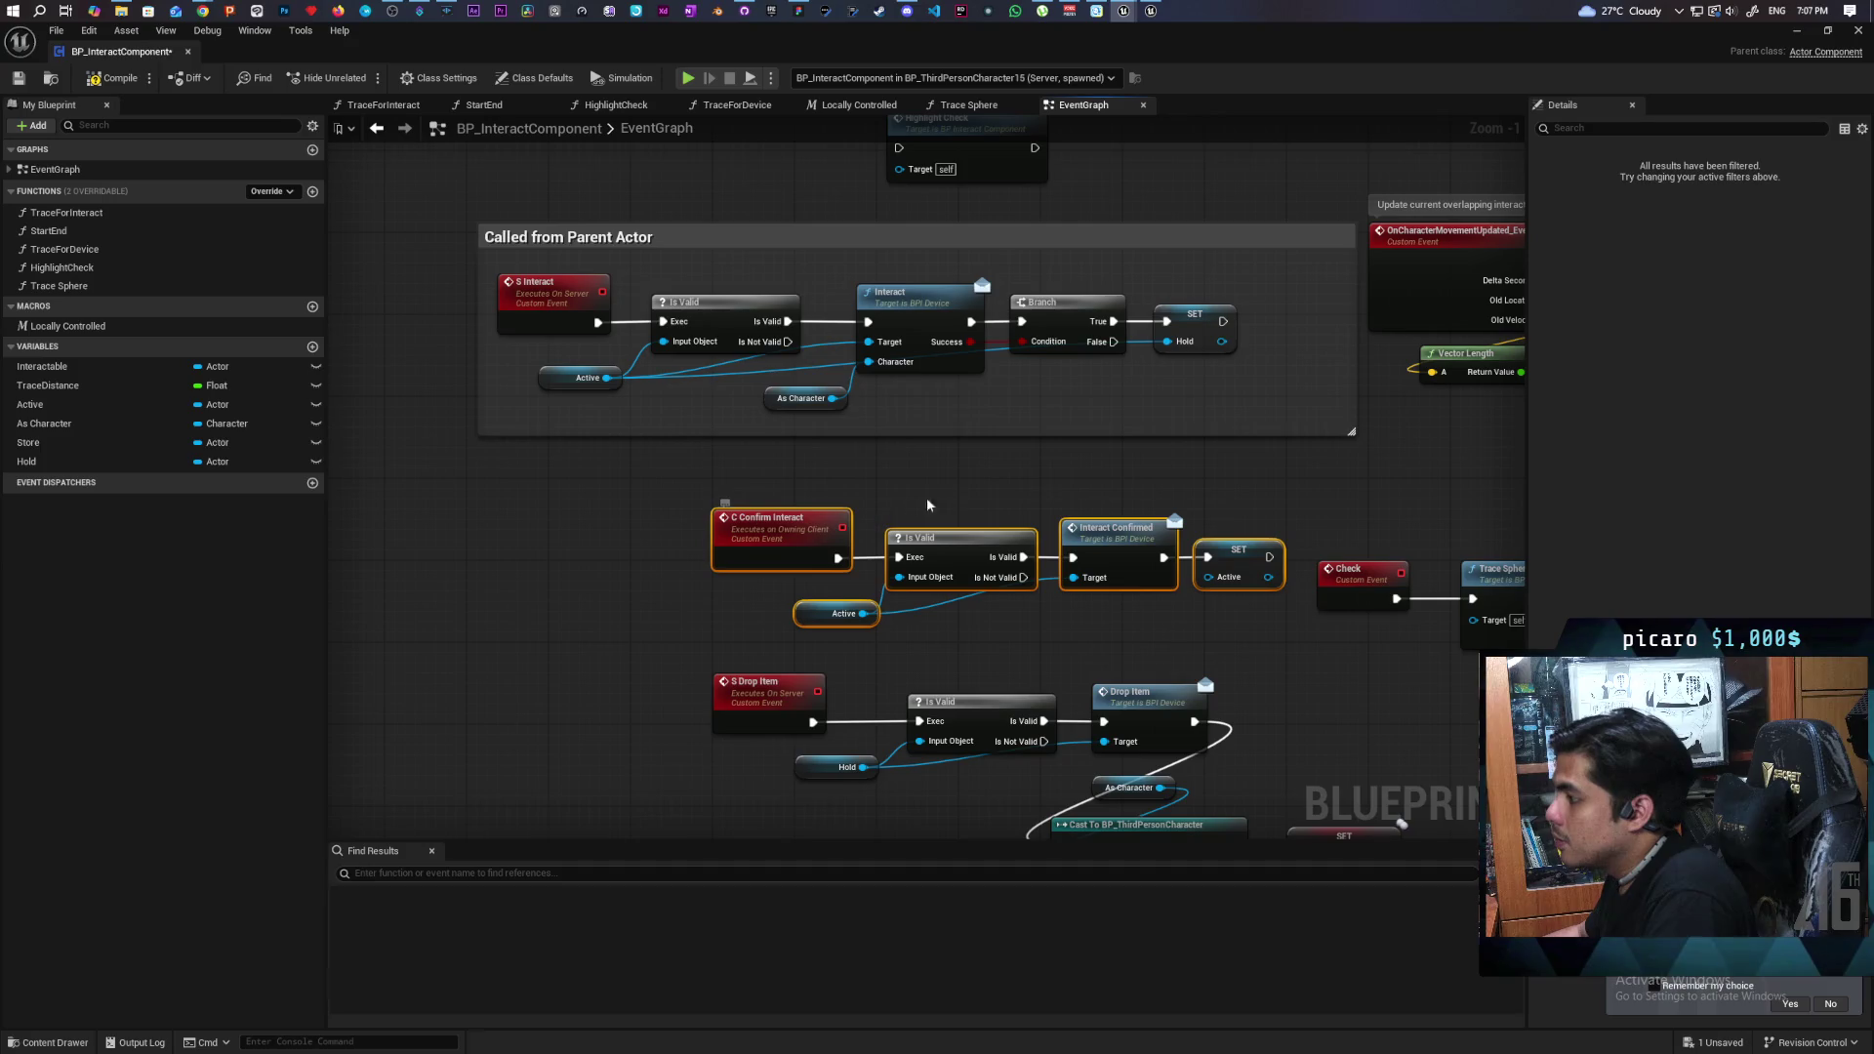
{"action": "left_click", "coordinate": [816, 488]}
{"action": "left_click_drag", "start_coordinate": [941, 562], "coordinate": [1250, 637]}
{"action": "left_click_drag", "start_coordinate": [1106, 543], "coordinate": [922, 543]}
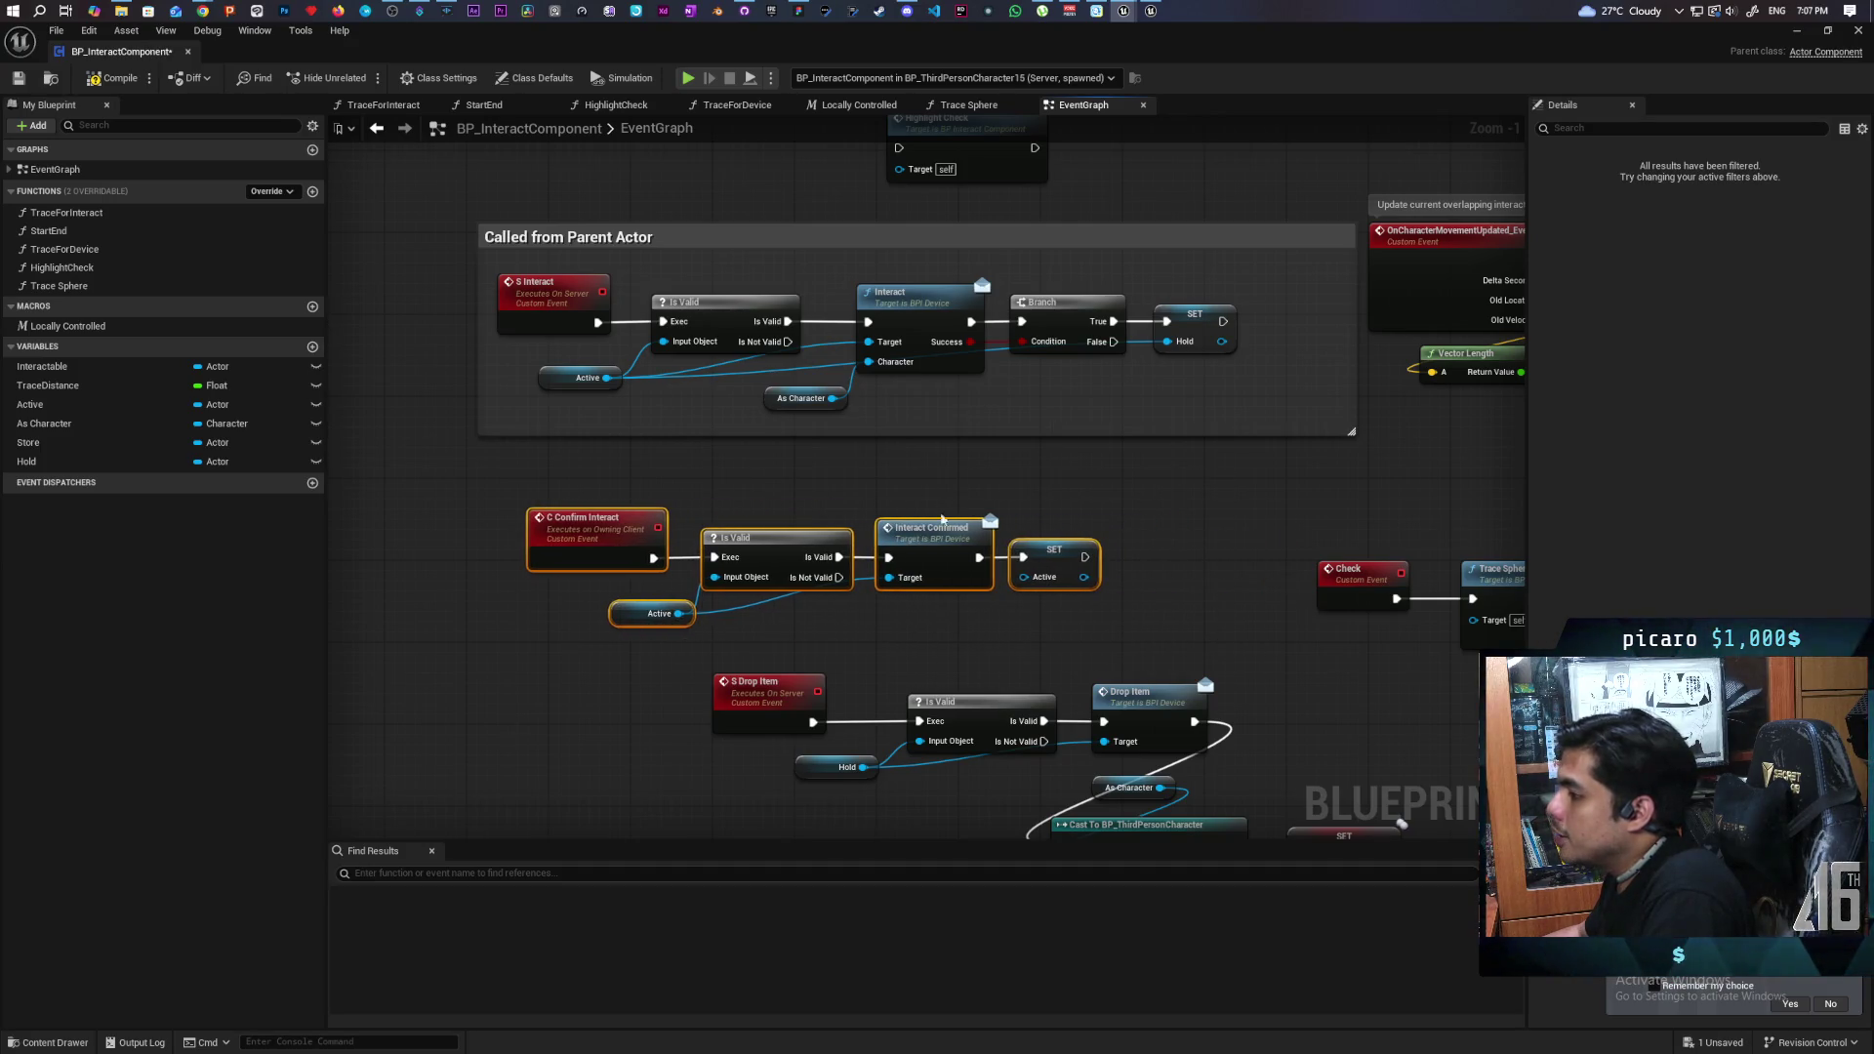
{"action": "left_click", "coordinate": [966, 502]}
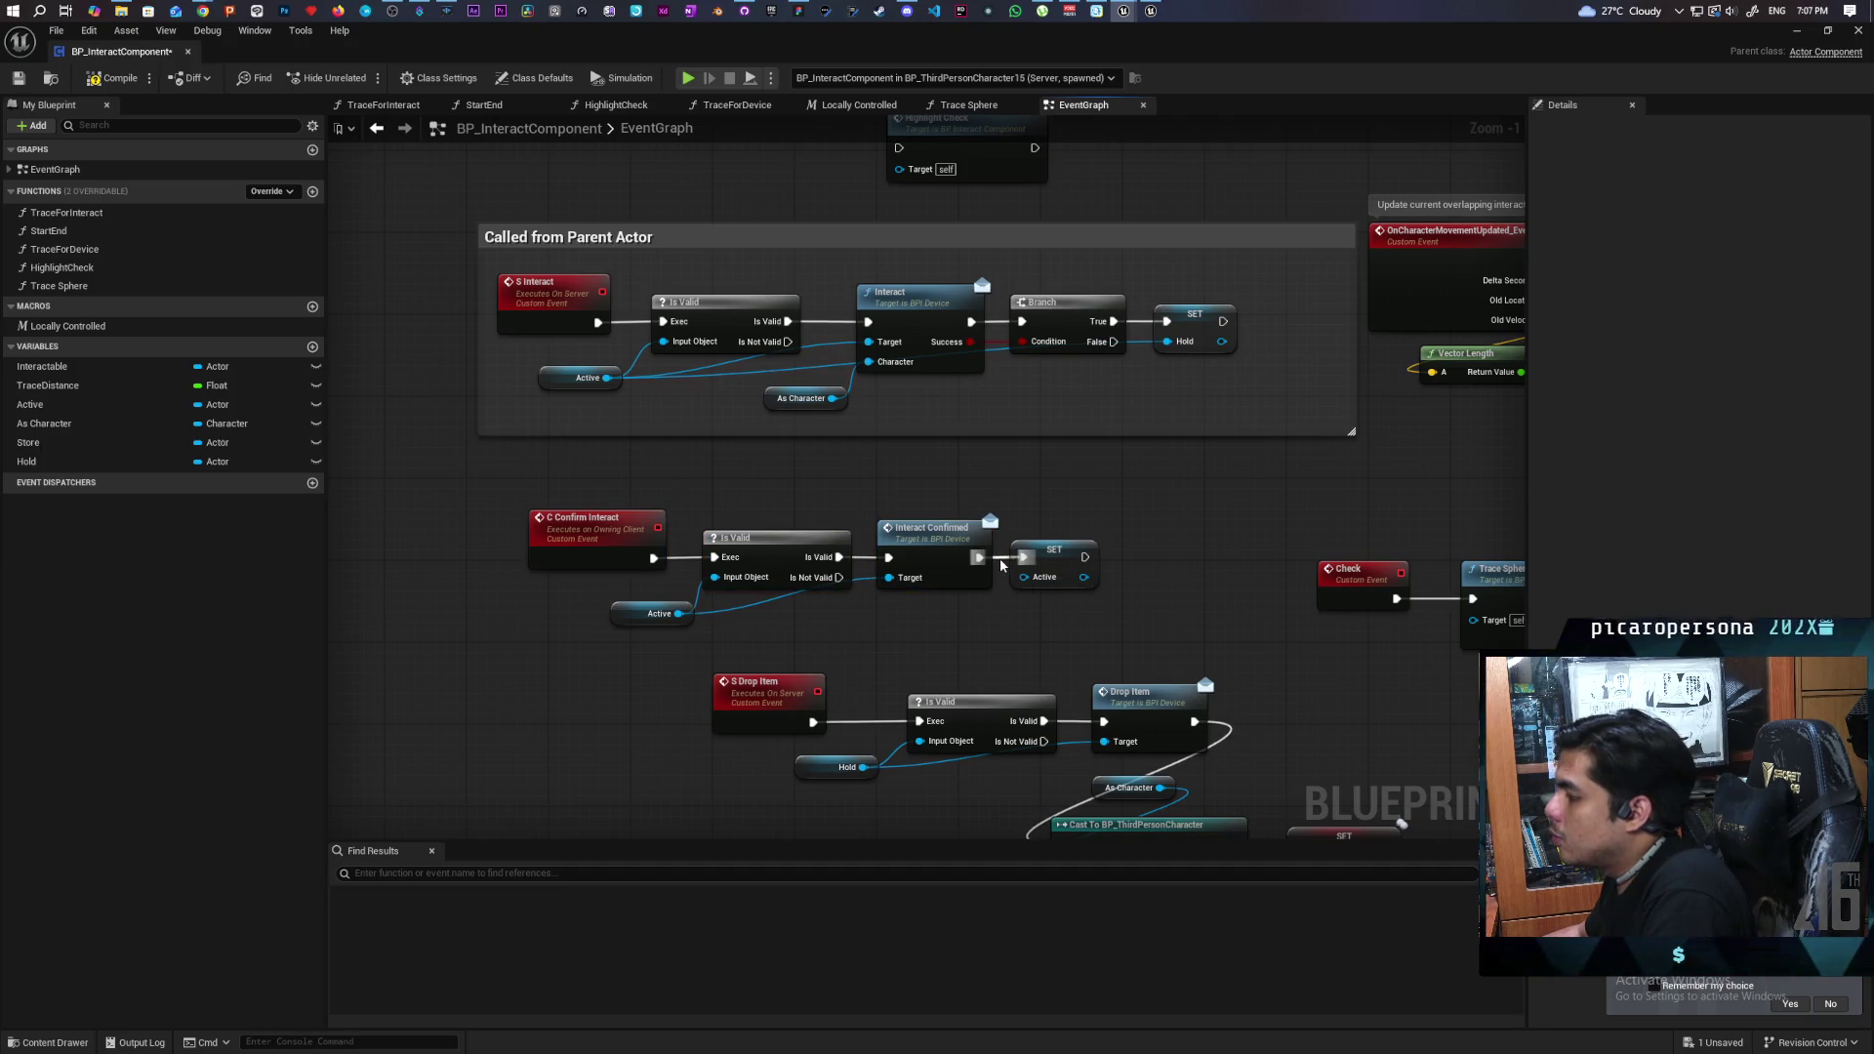
- Put SET Active back right after SET Hold and save the blueprint
{"action": "mouse_move", "coordinate": [991, 489]}
{"action": "left_mouse_down"}
{"action": "mouse_move", "coordinate": [873, 586]}
{"action": "mouse_move", "coordinate": [546, 640]}
{"action": "left_mouse_up"}
{"action": "left_click", "coordinate": [749, 635]}
{"action": "mouse_move", "coordinate": [1058, 558]}
{"action": "left_mouse_down"}
{"action": "mouse_move", "coordinate": [1245, 427]}
{"action": "mouse_move", "coordinate": [1303, 322]}
{"action": "mouse_move", "coordinate": [1271, 325]}
{"action": "left_mouse_up"}
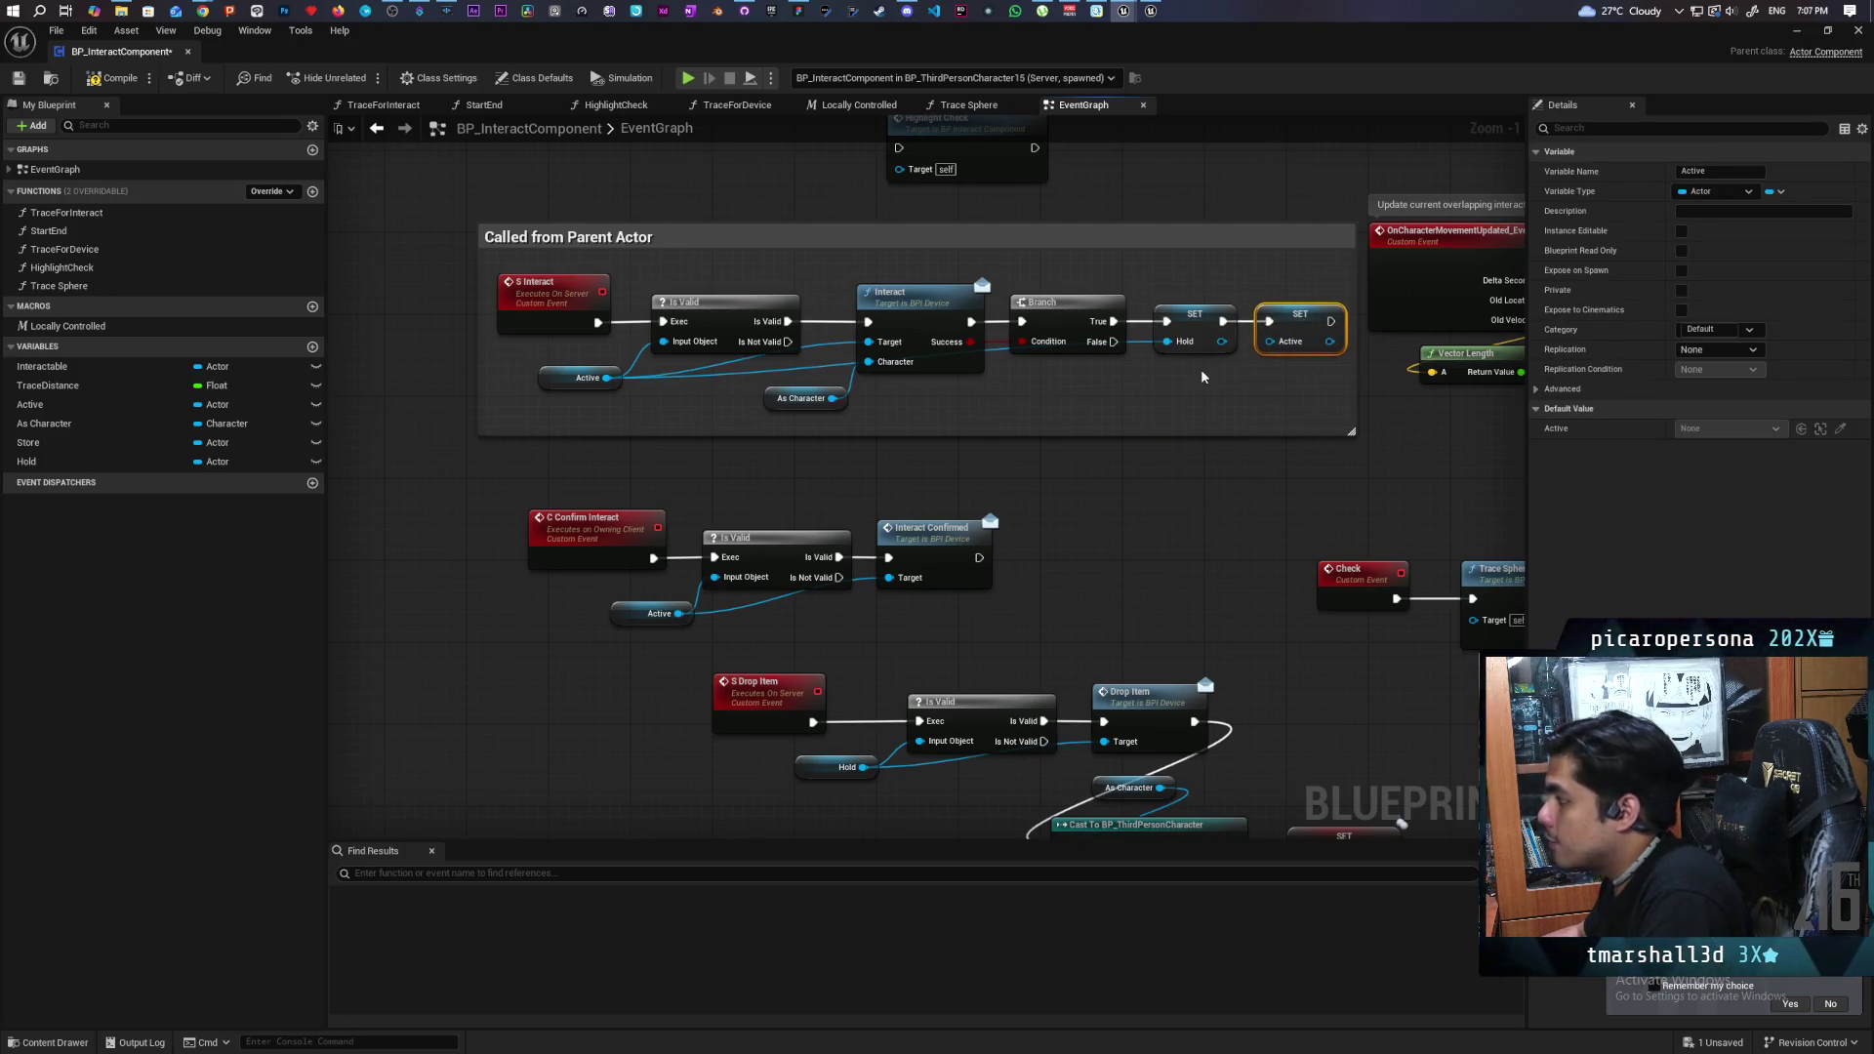
{"action": "key", "text": "ctrl+s"}
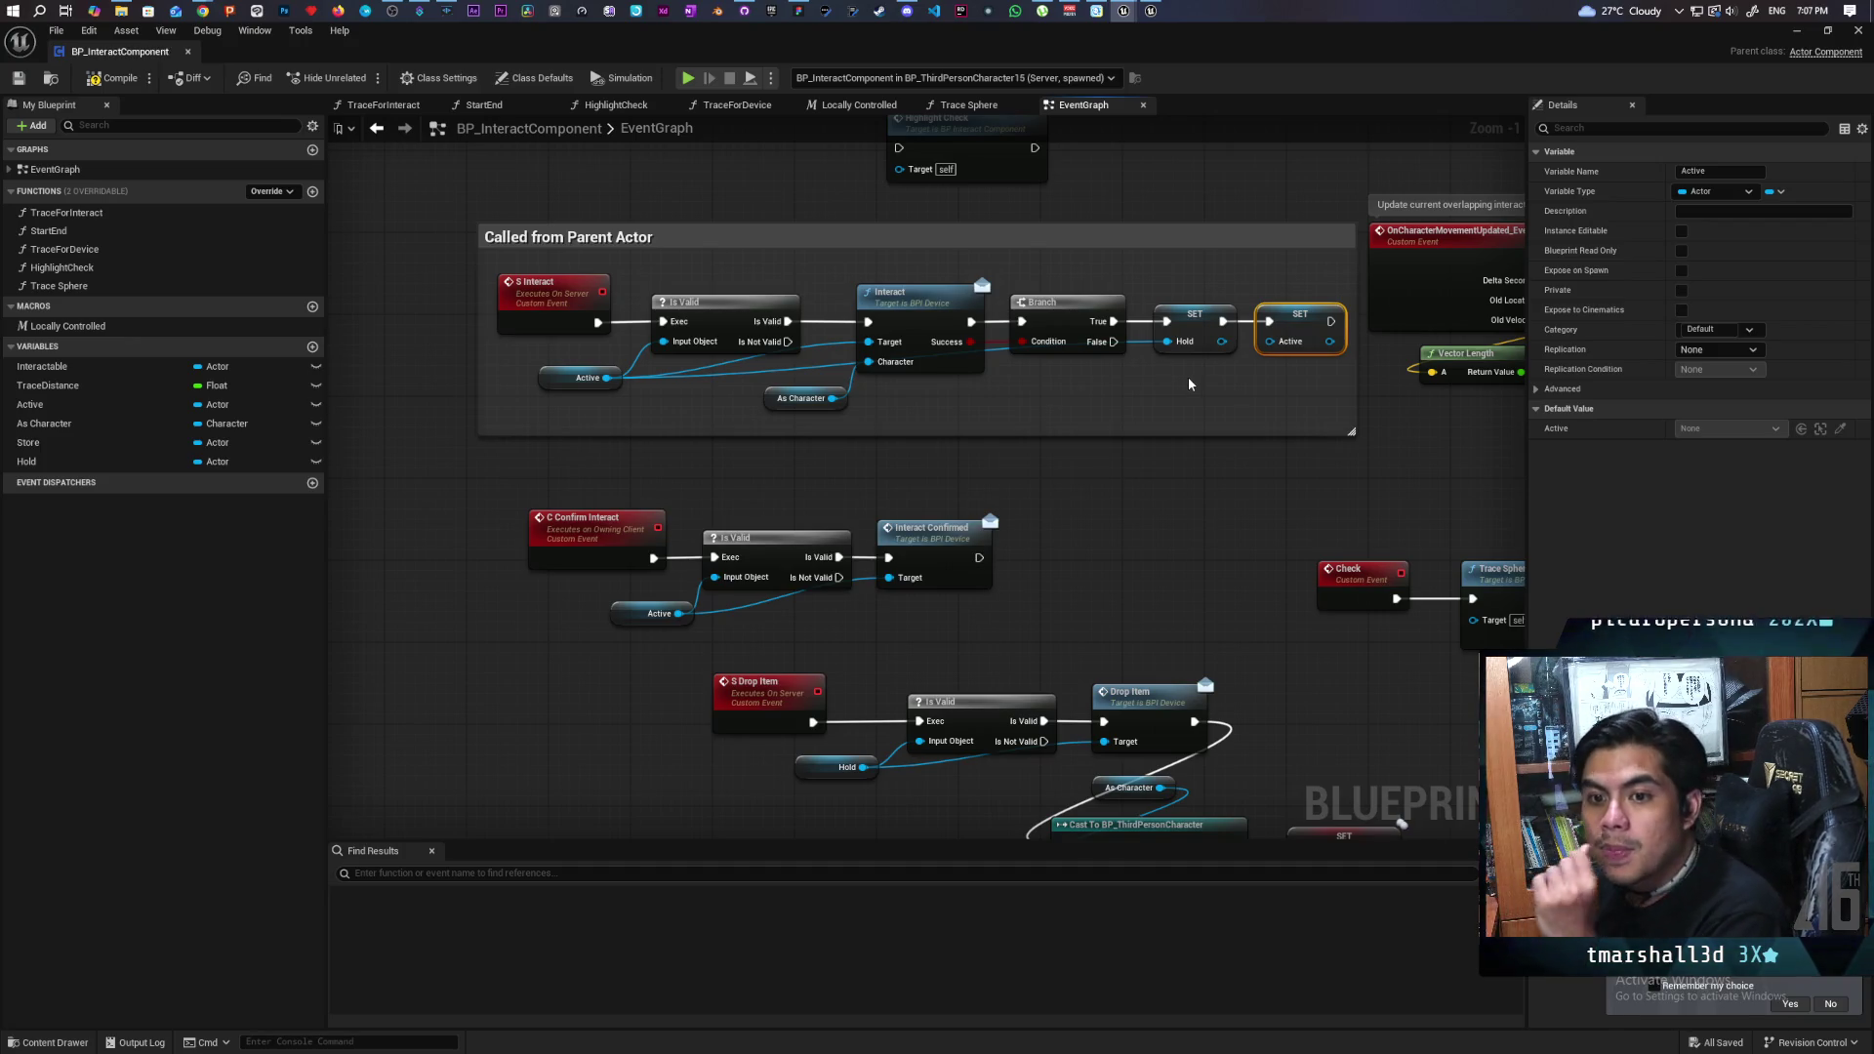
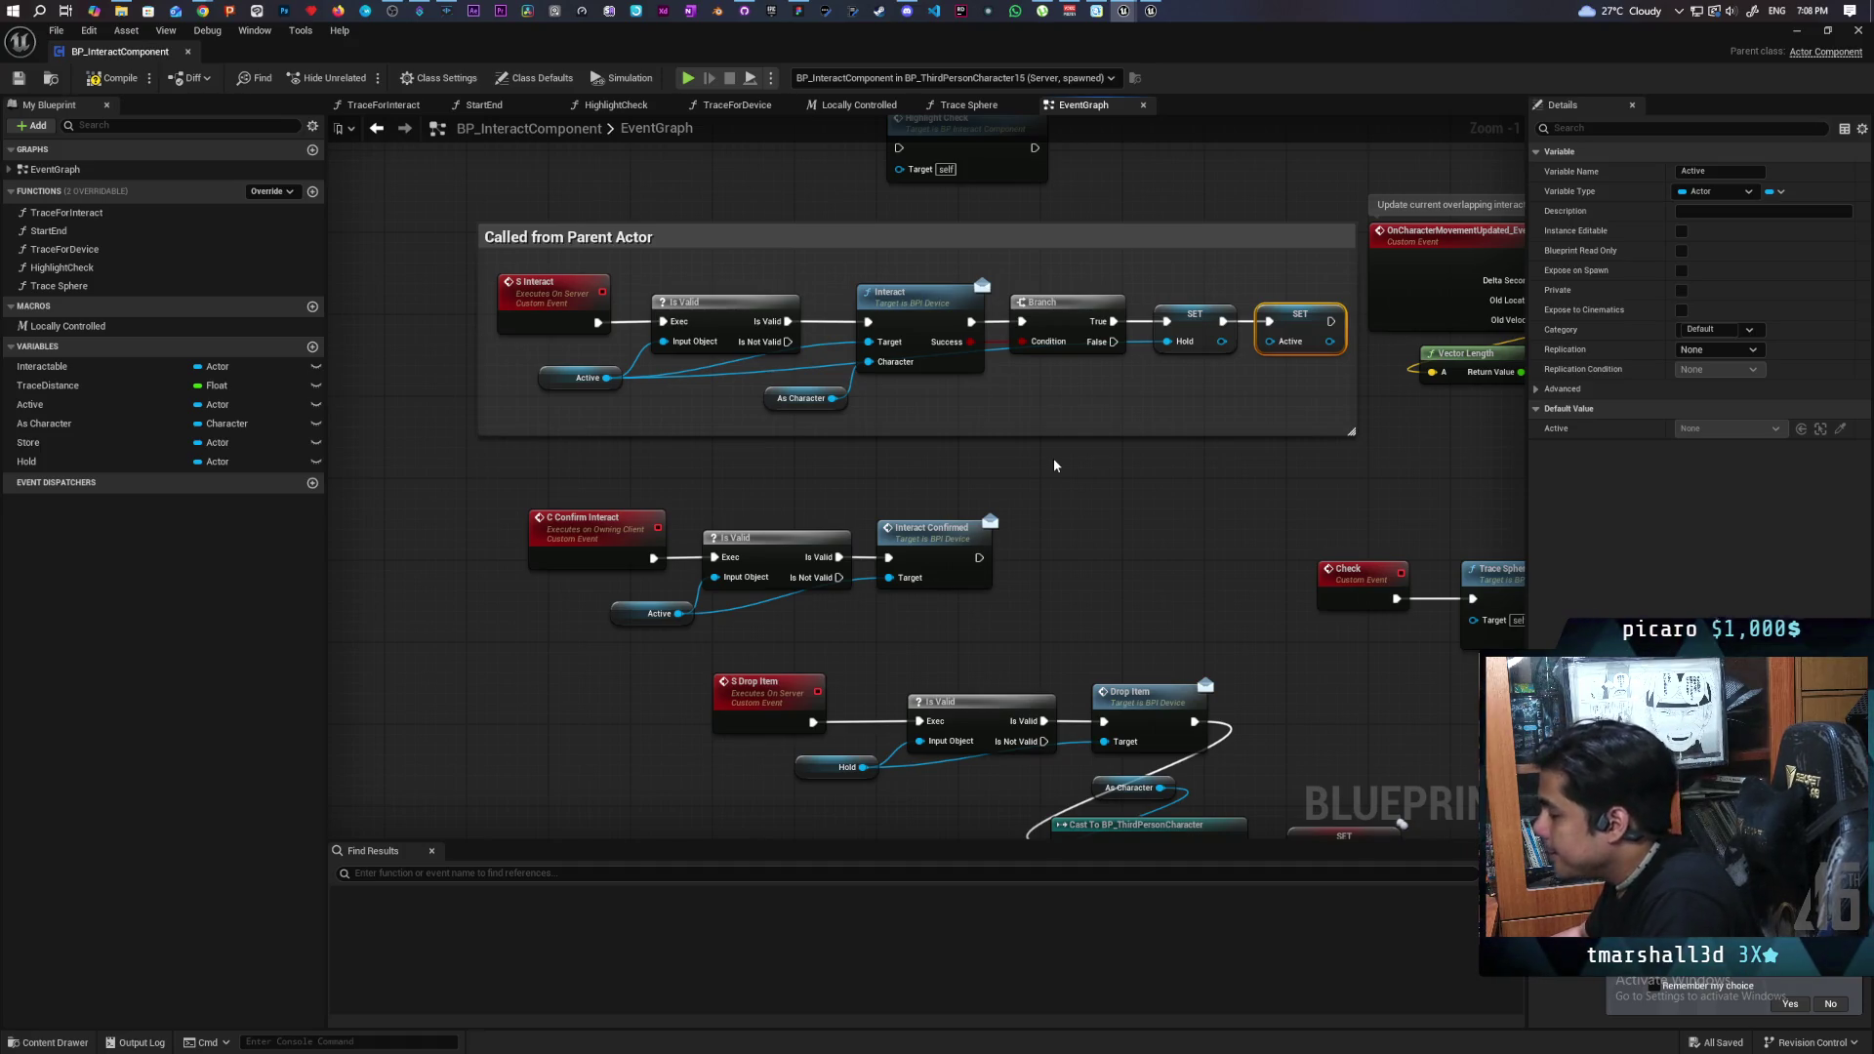
- Move the S Drop Item, Is Valid, Hold and Drop Item nodes into line with the Cast To BP_ThirdPersonCharacter node
{"action": "scroll", "coordinate": [1073, 485], "scroll_direction": "down", "scroll_amount": 1}
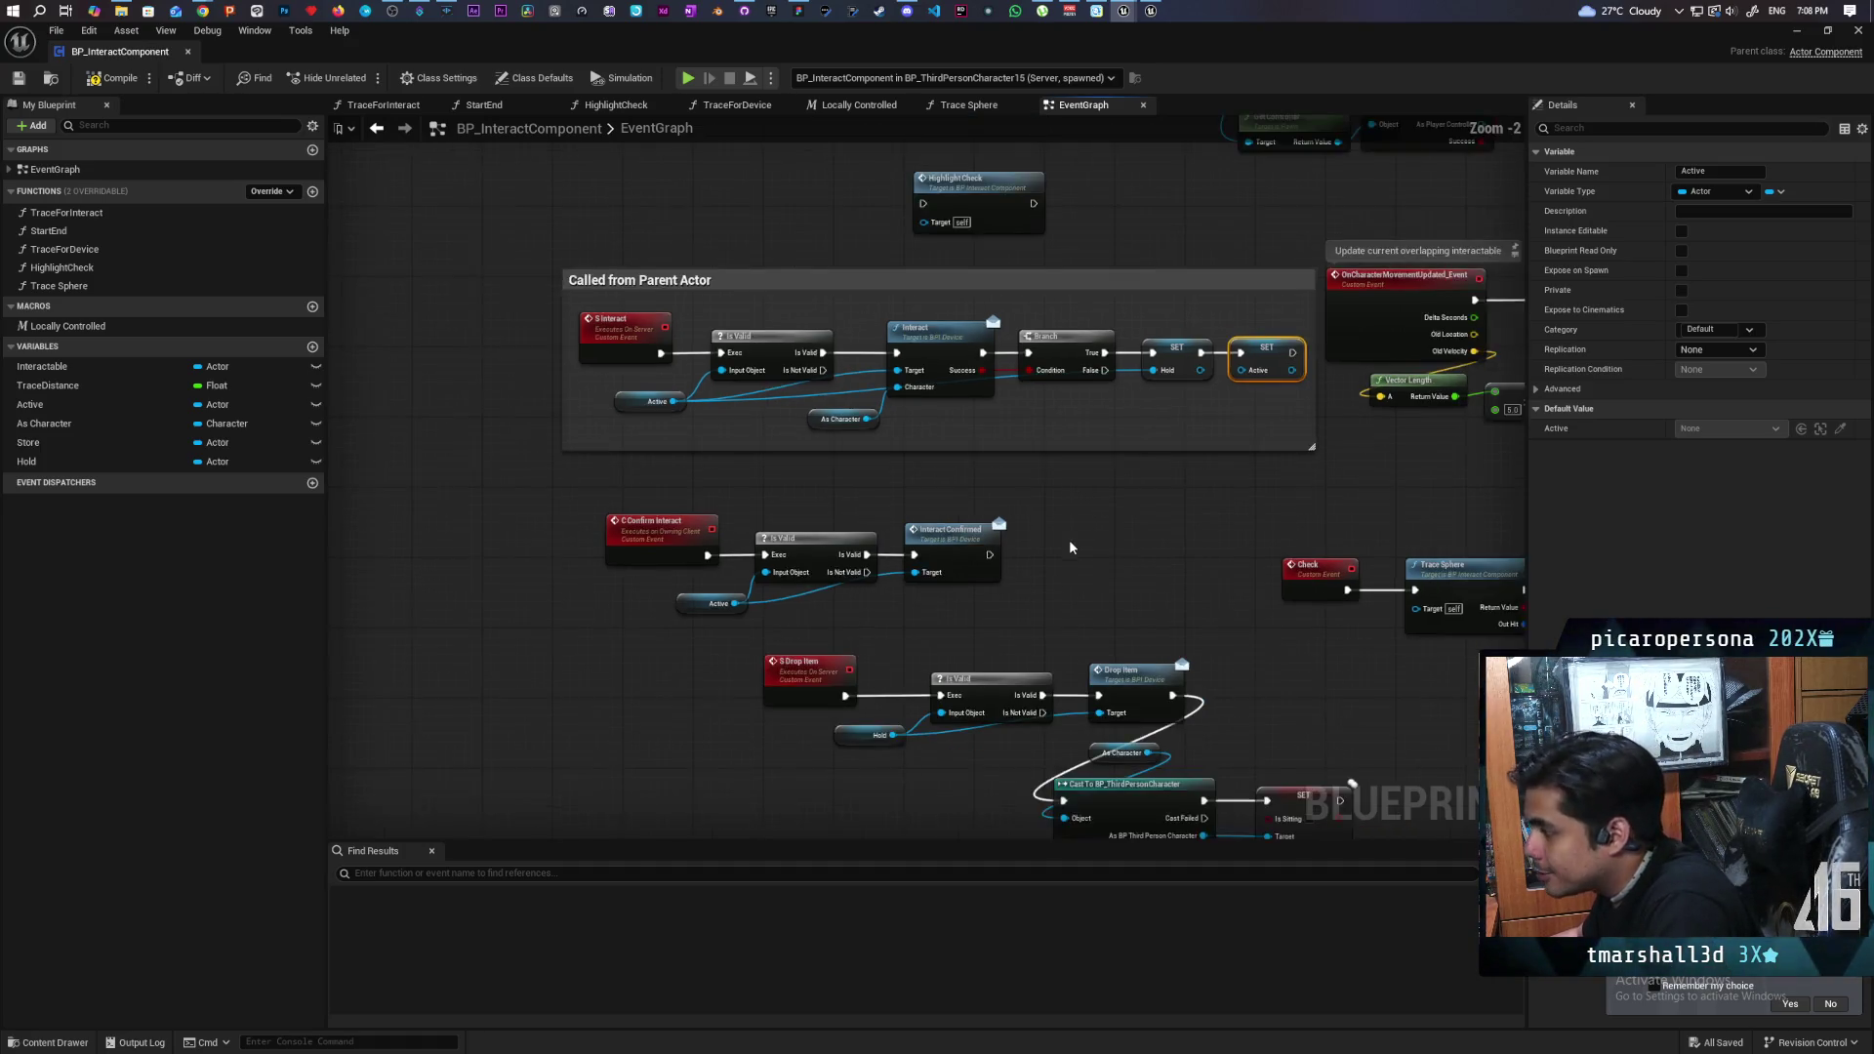
{"action": "scroll", "coordinate": [1102, 523], "scroll_direction": "up", "scroll_amount": 2}
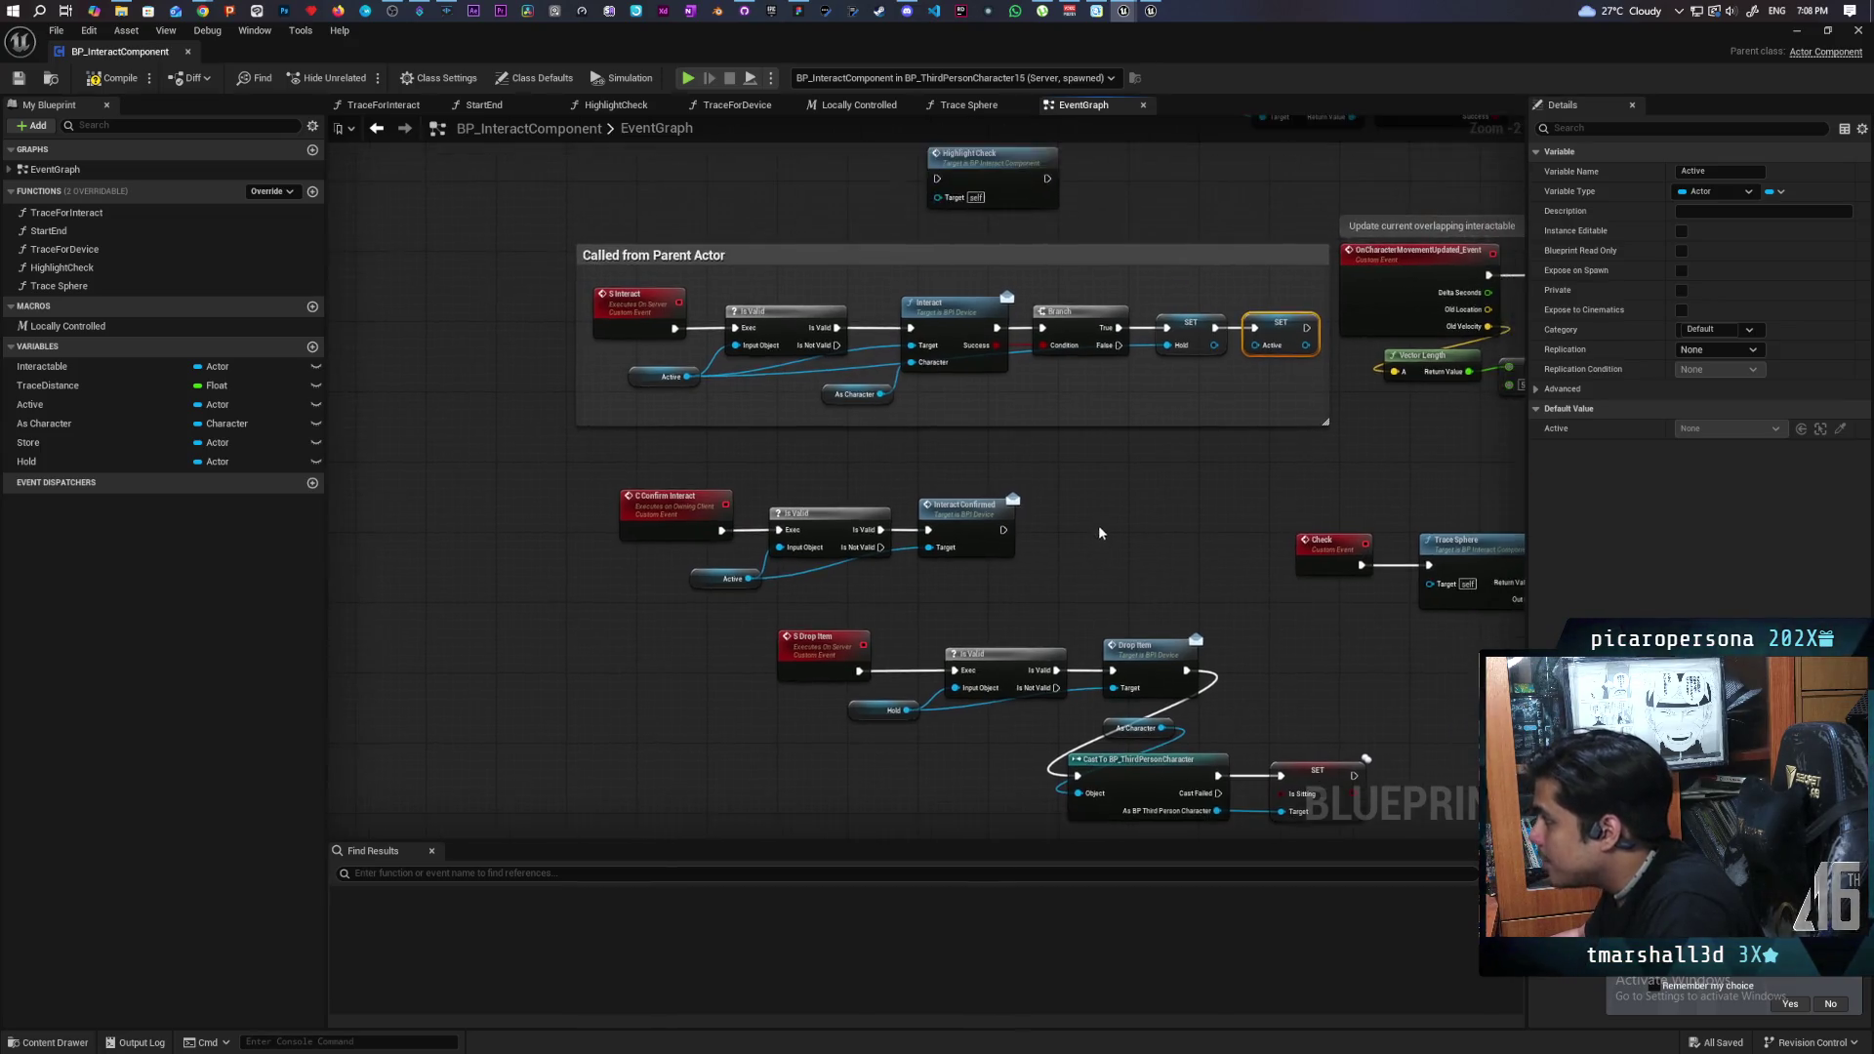
{"action": "mouse_move", "coordinate": [1098, 522]}
{"action": "left_mouse_down"}
{"action": "mouse_move", "coordinate": [991, 452]}
{"action": "mouse_move", "coordinate": [547, 661]}
{"action": "left_mouse_up"}
{"action": "mouse_move", "coordinate": [639, 514]}
{"action": "left_mouse_down"}
{"action": "mouse_move", "coordinate": [1096, 645]}
{"action": "mouse_move", "coordinate": [1253, 646]}
{"action": "mouse_move", "coordinate": [973, 631]}
{"action": "mouse_move", "coordinate": [625, 522]}
{"action": "mouse_move", "coordinate": [977, 627]}
{"action": "left_mouse_up"}
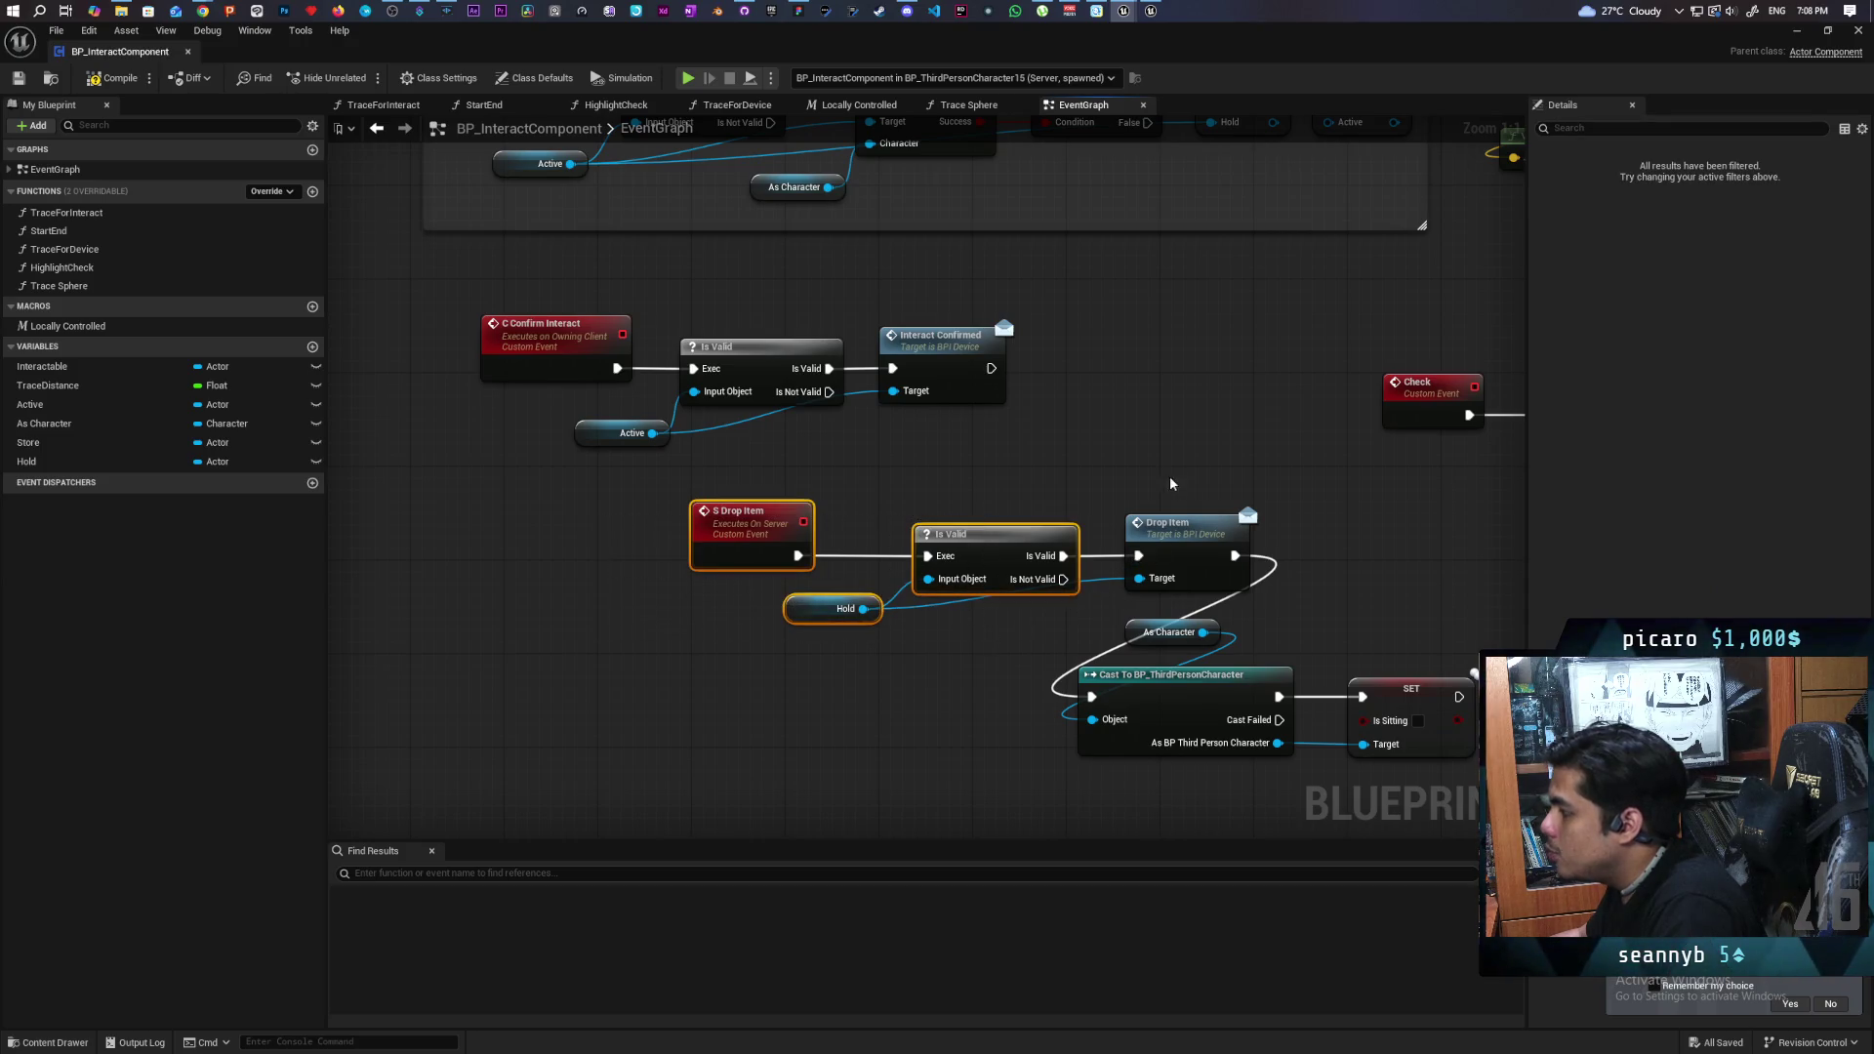
{"action": "left_click", "coordinate": [1176, 524]}
{"action": "left_click", "coordinate": [1022, 730]}
{"action": "left_click_drag", "start_coordinate": [1230, 728], "coordinate": [903, 603]}
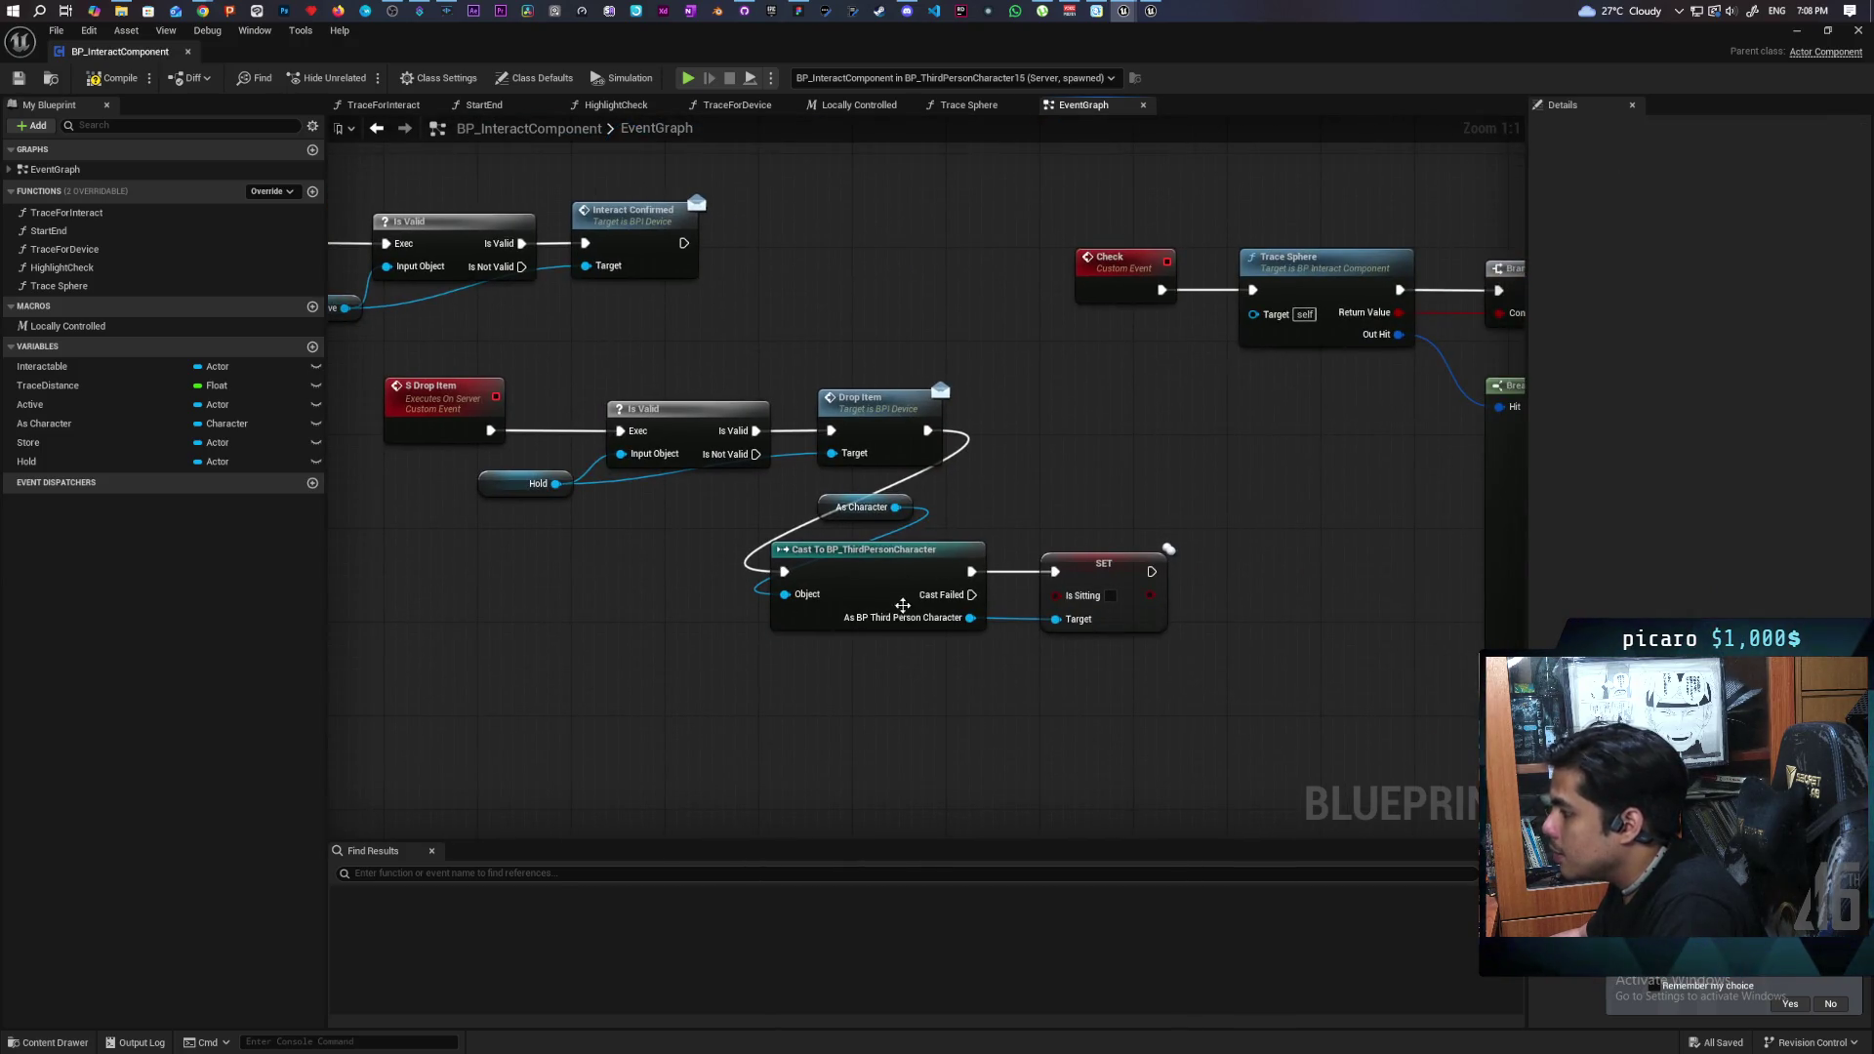
{"action": "left_click_drag", "start_coordinate": [743, 670], "coordinate": [832, 670]}
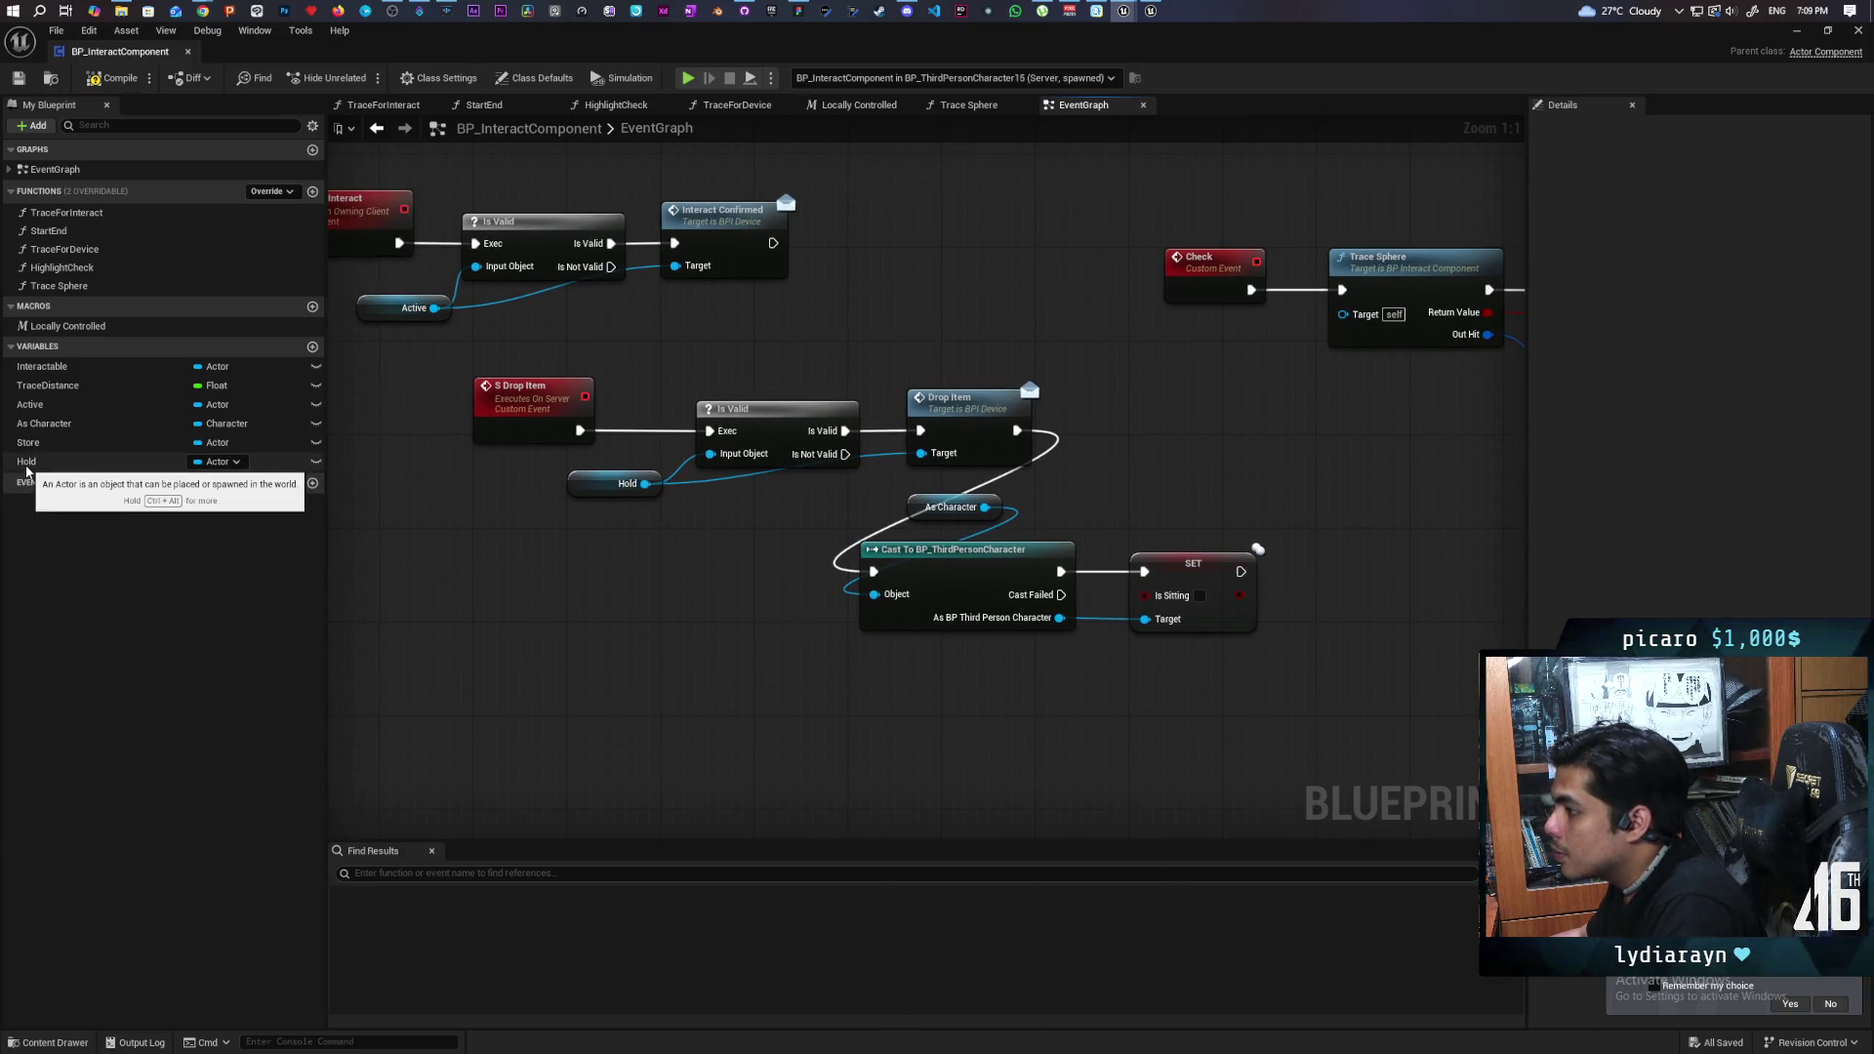
{"action": "left_click_drag", "start_coordinate": [523, 573], "coordinate": [803, 572]}
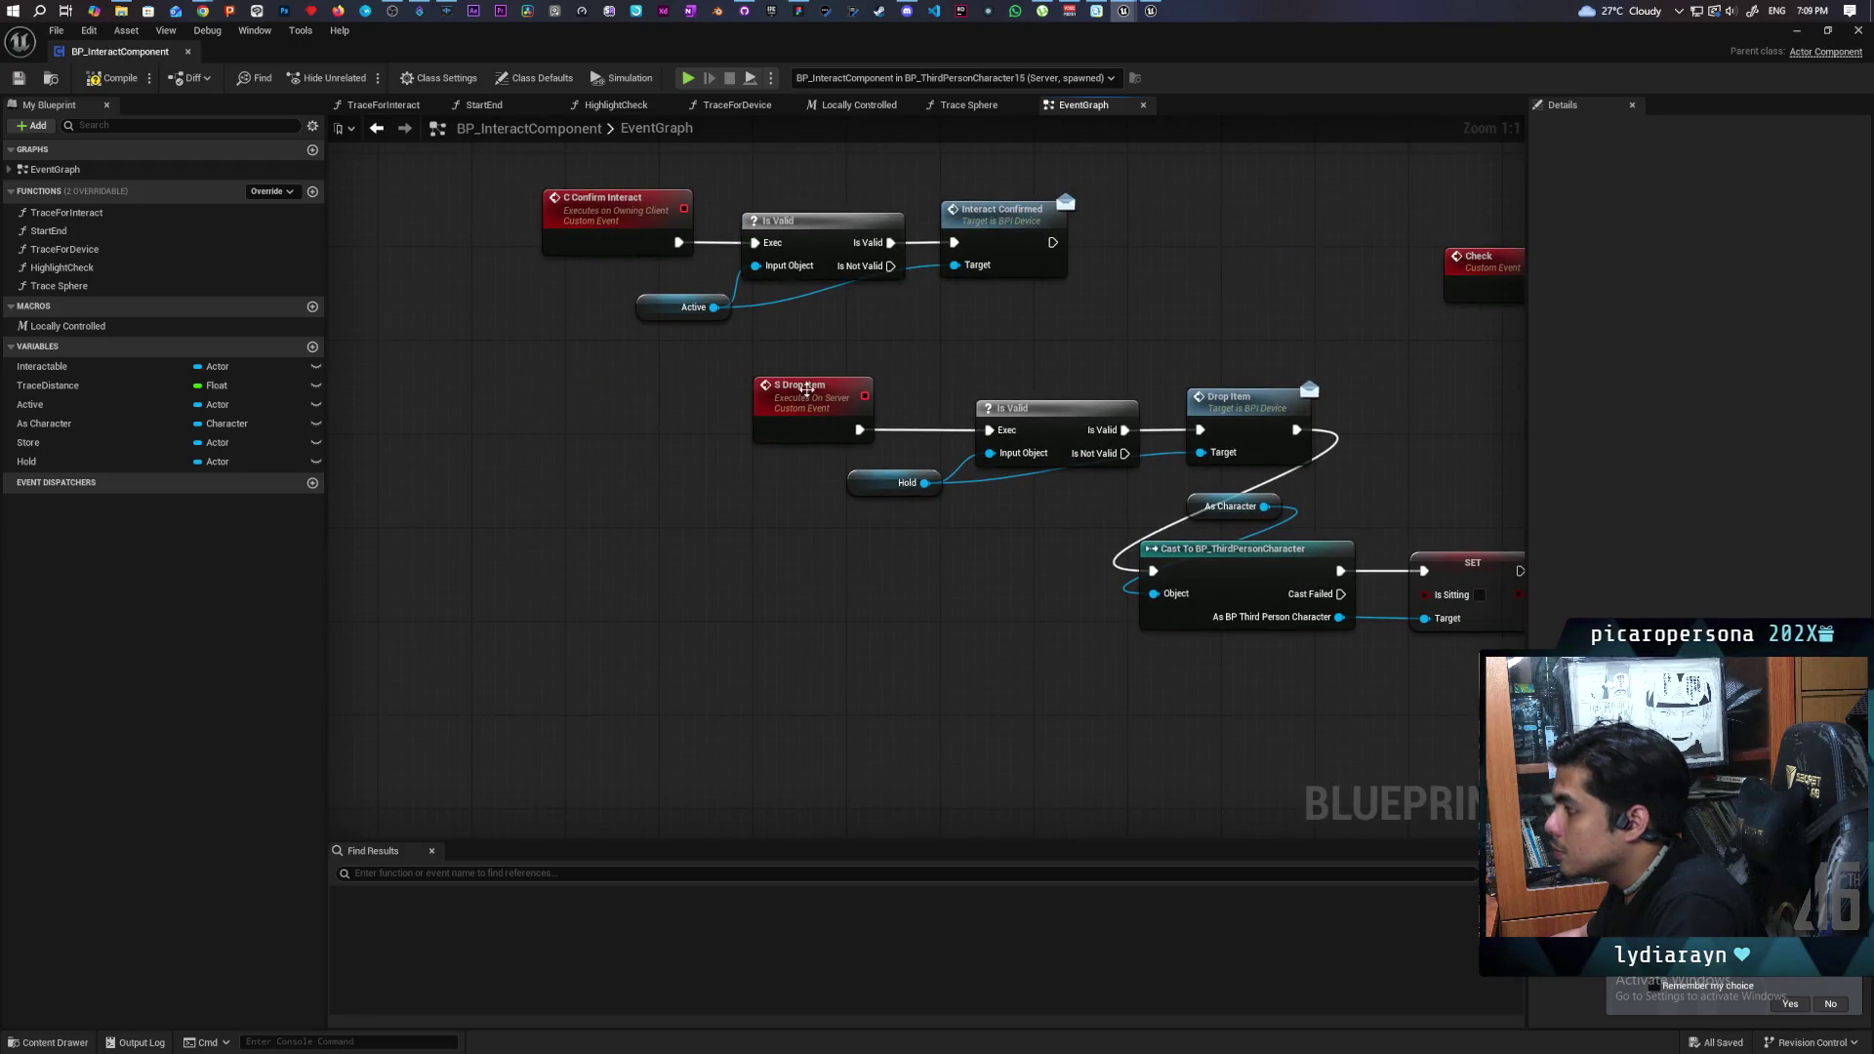
{"action": "mouse_move", "coordinate": [723, 359]}
{"action": "left_mouse_down"}
{"action": "mouse_move", "coordinate": [1289, 524]}
{"action": "mouse_move", "coordinate": [1289, 541]}
{"action": "mouse_move", "coordinate": [1248, 475]}
{"action": "mouse_move", "coordinate": [1167, 552]}
{"action": "mouse_move", "coordinate": [1211, 488]}
{"action": "mouse_move", "coordinate": [1206, 547]}
{"action": "mouse_move", "coordinate": [1217, 420]}
{"action": "left_mouse_up"}
{"action": "left_click_drag", "start_coordinate": [1217, 418], "coordinate": [842, 560]}
{"action": "left_click", "coordinate": [762, 489]}
- Add SET Active and then SET Hold after Drop Item in the S Drop Item chain, and compile
{"action": "mouse_move", "coordinate": [29, 404]}
{"action": "left_mouse_down"}
{"action": "mouse_move", "coordinate": [770, 700]}
{"action": "mouse_move", "coordinate": [924, 575]}
{"action": "left_mouse_up"}
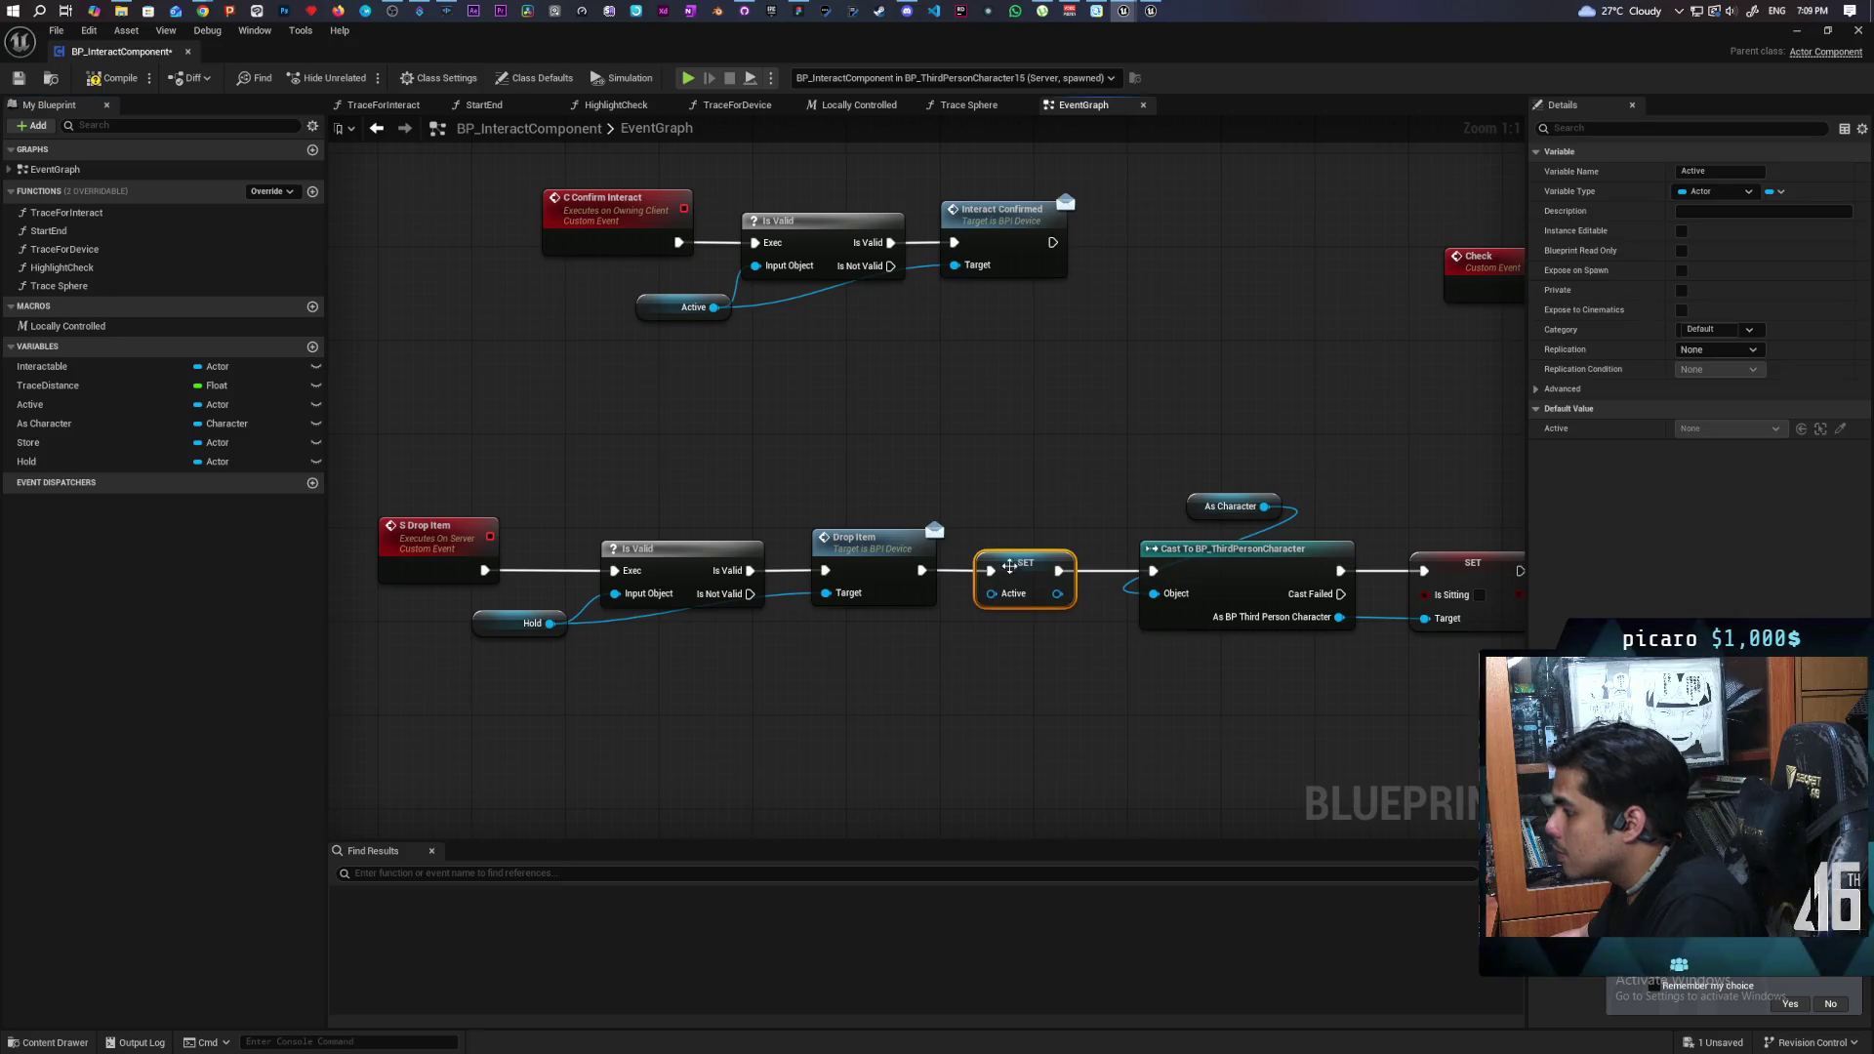
{"action": "mouse_move", "coordinate": [550, 623]}
{"action": "left_mouse_down"}
{"action": "mouse_move", "coordinate": [1004, 639]}
{"action": "mouse_move", "coordinate": [991, 594]}
{"action": "left_mouse_up"}
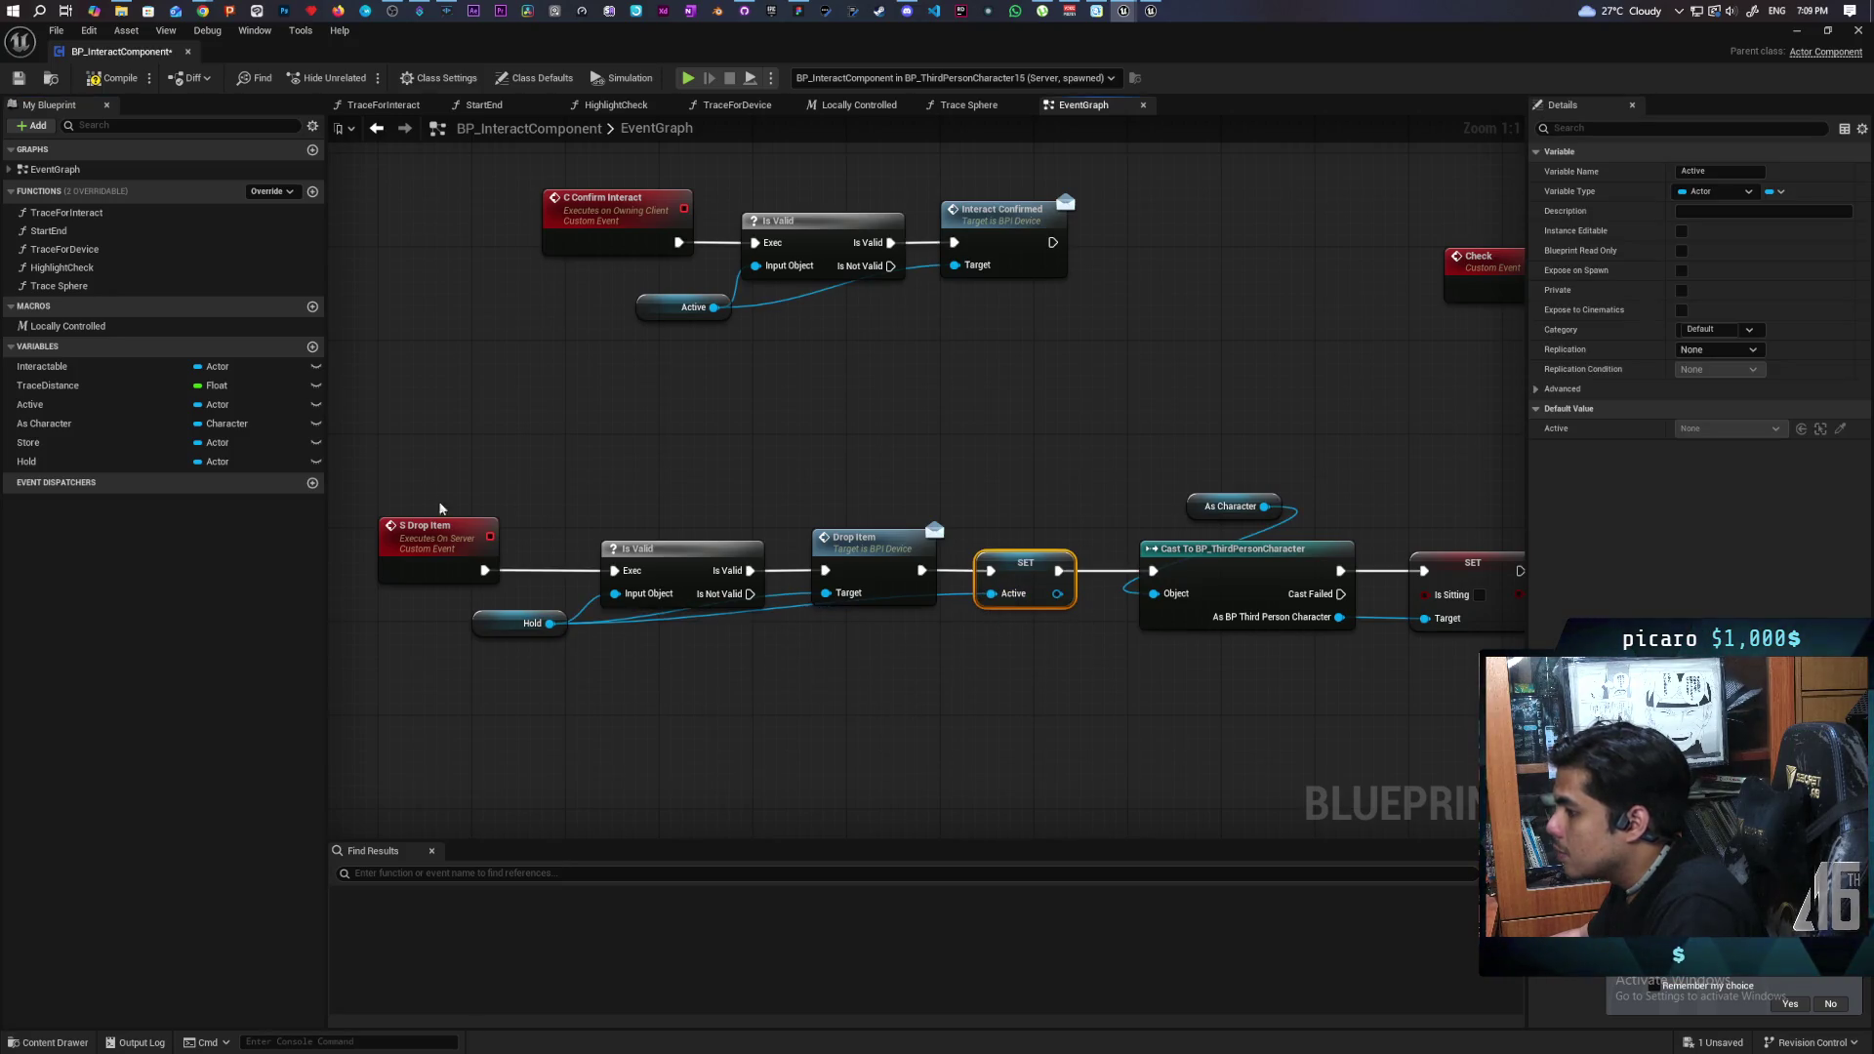
{"action": "left_click_drag", "start_coordinate": [371, 500], "coordinate": [1019, 663]}
{"action": "left_click_drag", "start_coordinate": [1016, 586], "coordinate": [911, 585]}
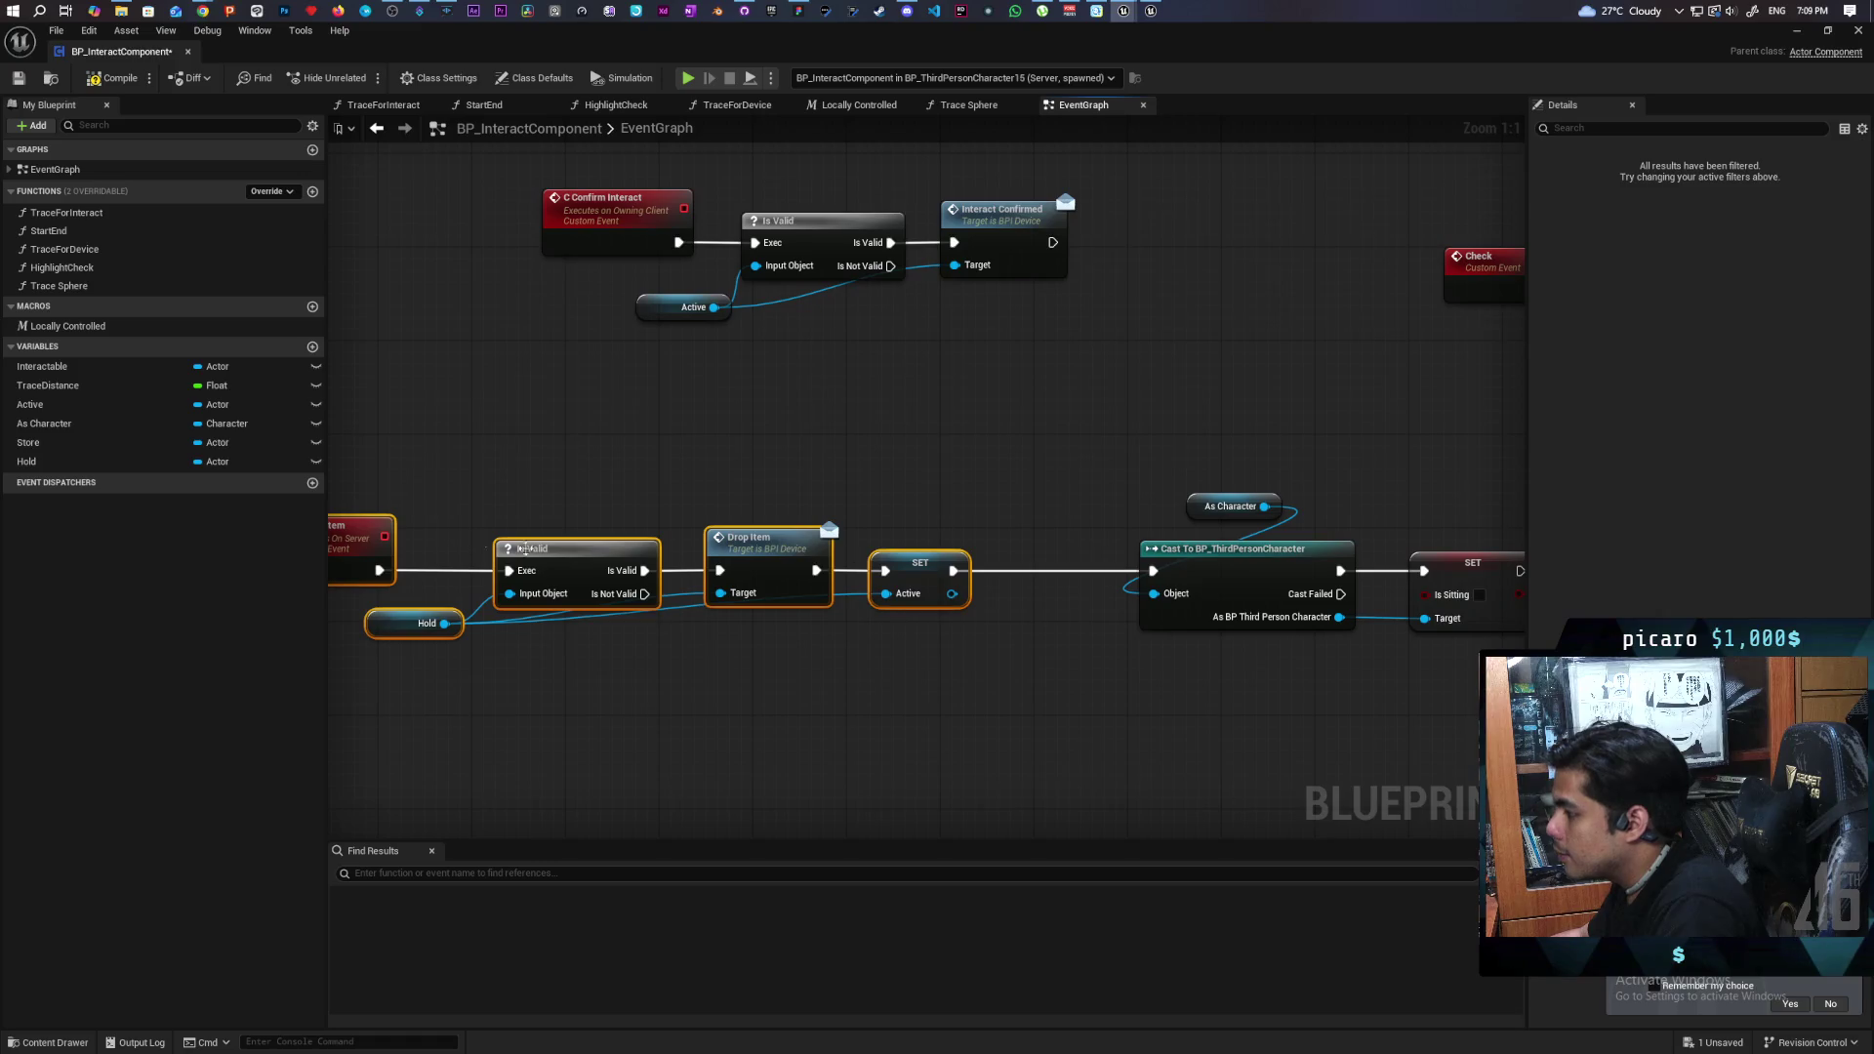
{"action": "mouse_move", "coordinate": [39, 462]}
{"action": "left_mouse_down"}
{"action": "mouse_move", "coordinate": [961, 609]}
{"action": "mouse_move", "coordinate": [960, 578]}
{"action": "left_mouse_up"}
{"action": "left_click", "coordinate": [119, 79]}
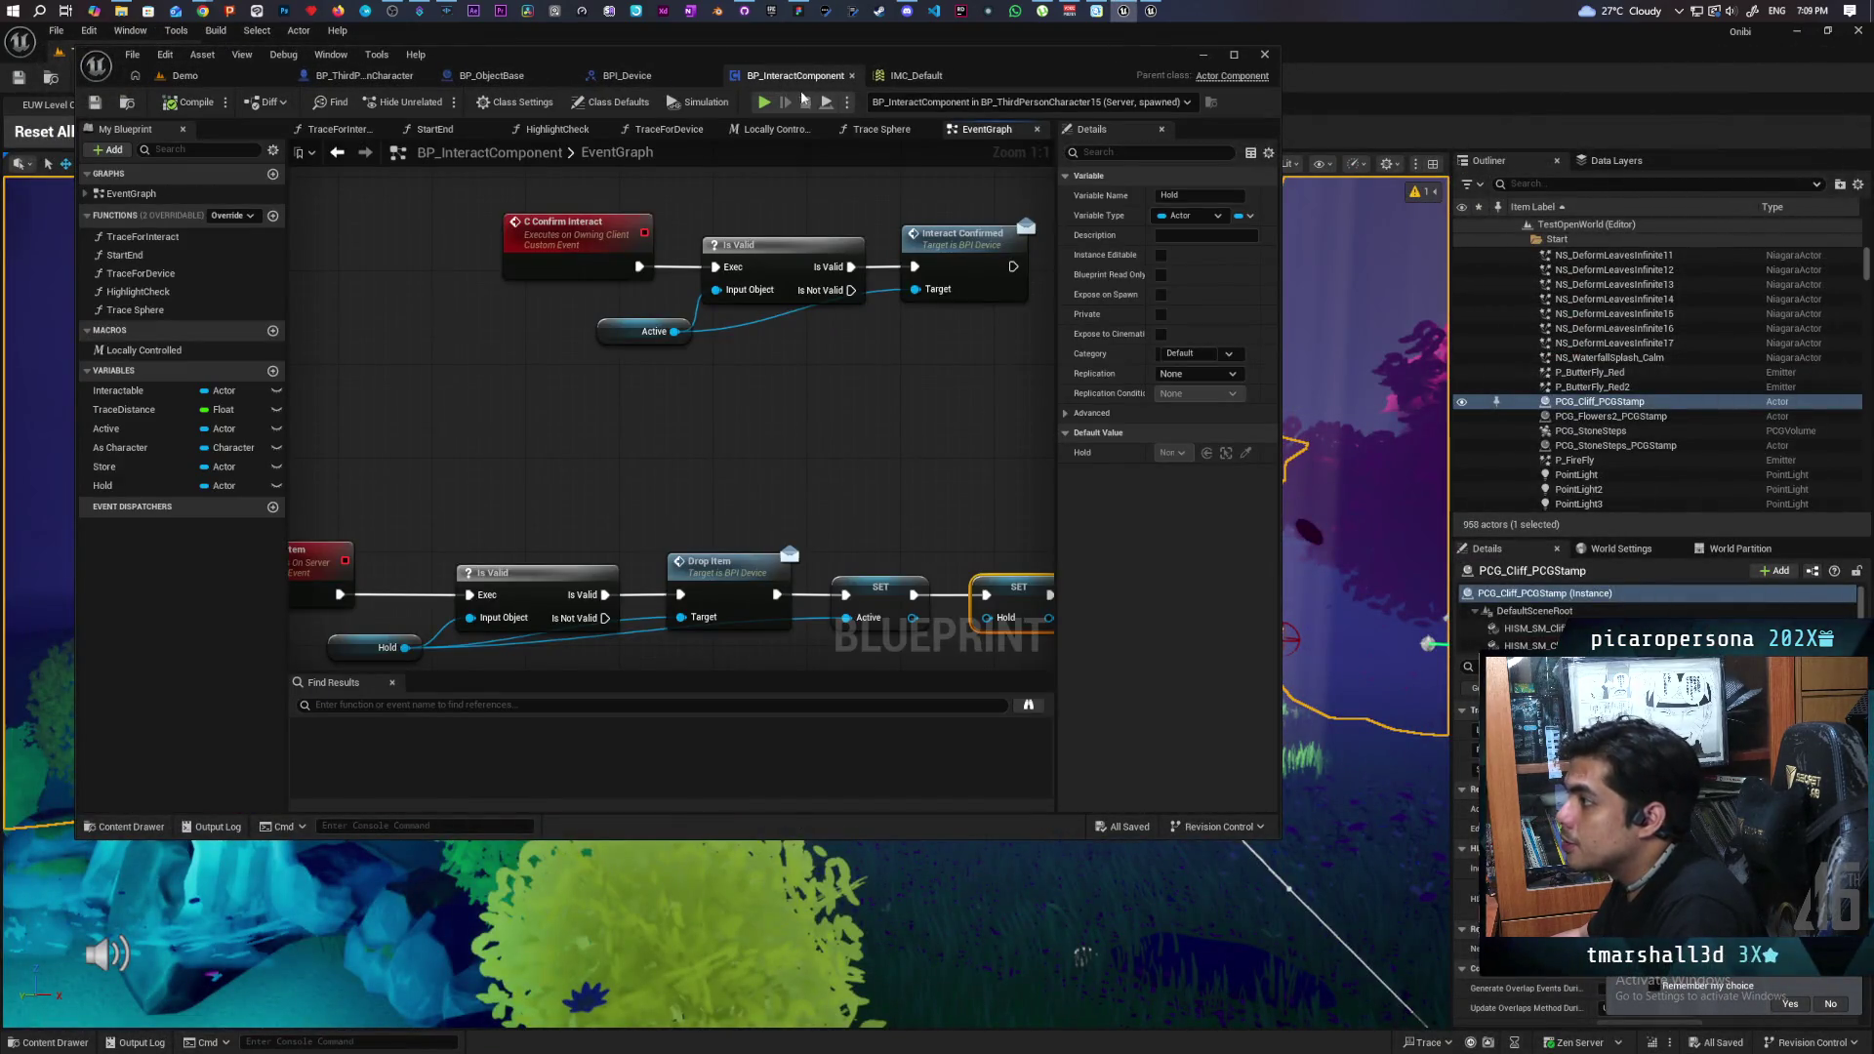
- Start a three-client play test from the Demo level
{"action": "left_click", "coordinate": [184, 75]}
{"action": "mouse_move", "coordinate": [717, 66]}
{"action": "left_mouse_down"}
{"action": "mouse_move", "coordinate": [1233, 97]}
{"action": "mouse_move", "coordinate": [1269, 66]}
{"action": "left_mouse_up"}
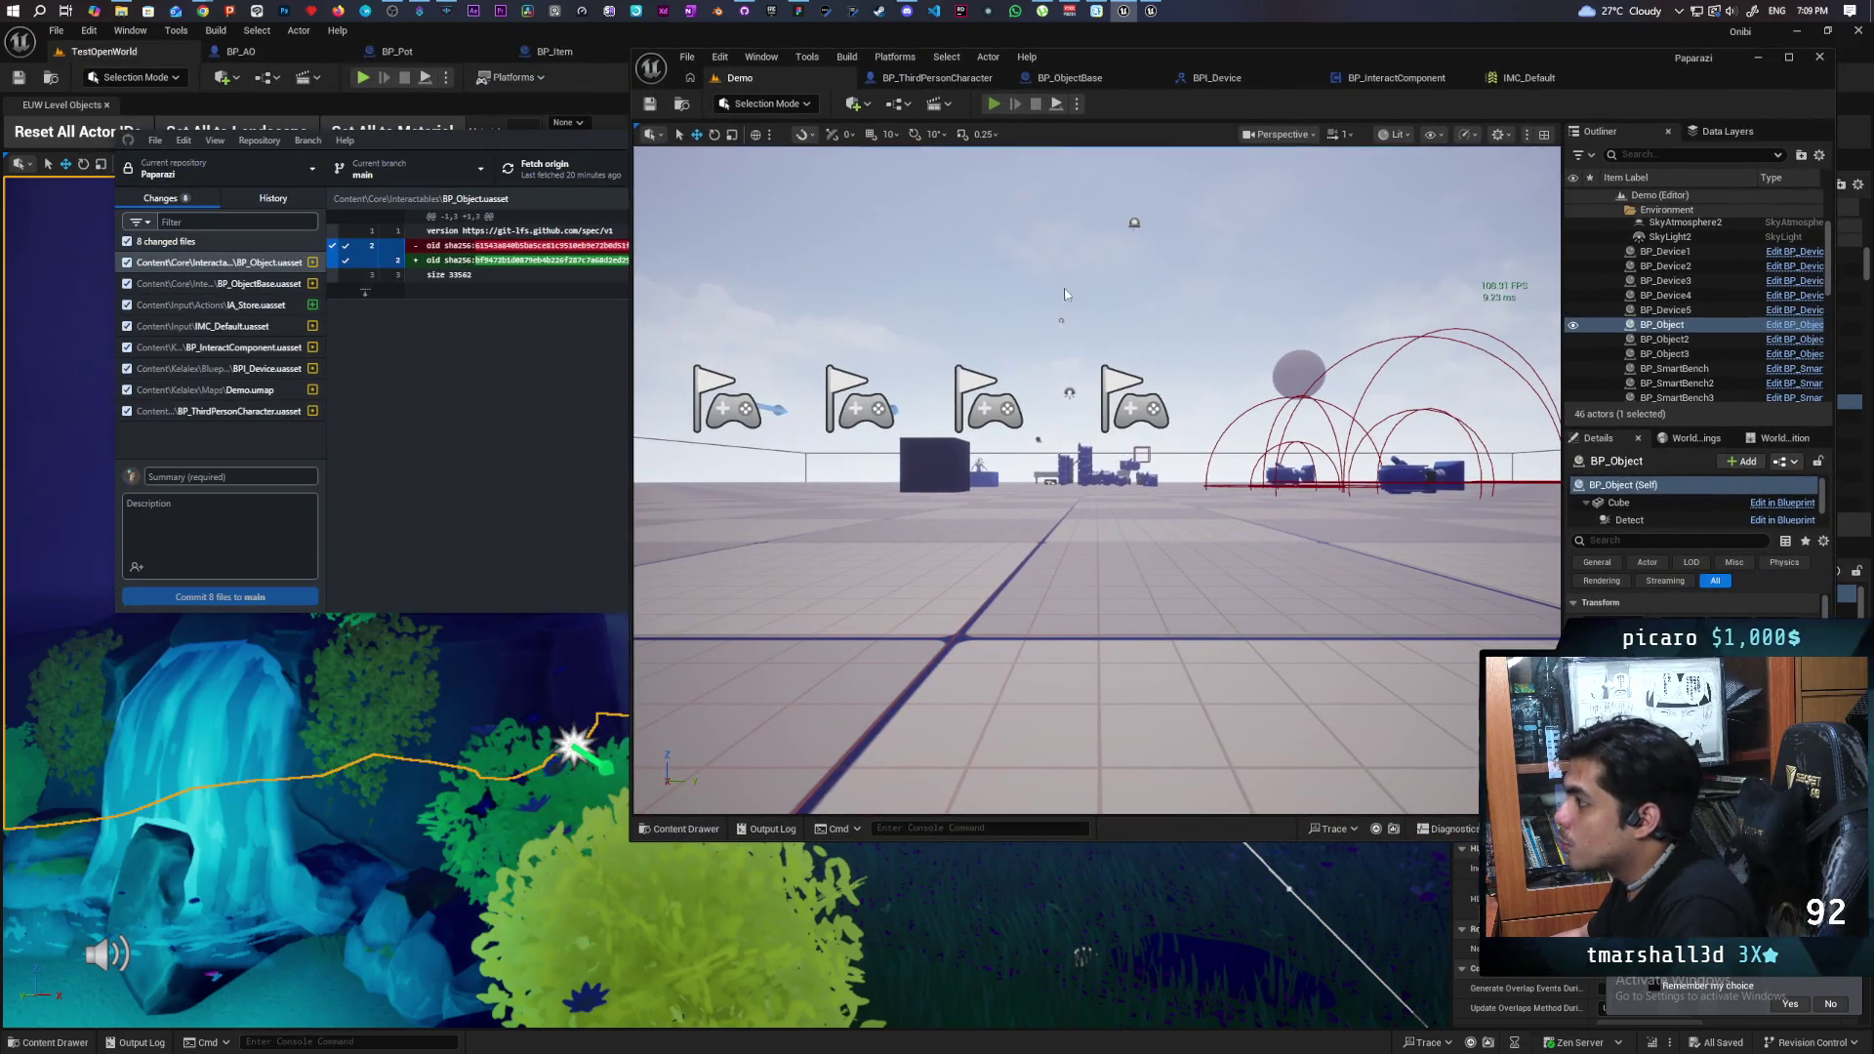
{"action": "key", "text": "alt+p"}
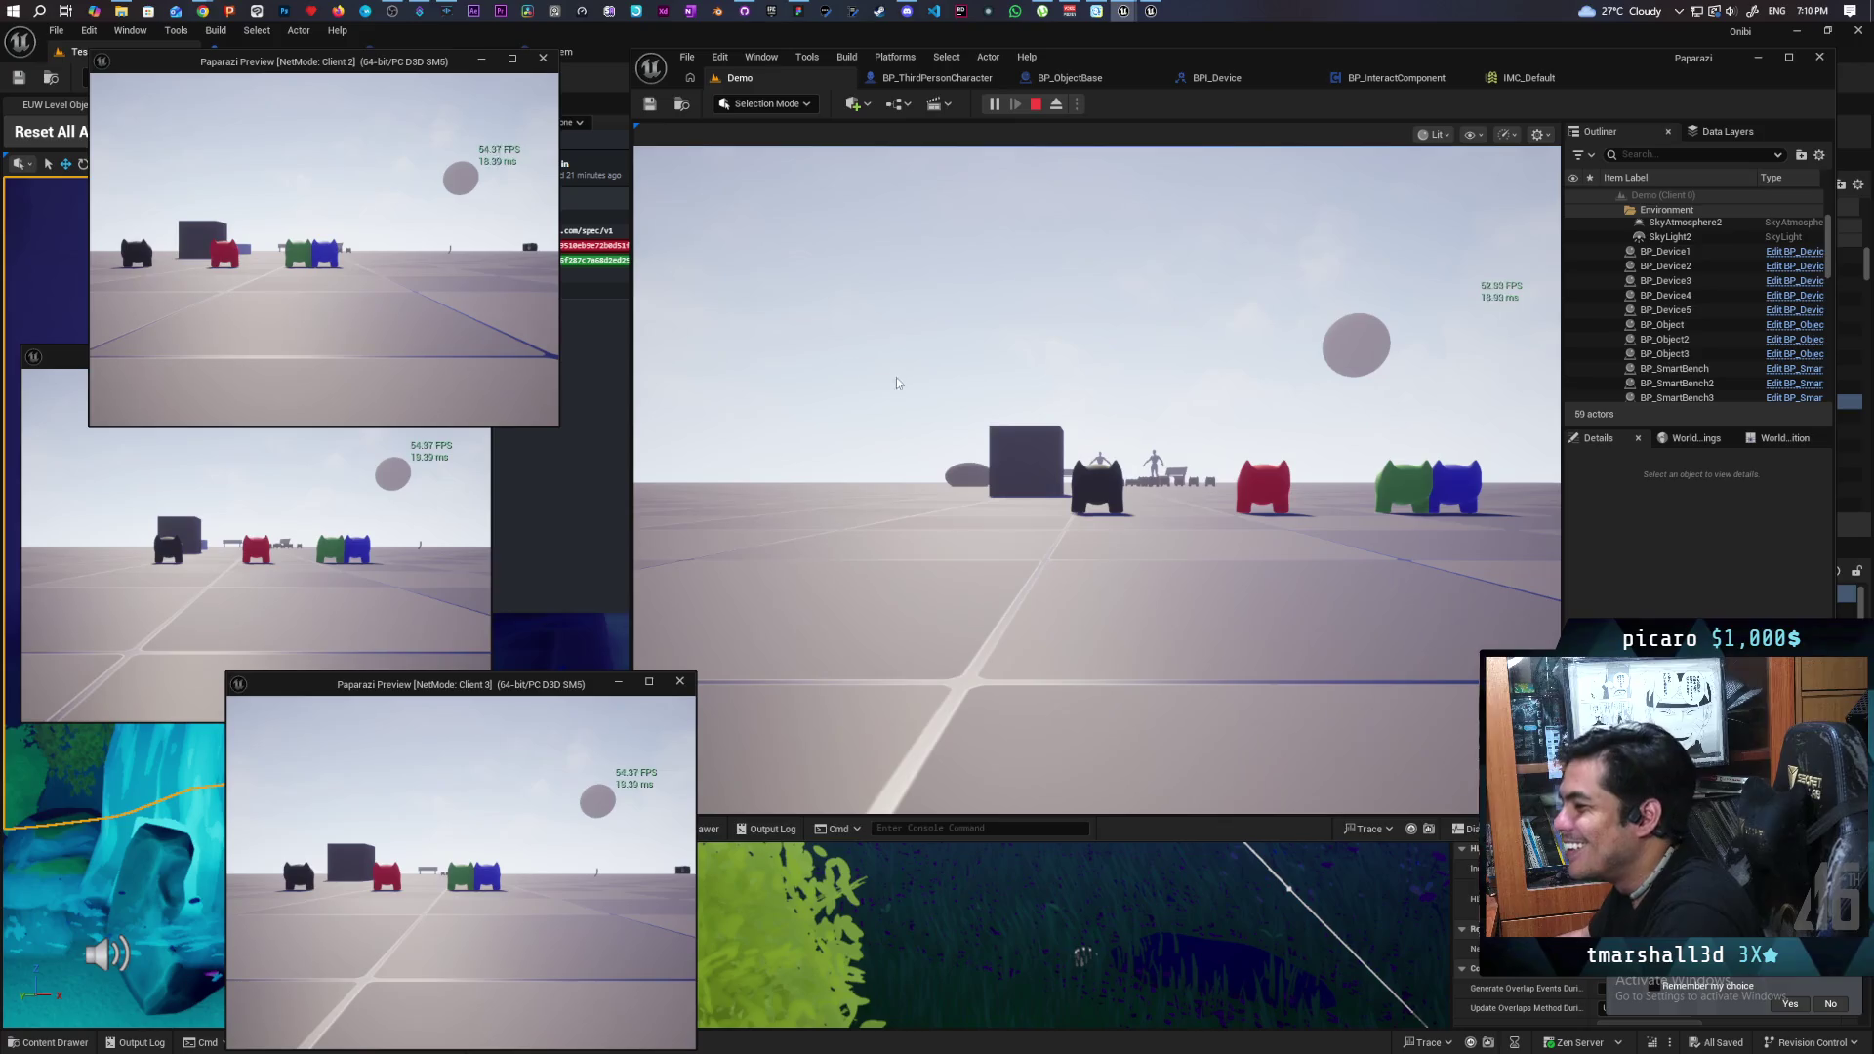
- Walk the black cat to a cube, pick it up with F, try a dive, then stop the test
{"action": "left_click", "coordinate": [713, 299]}
{"action": "key", "text": "w"}
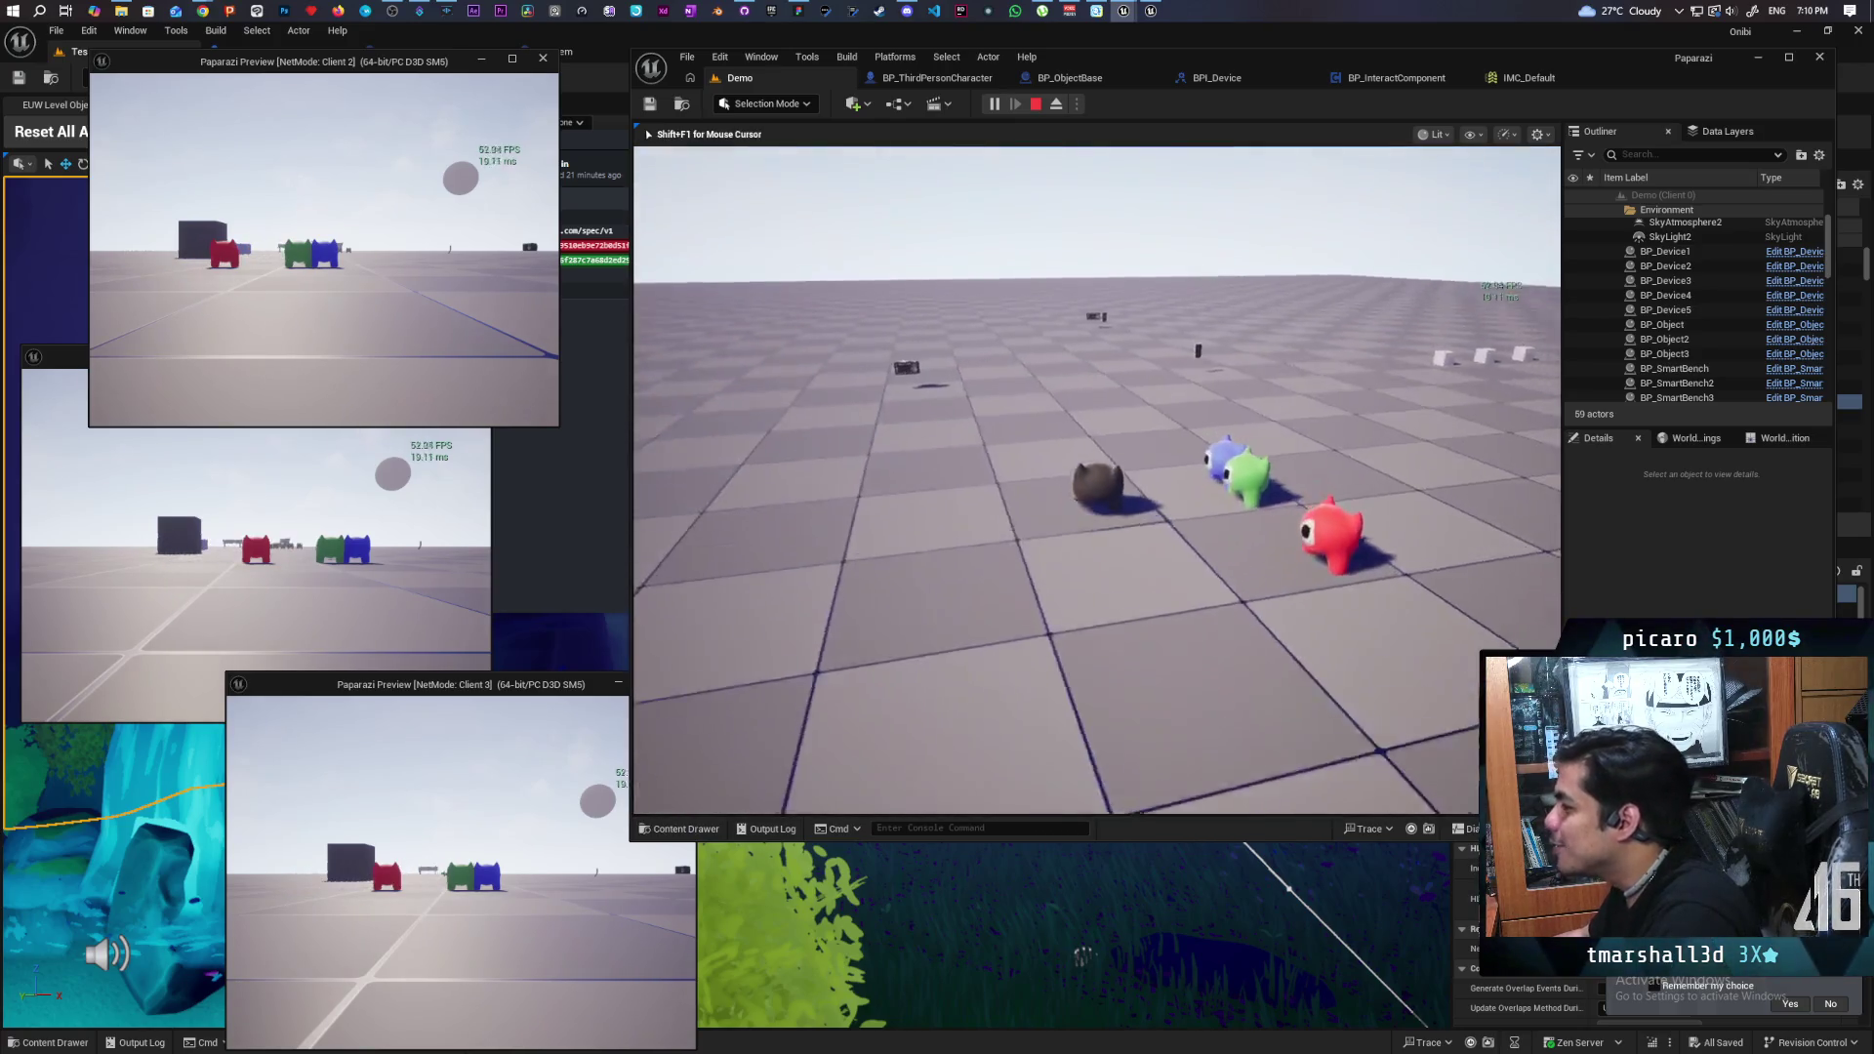
{"action": "mouse_move", "coordinate": [1097, 480]}
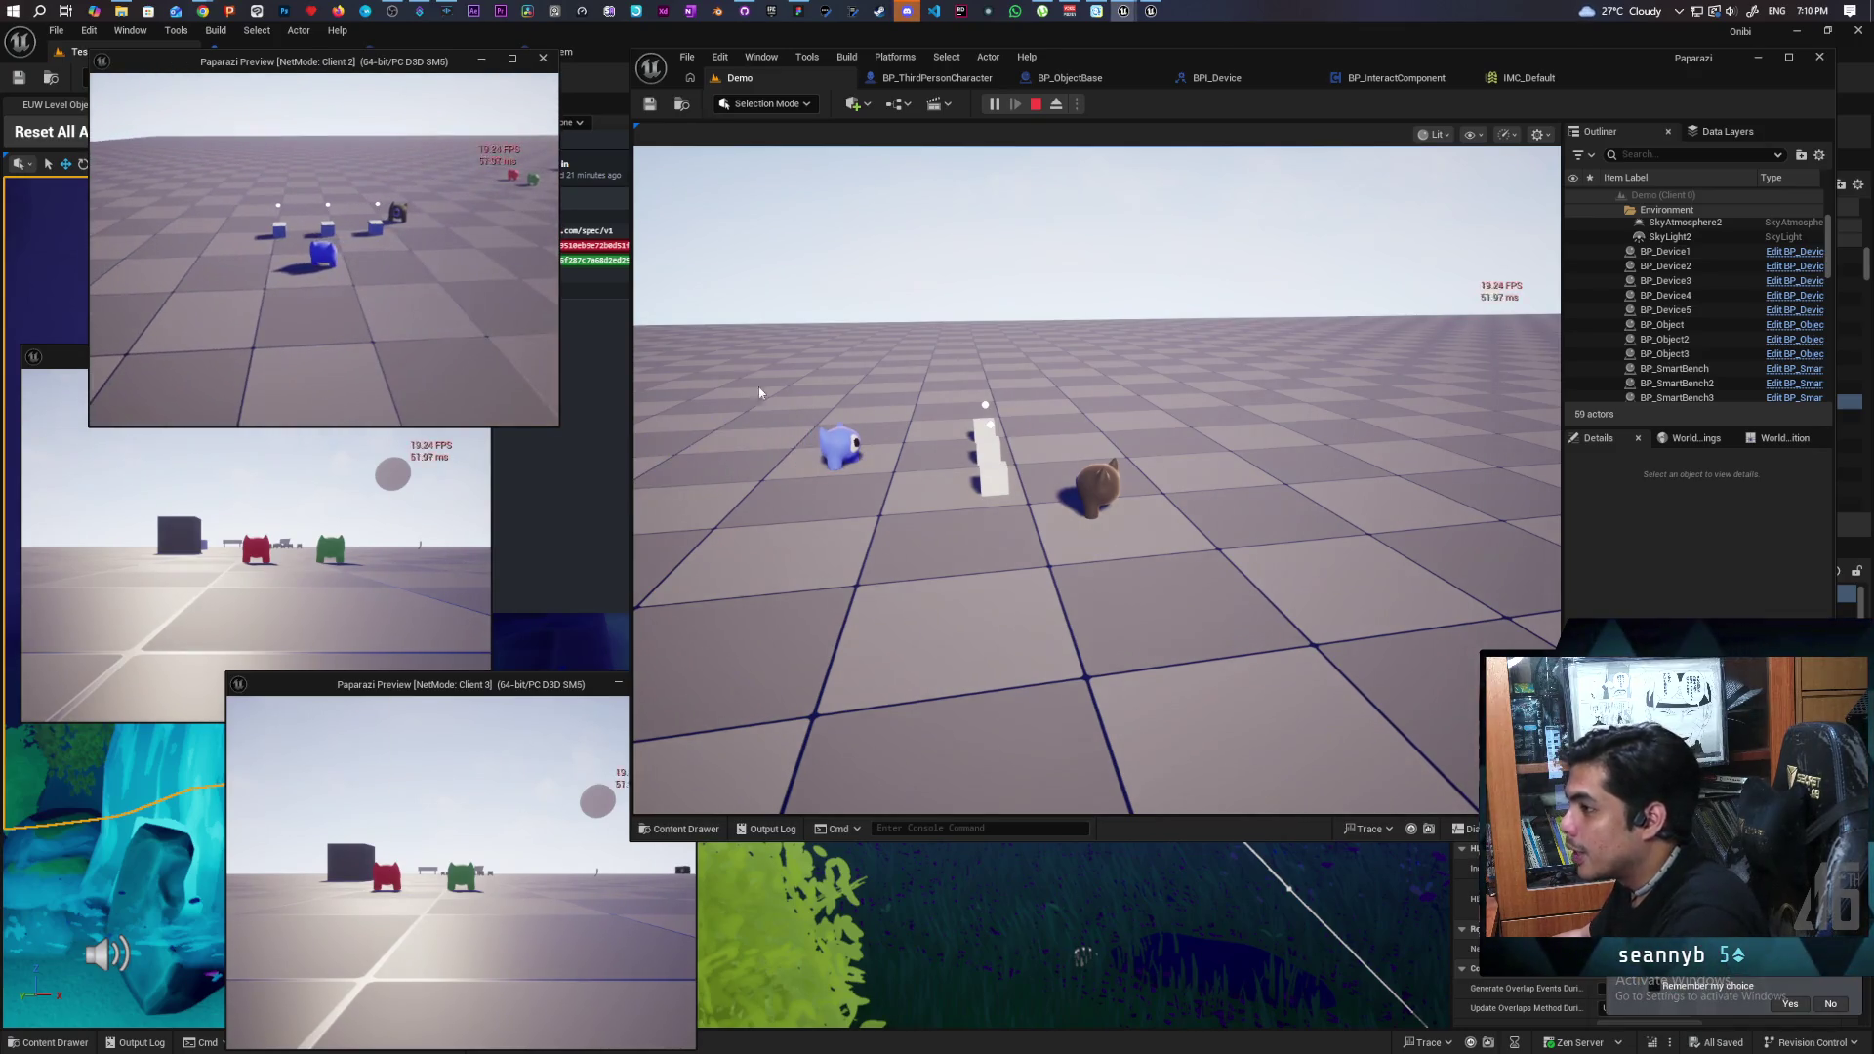
{"action": "left_click", "coordinate": [1097, 478]}
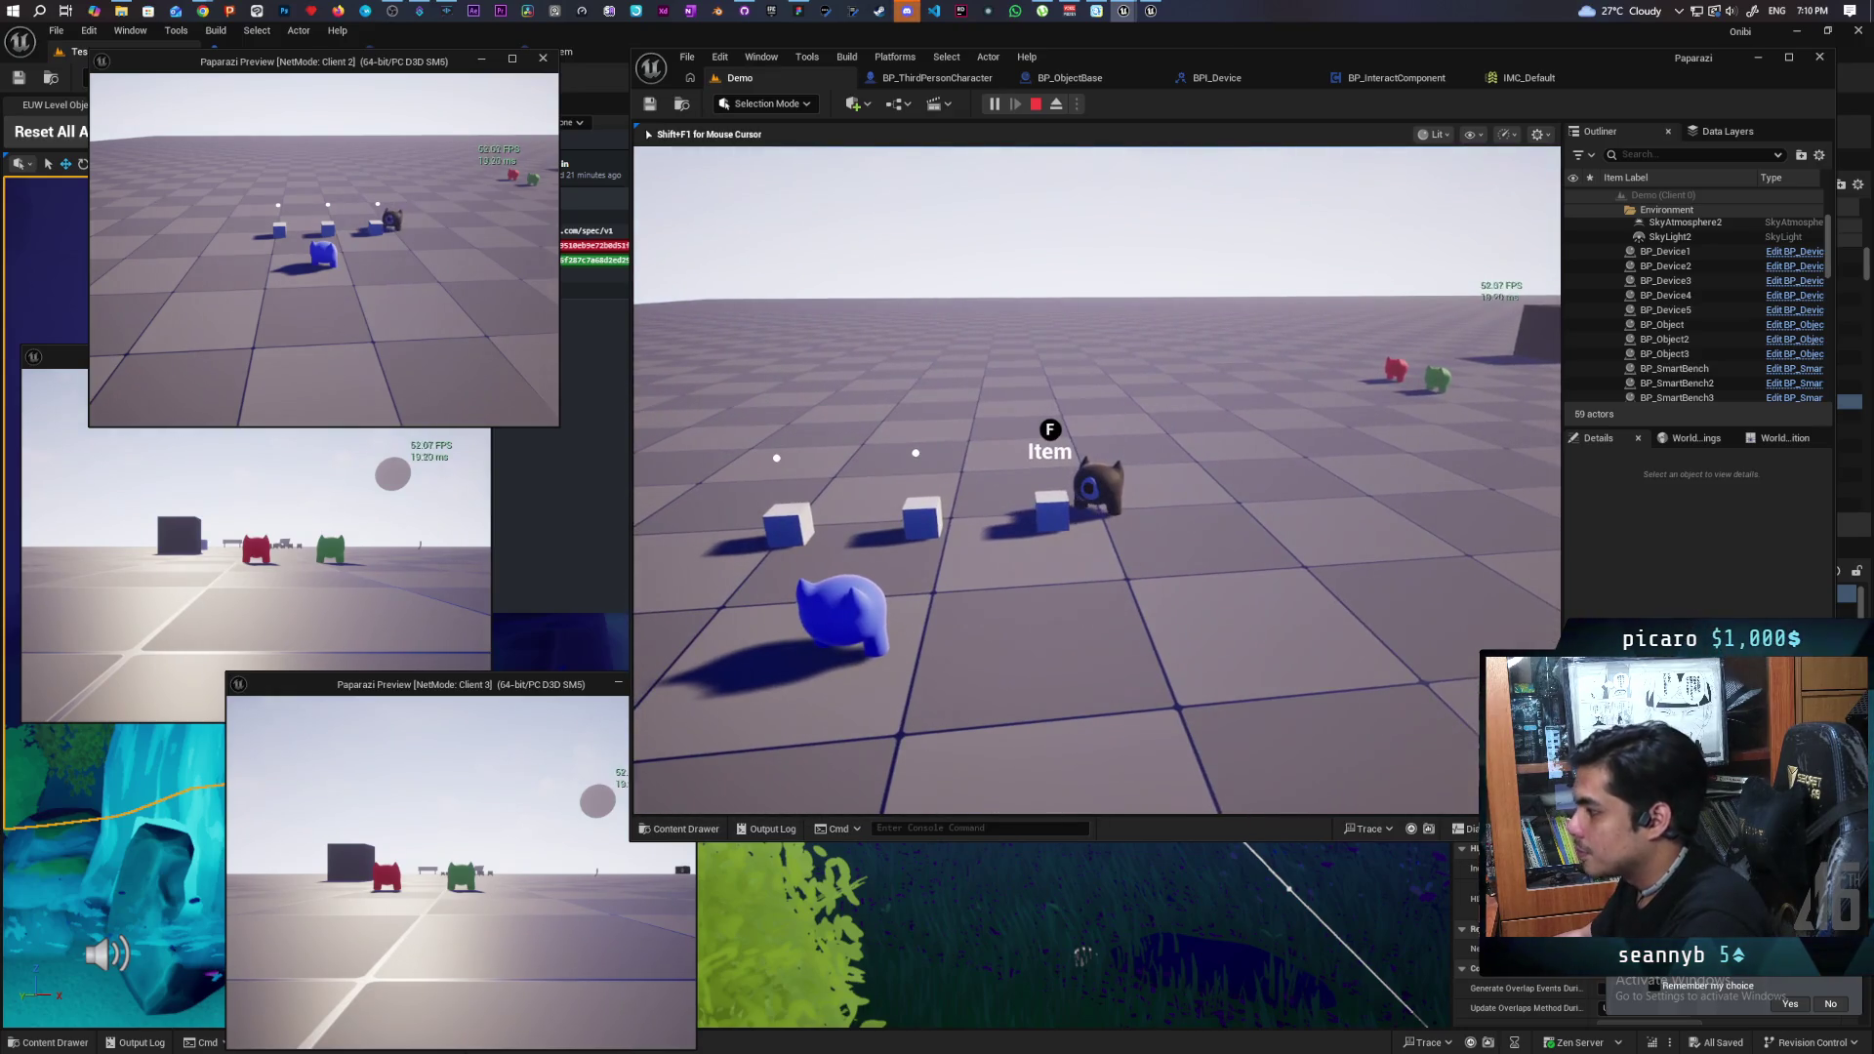
{"action": "key", "text": "f"}
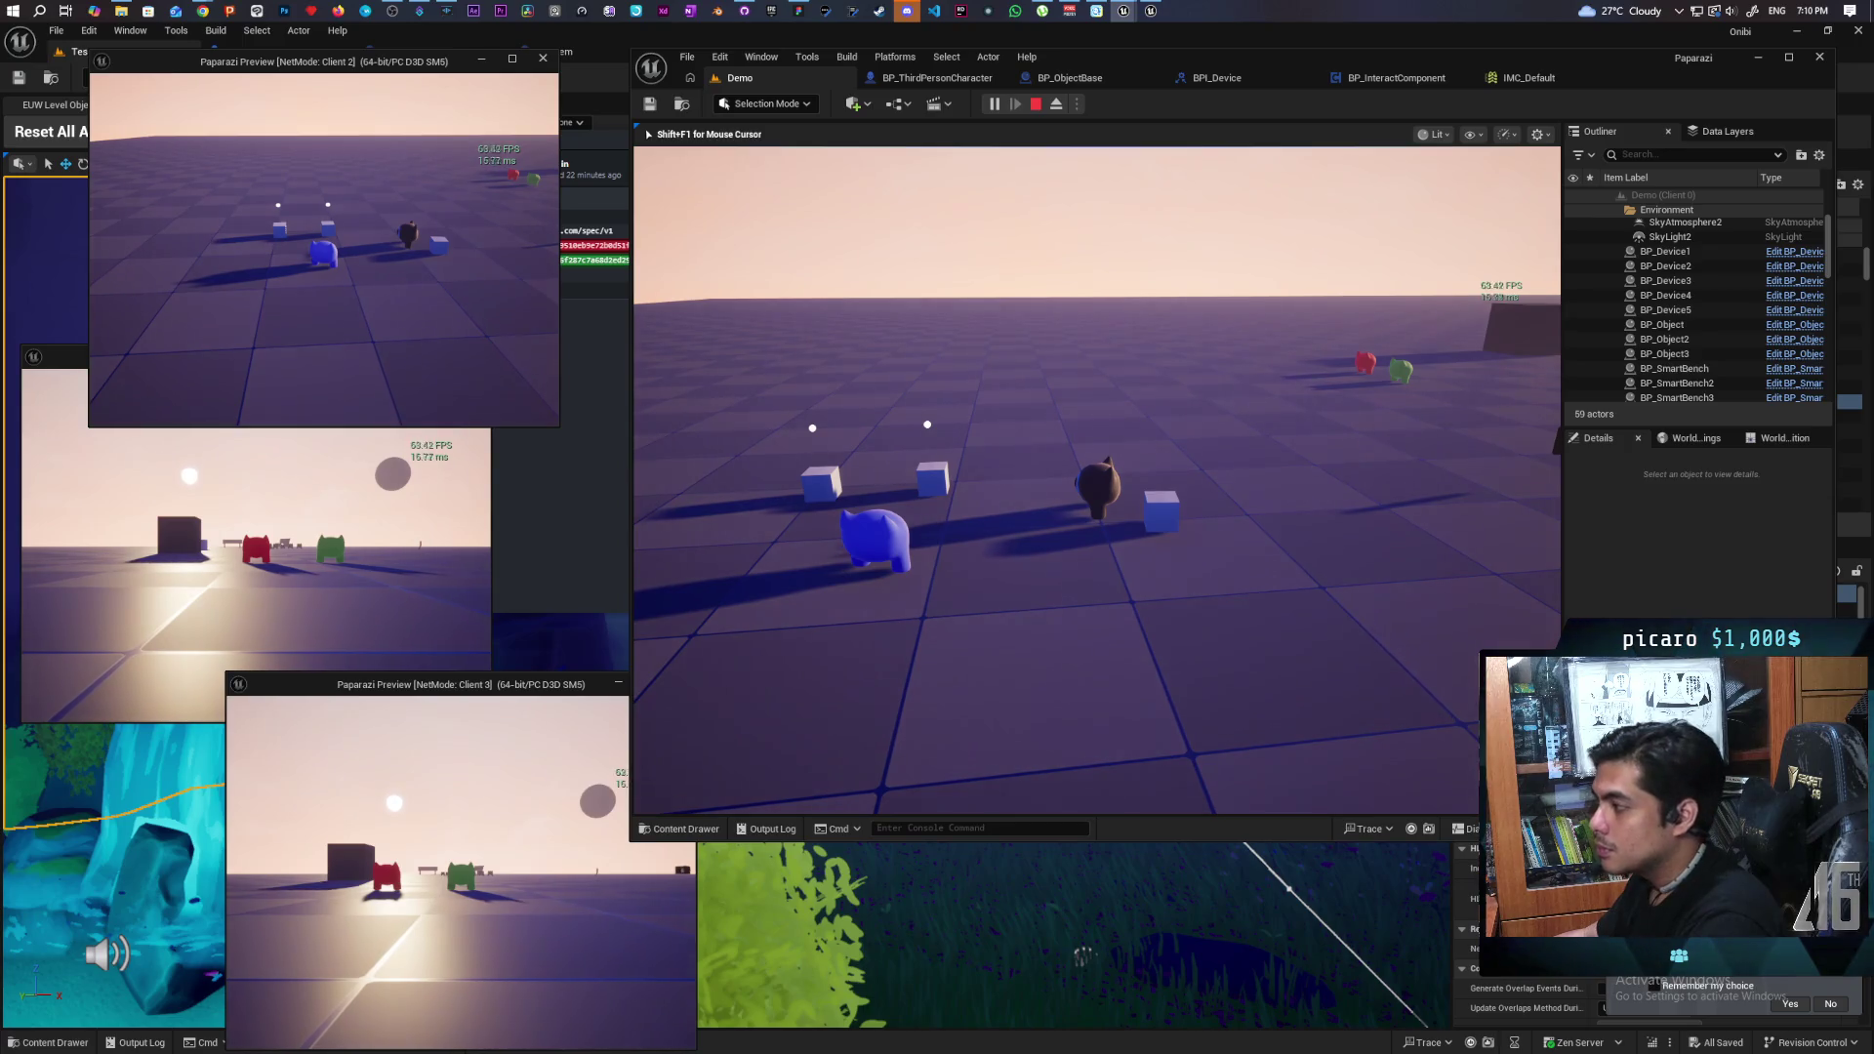
{"action": "key", "text": "d"}
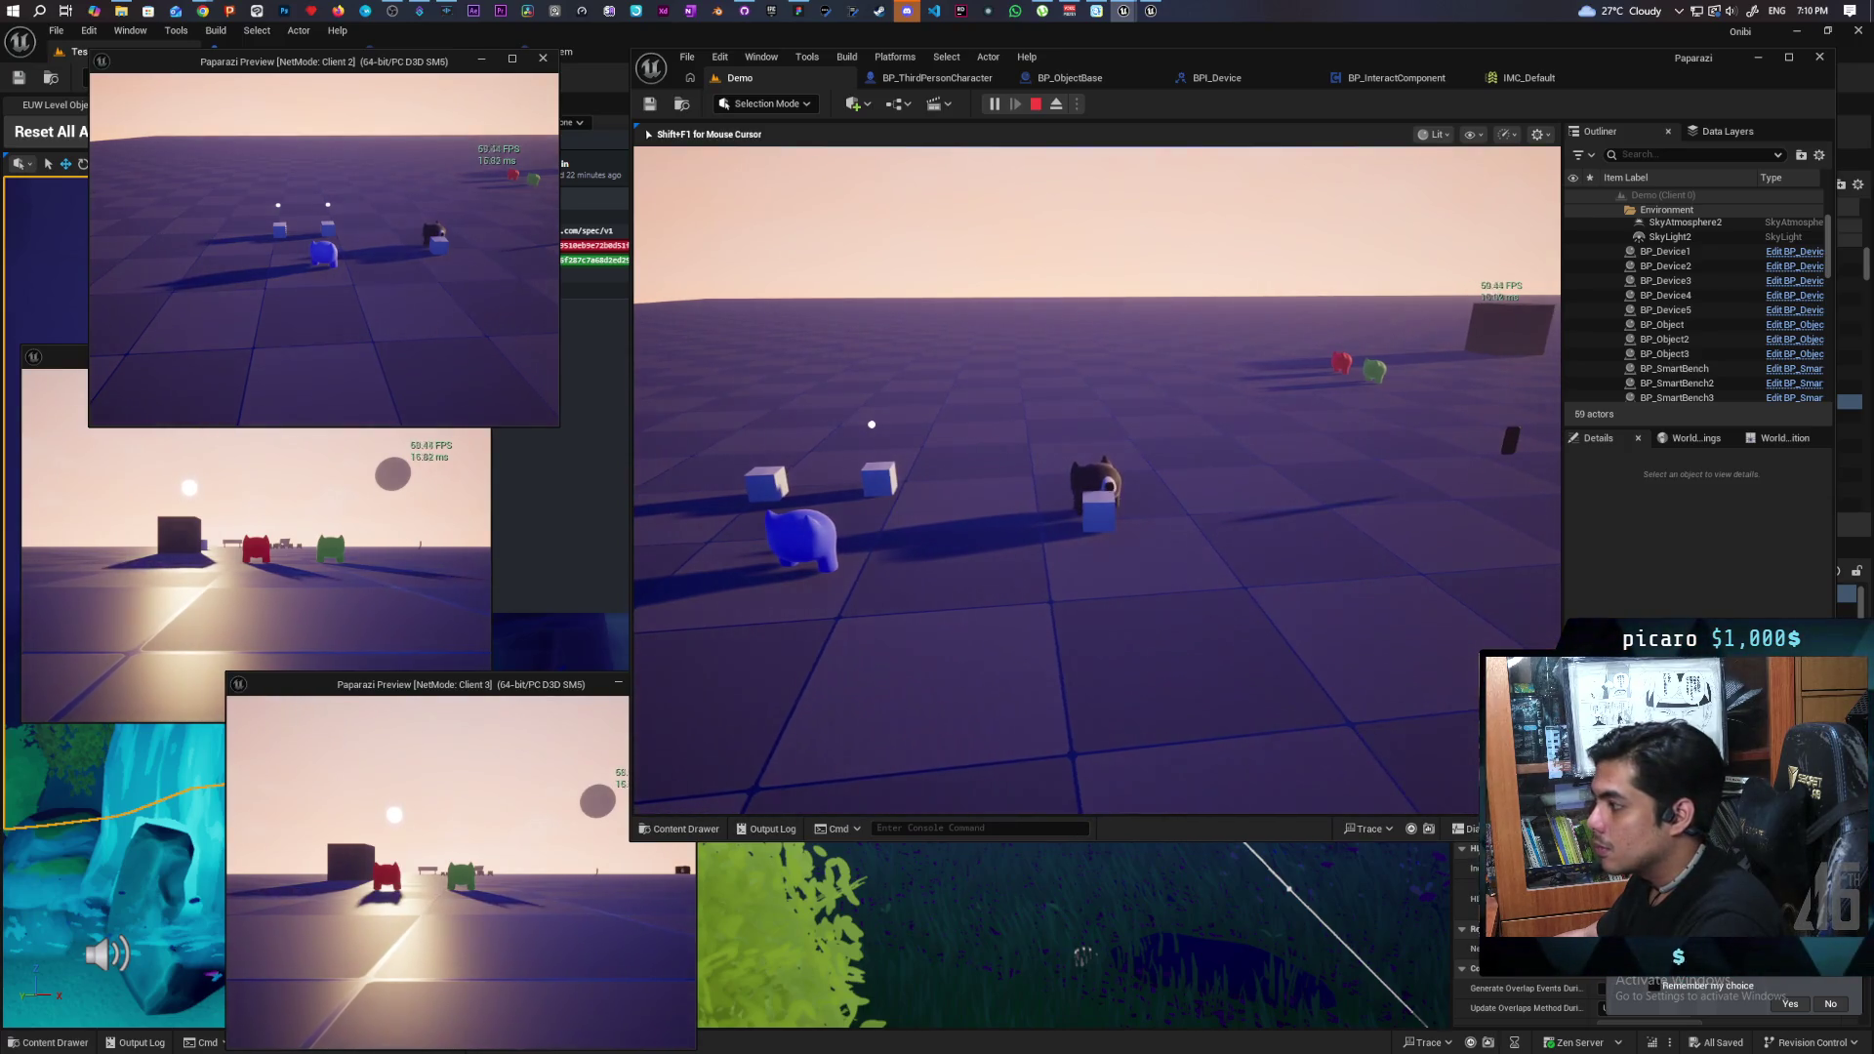
{"action": "key", "text": "ctrl"}
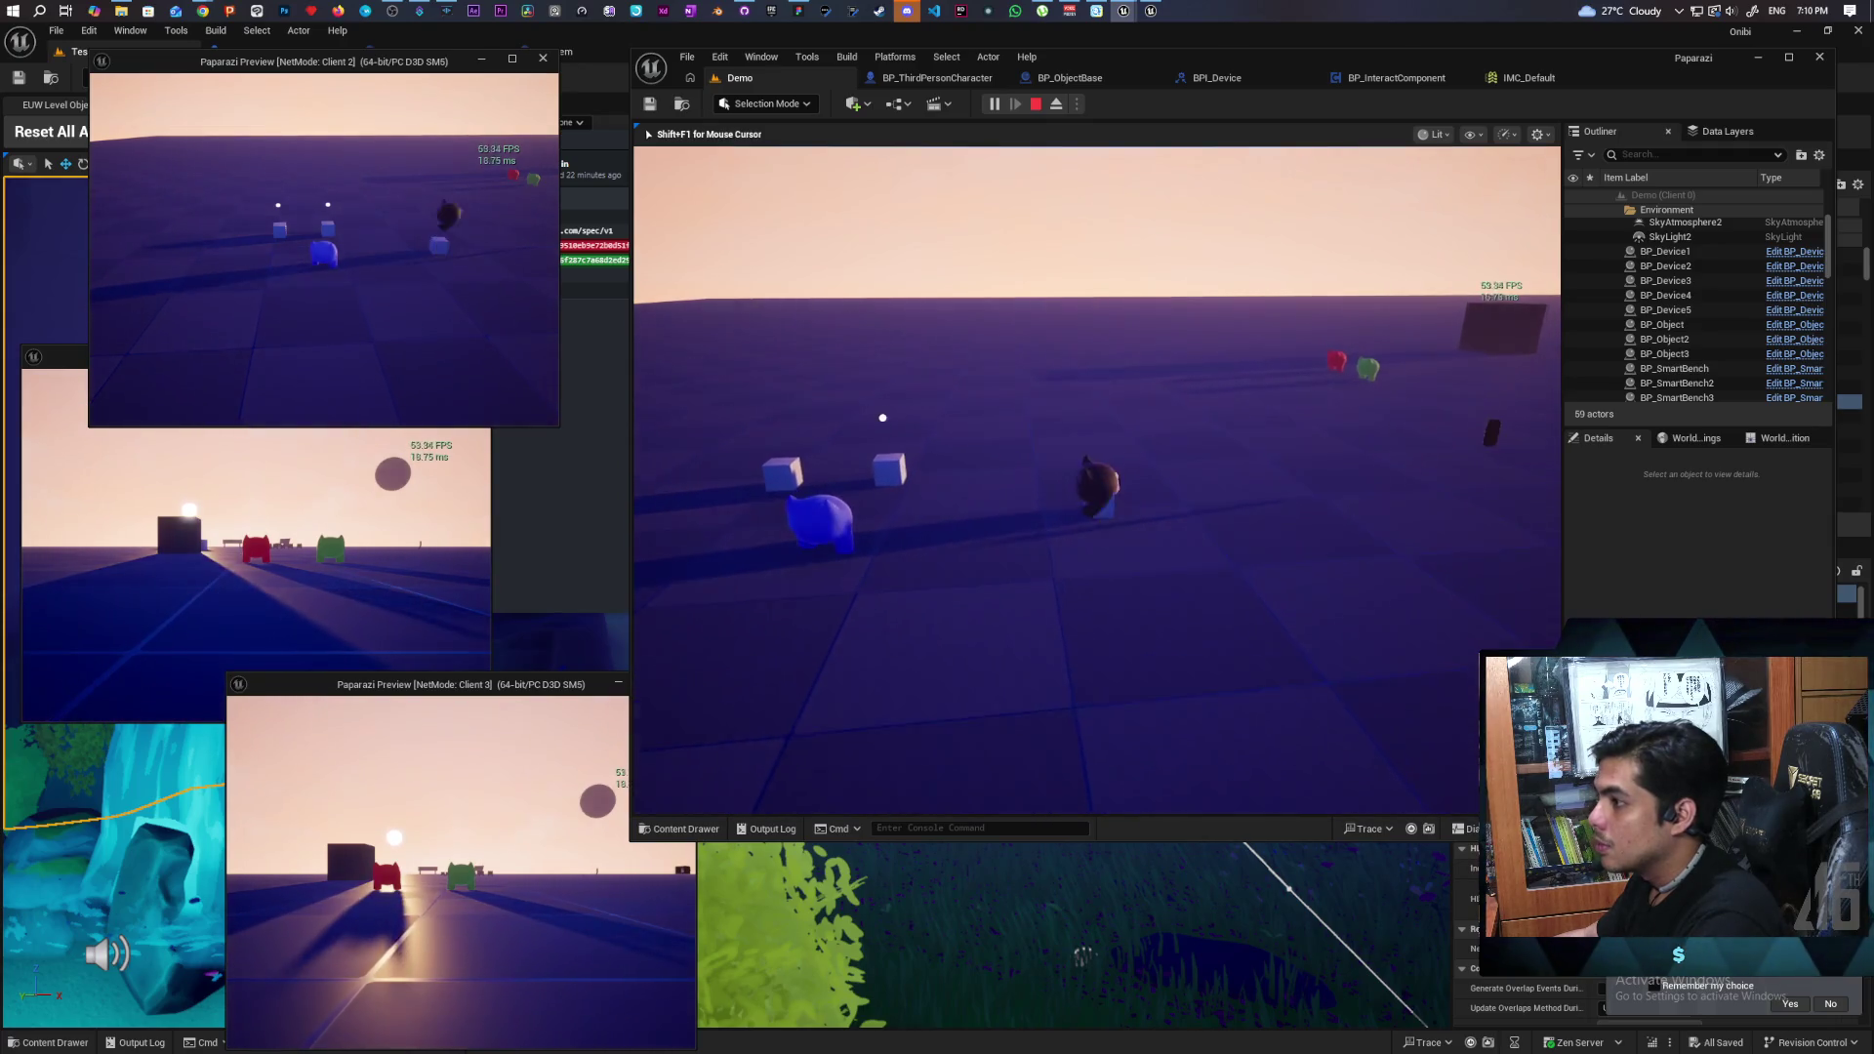
{"action": "key", "text": "Escape"}
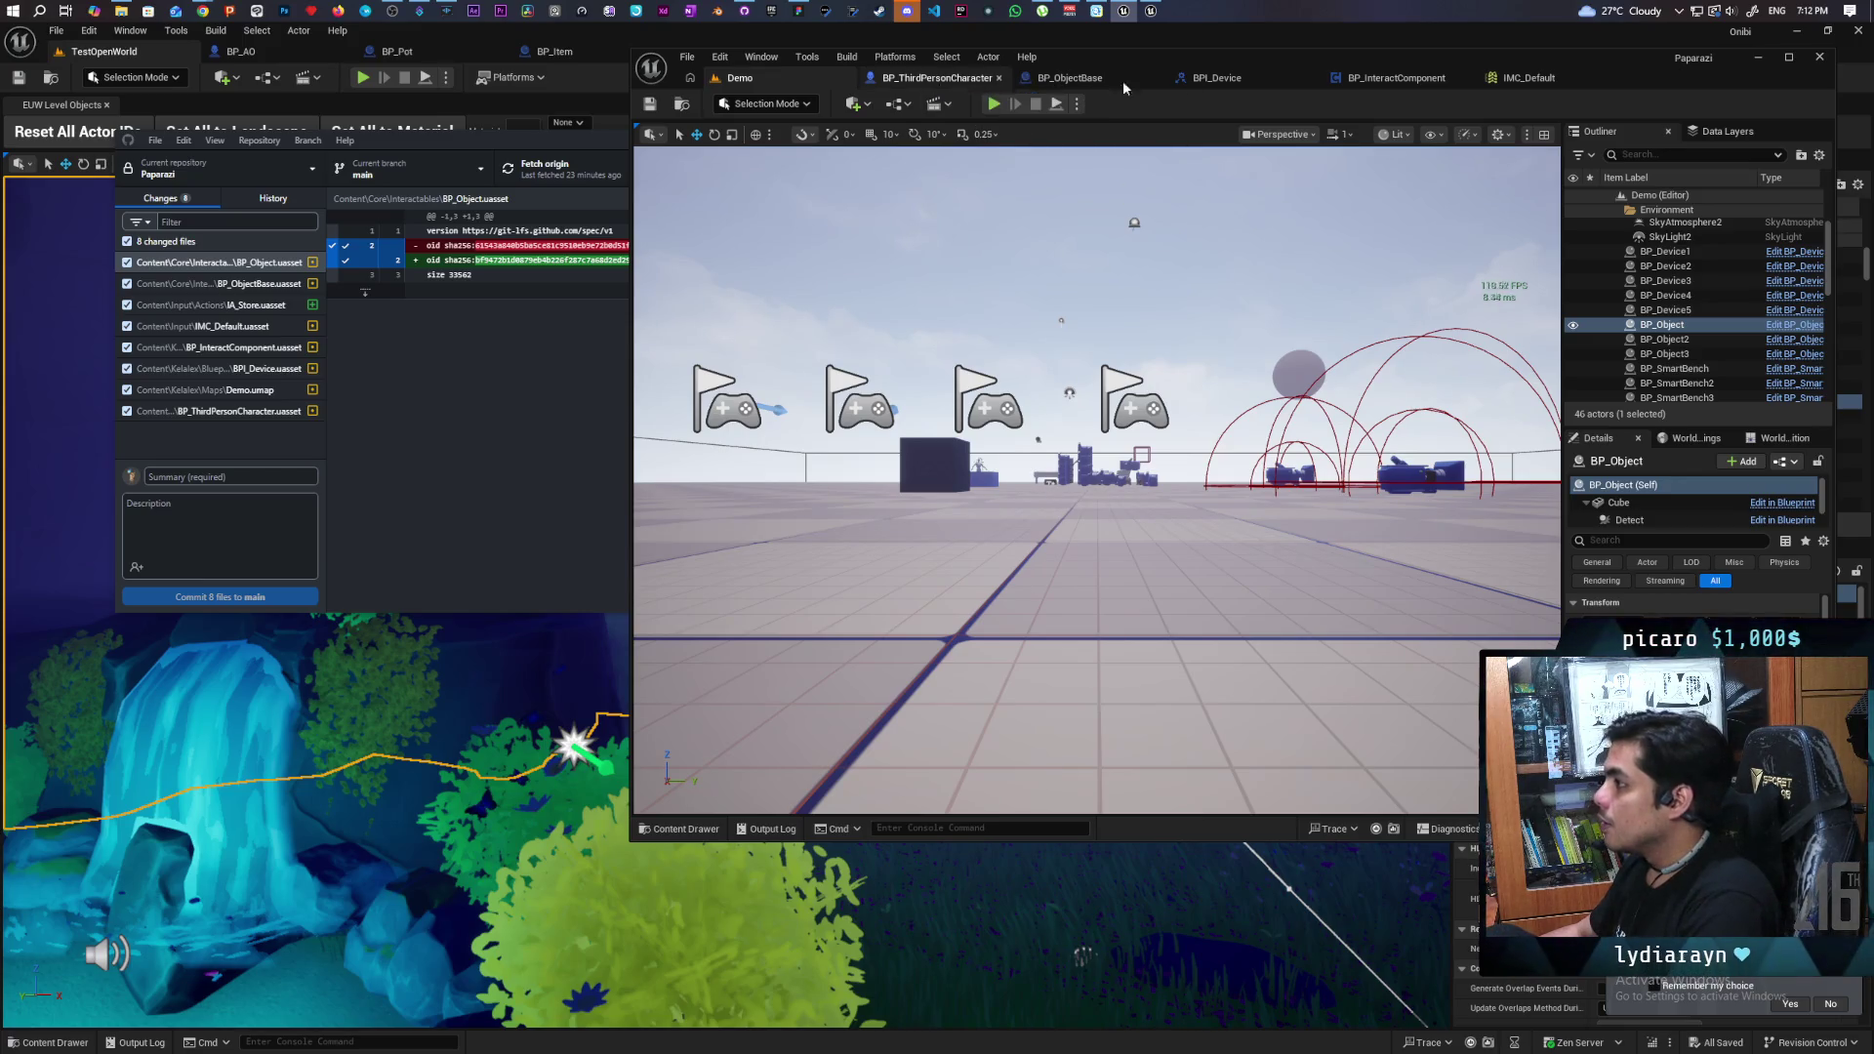
- Bring BP_InteractComponent's Store Object section into view and select its Store variable node
{"action": "left_click", "coordinate": [1406, 80]}
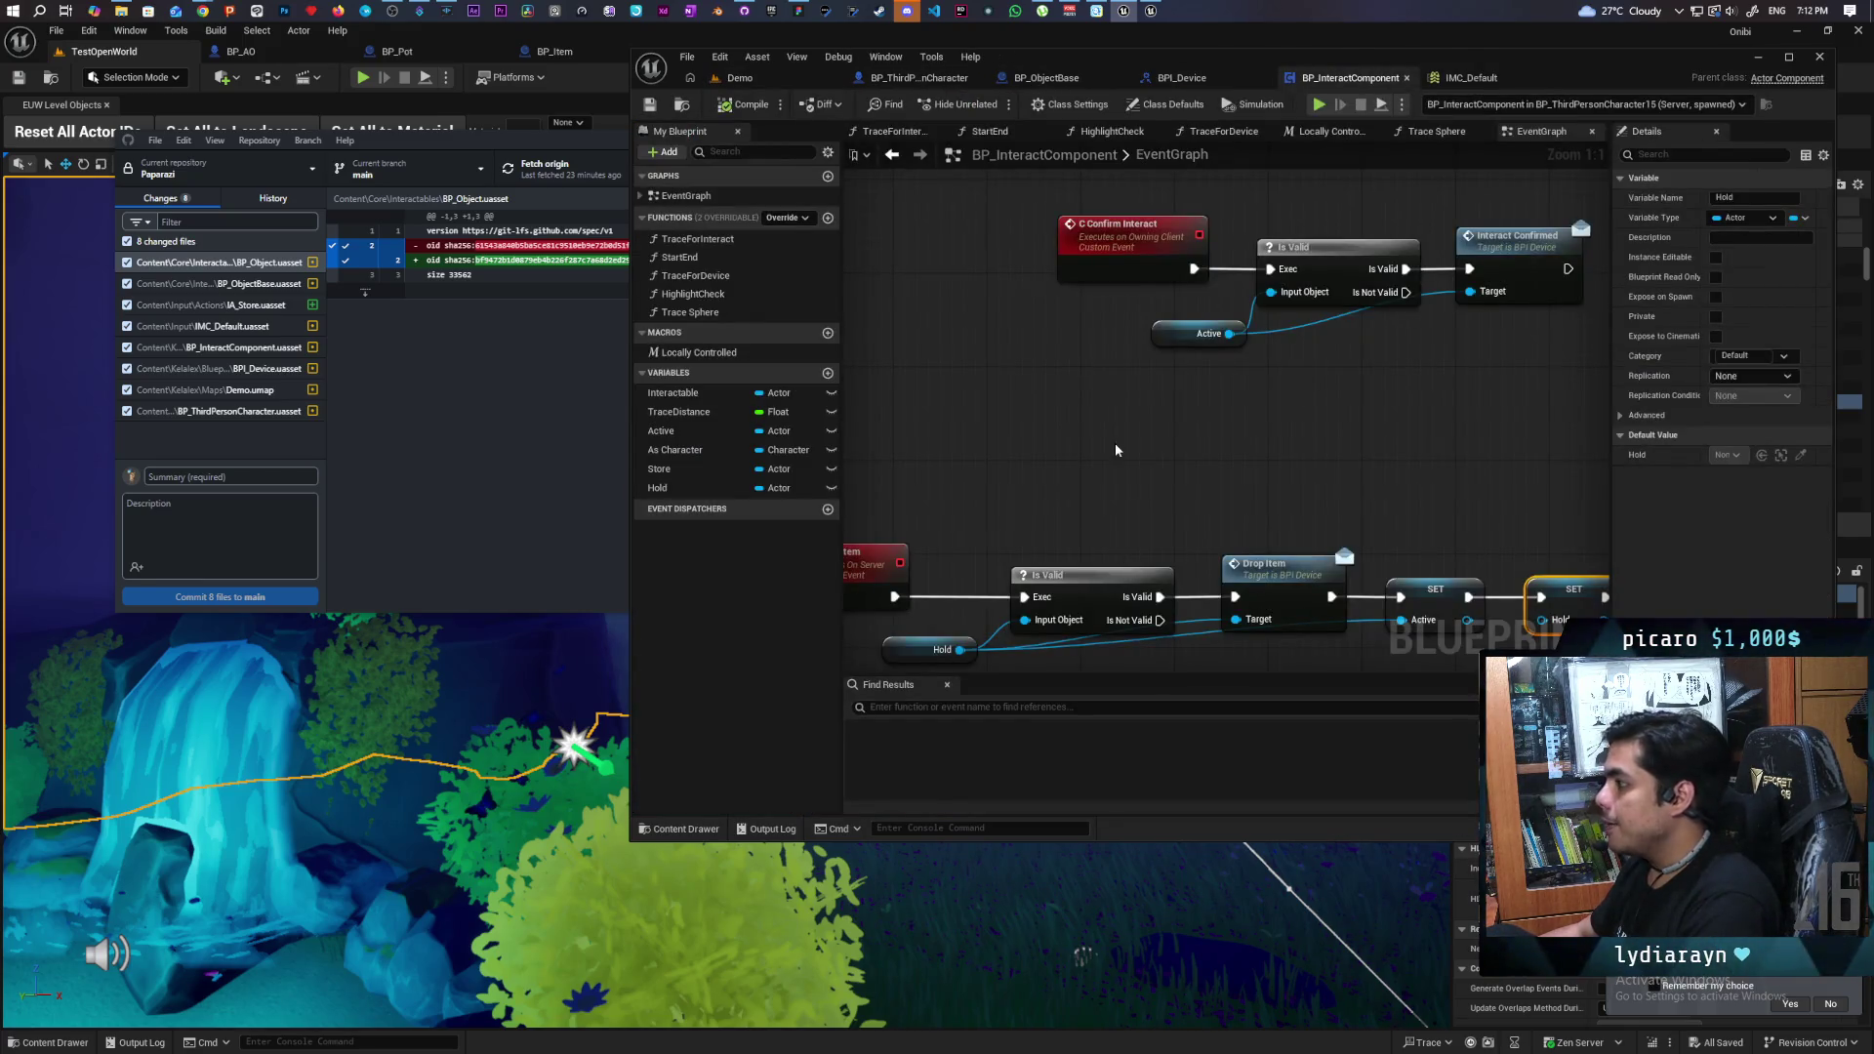
{"action": "scroll", "coordinate": [1074, 400], "scroll_direction": "down", "scroll_amount": 5}
{"action": "scroll", "coordinate": [1071, 398], "scroll_direction": "down", "scroll_amount": 2}
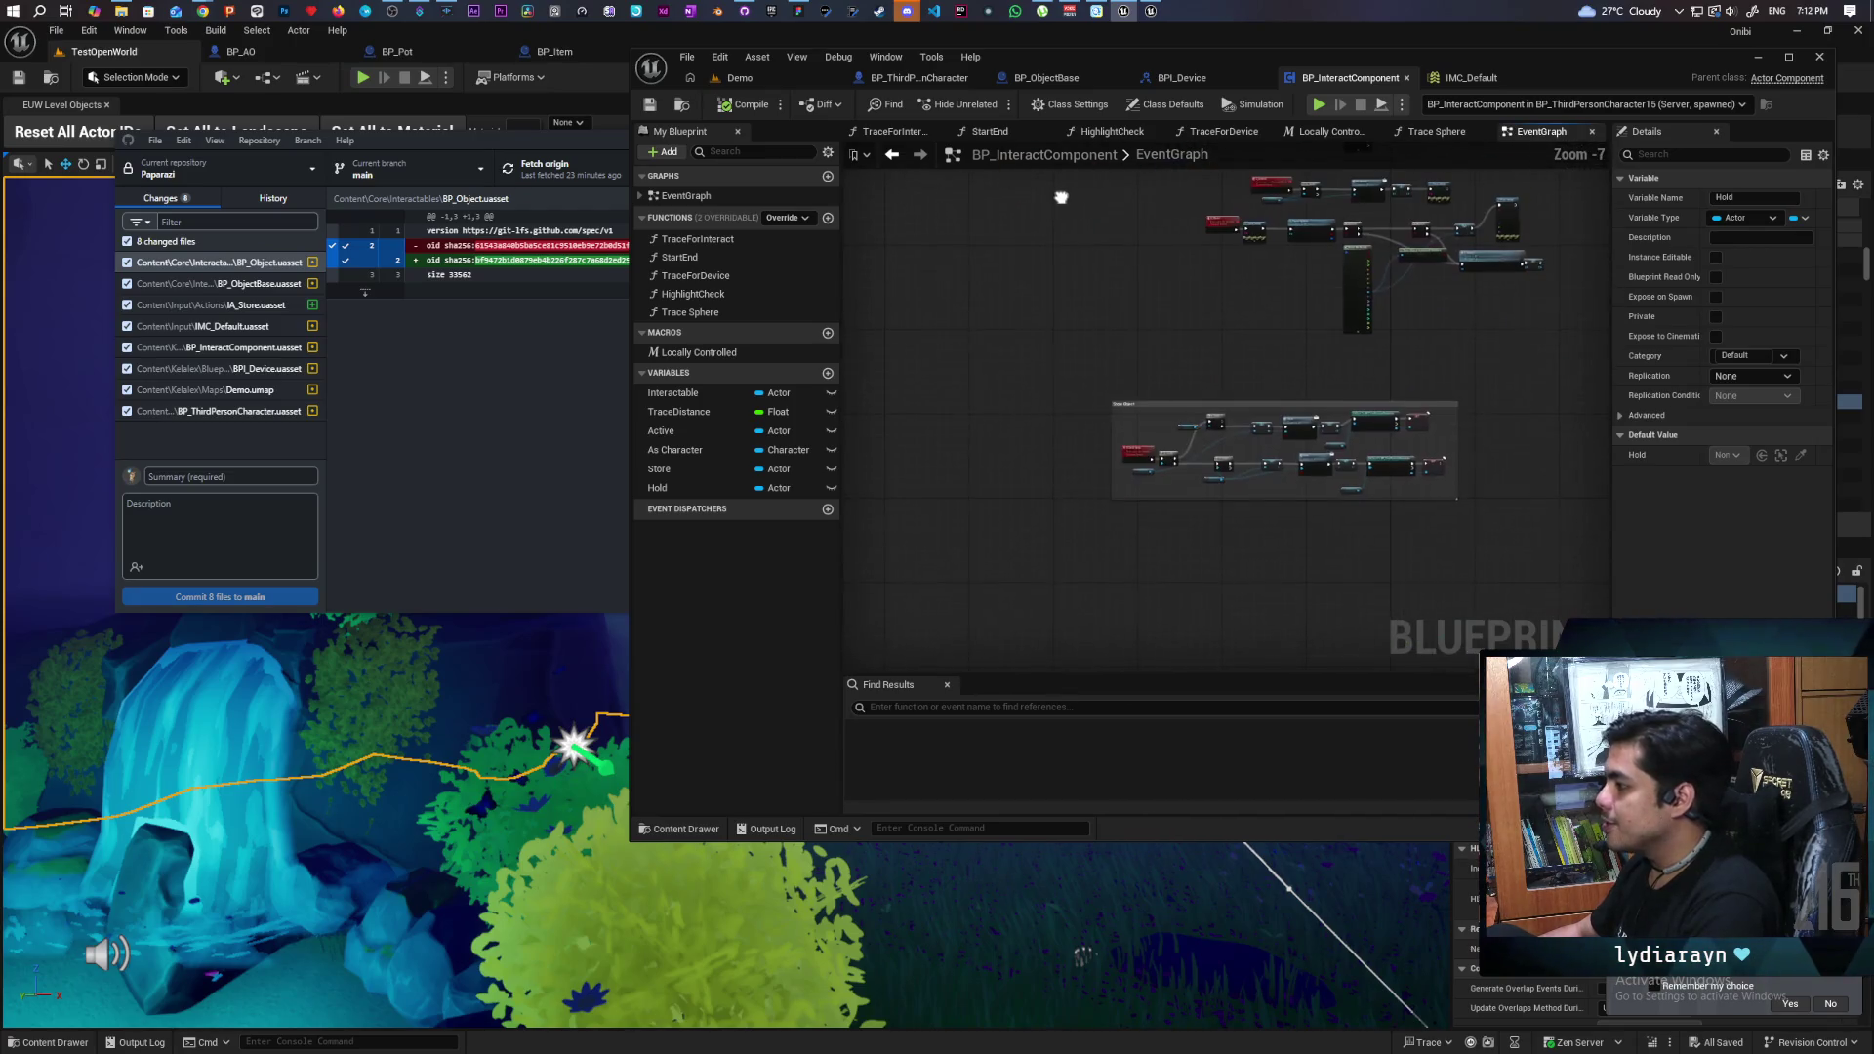
{"action": "scroll", "coordinate": [1090, 408], "scroll_direction": "up", "scroll_amount": 3}
{"action": "scroll", "coordinate": [1088, 407], "scroll_direction": "up", "scroll_amount": 1}
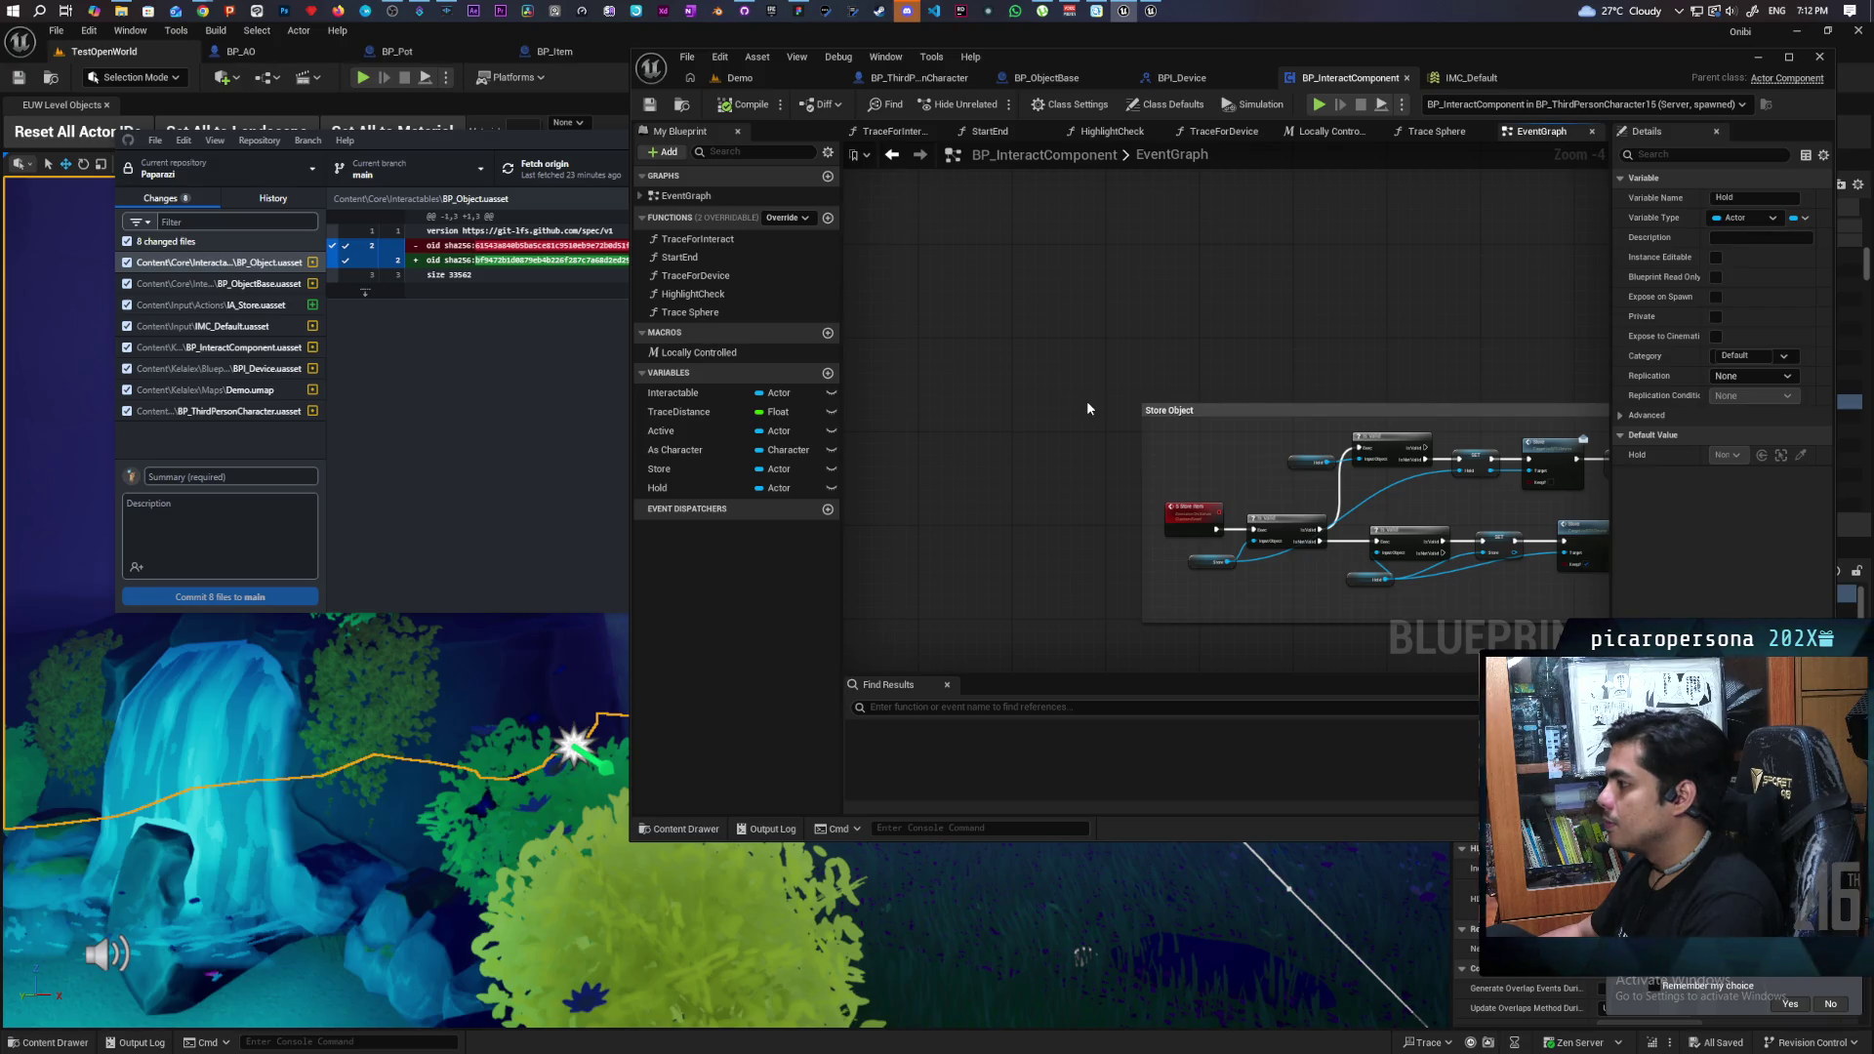
{"action": "mouse_move", "coordinate": [1089, 408]}
{"action": "left_mouse_down"}
{"action": "mouse_move", "coordinate": [962, 330]}
{"action": "mouse_move", "coordinate": [1017, 388]}
{"action": "left_mouse_up"}
{"action": "scroll", "coordinate": [1018, 391], "scroll_direction": "up", "scroll_amount": 3}
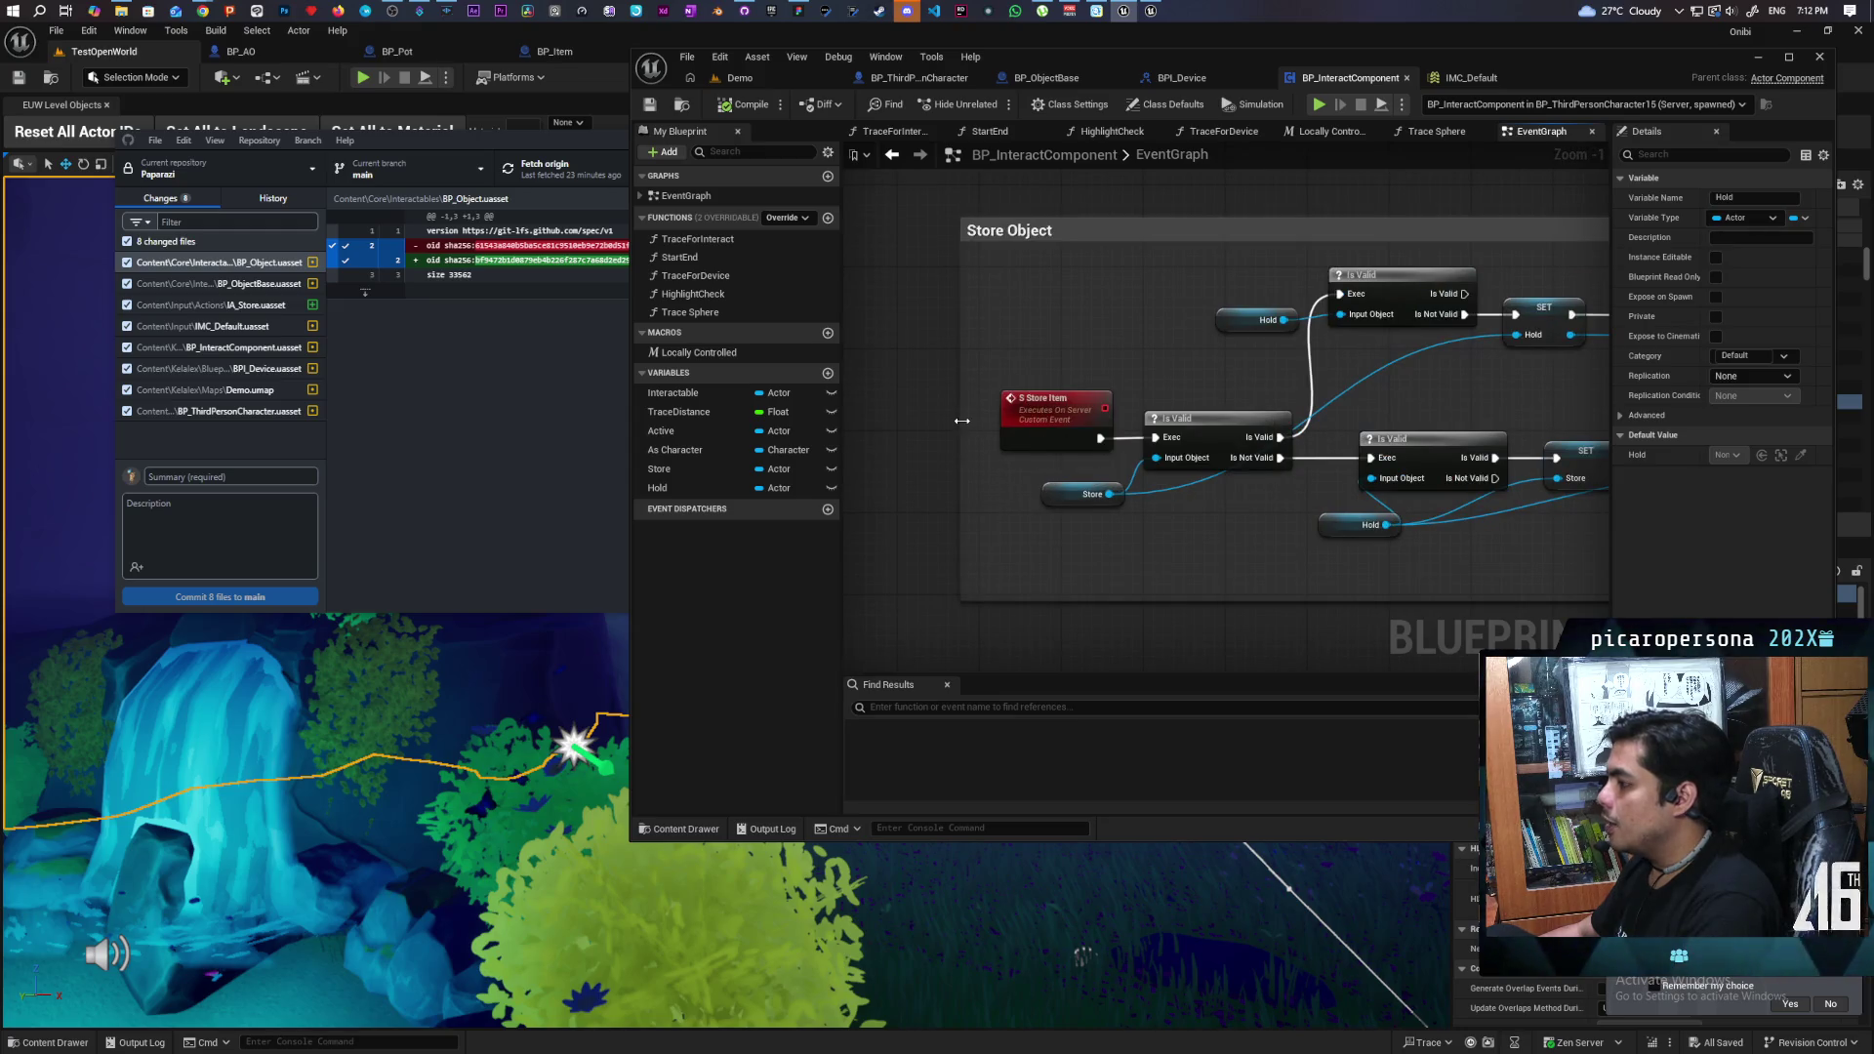
{"action": "left_click_drag", "start_coordinate": [1114, 508], "coordinate": [998, 501]}
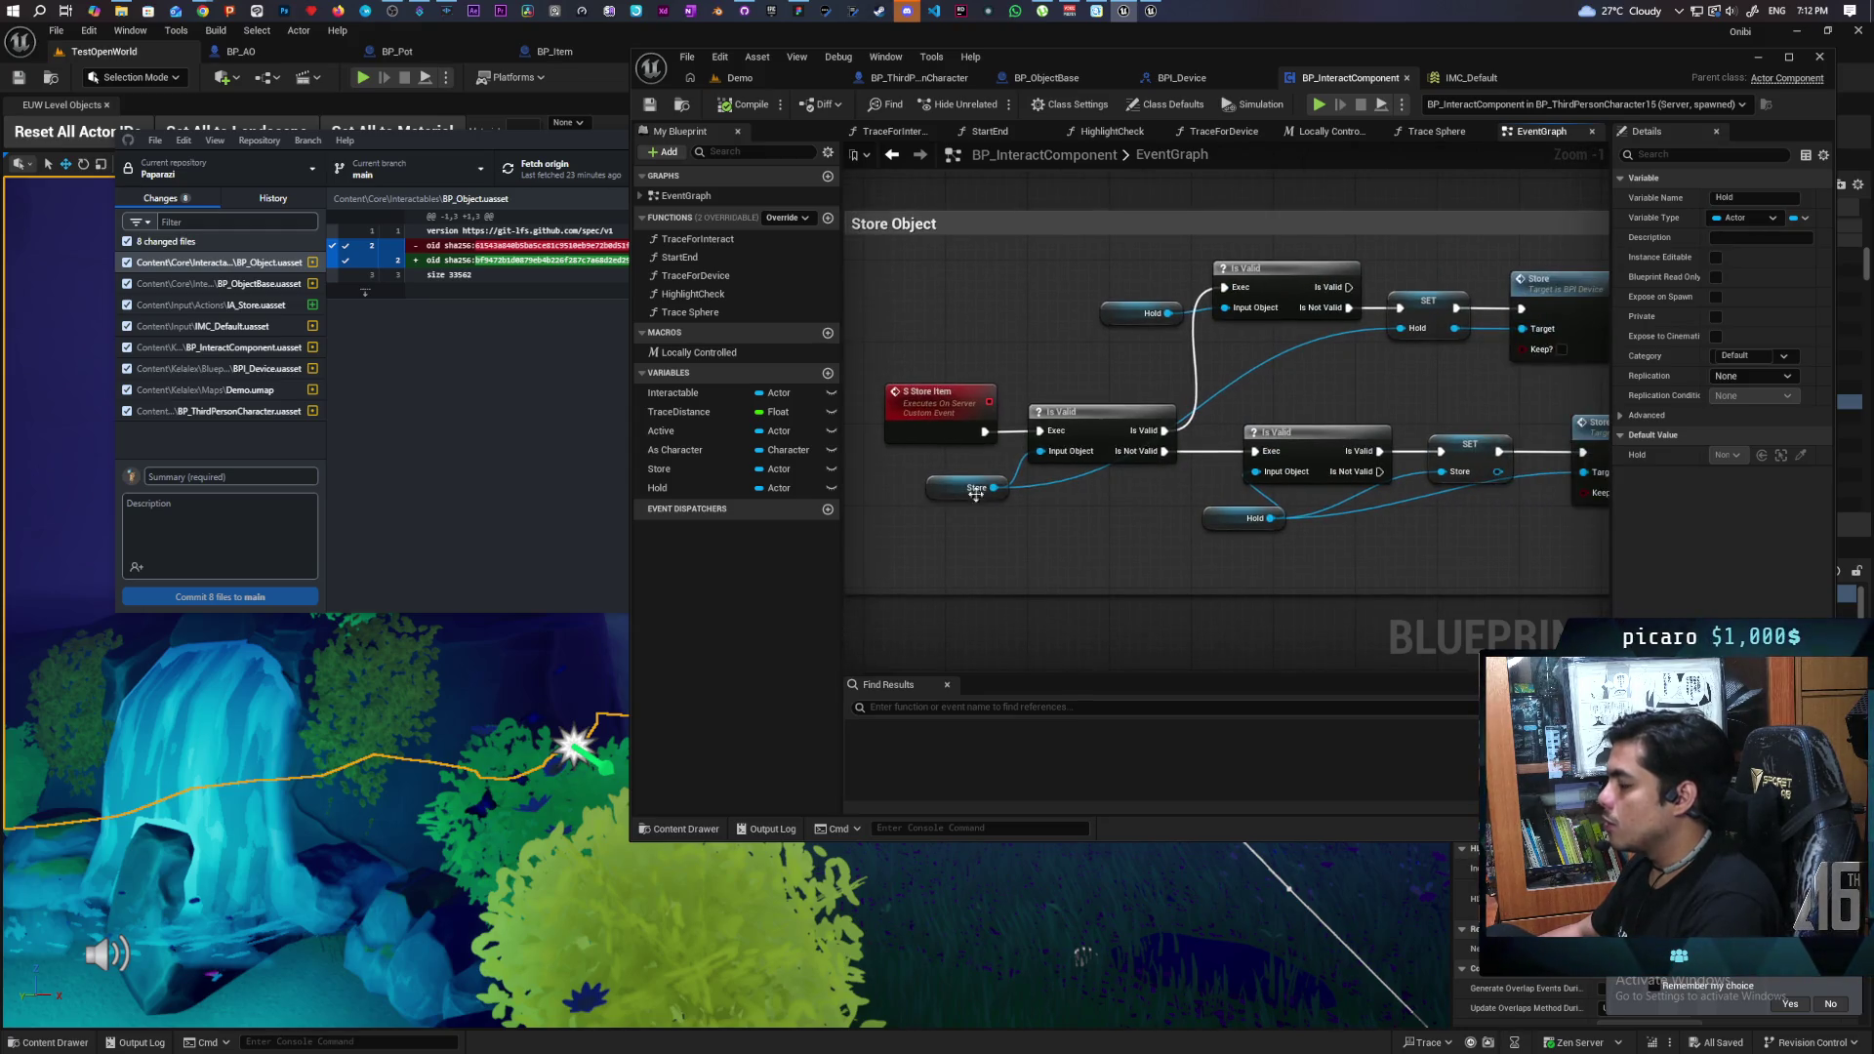
{"action": "left_click", "coordinate": [1004, 487]}
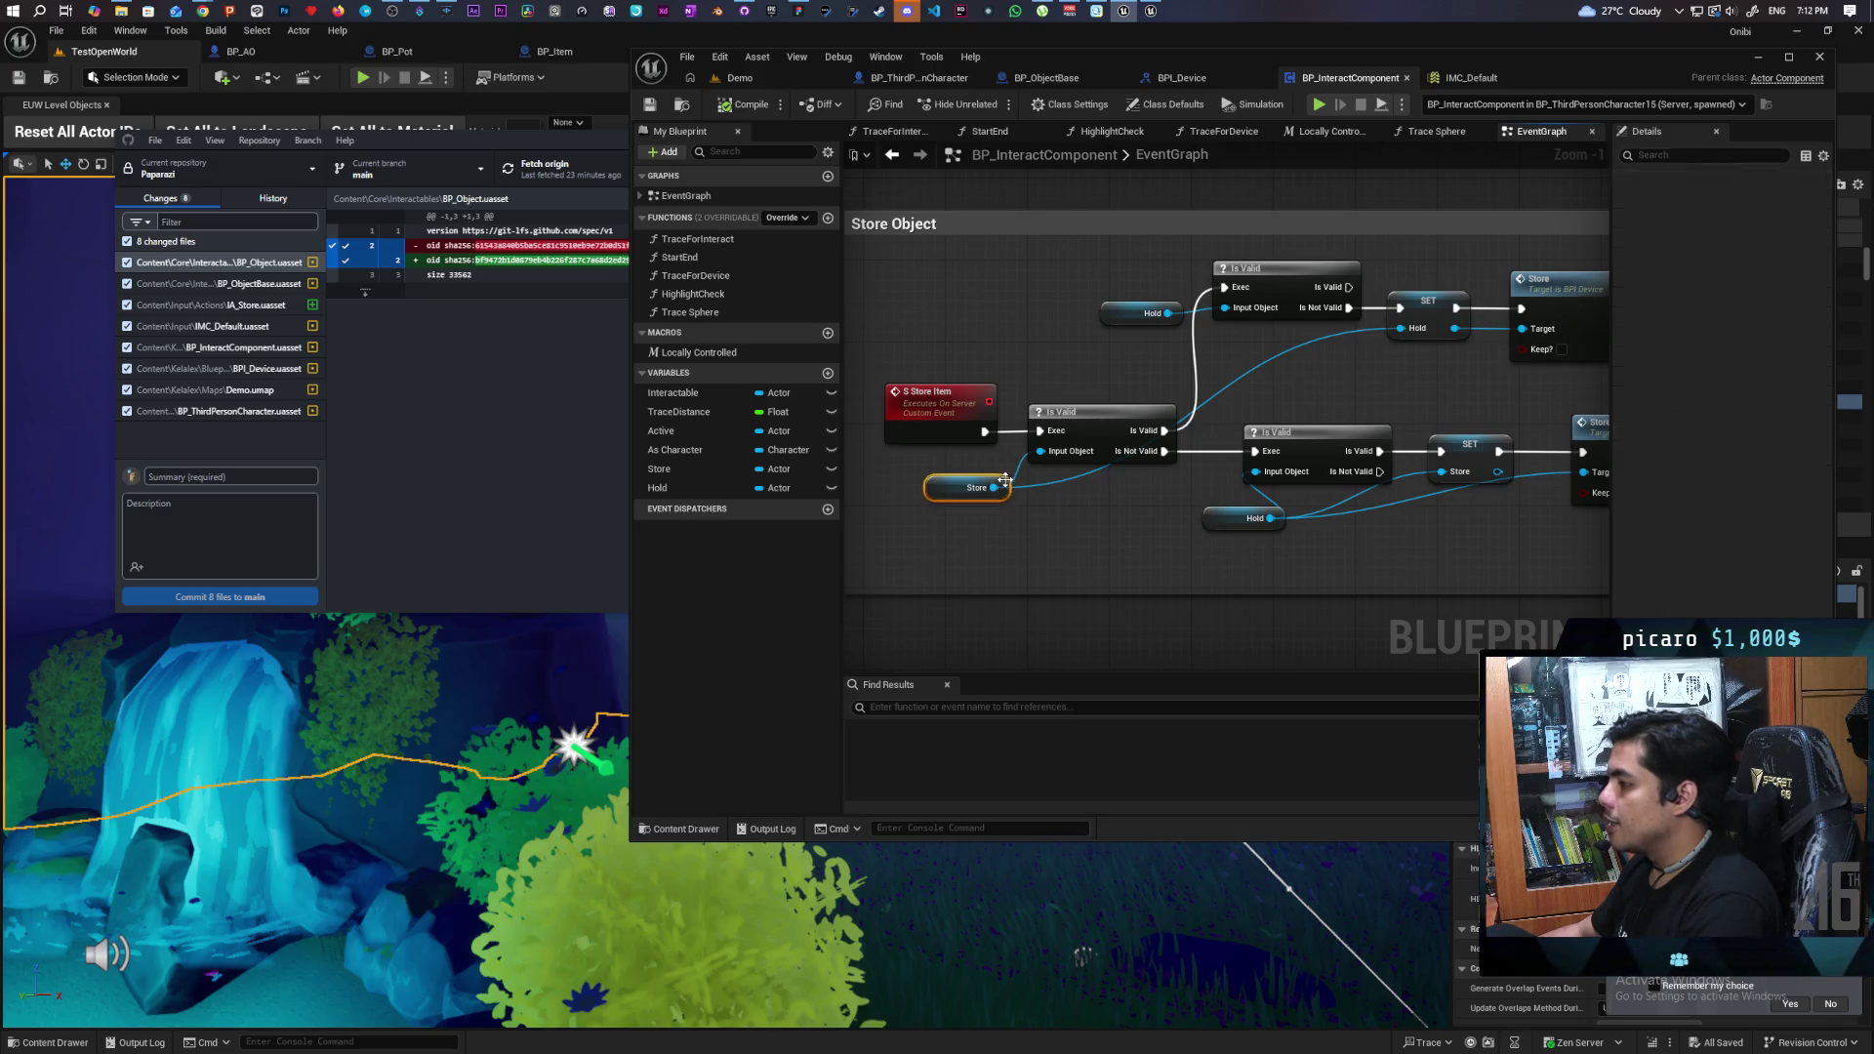
{"action": "left_click", "coordinate": [800, 82]}
- Start another play test and set the graph's debug object to BP_ThirdPersonCharacter15 (Client 2, spawned)
{"action": "key", "text": "alt+p"}
{"action": "left_click", "coordinate": [1533, 133]}
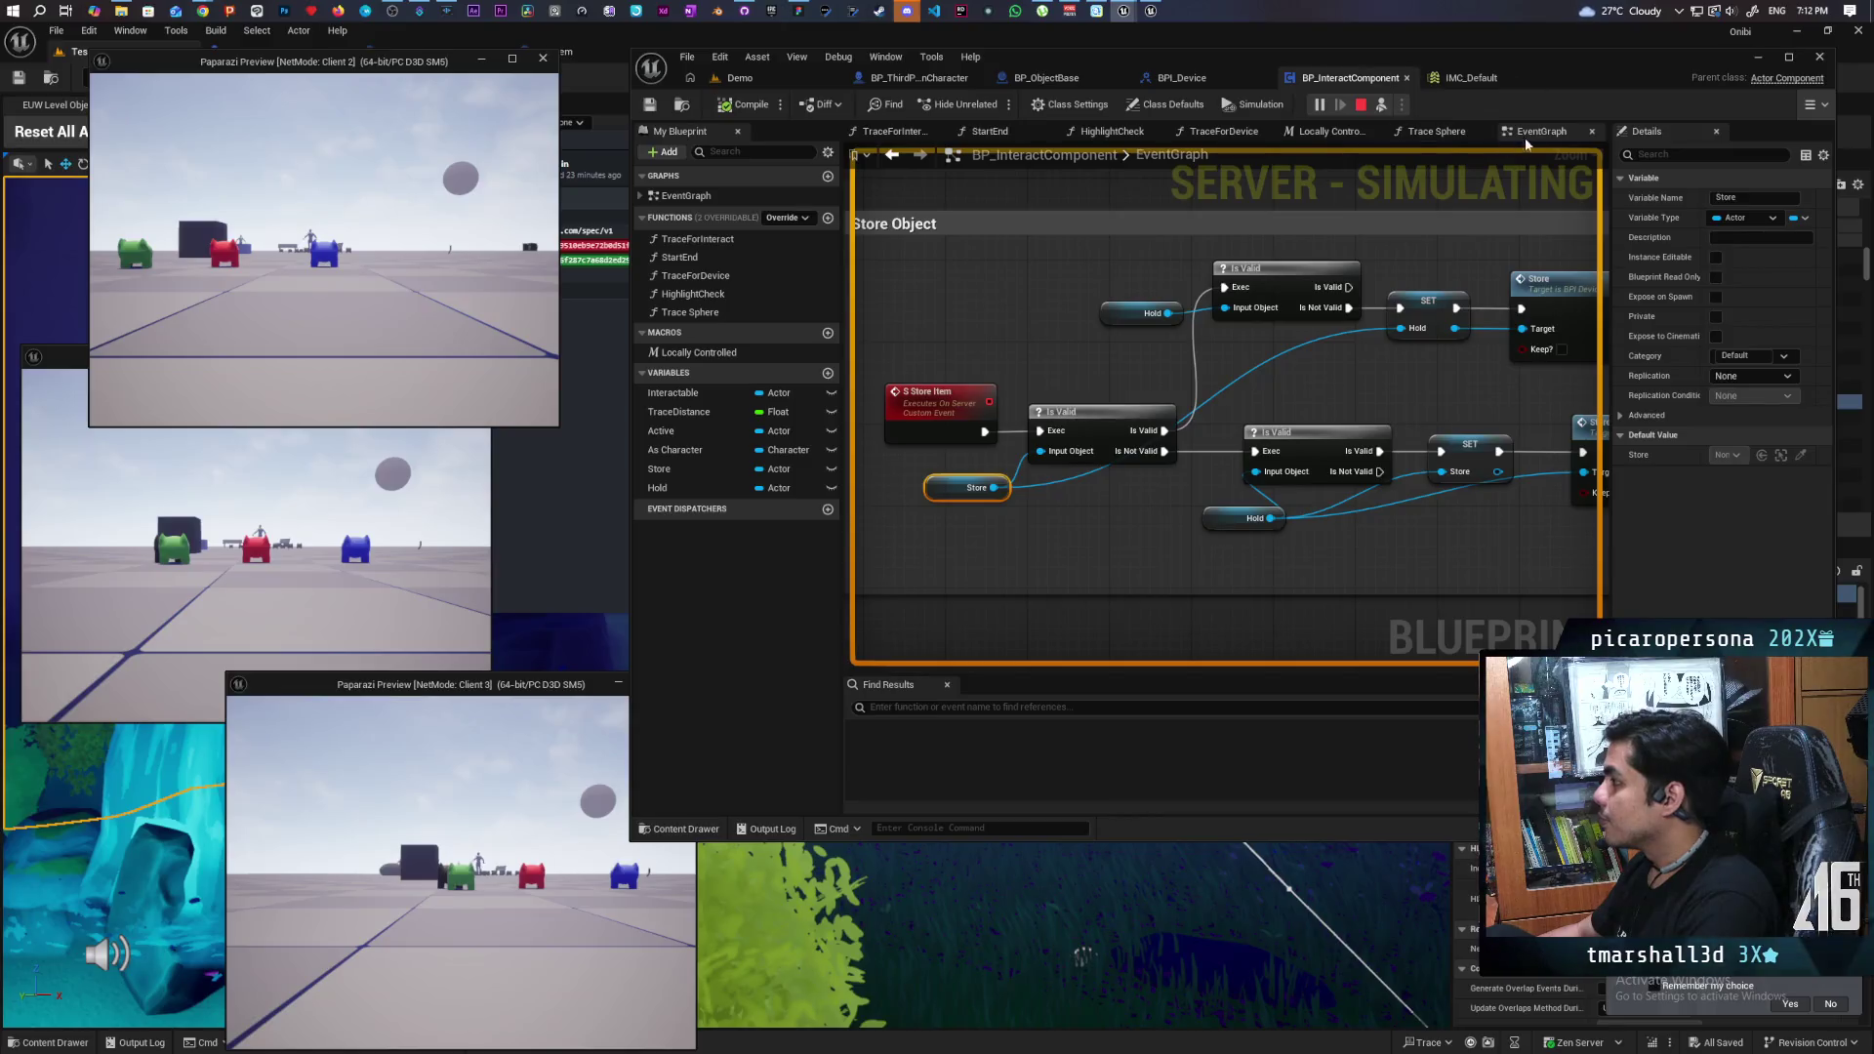
{"action": "left_click", "coordinate": [1822, 109]}
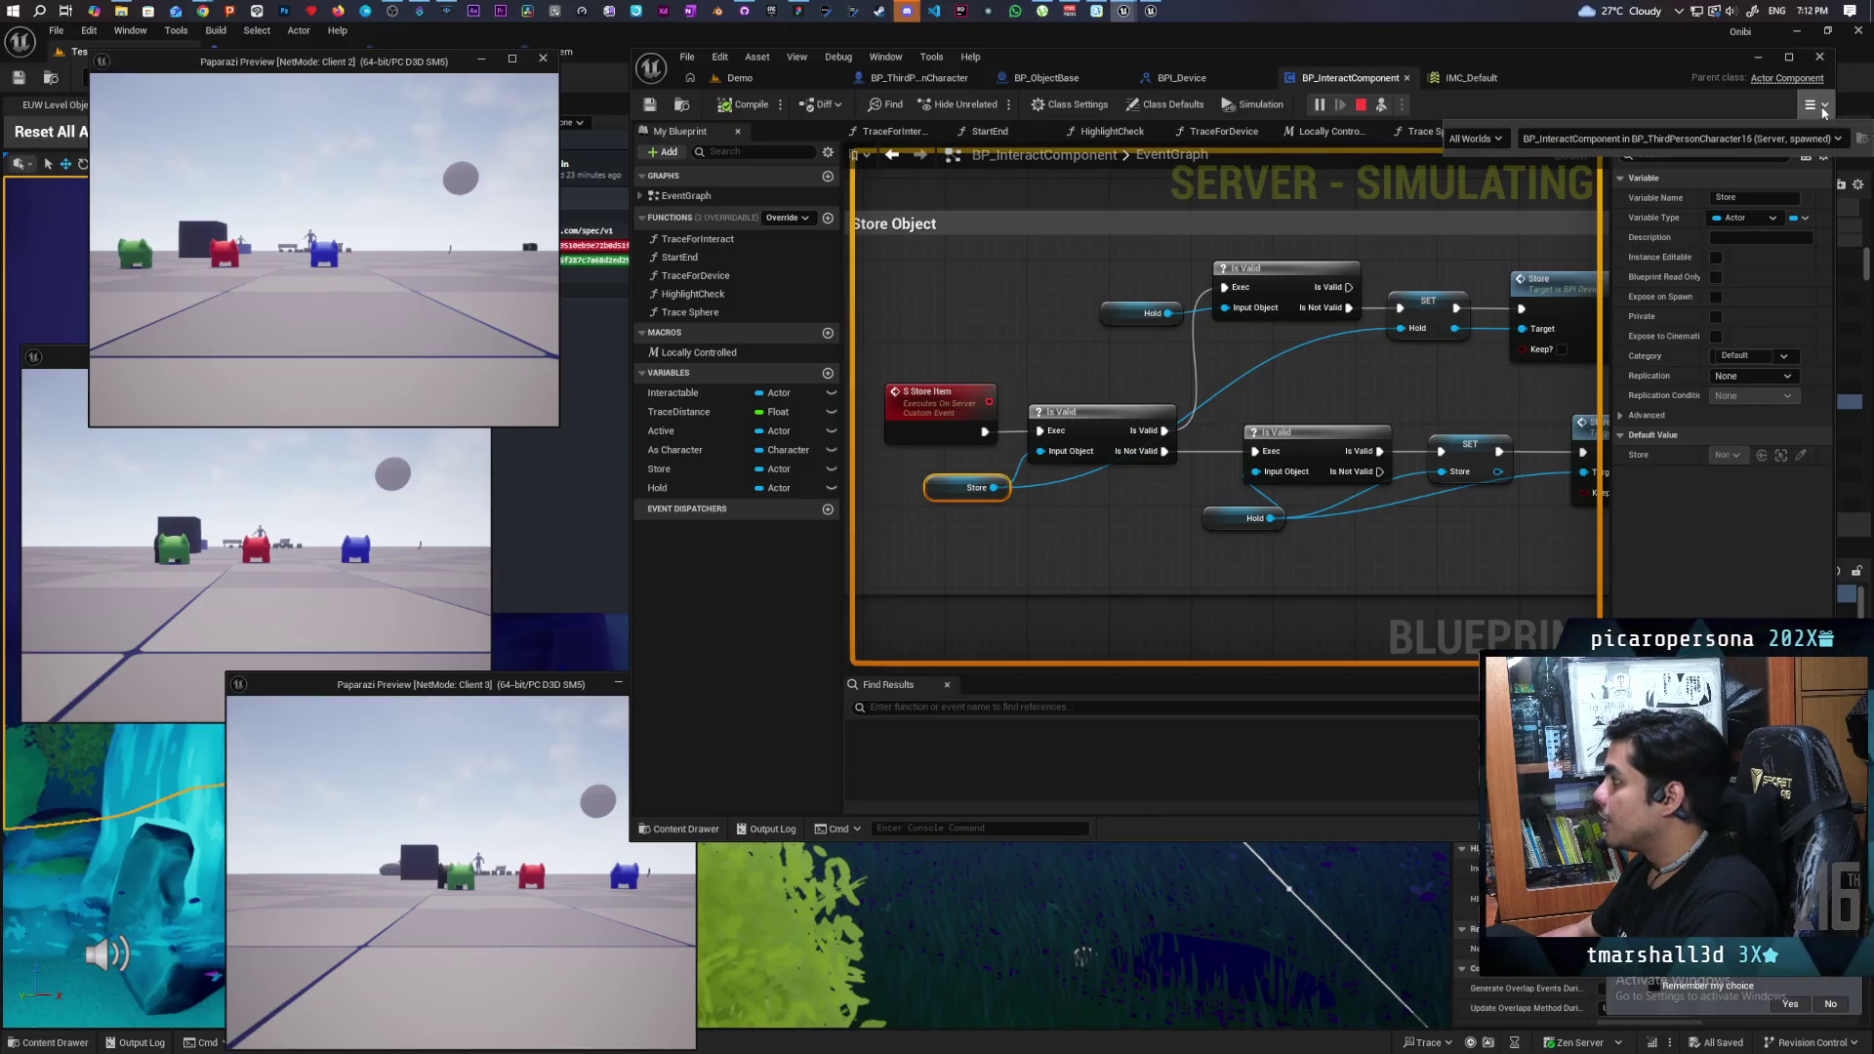
{"action": "left_click", "coordinate": [1757, 139]}
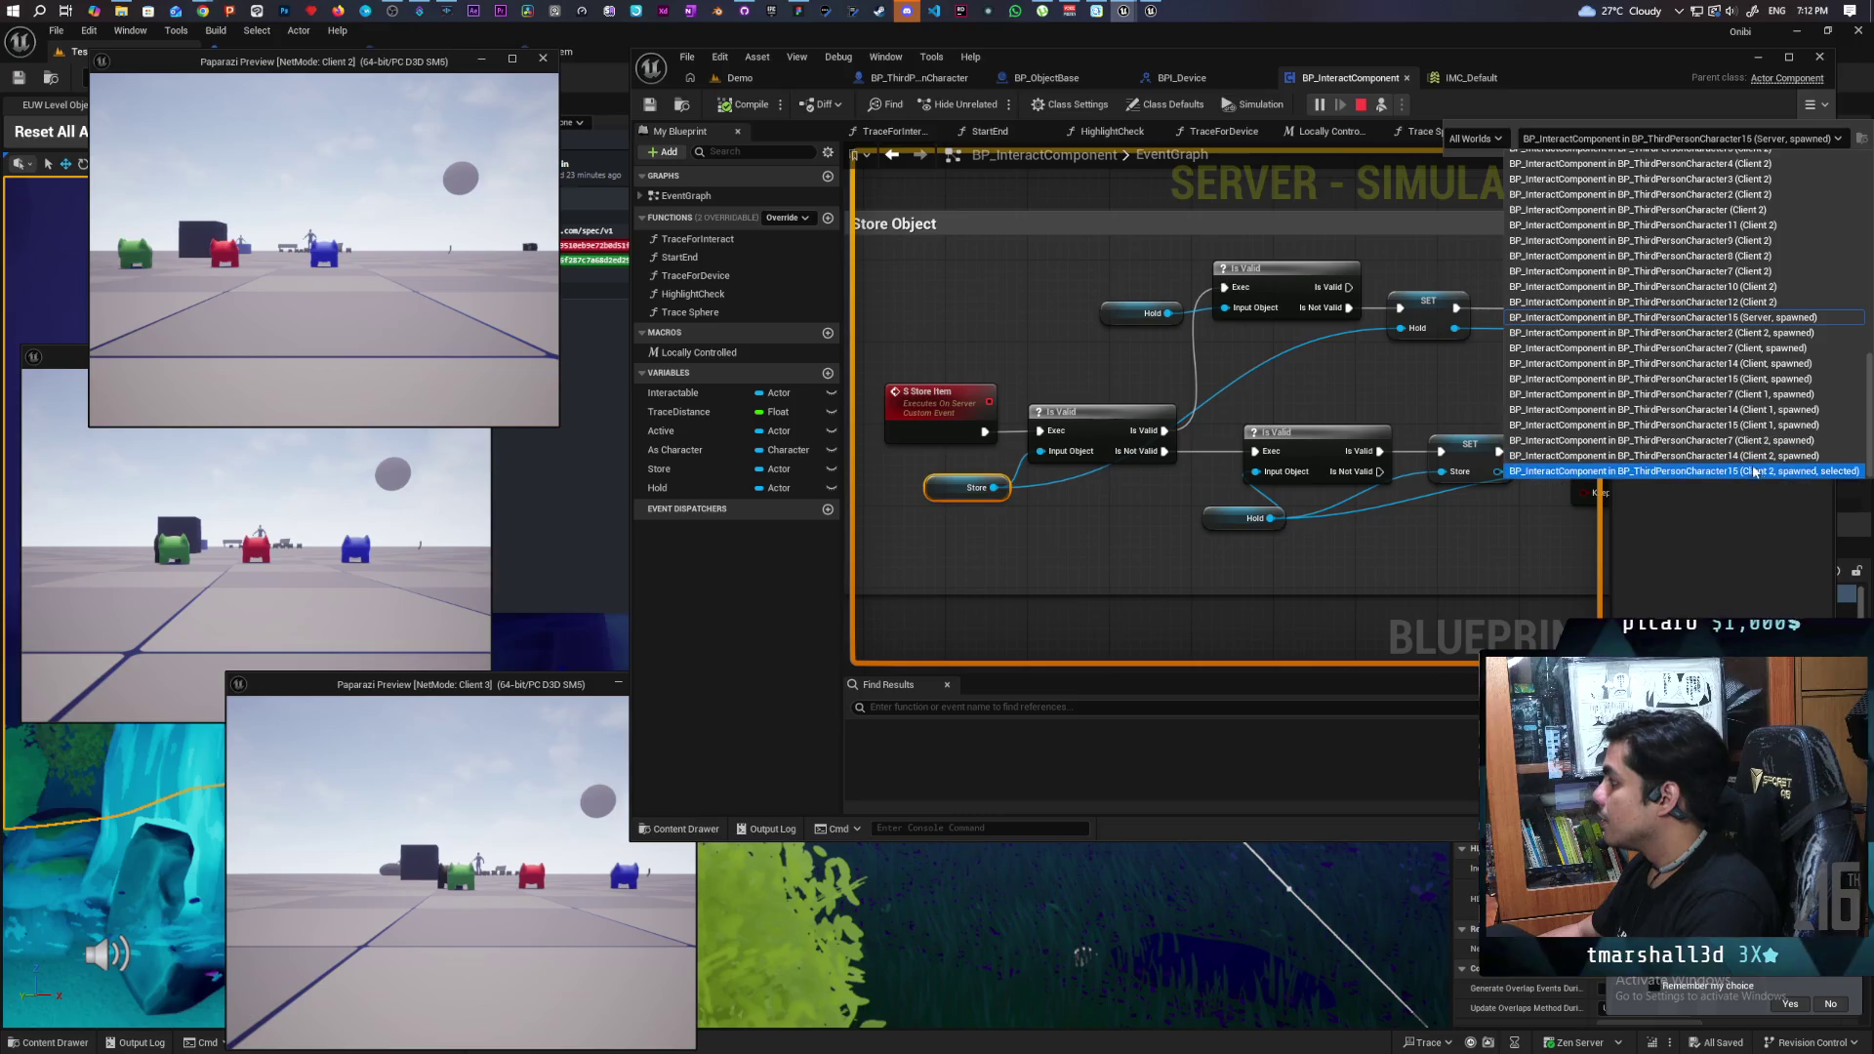
{"action": "scroll", "coordinate": [1754, 477], "scroll_direction": "up", "scroll_amount": 5}
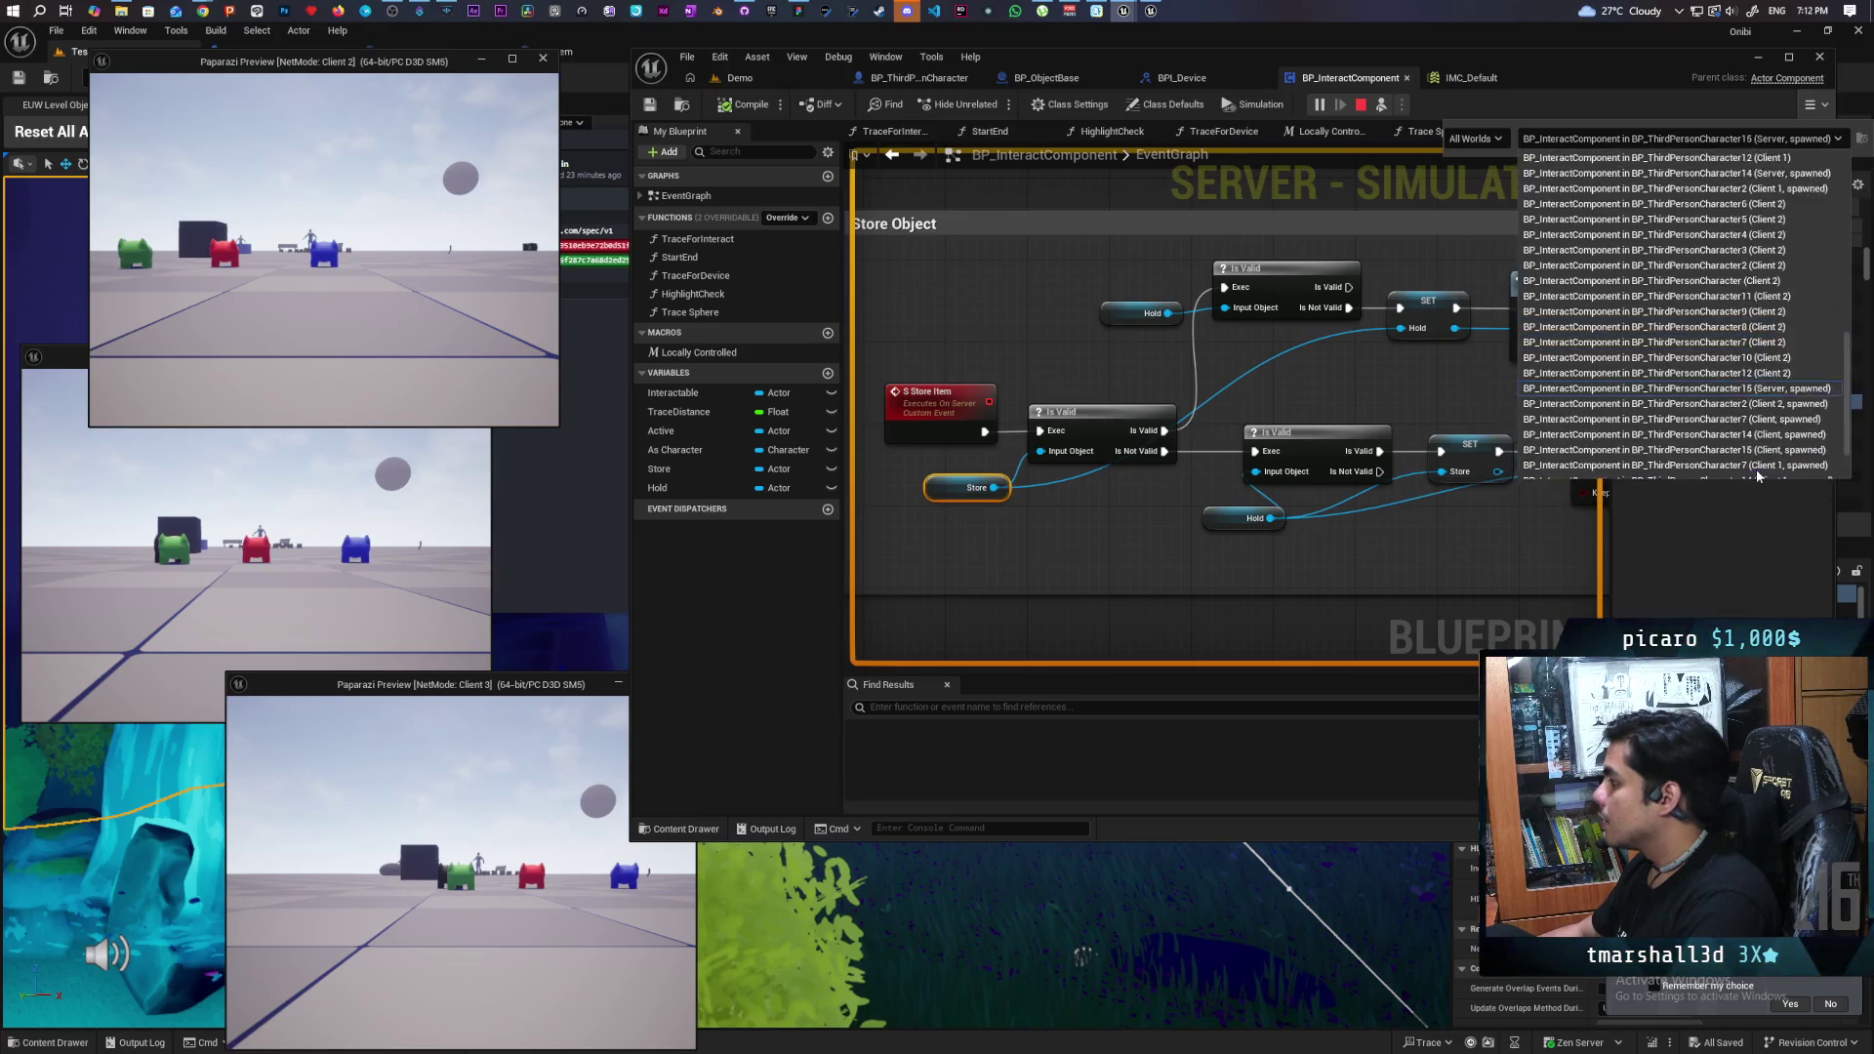
{"action": "scroll", "coordinate": [1757, 464], "scroll_direction": "up", "scroll_amount": 6}
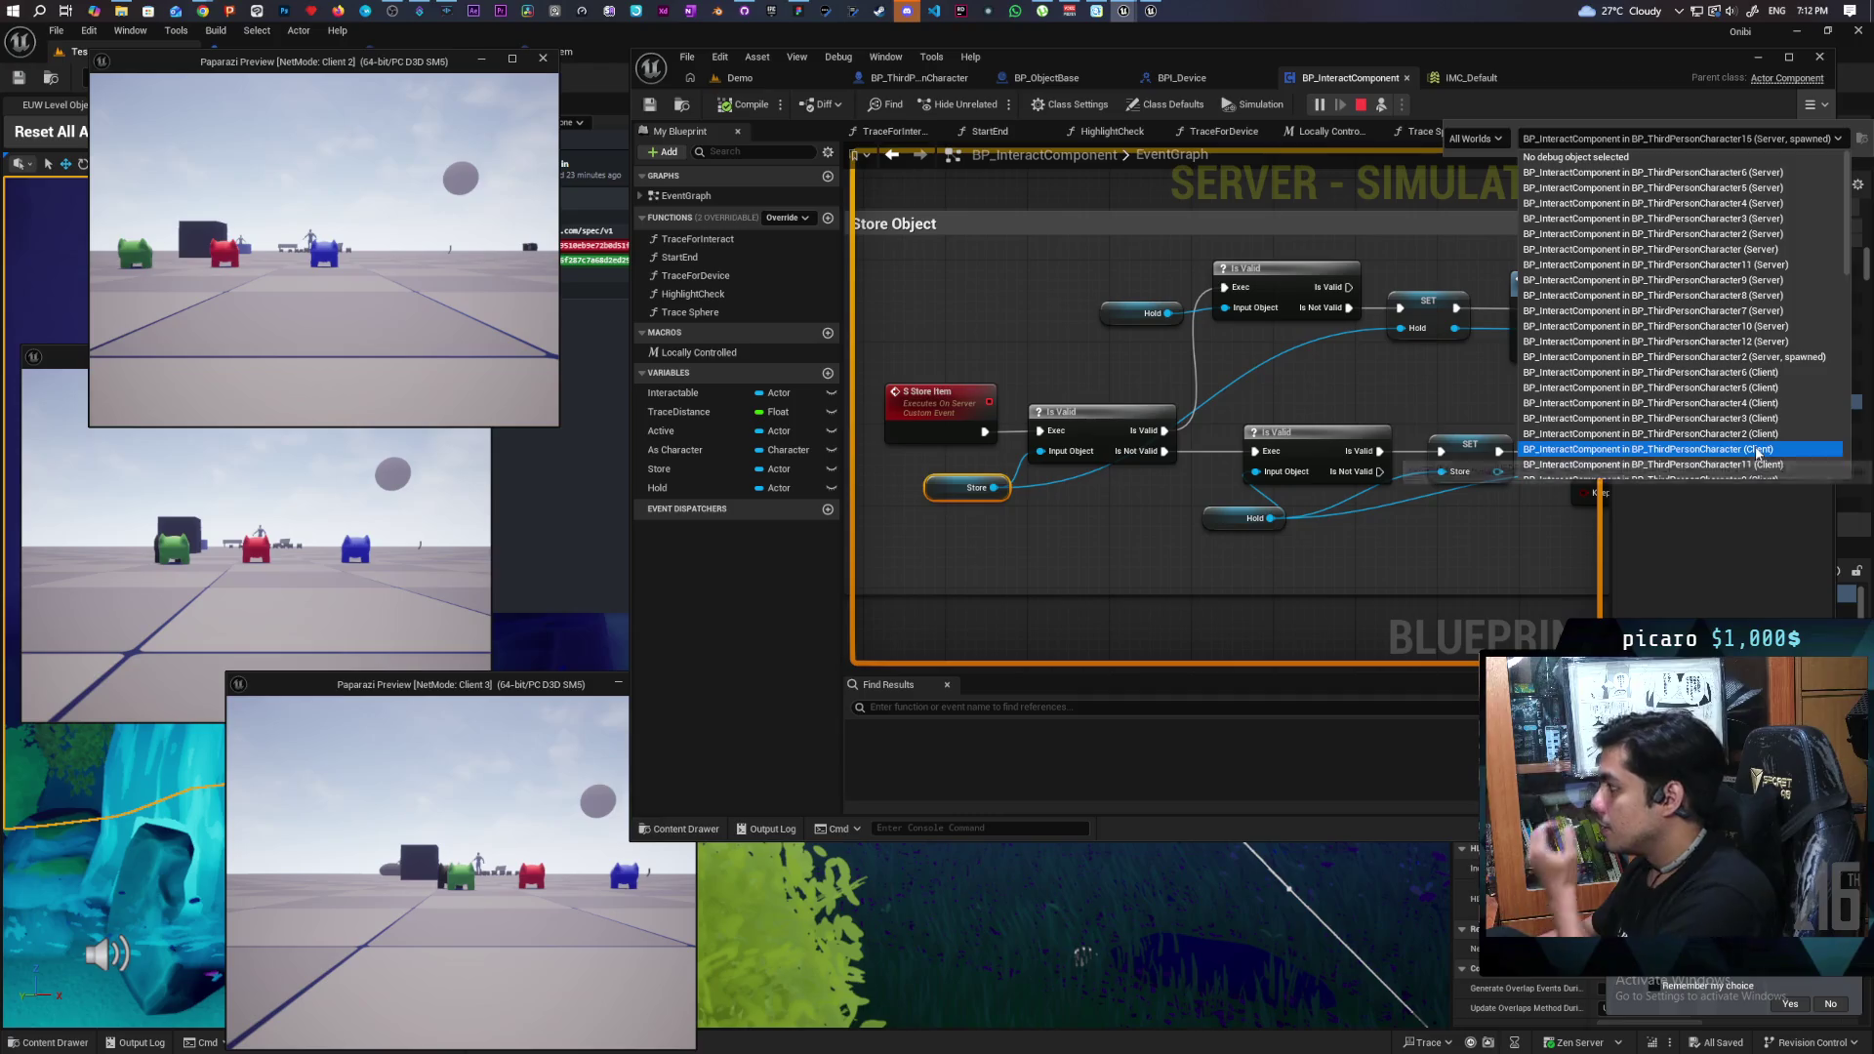
{"action": "scroll", "coordinate": [1758, 453], "scroll_direction": "down", "scroll_amount": 10}
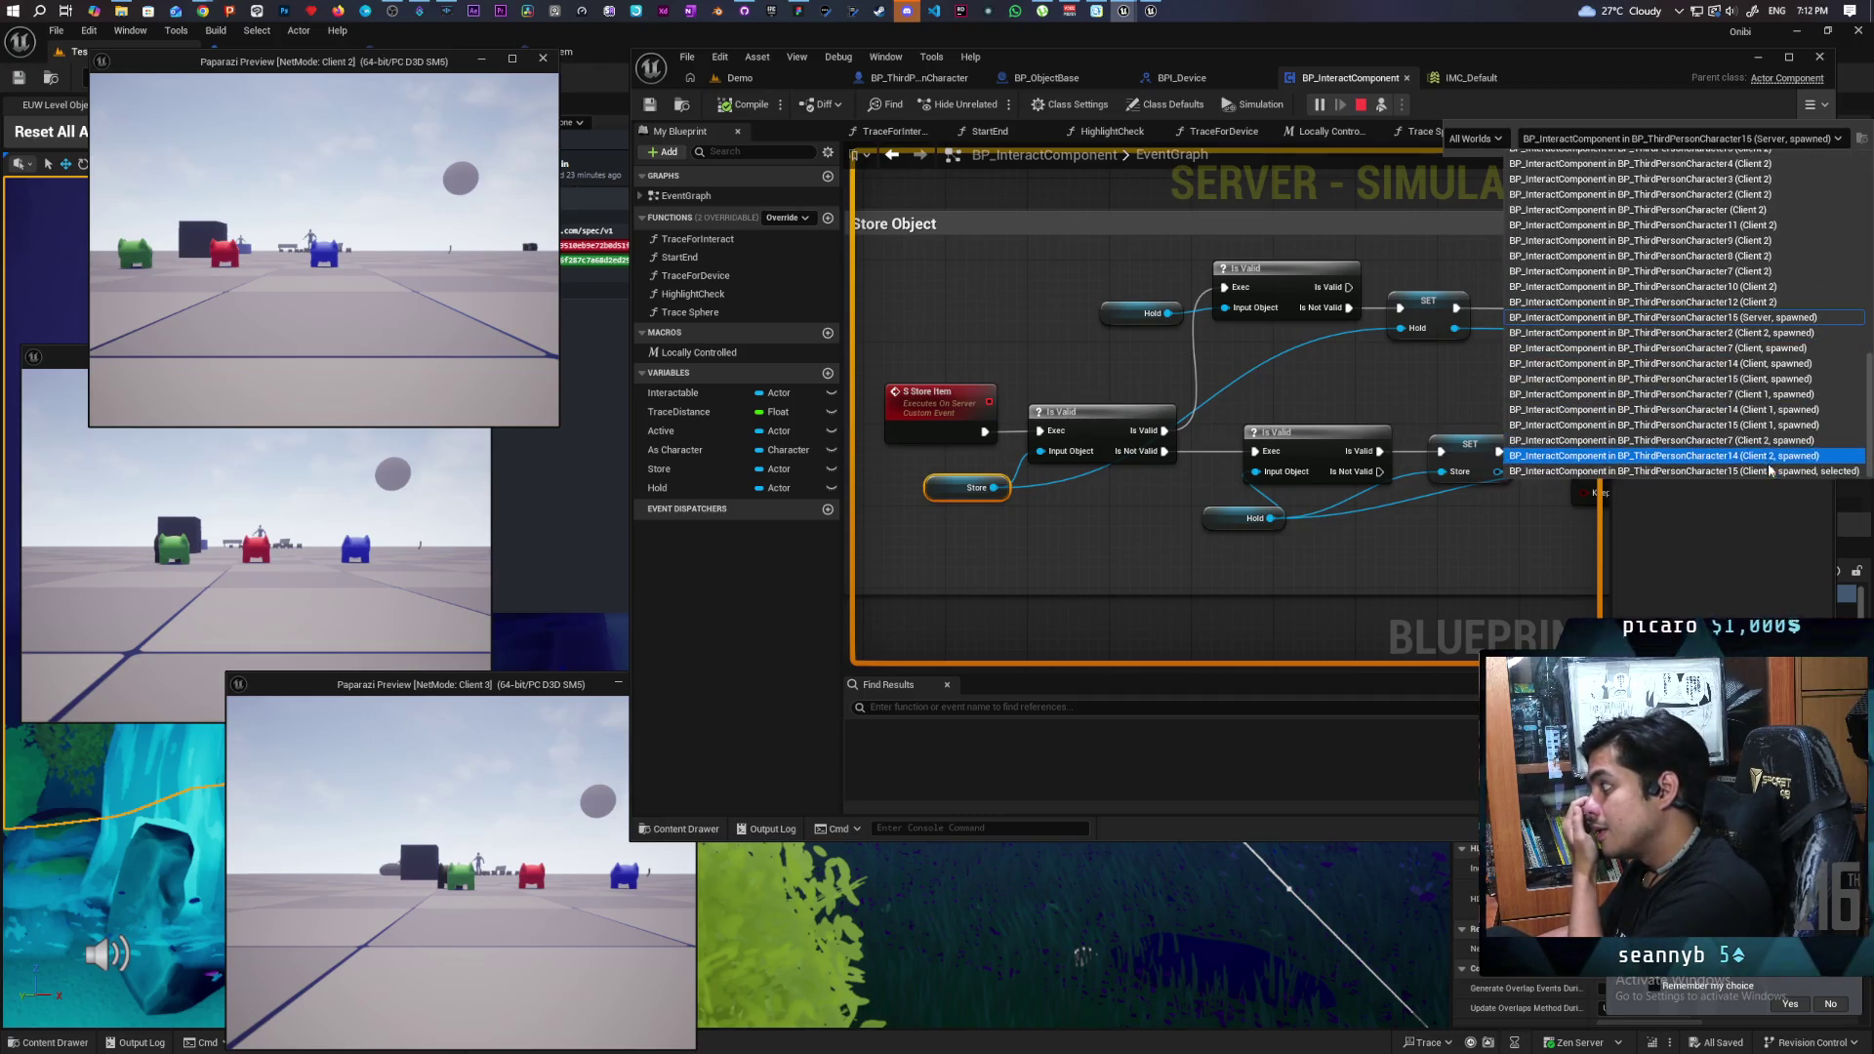
{"action": "left_click", "coordinate": [1757, 470]}
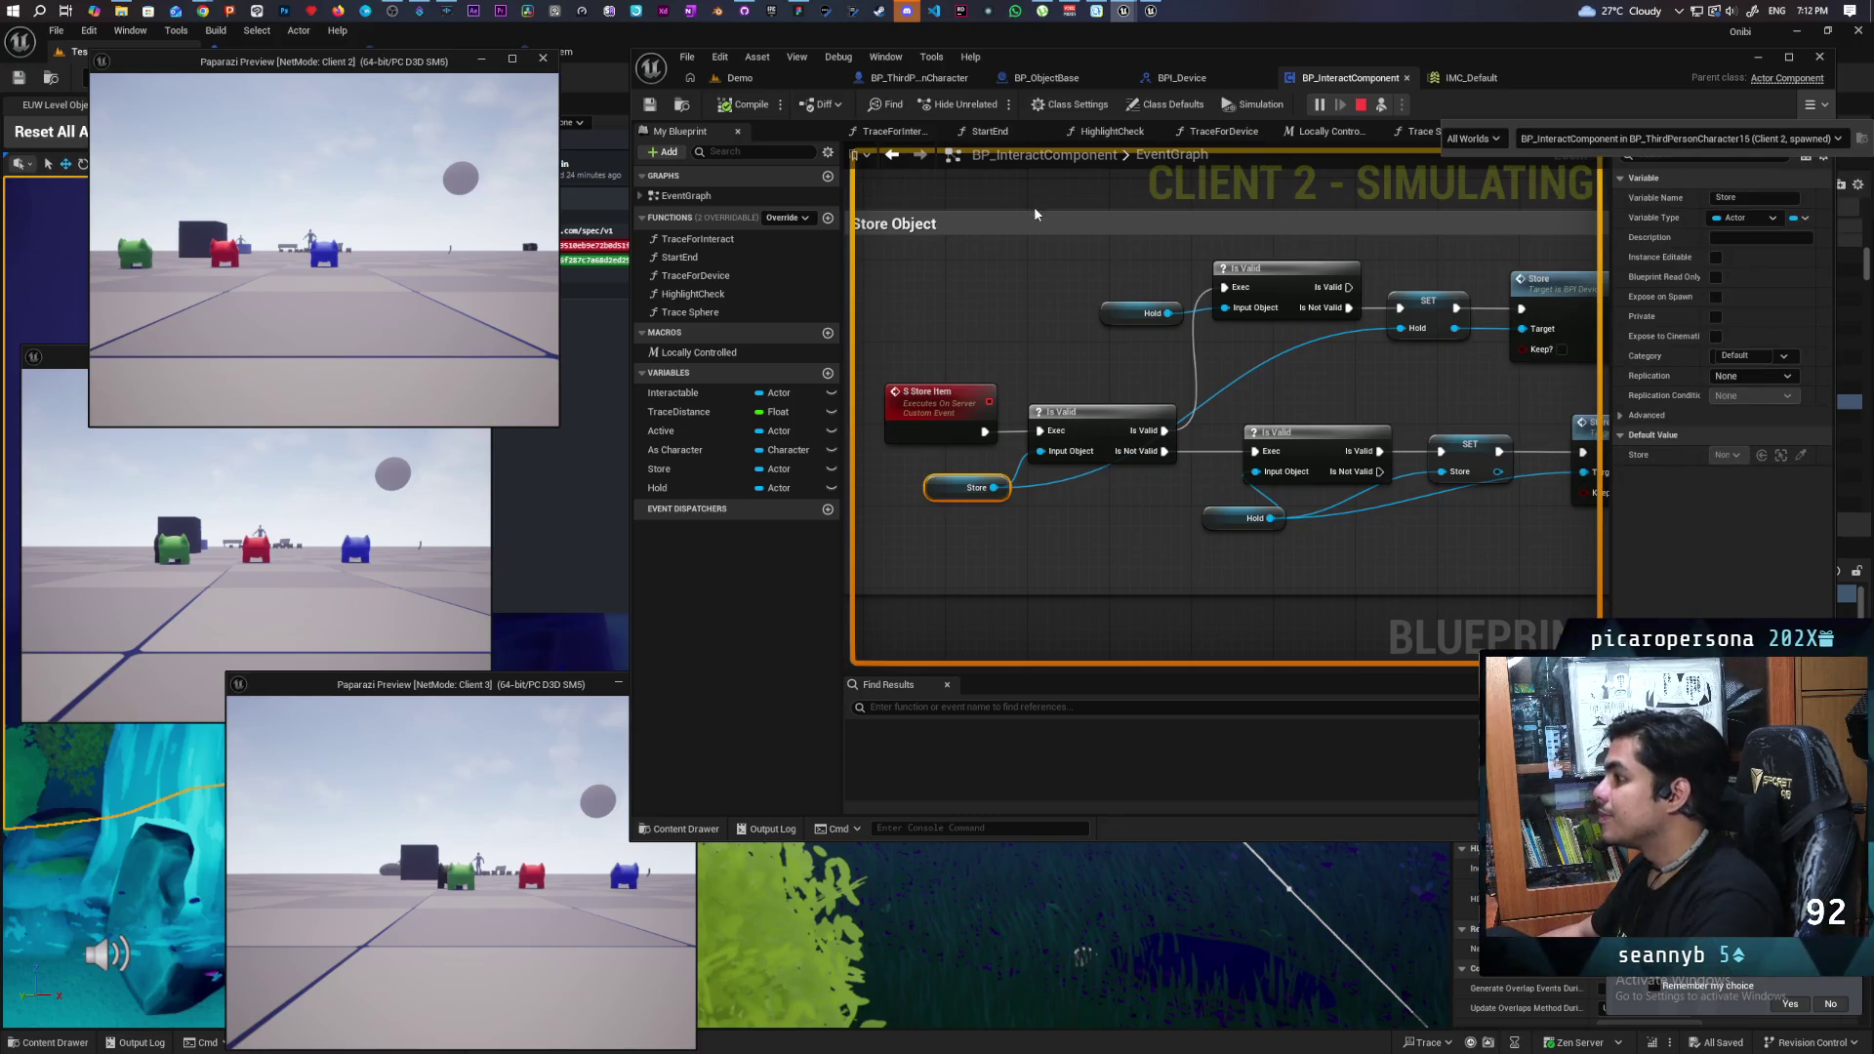
{"action": "scroll", "coordinate": [1159, 277], "scroll_direction": "down", "scroll_amount": 2}
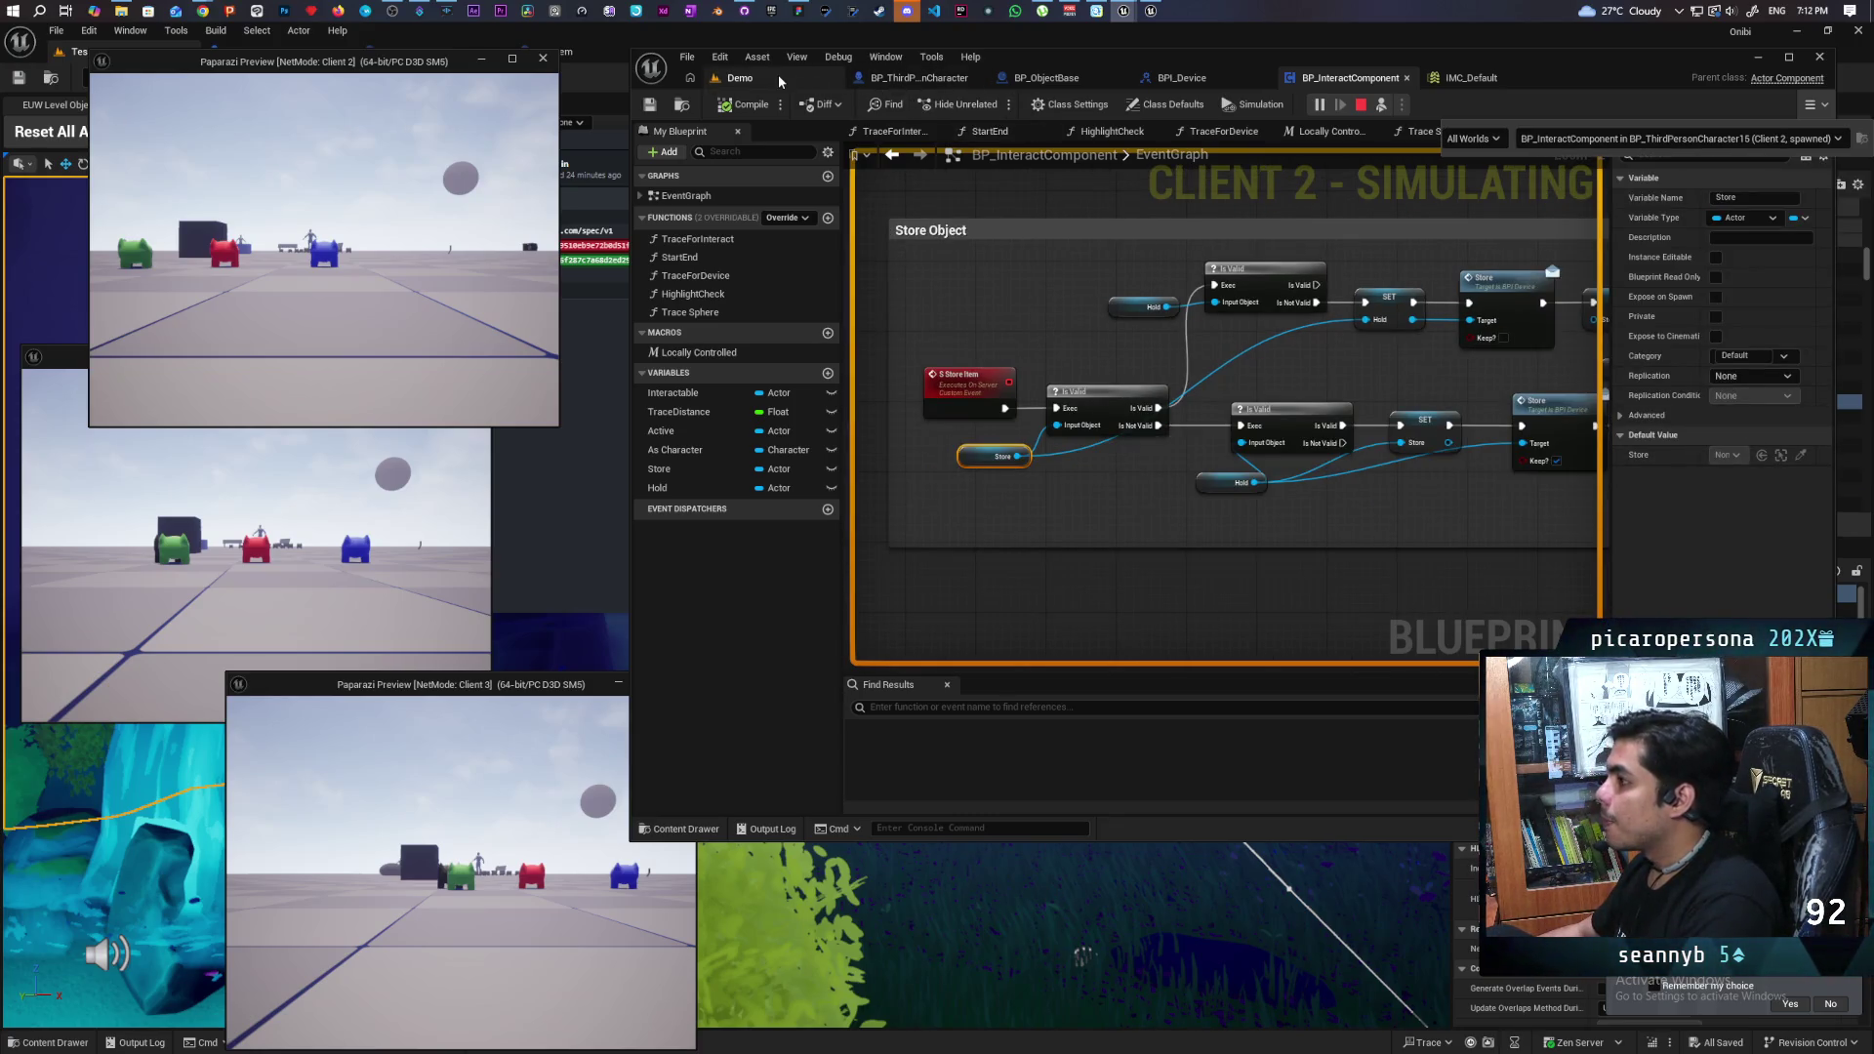
{"action": "left_click", "coordinate": [1361, 111]}
{"action": "left_click", "coordinate": [1361, 111]}
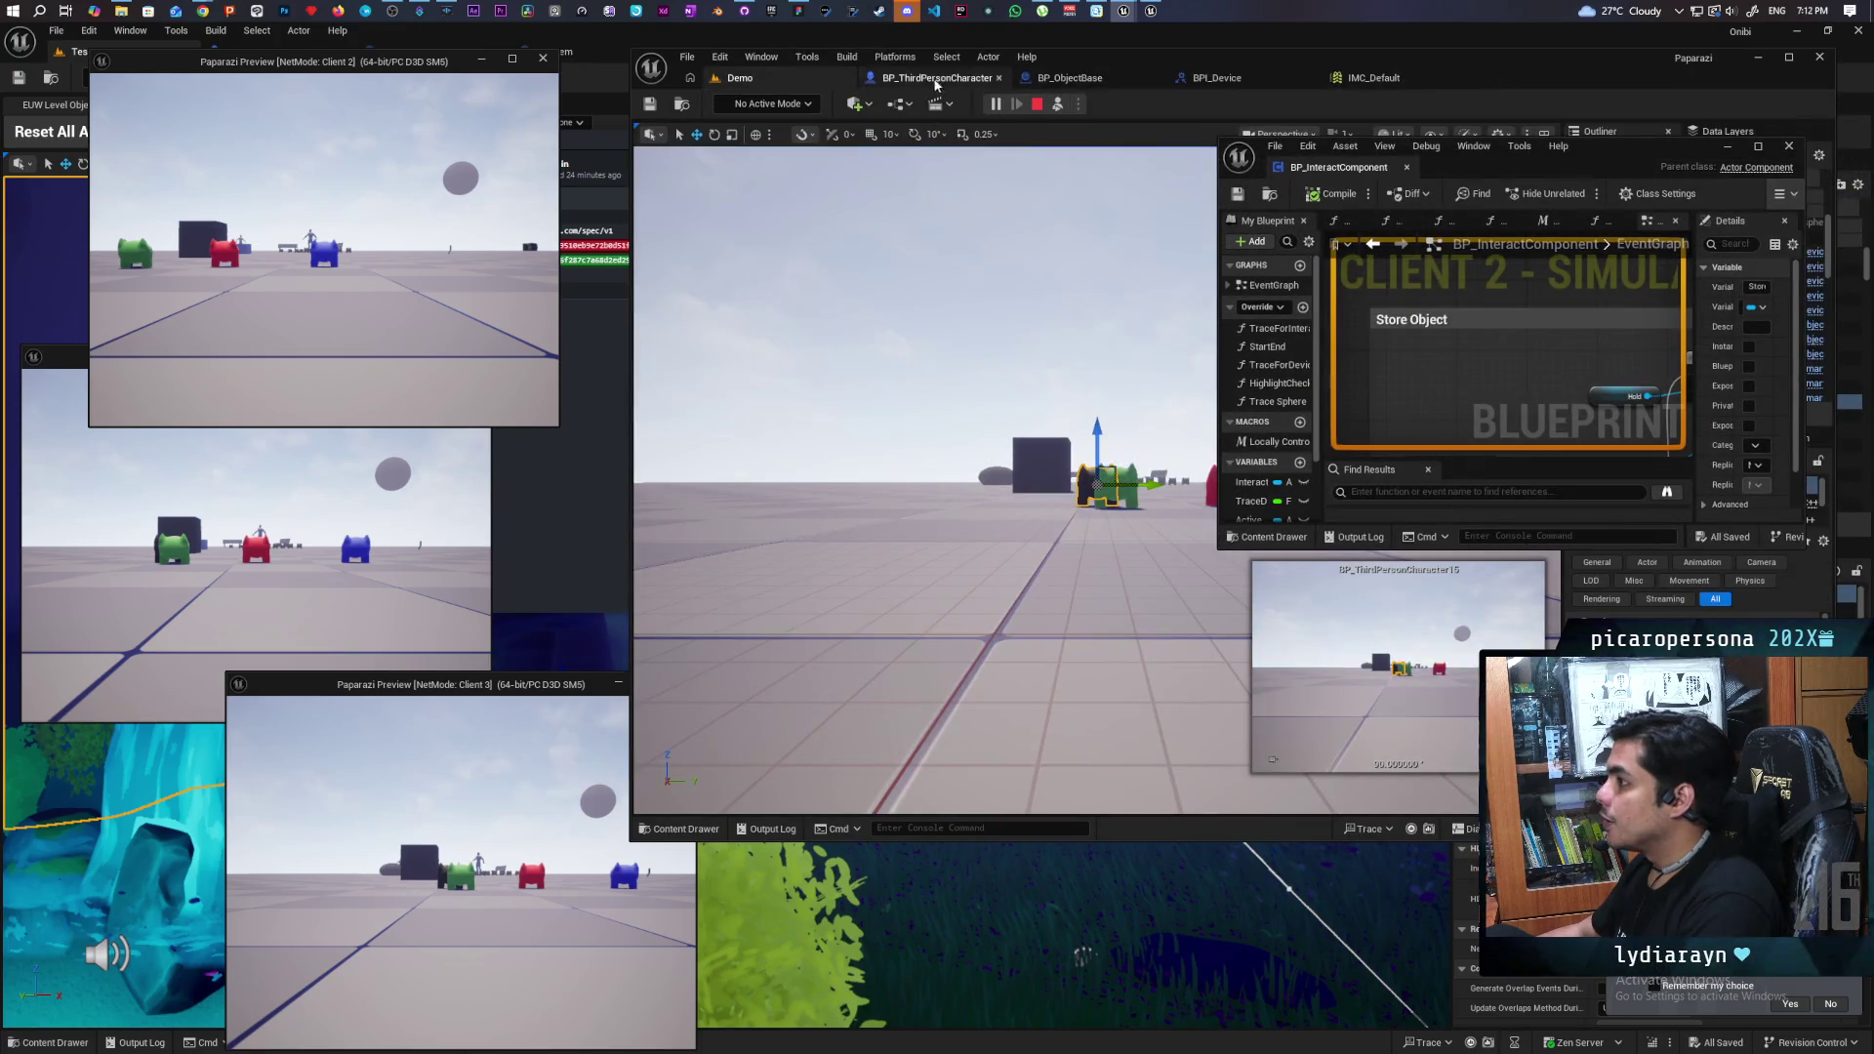
- Float BP_InteractComponent in its own enlarged window, centred on the Store Object group
{"action": "mouse_move", "coordinate": [1548, 67]}
{"action": "left_mouse_down"}
{"action": "mouse_move", "coordinate": [1518, 49]}
{"action": "mouse_move", "coordinate": [970, 57]}
{"action": "mouse_move", "coordinate": [1030, 70]}
{"action": "left_mouse_up"}
{"action": "mouse_move", "coordinate": [1449, 181]}
{"action": "left_mouse_down"}
{"action": "mouse_move", "coordinate": [1100, 83]}
{"action": "mouse_move", "coordinate": [985, 87]}
{"action": "left_mouse_up"}
{"action": "mouse_move", "coordinate": [1339, 443]}
{"action": "left_mouse_down"}
{"action": "mouse_move", "coordinate": [1402, 533]}
{"action": "mouse_move", "coordinate": [1834, 877]}
{"action": "left_mouse_up"}
{"action": "scroll", "coordinate": [1420, 599], "scroll_direction": "down", "scroll_amount": 5}
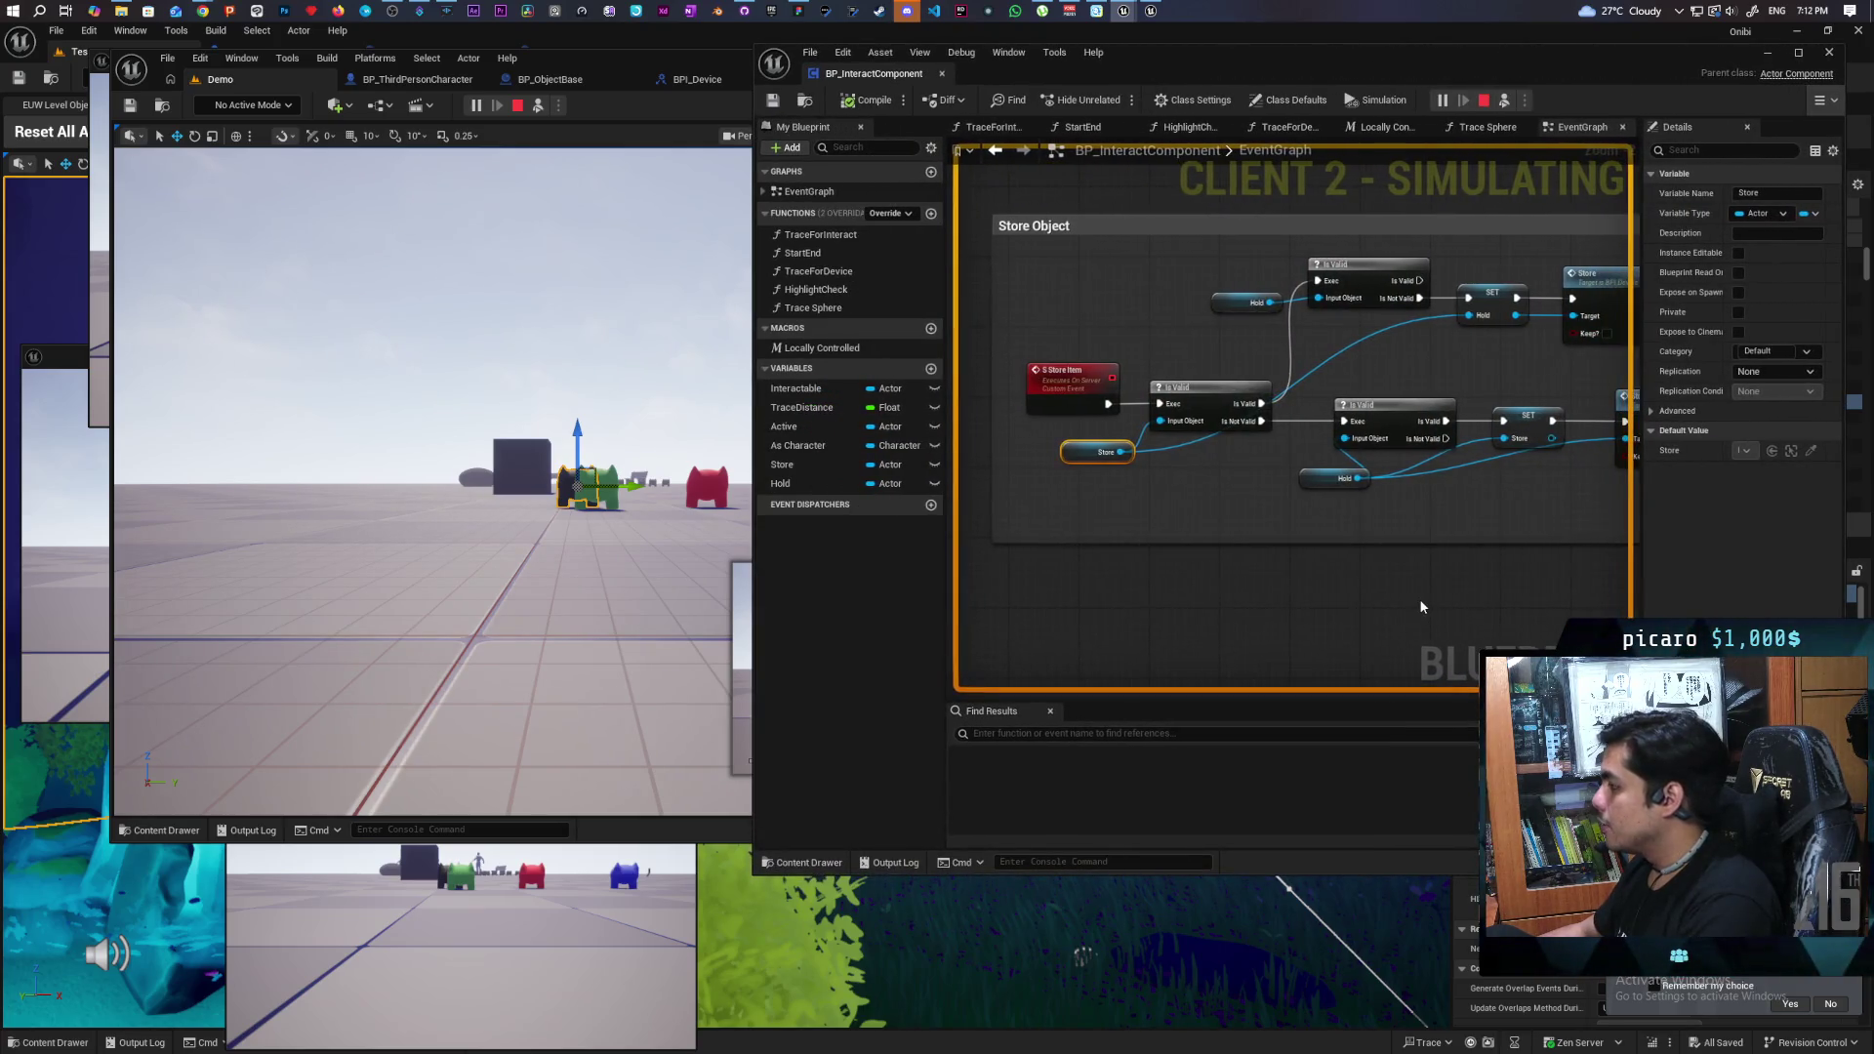
{"action": "left_click_drag", "start_coordinate": [1274, 569], "coordinate": [1267, 555]}
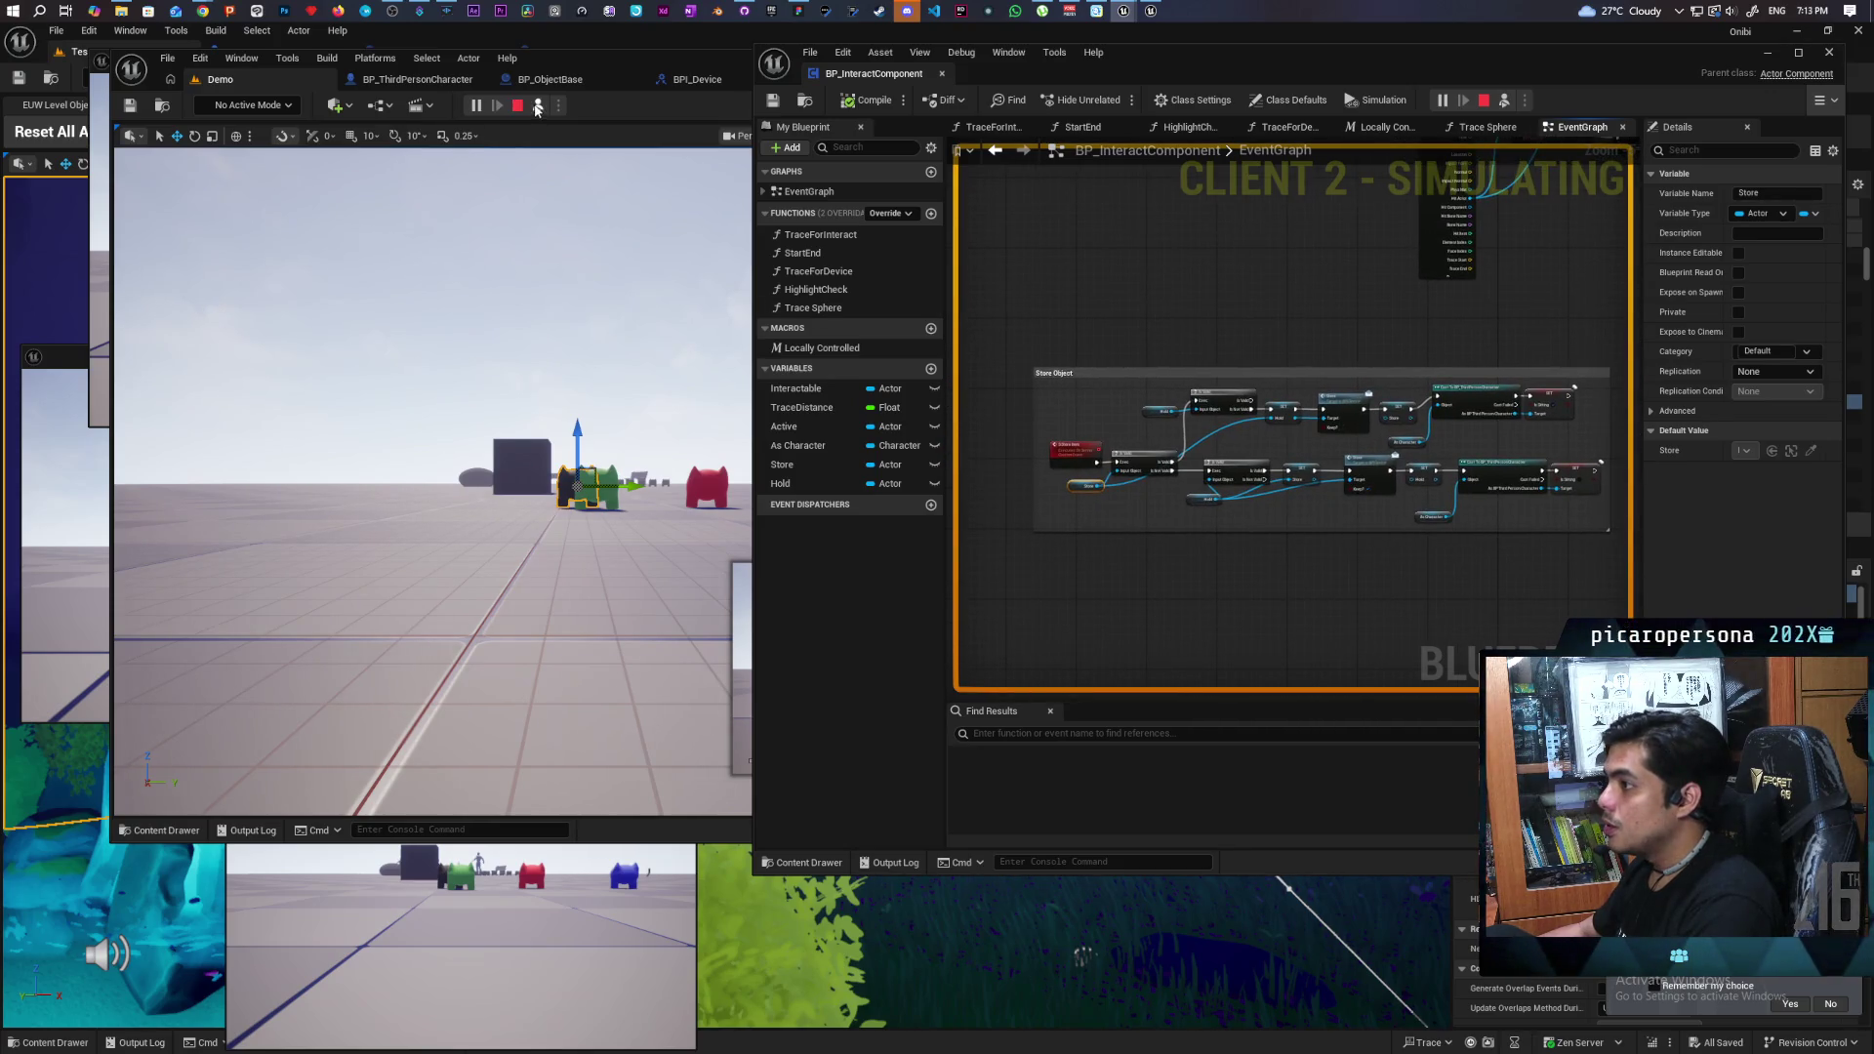
- Walk the player around near the white cubes, then stop the play session
{"action": "left_click", "coordinate": [537, 106]}
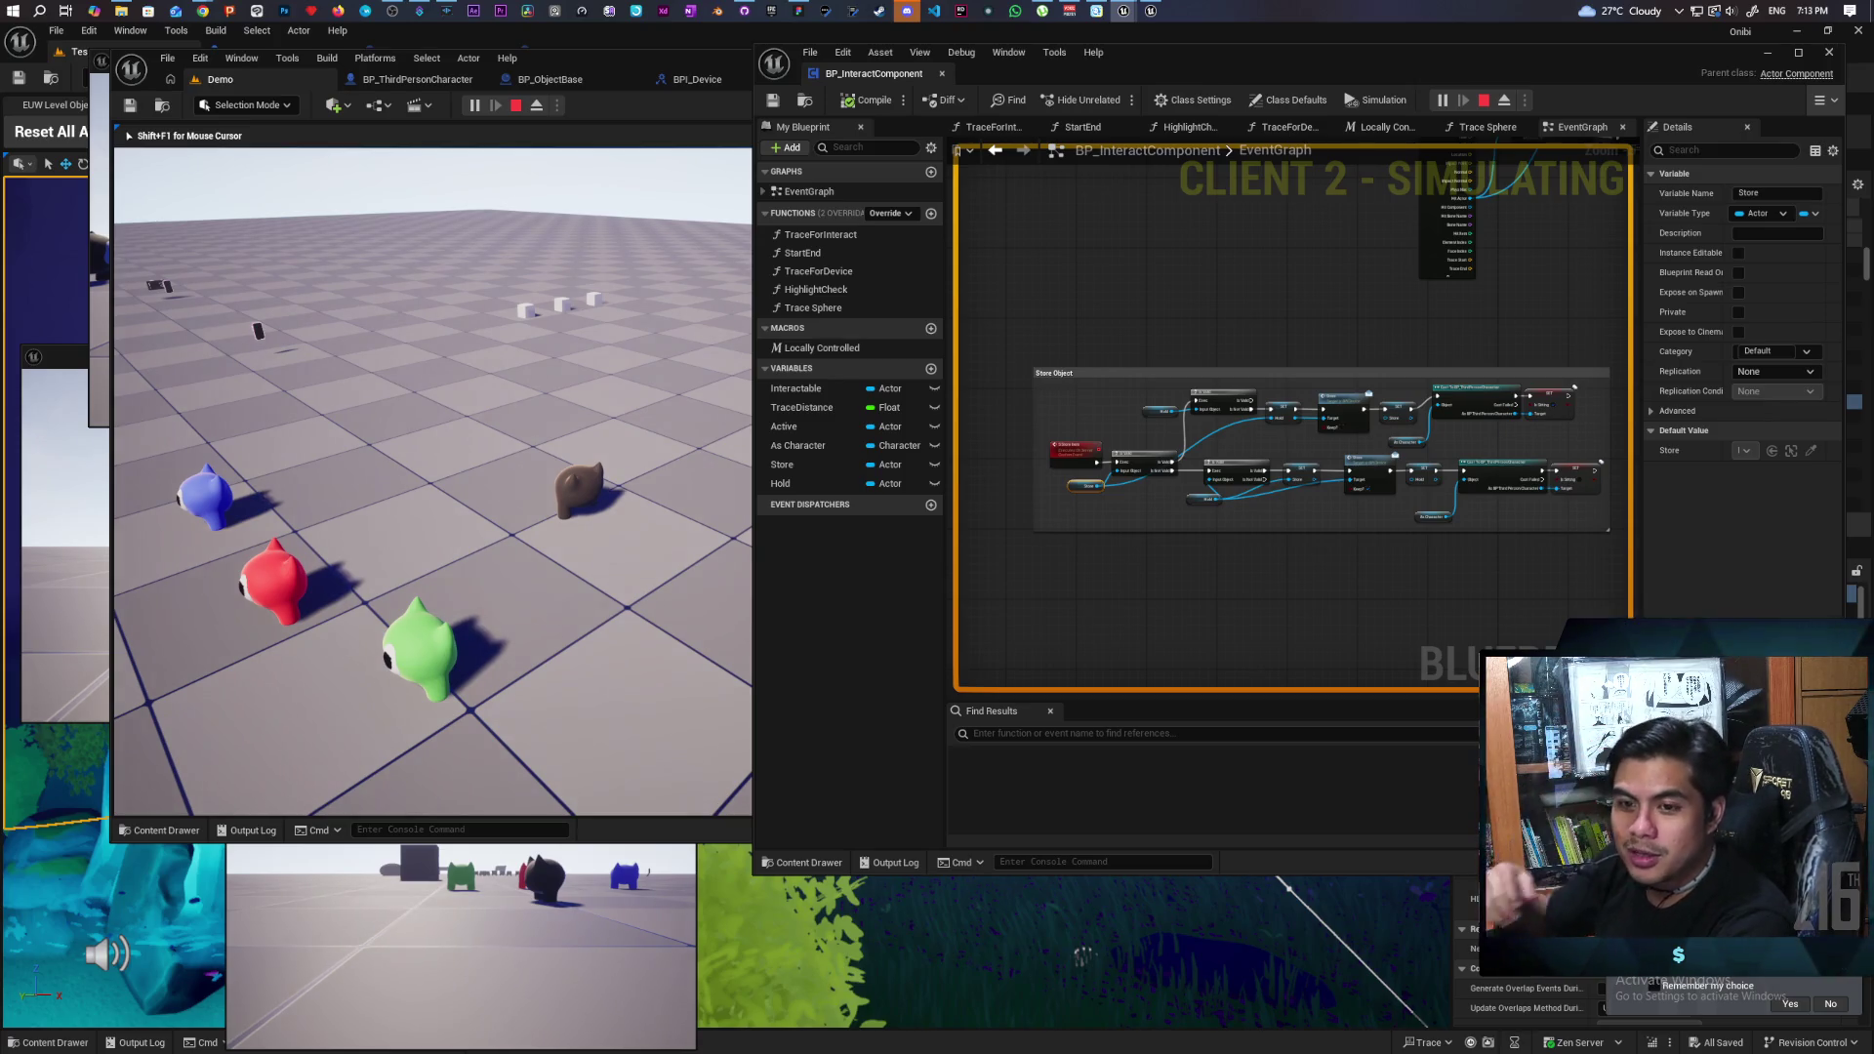
{"action": "key", "text": "w"}
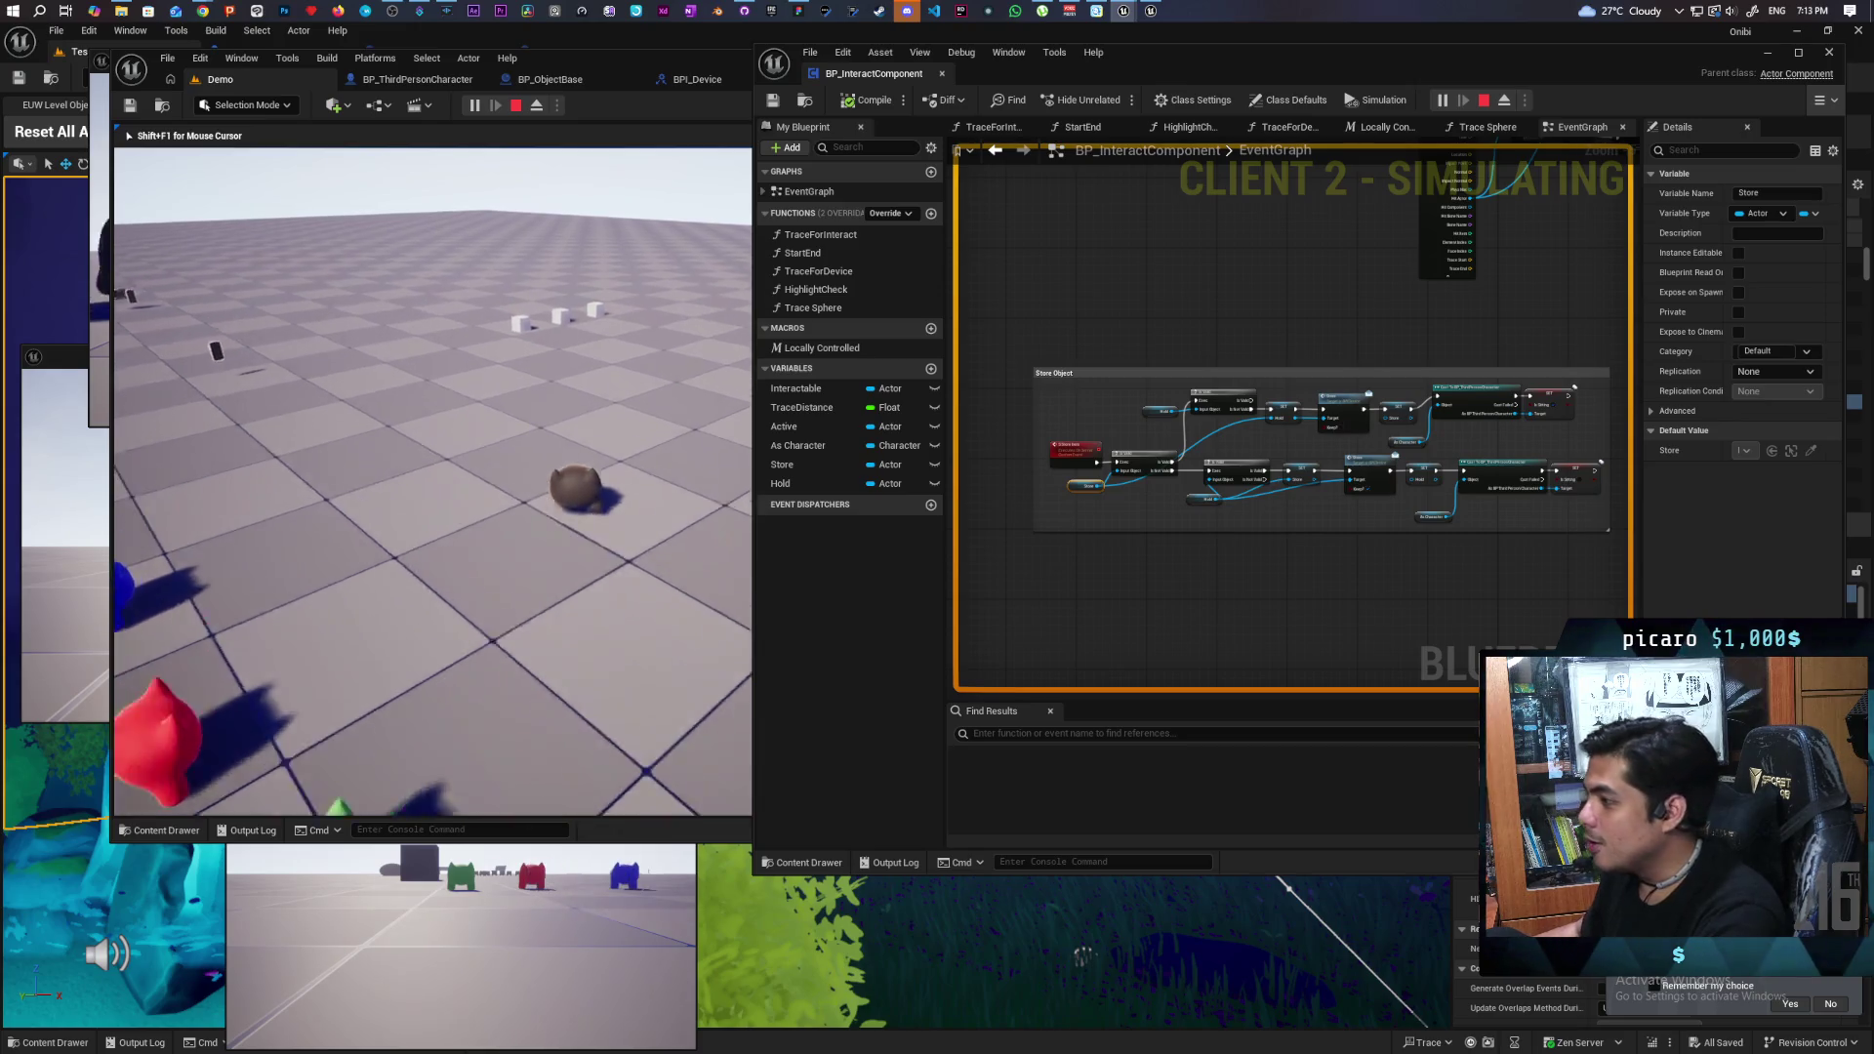
{"action": "key", "text": "a"}
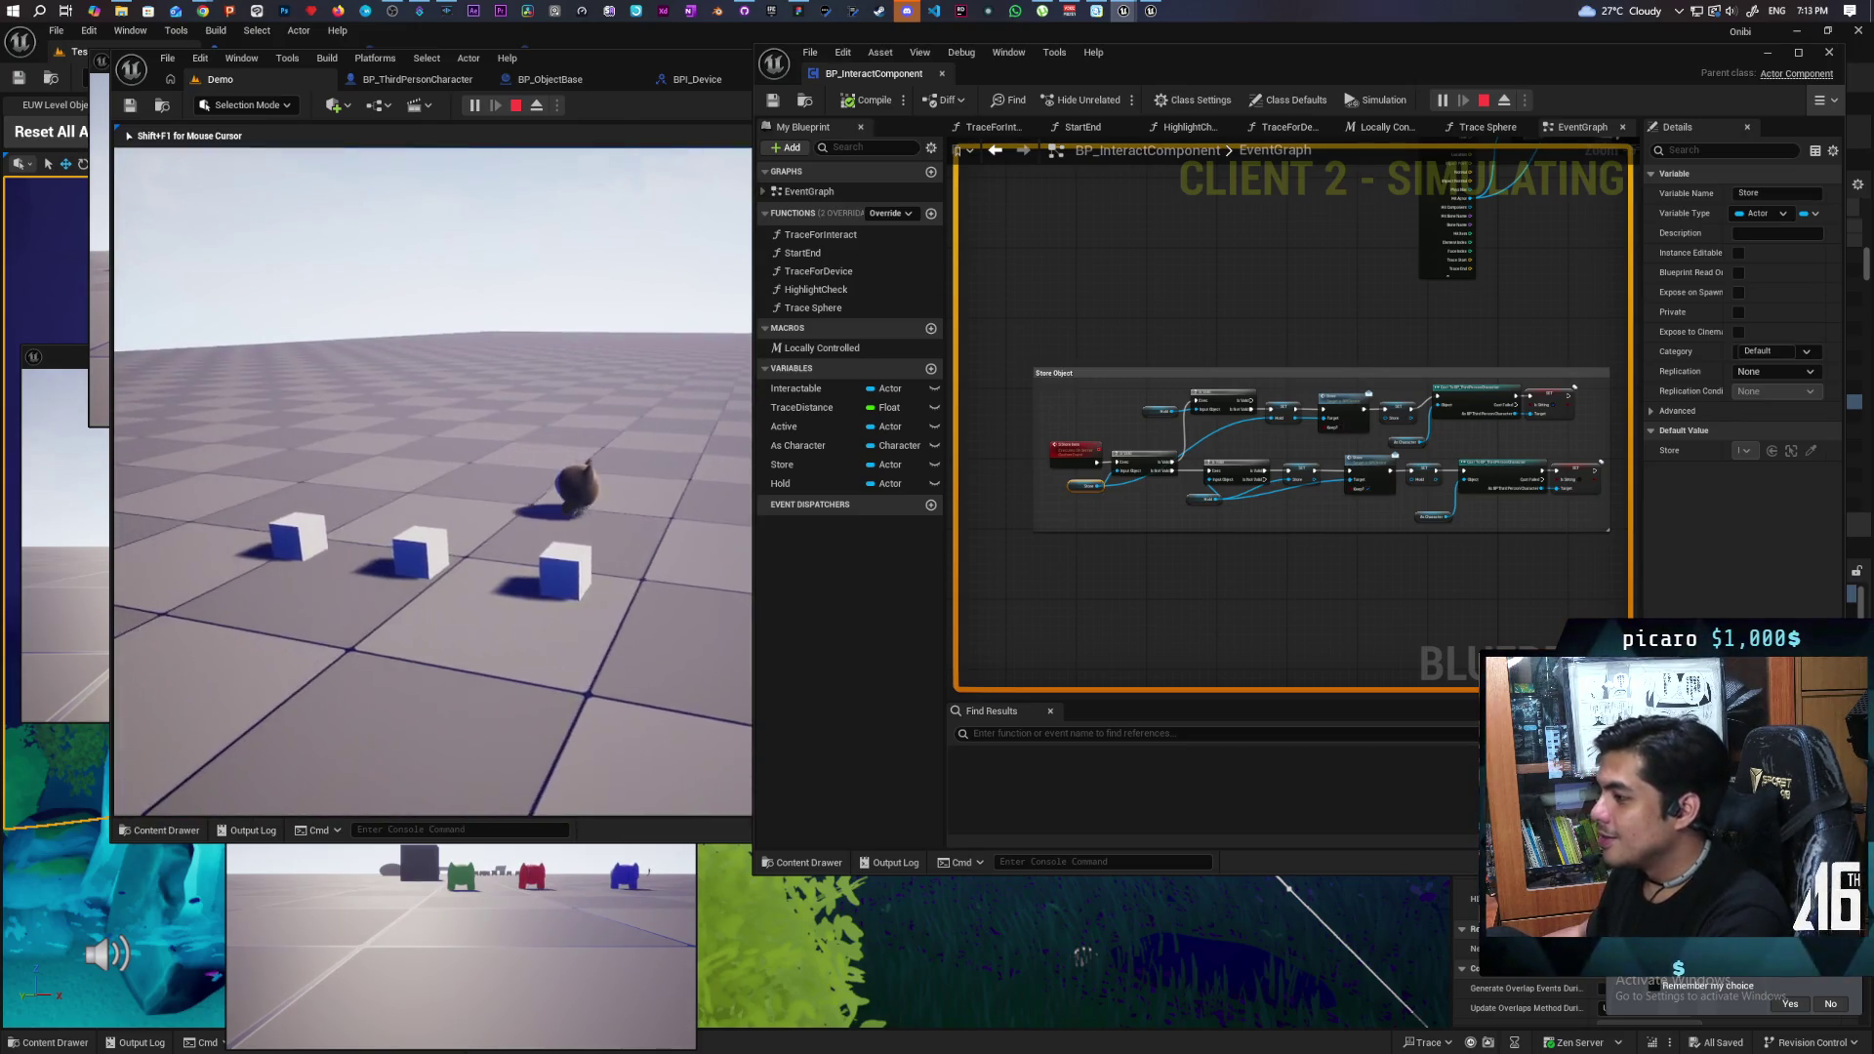
{"action": "key", "text": "s"}
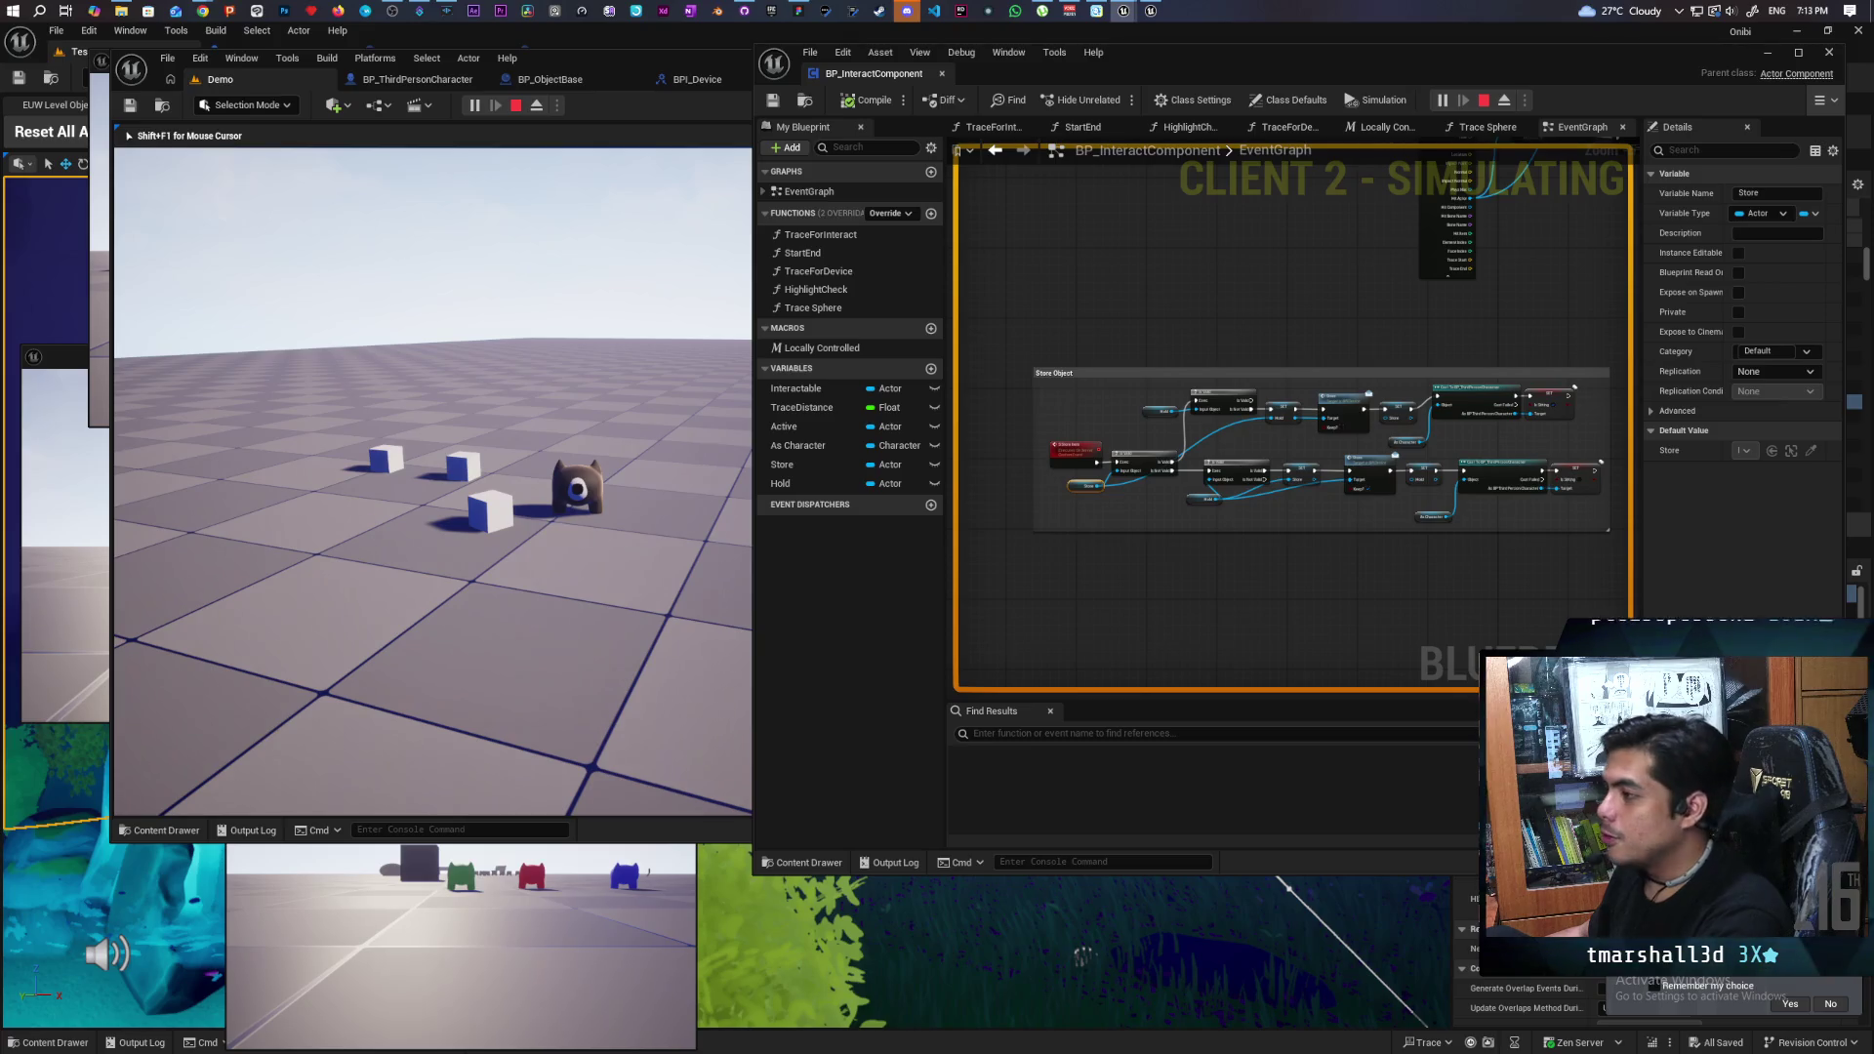
{"action": "key", "text": "Escape"}
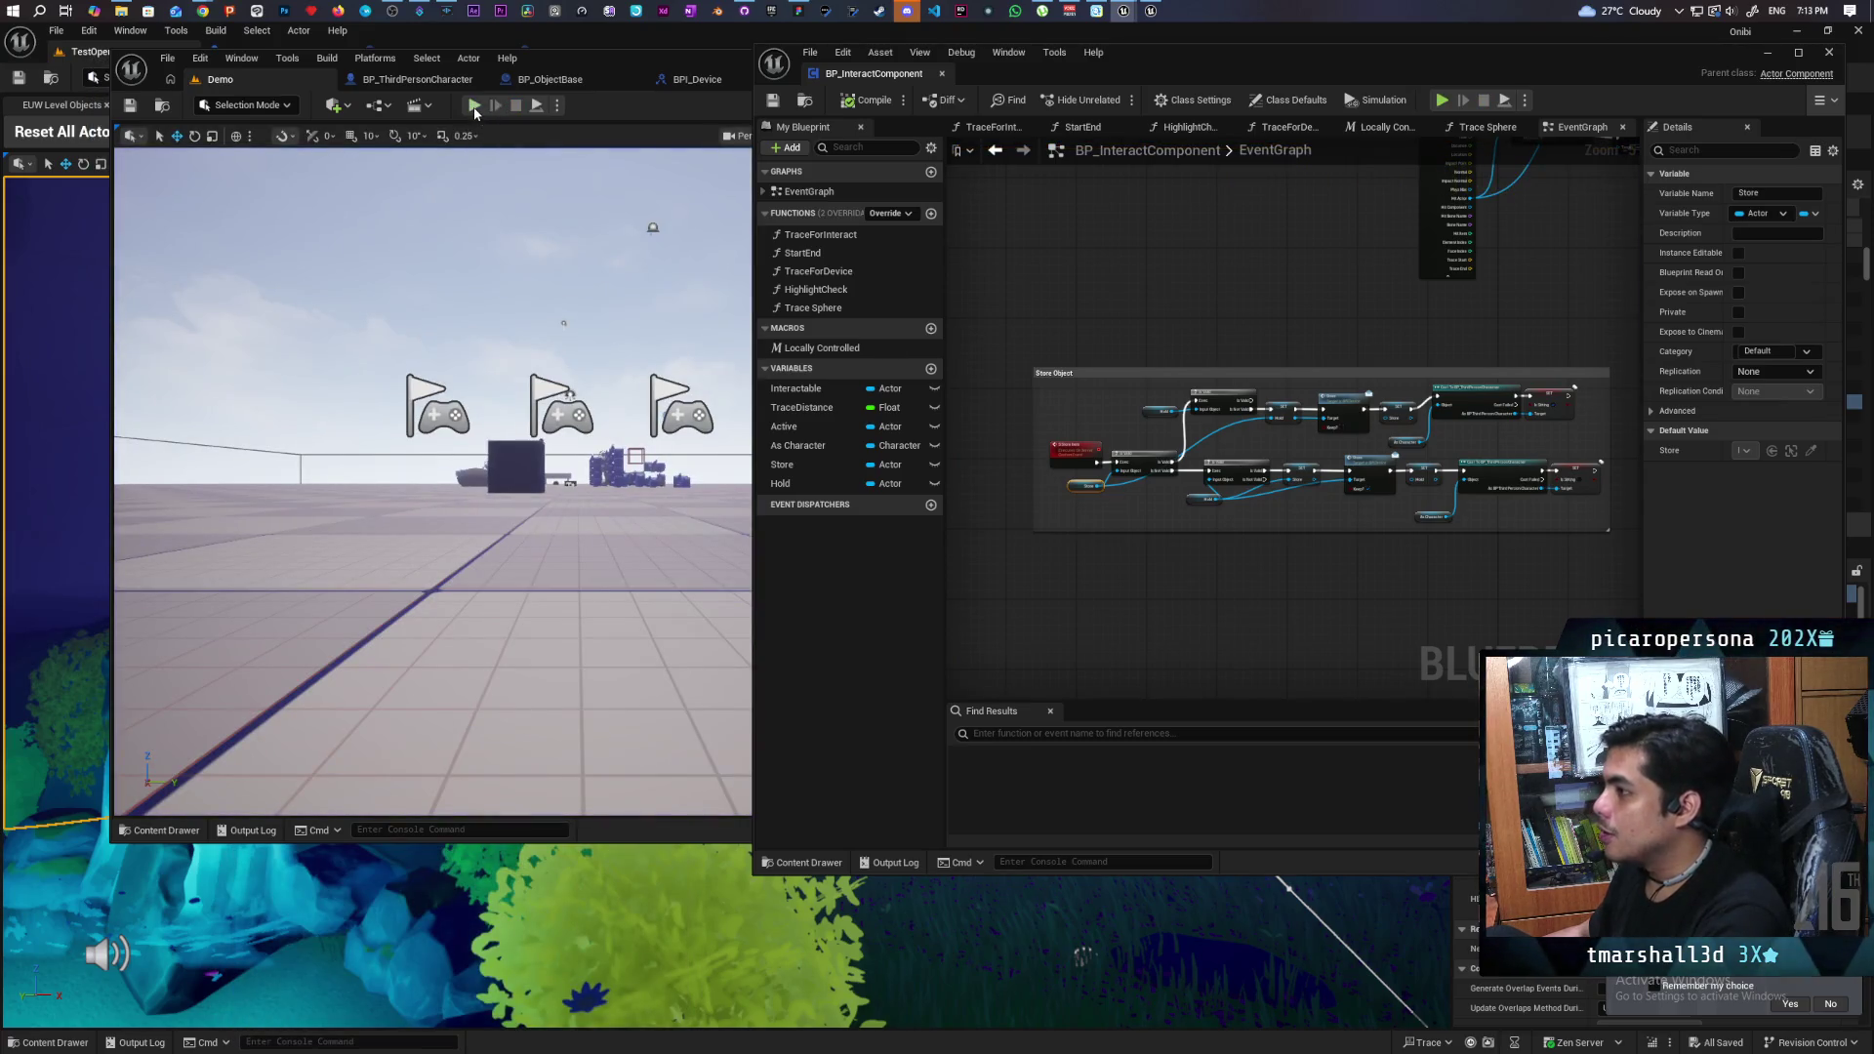
- Start a new multi-client session, walk the character to the blue cubes, and bring Client 2 forward
{"action": "key", "text": "alt+p"}
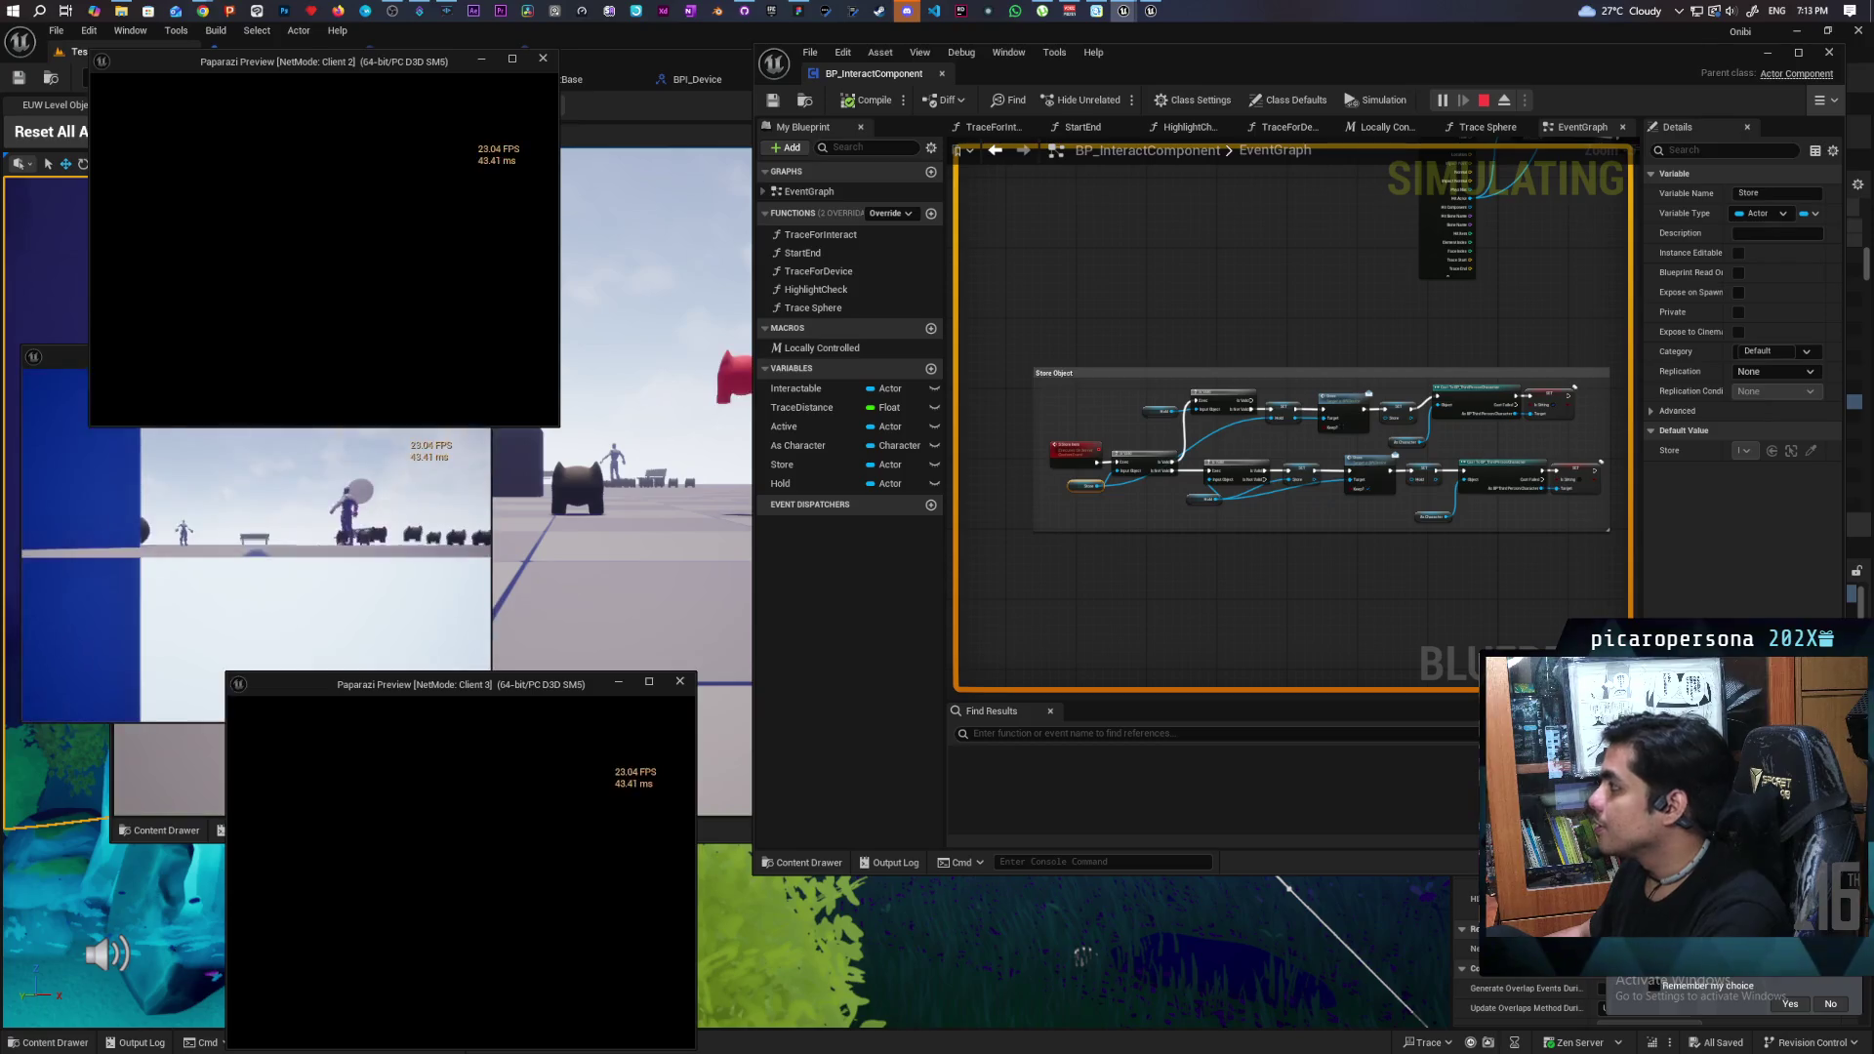
{"action": "key", "text": "alt+Tab"}
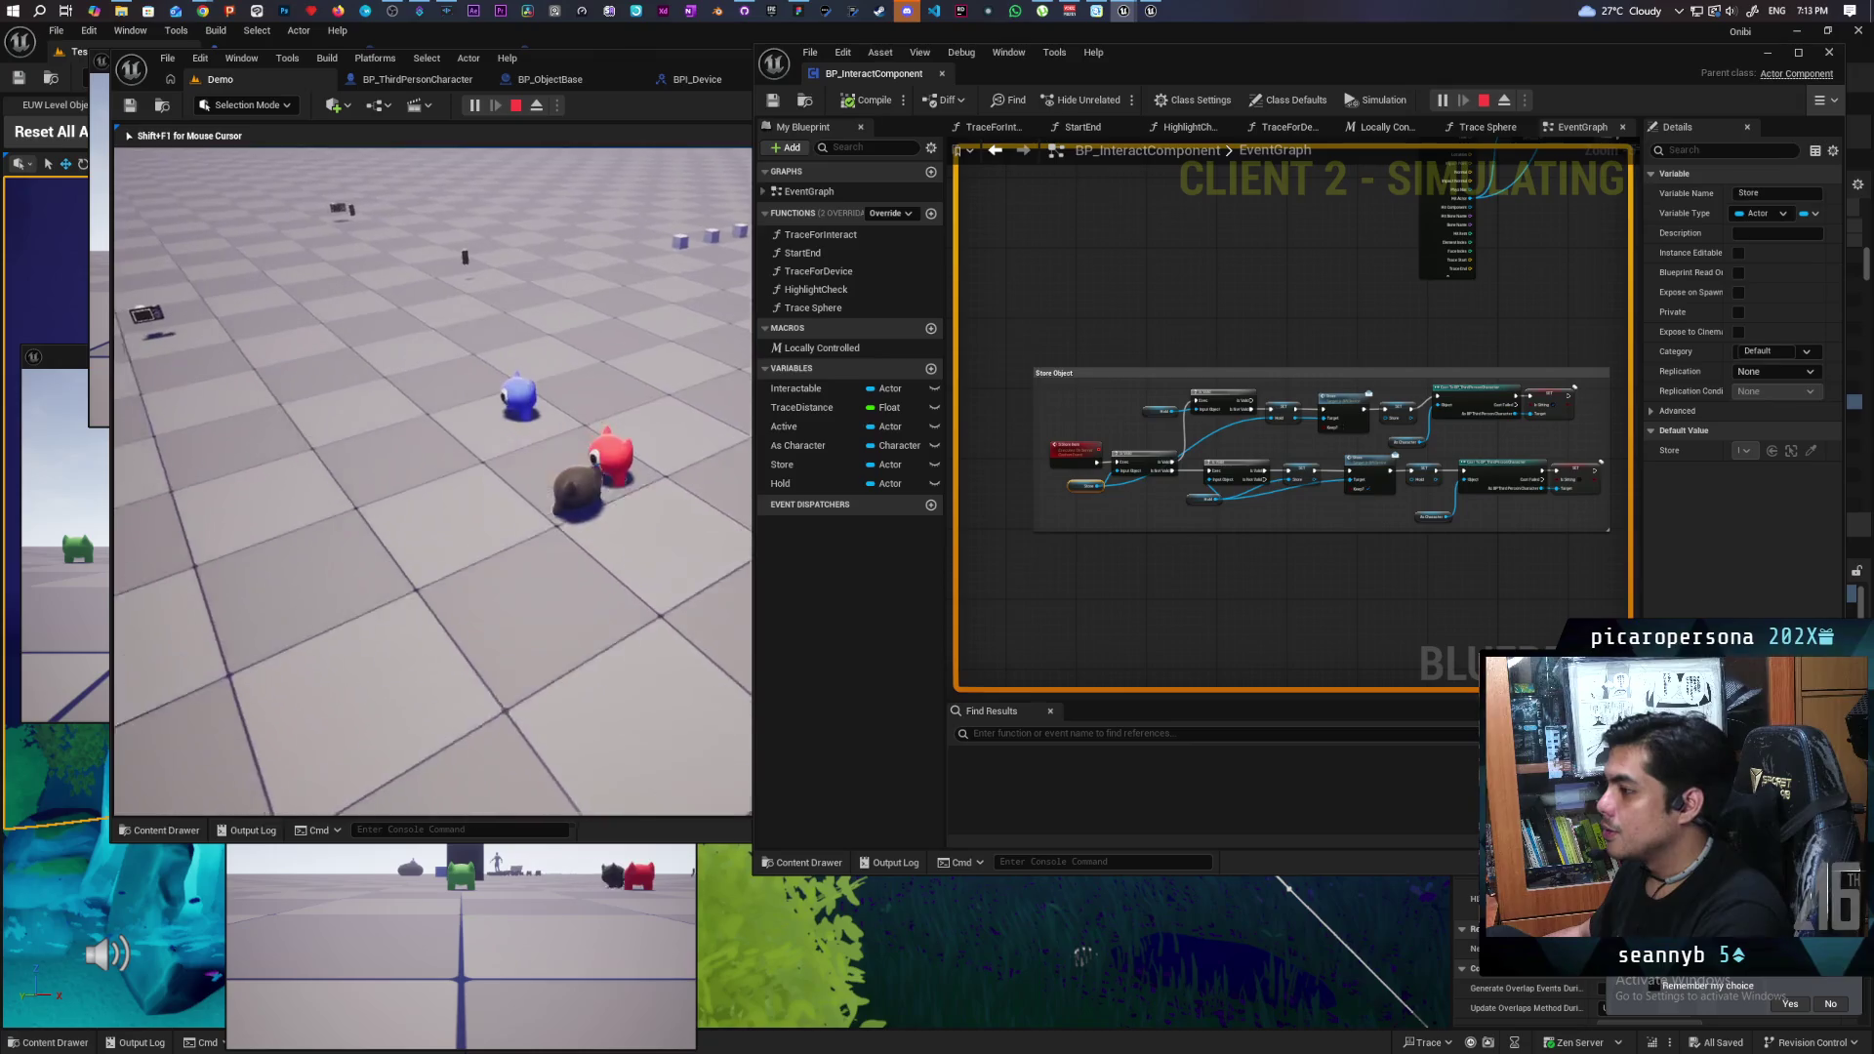
{"action": "key", "text": "w"}
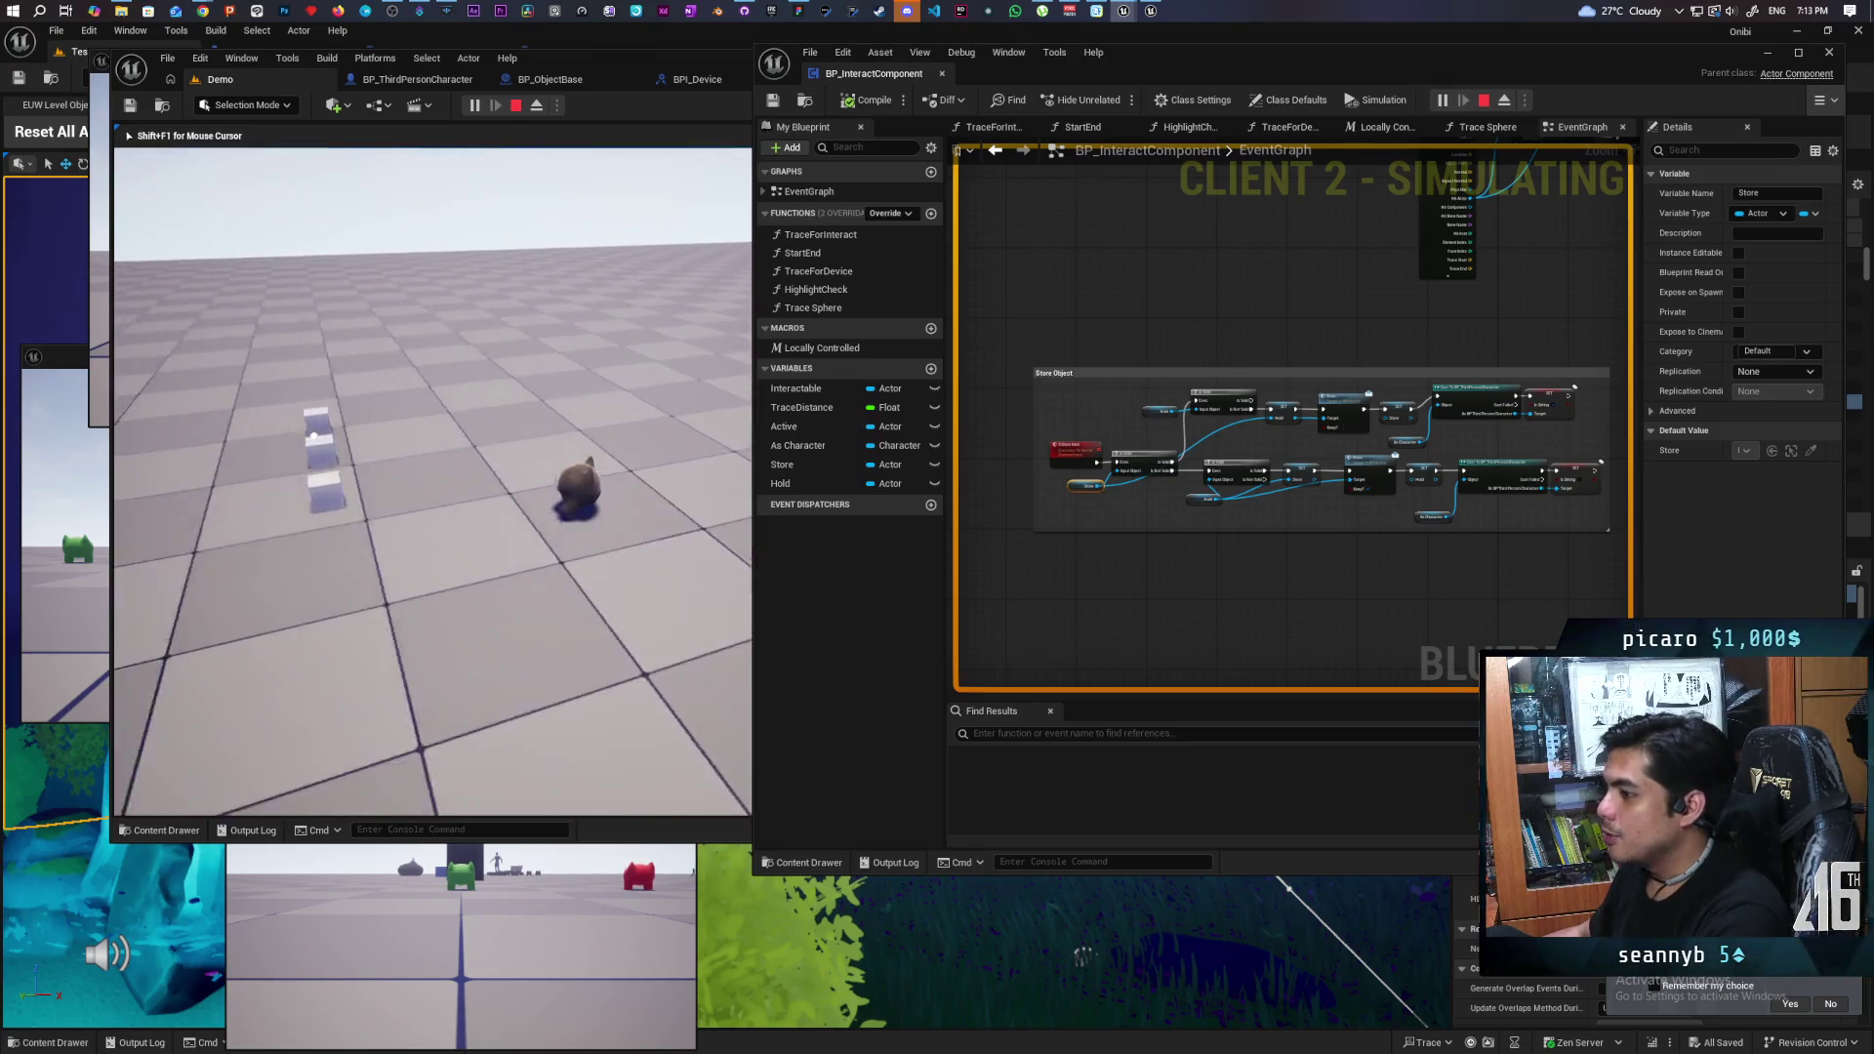
{"action": "key", "text": "a"}
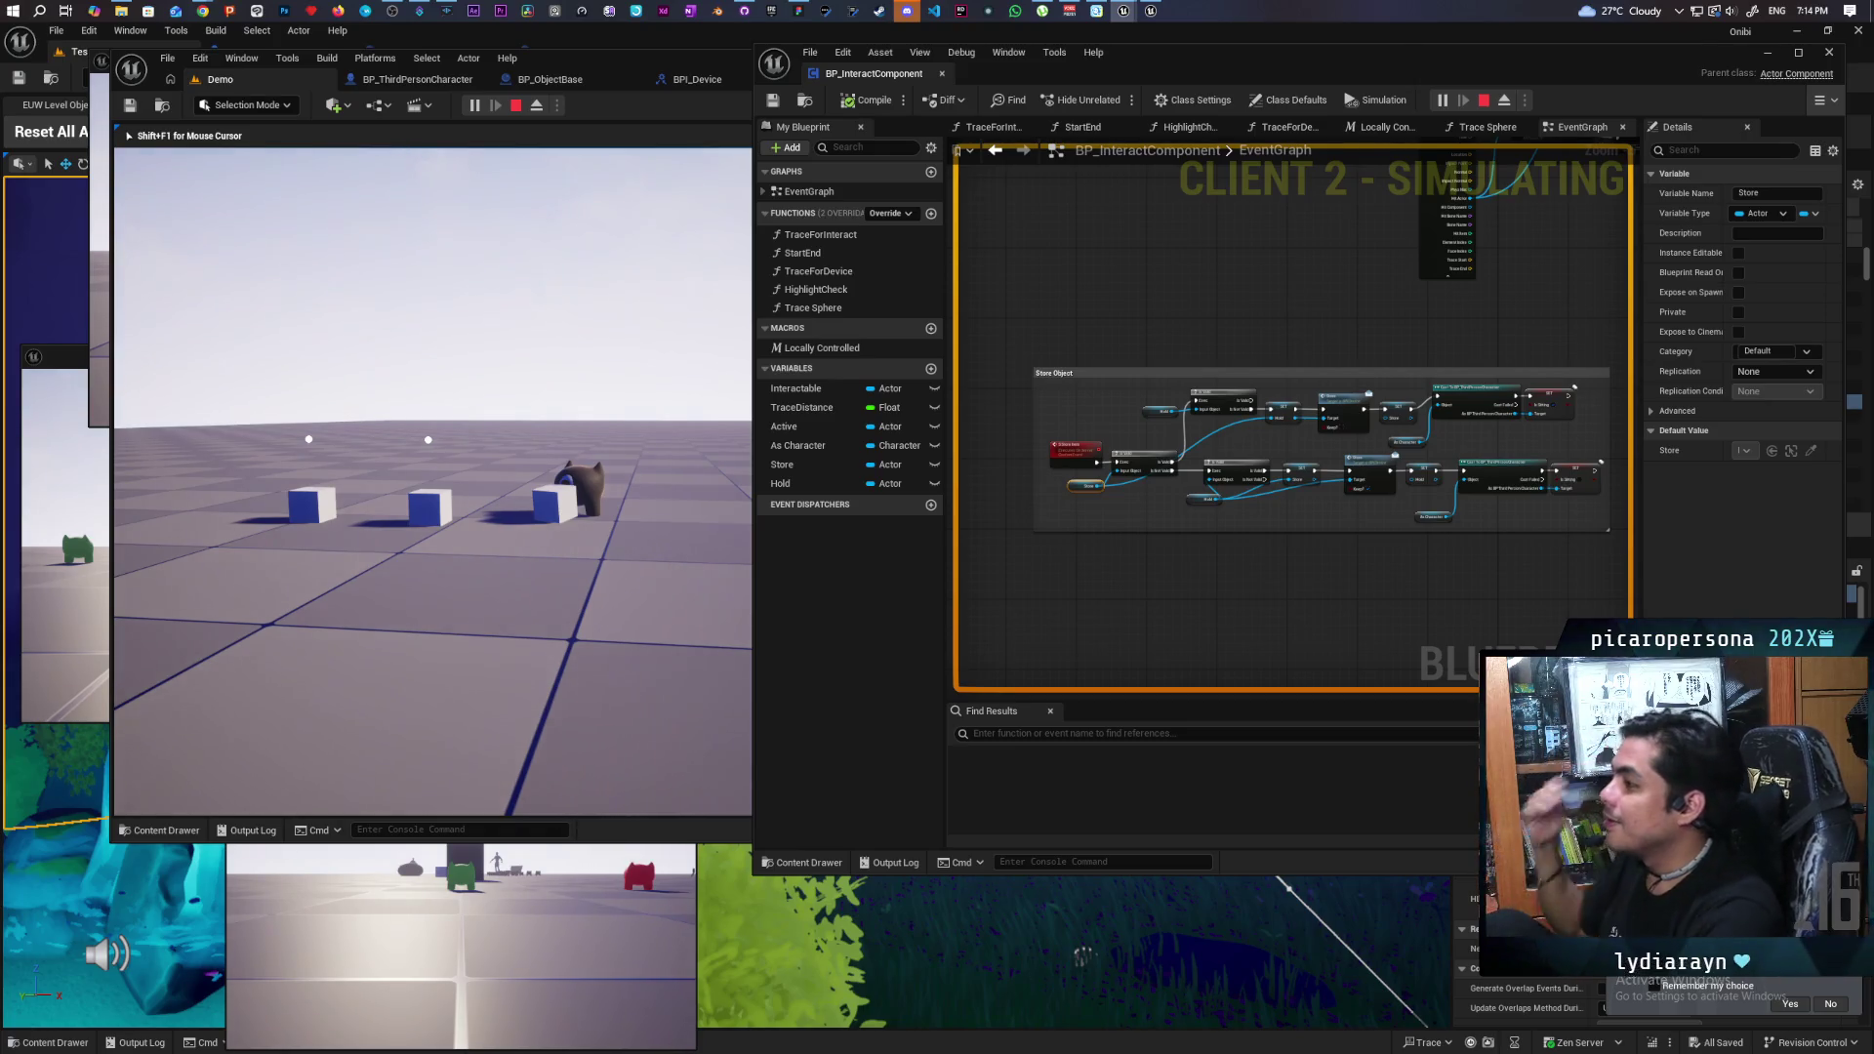
{"action": "key", "text": "w"}
{"action": "key", "text": "alt+Tab"}
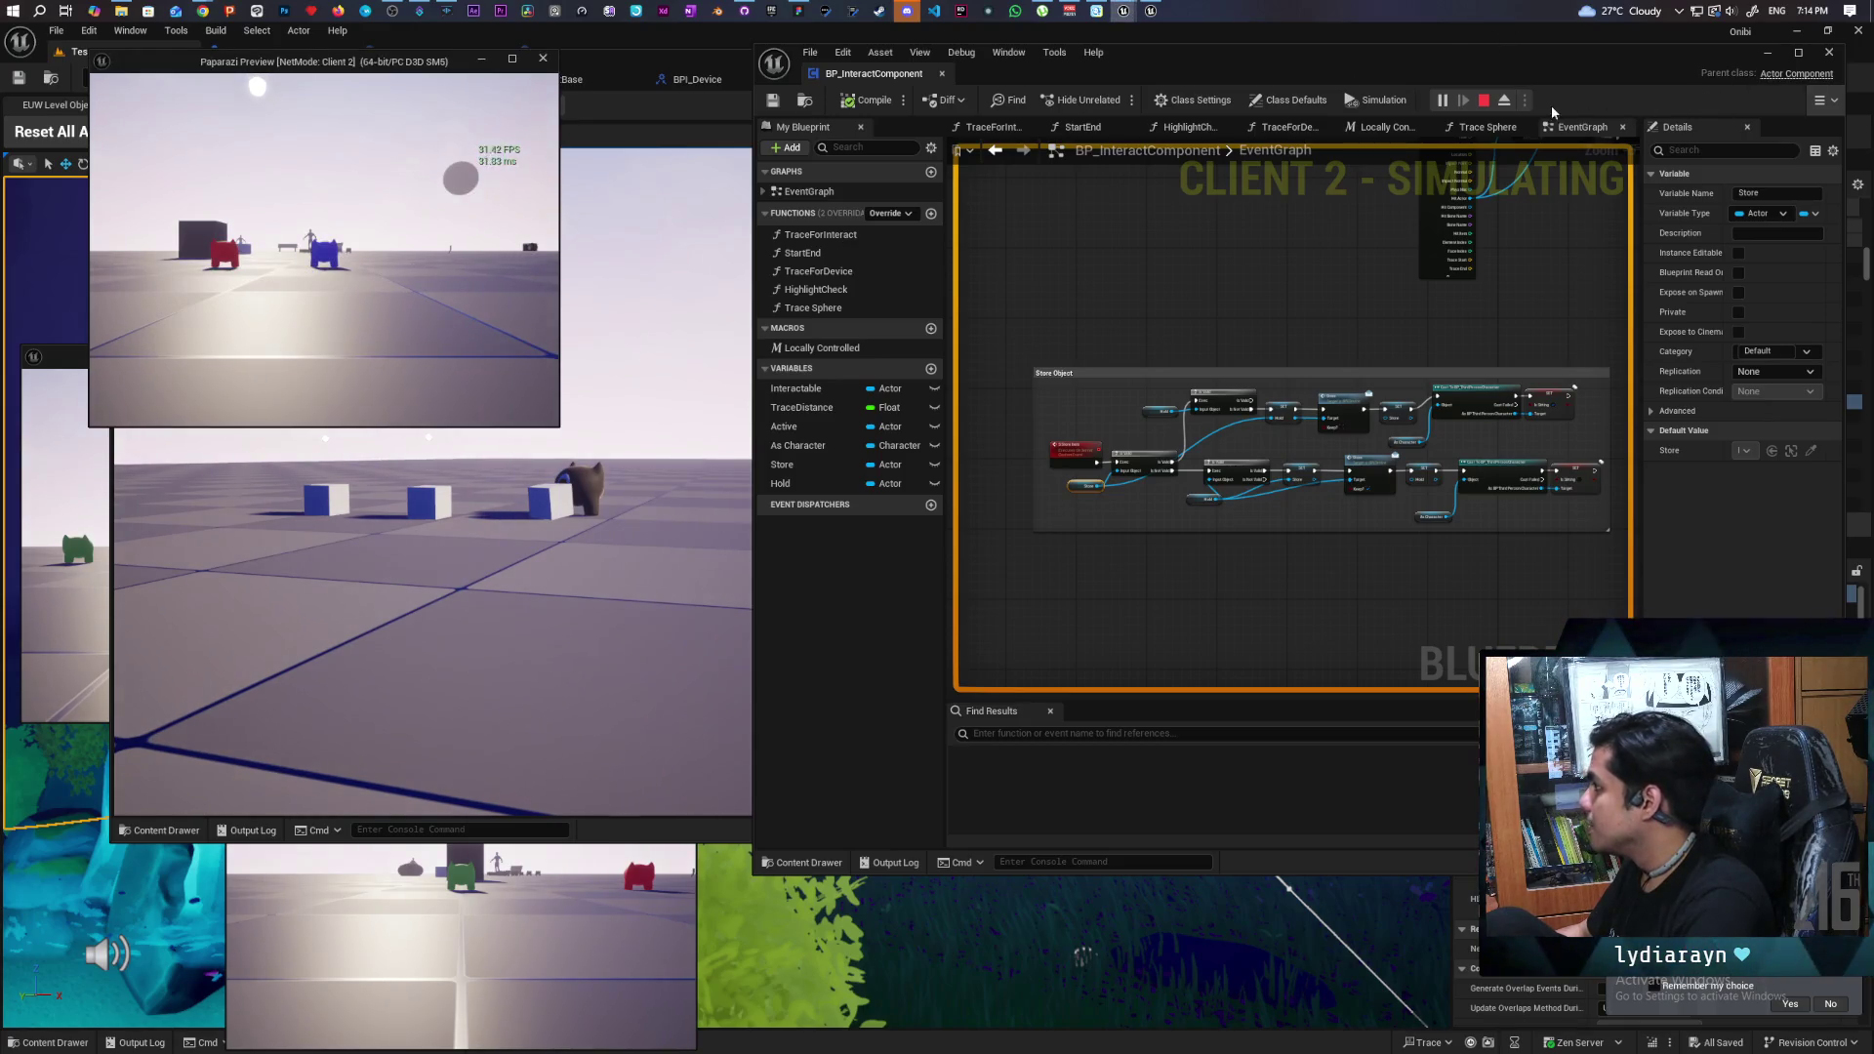
{"action": "left_click", "coordinate": [1827, 99]}
{"action": "left_click", "coordinate": [1679, 134]}
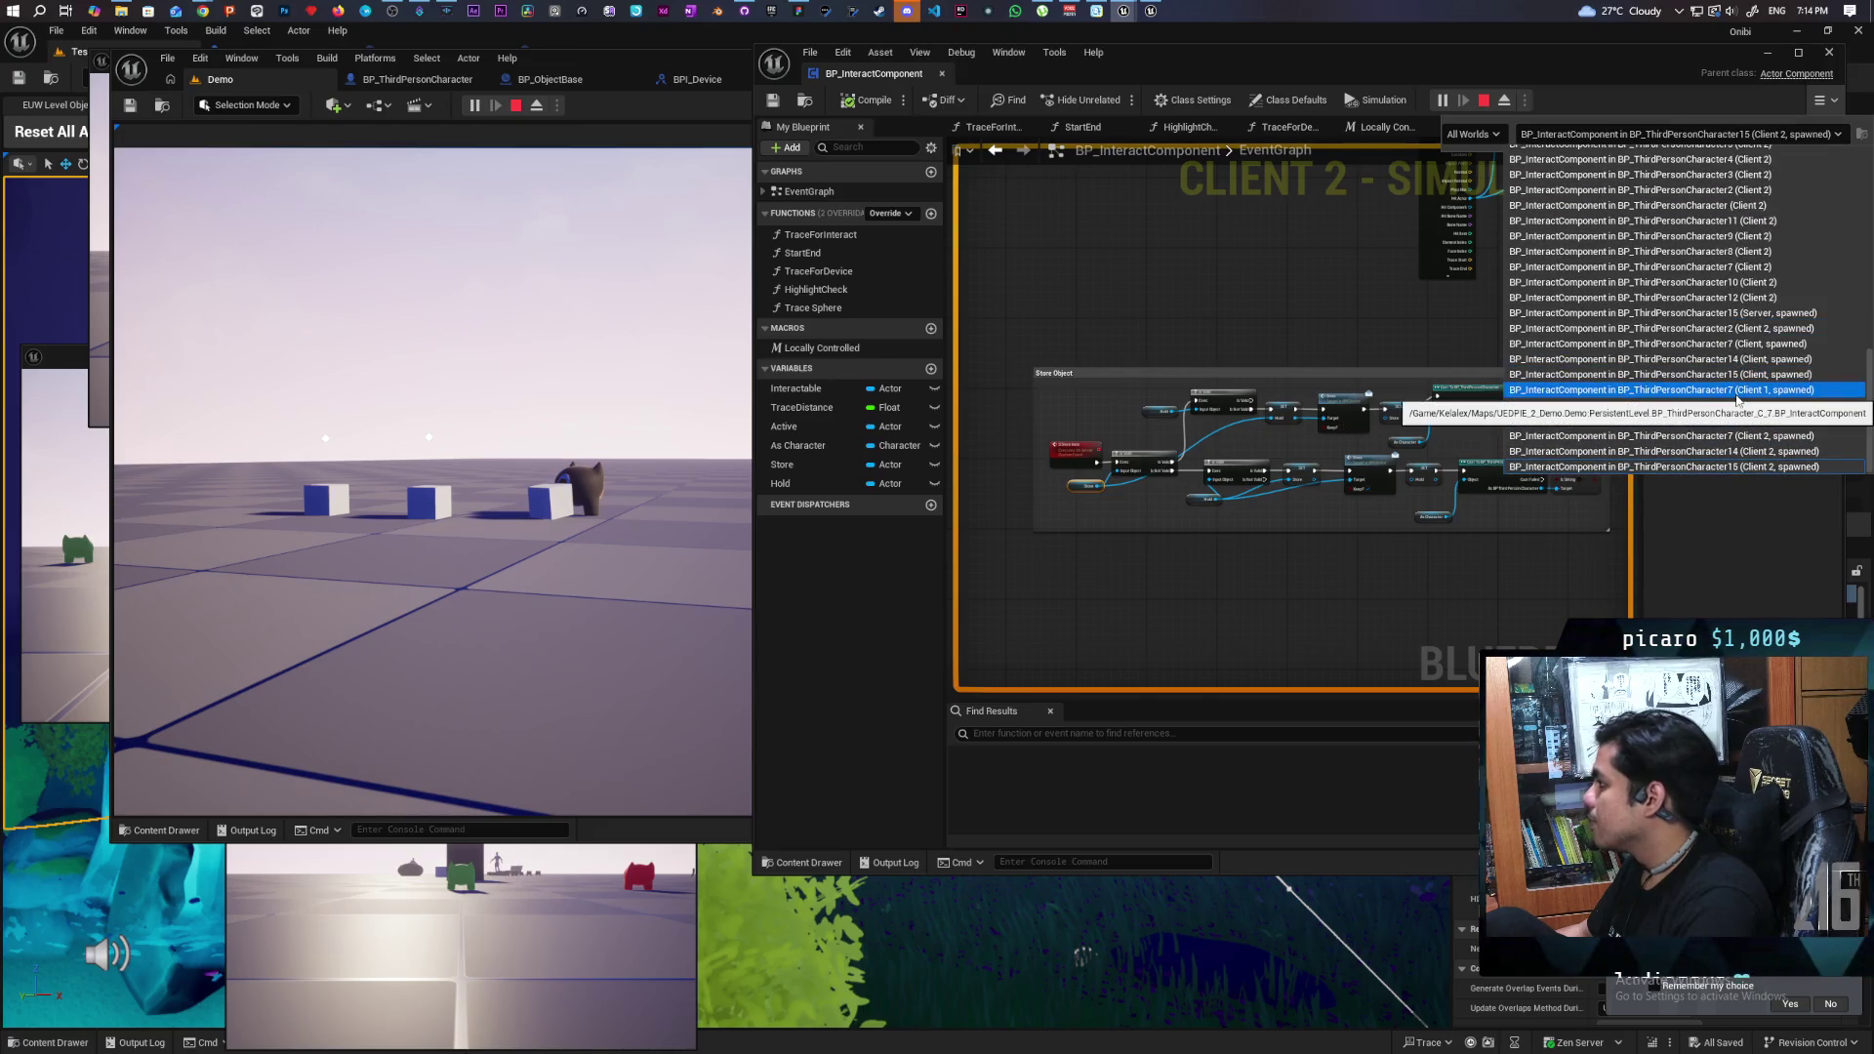
{"action": "scroll", "coordinate": [1738, 399], "scroll_direction": "up", "scroll_amount": 10}
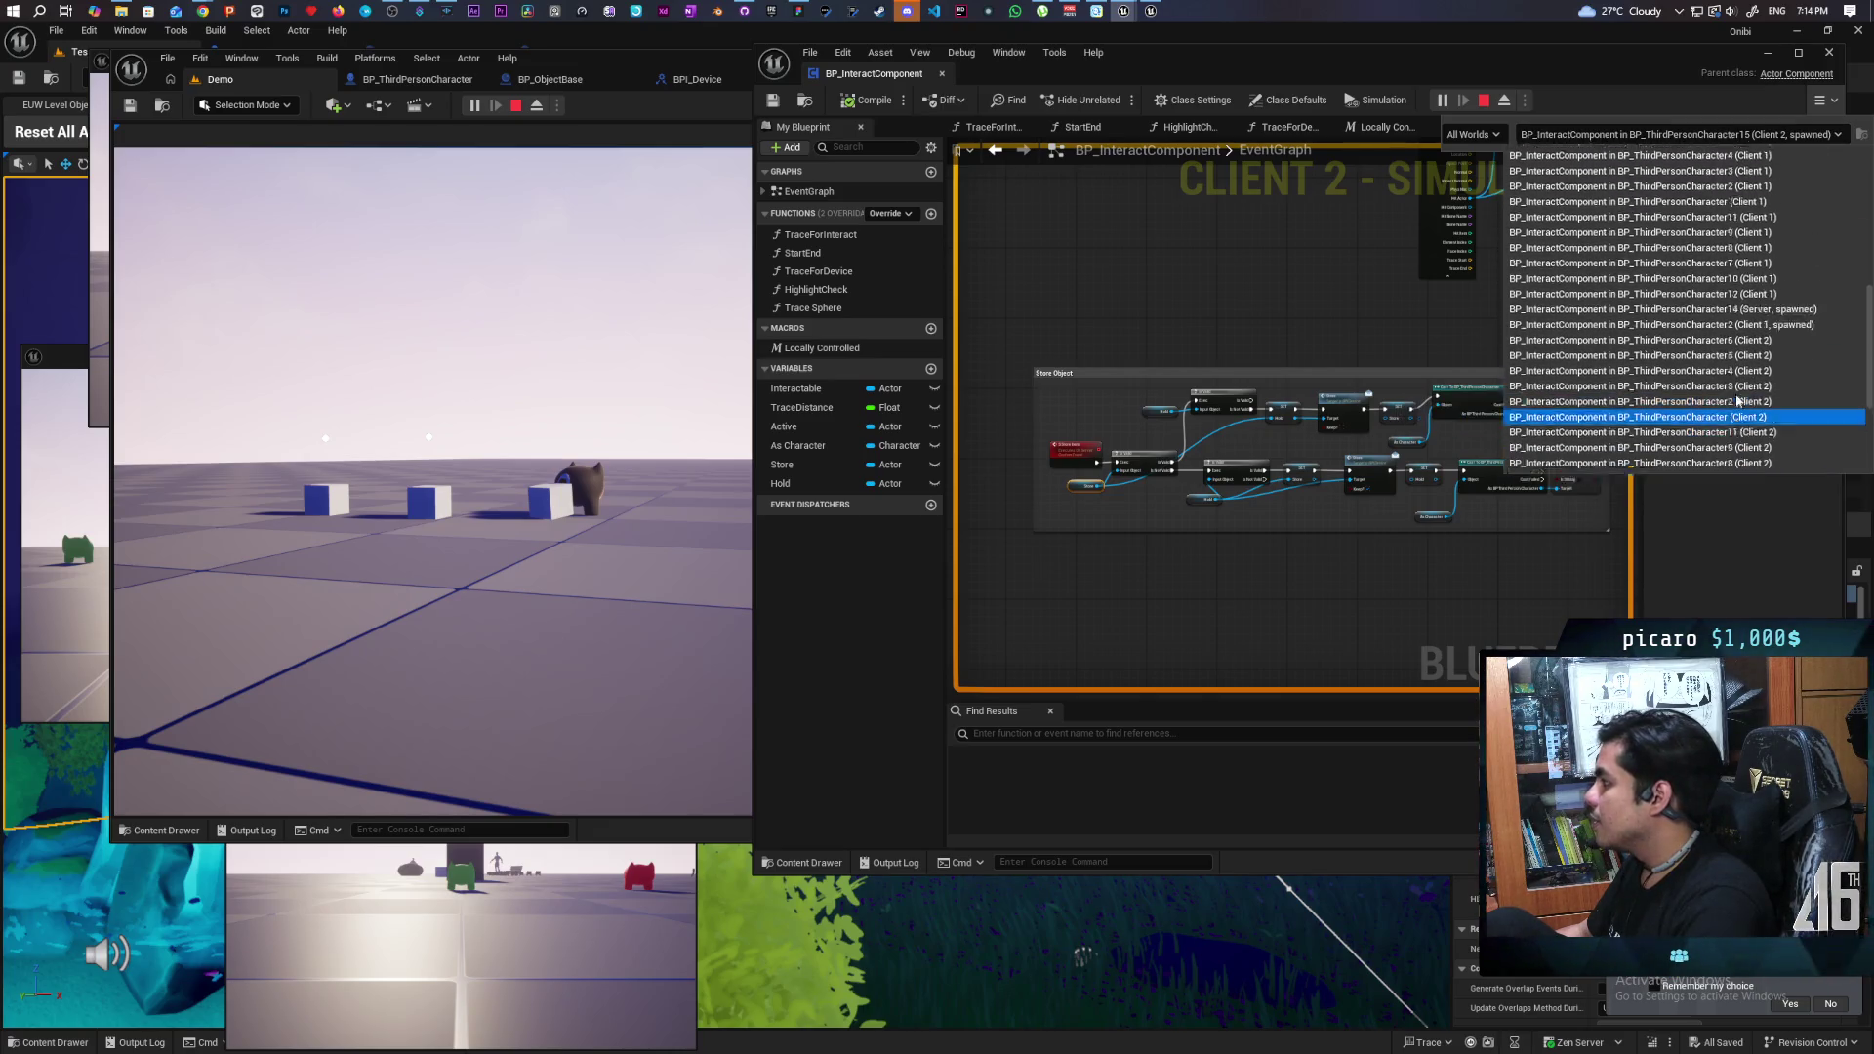
{"action": "scroll", "coordinate": [1738, 398], "scroll_direction": "up", "scroll_amount": 3}
{"action": "scroll", "coordinate": [1738, 400], "scroll_direction": "up", "scroll_amount": 3}
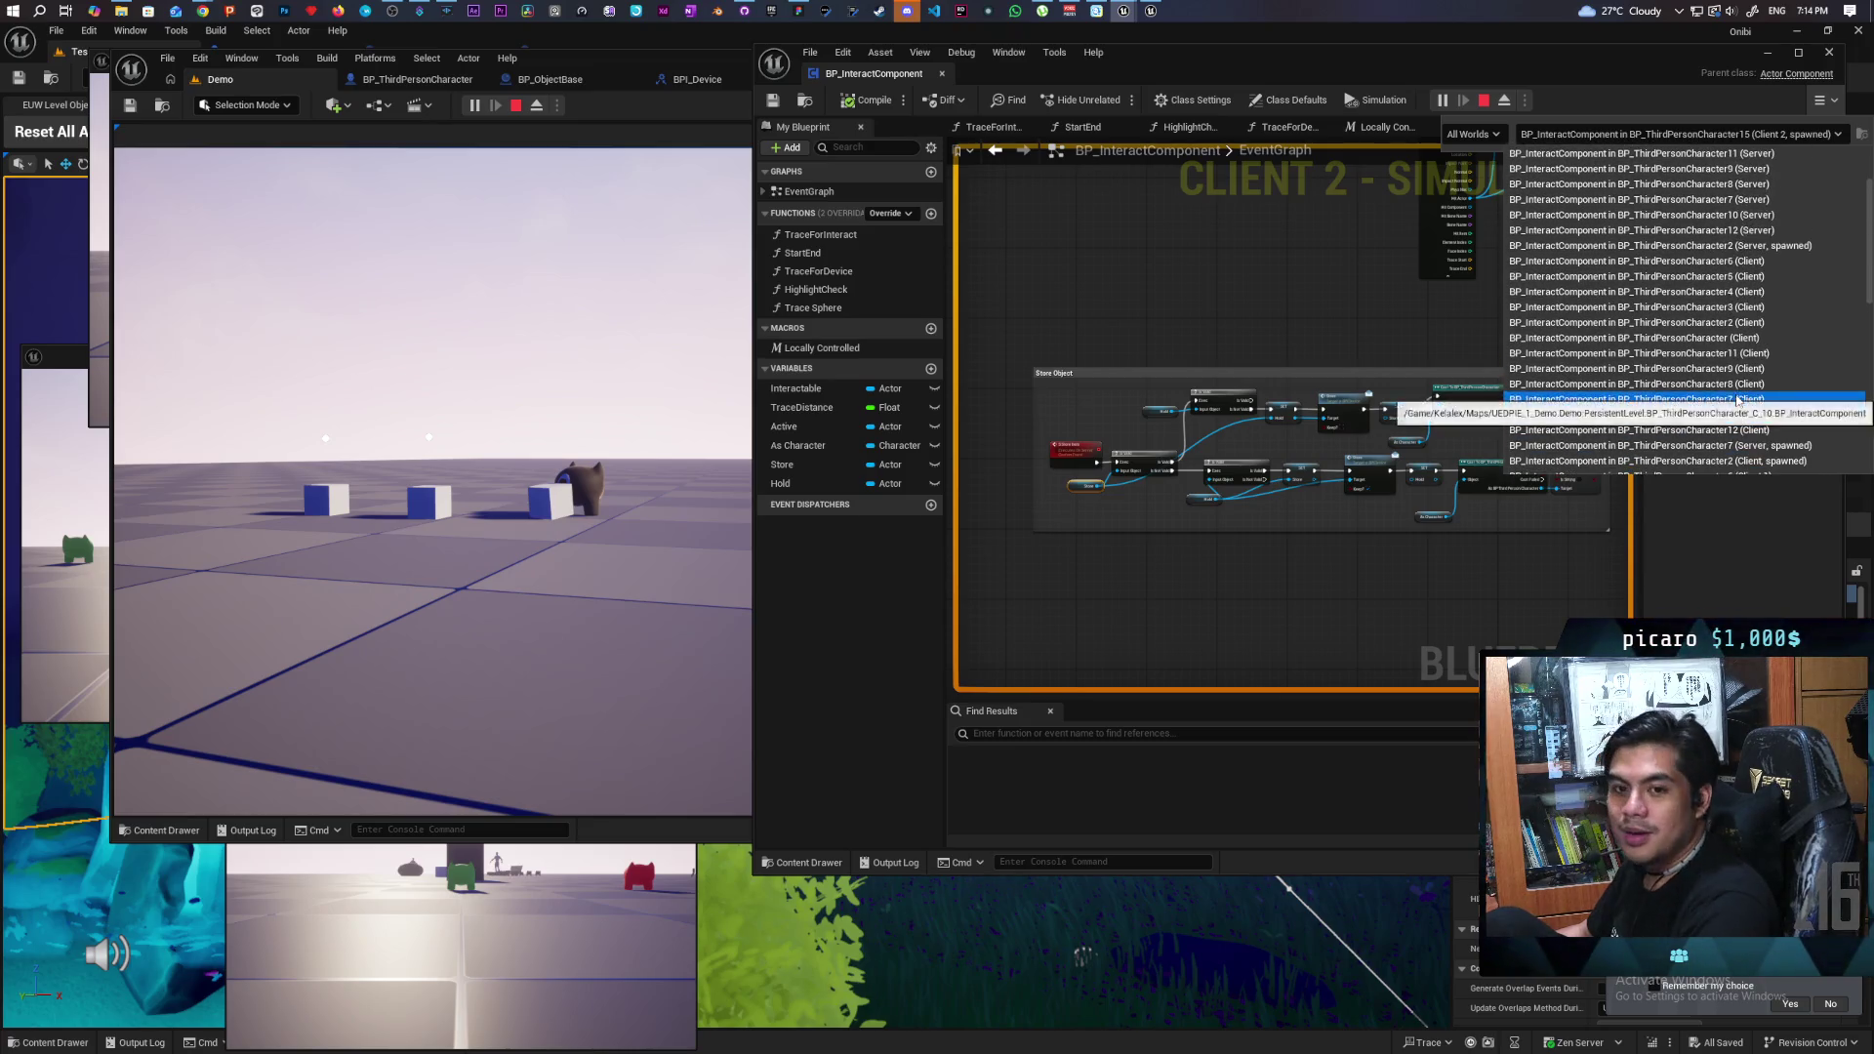
{"action": "scroll", "coordinate": [1738, 401], "scroll_direction": "up", "scroll_amount": 1}
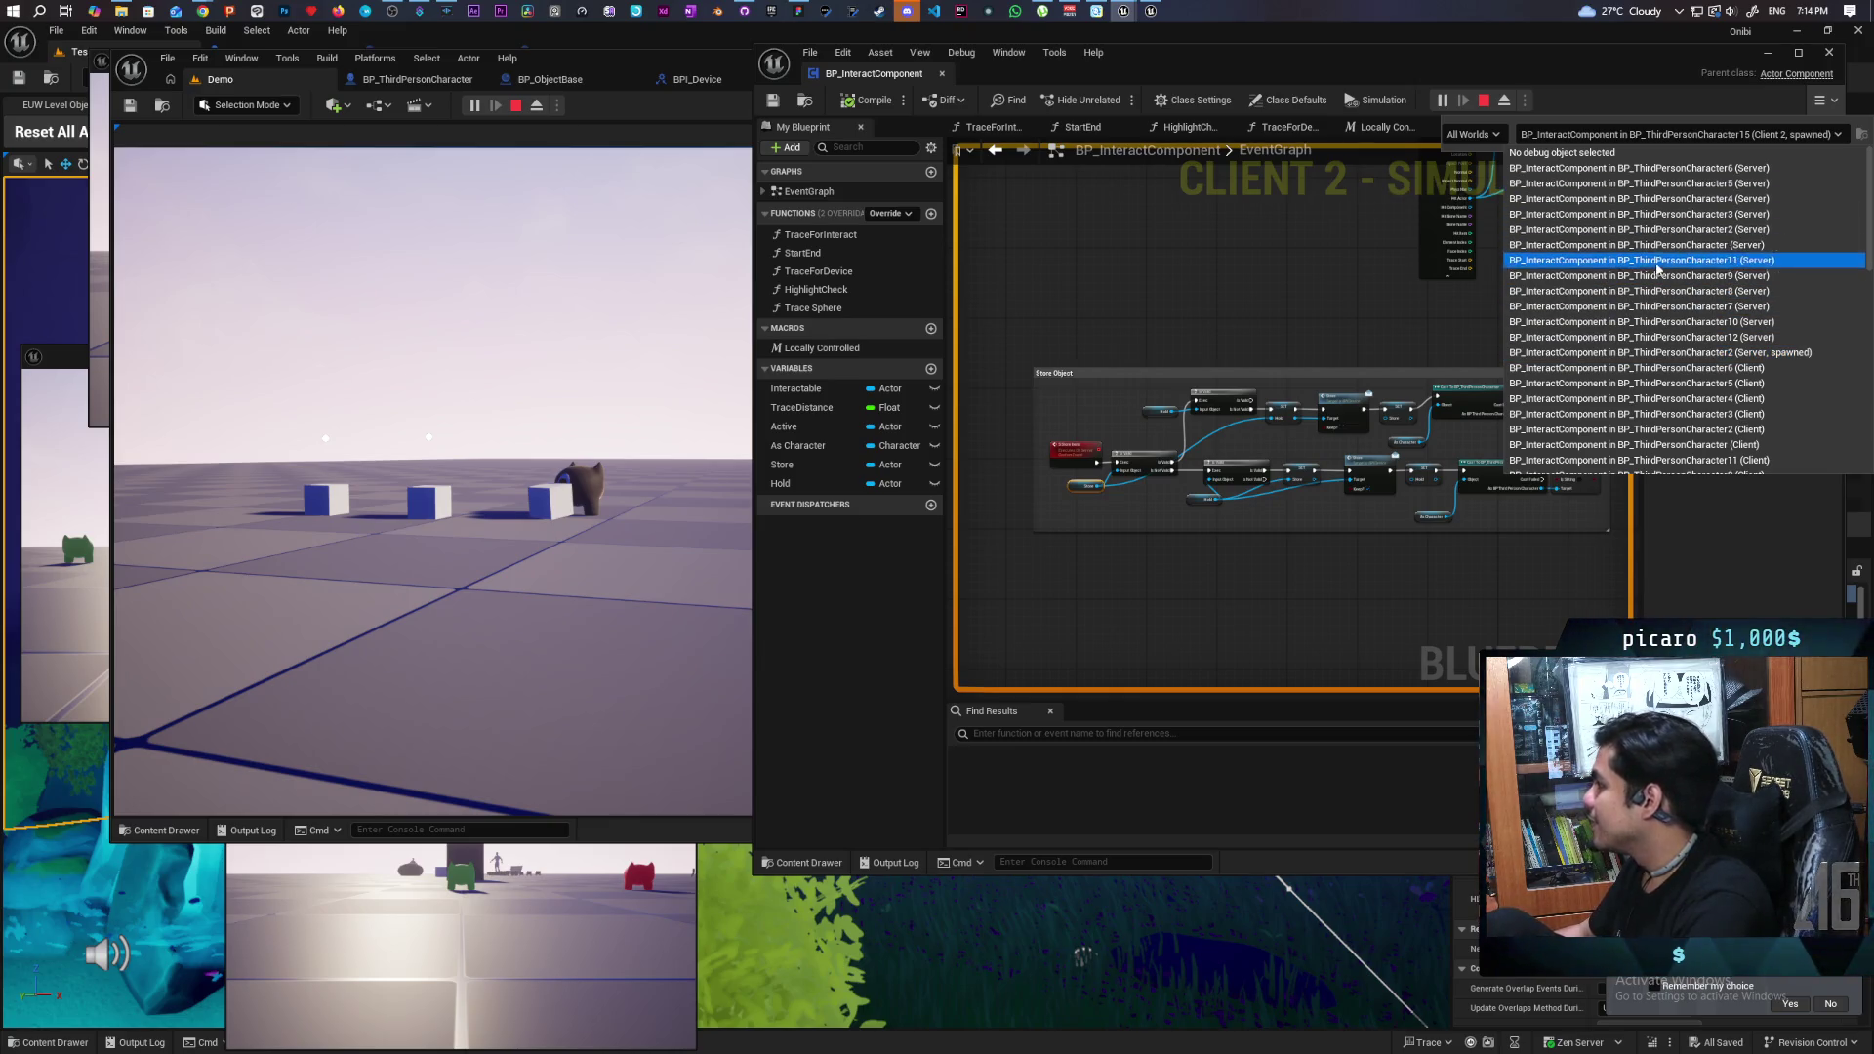
{"action": "scroll", "coordinate": [1718, 323], "scroll_direction": "down", "scroll_amount": 4}
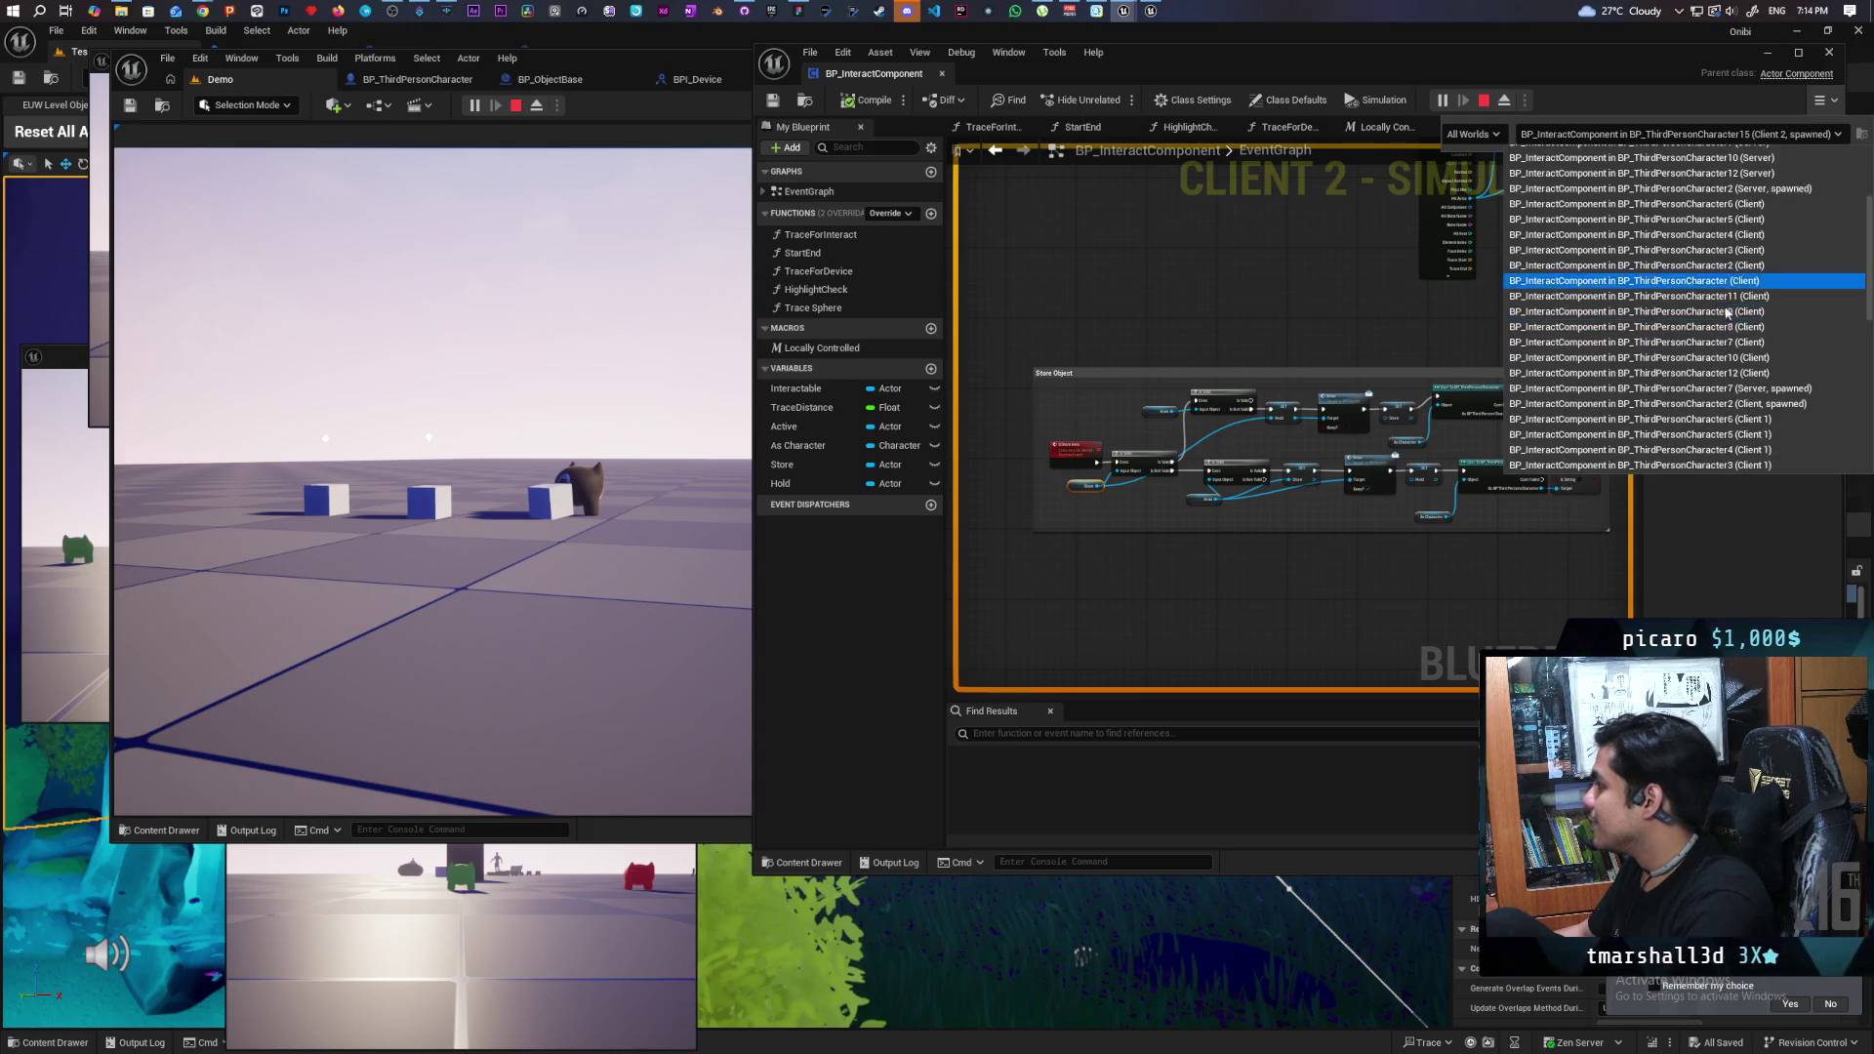
{"action": "scroll", "coordinate": [1723, 322], "scroll_direction": "down", "scroll_amount": 9}
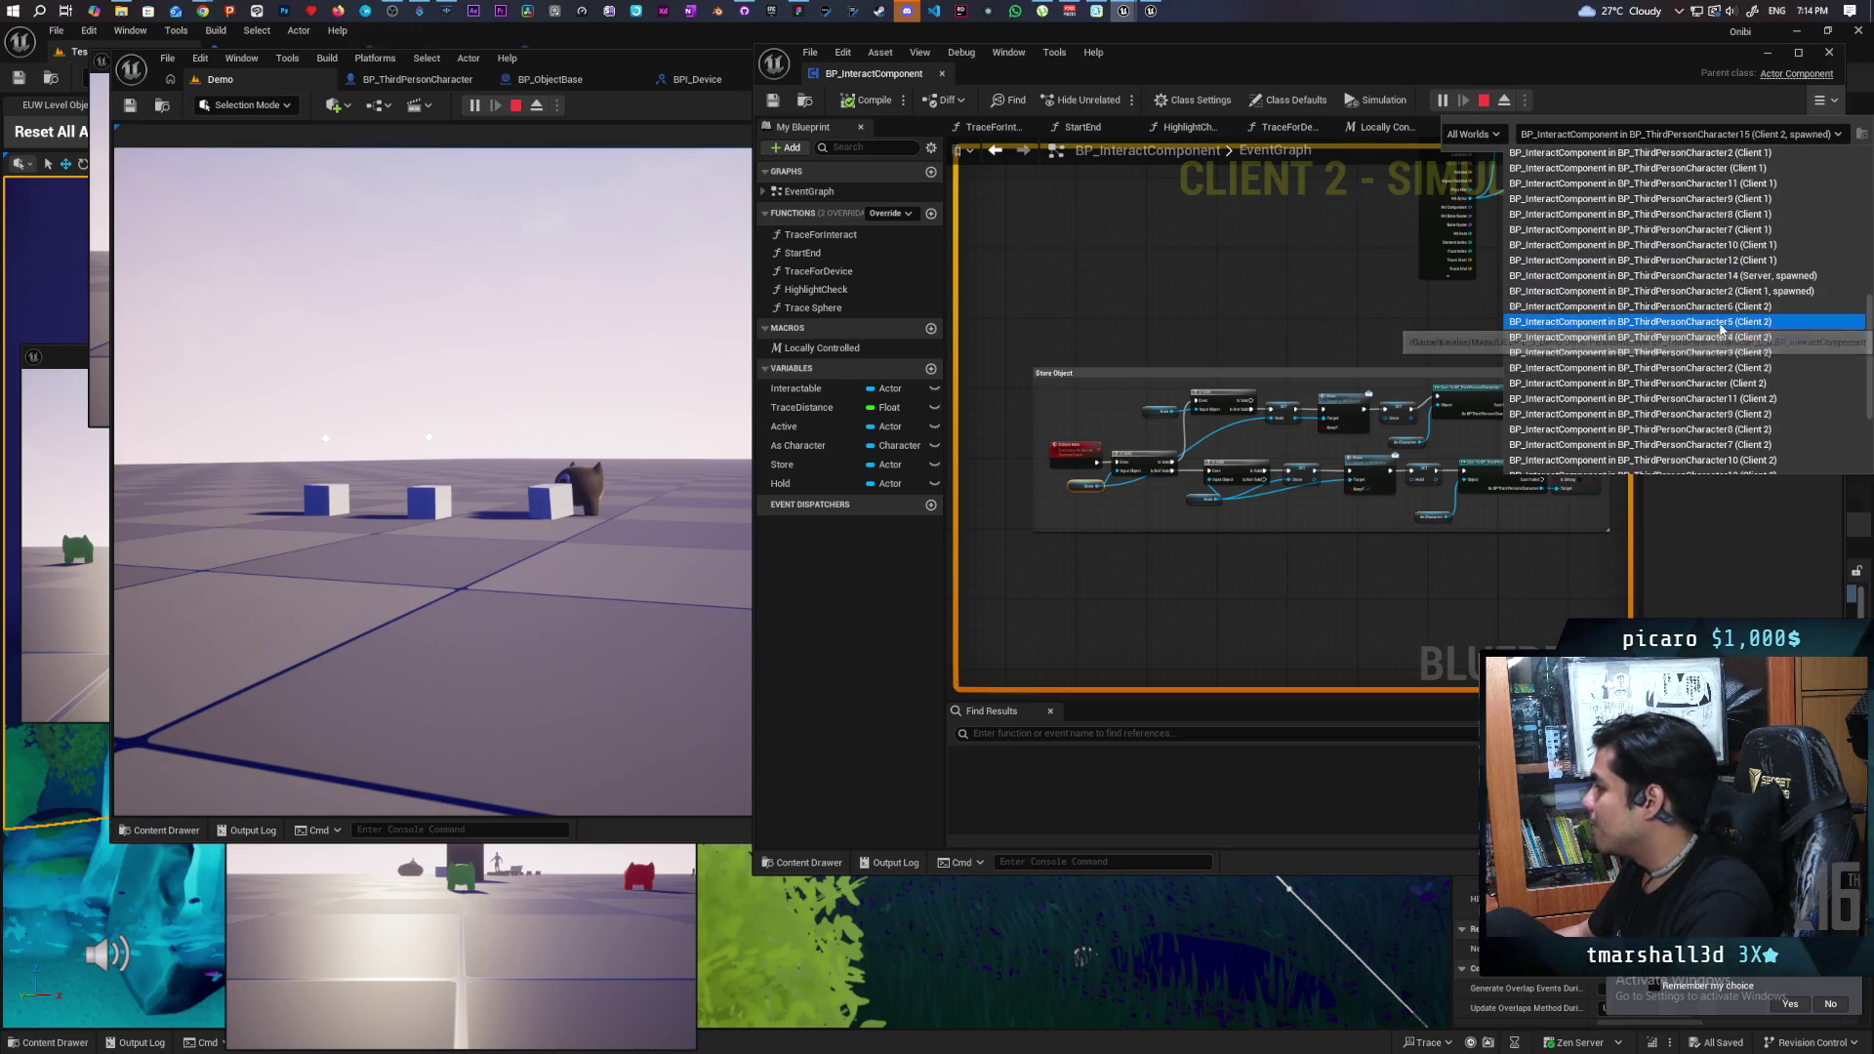
{"action": "scroll", "coordinate": [1718, 332], "scroll_direction": "down", "scroll_amount": 1}
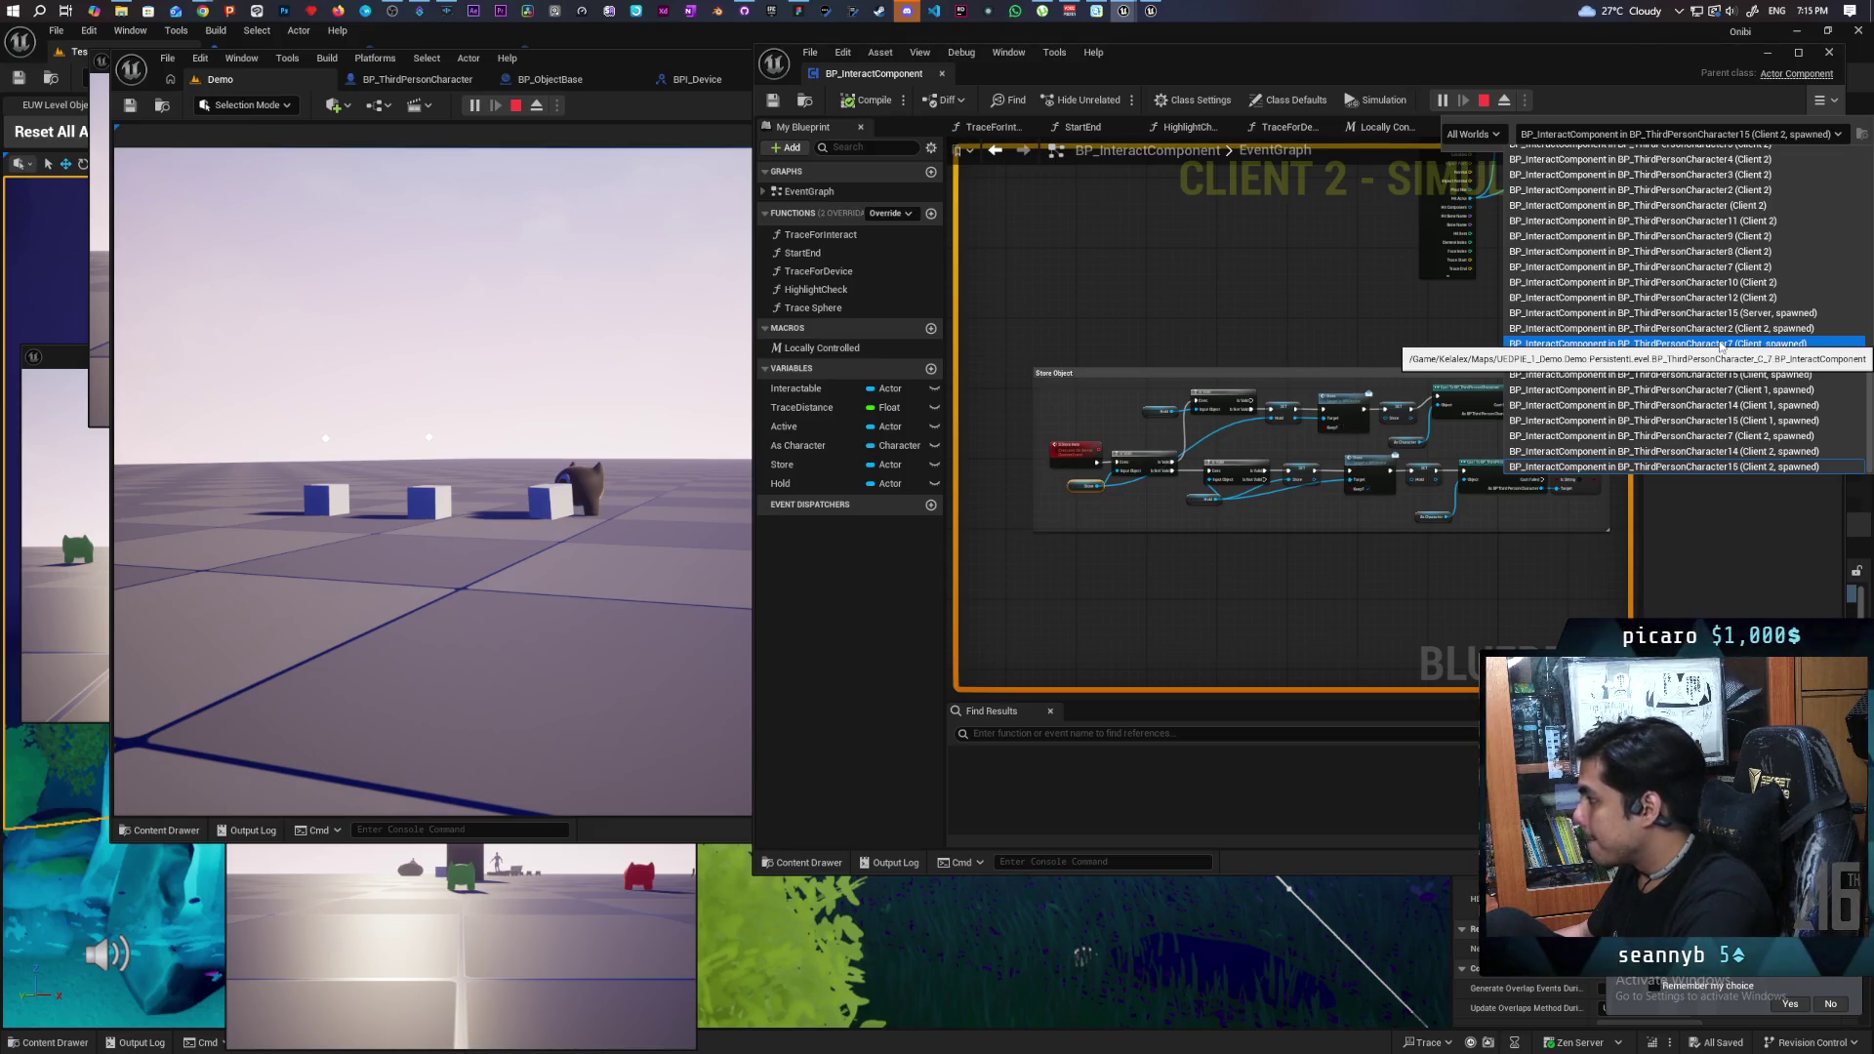
{"action": "left_click", "coordinate": [466, 407]}
{"action": "key", "text": "s"}
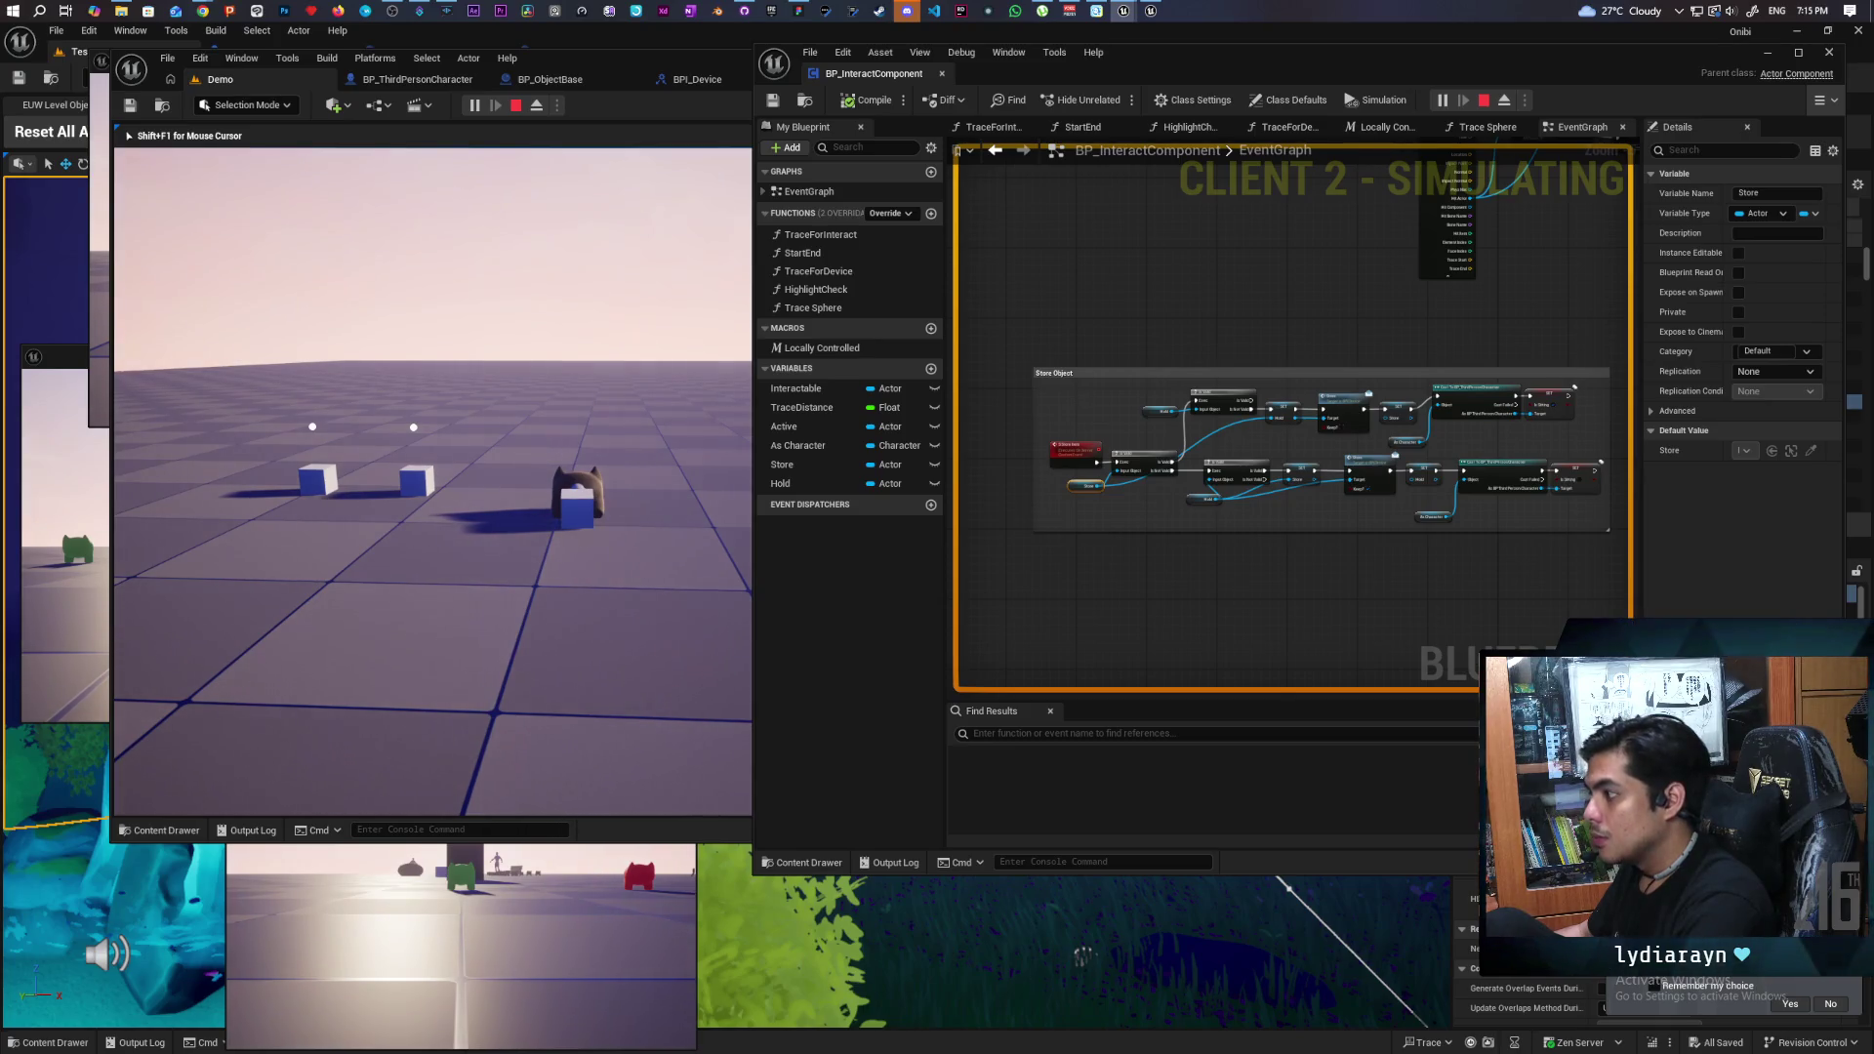
- Move left, pick up the right-hand blue cube, then stop the play session
{"action": "key", "text": "a"}
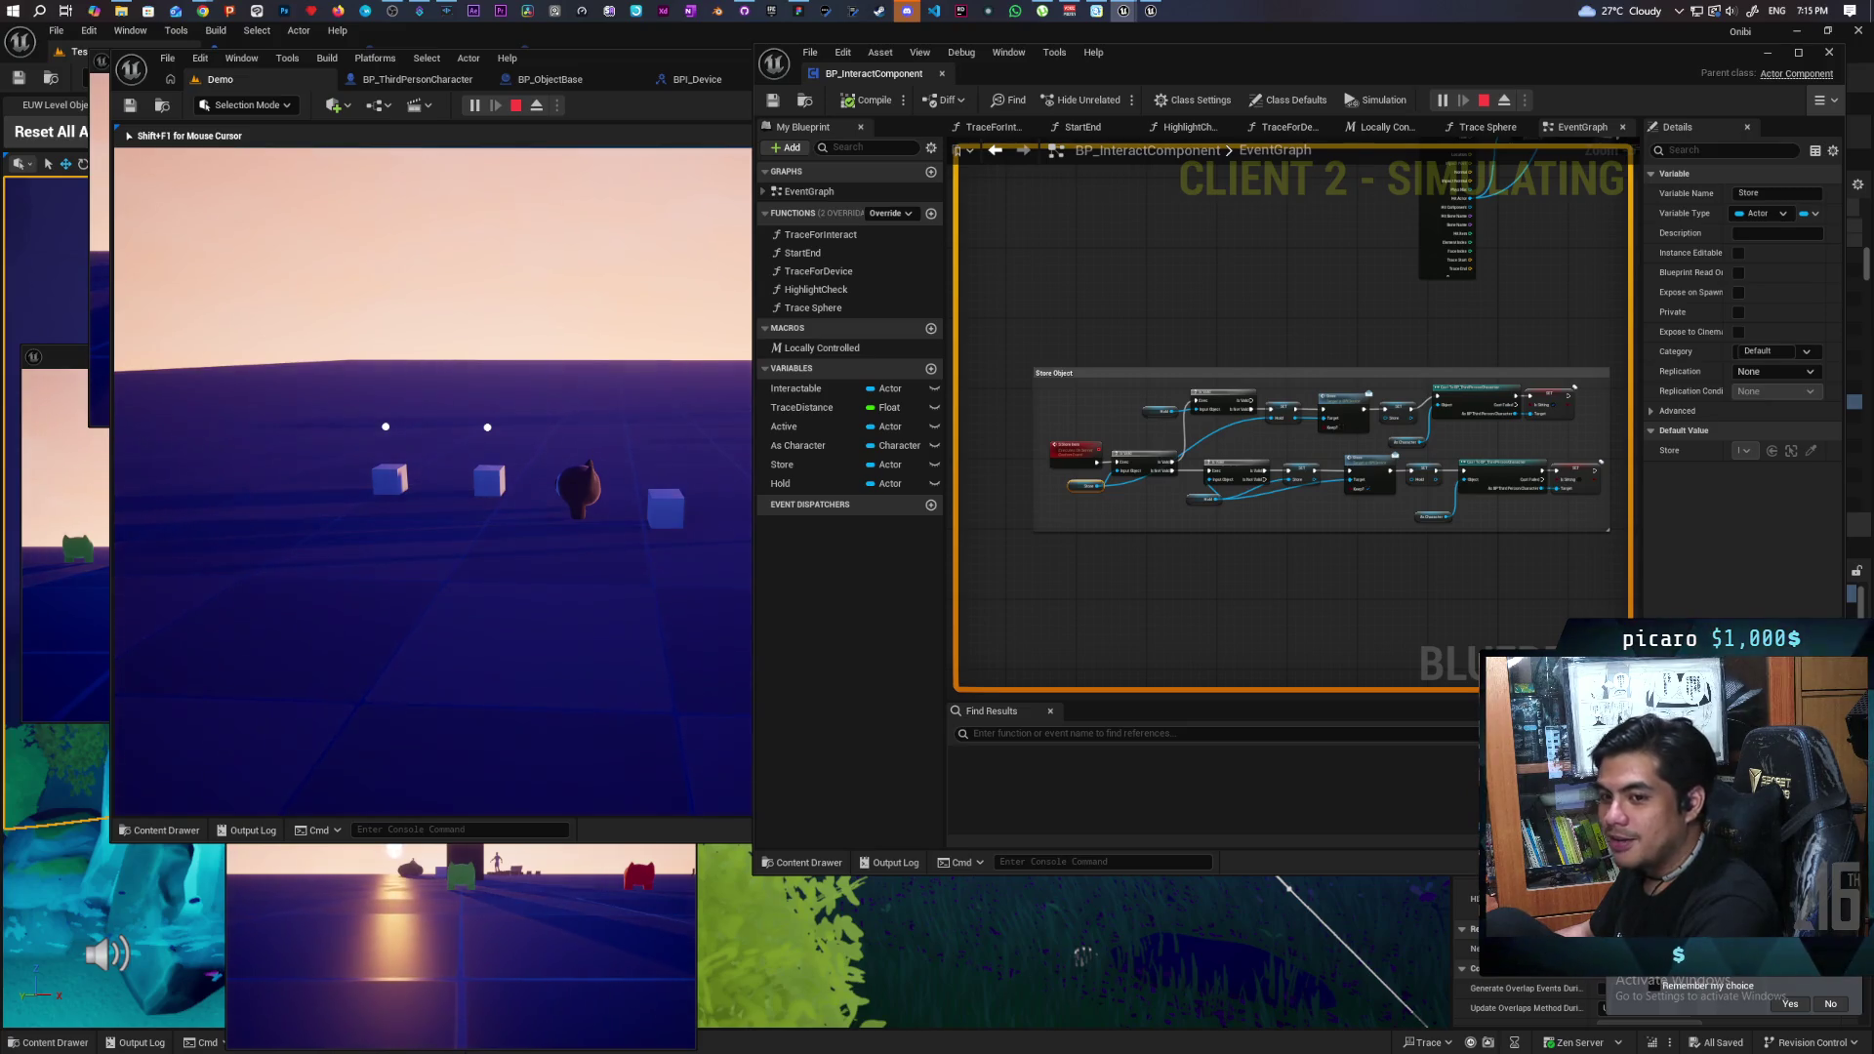
{"action": "key", "text": "e"}
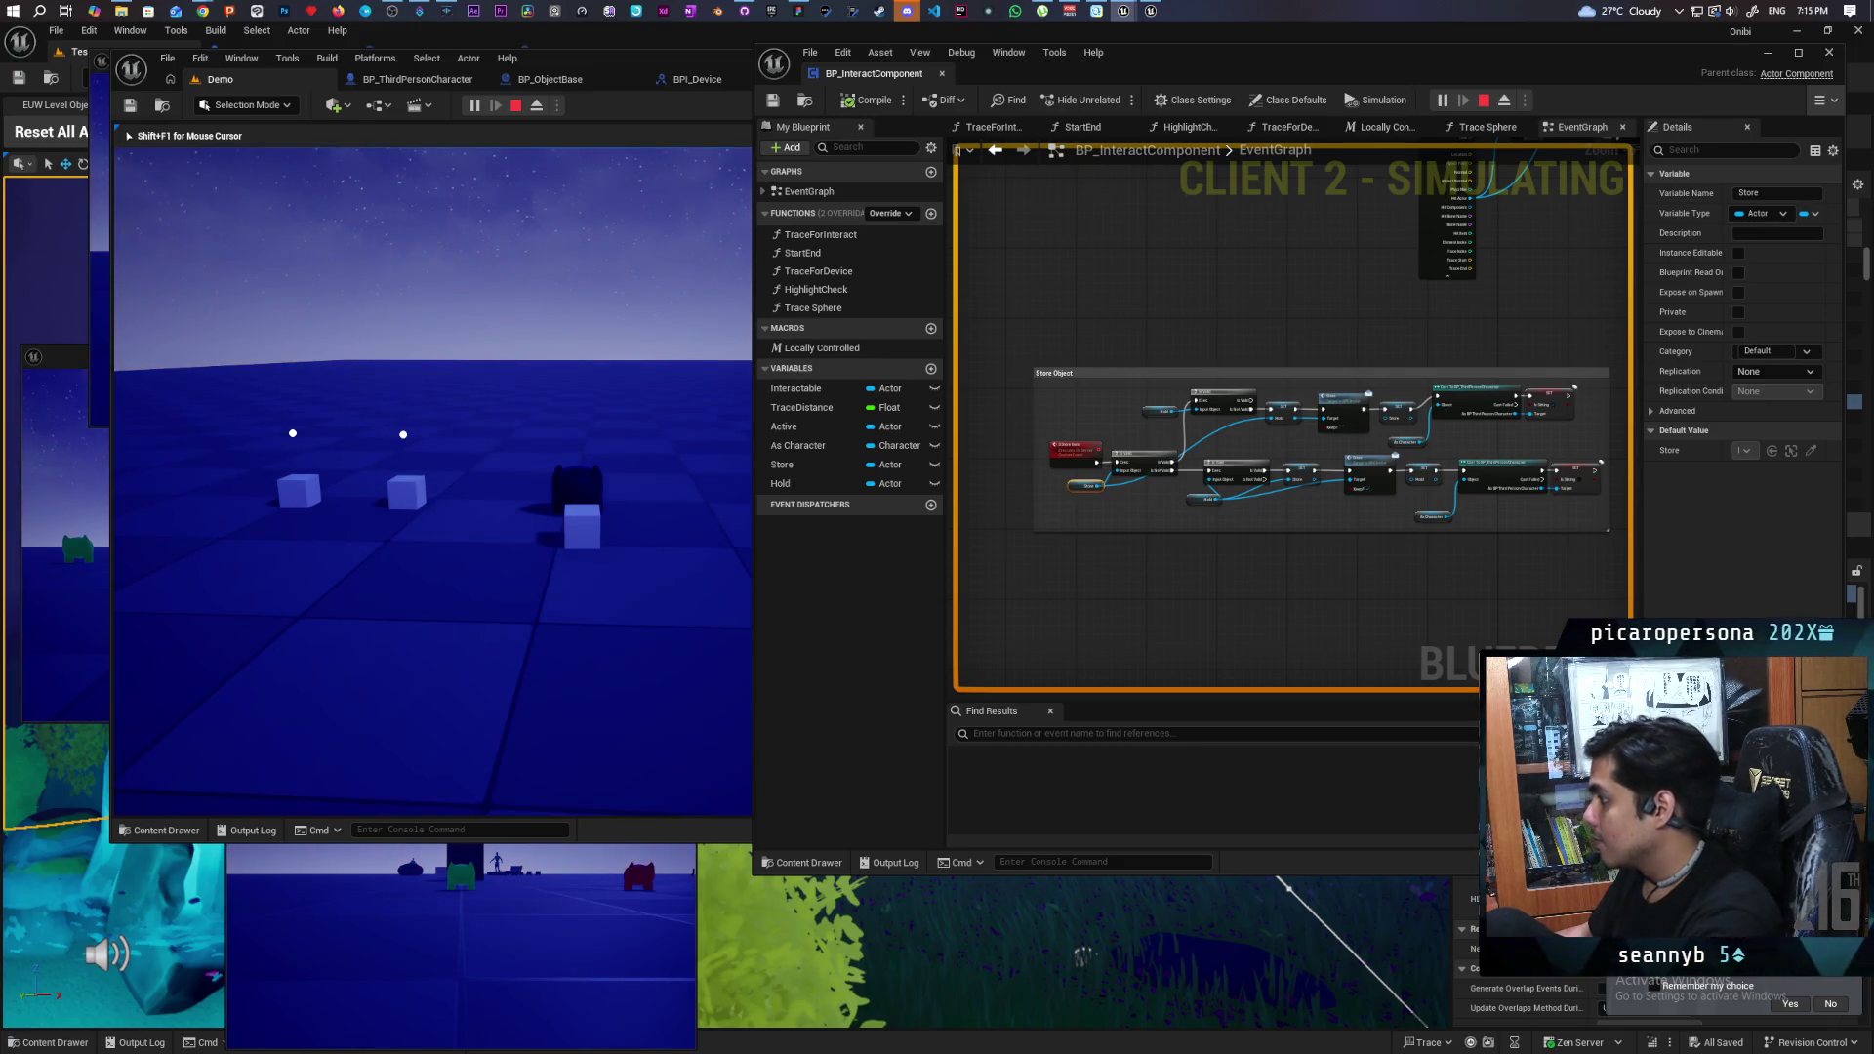
{"action": "key", "text": "Escape"}
{"action": "scroll", "coordinate": [1177, 473], "scroll_direction": "up", "scroll_amount": 5}
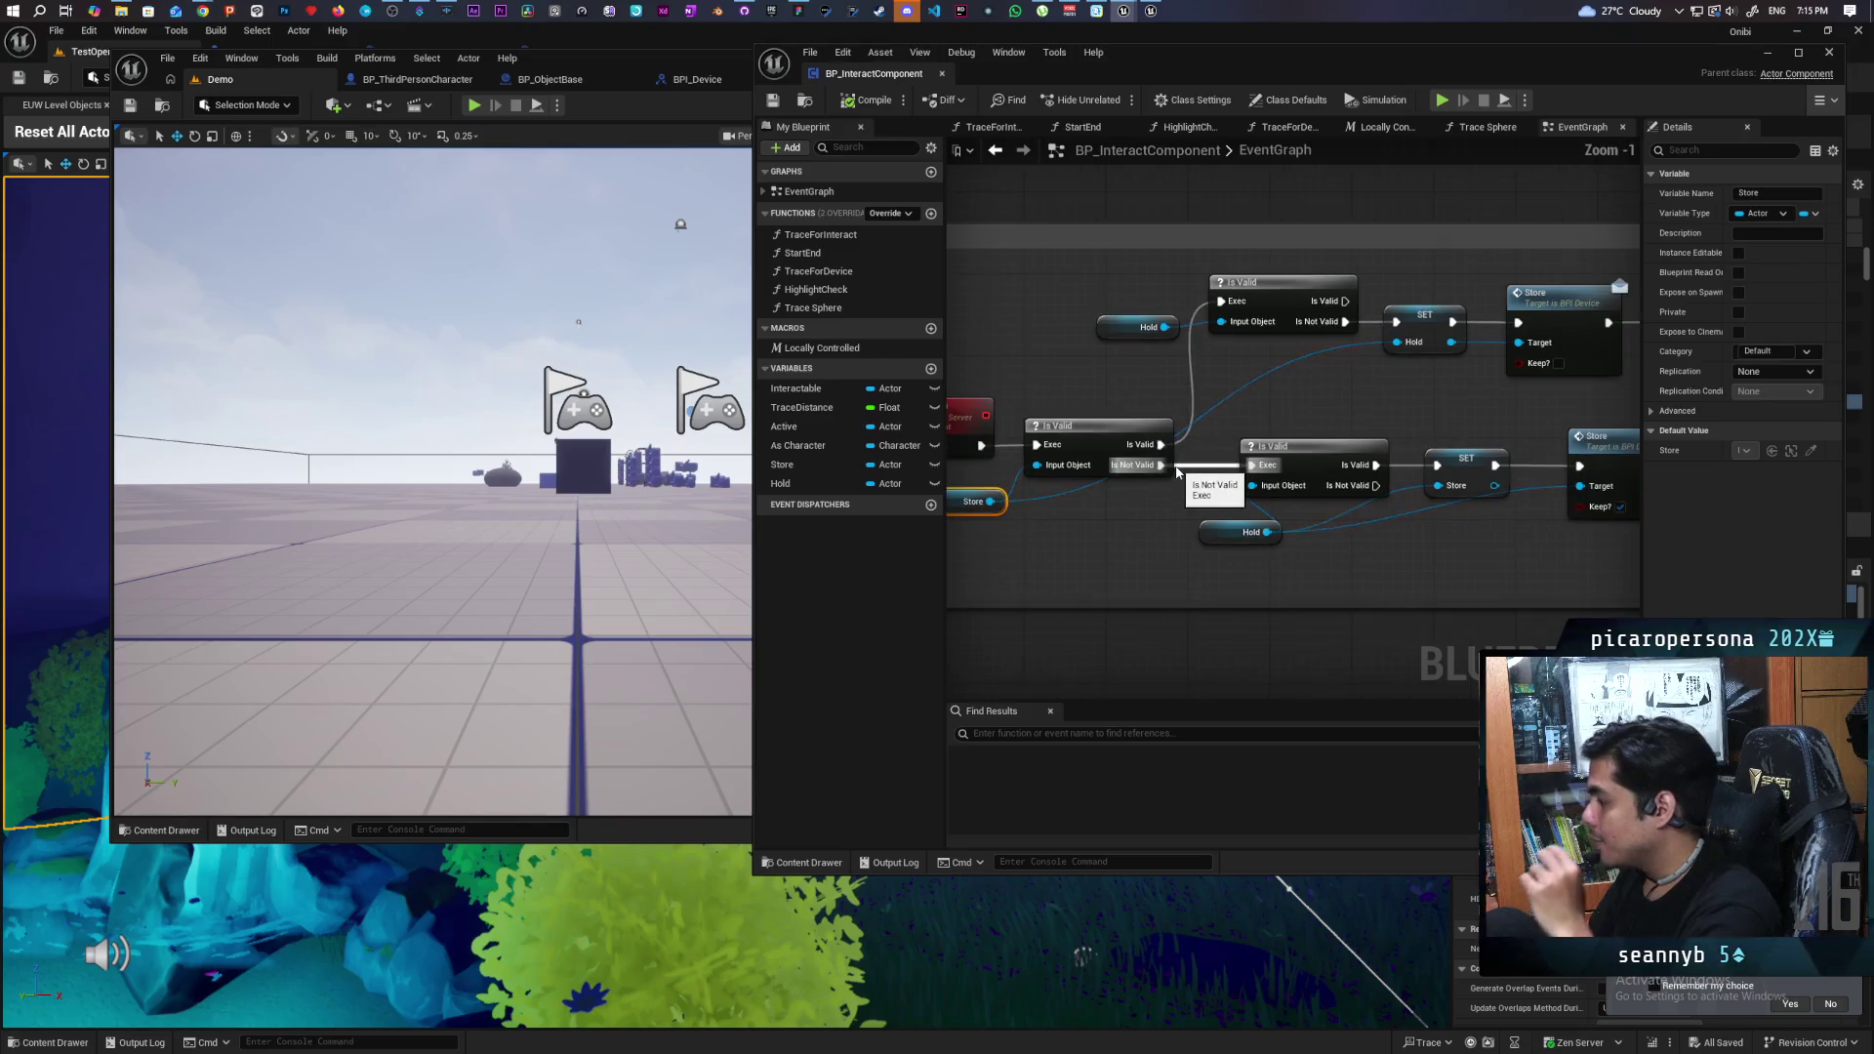
{"action": "scroll", "coordinate": [1178, 473], "scroll_direction": "down", "scroll_amount": 1}
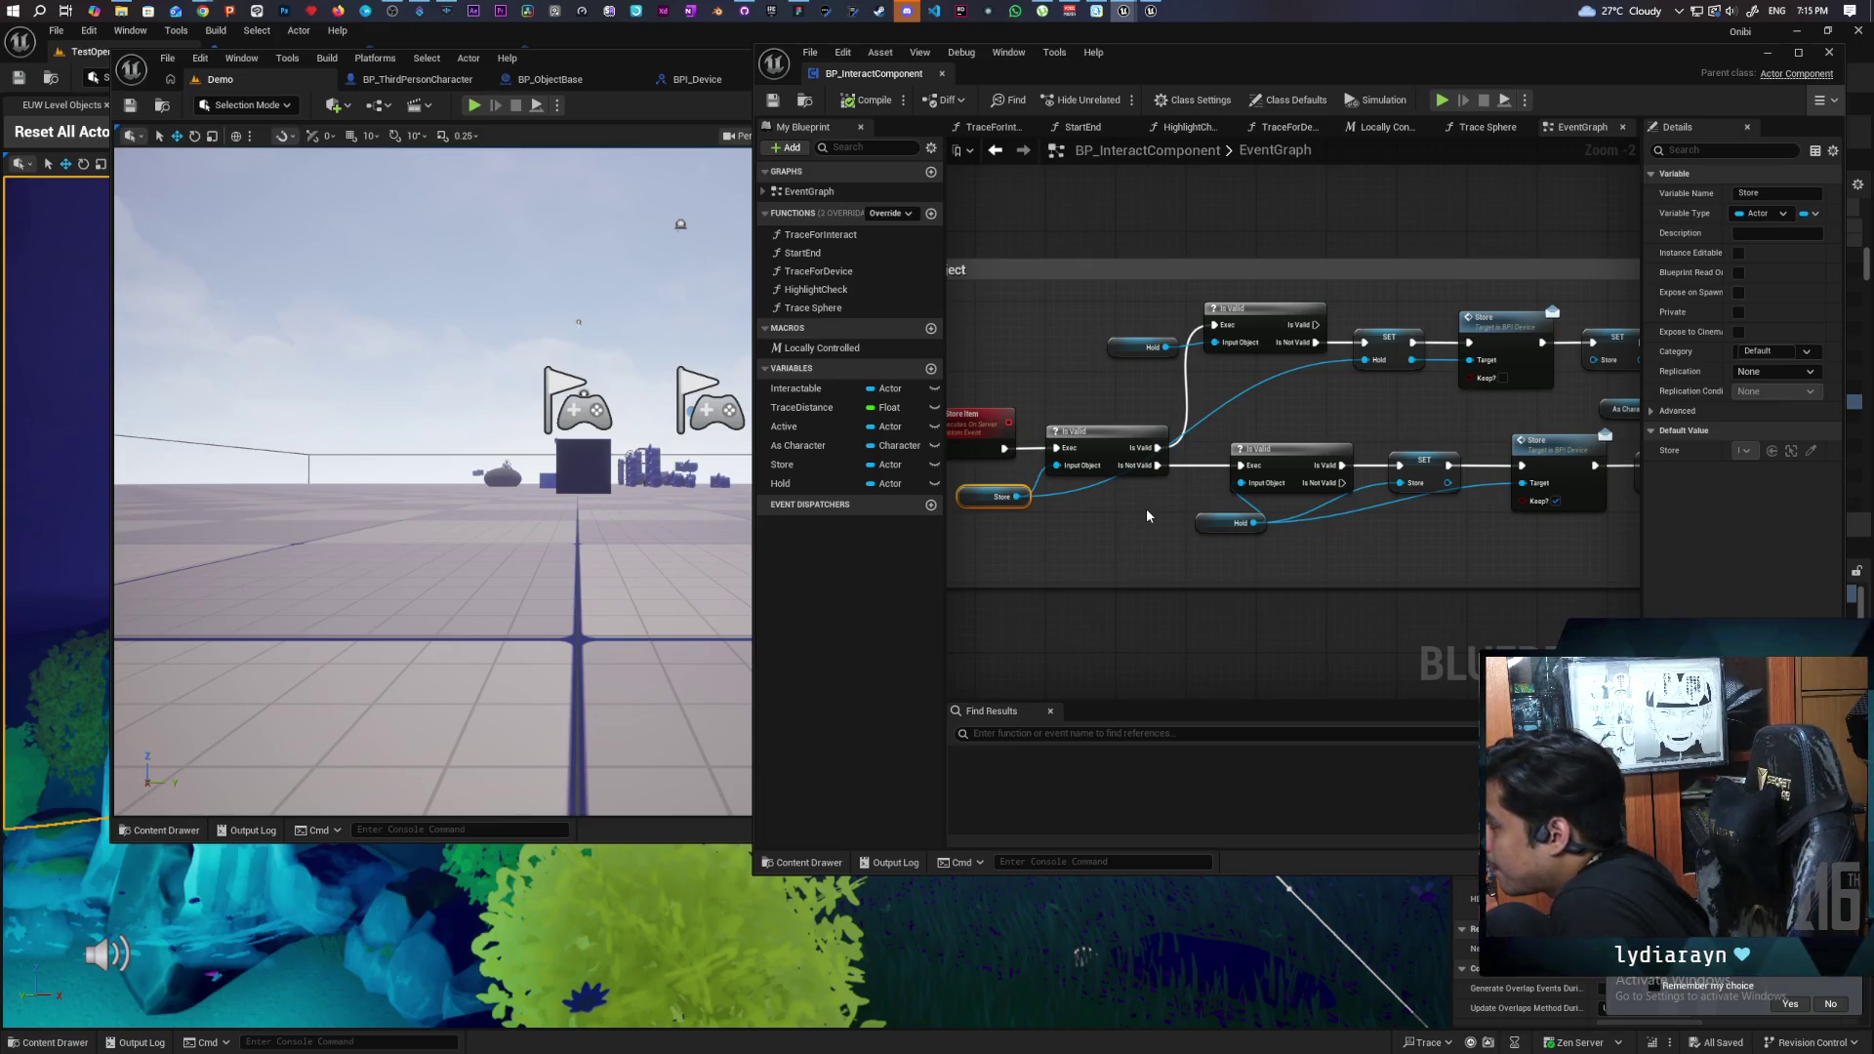
{"action": "mouse_move", "coordinate": [1348, 526]}
{"action": "left_mouse_down"}
{"action": "mouse_move", "coordinate": [1038, 523]}
{"action": "mouse_move", "coordinate": [1525, 505]}
{"action": "left_mouse_up"}
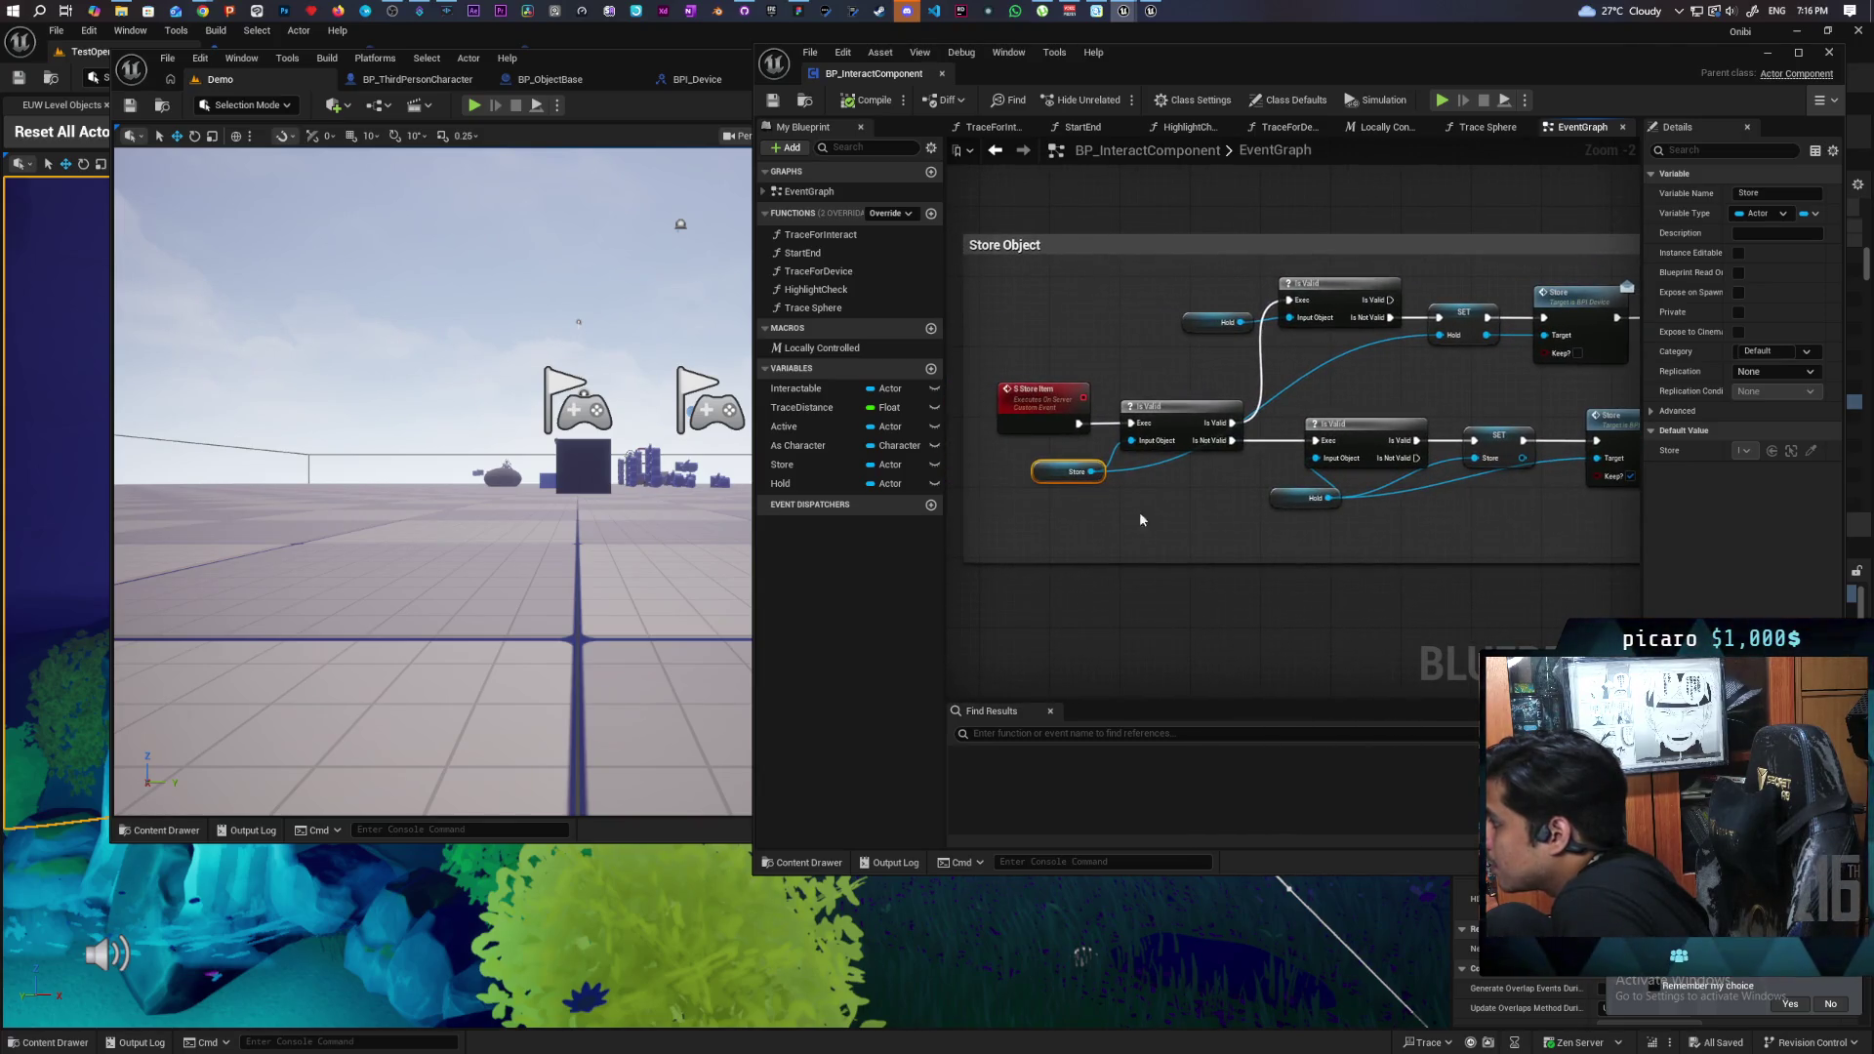
{"action": "scroll", "coordinate": [1080, 502], "scroll_direction": "up", "scroll_amount": 2}
{"action": "mouse_move", "coordinate": [1024, 324]}
{"action": "left_mouse_down"}
{"action": "mouse_move", "coordinate": [1178, 509]}
{"action": "mouse_move", "coordinate": [1086, 517]}
{"action": "left_mouse_up"}
{"action": "left_click_drag", "start_coordinate": [1140, 394], "coordinate": [1279, 512]}
{"action": "mouse_move", "coordinate": [1278, 512]}
{"action": "left_mouse_down"}
{"action": "mouse_move", "coordinate": [999, 525]}
{"action": "mouse_move", "coordinate": [1076, 528]}
{"action": "left_mouse_up"}
{"action": "mouse_move", "coordinate": [1195, 523]}
{"action": "left_mouse_down"}
{"action": "mouse_move", "coordinate": [1070, 527]}
{"action": "mouse_move", "coordinate": [1168, 411]}
{"action": "mouse_move", "coordinate": [1048, 423]}
{"action": "left_mouse_up"}
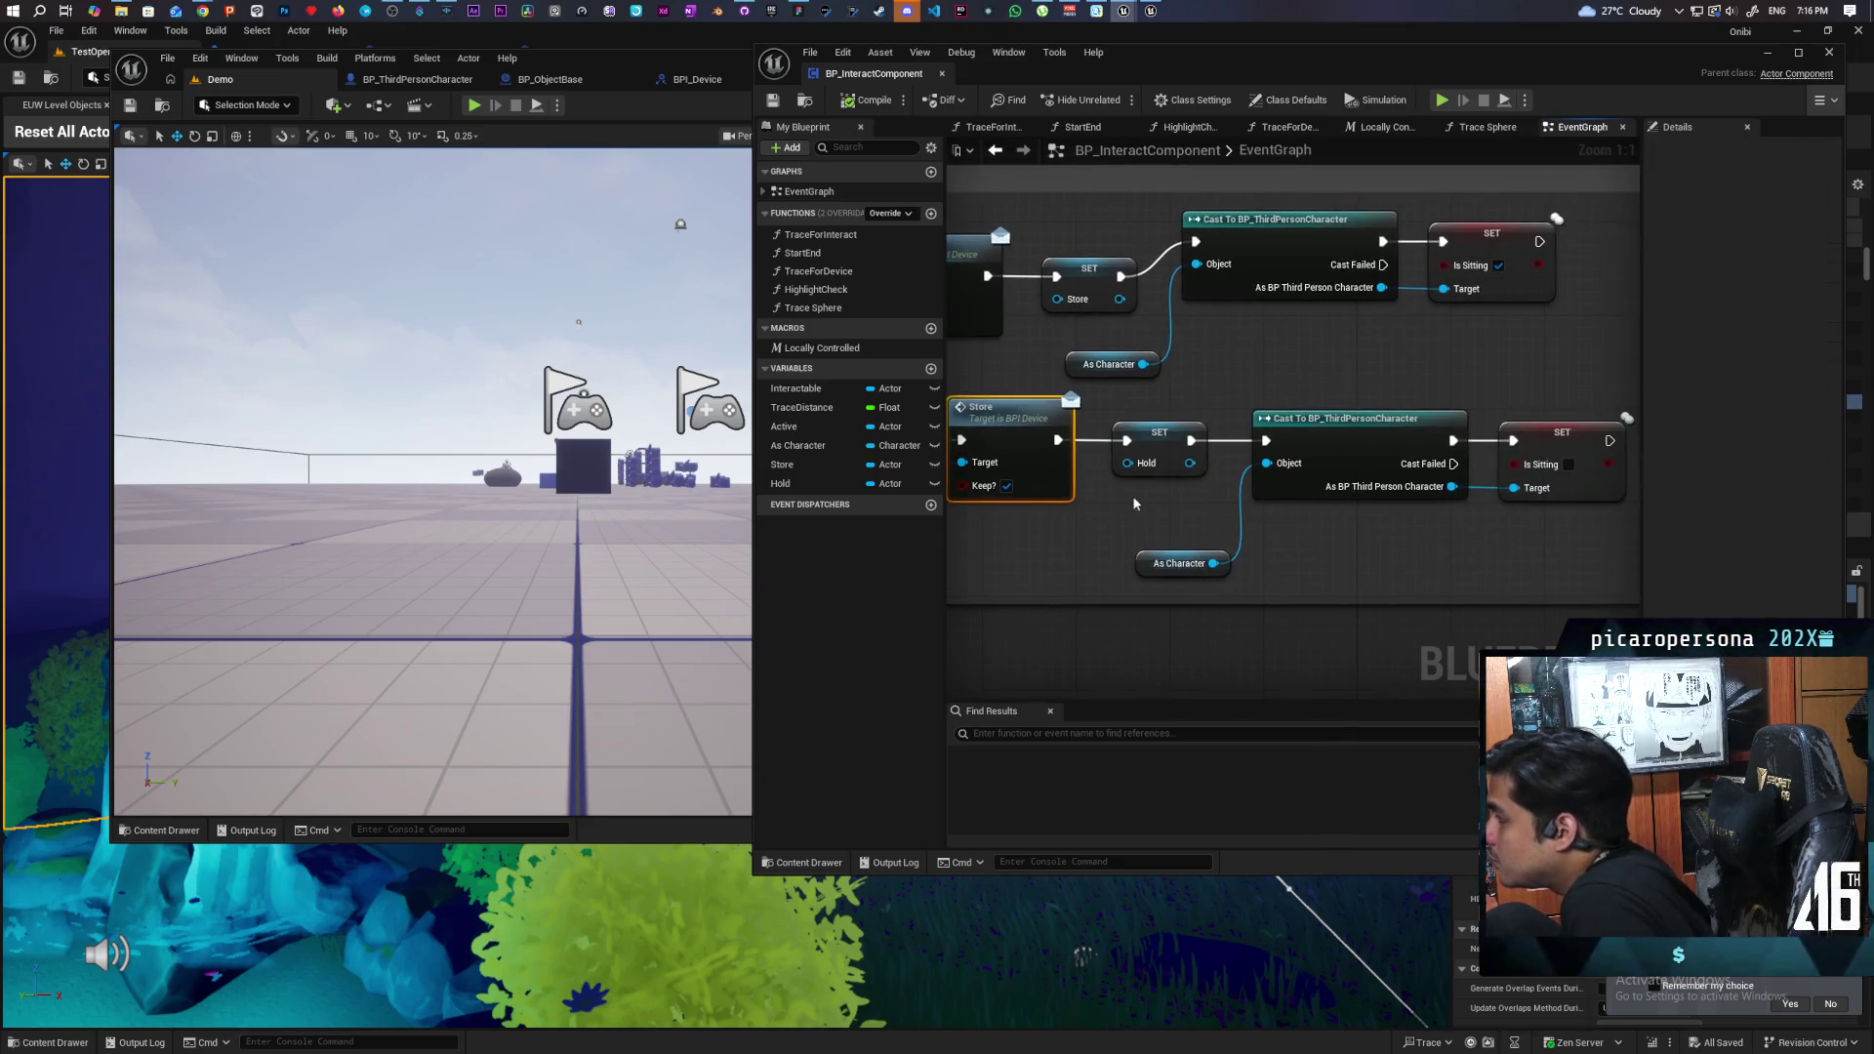
{"action": "left_click", "coordinate": [1160, 444]}
{"action": "mouse_move", "coordinate": [1188, 515]}
{"action": "left_mouse_down"}
{"action": "mouse_move", "coordinate": [1137, 469]}
{"action": "mouse_move", "coordinate": [1081, 454]}
{"action": "left_mouse_up"}
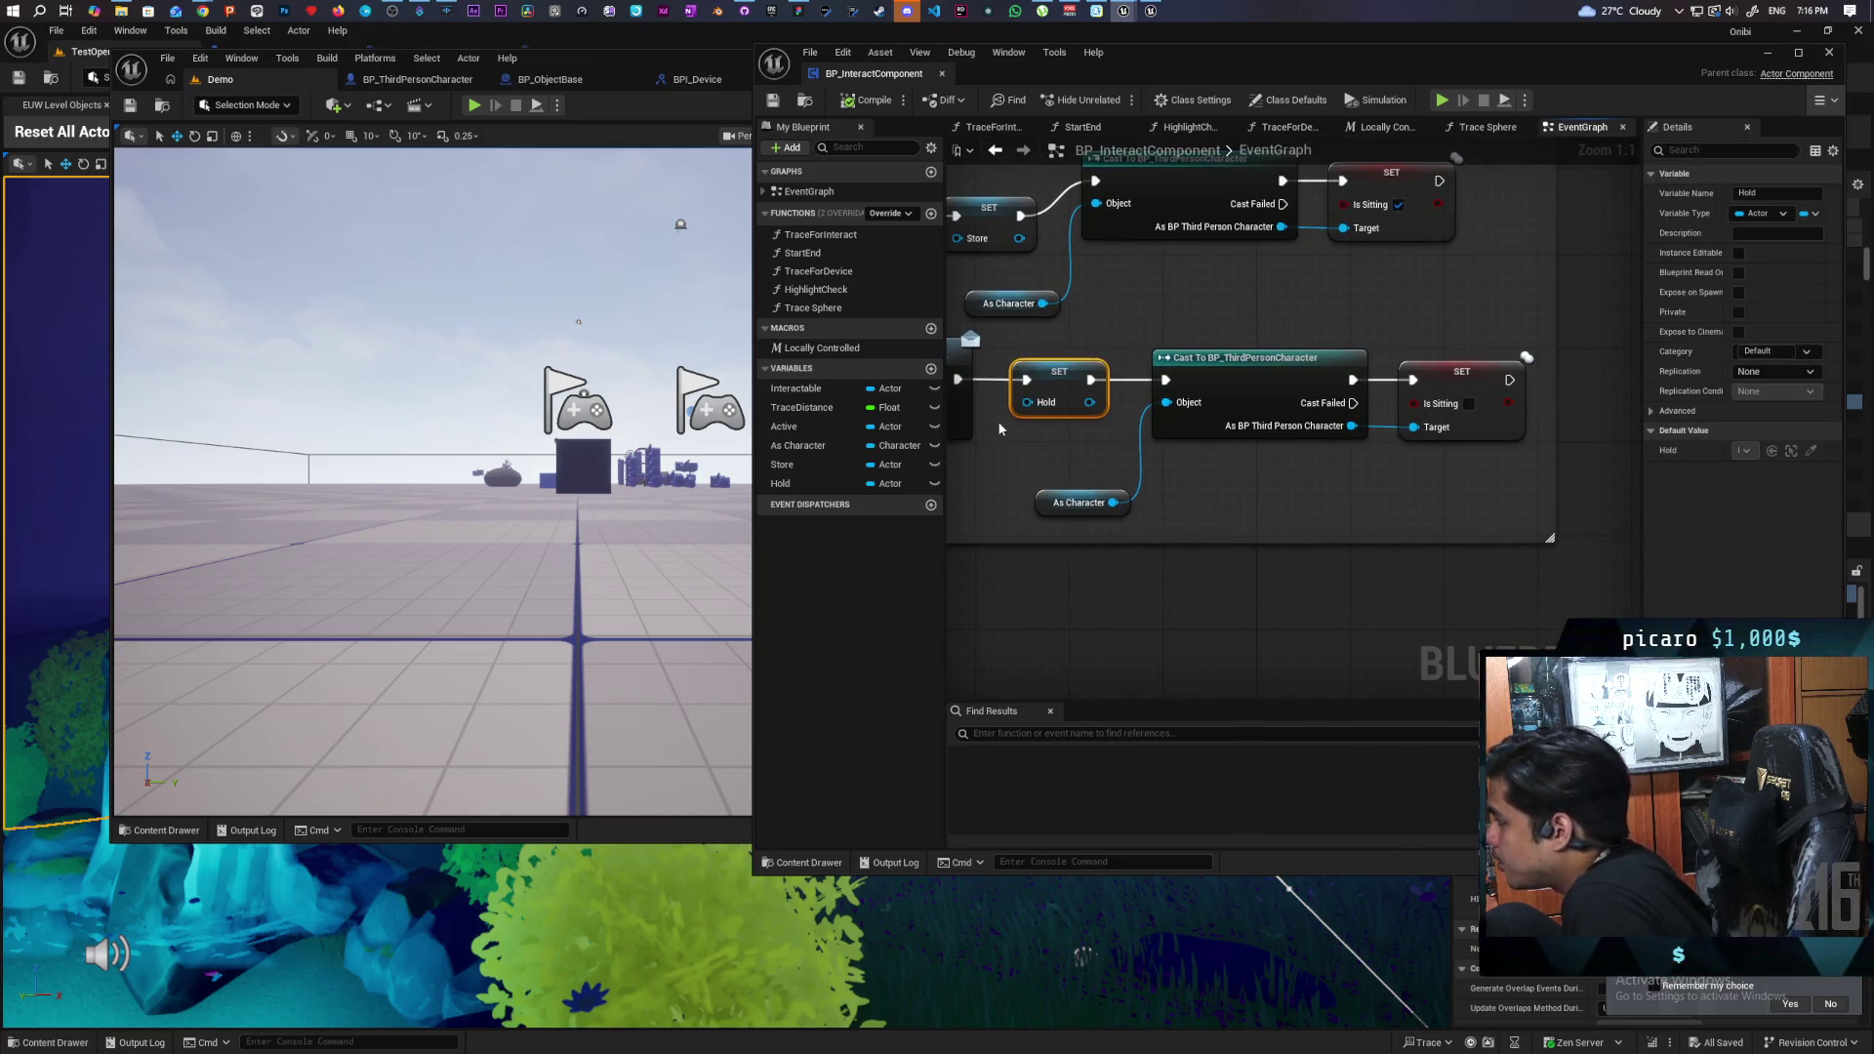
{"action": "left_click_drag", "start_coordinate": [1074, 350], "coordinate": [1074, 351]}
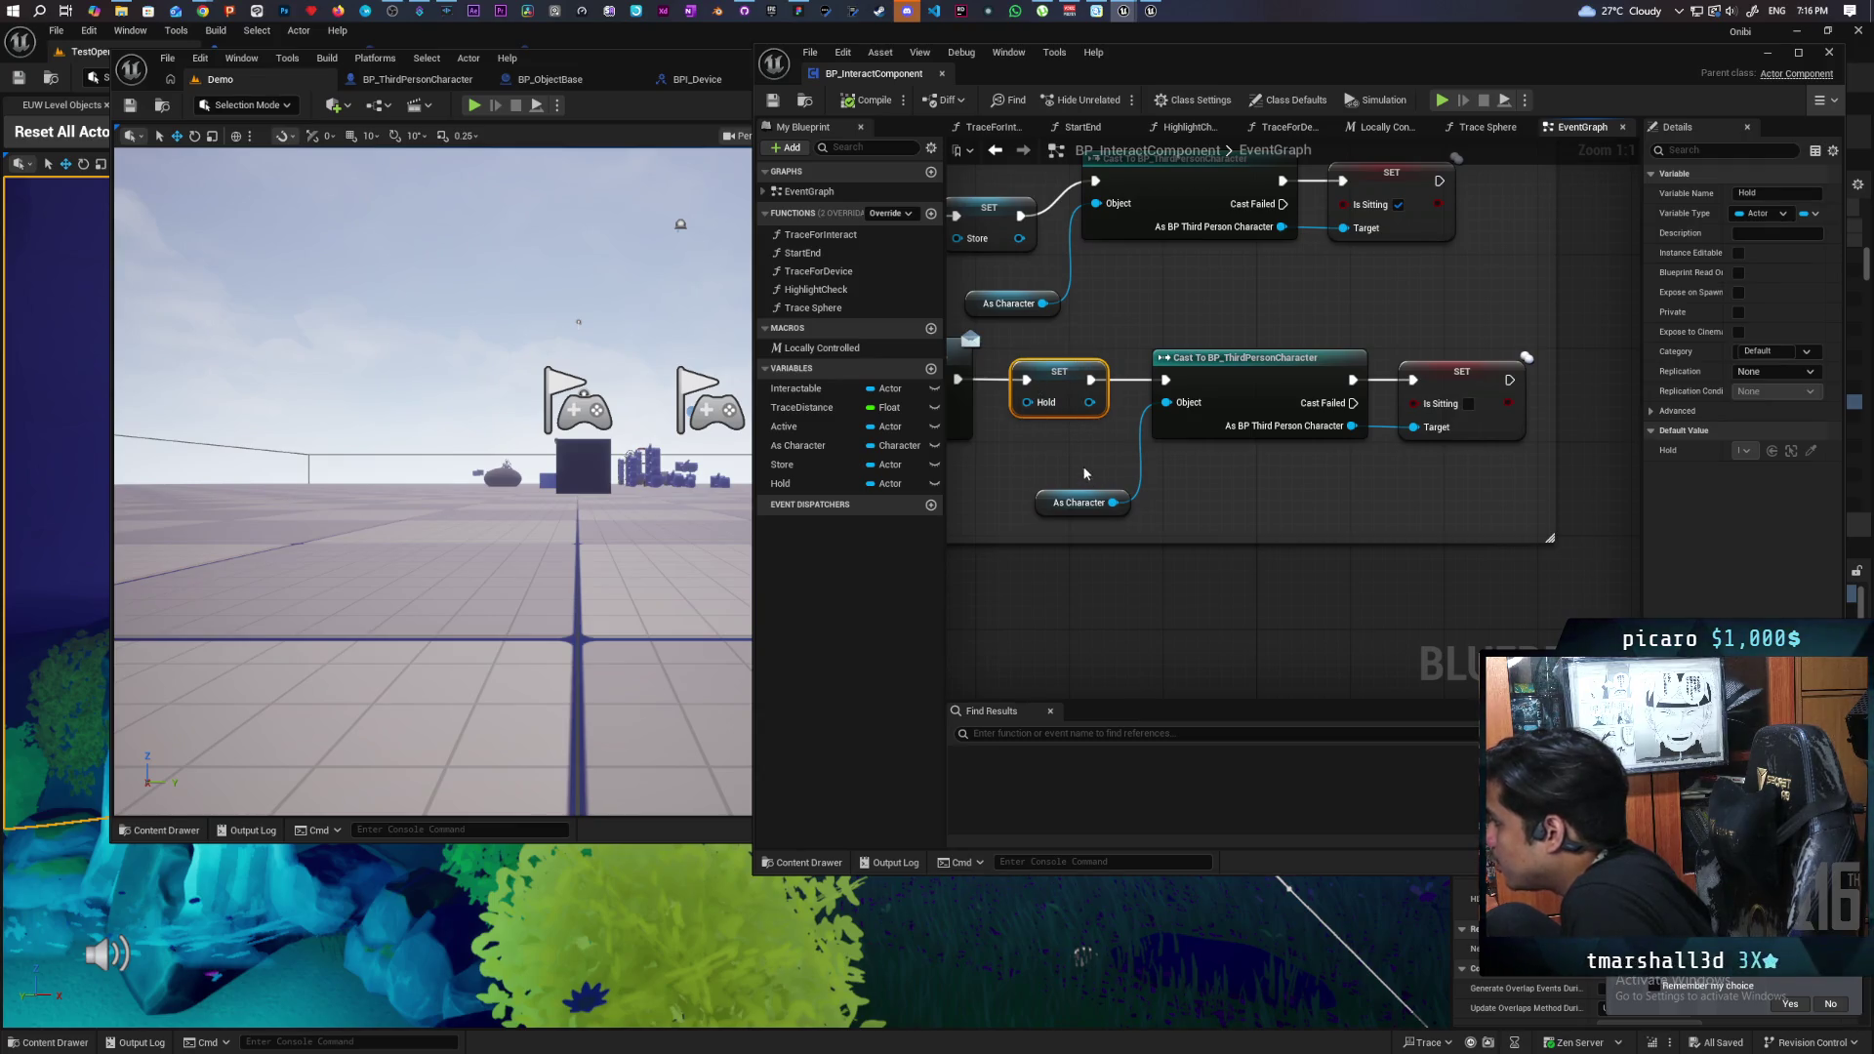
{"action": "left_click_drag", "start_coordinate": [1474, 345], "coordinate": [1135, 524]}
{"action": "scroll", "coordinate": [1135, 524], "scroll_direction": "down", "scroll_amount": 3}
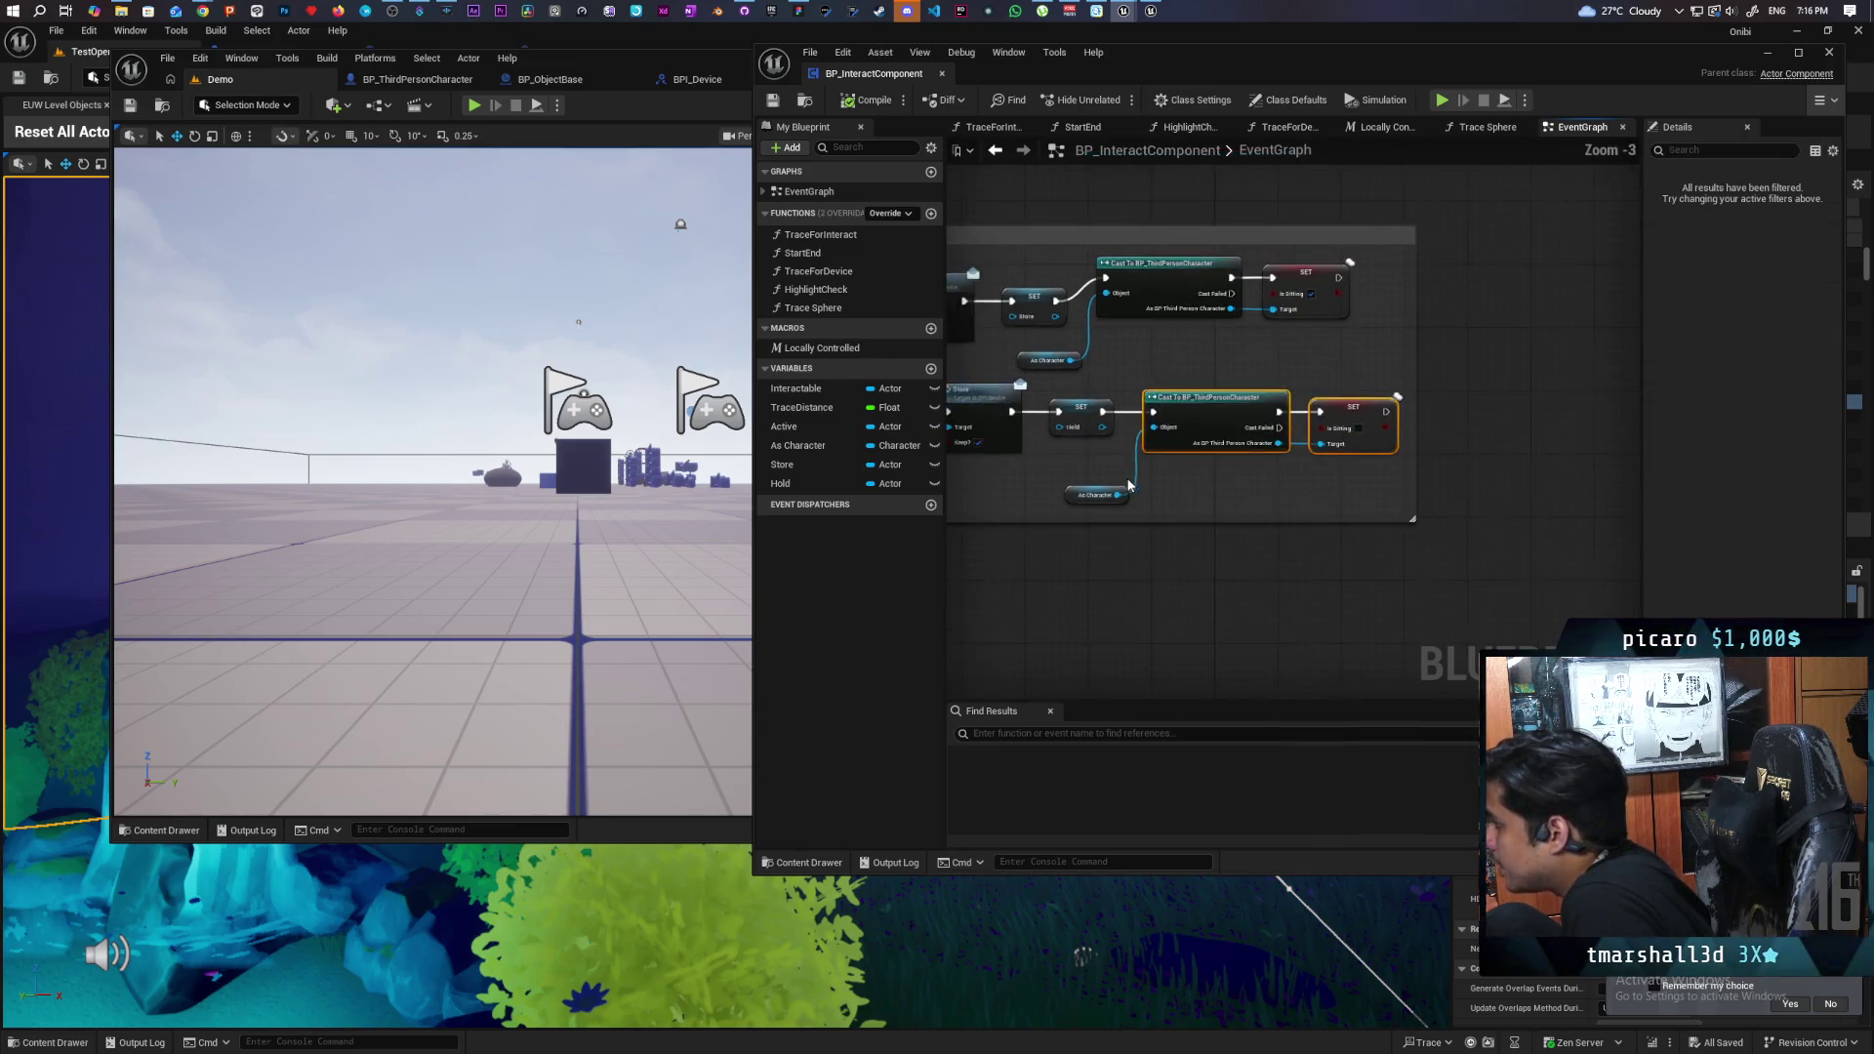
{"action": "left_click_drag", "start_coordinate": [1322, 467], "coordinate": [1412, 485]}
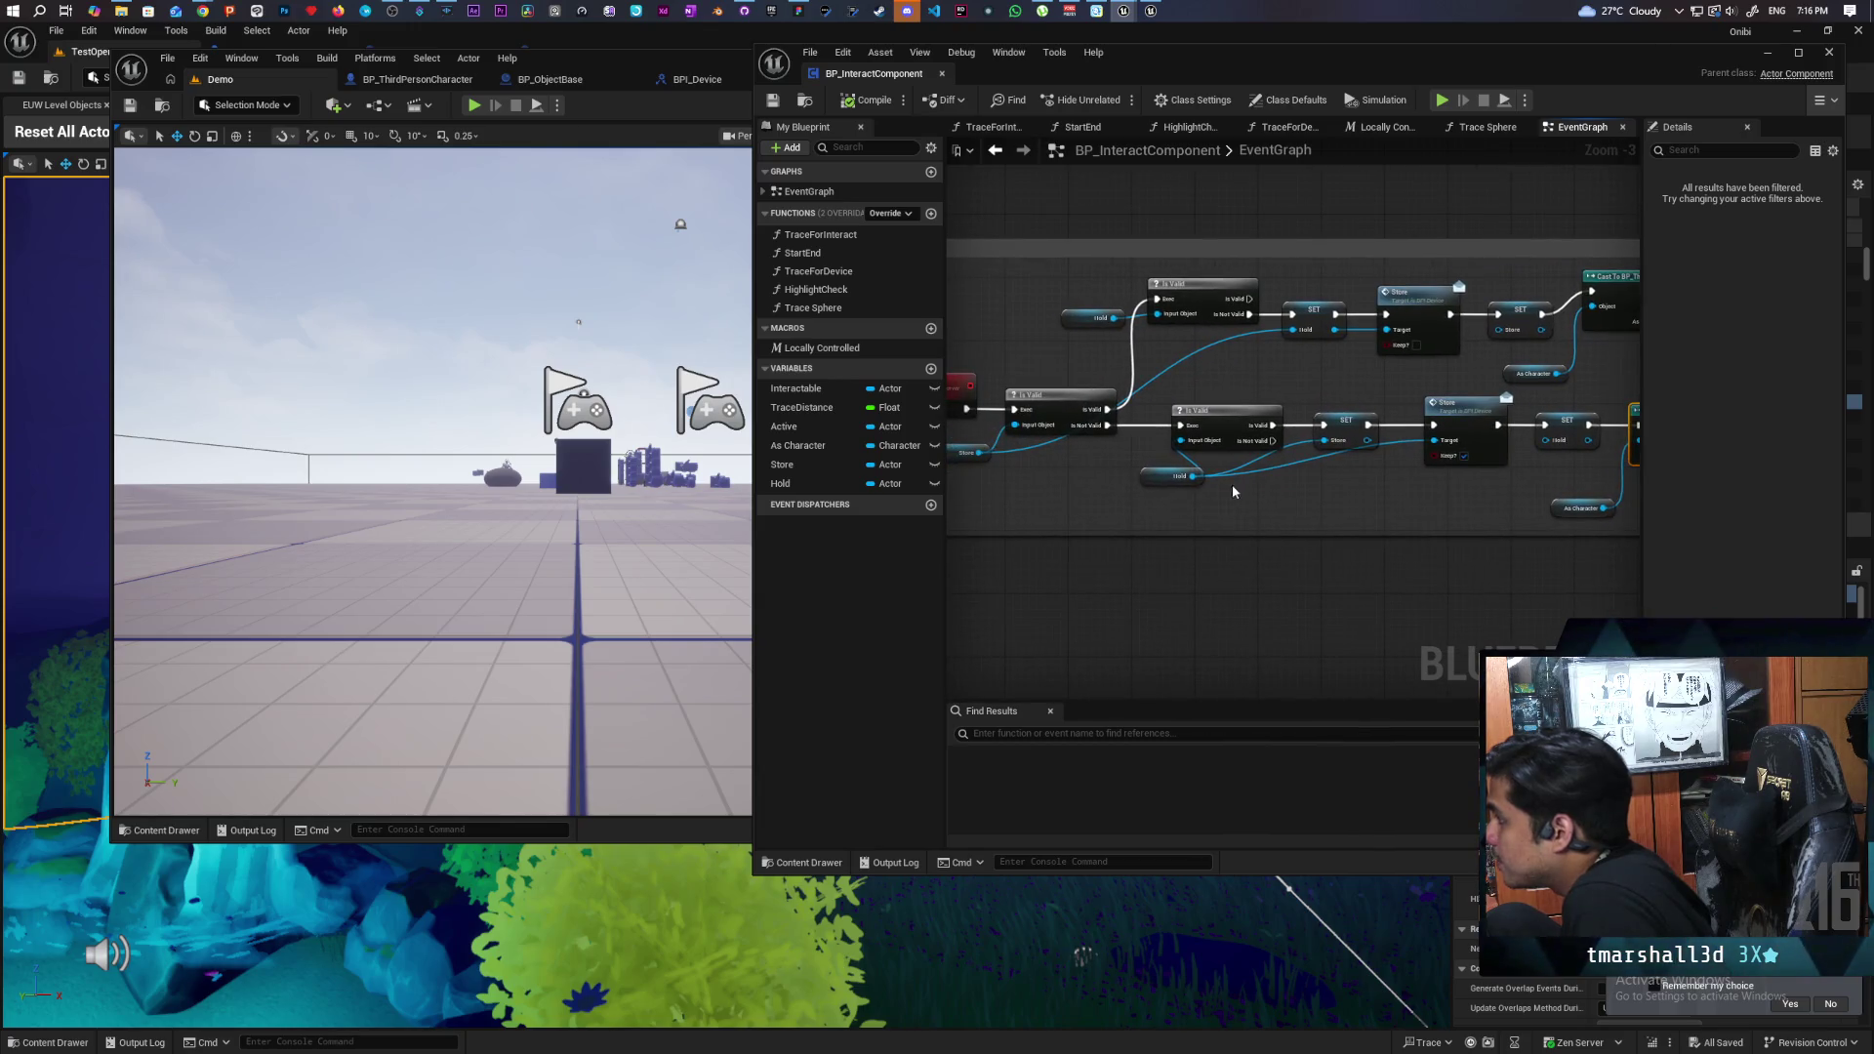
{"action": "scroll", "coordinate": [1152, 488], "scroll_direction": "up", "scroll_amount": 2}
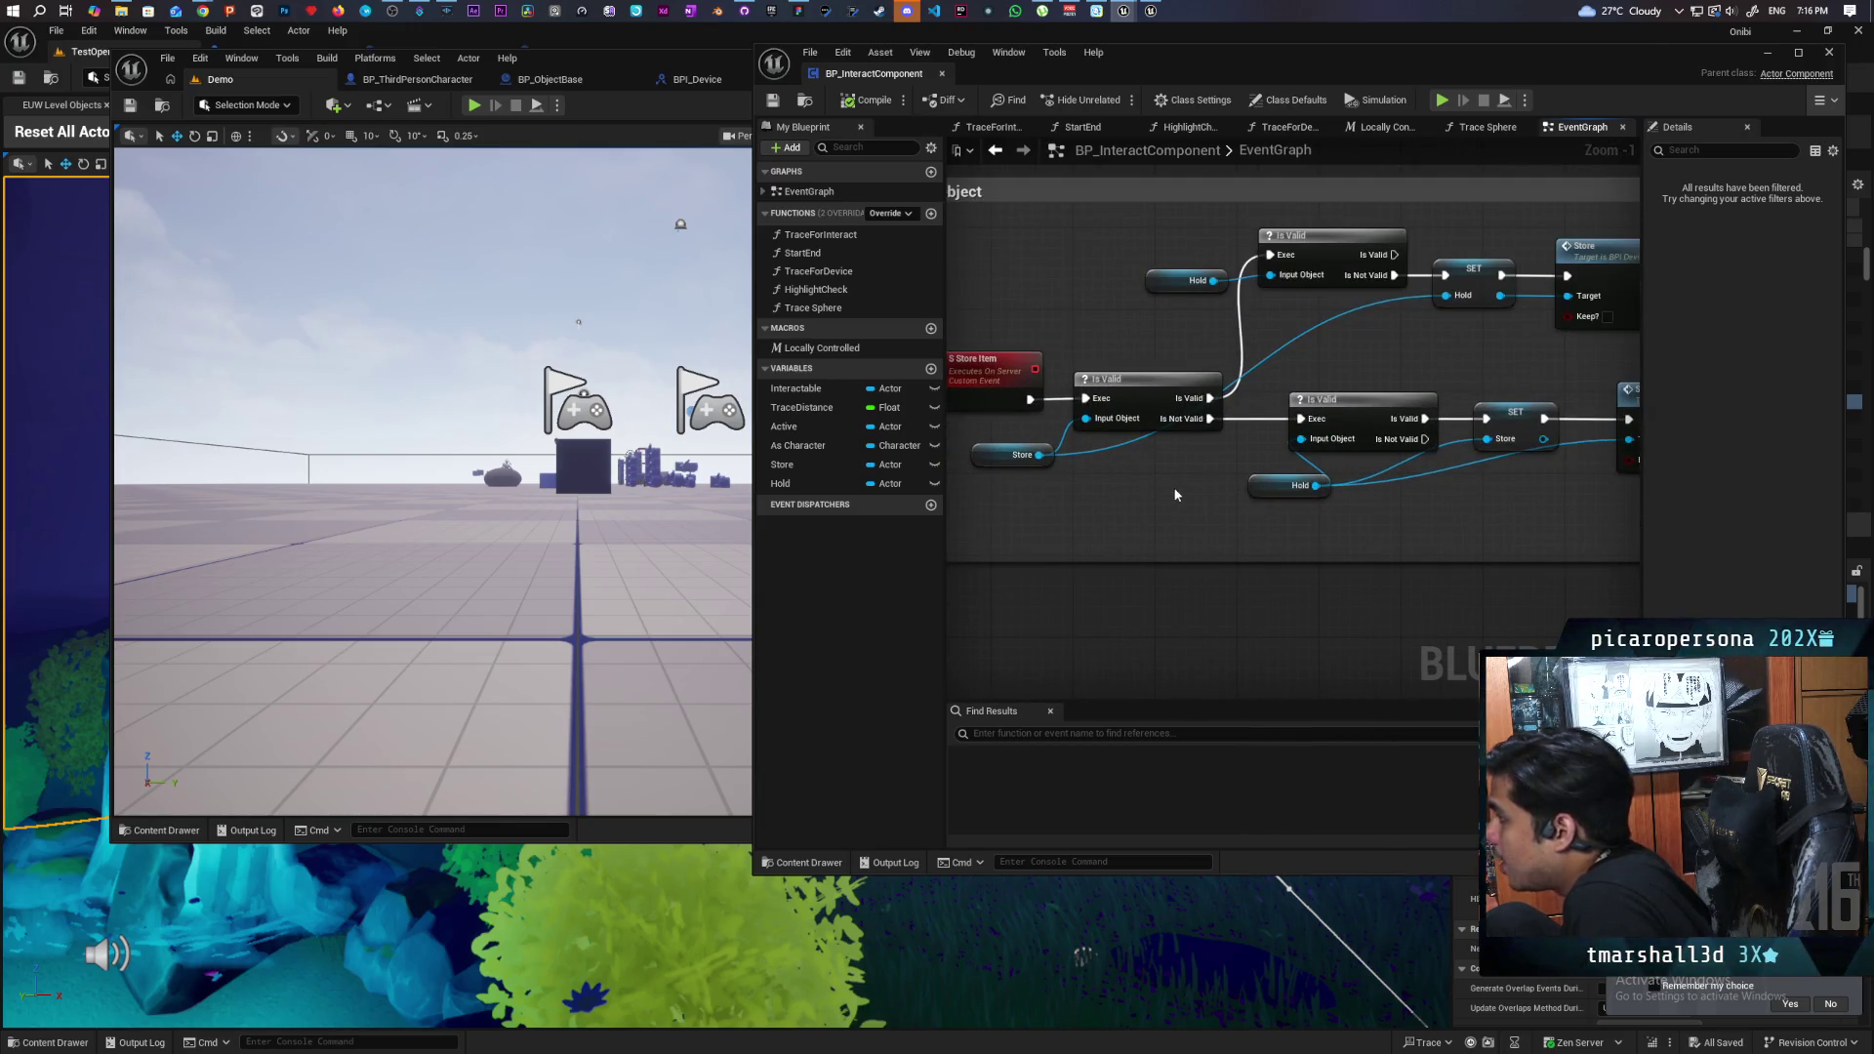
{"action": "left_click_drag", "start_coordinate": [1009, 479], "coordinate": [1091, 453]}
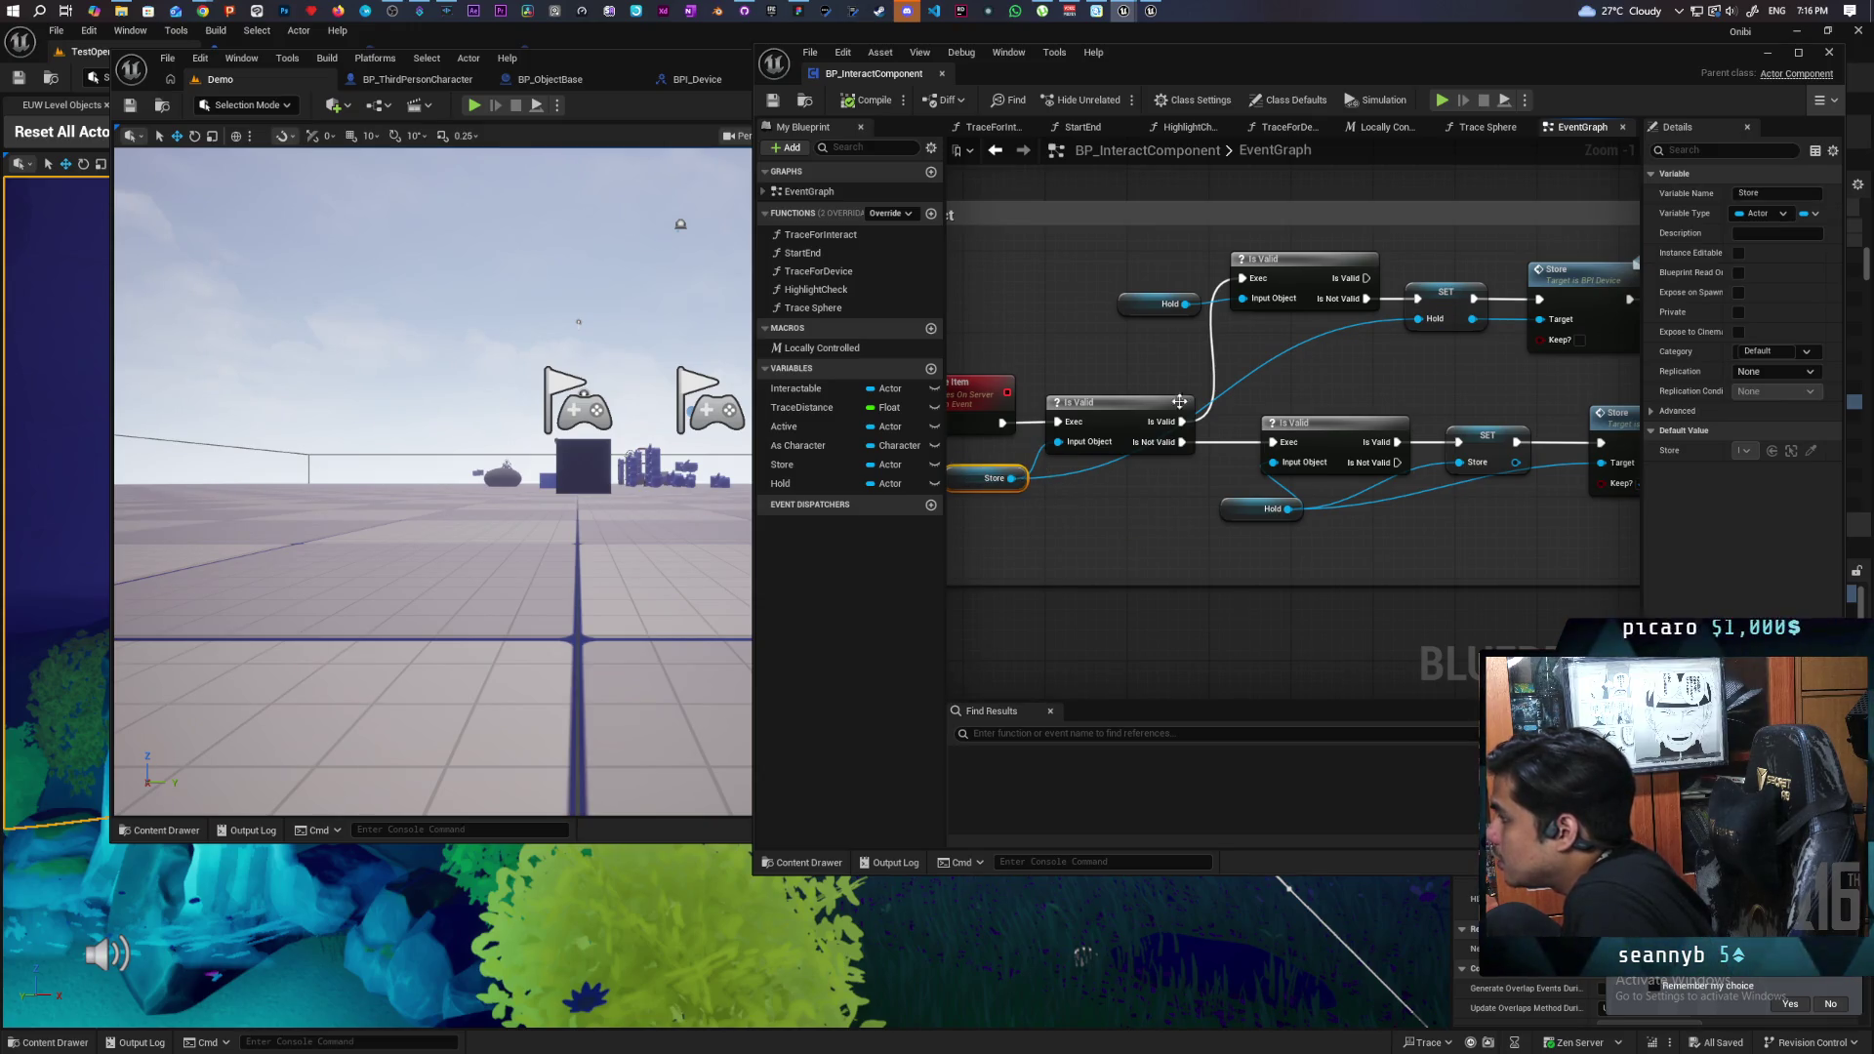
{"action": "left_click_drag", "start_coordinate": [1147, 421], "coordinate": [1077, 515]}
{"action": "mouse_move", "coordinate": [1254, 408]}
{"action": "left_mouse_down"}
{"action": "mouse_move", "coordinate": [1278, 369]}
{"action": "mouse_move", "coordinate": [1241, 405]}
{"action": "left_mouse_up"}
{"action": "mouse_move", "coordinate": [1237, 476]}
{"action": "left_mouse_down"}
{"action": "mouse_move", "coordinate": [1243, 431]}
{"action": "mouse_move", "coordinate": [1202, 346]}
{"action": "mouse_move", "coordinate": [1225, 354]}
{"action": "mouse_move", "coordinate": [1206, 363]}
{"action": "left_mouse_up"}
{"action": "left_click", "coordinate": [1338, 381]}
{"action": "mouse_move", "coordinate": [1337, 410]}
{"action": "left_mouse_down"}
{"action": "mouse_move", "coordinate": [1234, 440]}
{"action": "mouse_move", "coordinate": [1264, 422]}
{"action": "mouse_move", "coordinate": [1179, 410]}
{"action": "left_mouse_up"}
{"action": "left_click", "coordinate": [1299, 354]}
{"action": "scroll", "coordinate": [1289, 391], "scroll_direction": "down", "scroll_amount": 1}
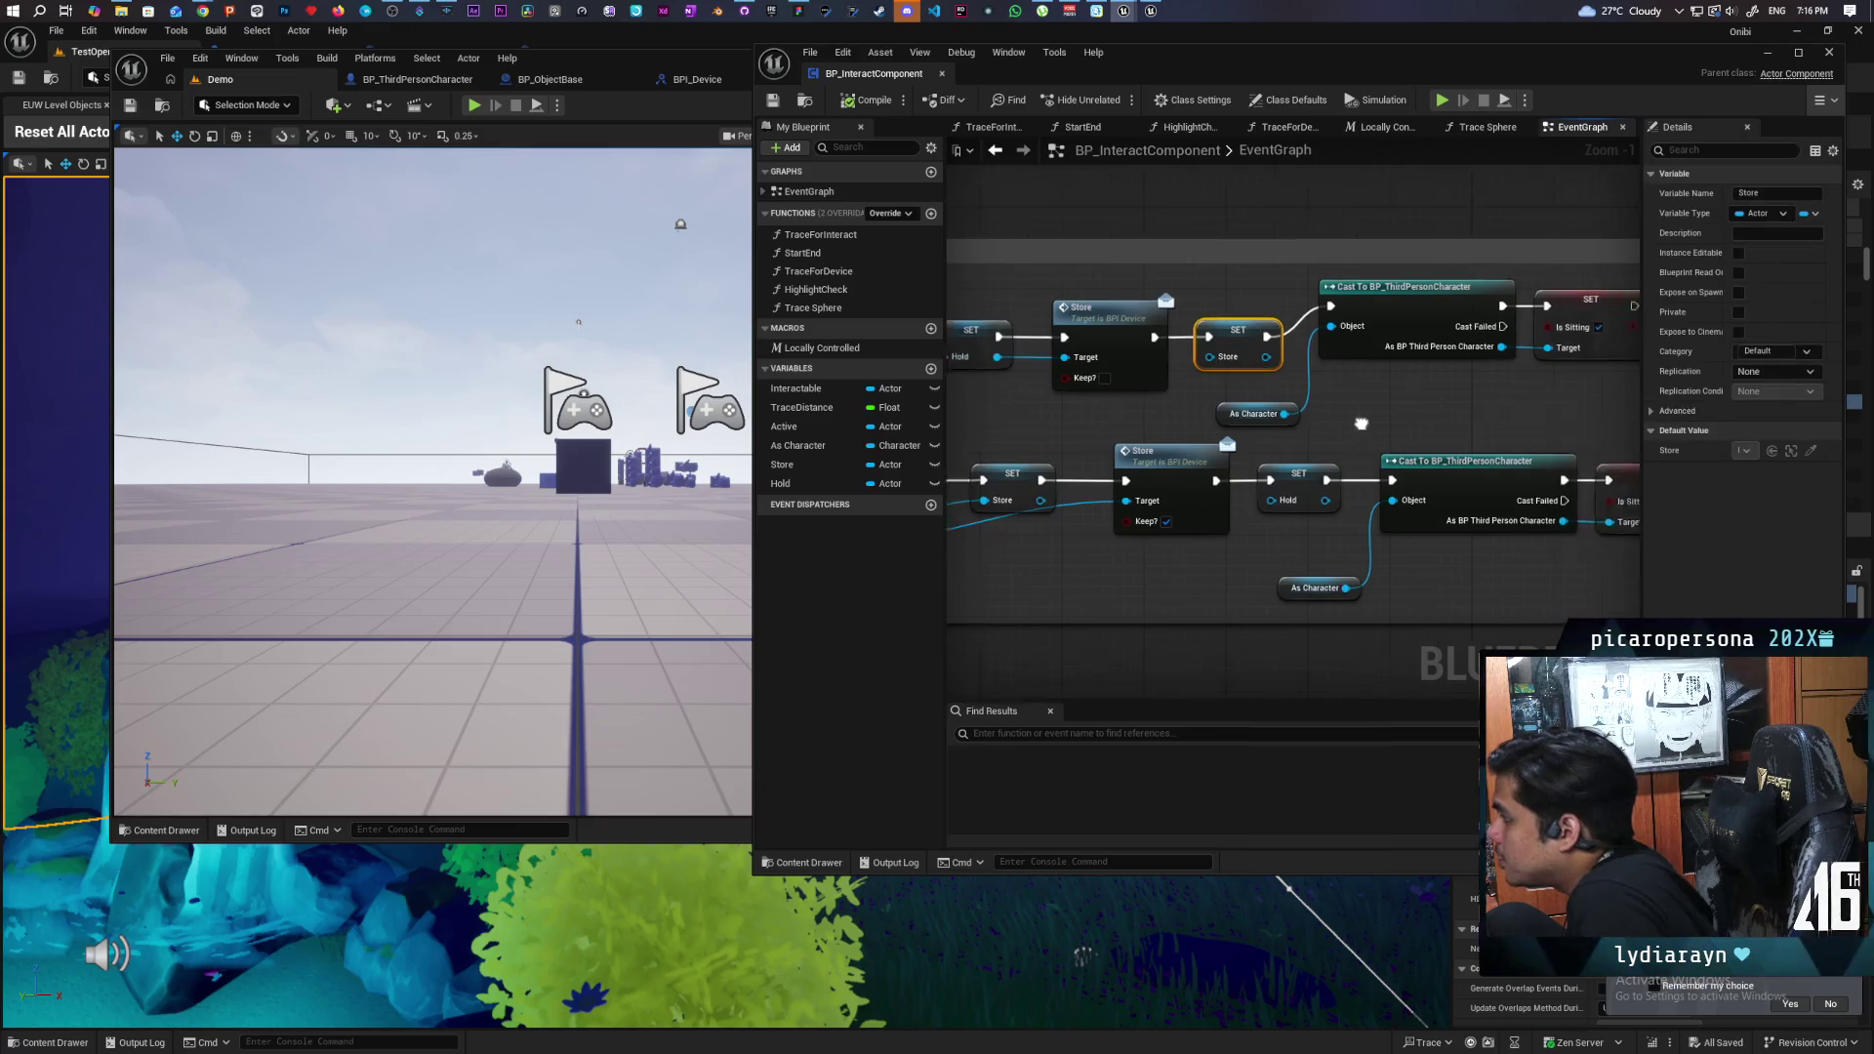
{"action": "scroll", "coordinate": [1276, 427], "scroll_direction": "down", "scroll_amount": 1}
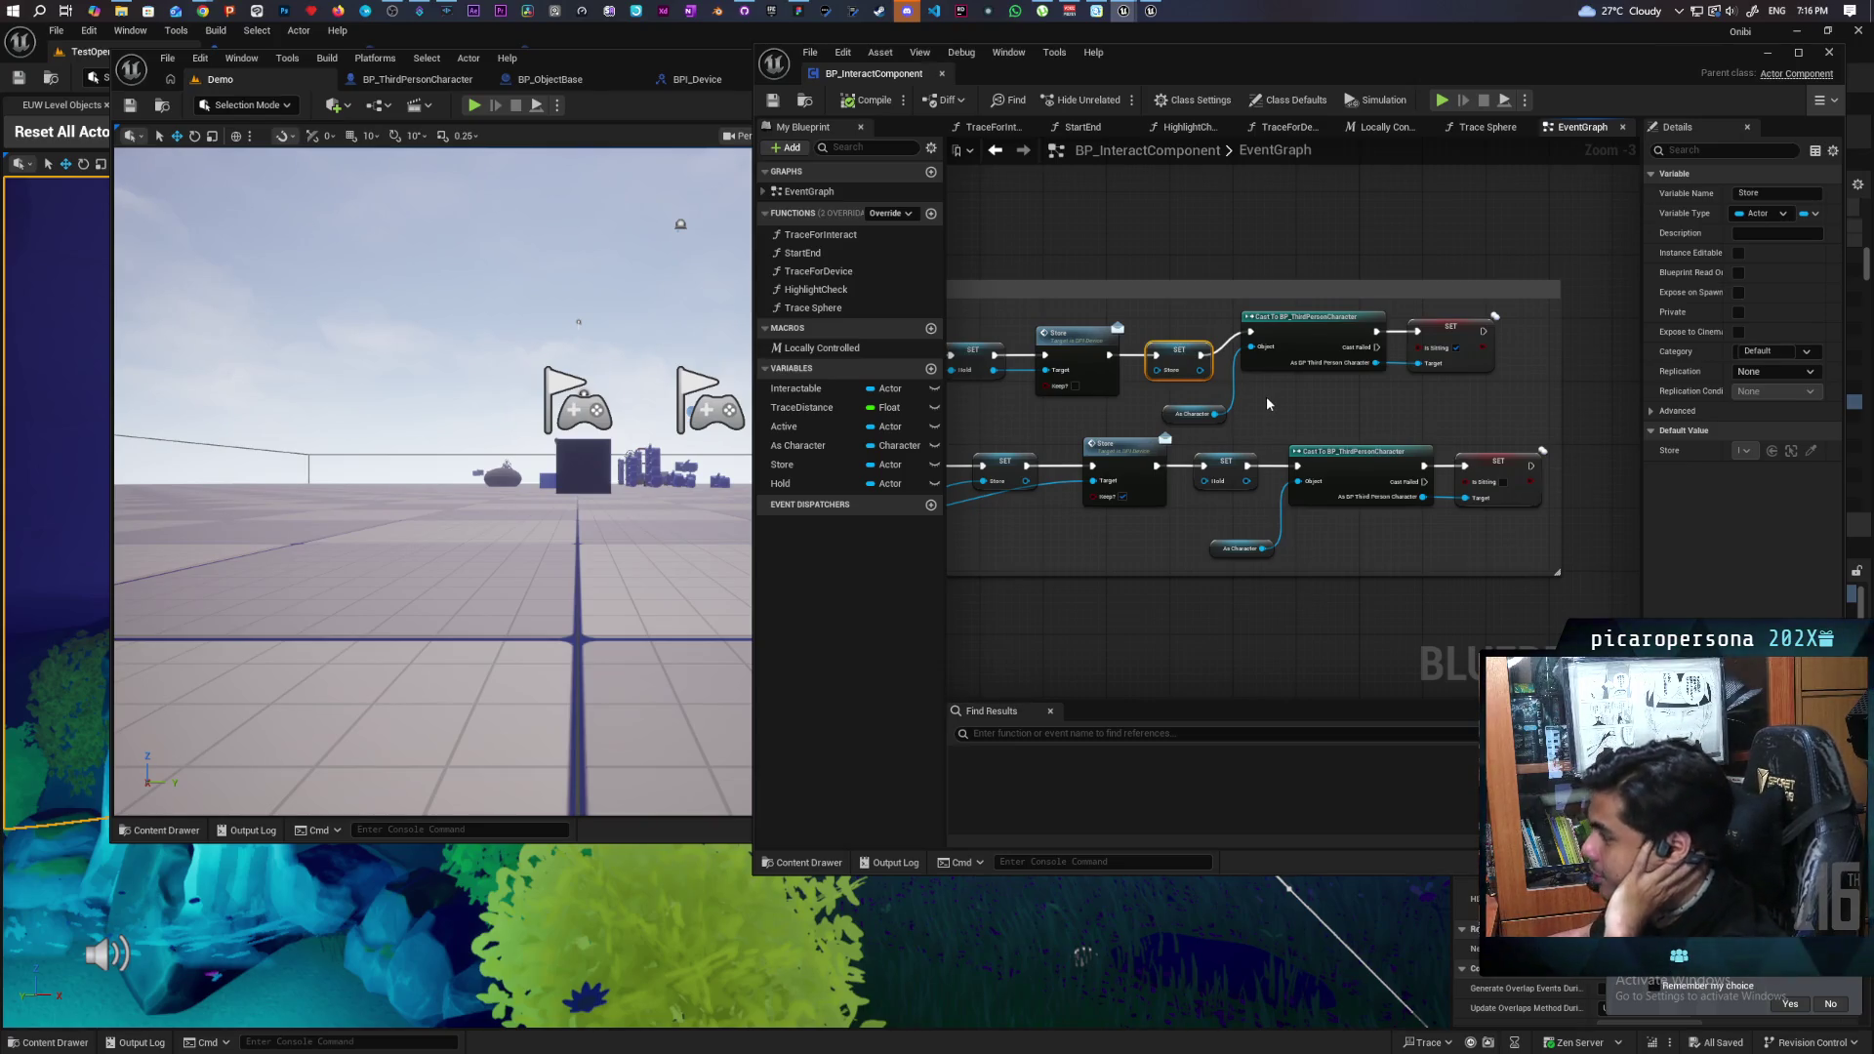
{"action": "scroll", "coordinate": [1259, 386], "scroll_direction": "down", "scroll_amount": 3}
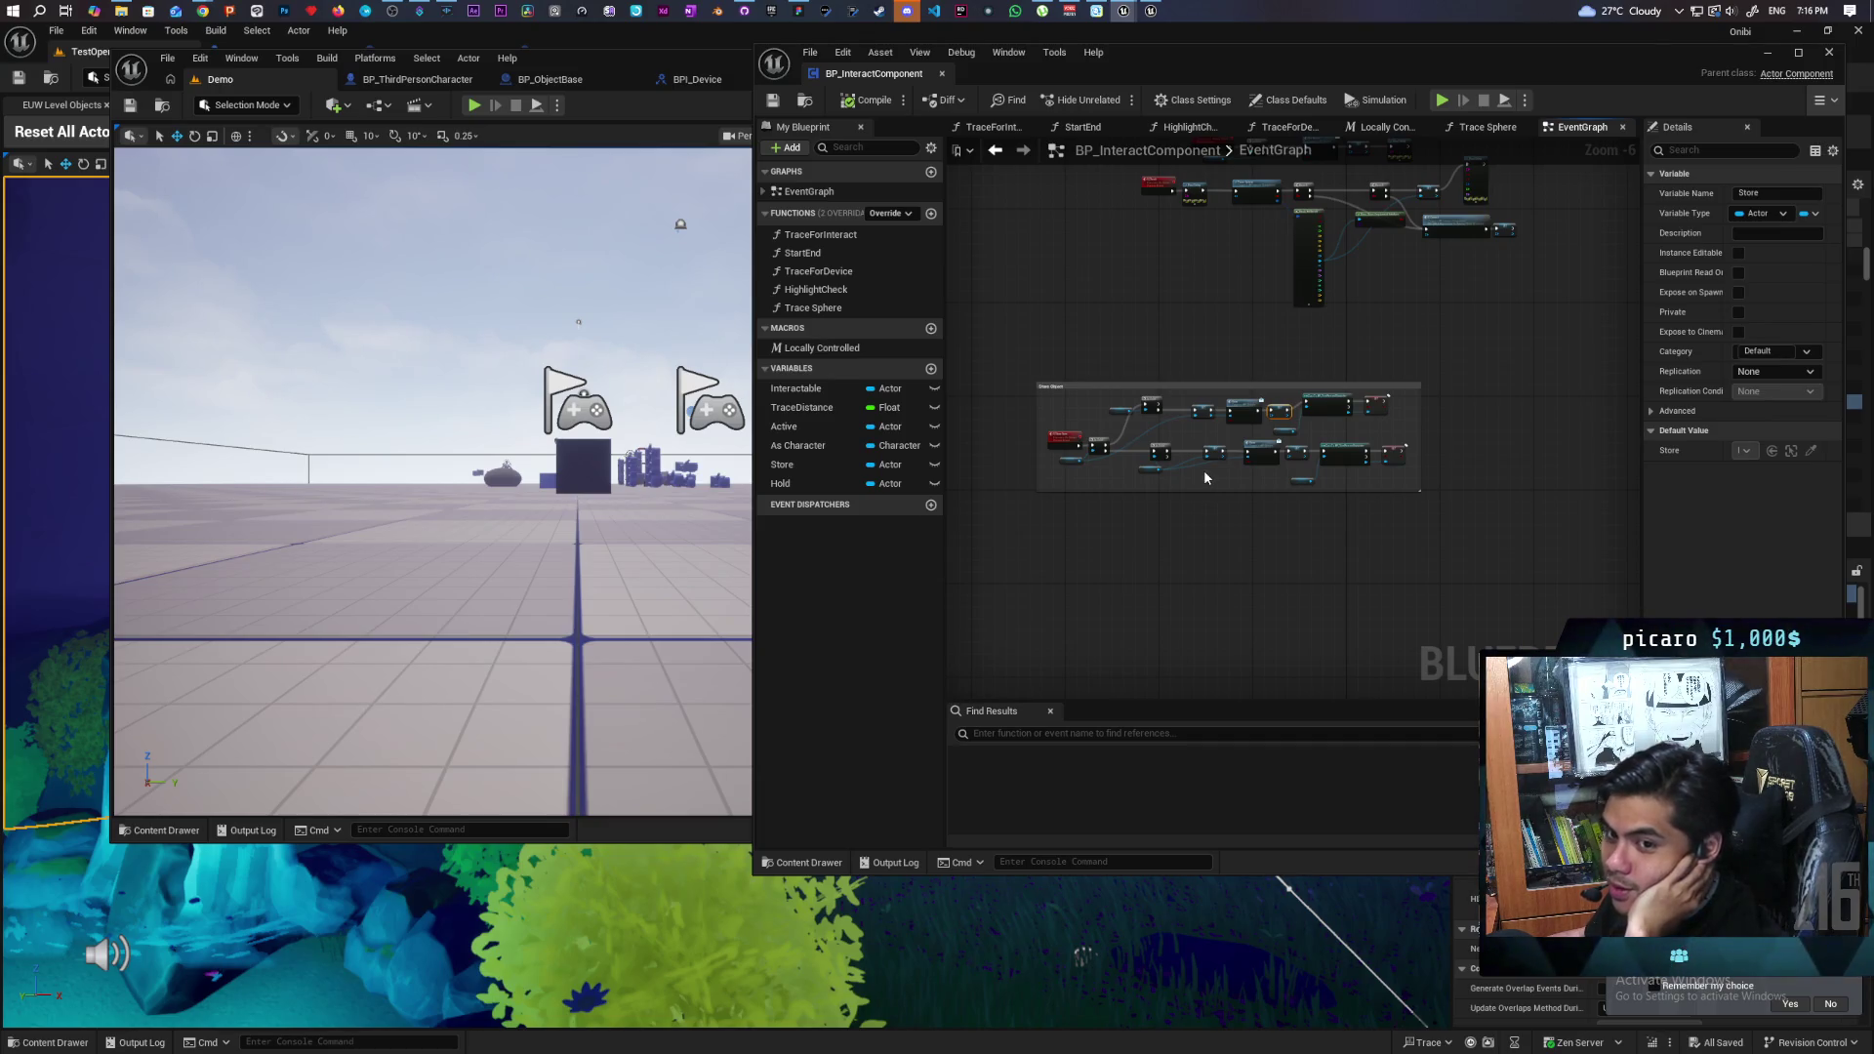
{"action": "scroll", "coordinate": [1204, 471], "scroll_direction": "up", "scroll_amount": 3}
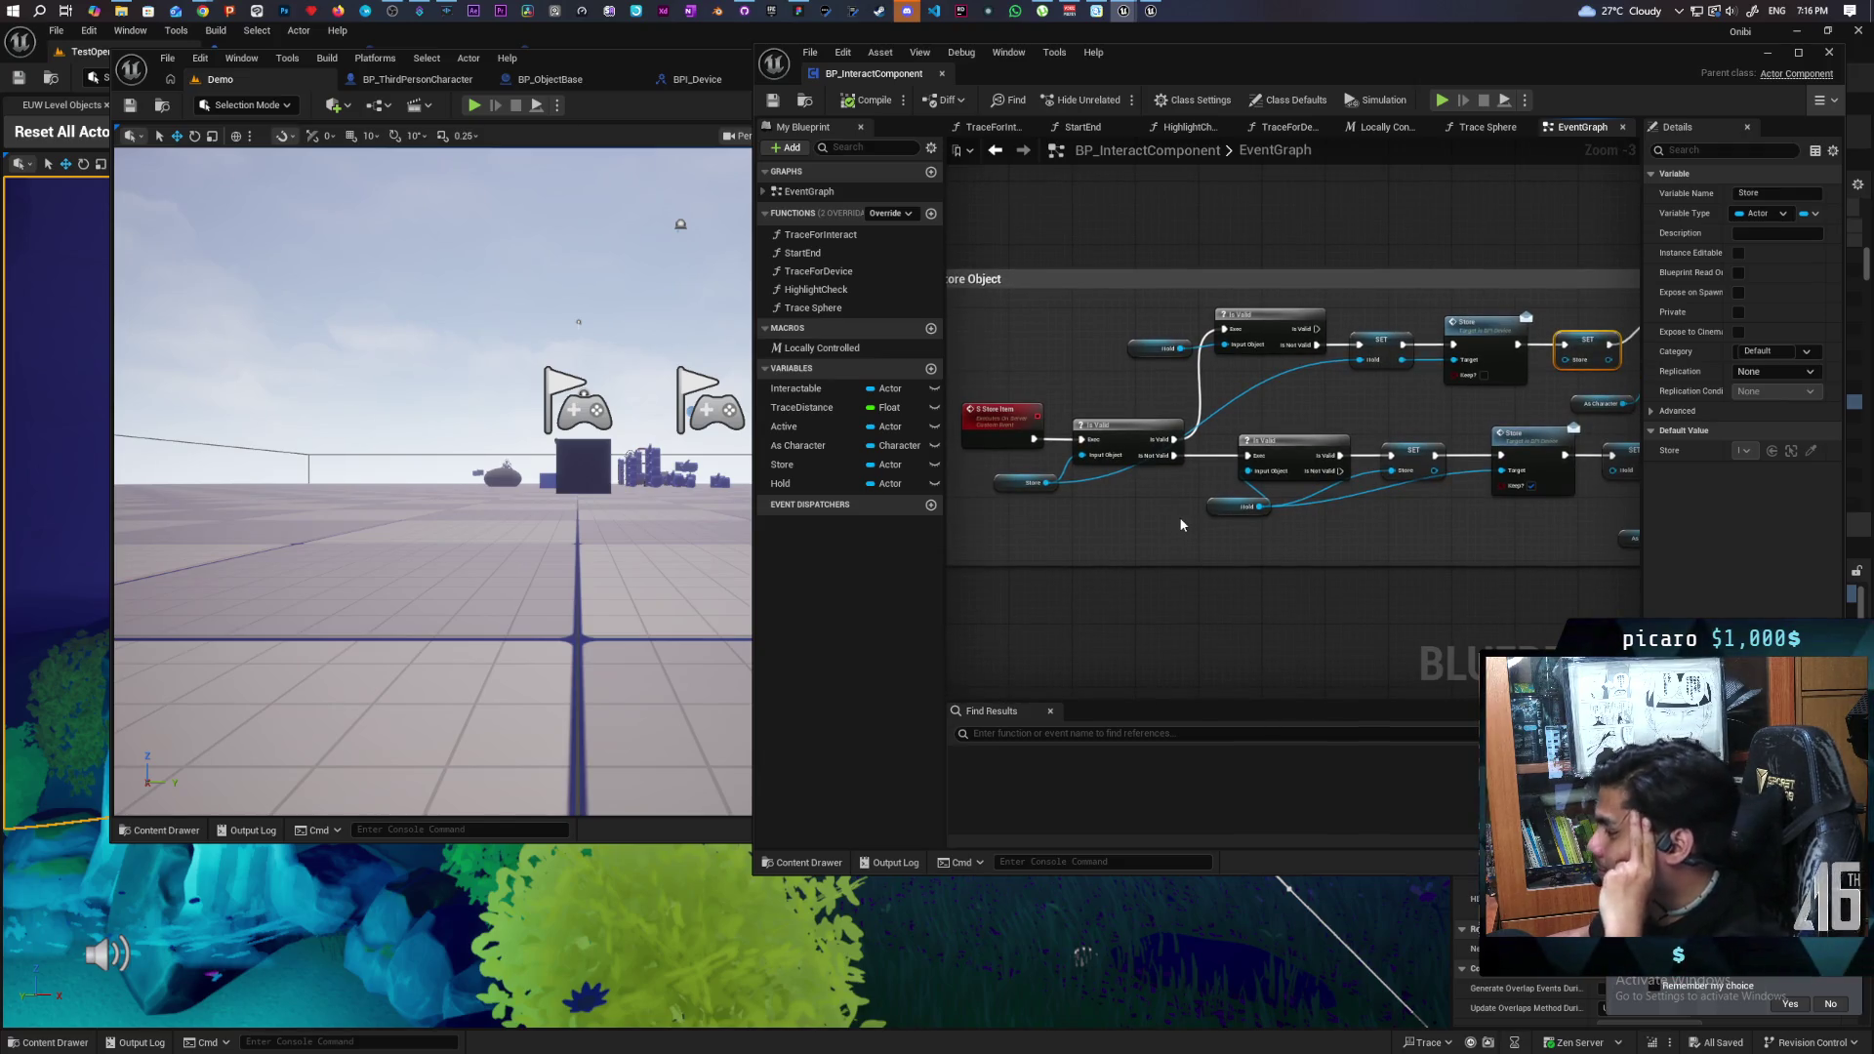
{"action": "mouse_move", "coordinate": [1405, 535]}
{"action": "left_mouse_down"}
{"action": "mouse_move", "coordinate": [1266, 542]}
{"action": "mouse_move", "coordinate": [1591, 544]}
{"action": "mouse_move", "coordinate": [1536, 473]}
{"action": "mouse_move", "coordinate": [1427, 531]}
{"action": "mouse_move", "coordinate": [1383, 505]}
{"action": "mouse_move", "coordinate": [1428, 552]}
{"action": "left_mouse_up"}
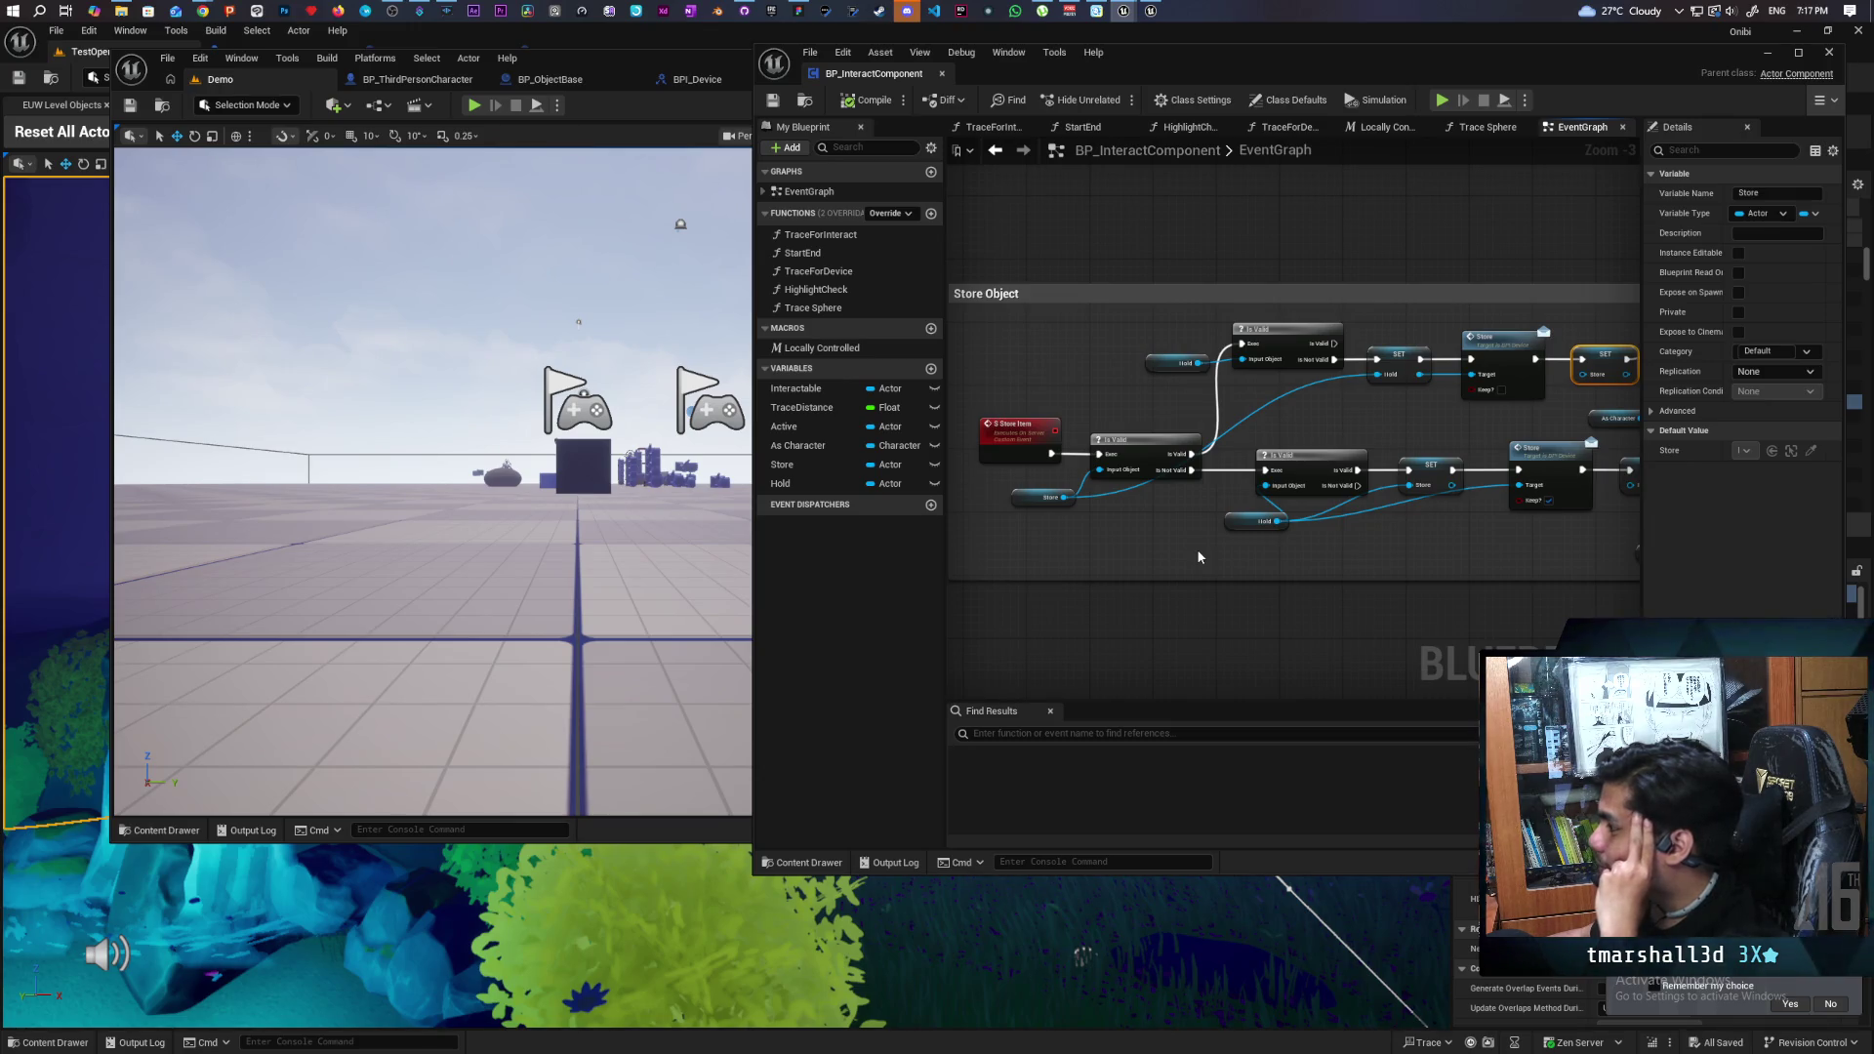
{"action": "scroll", "coordinate": [1222, 545], "scroll_direction": "up", "scroll_amount": 1}
{"action": "scroll", "coordinate": [1223, 545], "scroll_direction": "down", "scroll_amount": 1}
{"action": "left_click_drag", "start_coordinate": [1223, 545], "coordinate": [891, 548]}
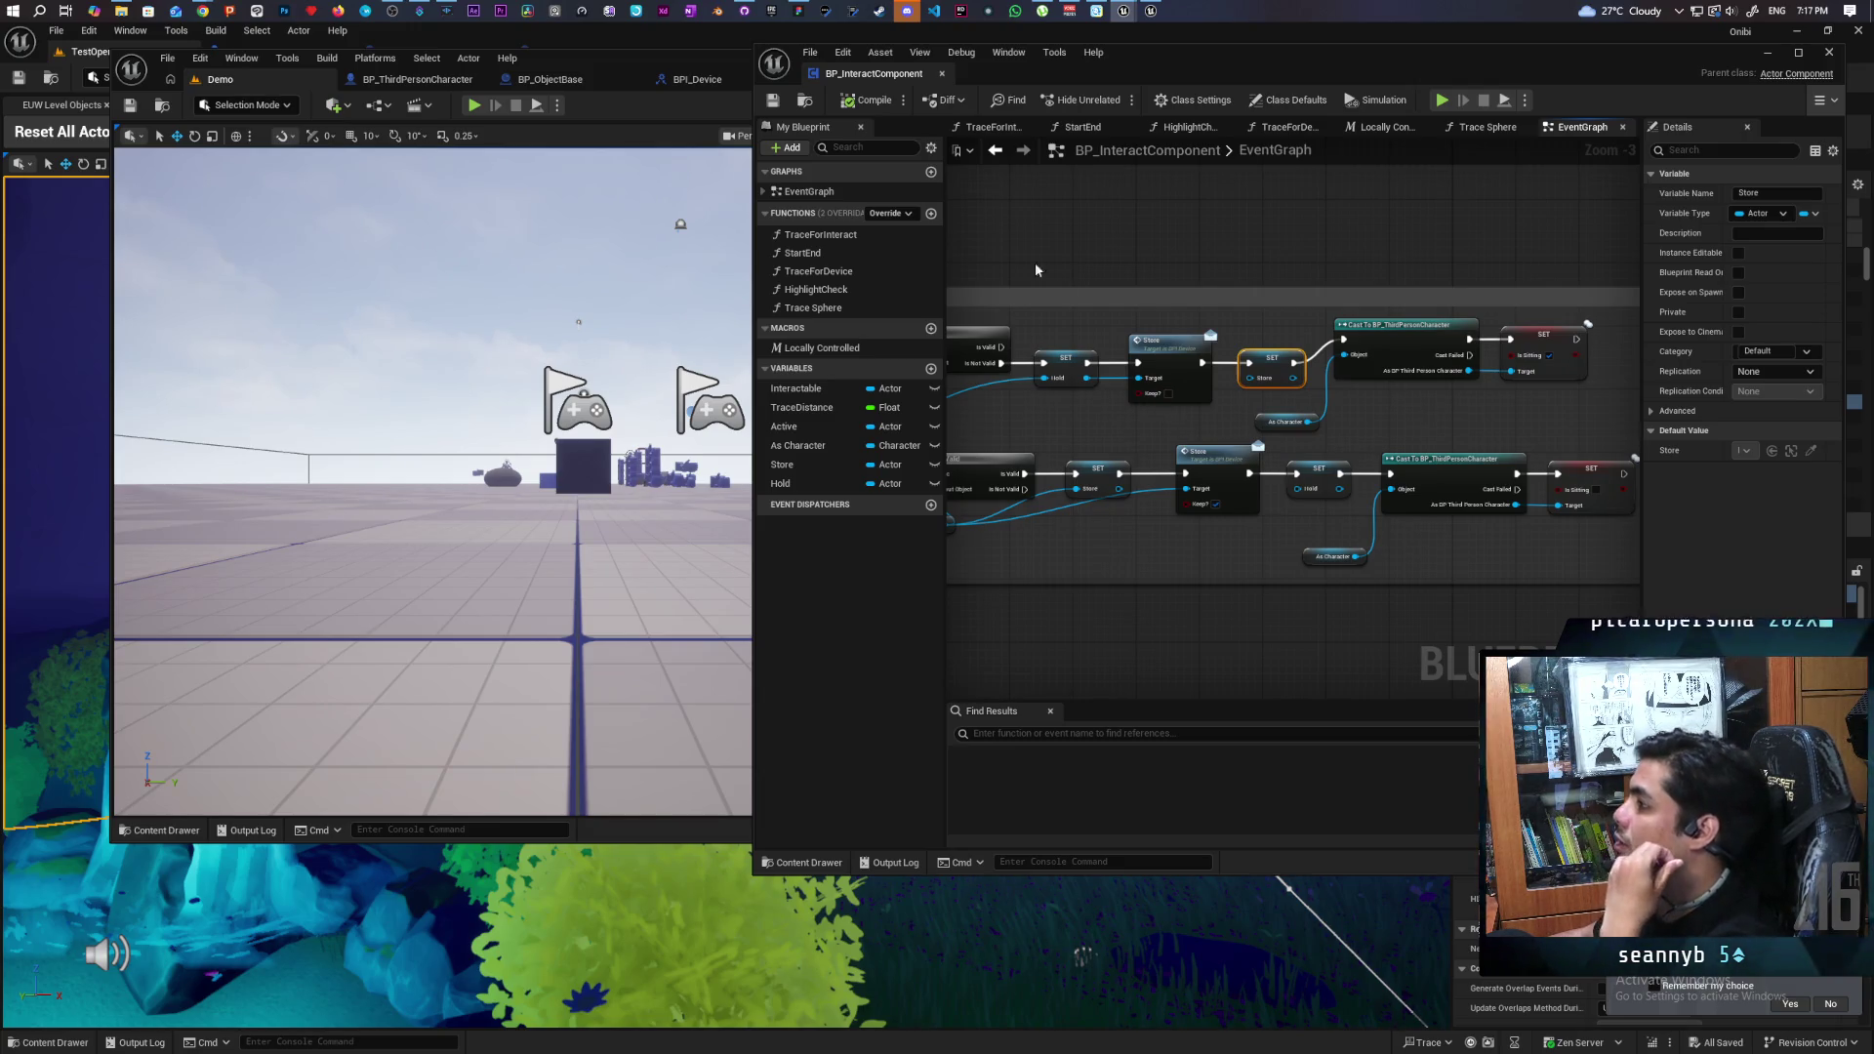
{"action": "mouse_move", "coordinate": [976, 74]}
{"action": "left_mouse_down"}
{"action": "mouse_move", "coordinate": [942, 307]}
{"action": "mouse_move", "coordinate": [942, 271]}
{"action": "left_mouse_up"}
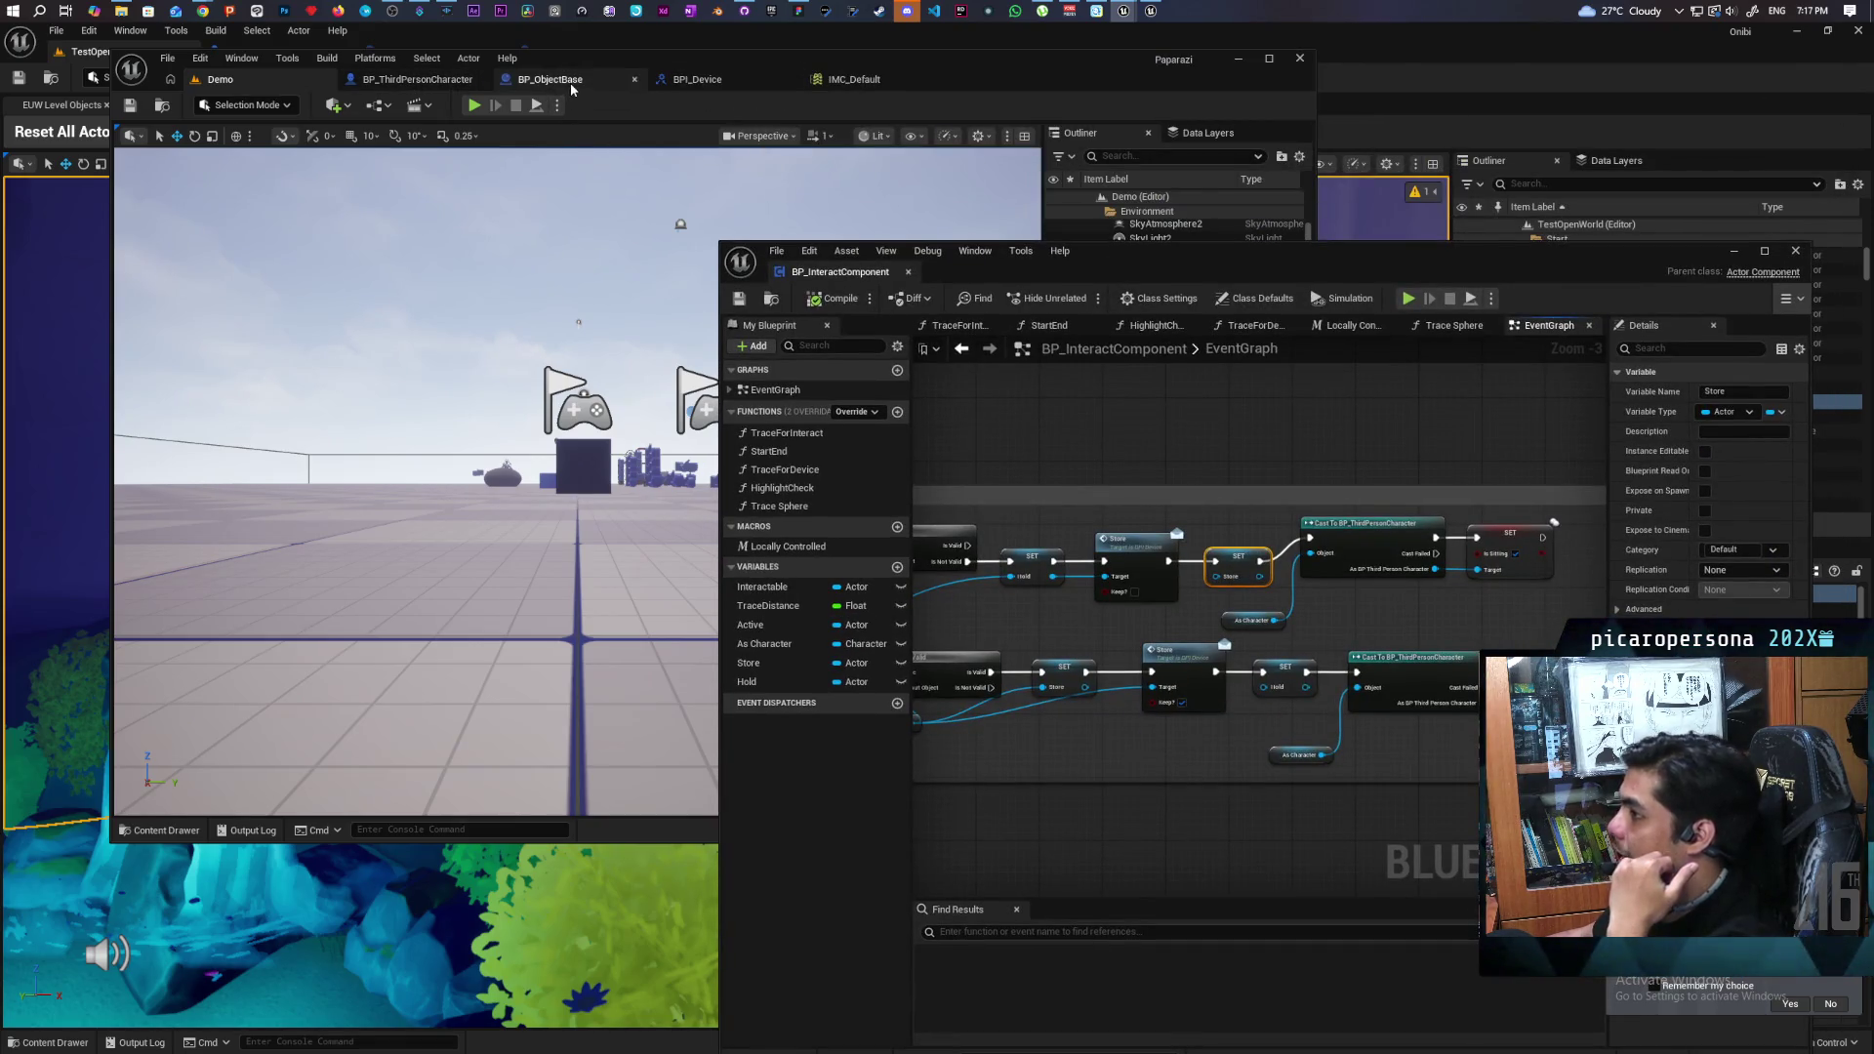
- Dock BP_ObjectBase into the Blueprint window, move Set Visibility below the chain, and select Set Simulate Physics
{"action": "mouse_move", "coordinate": [574, 82]}
{"action": "left_mouse_down"}
{"action": "mouse_move", "coordinate": [963, 254]}
{"action": "mouse_move", "coordinate": [964, 273]}
{"action": "left_mouse_up"}
{"action": "scroll", "coordinate": [1156, 553], "scroll_direction": "down", "scroll_amount": 4}
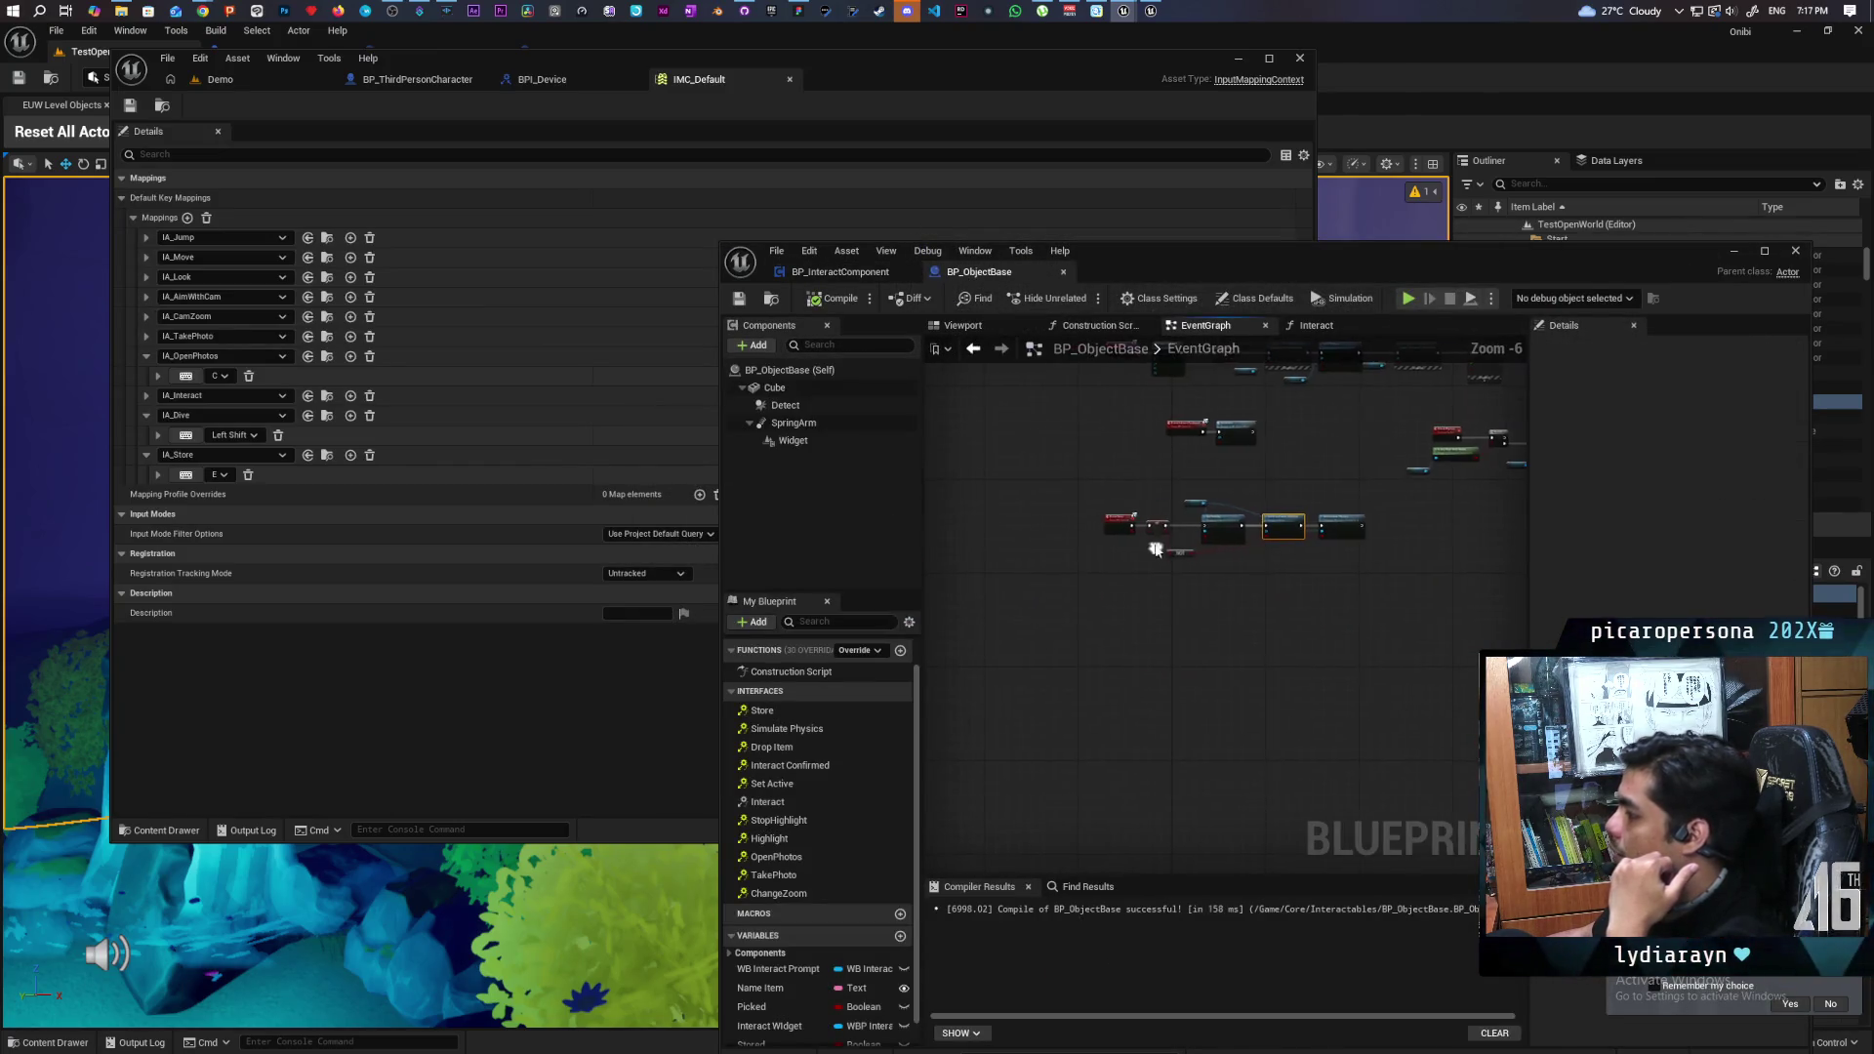
{"action": "left_click_drag", "start_coordinate": [1190, 516], "coordinate": [1196, 585]}
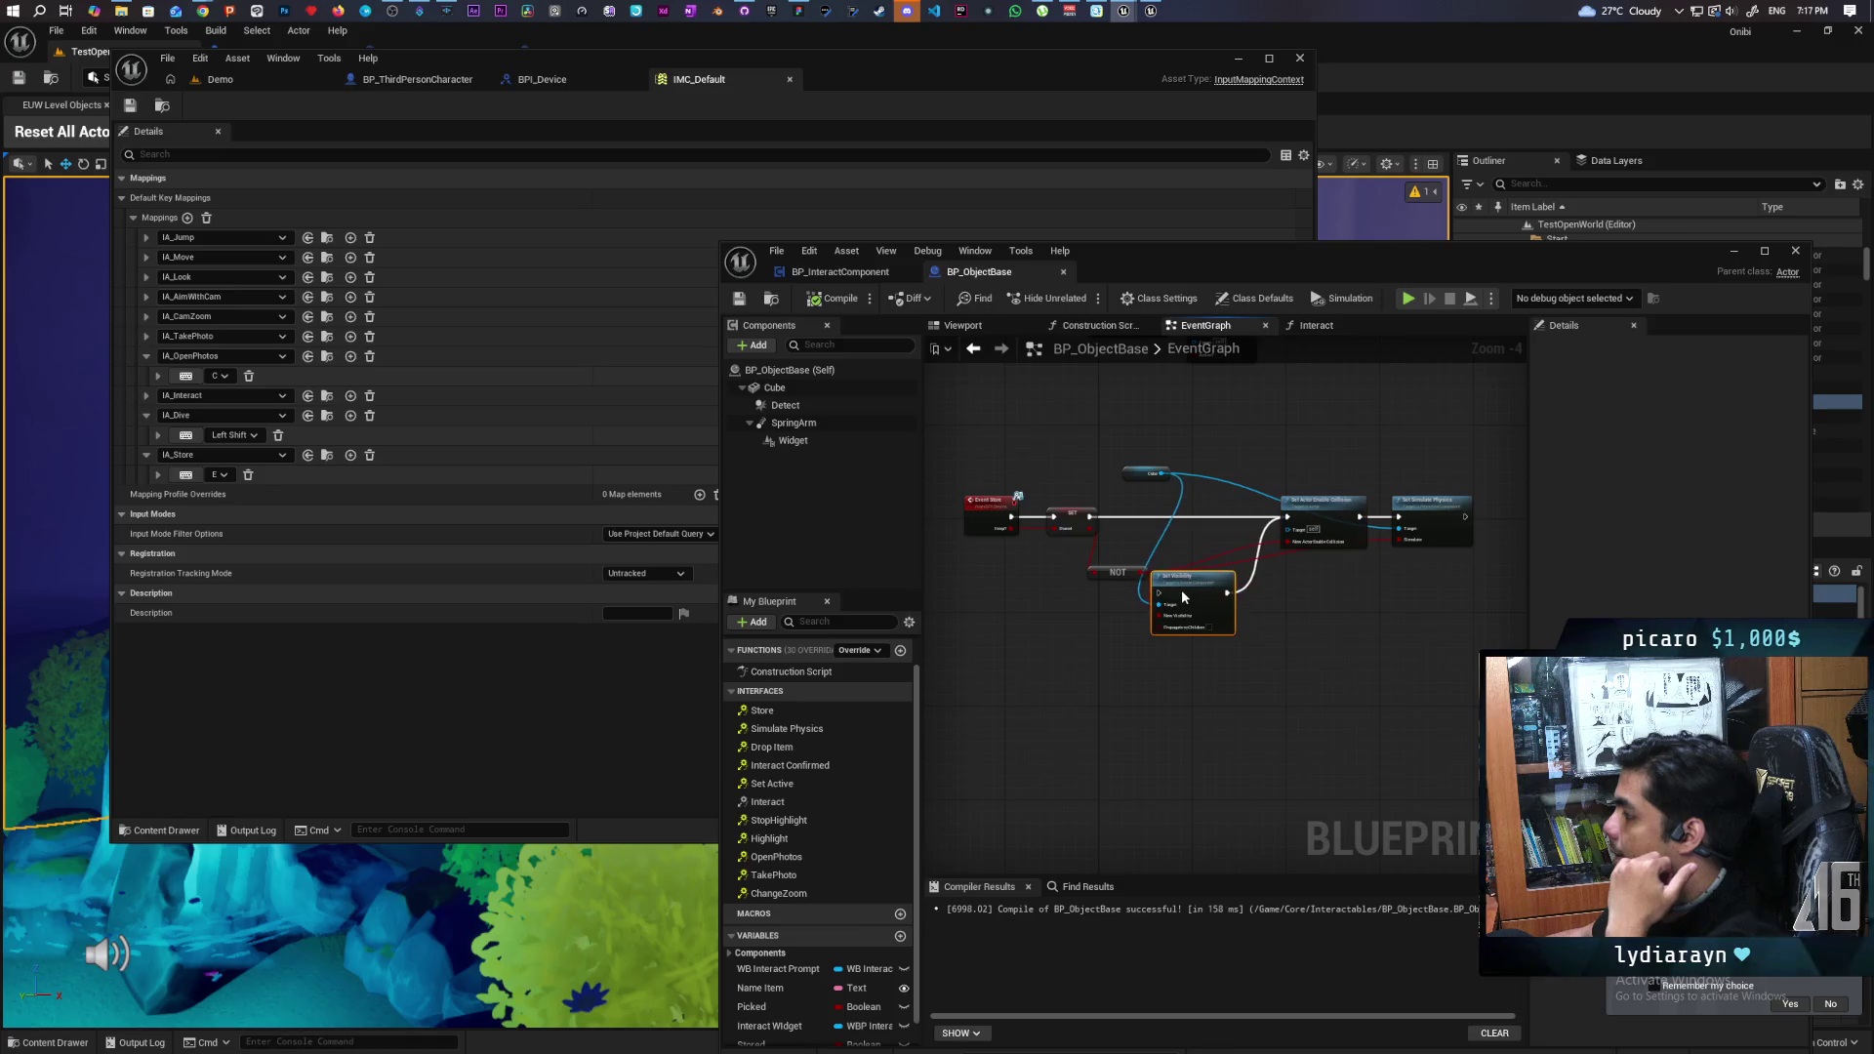
{"action": "scroll", "coordinate": [1204, 543], "scroll_direction": "up", "scroll_amount": 2}
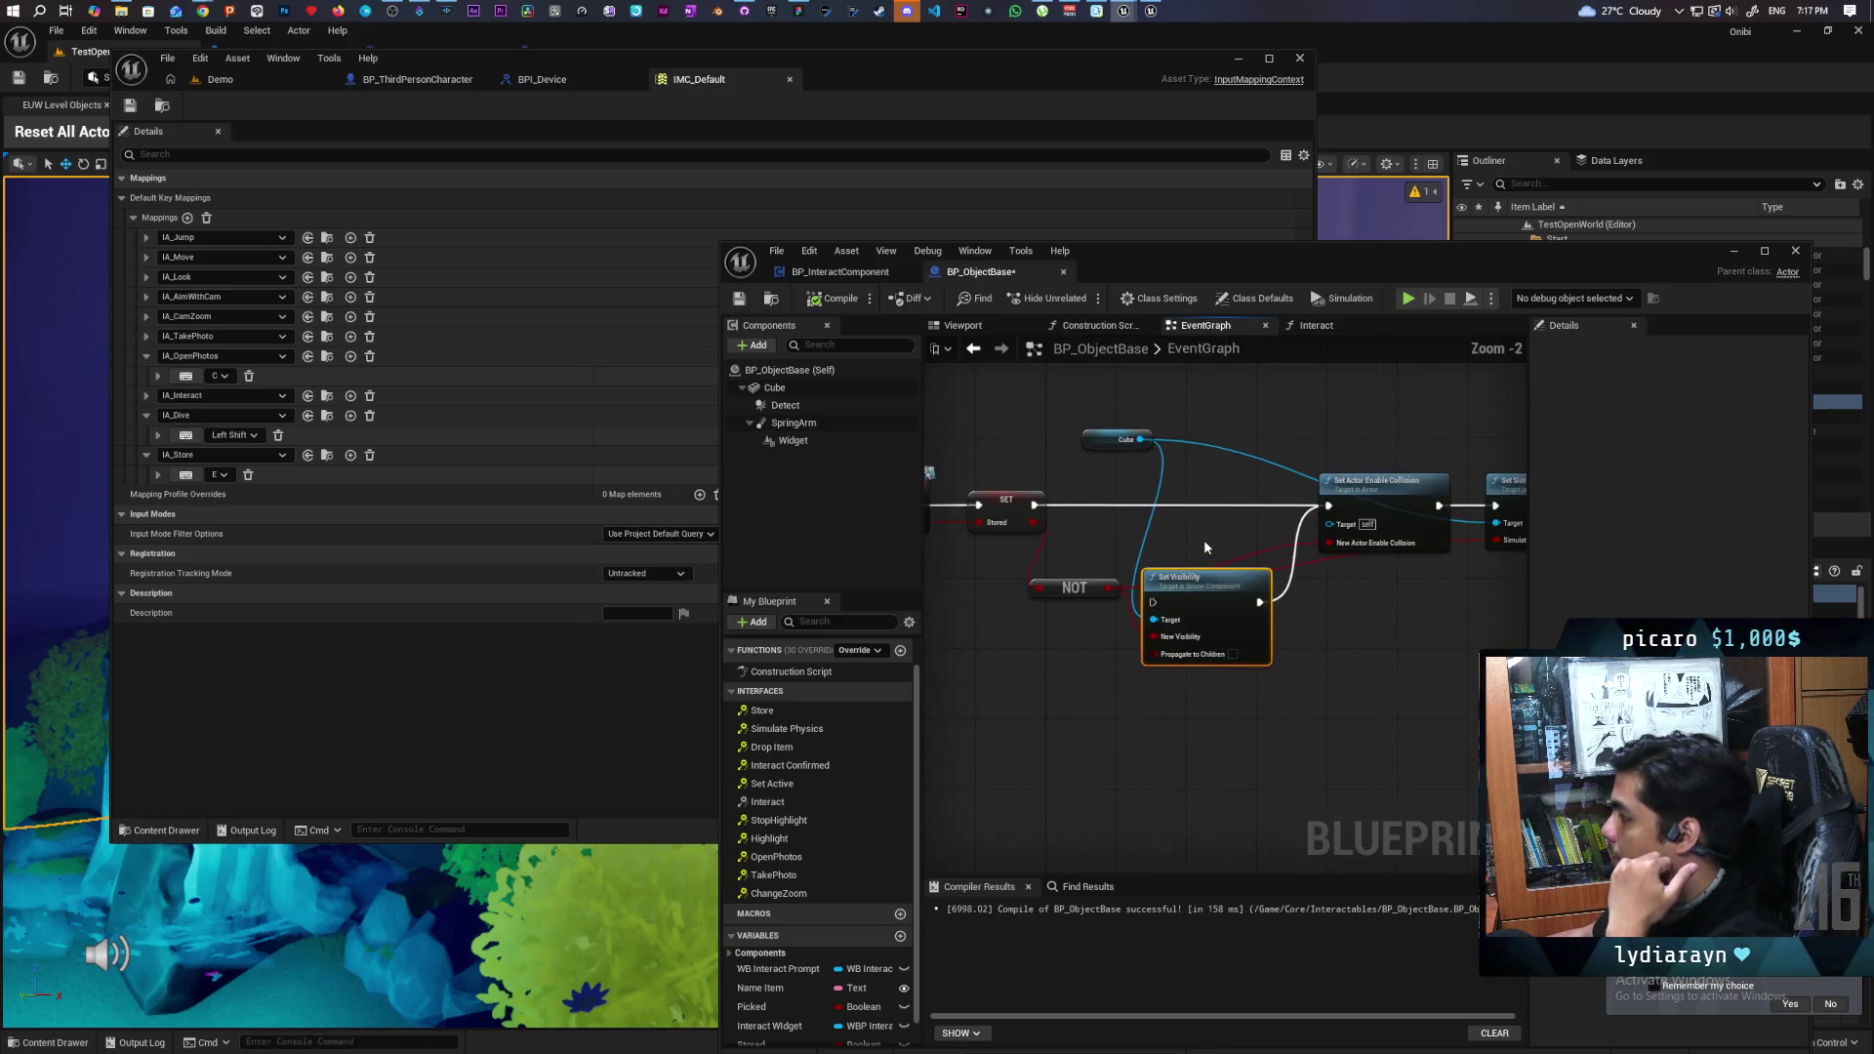
{"action": "mouse_move", "coordinate": [1217, 524]}
{"action": "left_mouse_down"}
{"action": "mouse_move", "coordinate": [1170, 511]}
{"action": "mouse_move", "coordinate": [1328, 504]}
{"action": "left_mouse_up"}
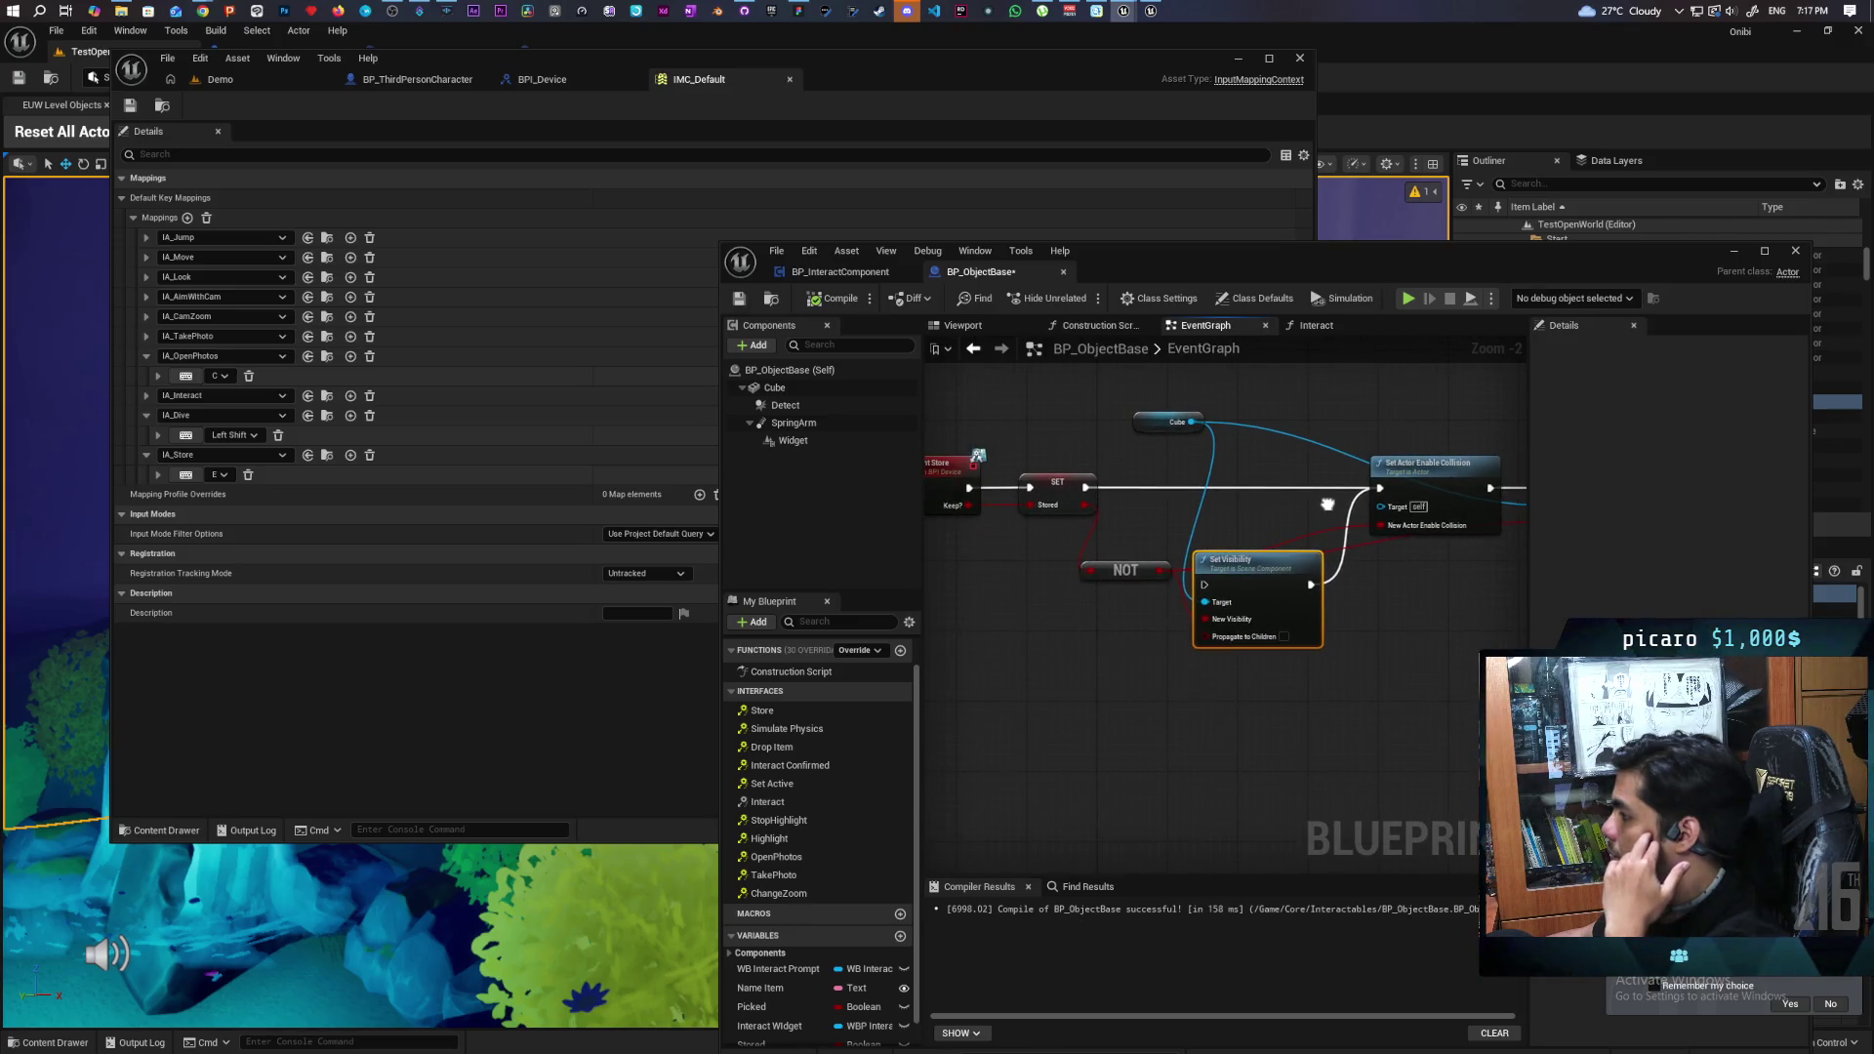
{"action": "scroll", "coordinate": [1327, 503], "scroll_direction": "down", "scroll_amount": 1}
{"action": "scroll", "coordinate": [1325, 502], "scroll_direction": "down", "scroll_amount": 1}
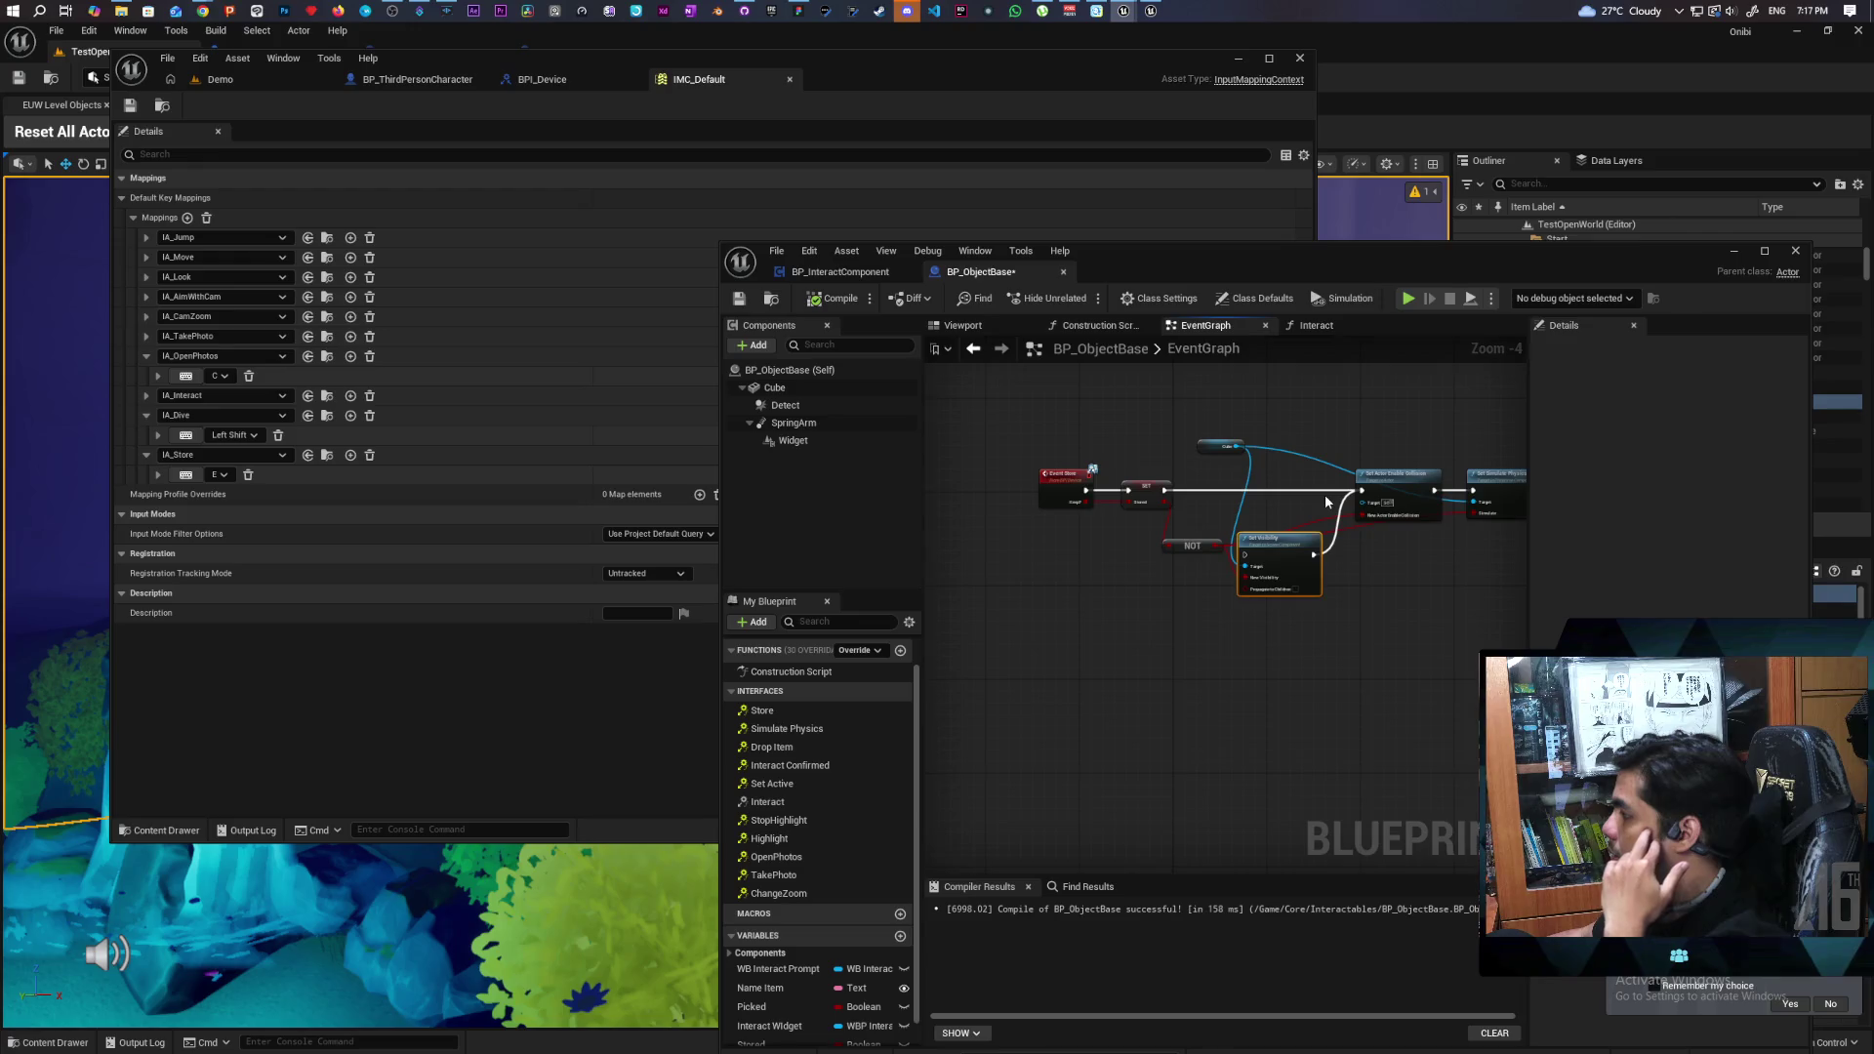
{"action": "scroll", "coordinate": [1326, 502], "scroll_direction": "down", "scroll_amount": 2}
{"action": "left_click_drag", "start_coordinate": [1275, 538], "coordinate": [1168, 538]}
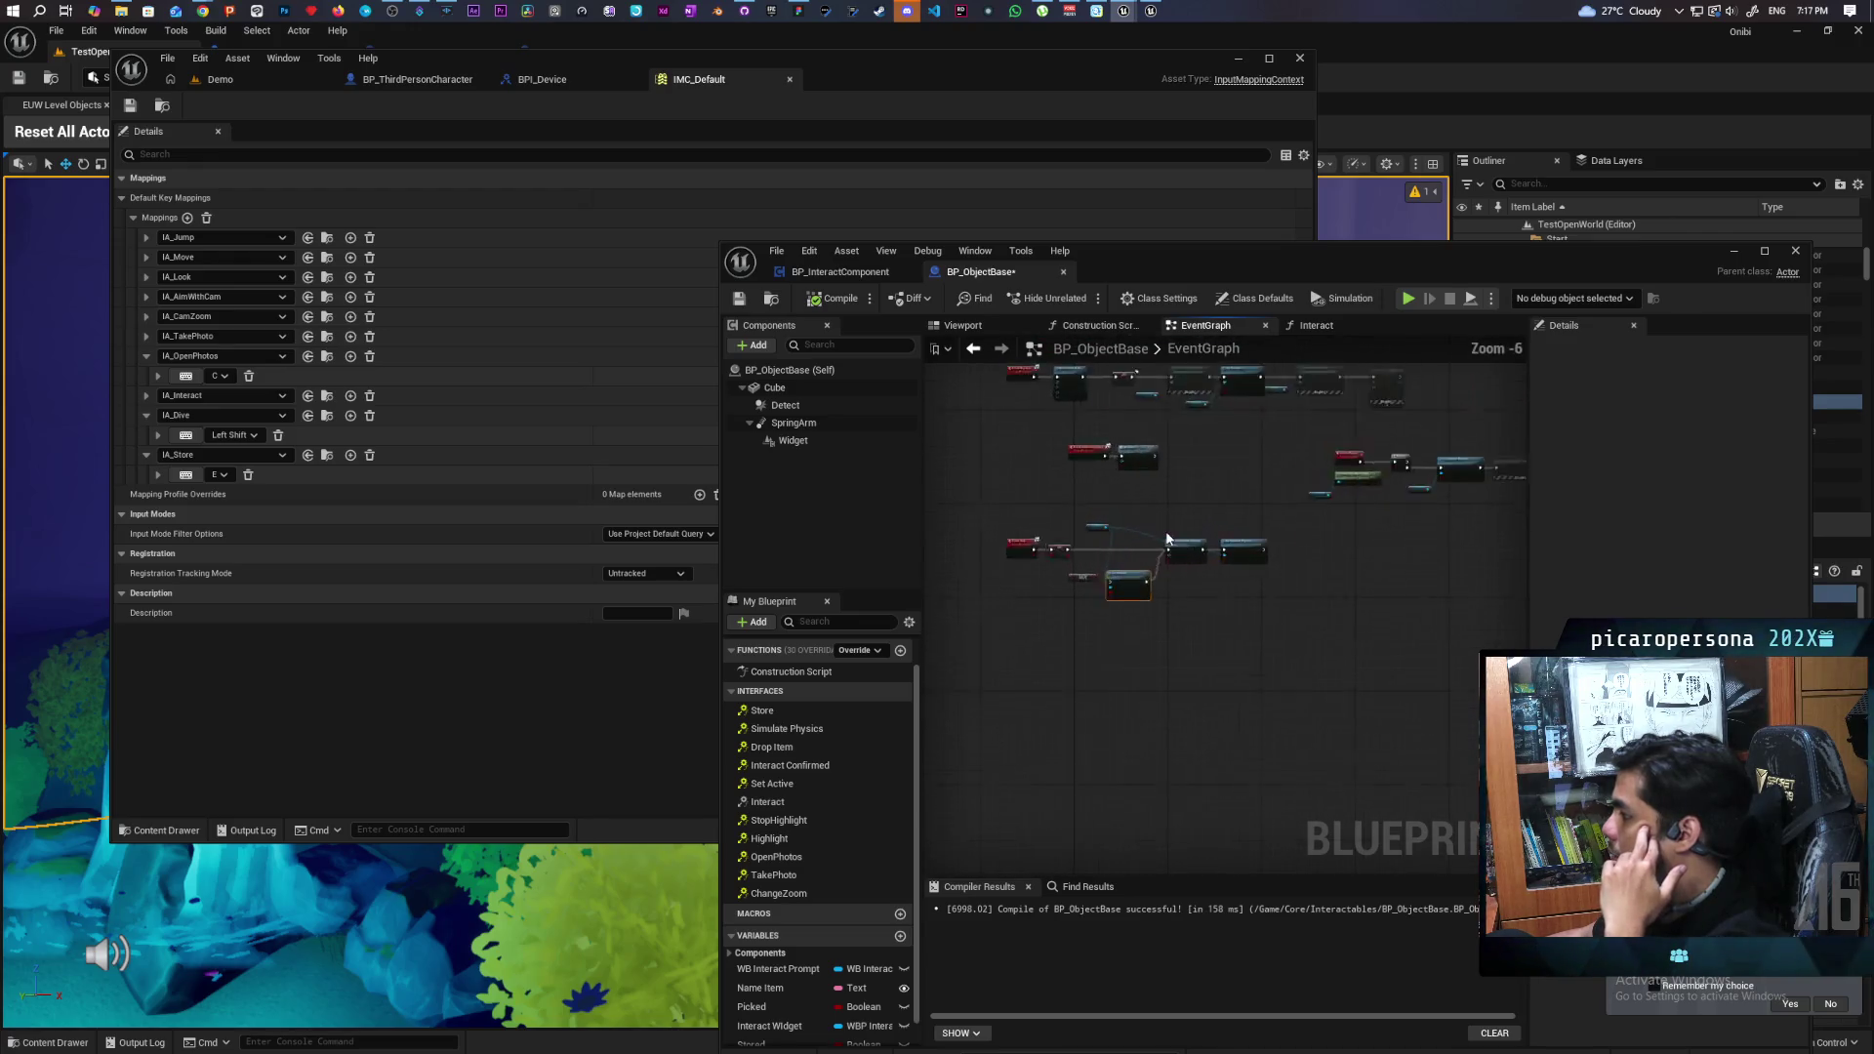
{"action": "scroll", "coordinate": [1168, 538], "scroll_direction": "up", "scroll_amount": 2}
{"action": "left_click_drag", "start_coordinate": [1267, 654], "coordinate": [1270, 646]}
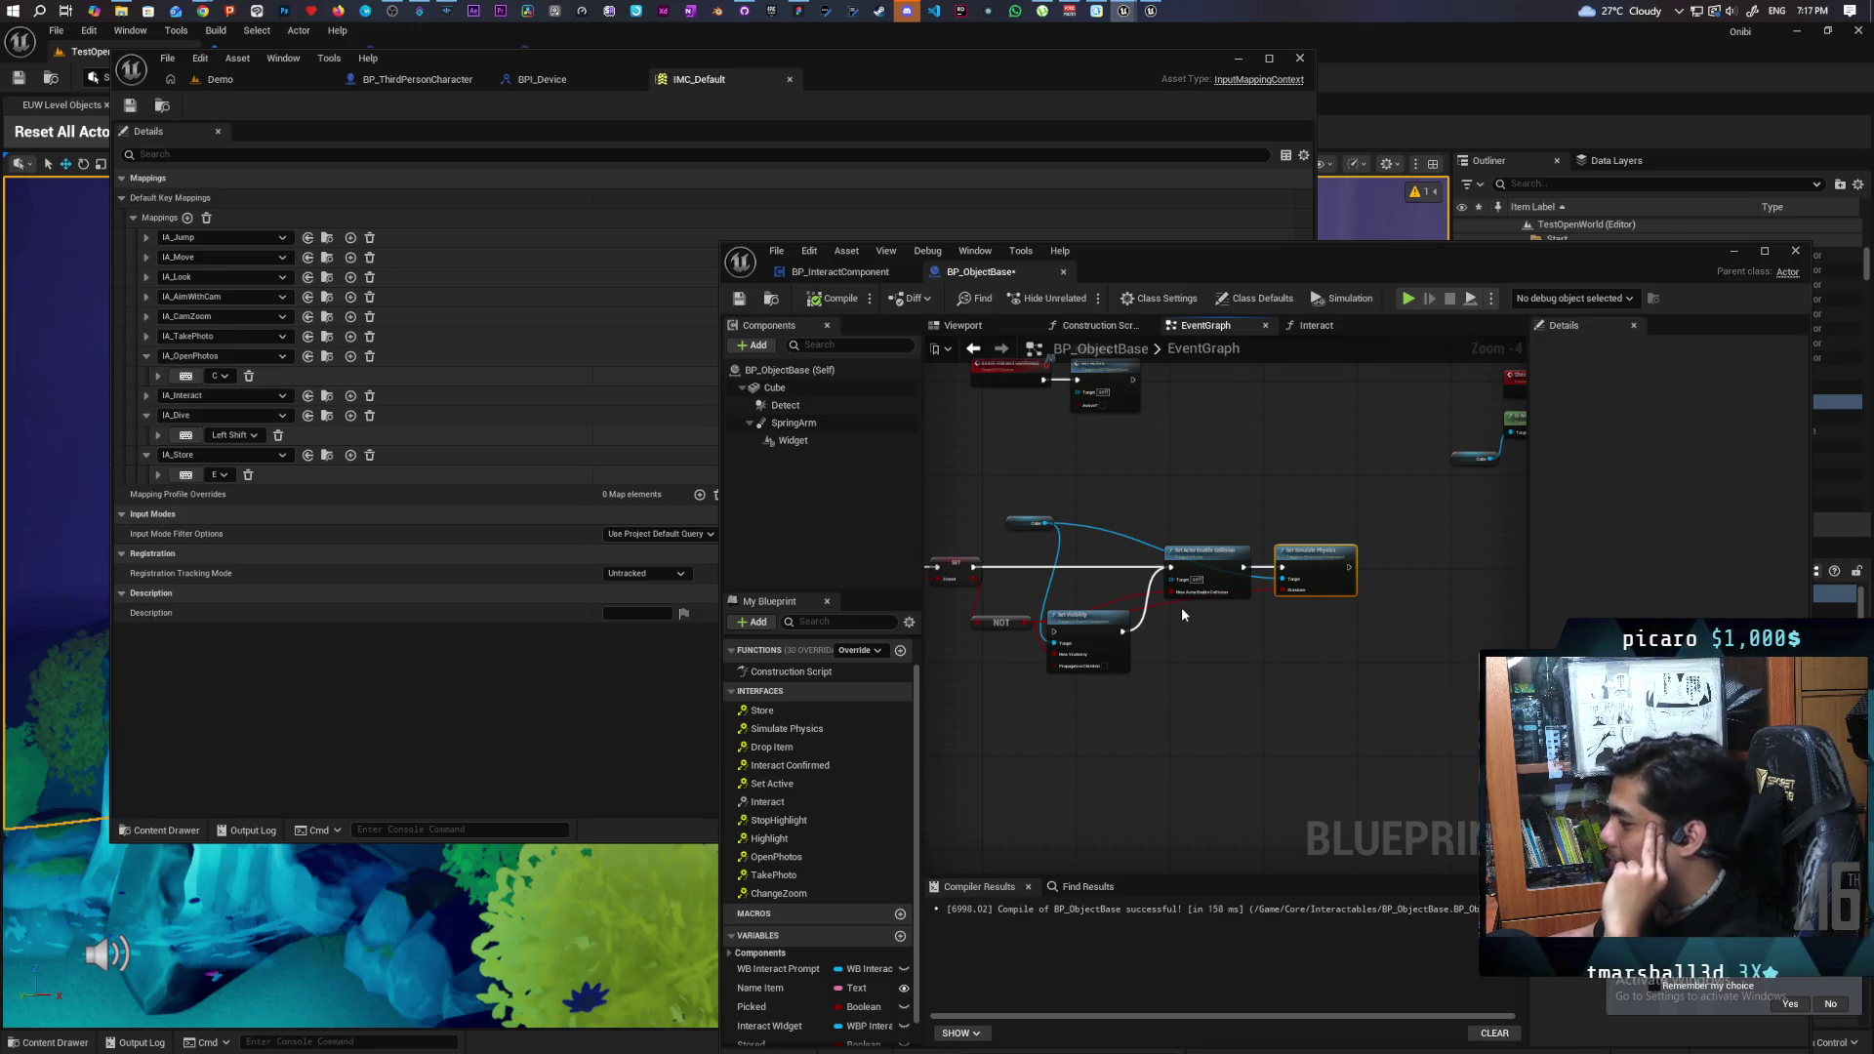
- Select the SET Stored node and check its Replication setting in Details
{"action": "scroll", "coordinate": [1182, 607], "scroll_direction": "up", "scroll_amount": 2}
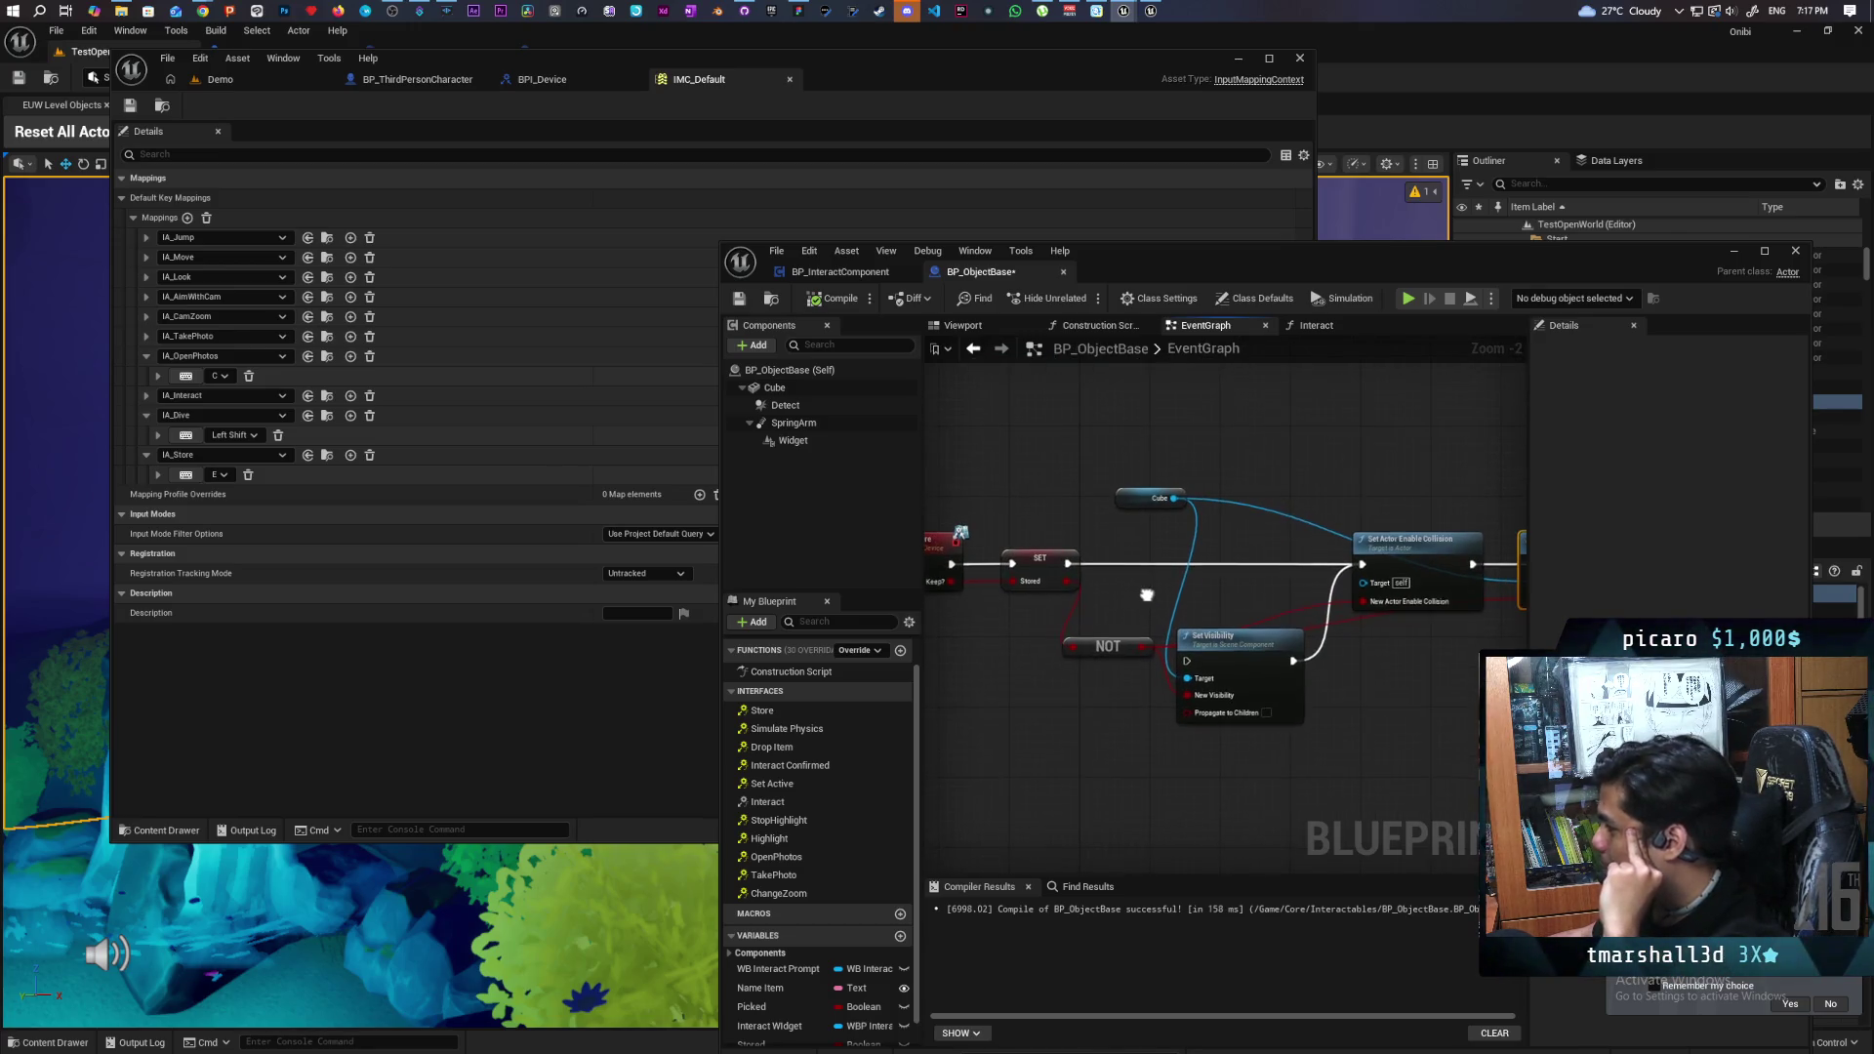
{"action": "left_click_drag", "start_coordinate": [1138, 607], "coordinate": [1215, 567]}
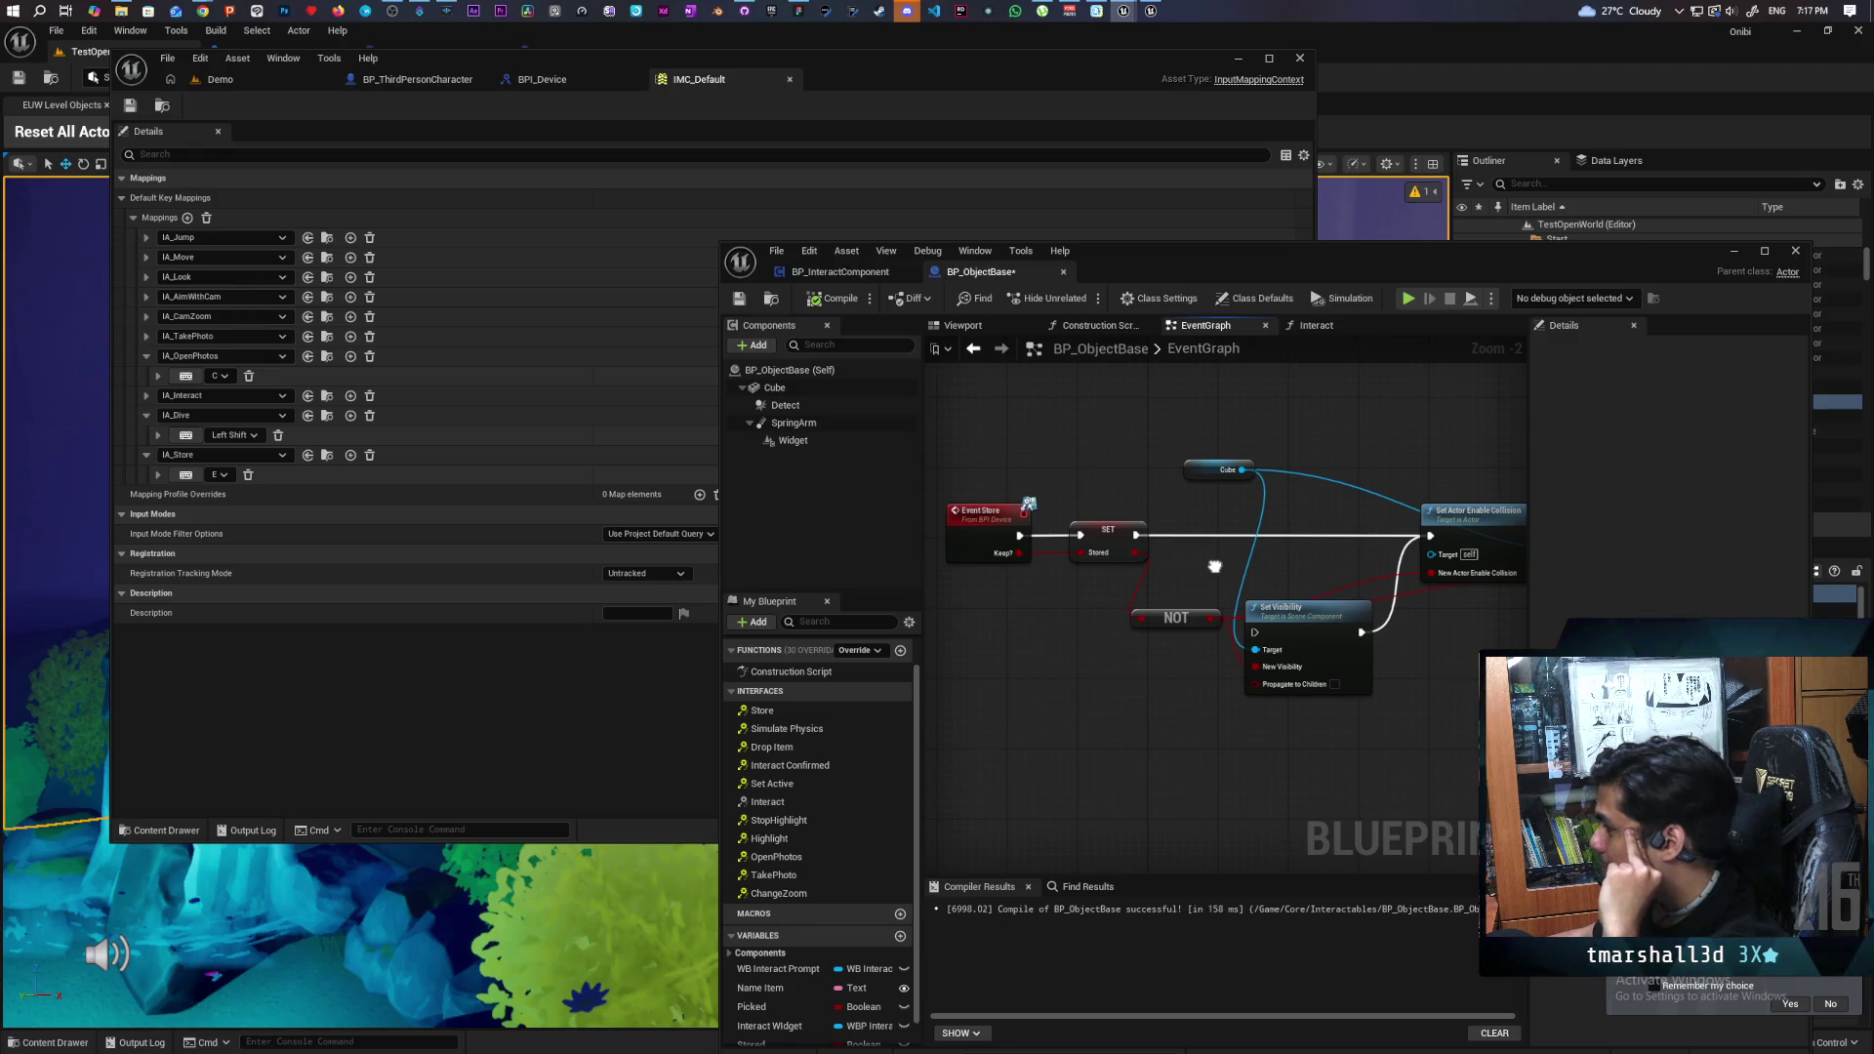
{"action": "mouse_move", "coordinate": [1214, 566]}
{"action": "left_mouse_down"}
{"action": "mouse_move", "coordinate": [1143, 579]}
{"action": "mouse_move", "coordinate": [1214, 574]}
{"action": "left_mouse_up"}
{"action": "left_click_drag", "start_coordinate": [1093, 514], "coordinate": [1111, 598]}
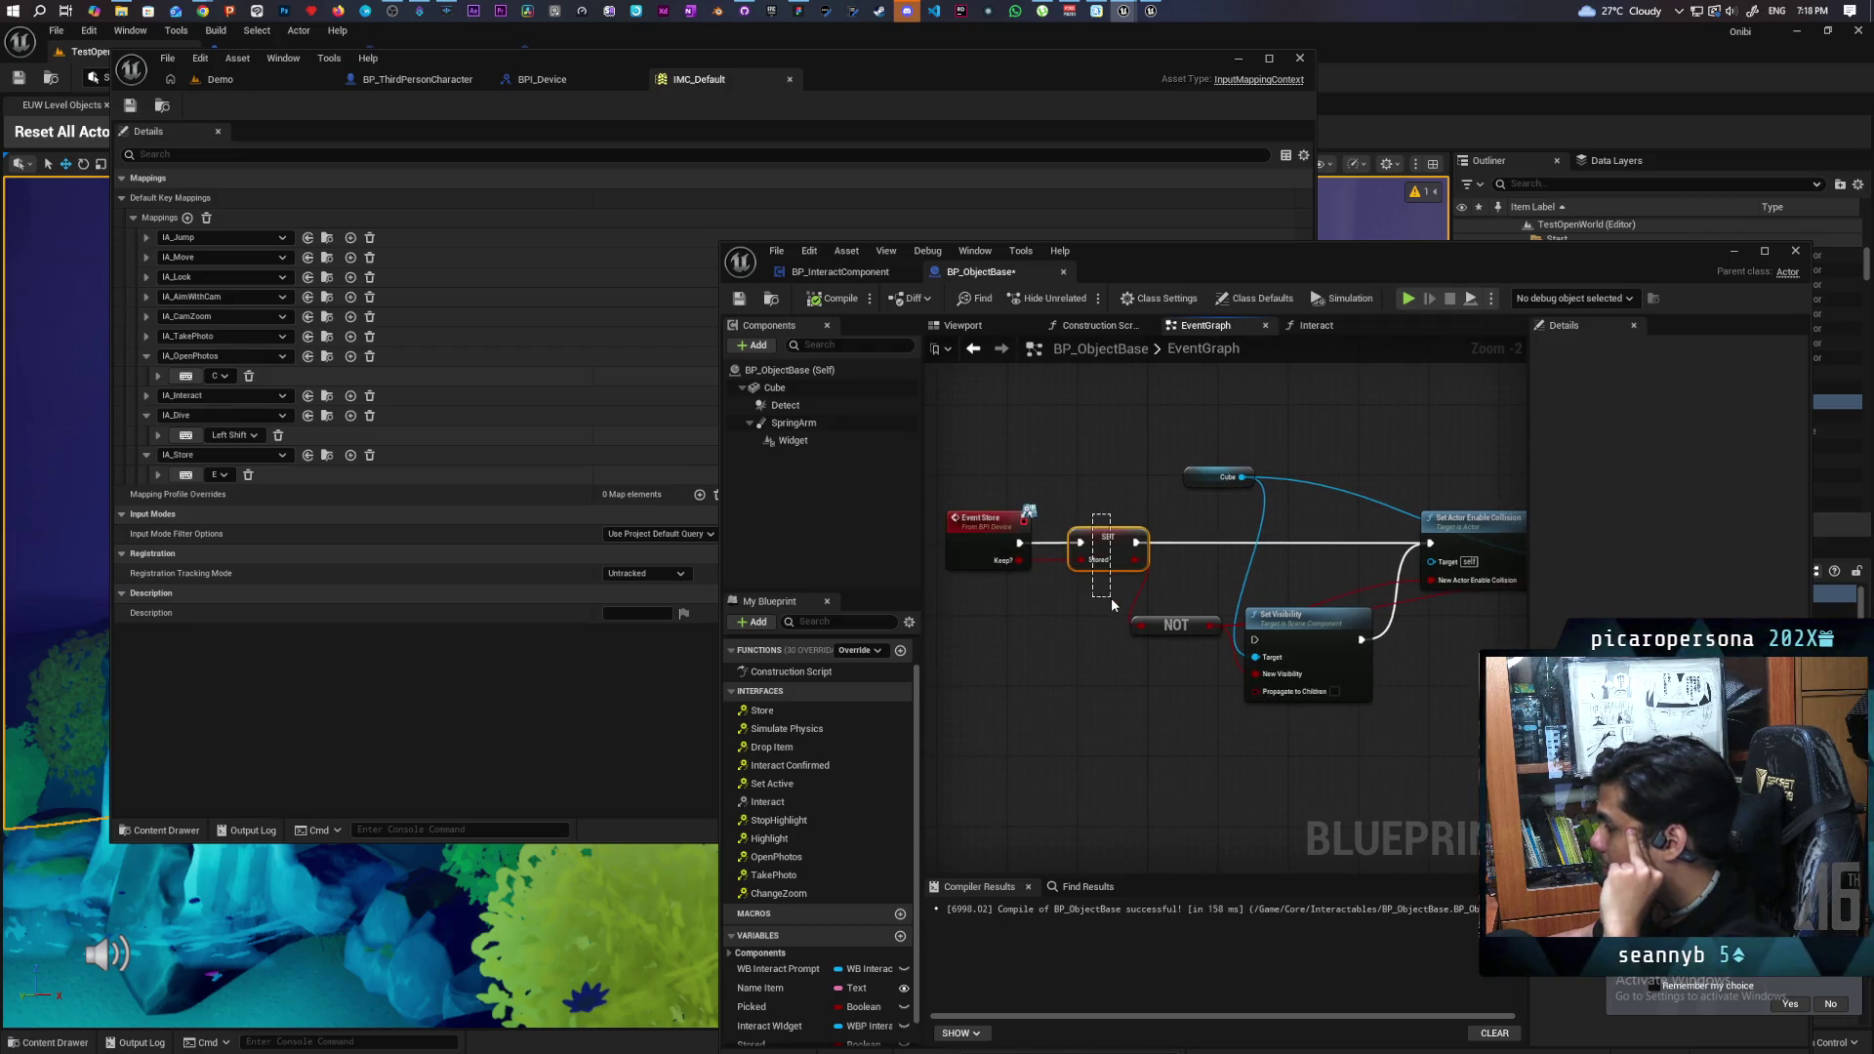
{"action": "left_click_drag", "start_coordinate": [1111, 597], "coordinate": [1111, 598]}
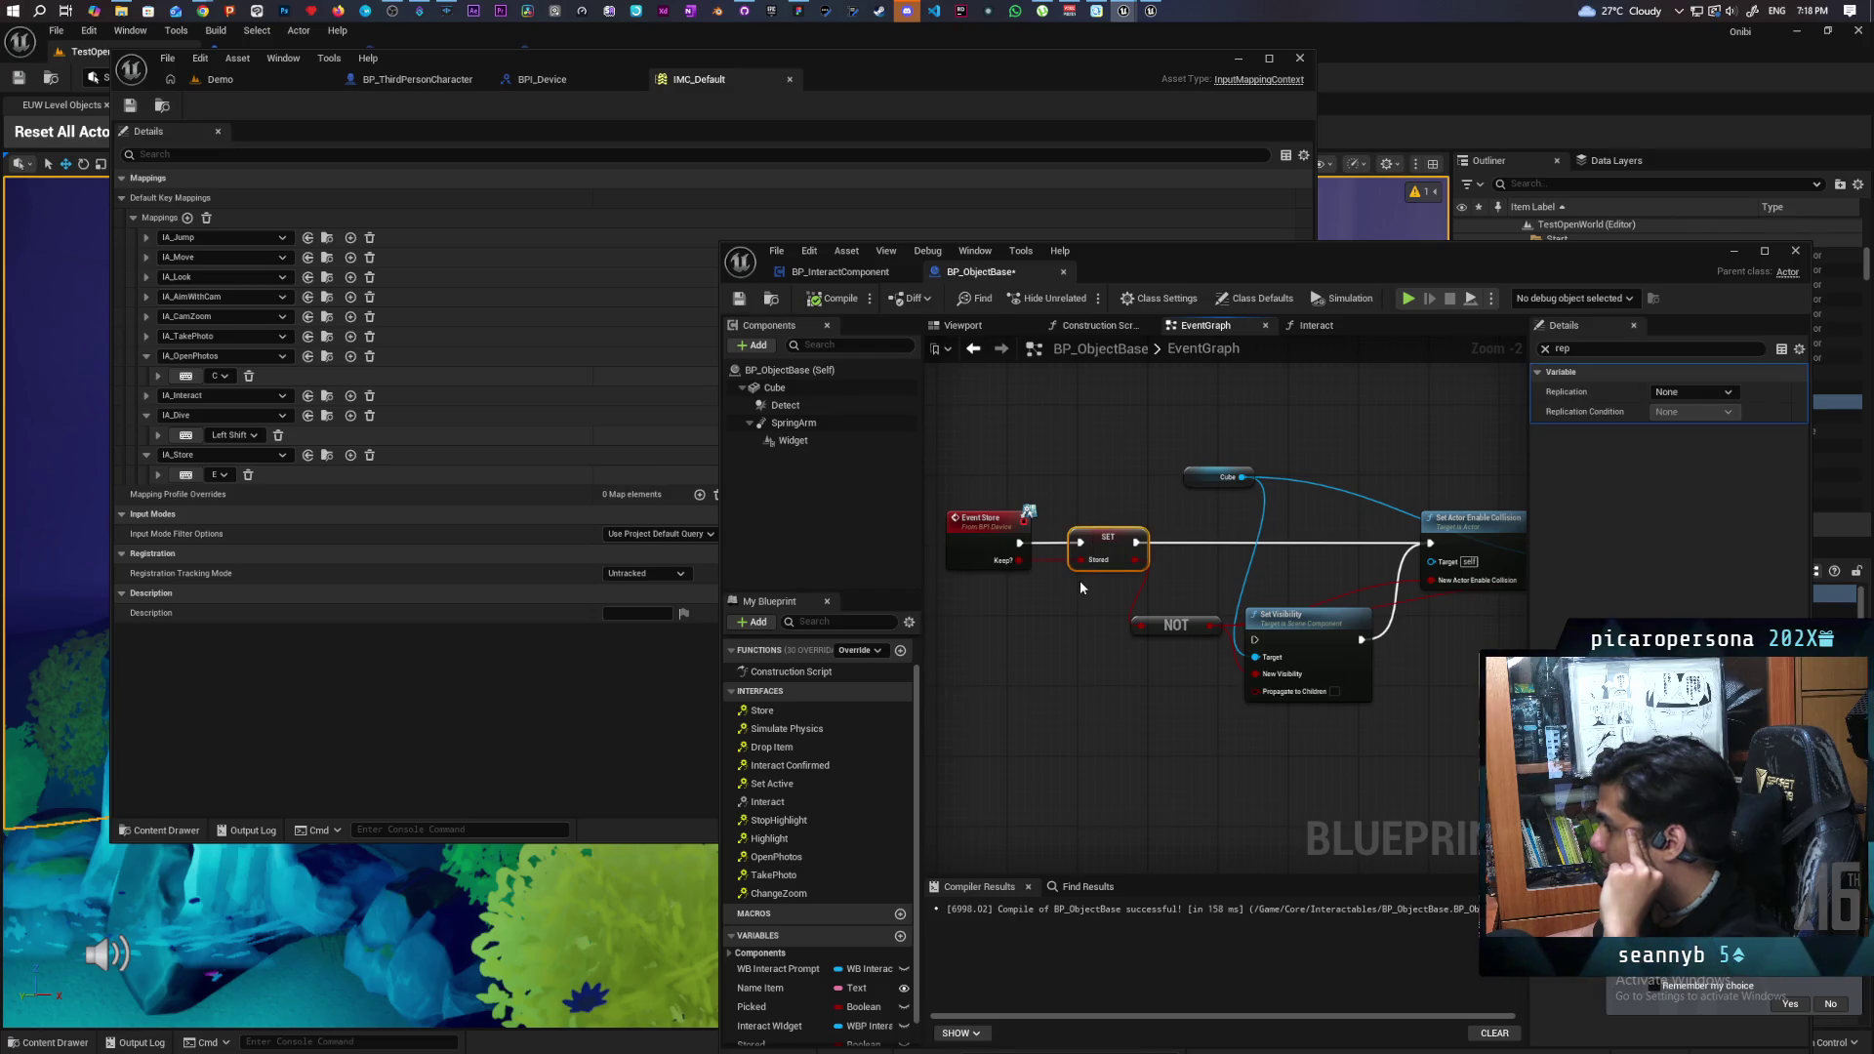
{"action": "left_click", "coordinate": [1080, 580]}
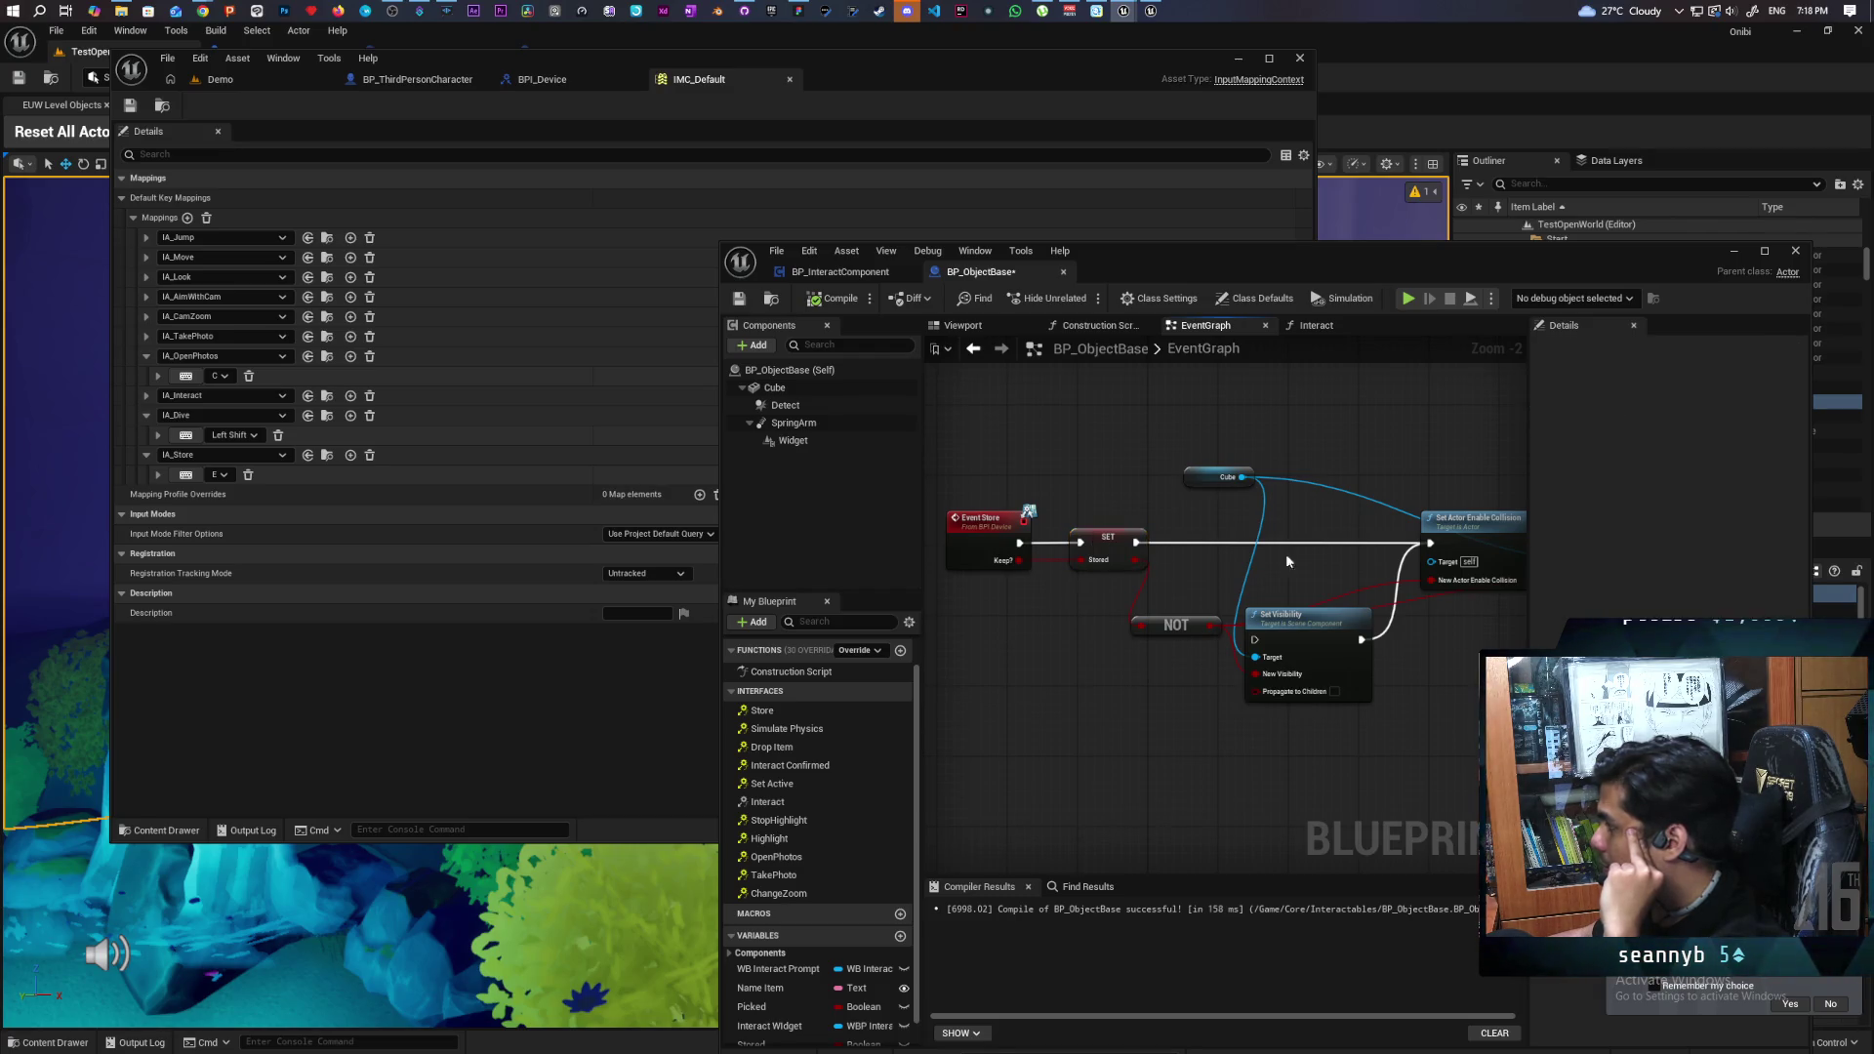
- Select the Store event node and move the Blueprint editor window aside
{"action": "scroll", "coordinate": [1155, 561], "scroll_direction": "down", "scroll_amount": 4}
{"action": "mouse_move", "coordinate": [1155, 561]}
{"action": "left_mouse_down"}
{"action": "mouse_move", "coordinate": [1184, 548]}
{"action": "mouse_move", "coordinate": [1110, 573]}
{"action": "mouse_move", "coordinate": [1215, 552]}
{"action": "left_mouse_up"}
{"action": "scroll", "coordinate": [1111, 578], "scroll_direction": "up", "scroll_amount": 2}
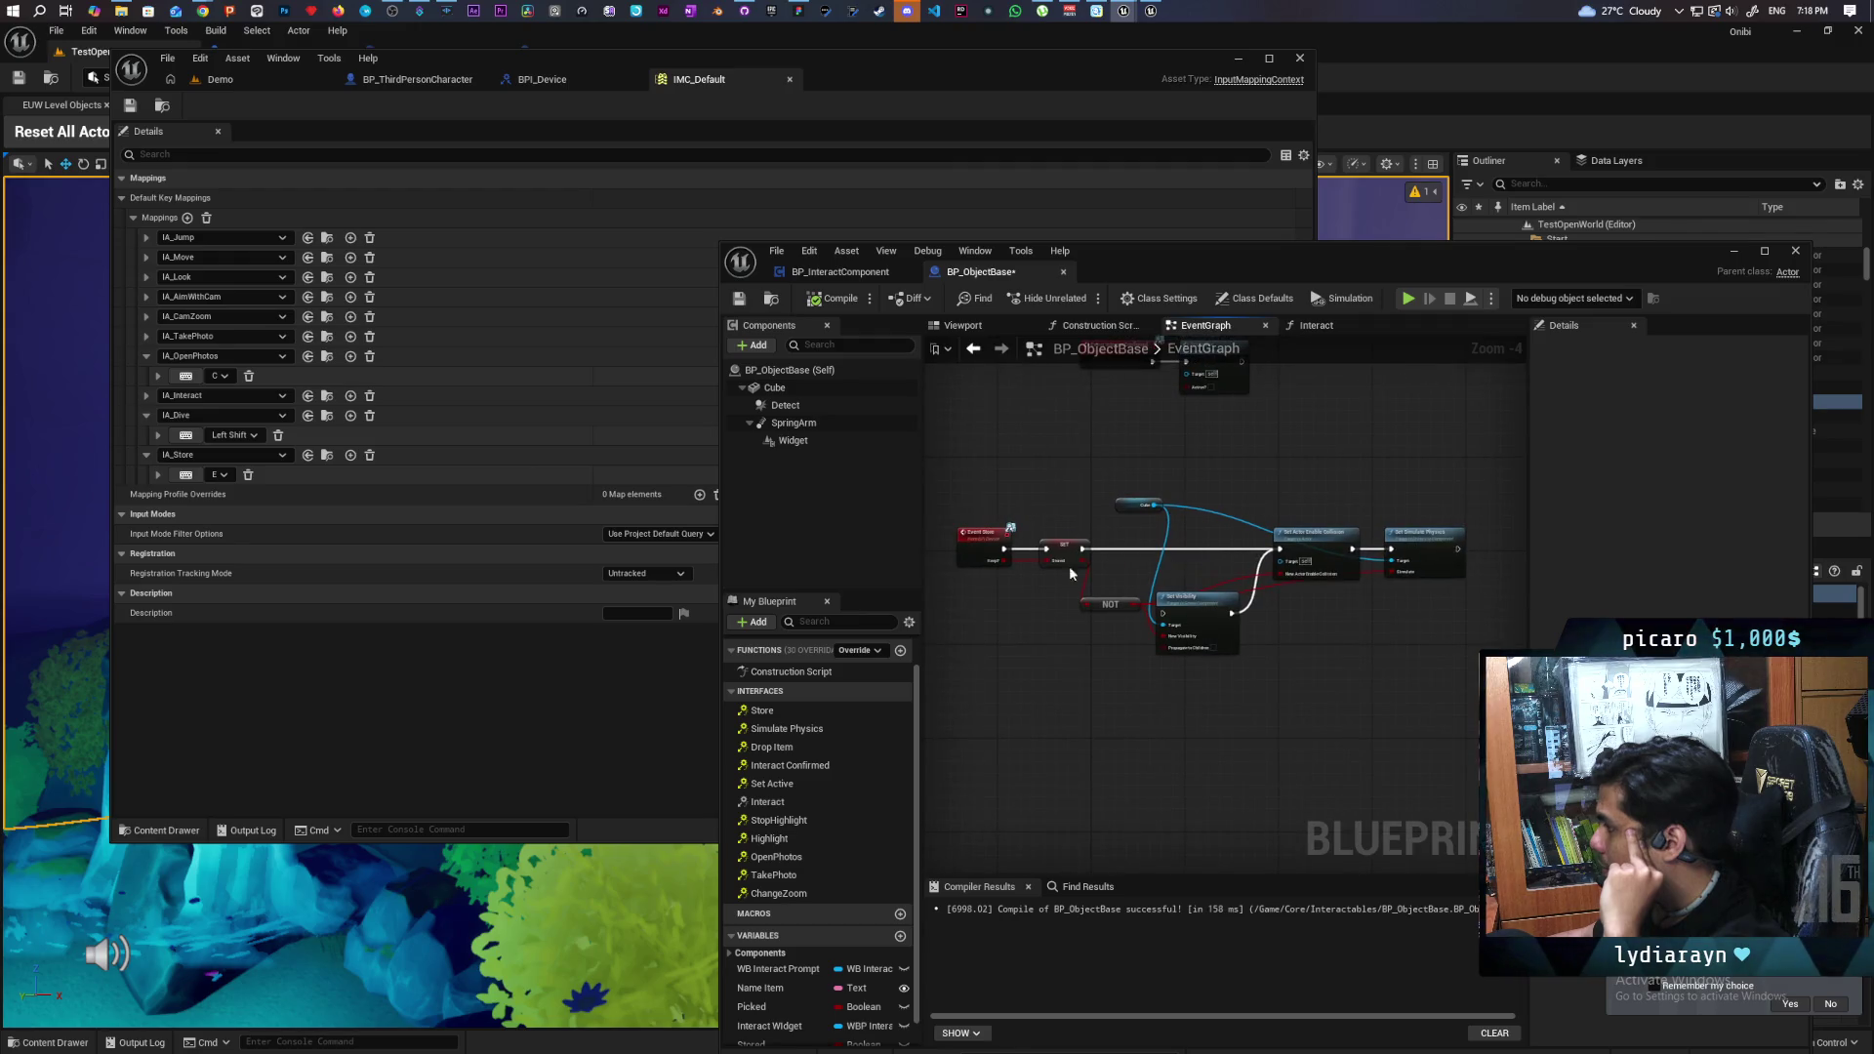
{"action": "left_click", "coordinate": [987, 564]}
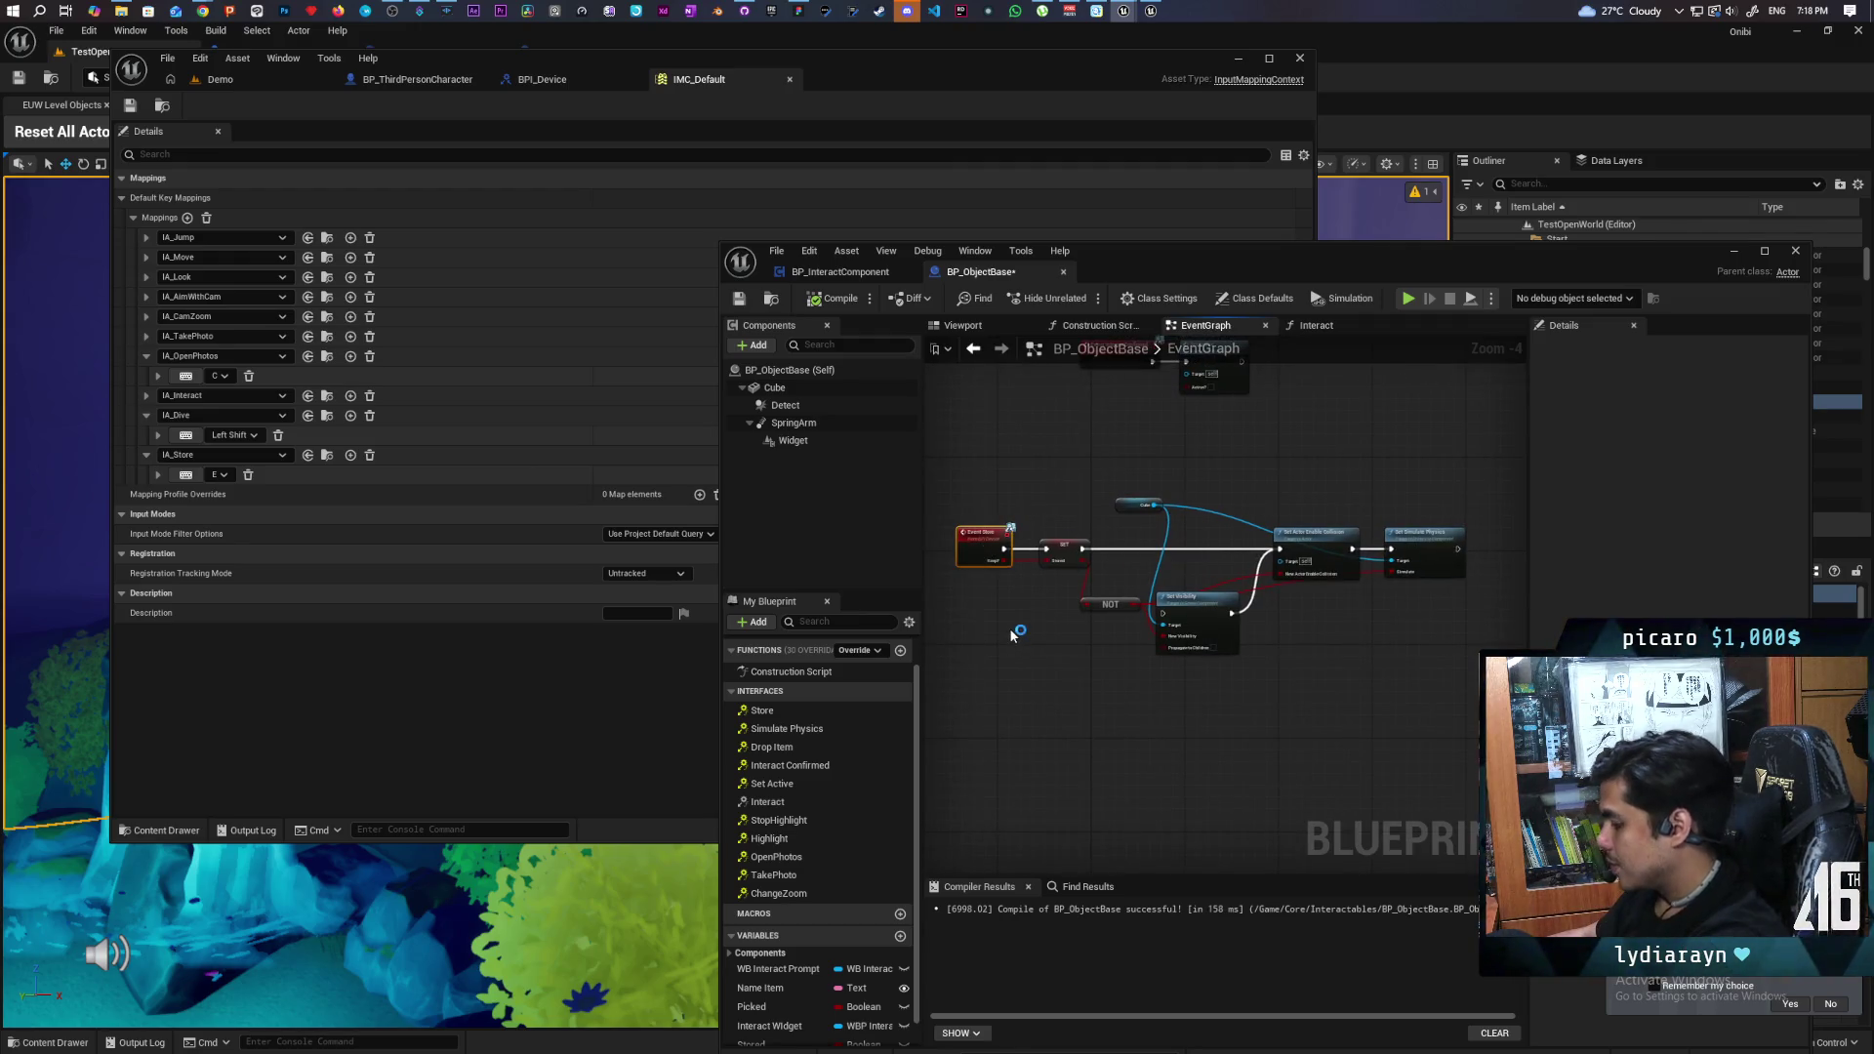
{"action": "mouse_move", "coordinate": [1156, 250]}
{"action": "left_mouse_down"}
{"action": "mouse_move", "coordinate": [1321, 175]}
{"action": "mouse_move", "coordinate": [1270, 107]}
{"action": "left_mouse_up"}
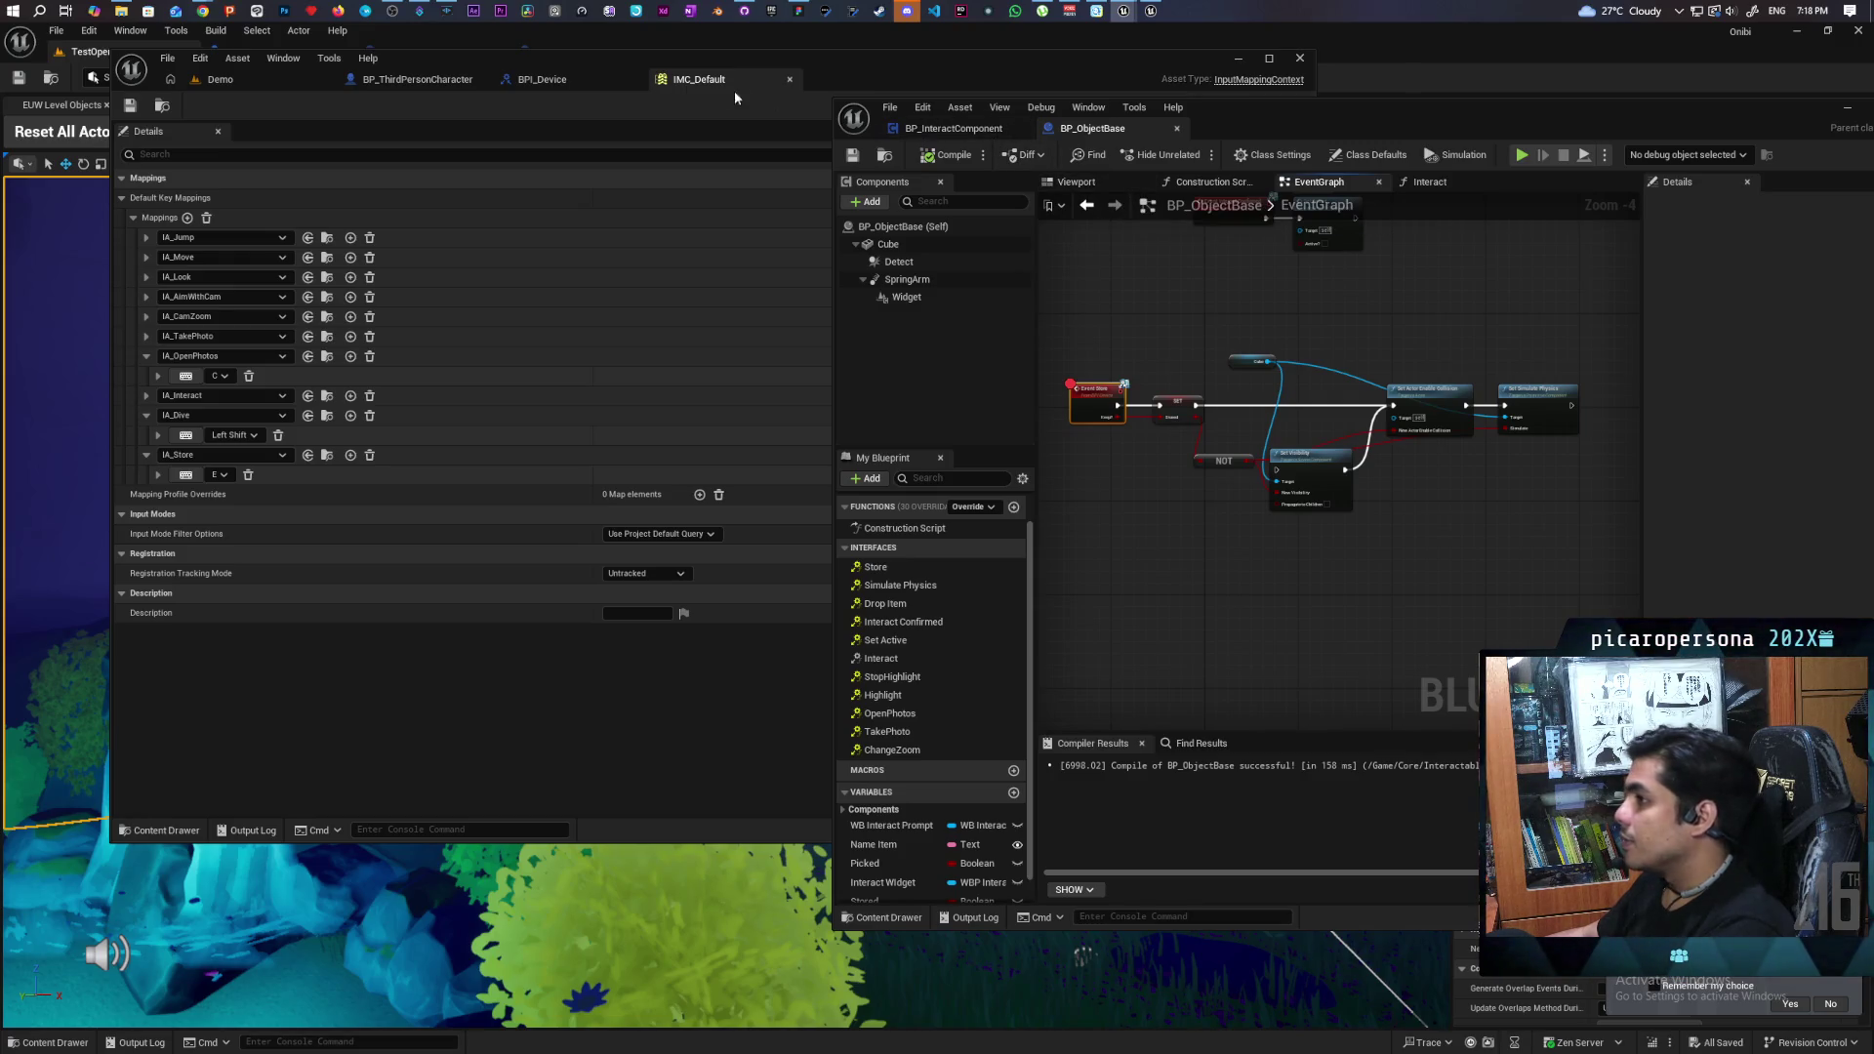
{"action": "left_click", "coordinate": [283, 72]}
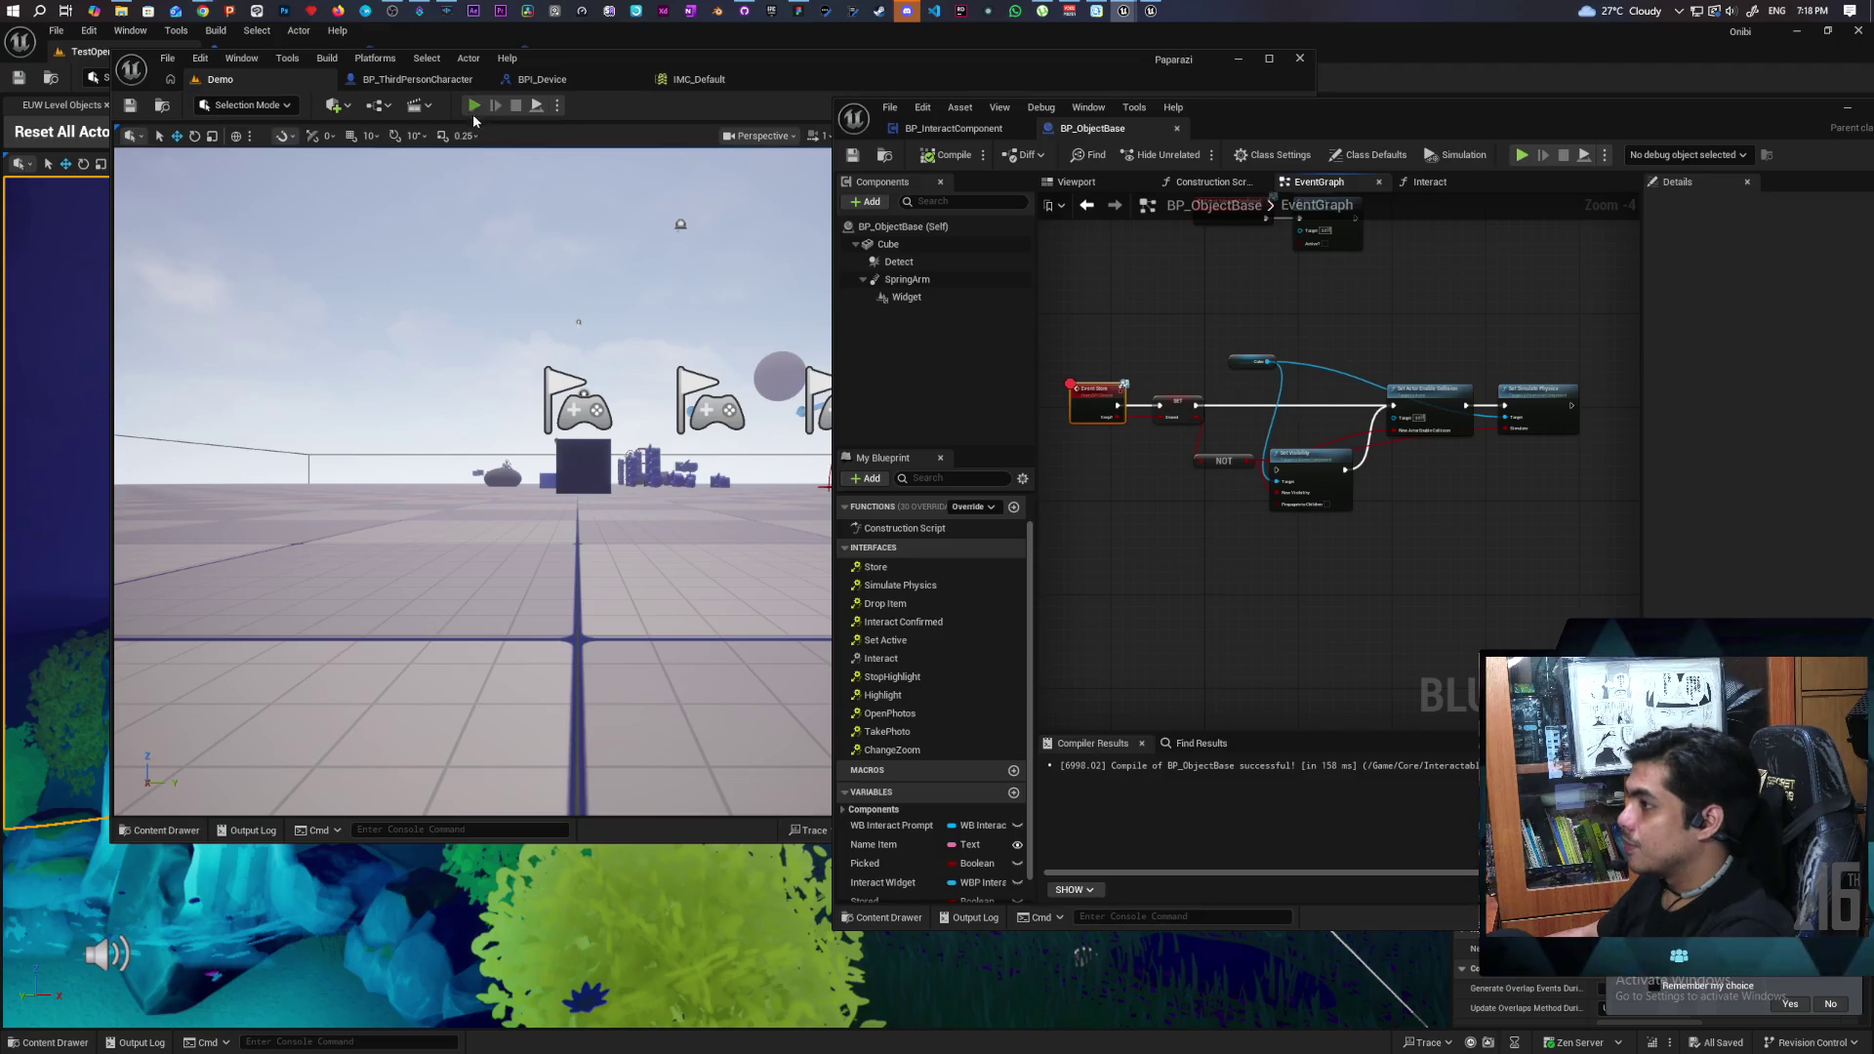
- Run a multi-client session, walk the character to the items and pick one up, then stop
{"action": "key", "text": "alt+p"}
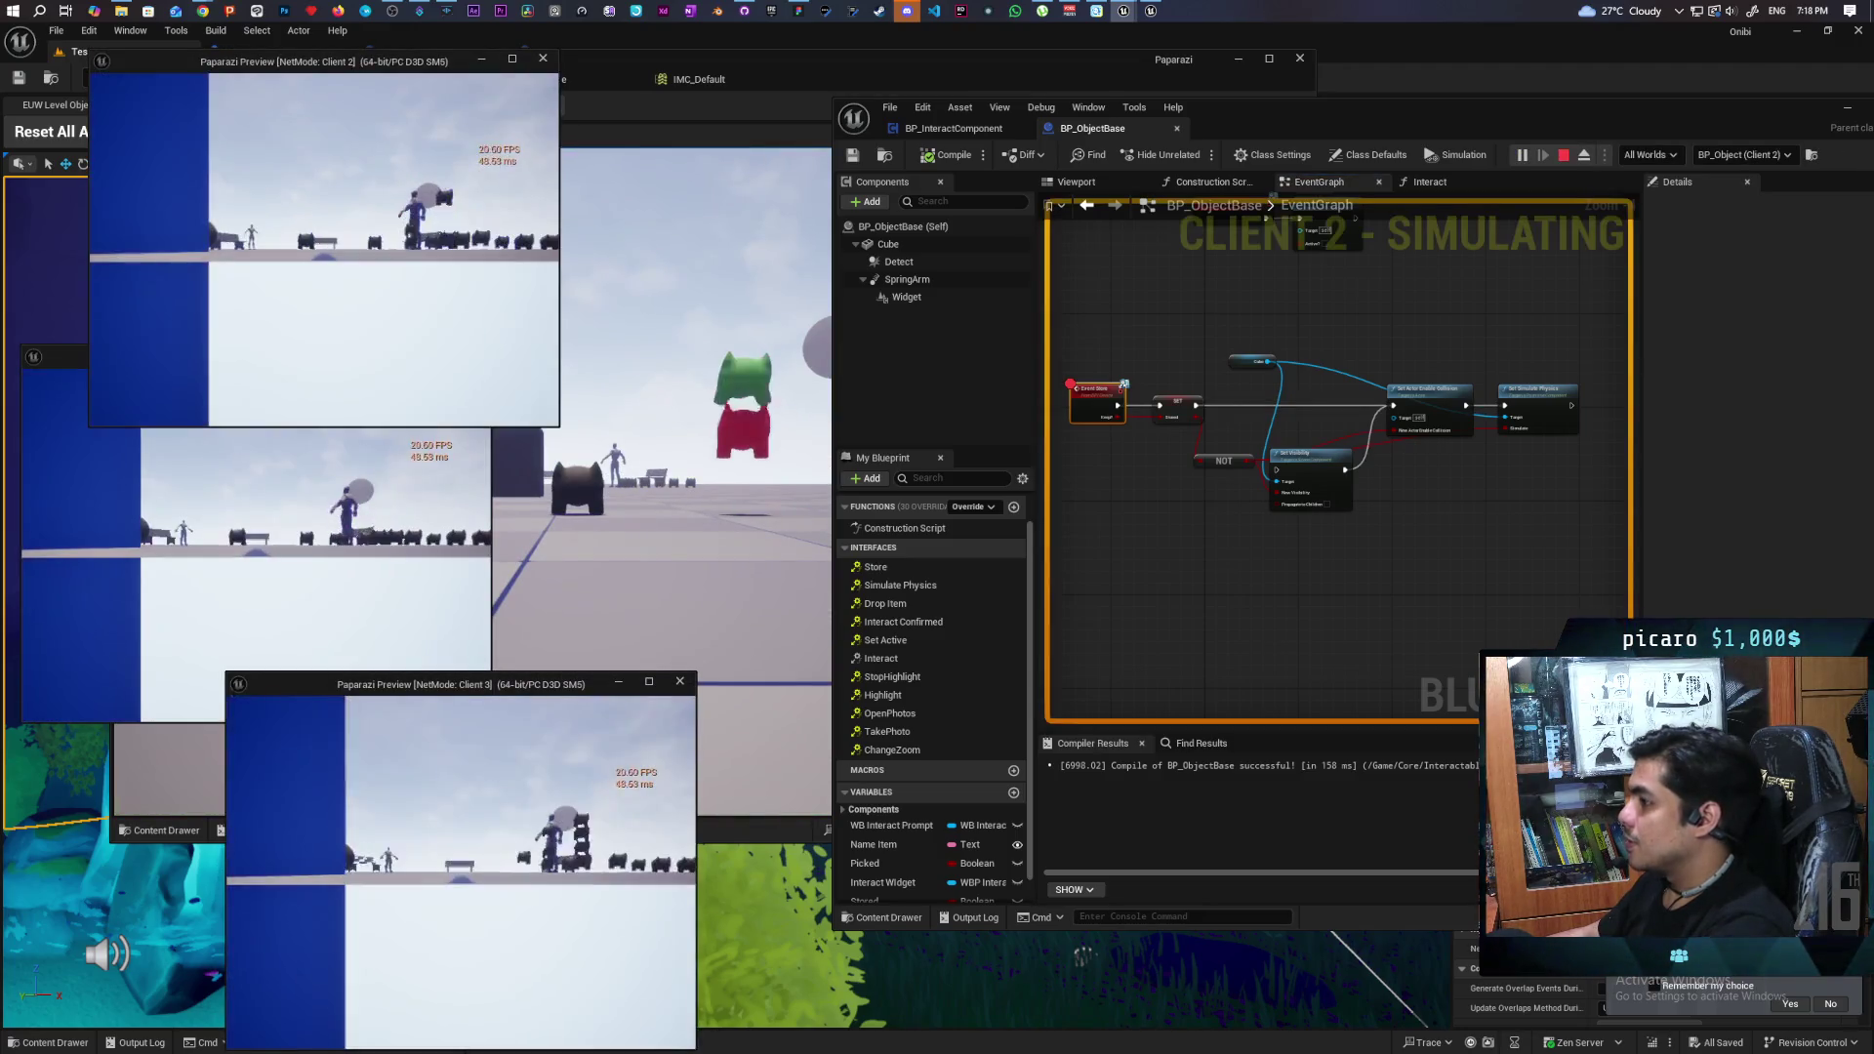
{"action": "key", "text": "alt+Tab"}
{"action": "left_click", "coordinate": [625, 586]}
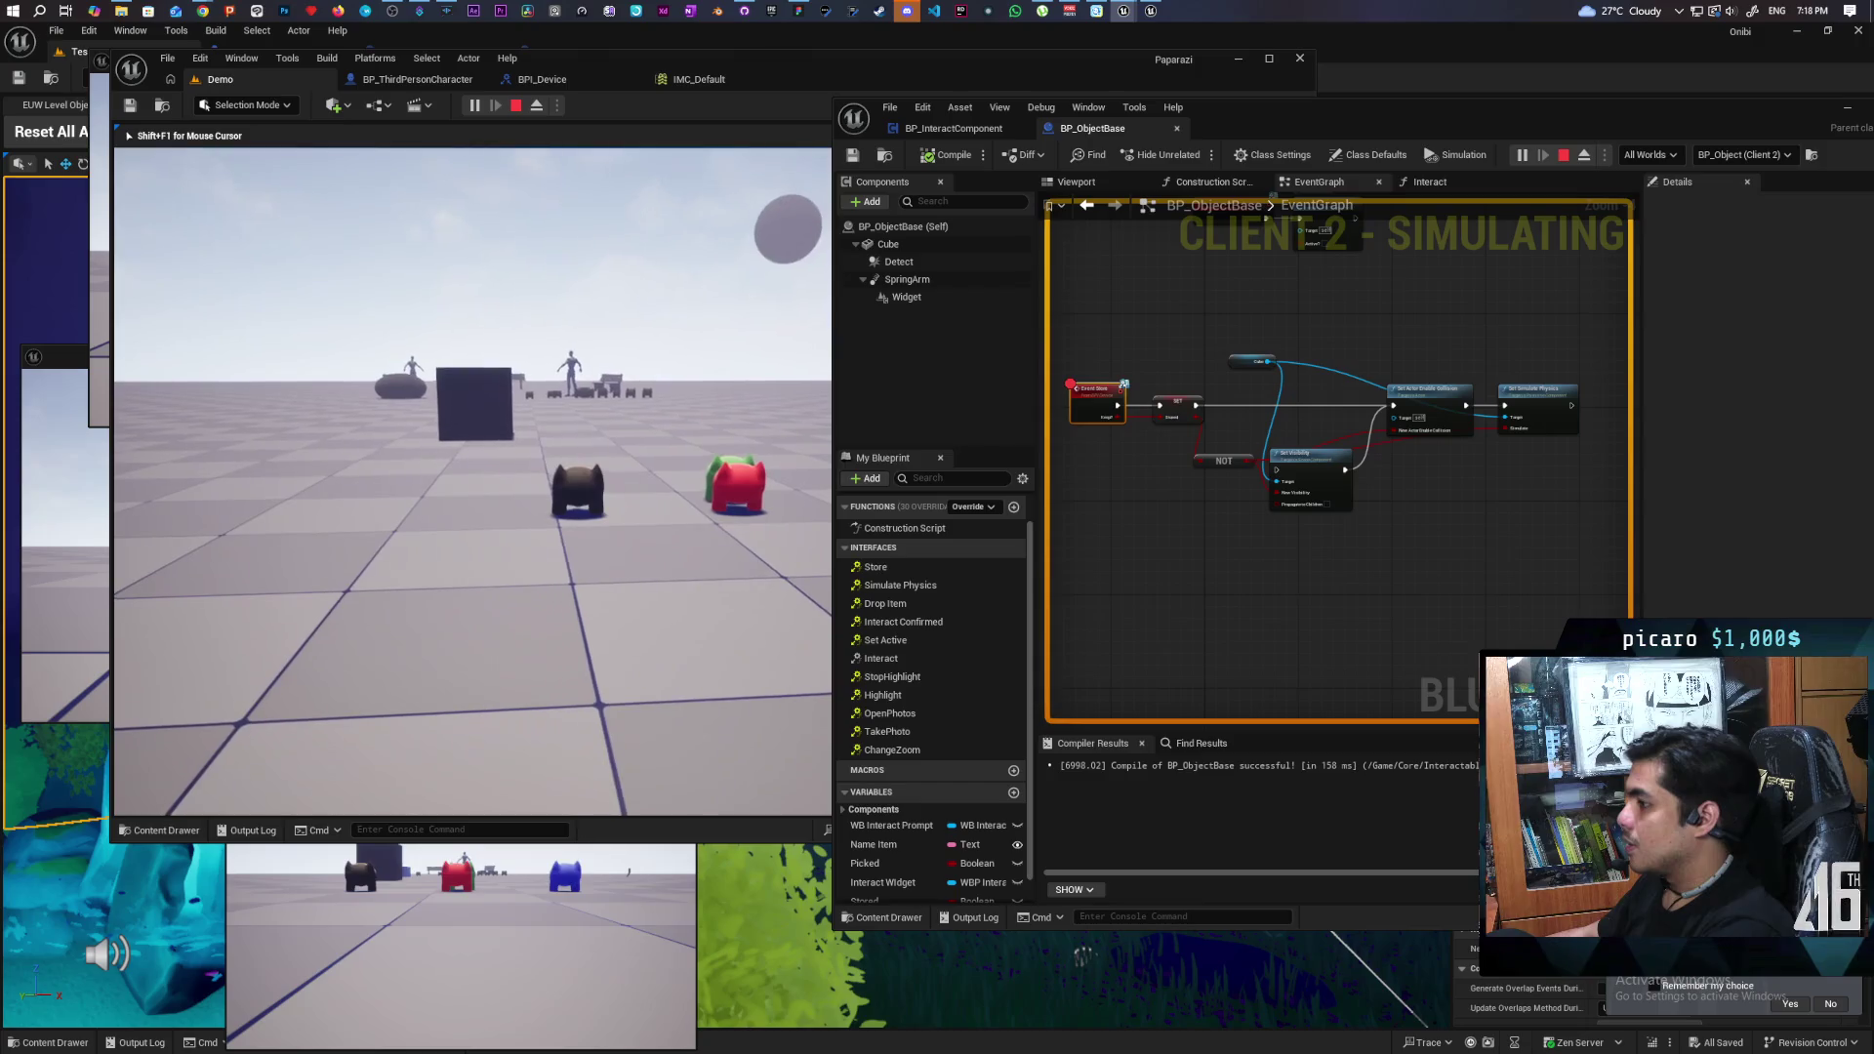
{"action": "key", "text": "w"}
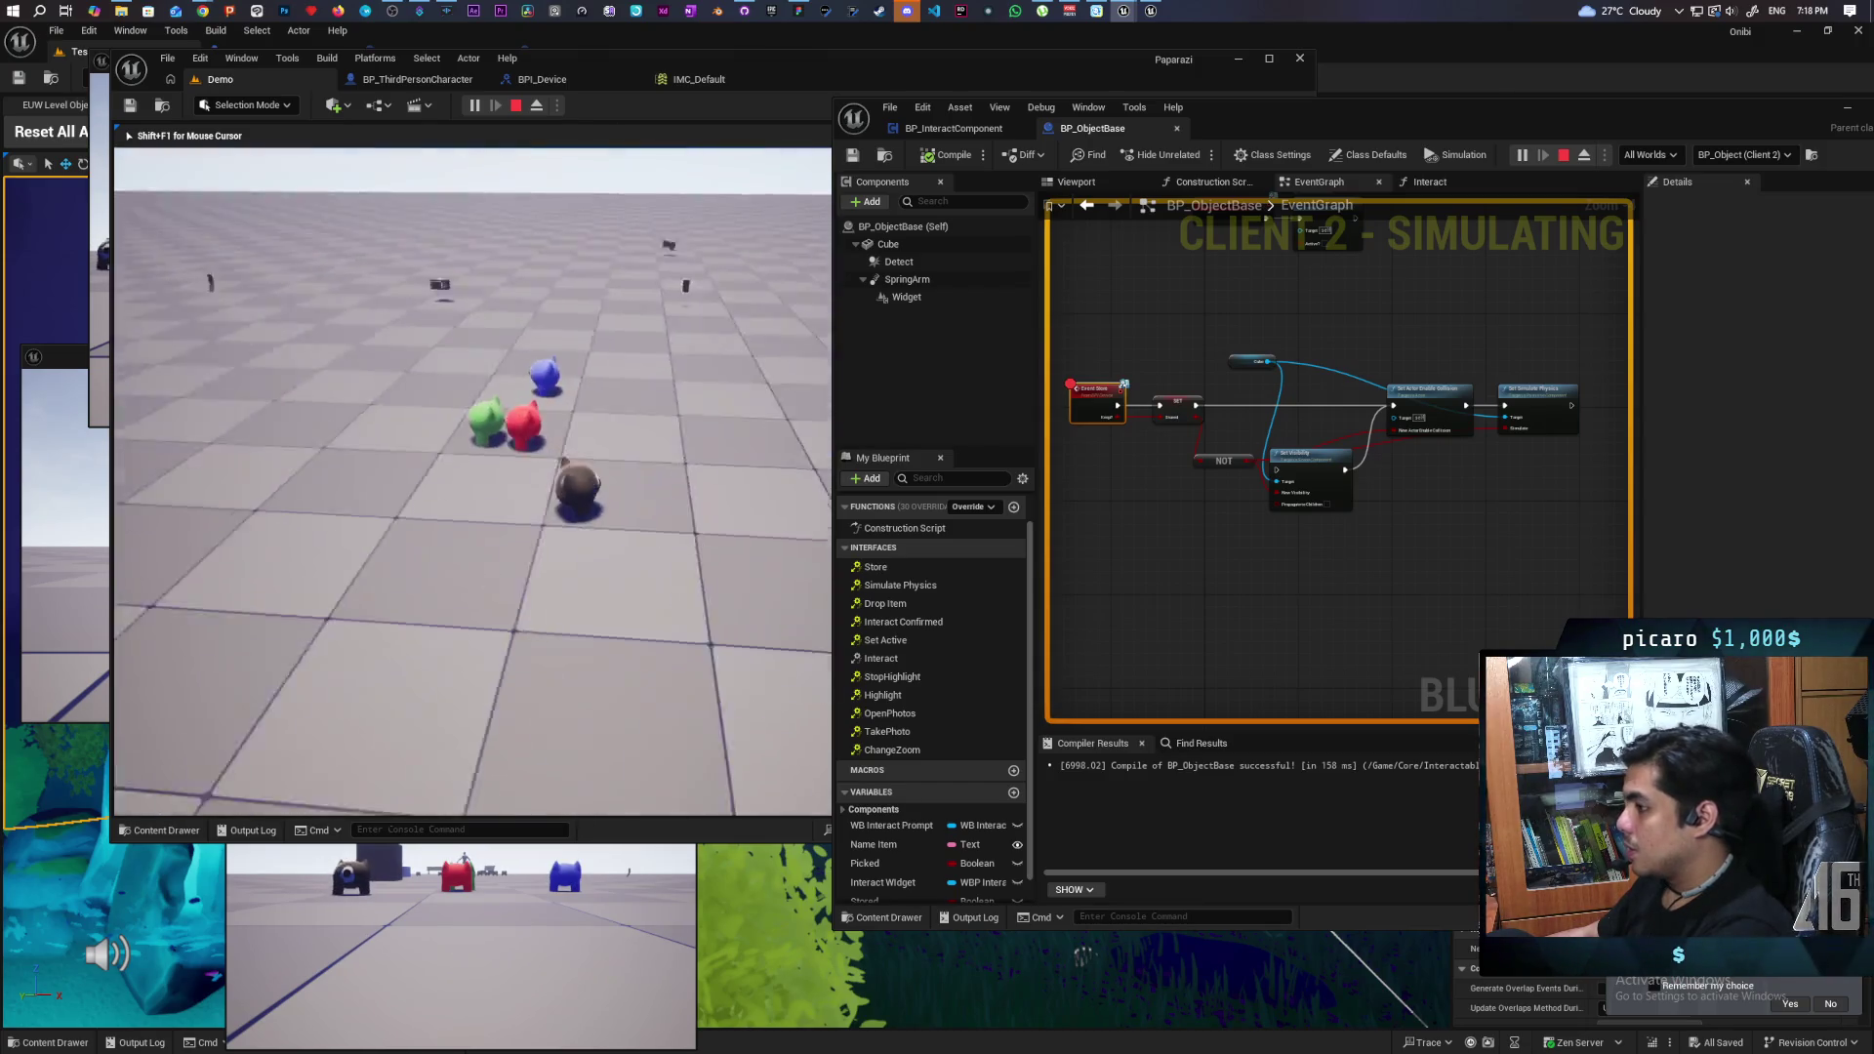
{"action": "key", "text": "w"}
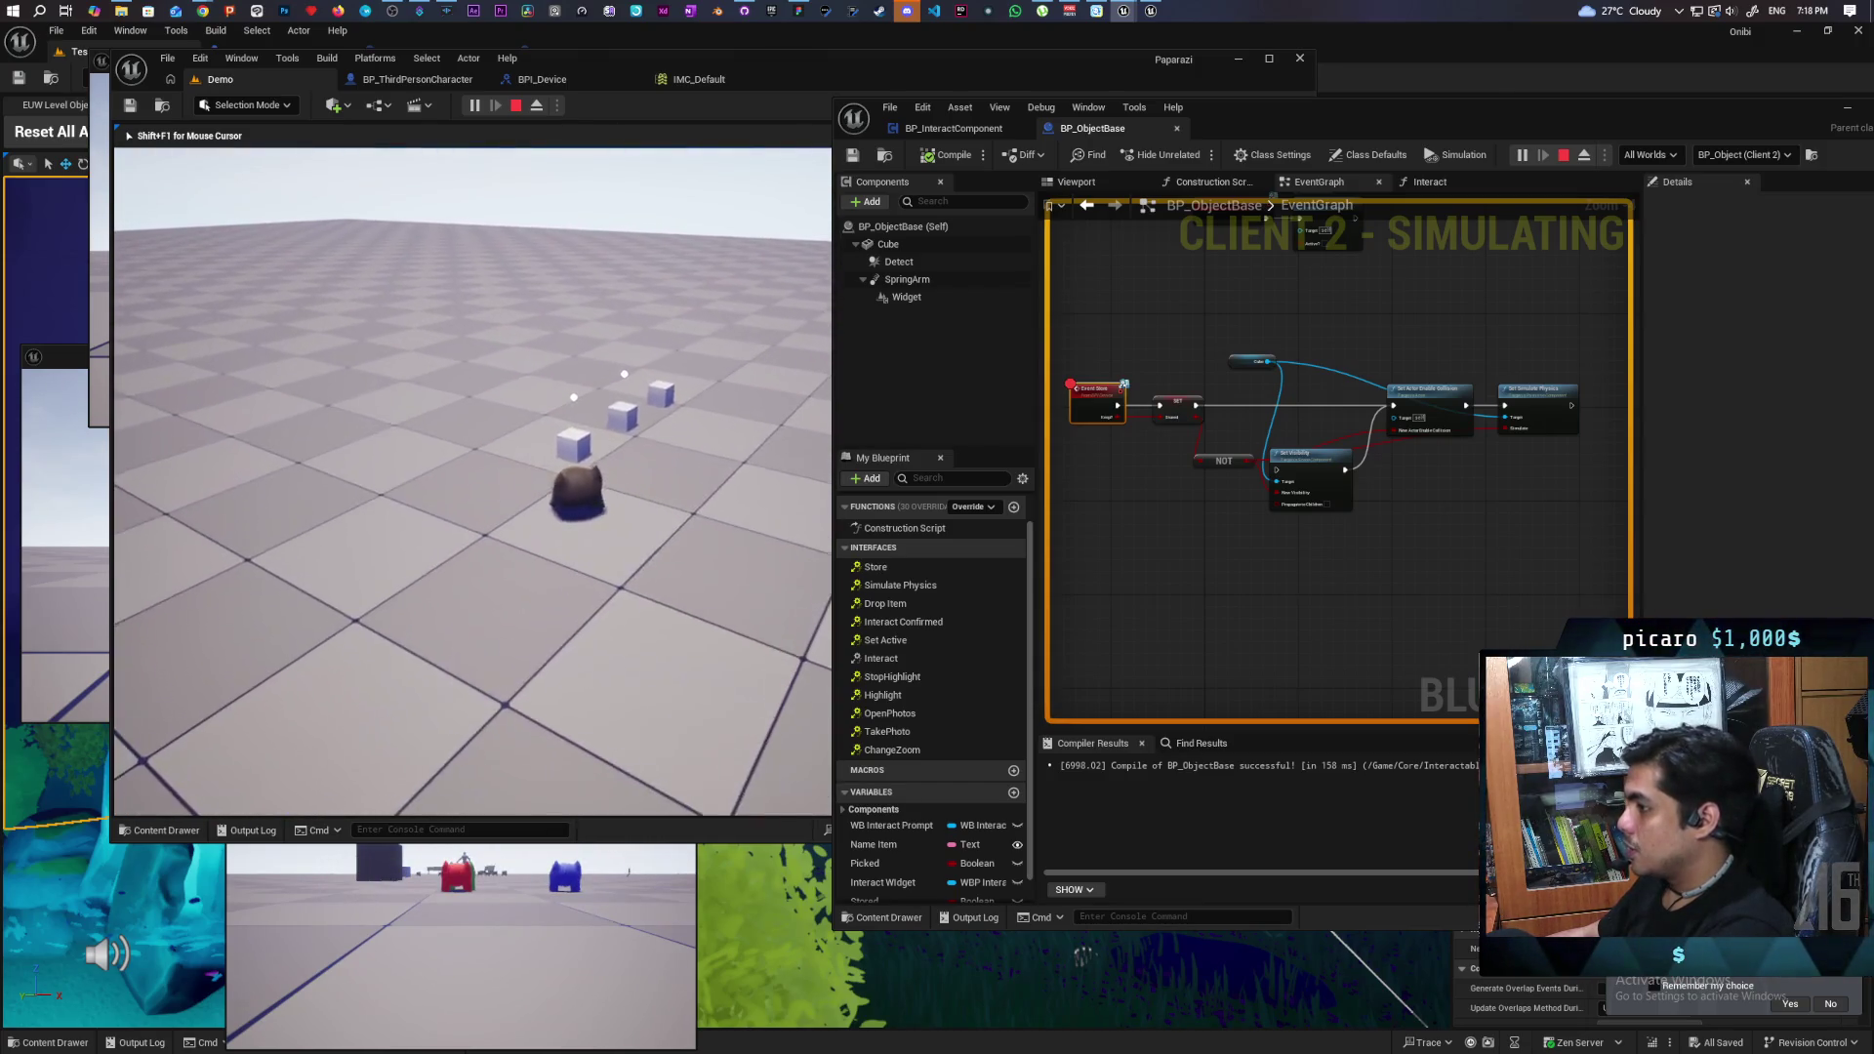
{"action": "key", "text": "e"}
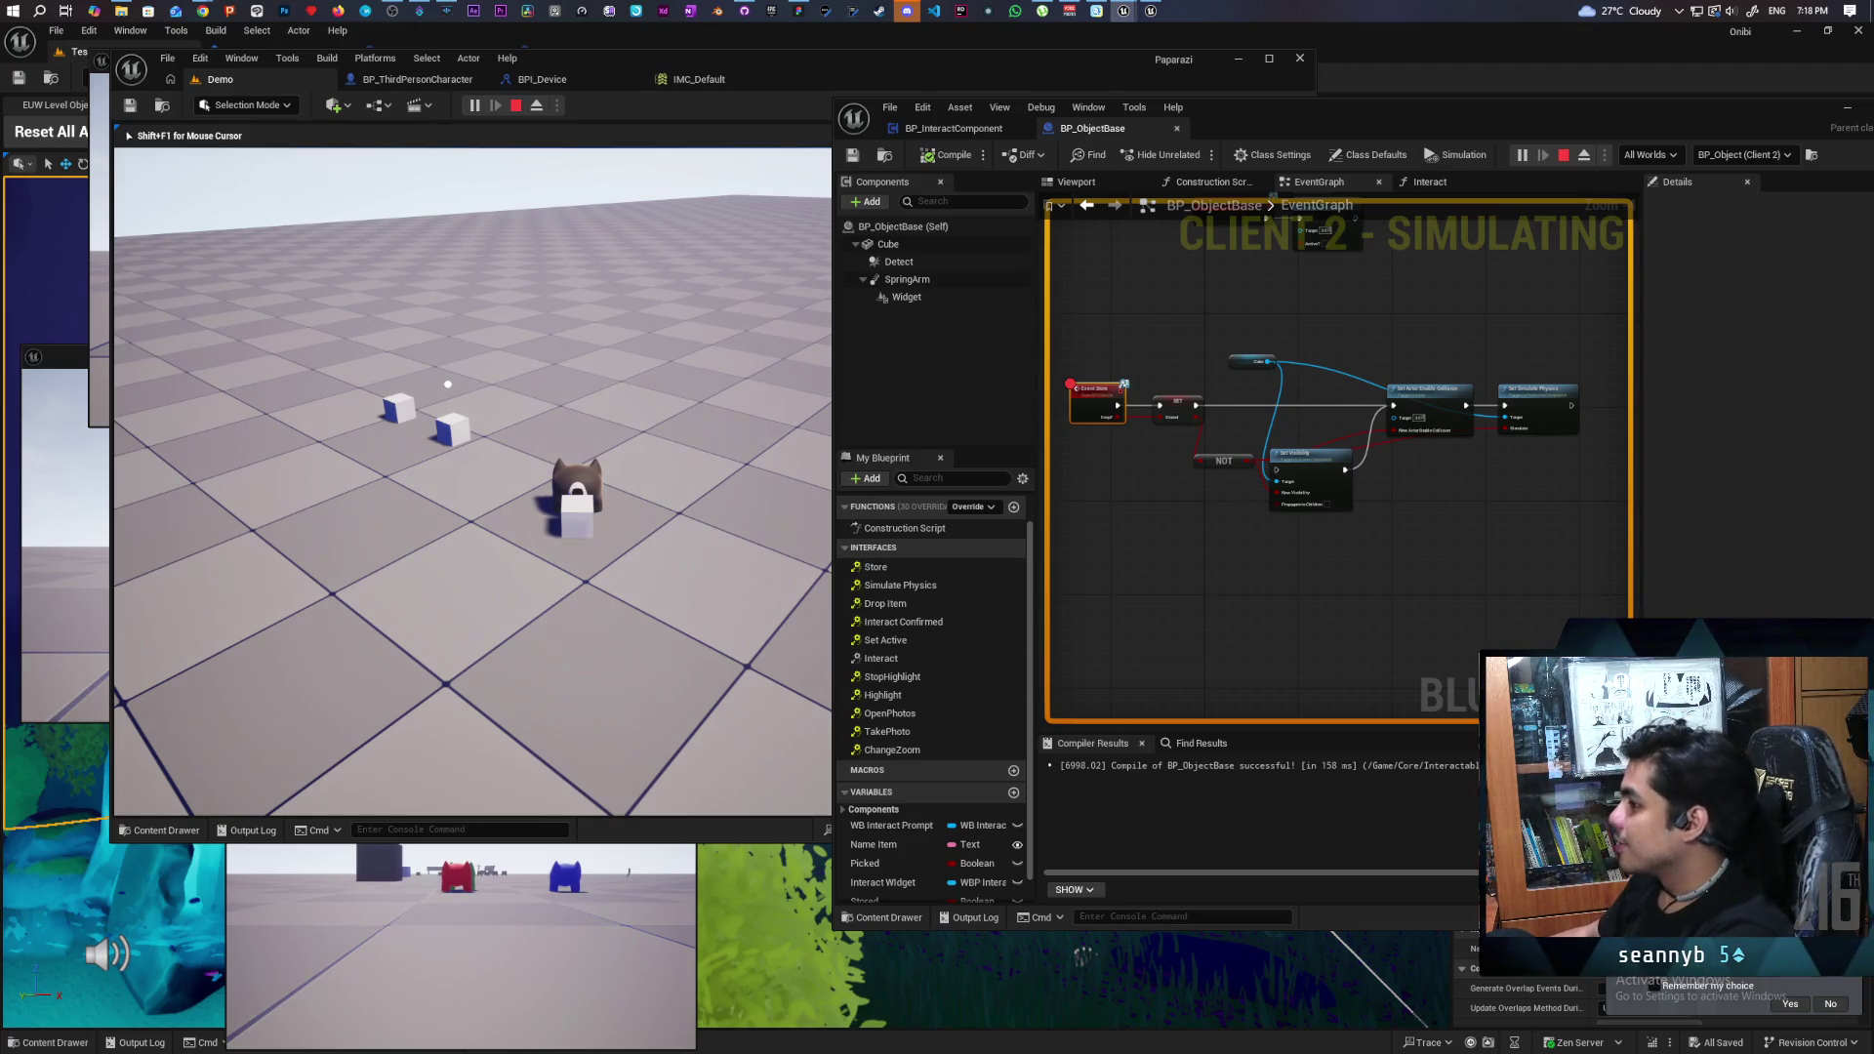
{"action": "key", "text": "Escape"}
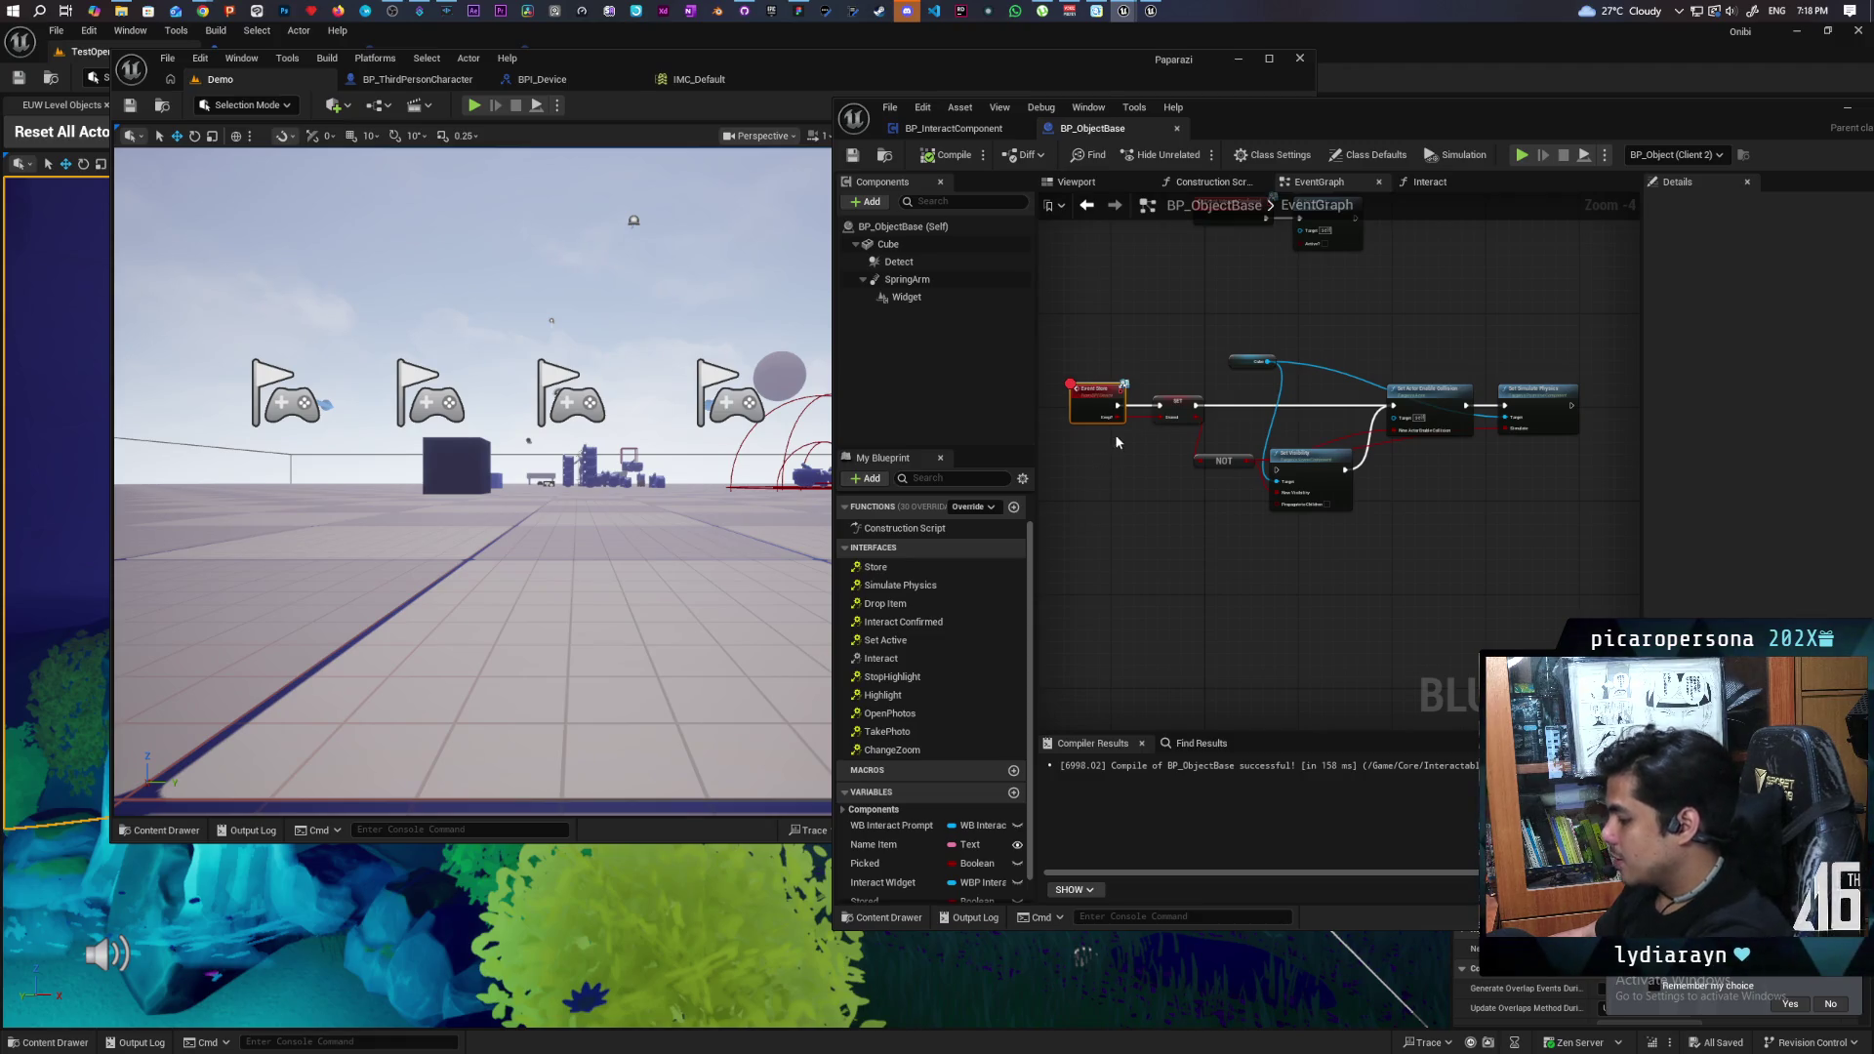
{"action": "scroll", "coordinate": [1116, 439], "scroll_direction": "up", "scroll_amount": 3}
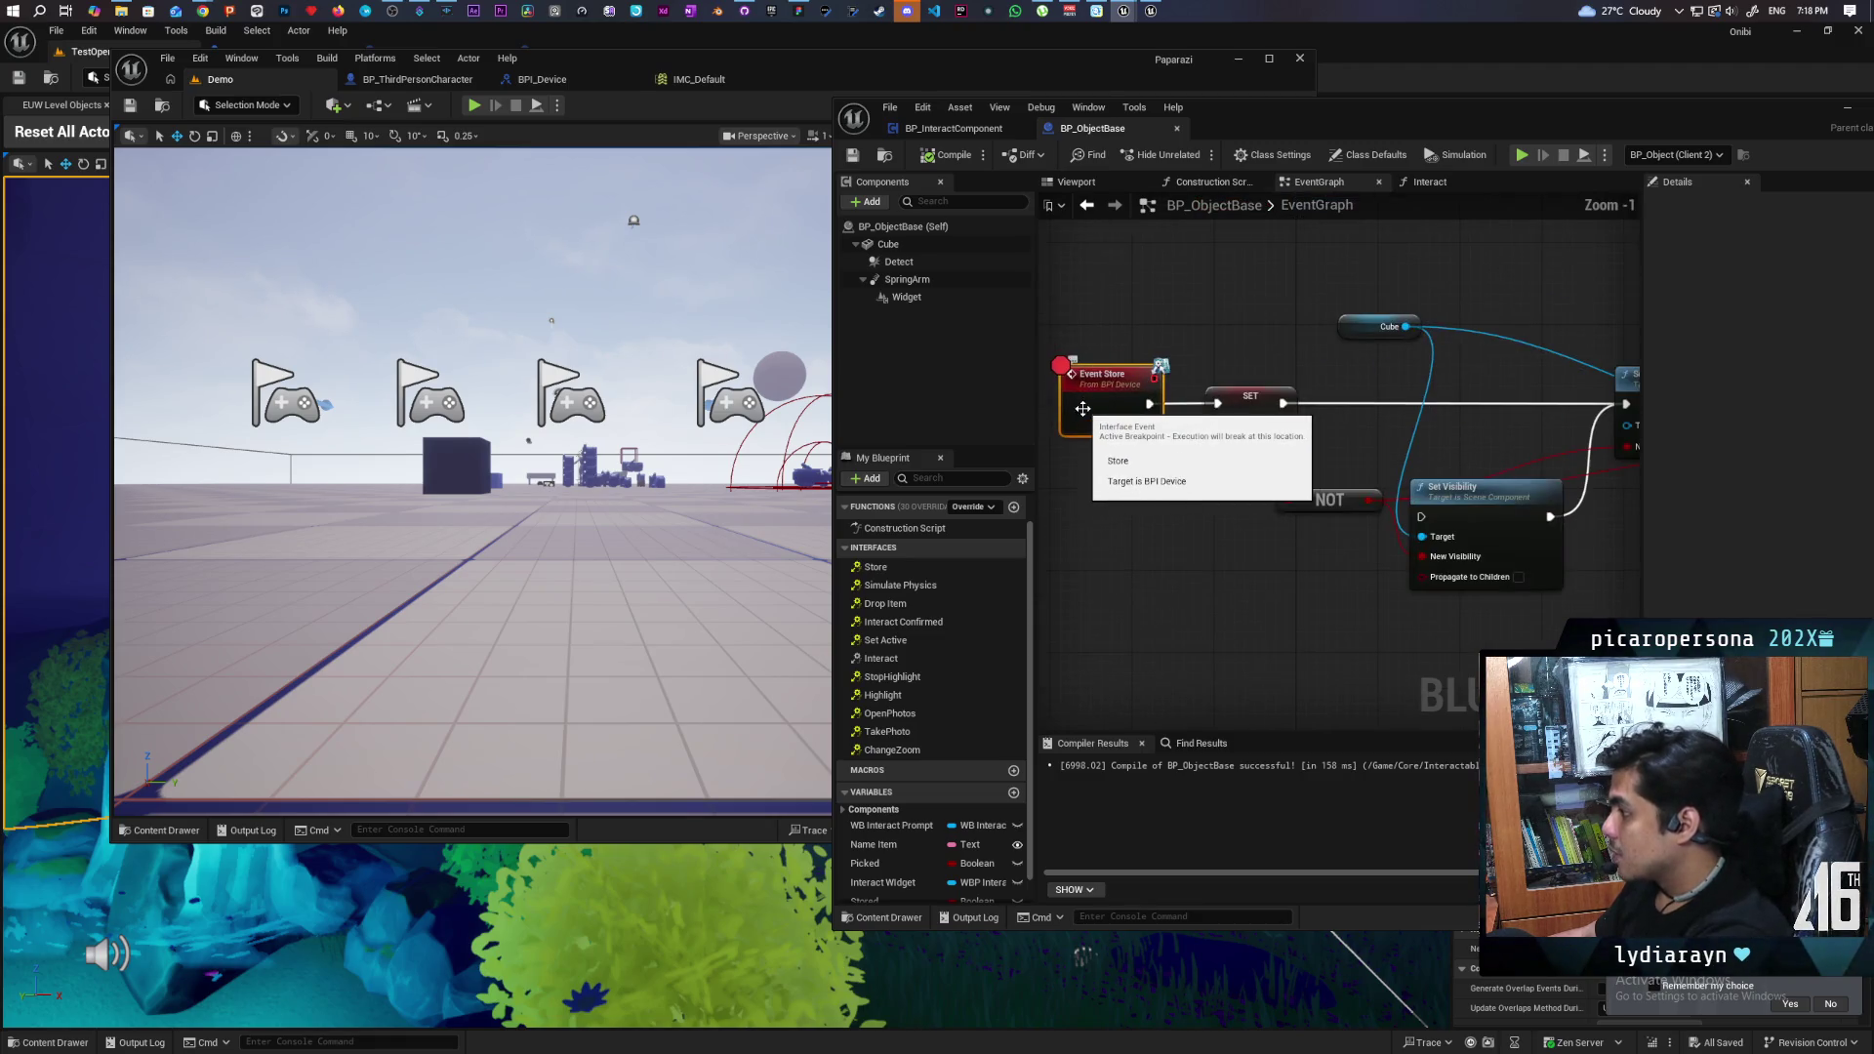
- Return to BP_InteractComponent and select the S Store Item event in the Store Object group
{"action": "left_click", "coordinate": [1106, 298]}
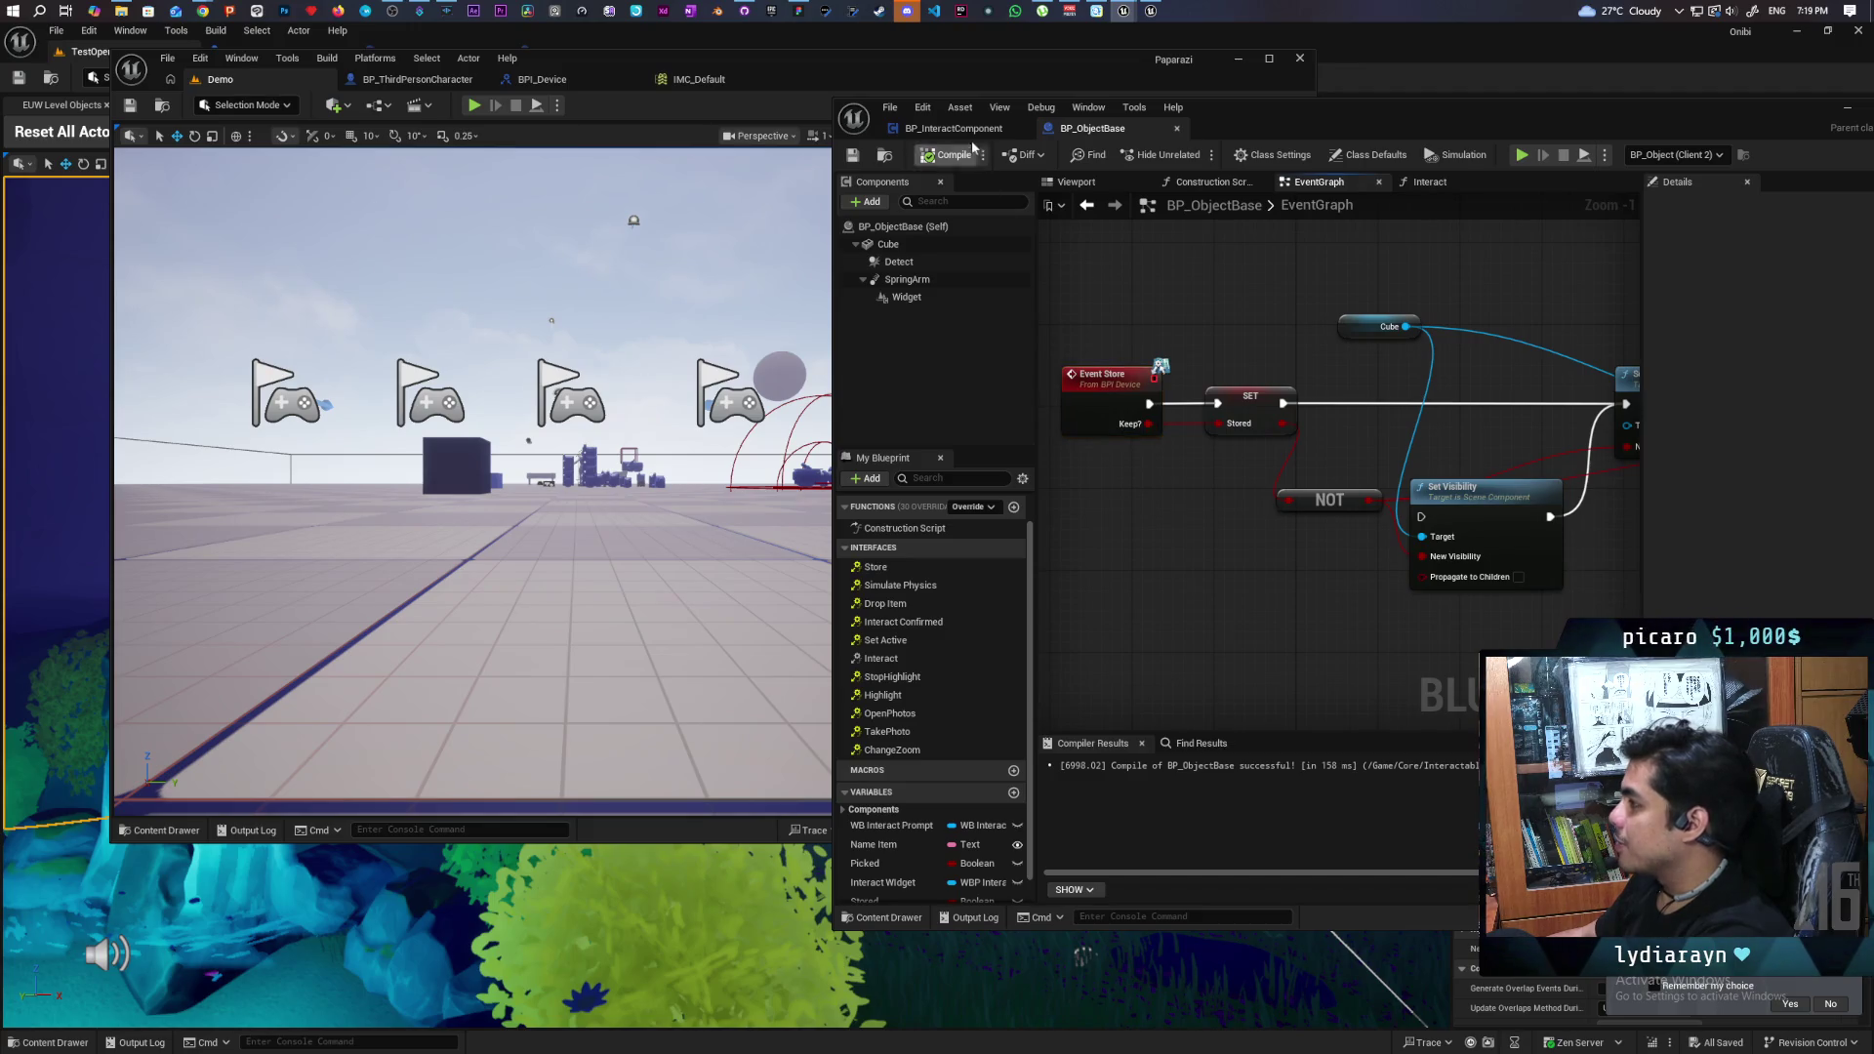
{"action": "left_click", "coordinate": [954, 128]}
{"action": "scroll", "coordinate": [1291, 448], "scroll_direction": "down", "scroll_amount": 4}
{"action": "scroll", "coordinate": [1291, 448], "scroll_direction": "up", "scroll_amount": 2}
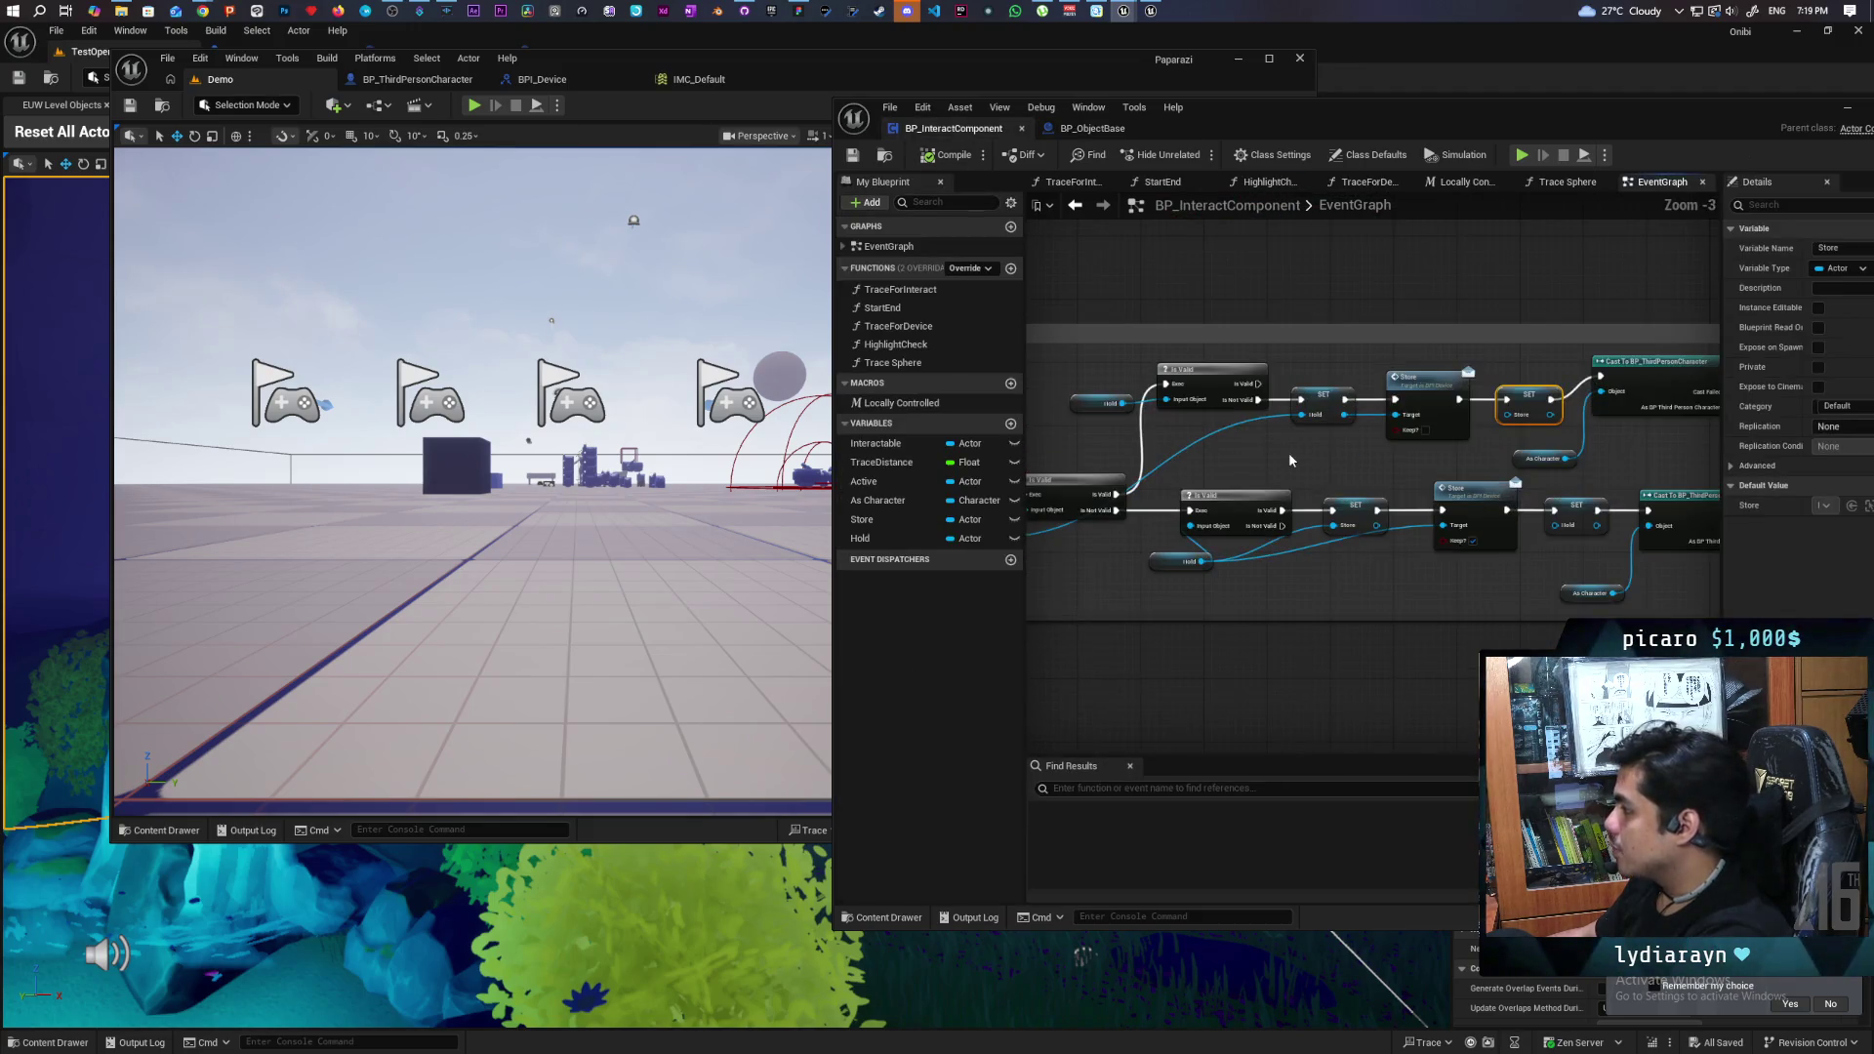
{"action": "left_click", "coordinate": [1102, 471]}
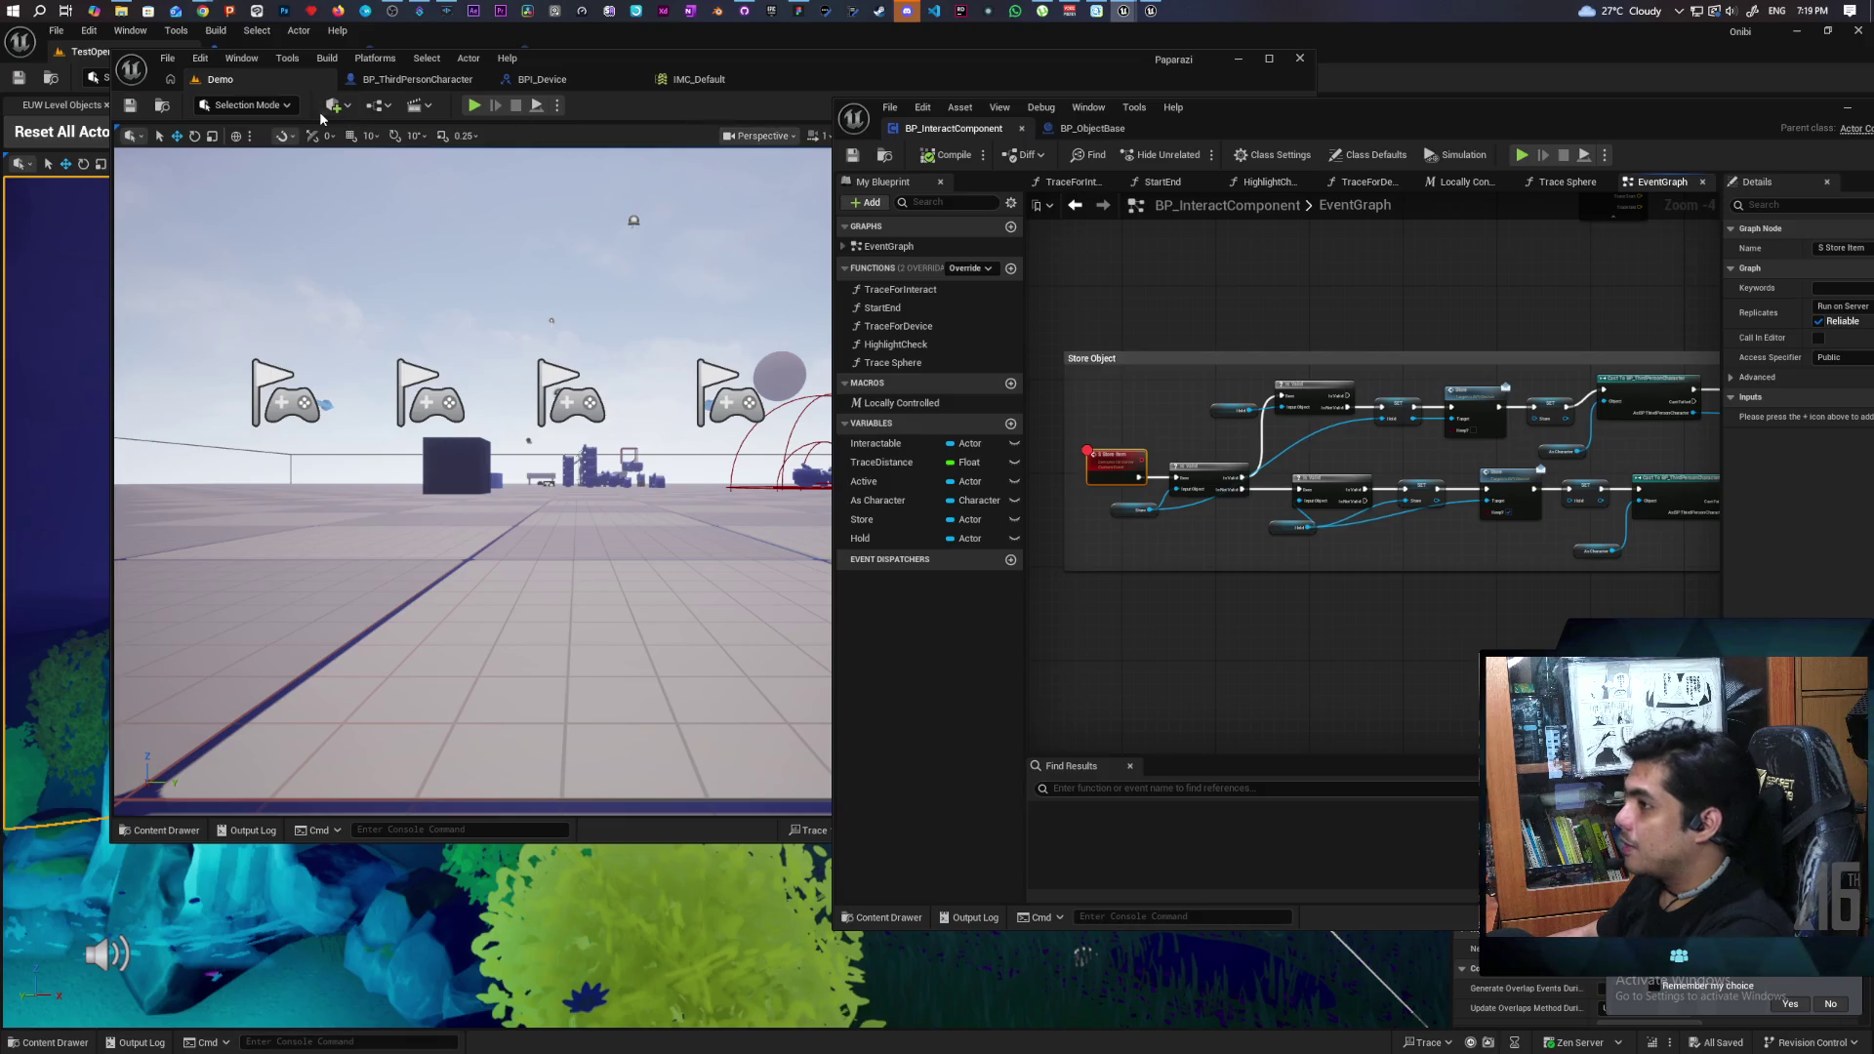
{"action": "left_click", "coordinate": [475, 106]}
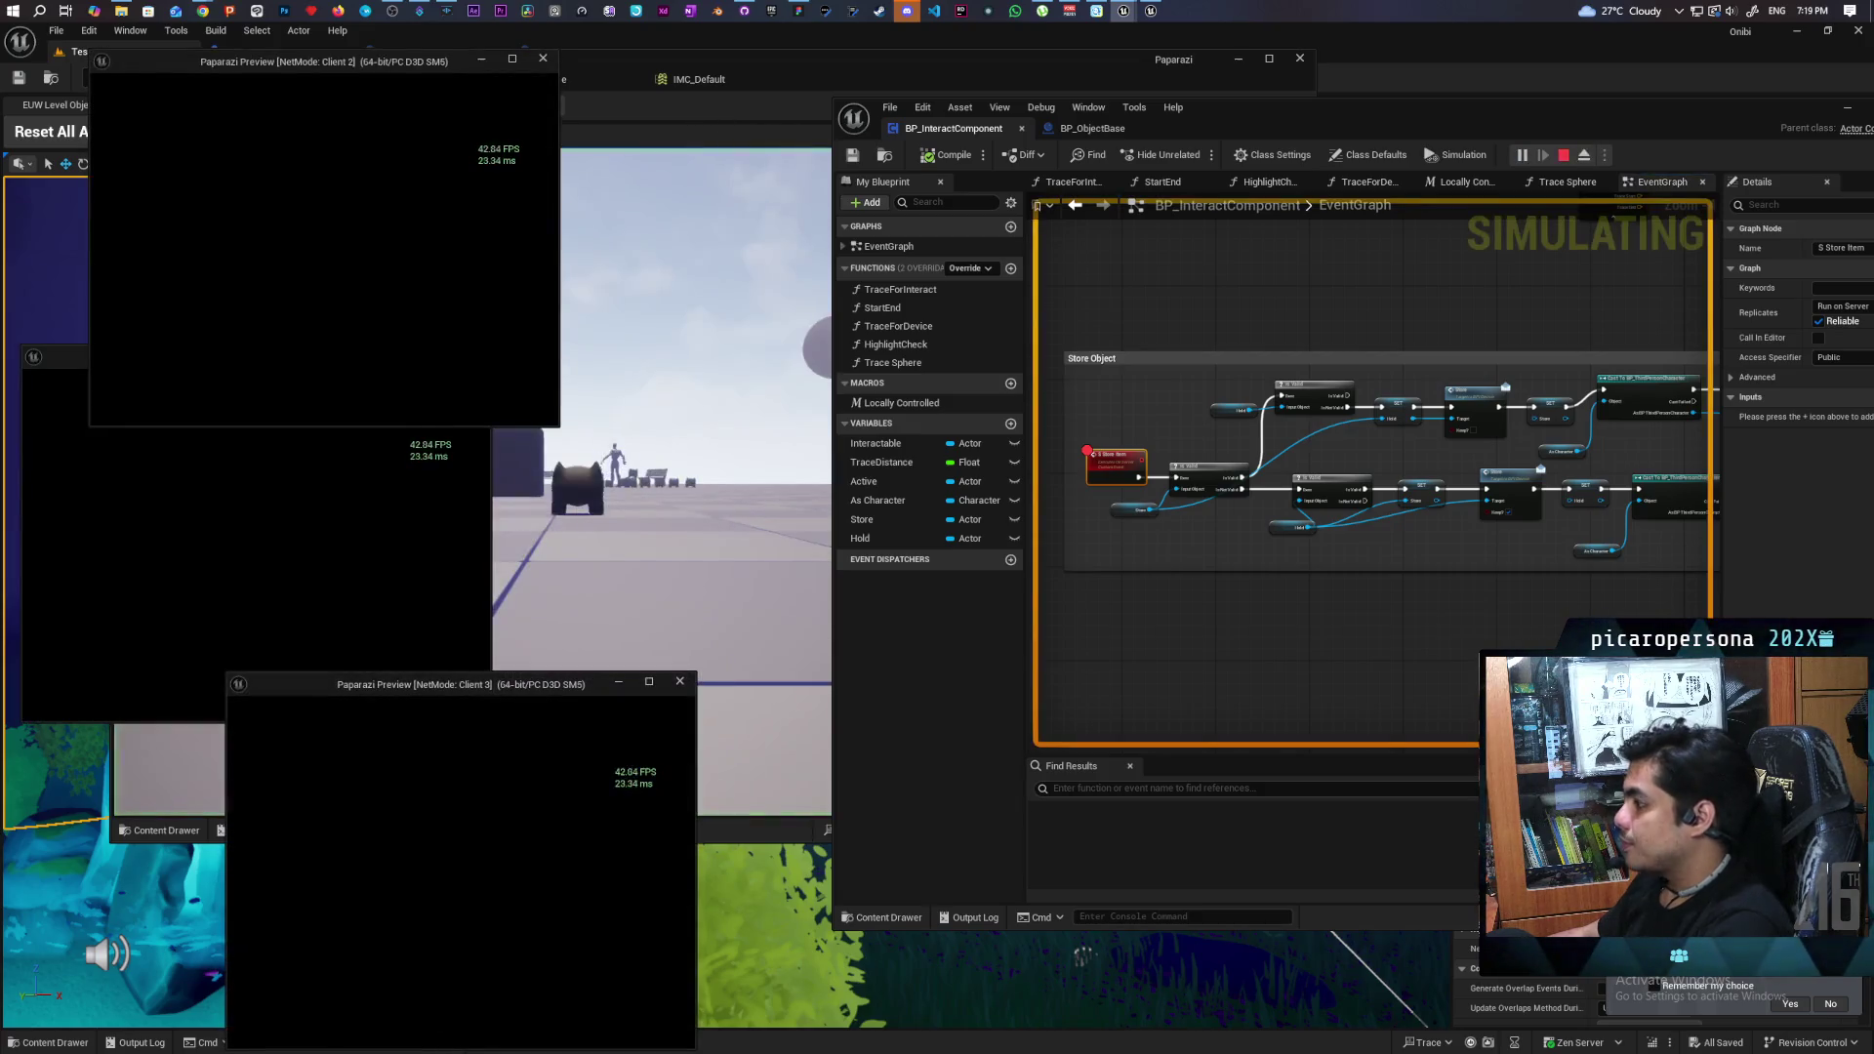
{"action": "key", "text": "alt+Tab"}
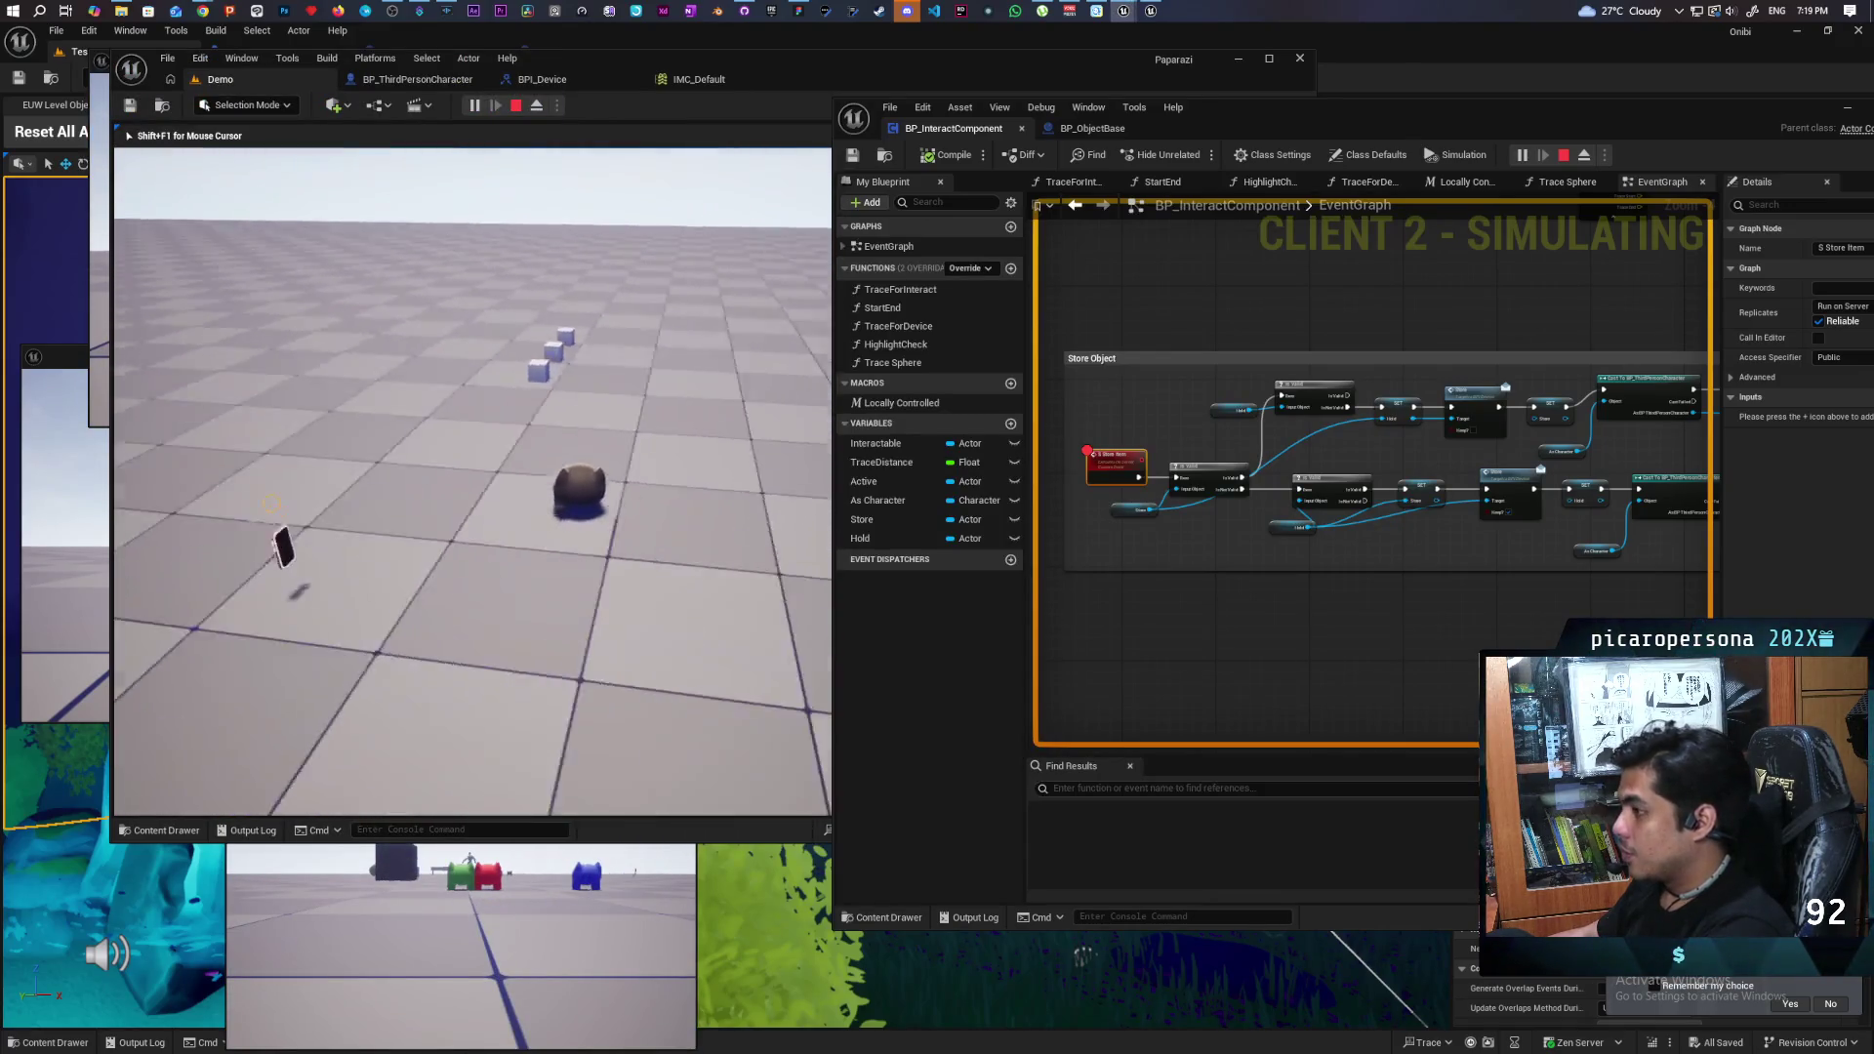
{"action": "key", "text": "s"}
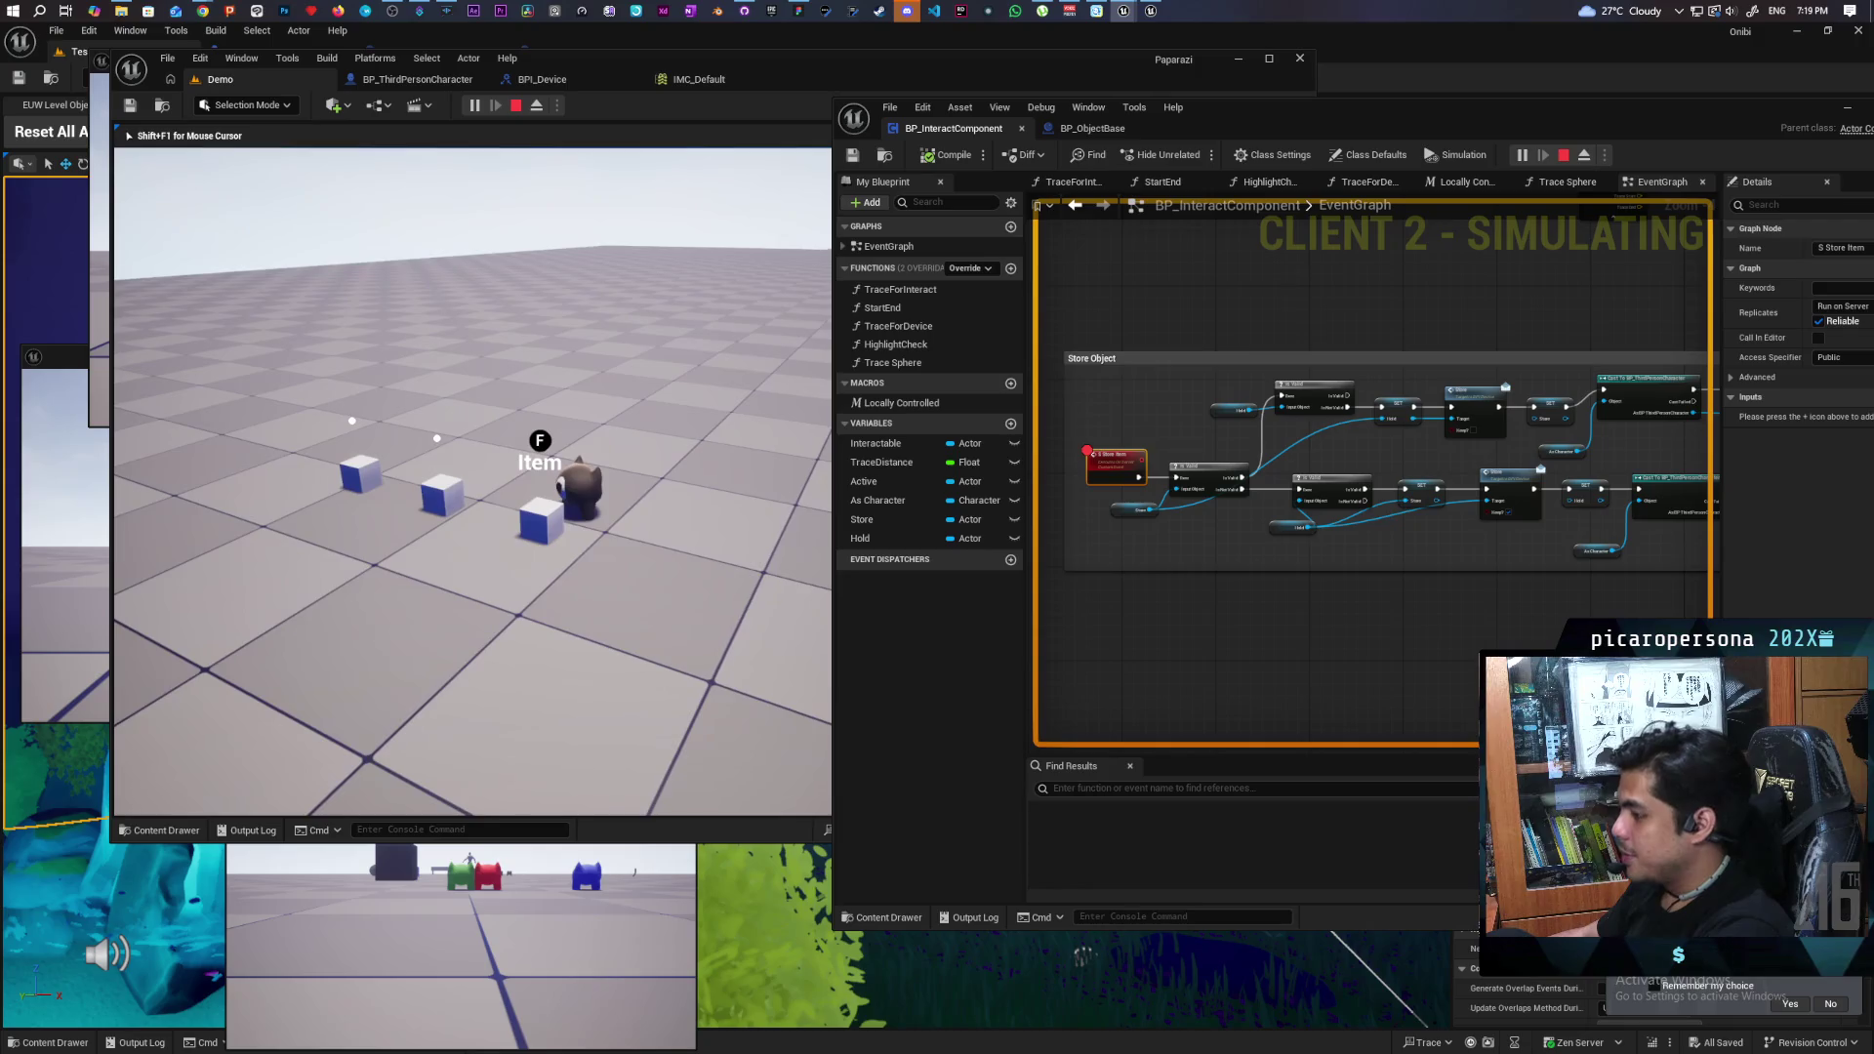
{"action": "key", "text": "f"}
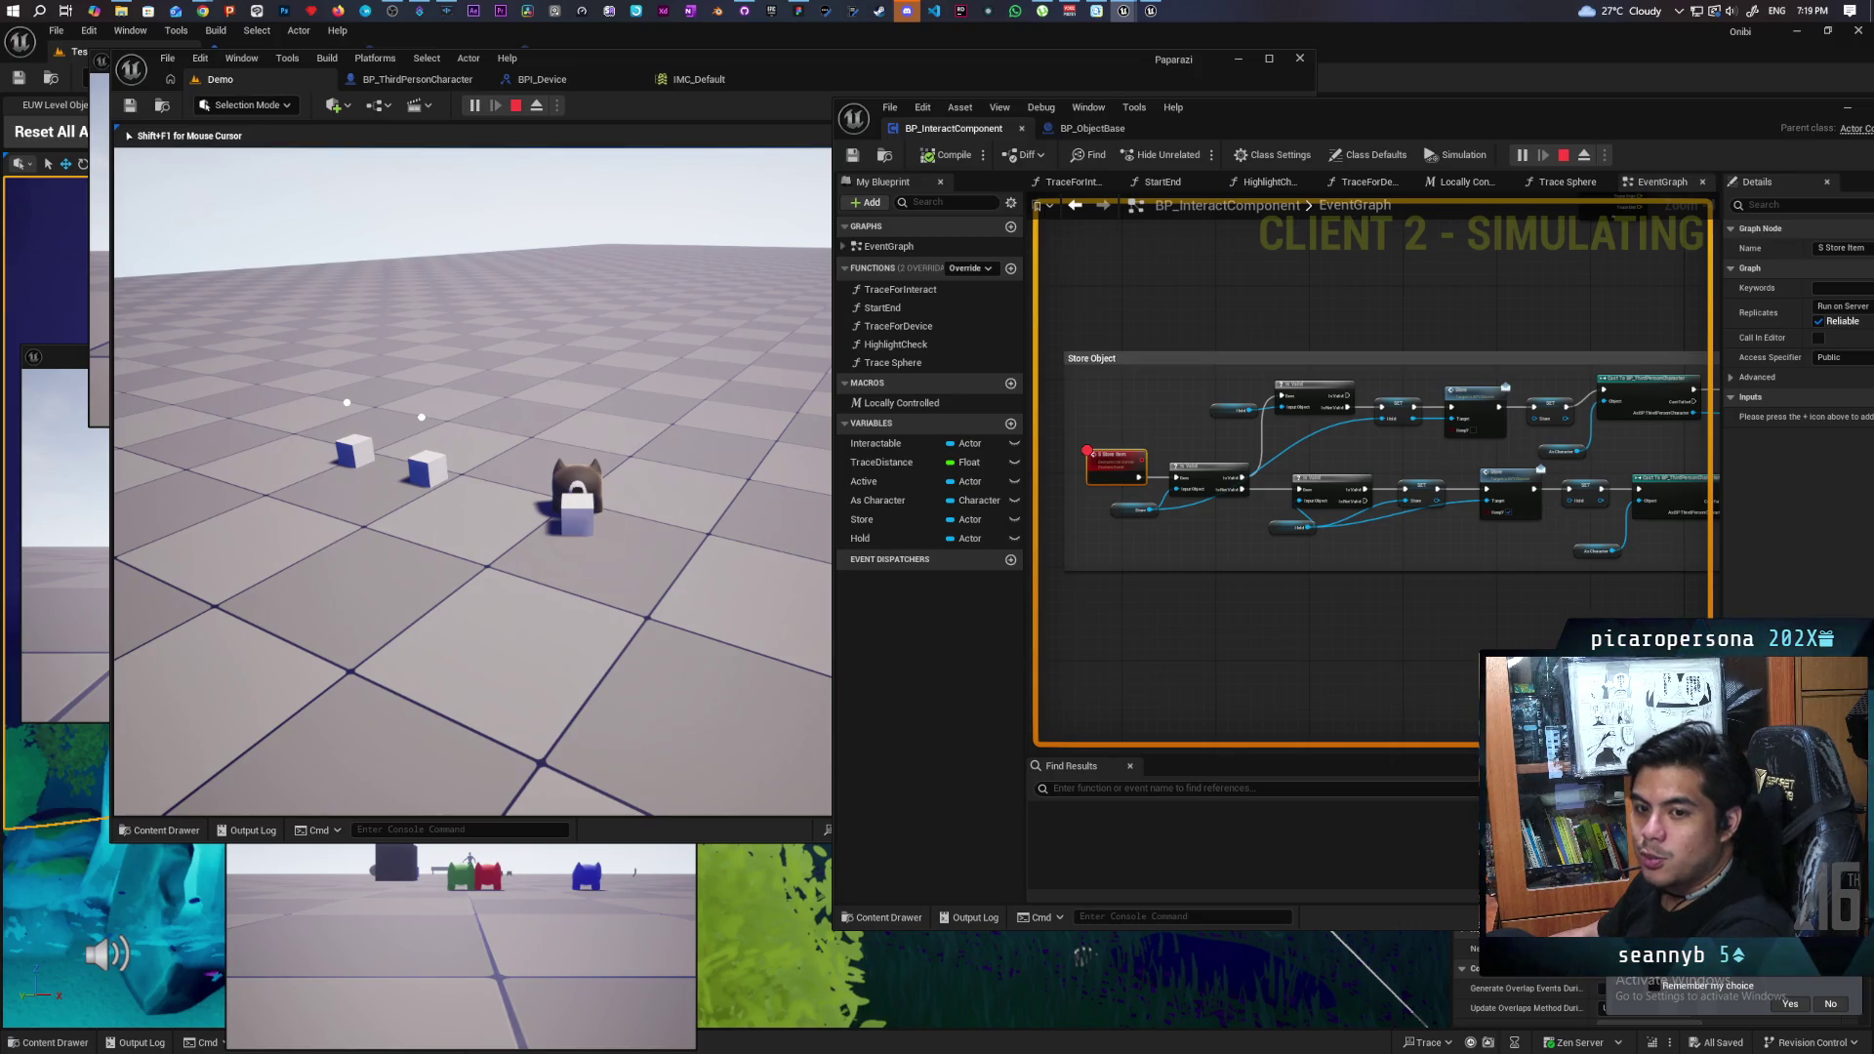
{"action": "key", "text": "Escape"}
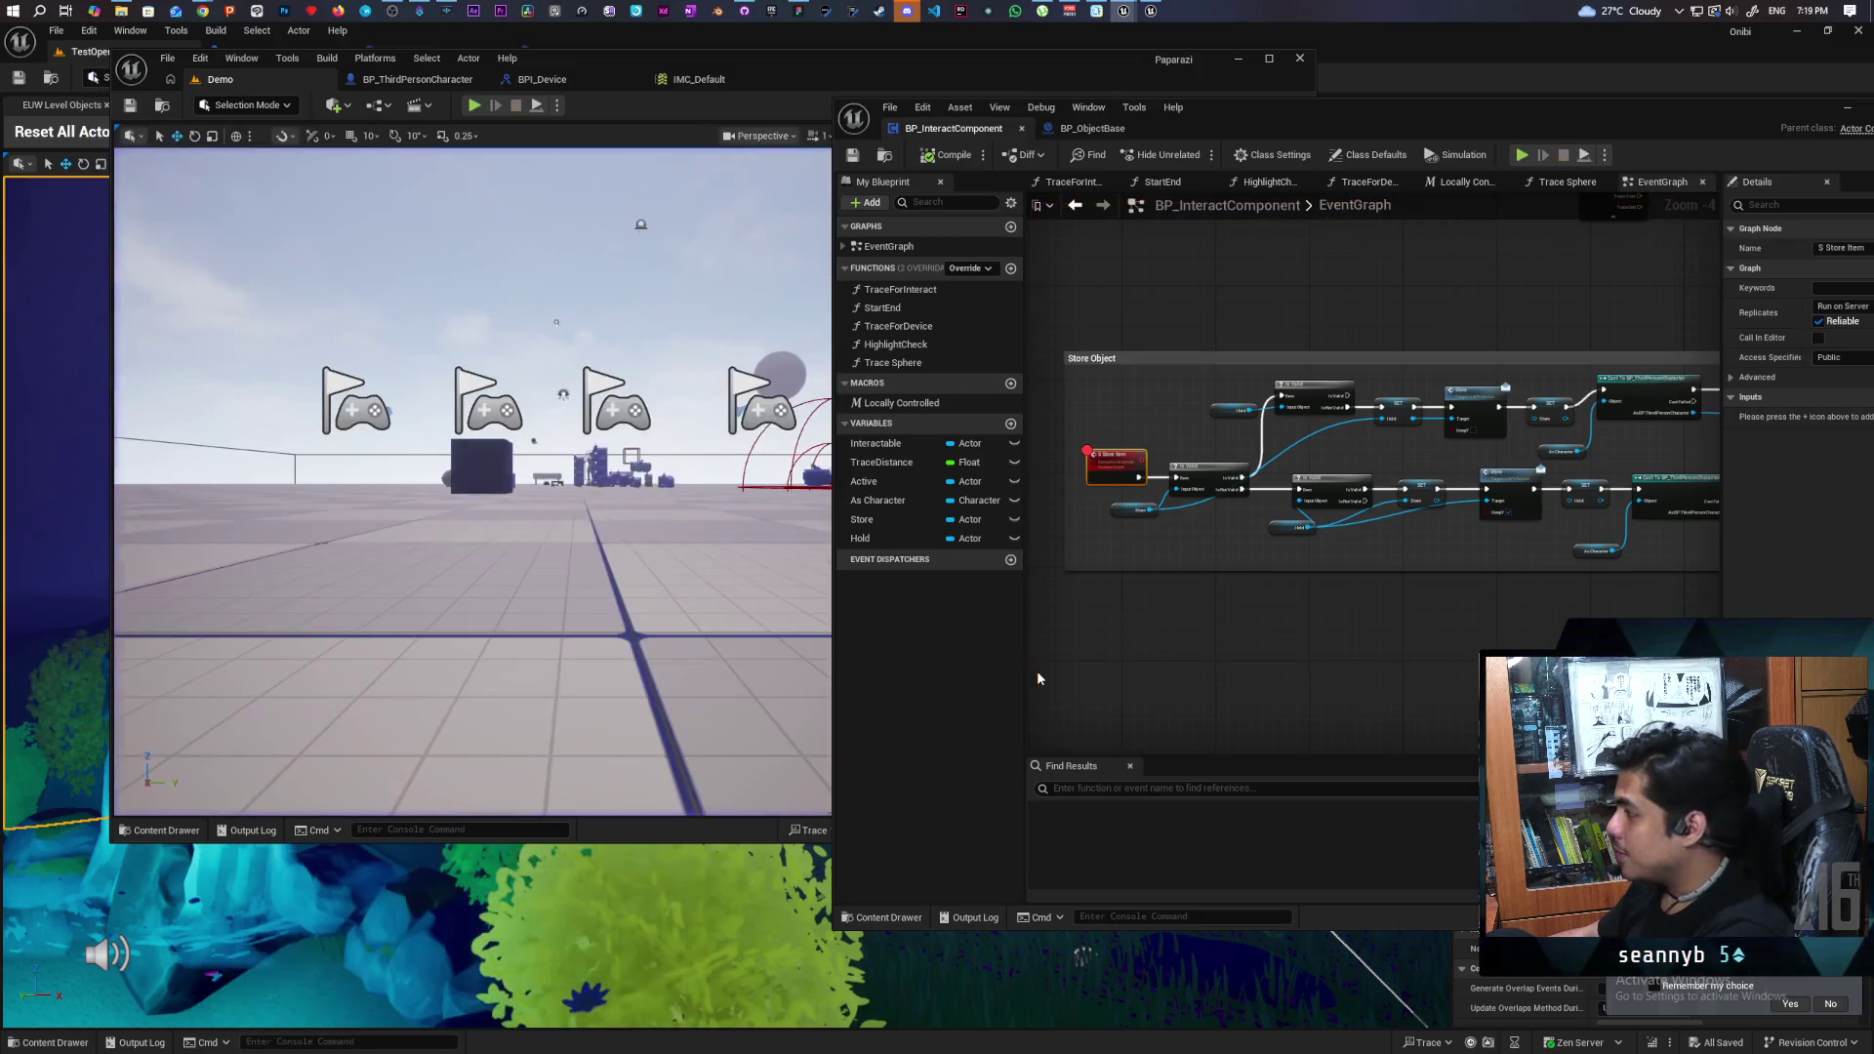
- Review BP_ObjectBase, then dock BP_ThirdPersonCharacter's tab alongside the other blueprint tabs
{"action": "left_click", "coordinate": [1092, 128]}
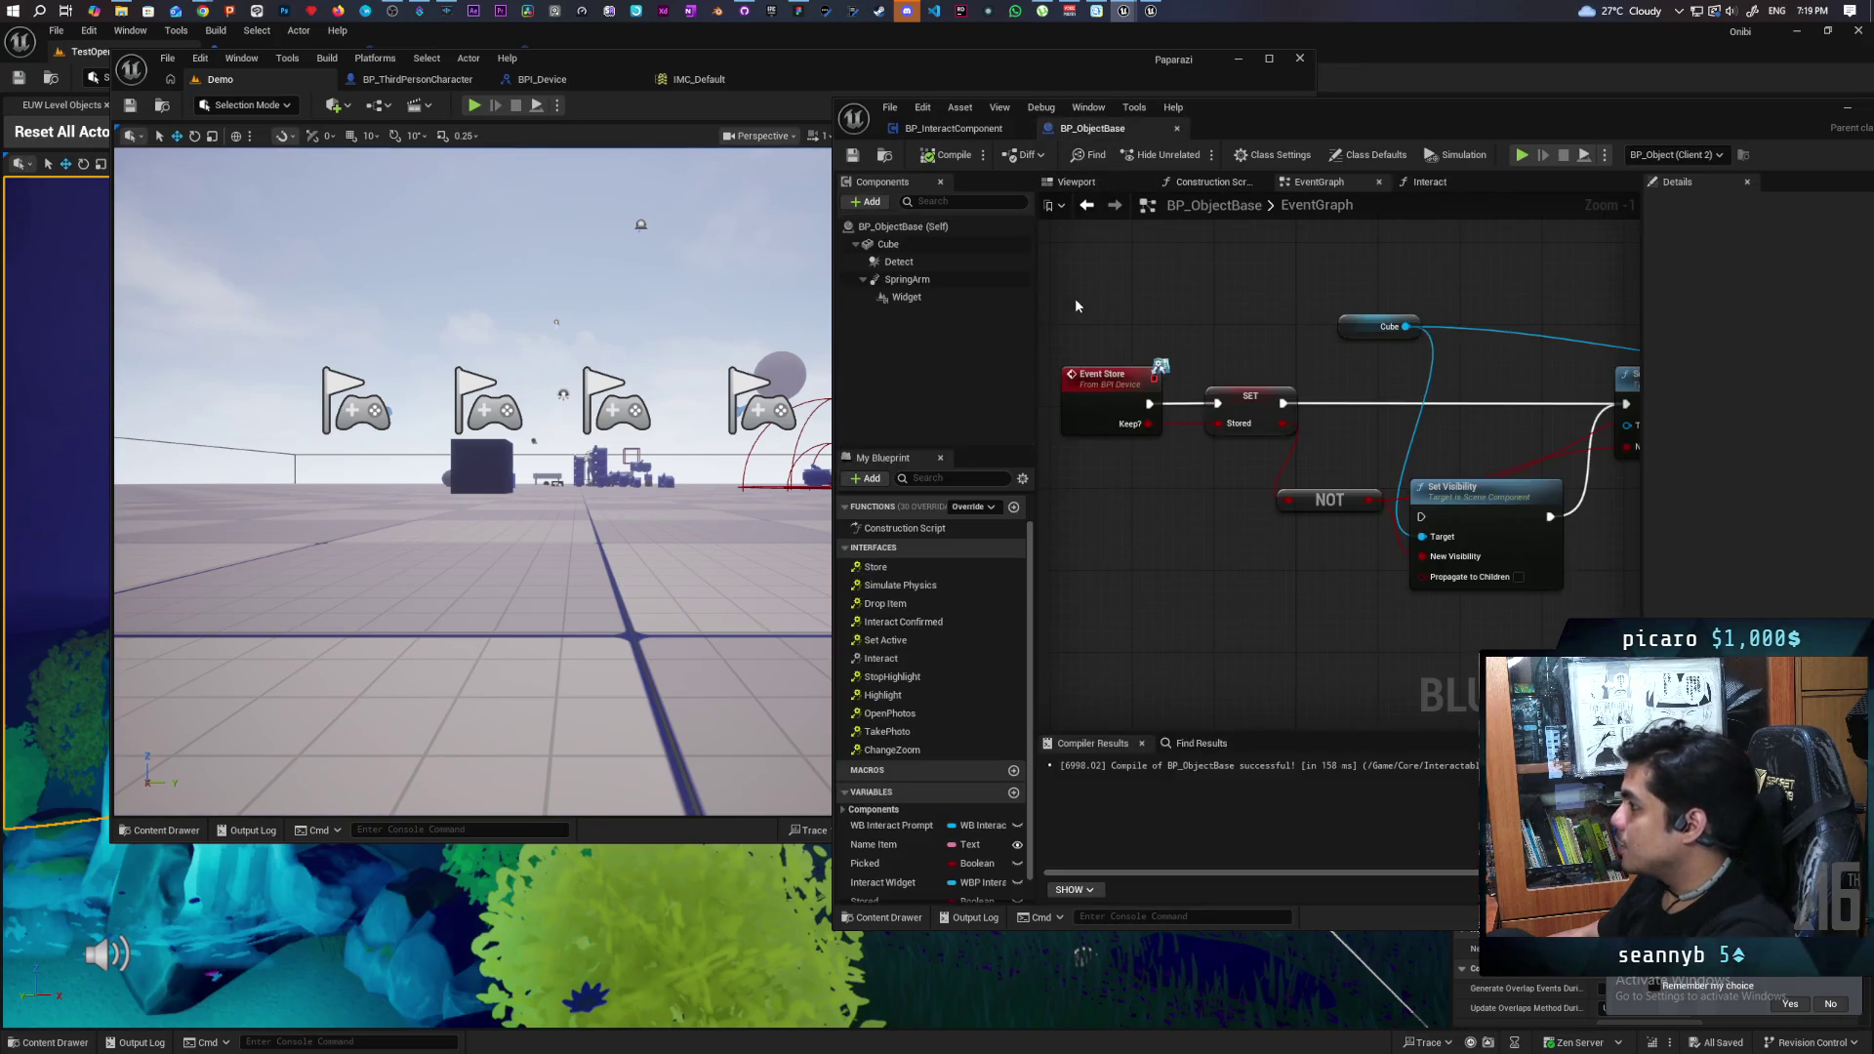
{"action": "scroll", "coordinate": [1245, 326], "scroll_direction": "down", "scroll_amount": 6}
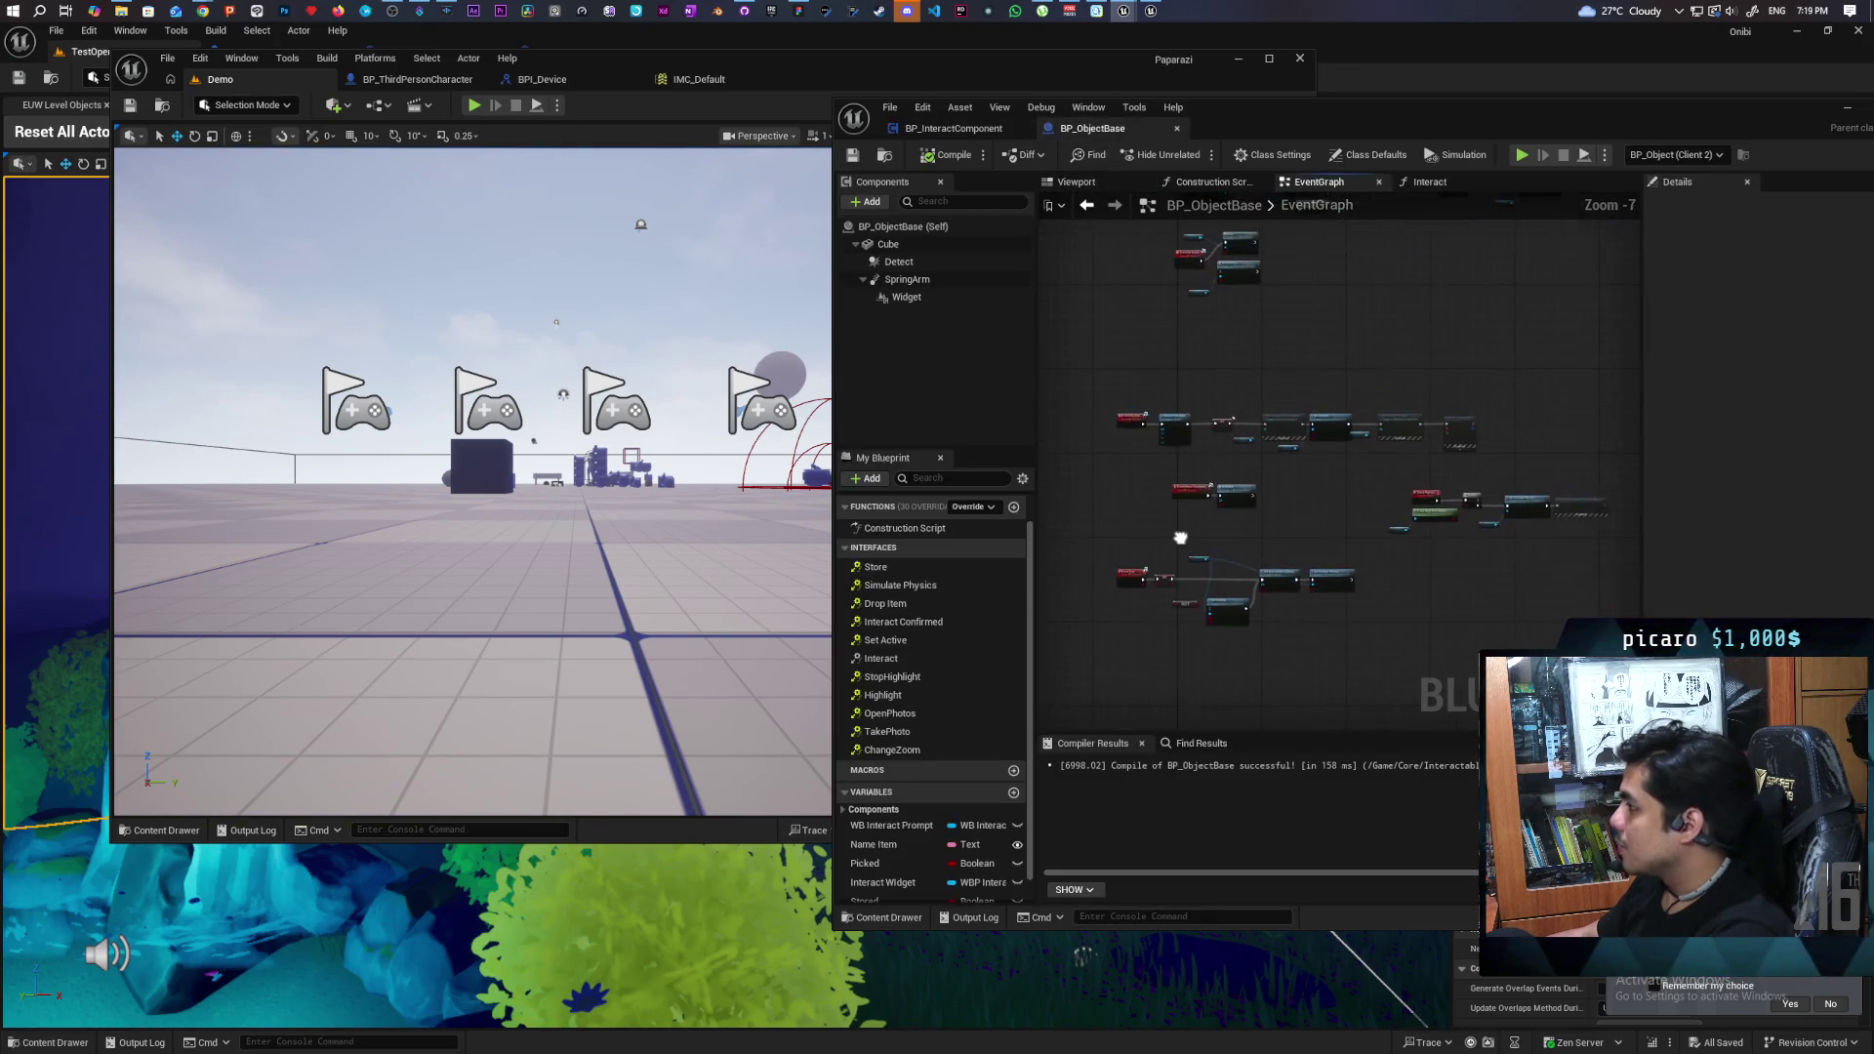
{"action": "left_click_drag", "start_coordinate": [1178, 538], "coordinate": [1162, 306]}
{"action": "scroll", "coordinate": [1162, 306], "scroll_direction": "down", "scroll_amount": 1}
{"action": "left_click", "coordinate": [953, 128]}
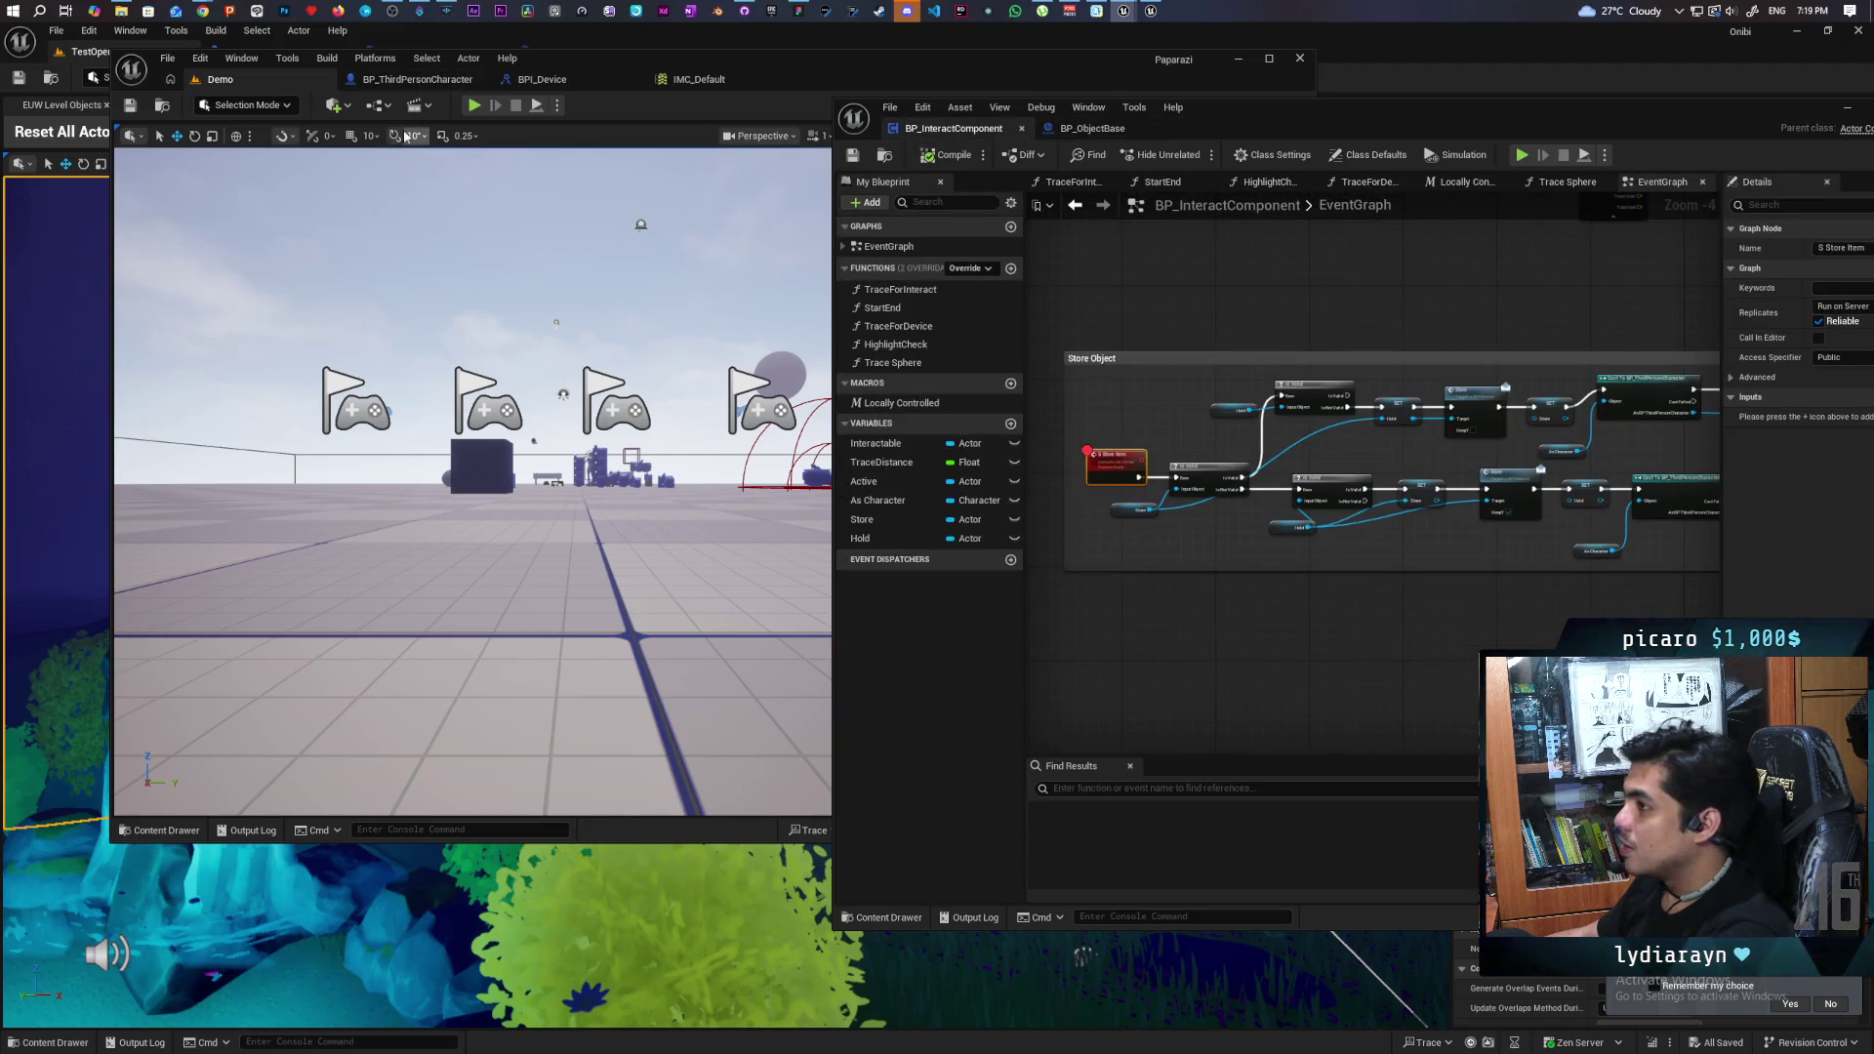
{"action": "left_click", "coordinate": [418, 80]}
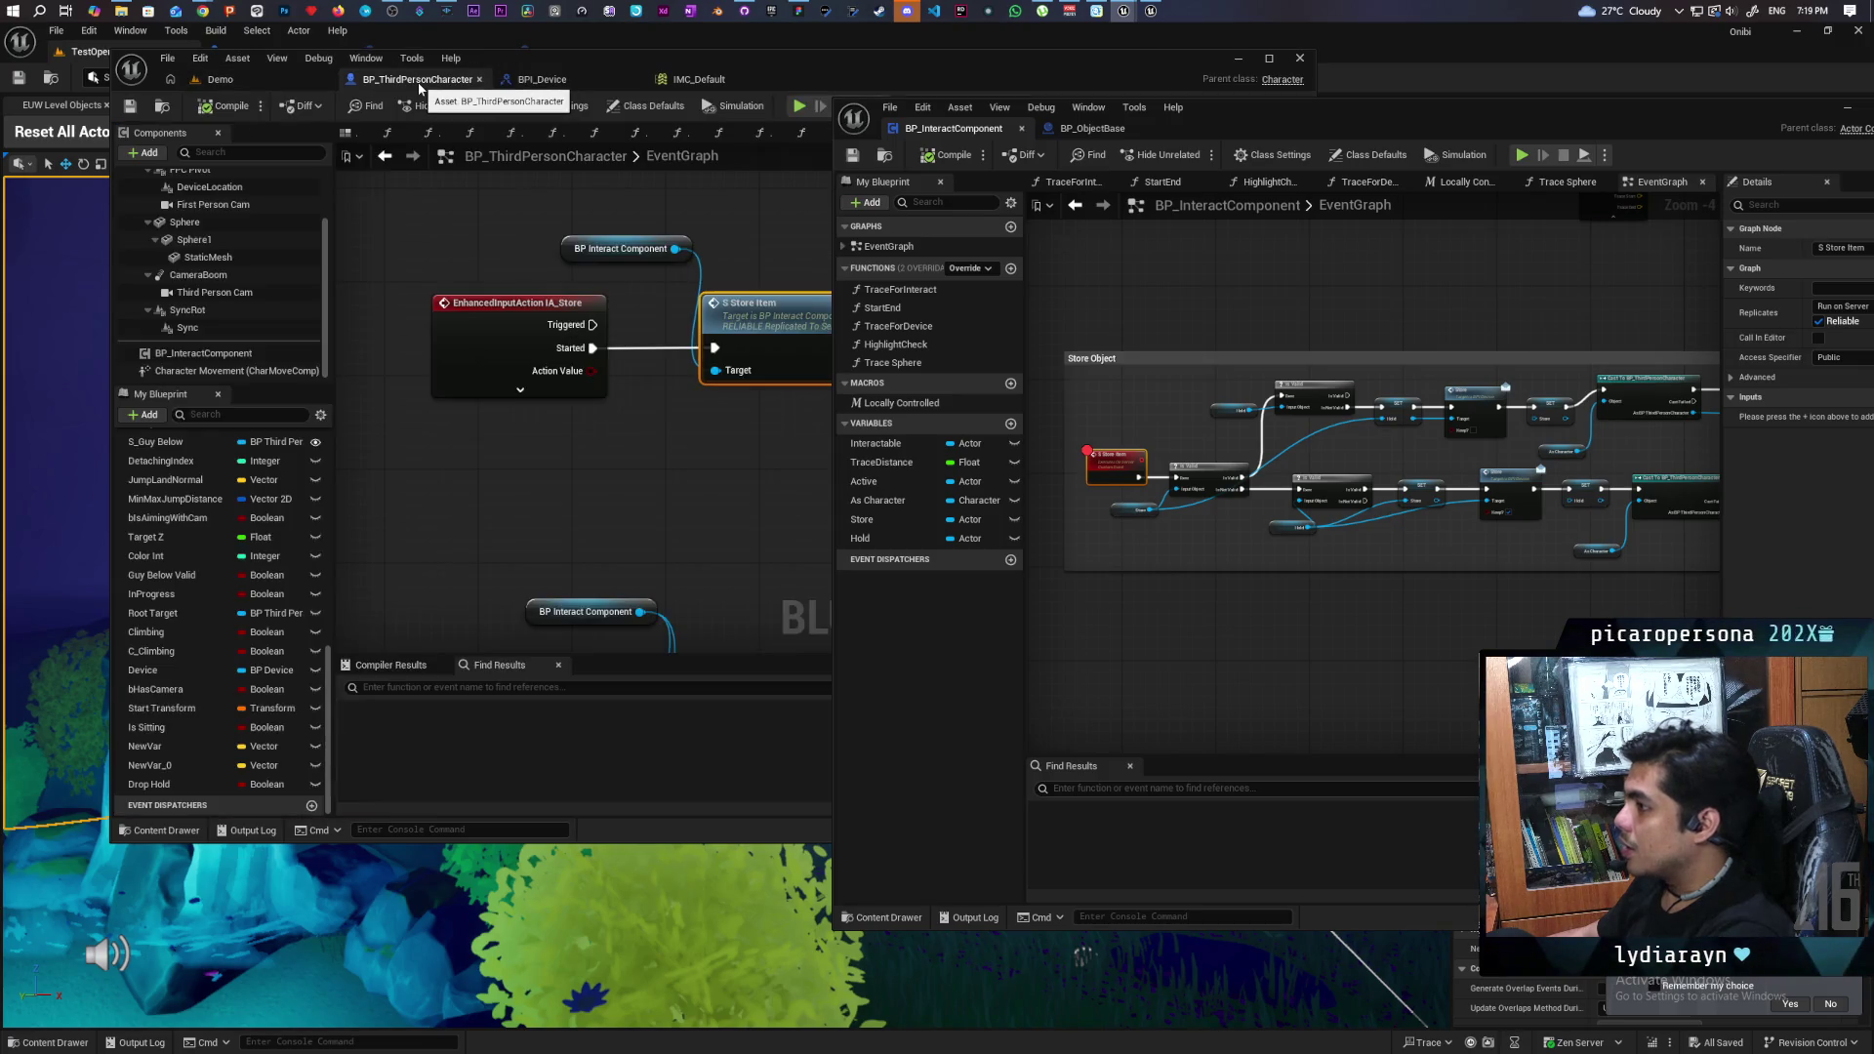
{"action": "left_click_drag", "start_coordinate": [420, 80], "coordinate": [1116, 128]}
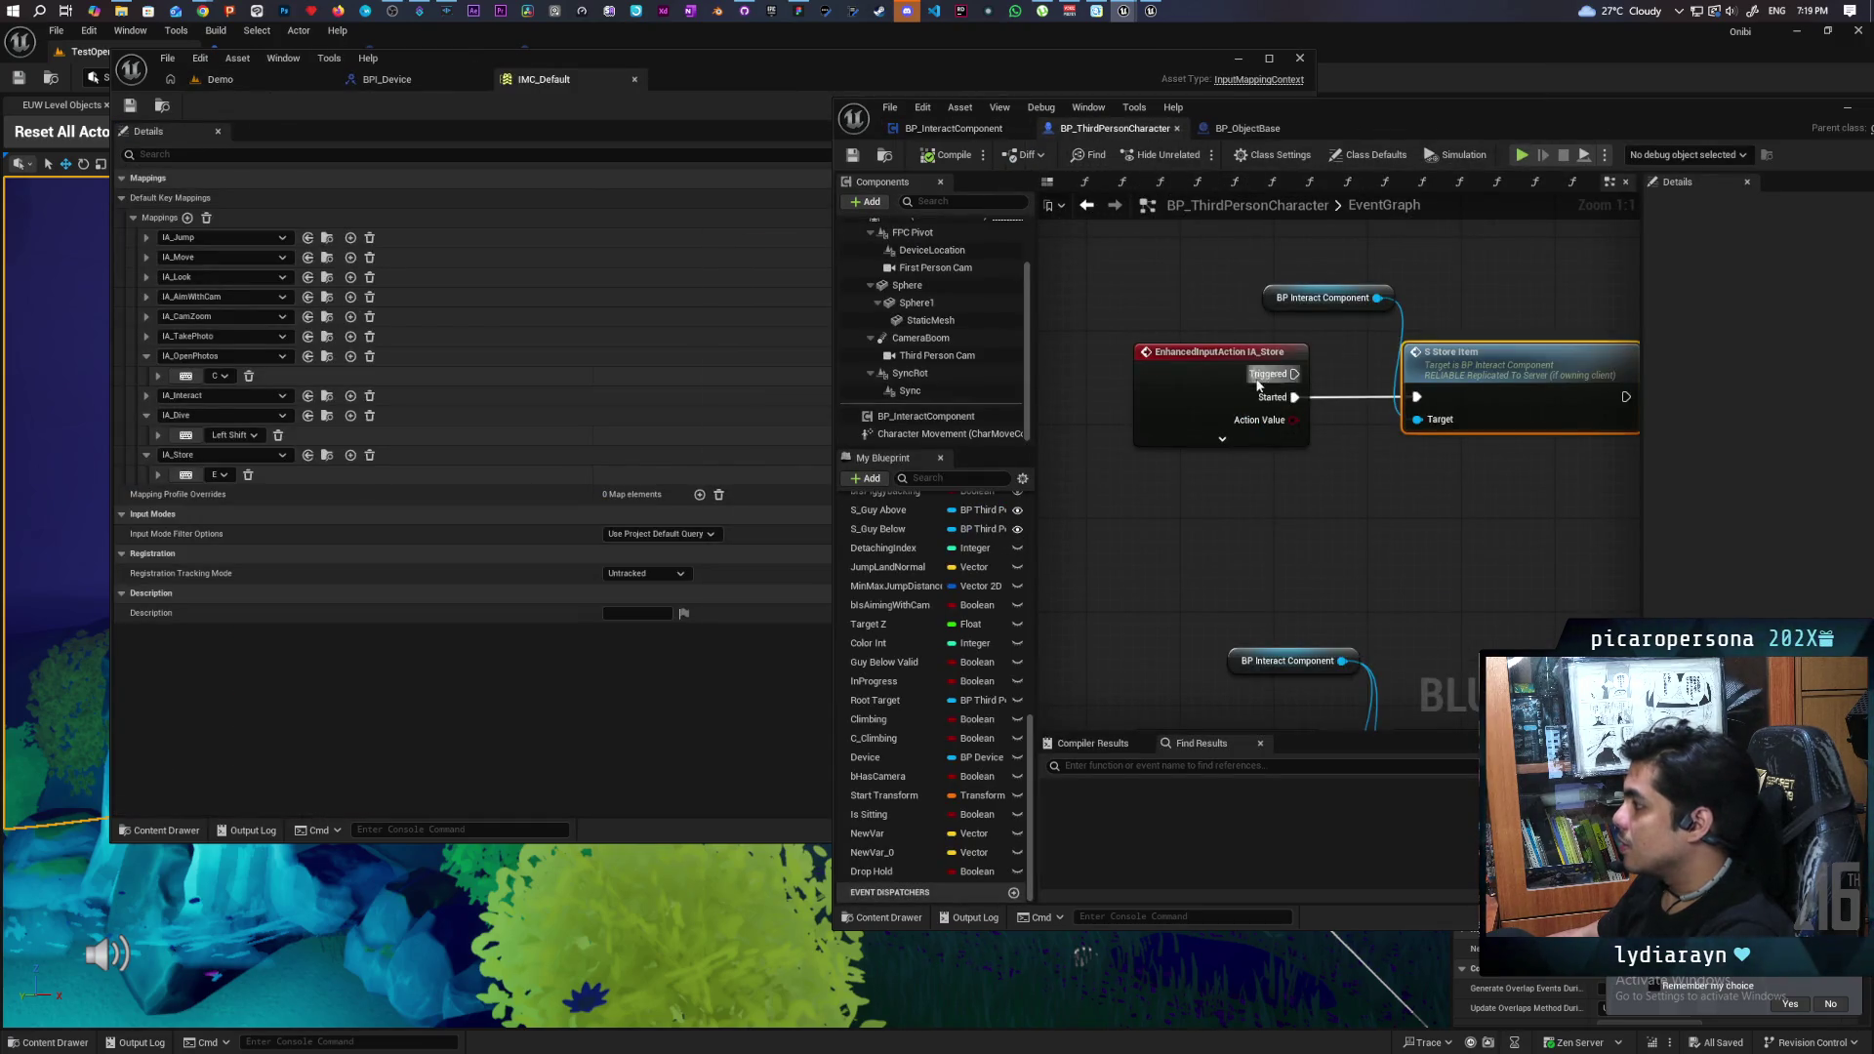
{"action": "scroll", "coordinate": [1169, 305], "scroll_direction": "up", "scroll_amount": 7}
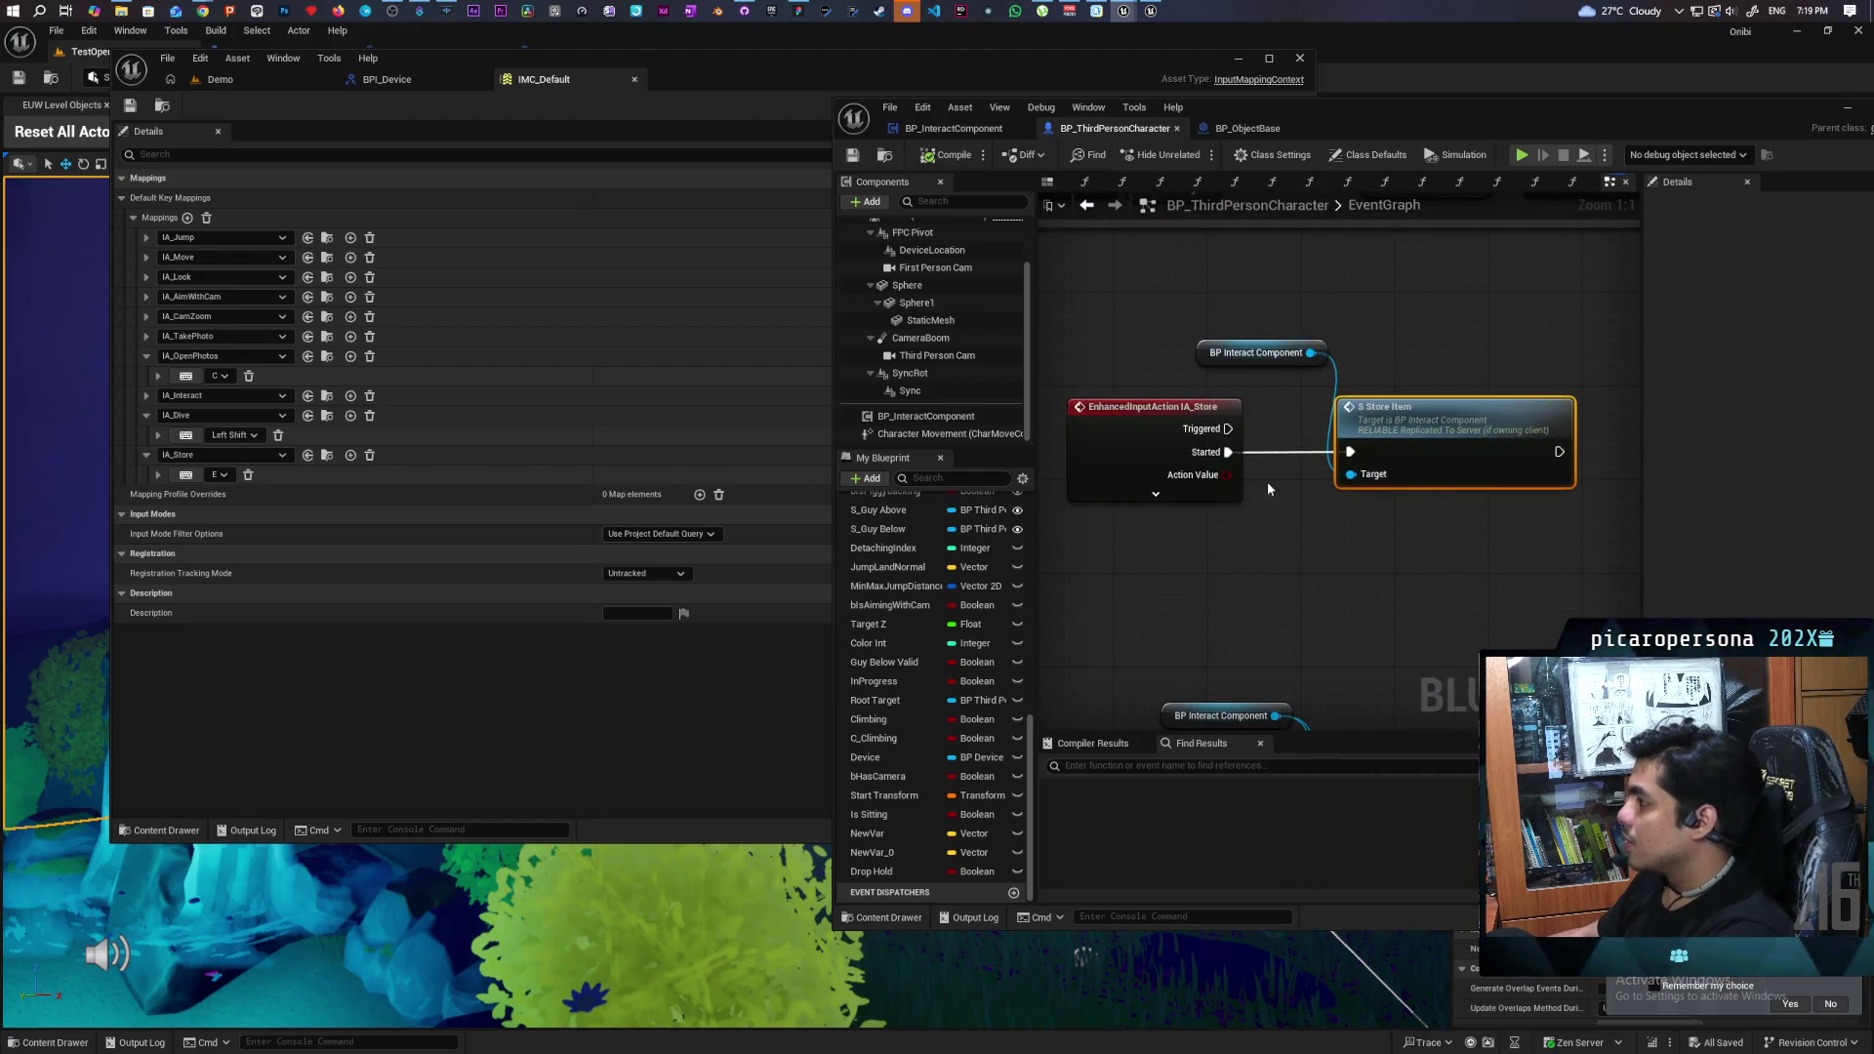
- Add a breakpoint on the S Store Item call in BP_ThirdPersonCharacter
{"action": "left_click", "coordinate": [1267, 576]}
{"action": "left_click_drag", "start_coordinate": [1196, 353], "coordinate": [1172, 358]}
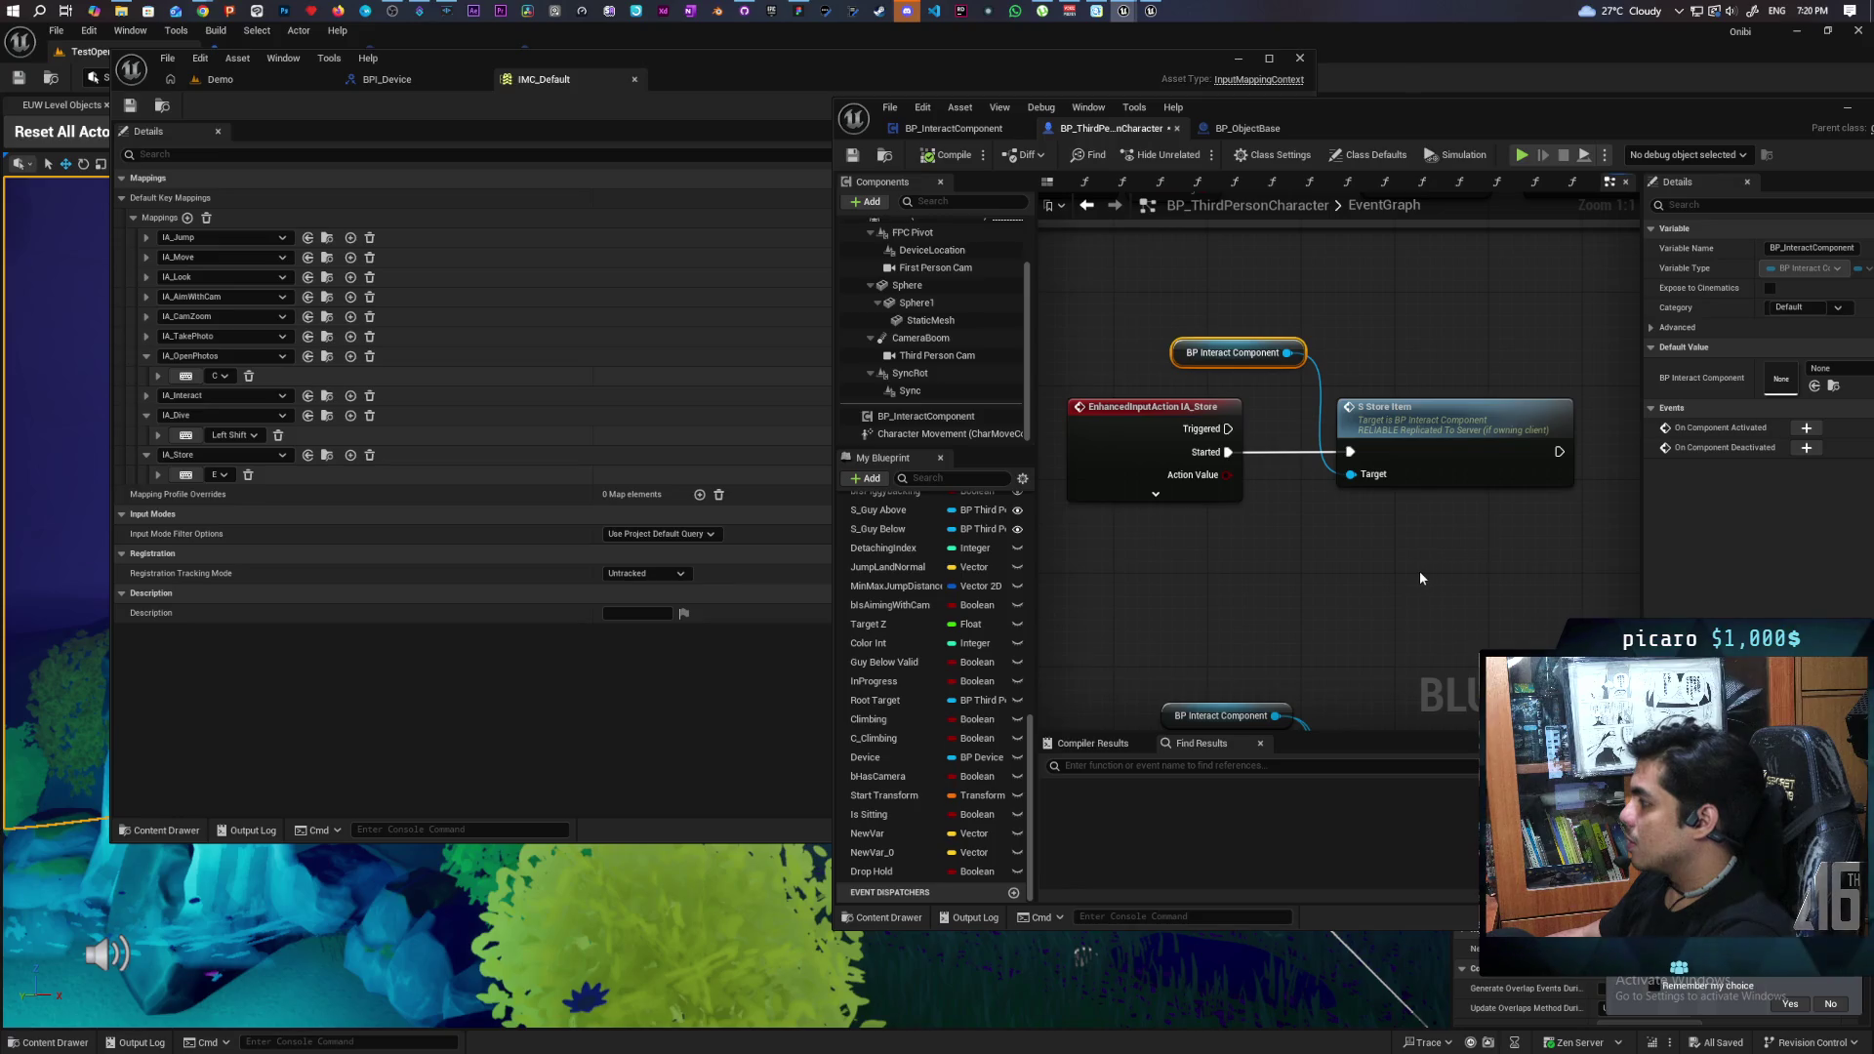
{"action": "left_click", "coordinate": [1407, 479]}
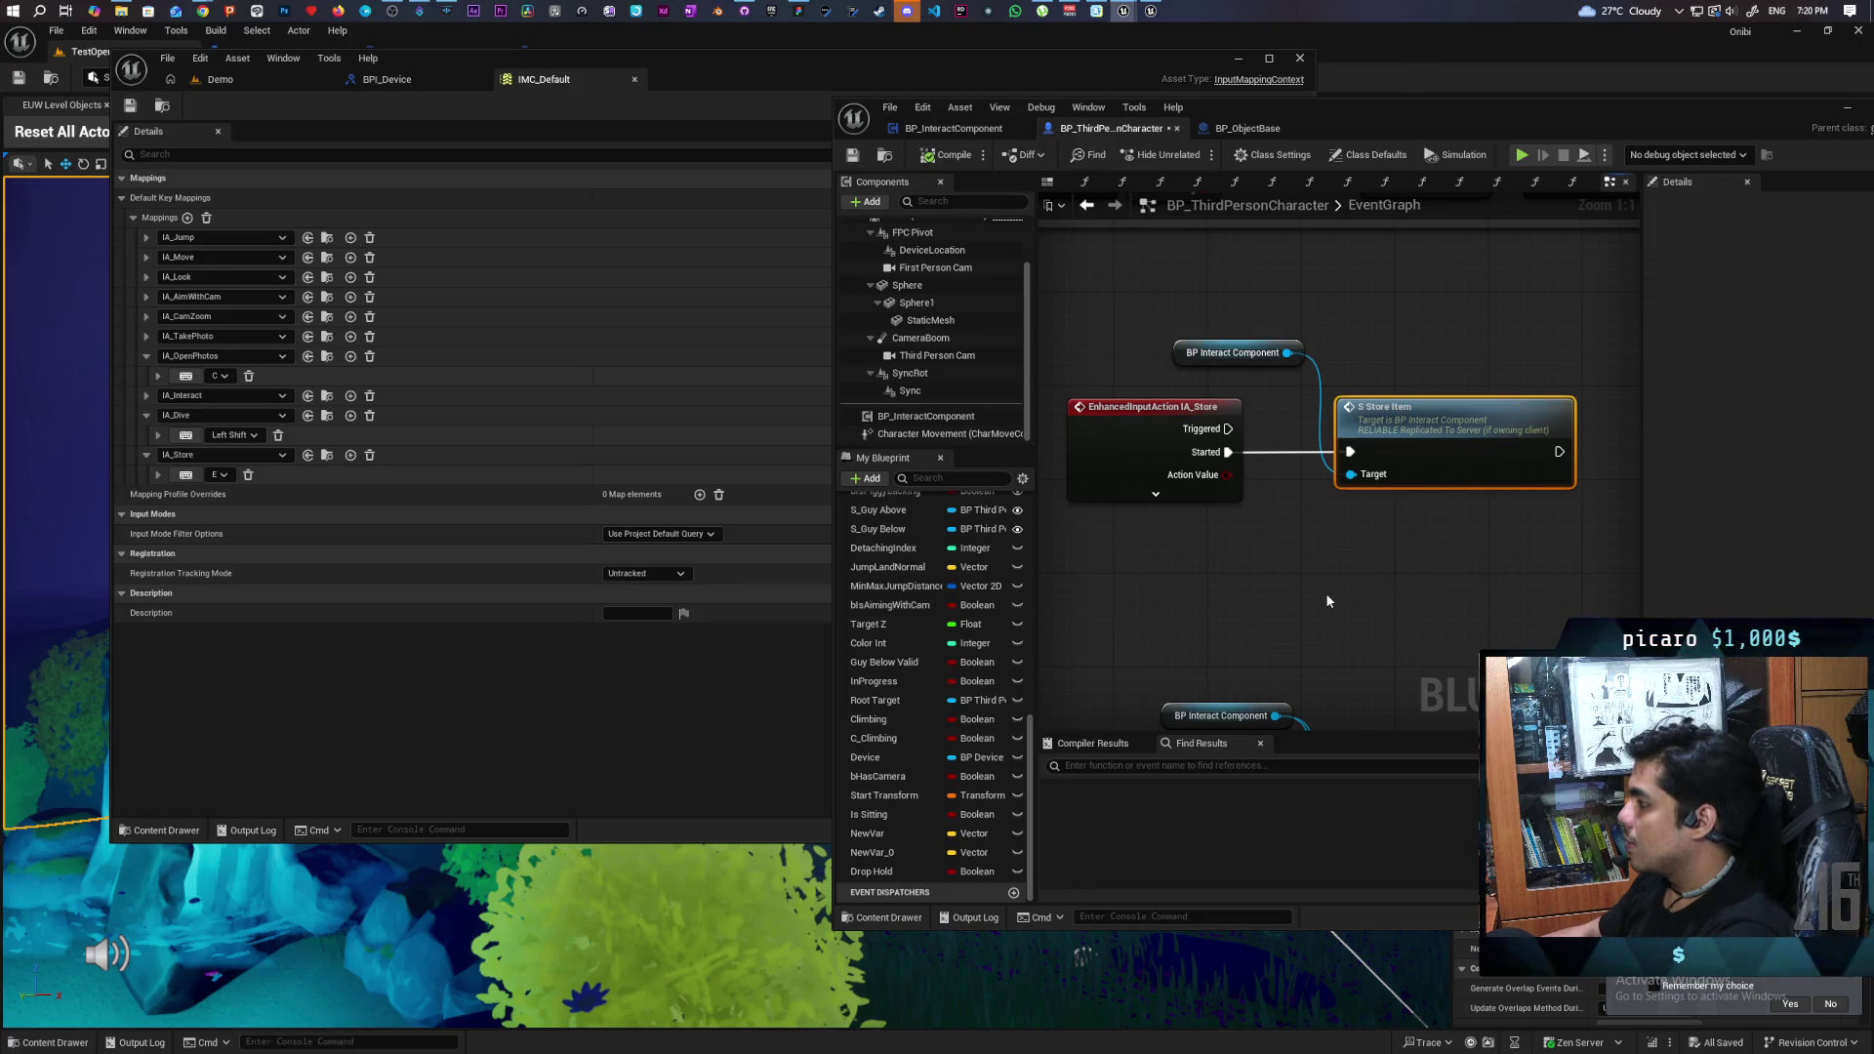
{"action": "key", "text": "F9"}
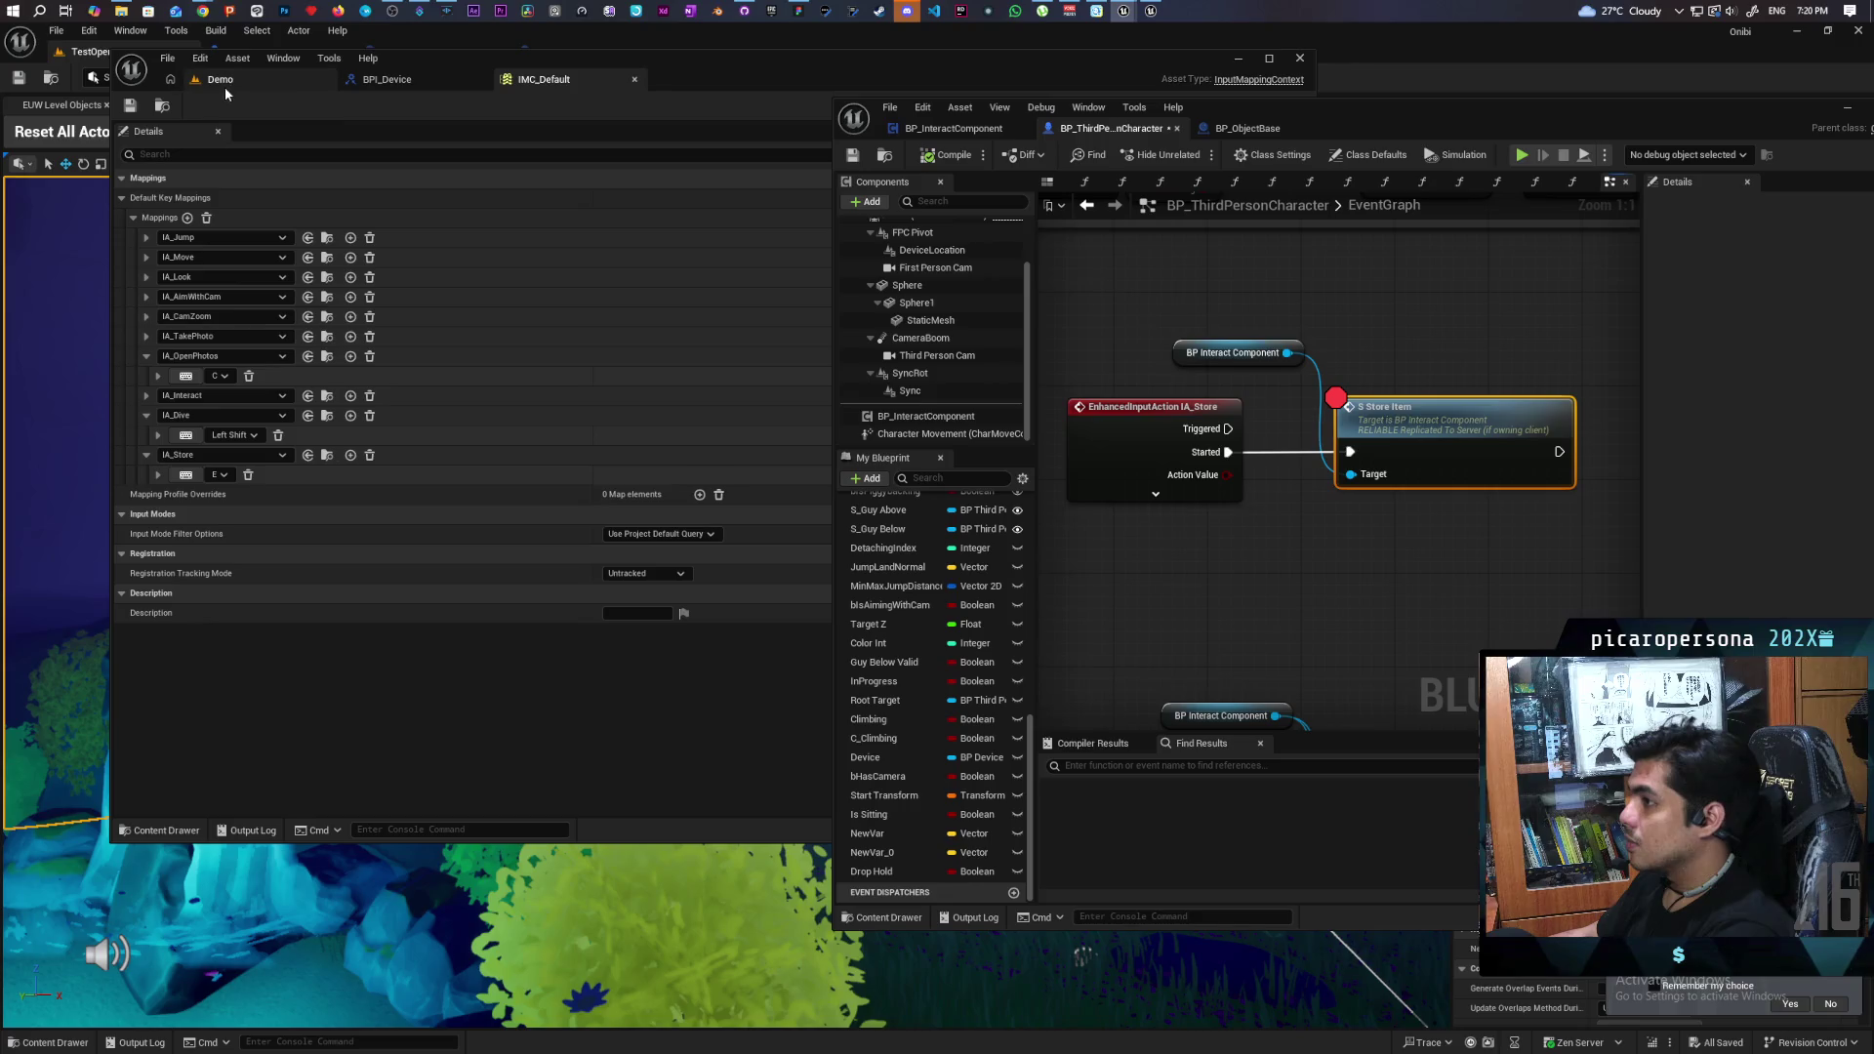
- Save BP_ThirdPersonCharacter and bring the level forward for testing
{"action": "left_click", "coordinate": [971, 131]}
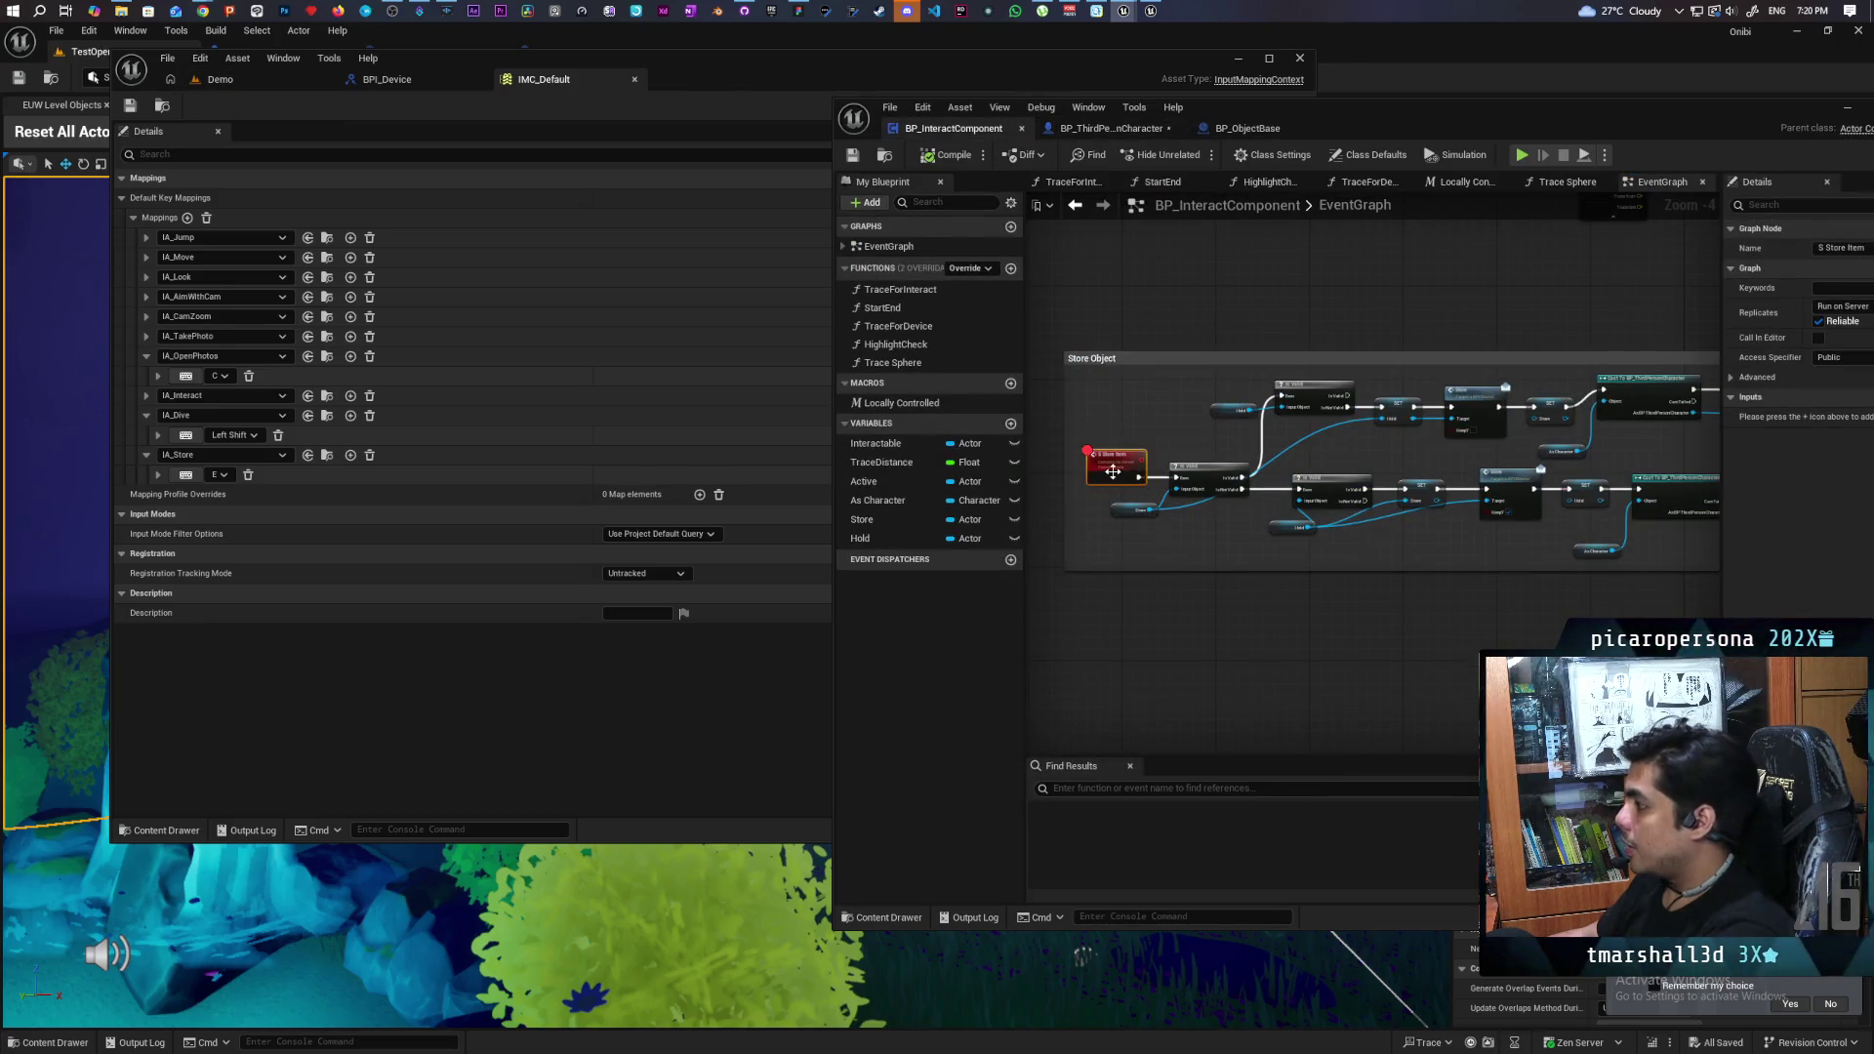
{"action": "left_click", "coordinate": [1112, 128]}
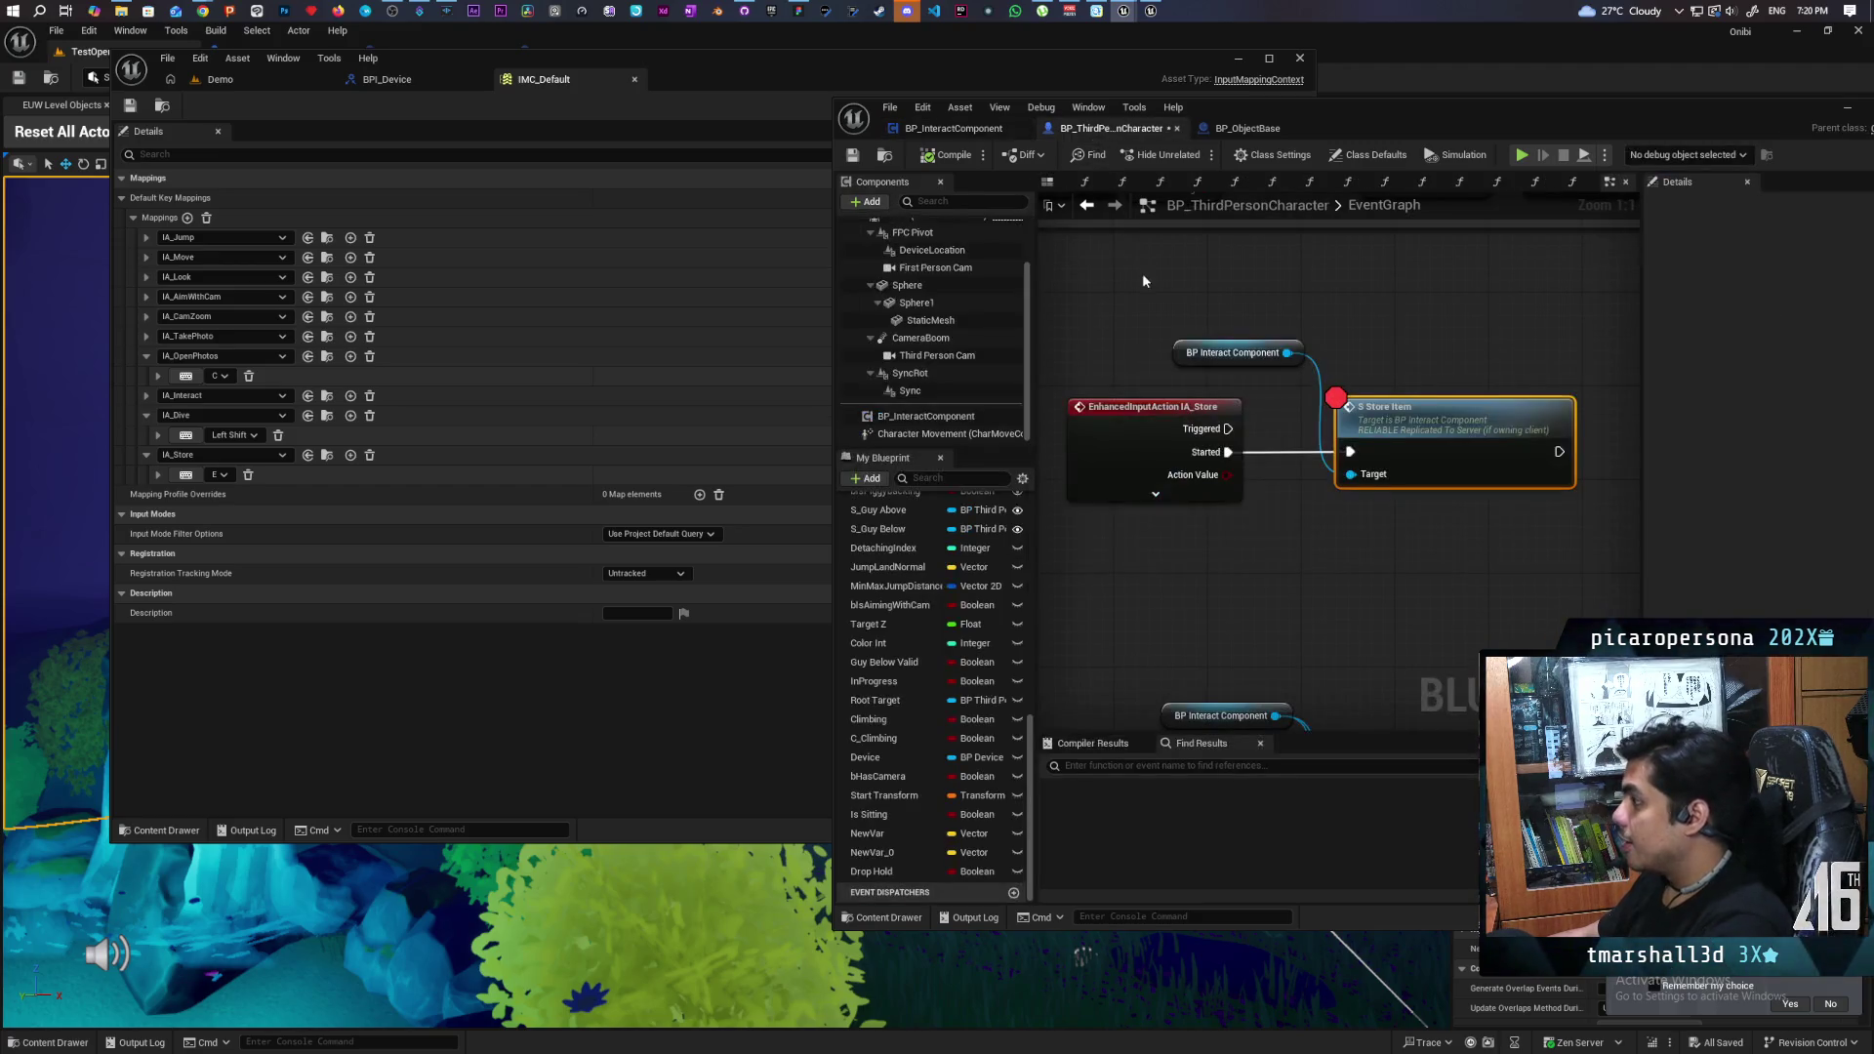
{"action": "key", "text": "ctrl+s"}
{"action": "left_click", "coordinate": [223, 86]}
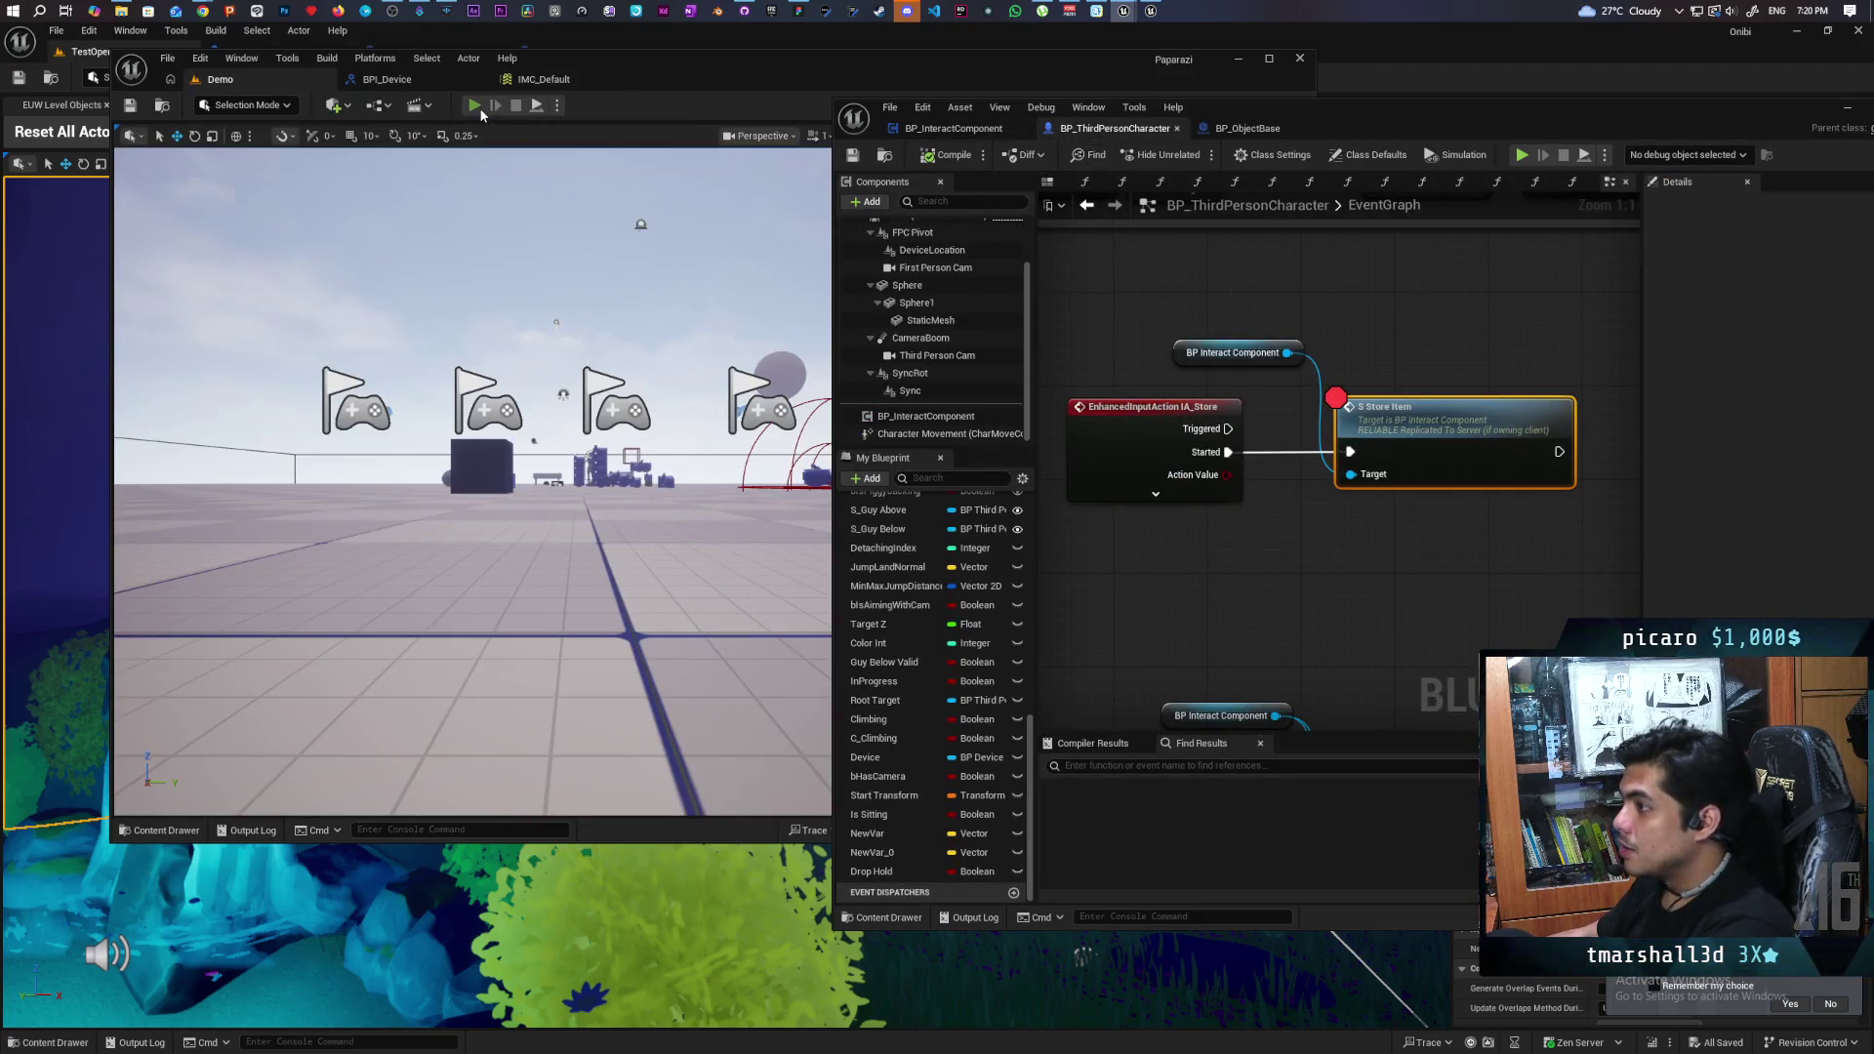
- Start multiplayer play, pick up a cube and store it to hit the breakpoint
{"action": "key", "text": "alt+p"}
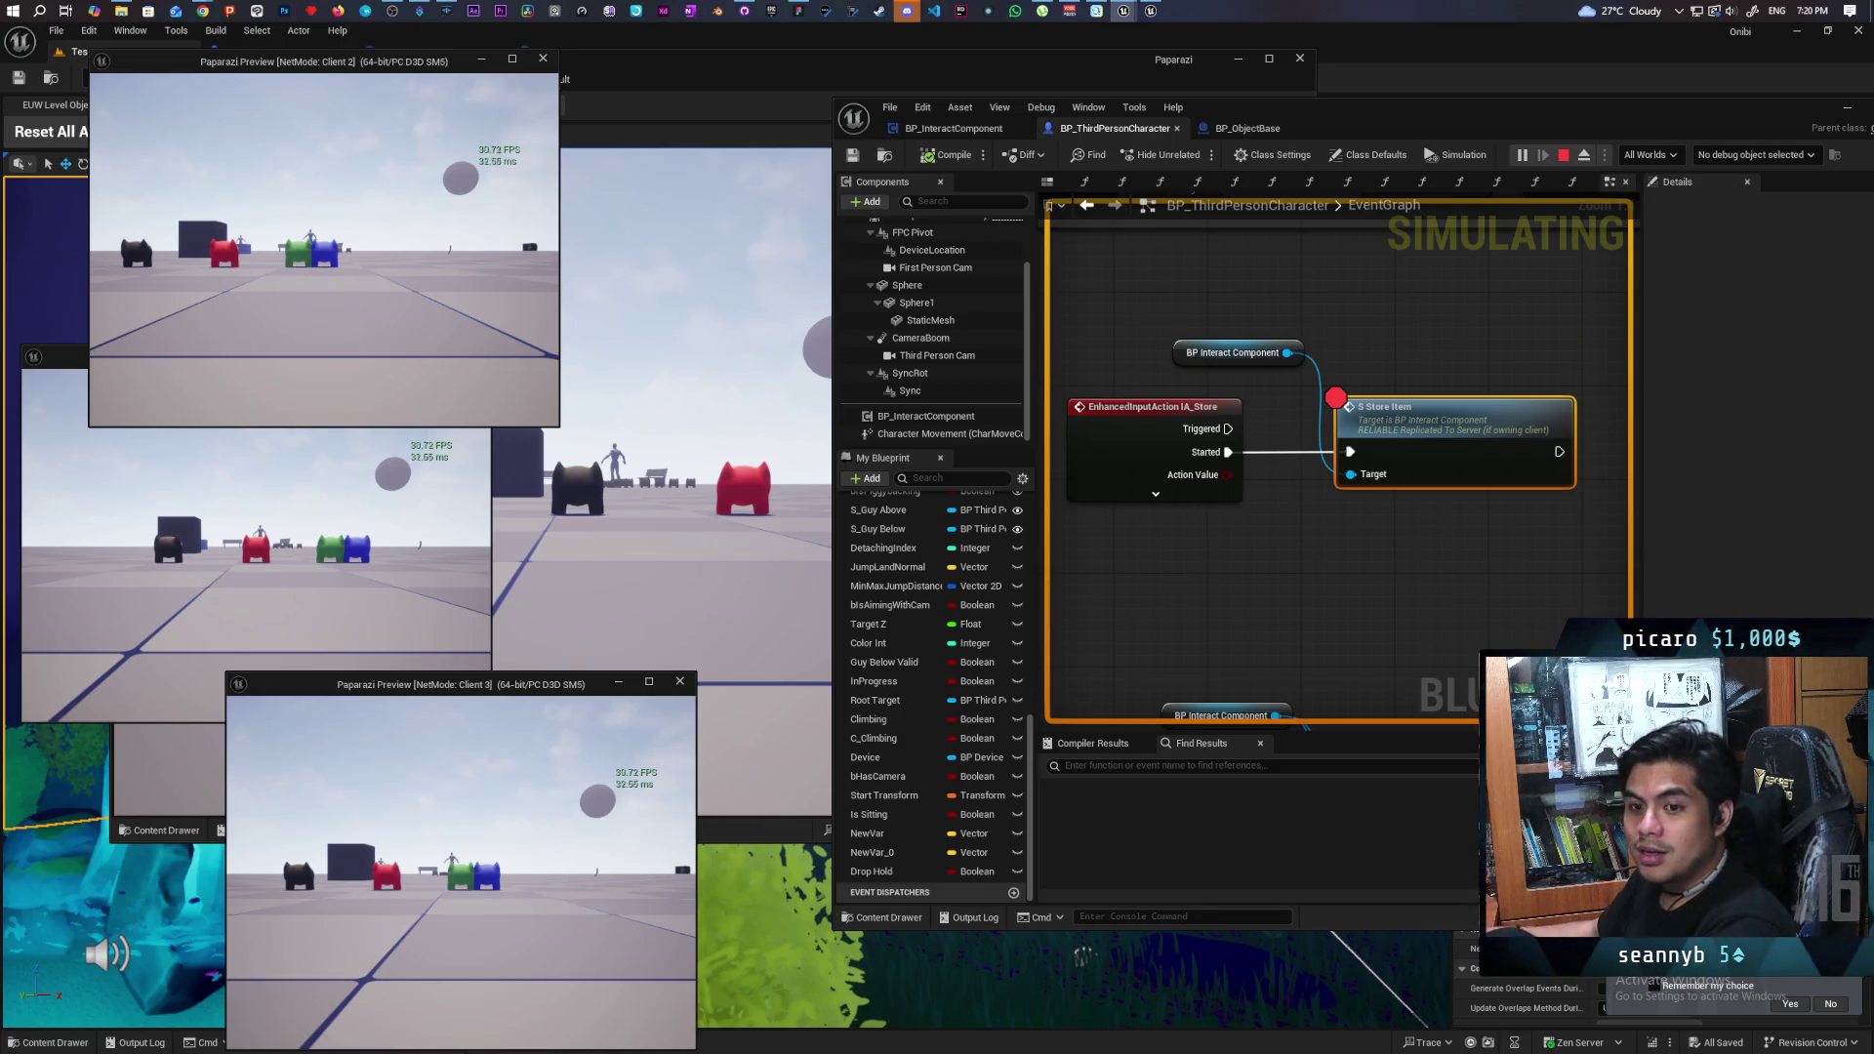
{"action": "left_click", "coordinate": [560, 547]}
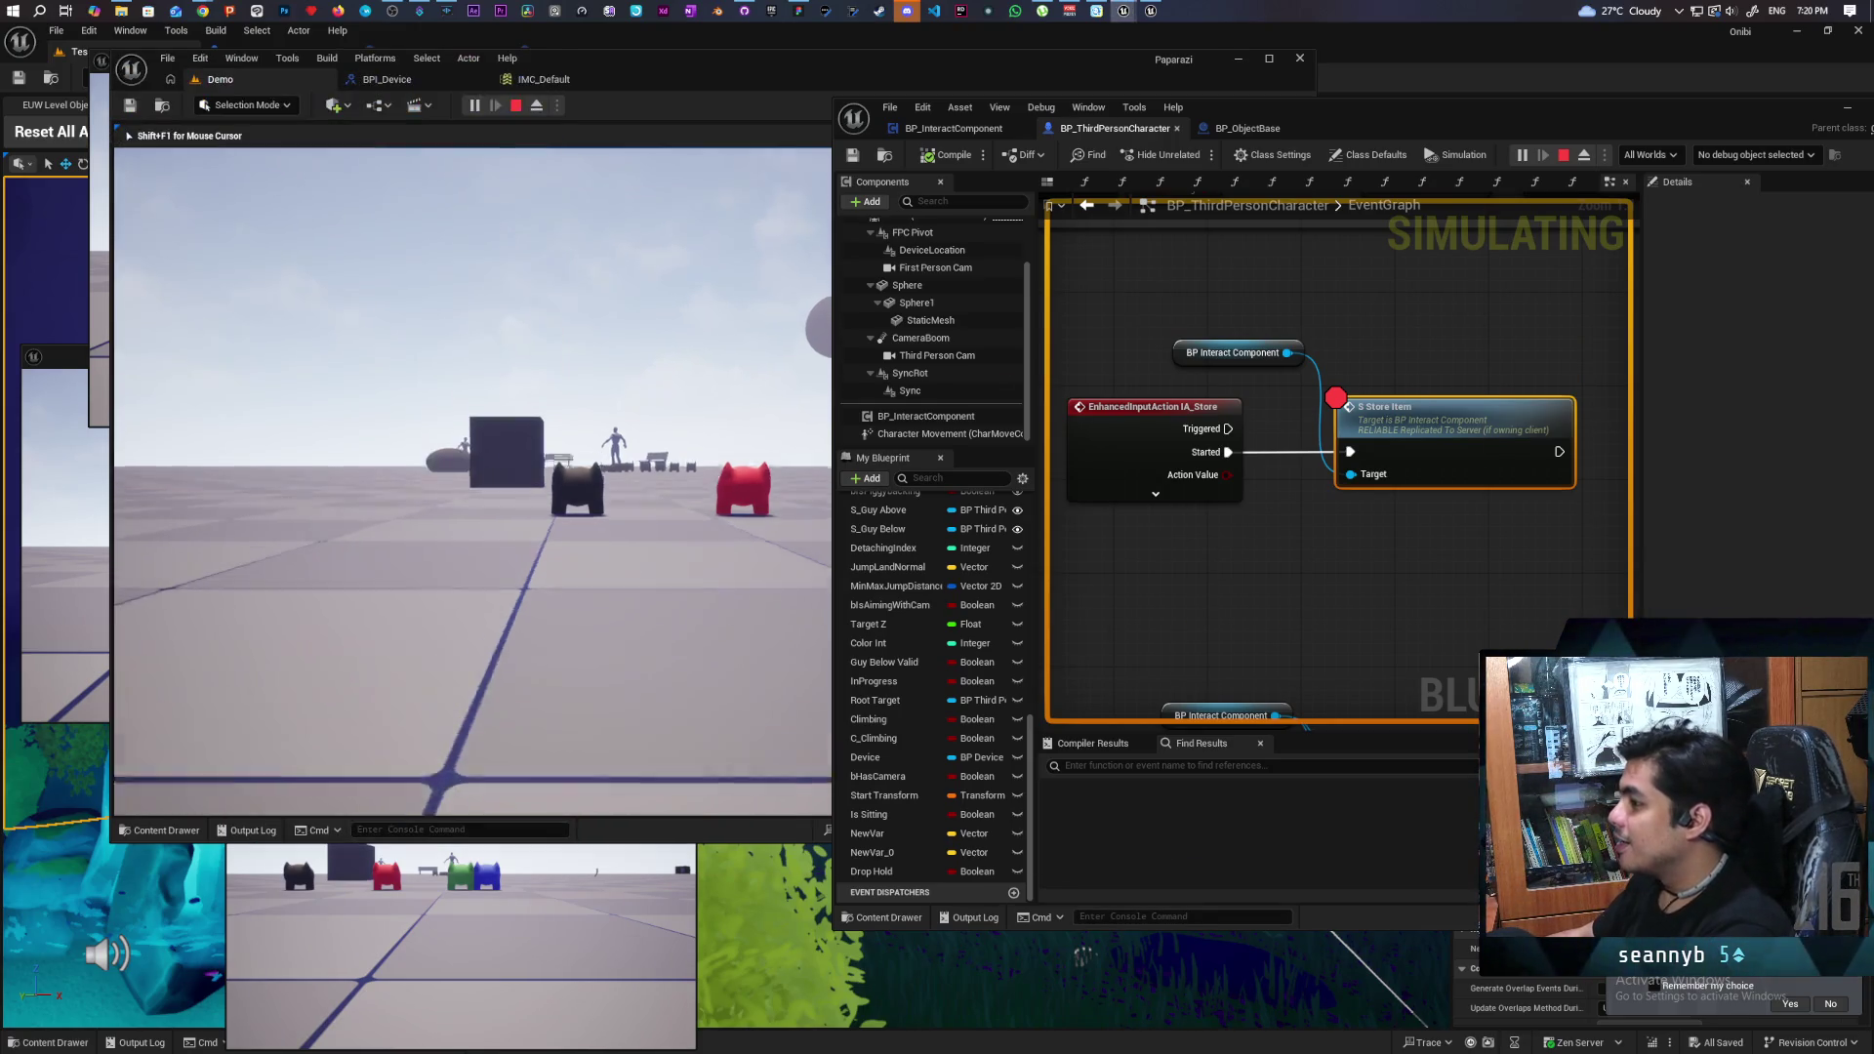
{"action": "key", "text": "w"}
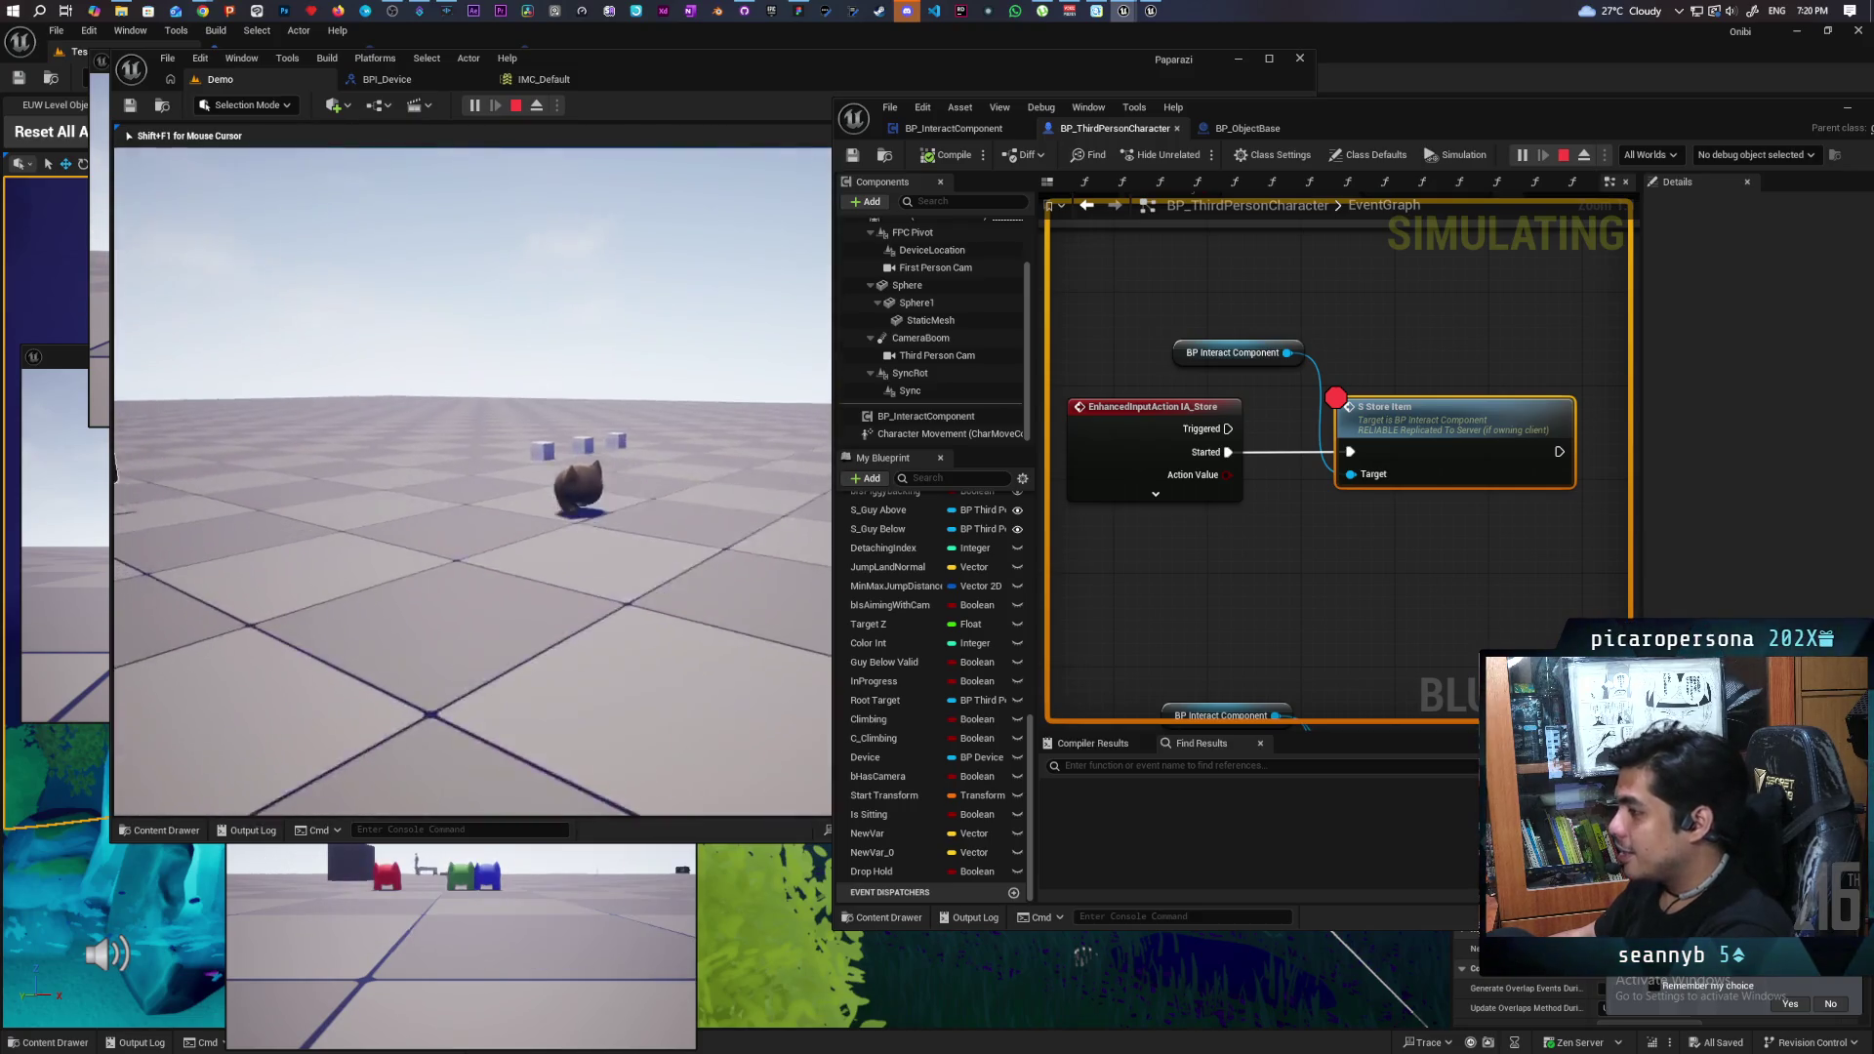
{"action": "key", "text": "w"}
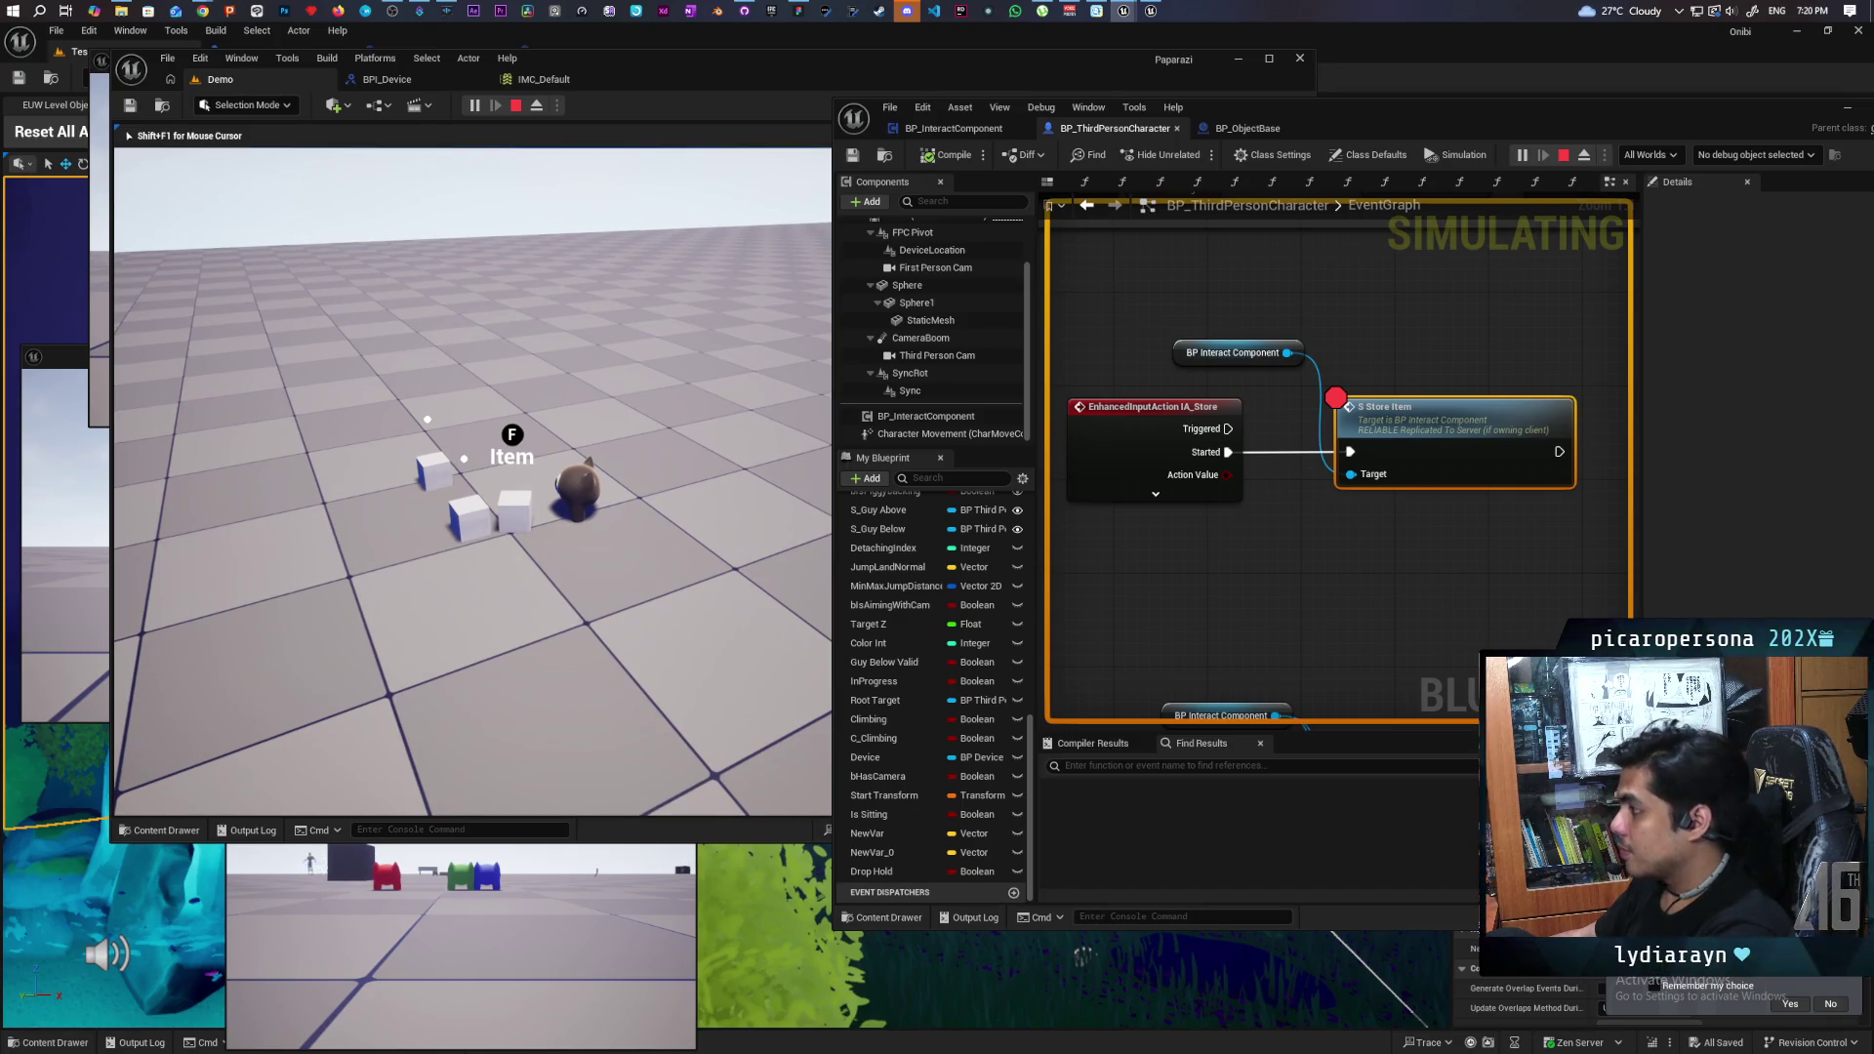
{"action": "key", "text": "f"}
{"action": "key", "text": "e"}
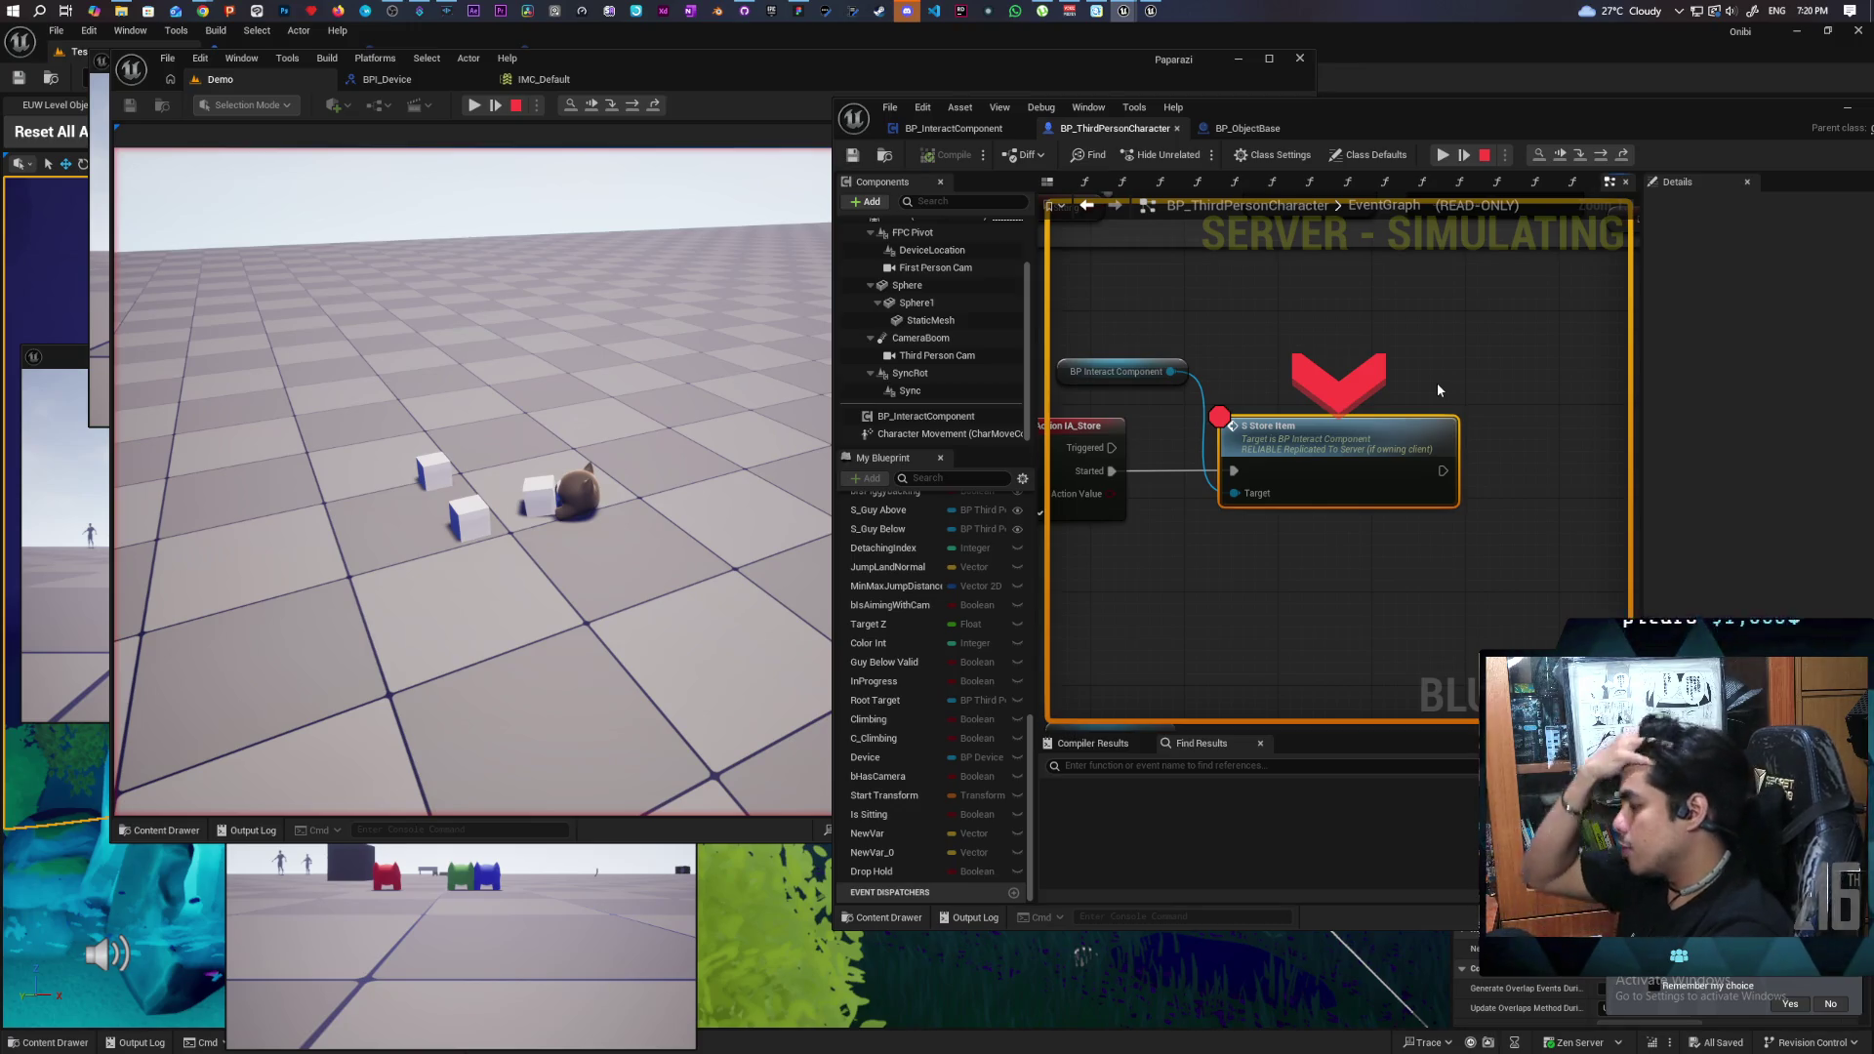
- Step into server S Store Item, past both Is Valid checks, into the object's Store call
{"action": "key", "text": "F11"}
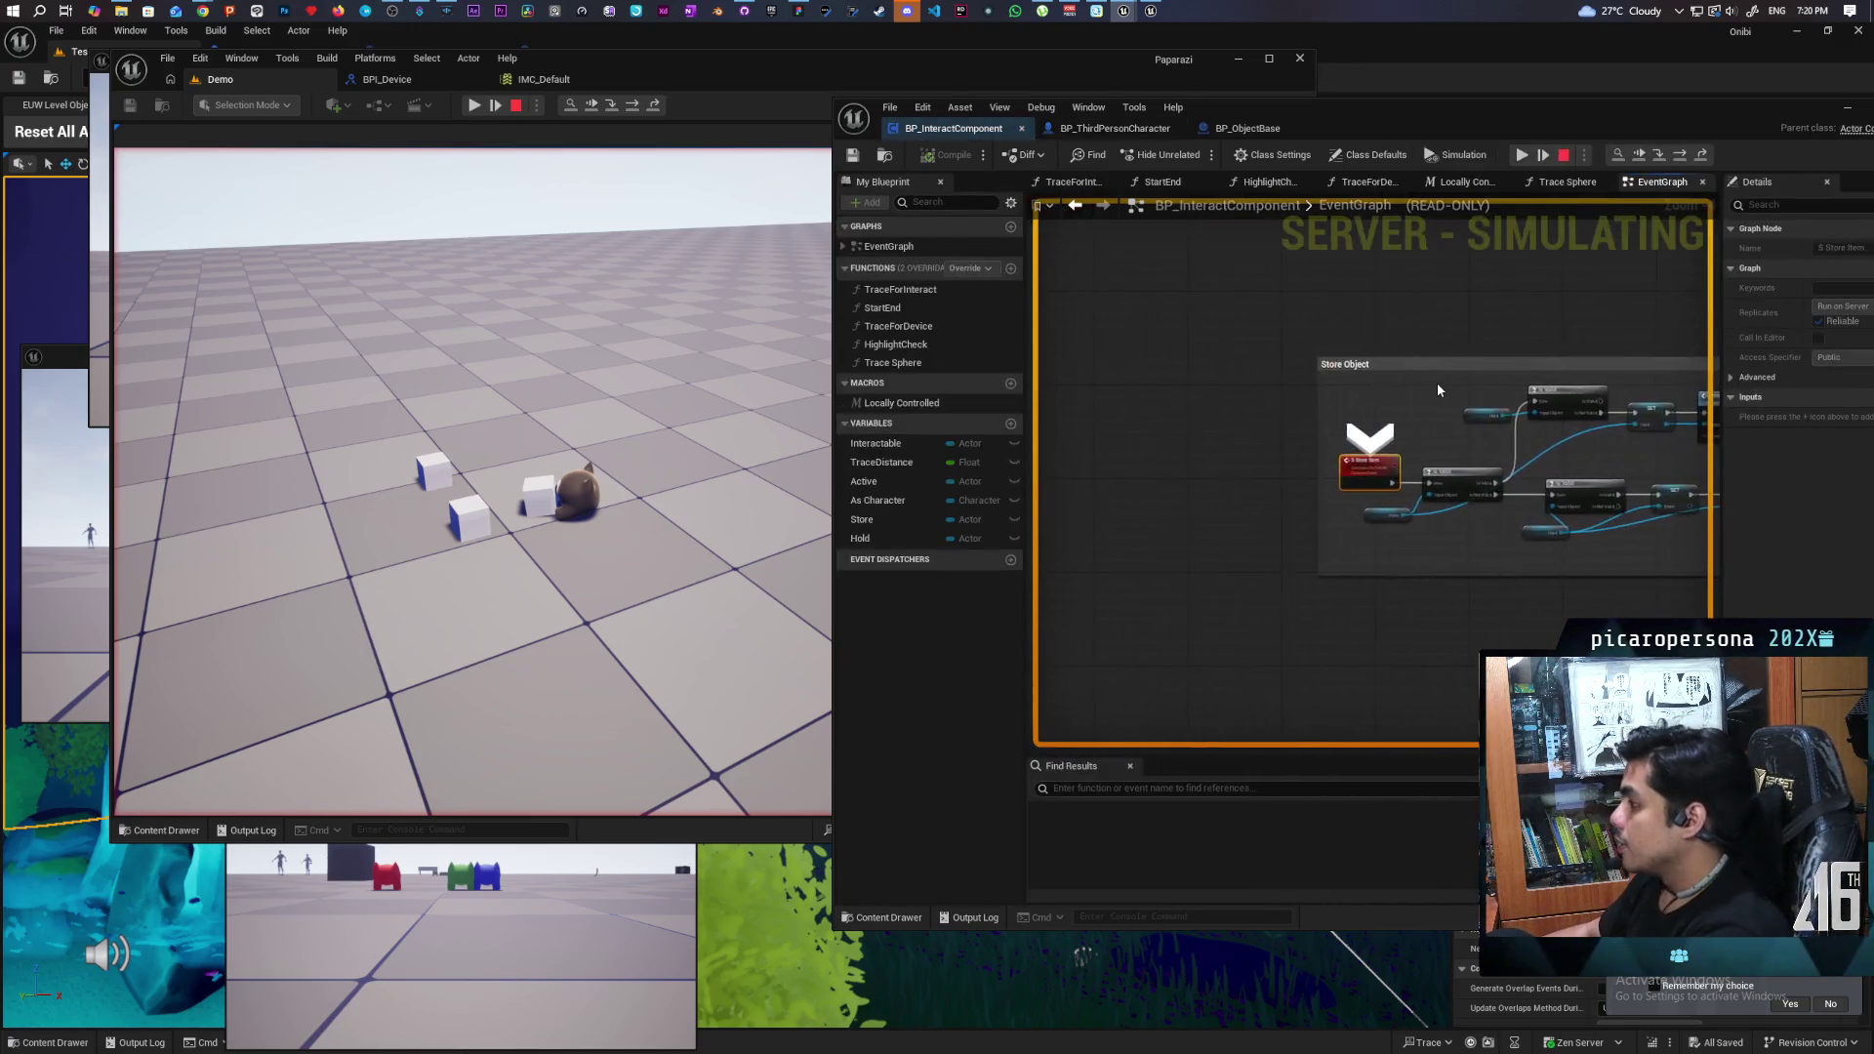
{"action": "key", "text": "F11"}
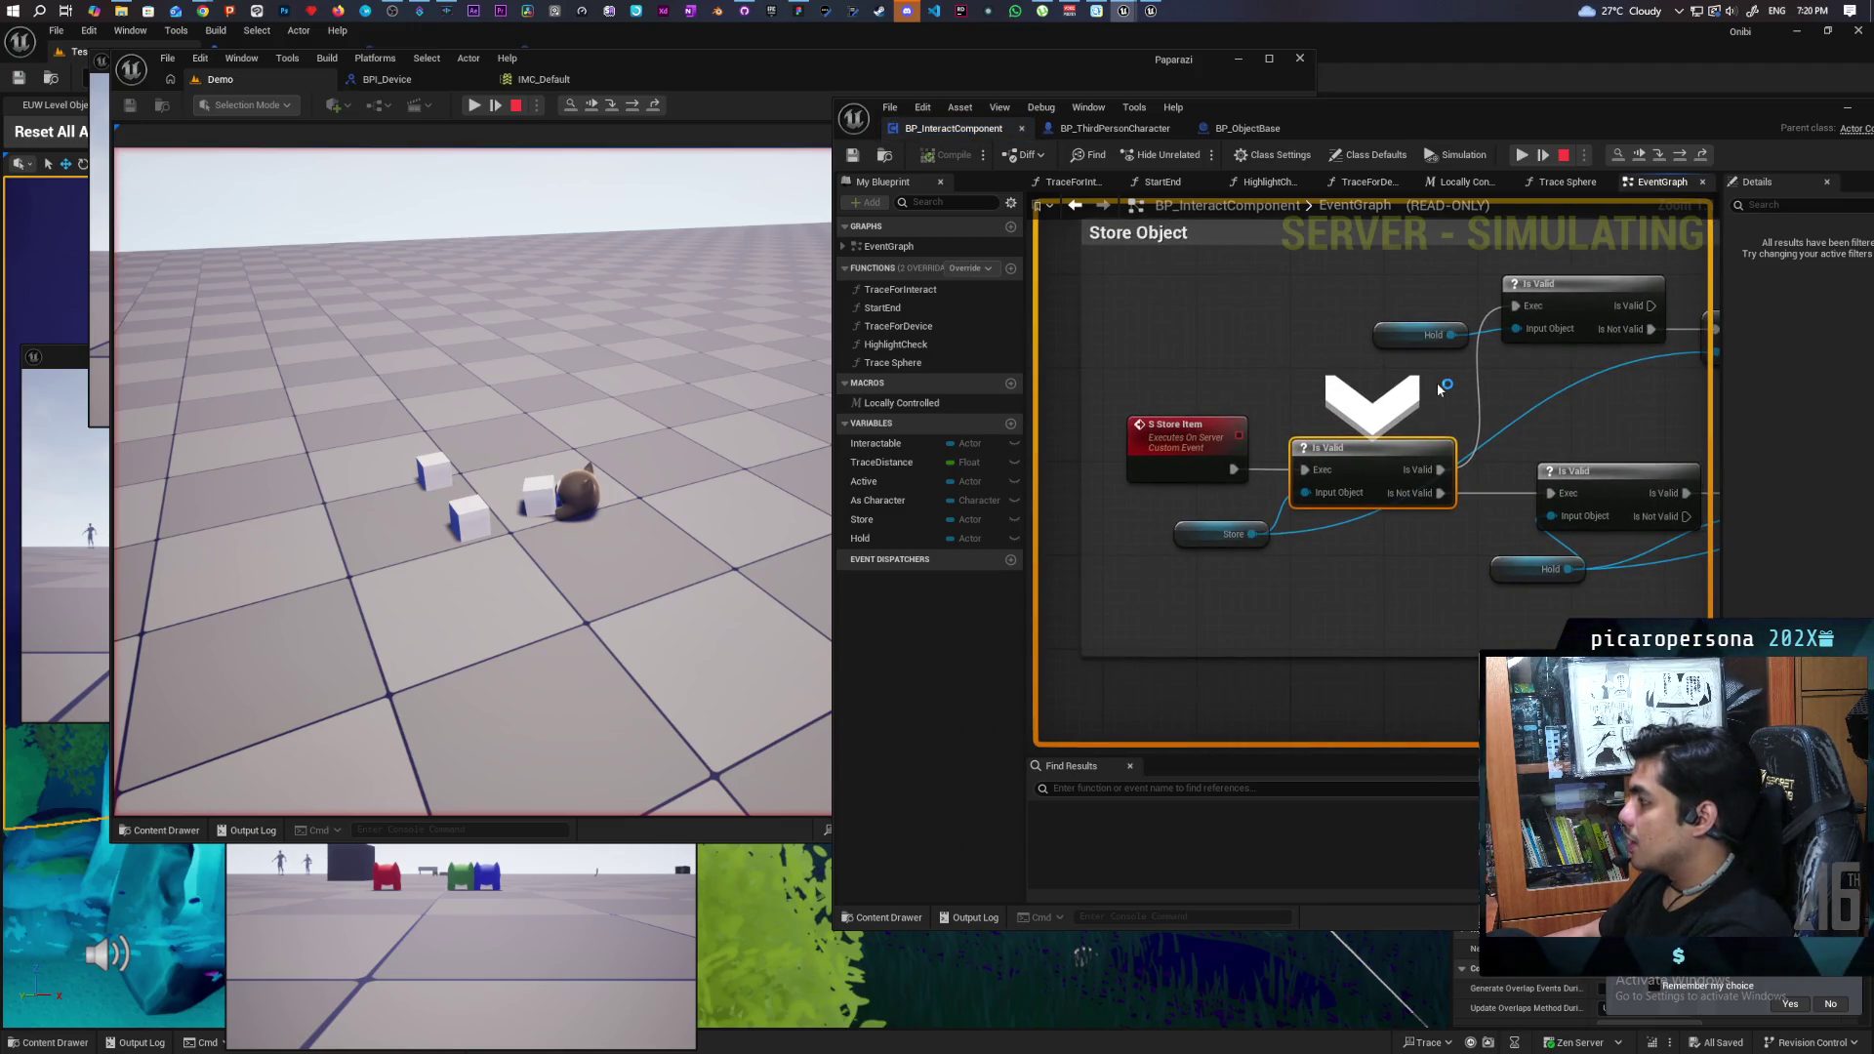
{"action": "key", "text": "F11"}
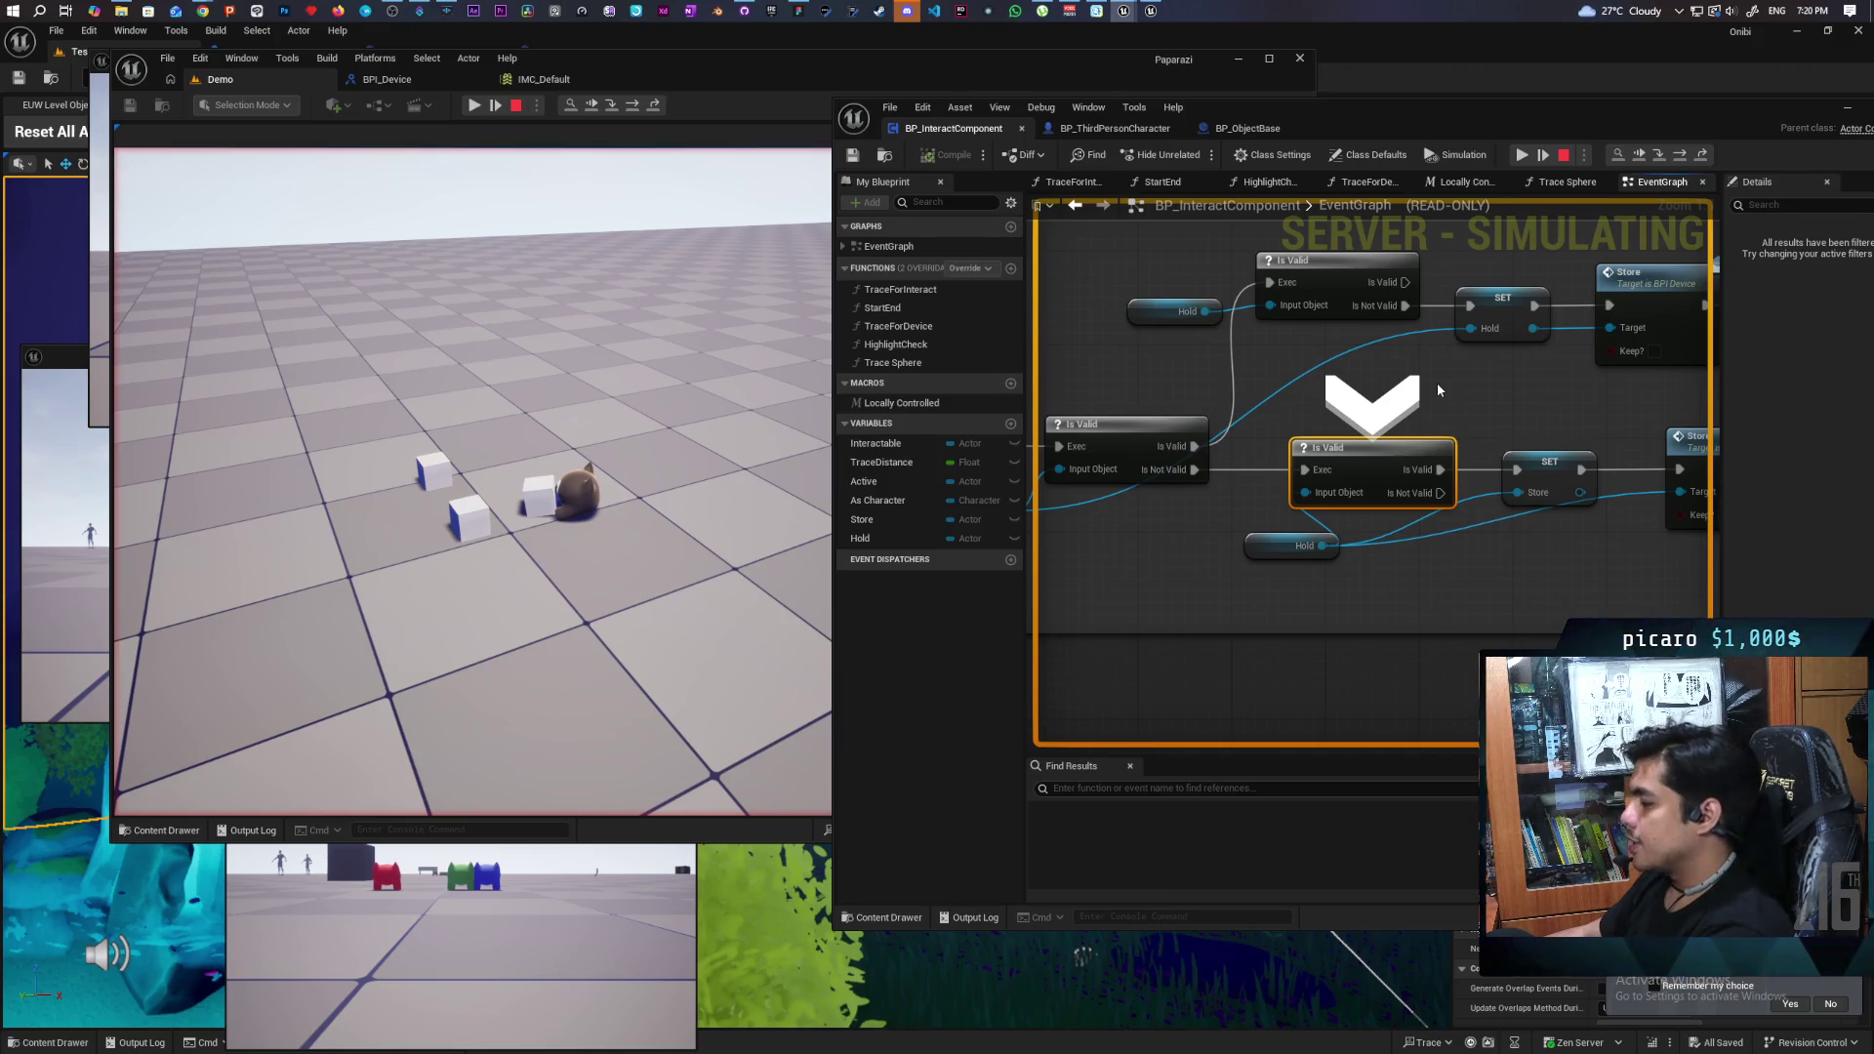
{"action": "key", "text": "F10"}
{"action": "key", "text": "F10"}
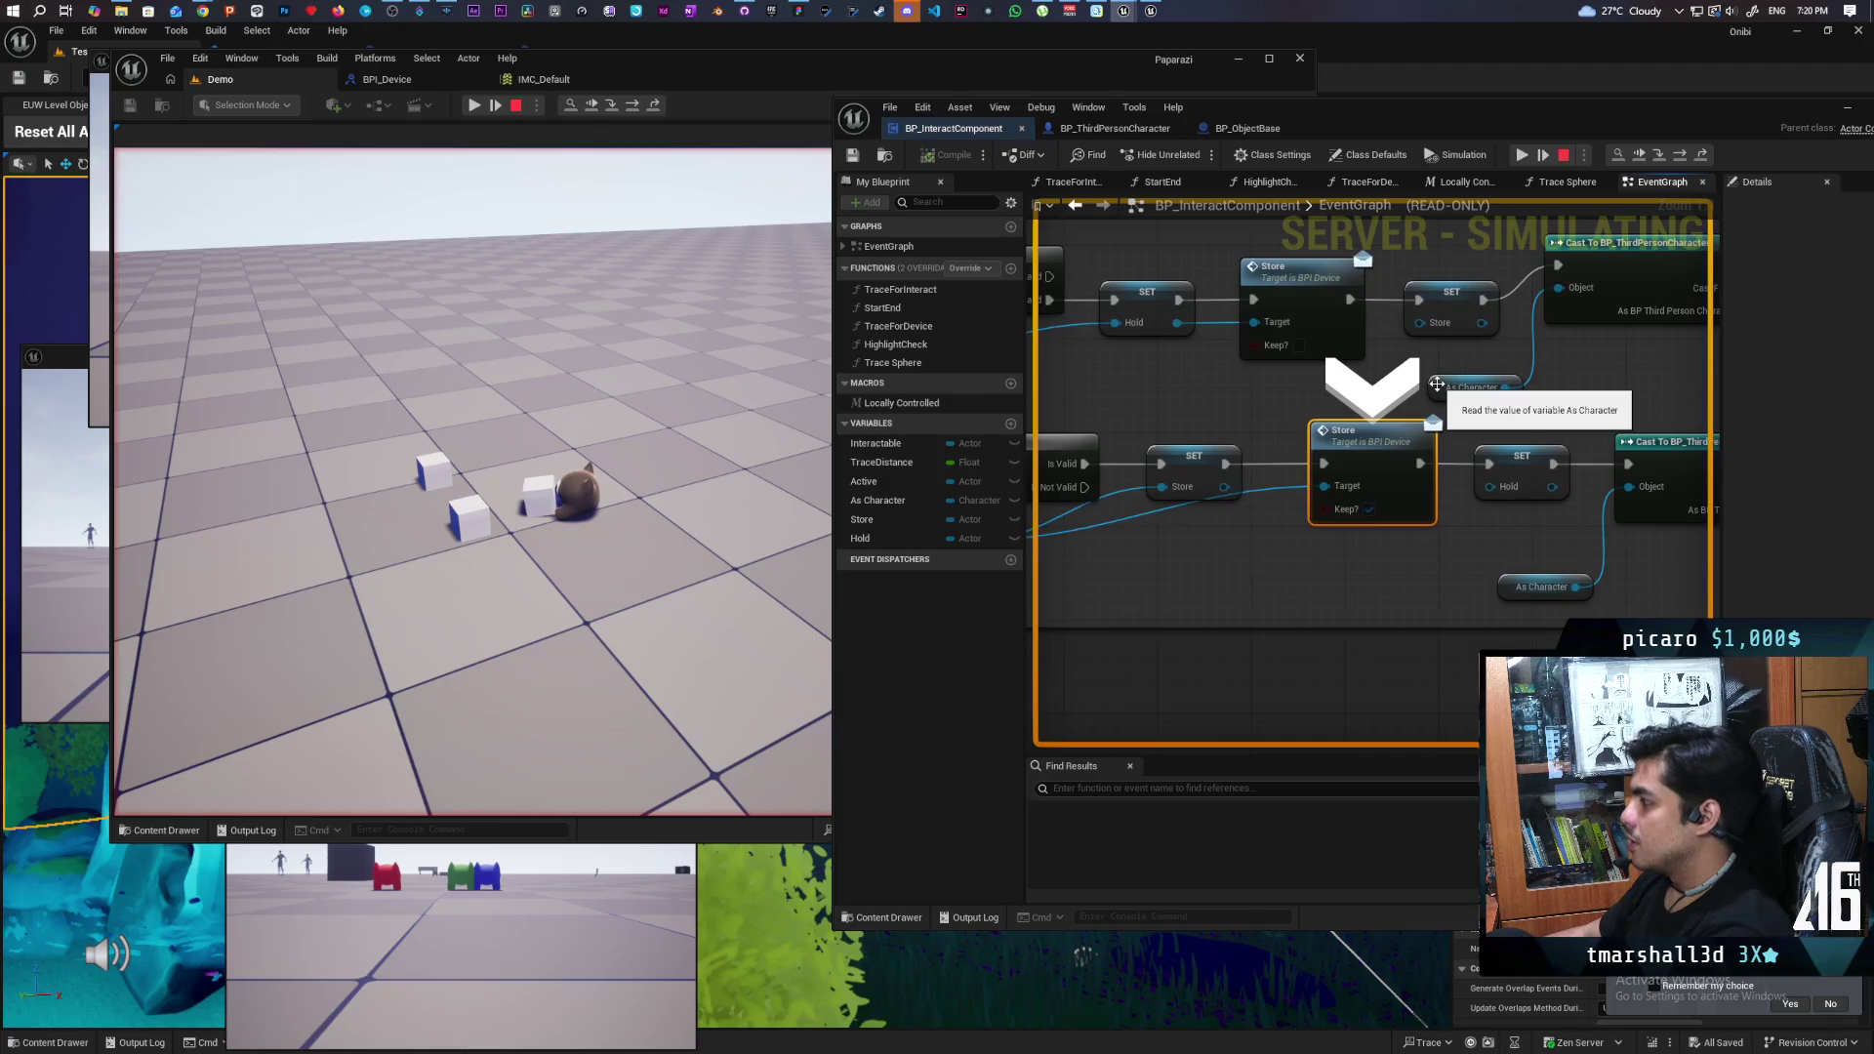
{"action": "key", "text": "F11"}
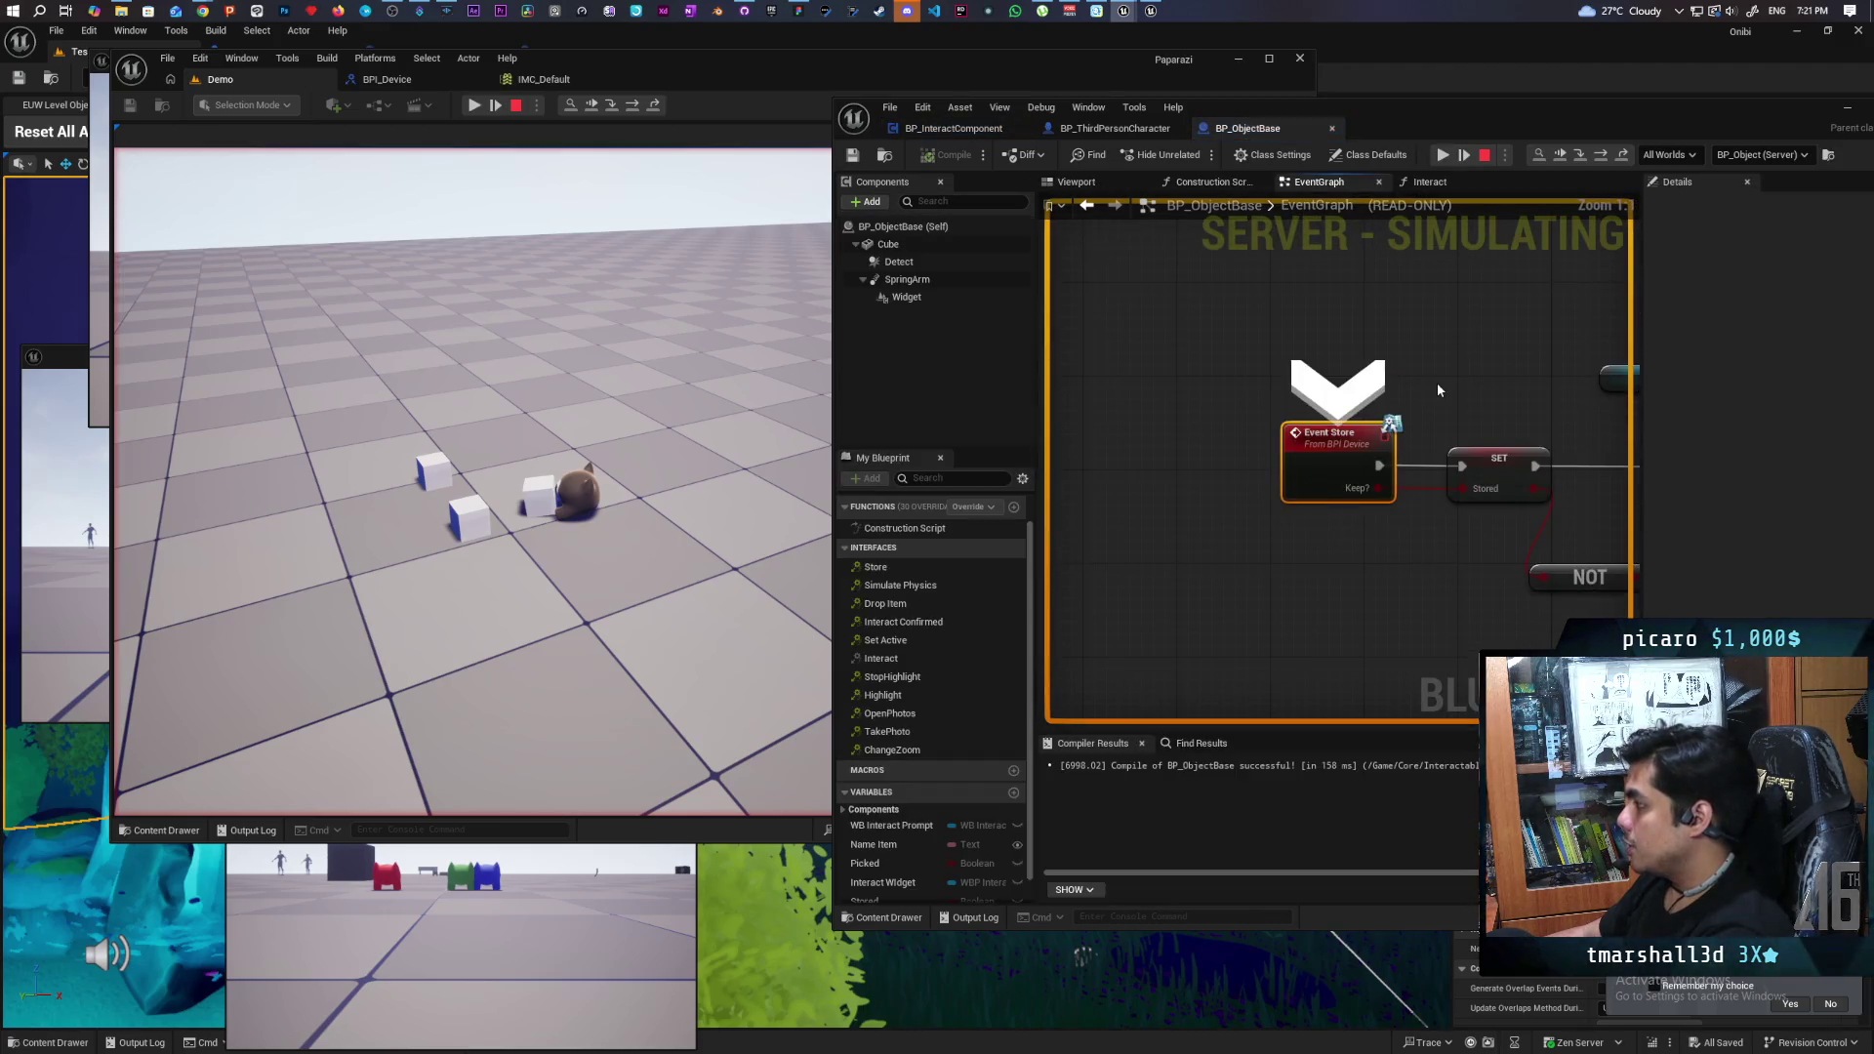
- Step through Event Store's Stored assignment and collision nodes back to SET Hold
{"action": "key", "text": "F10"}
{"action": "mouse_move", "coordinate": [1301, 475]}
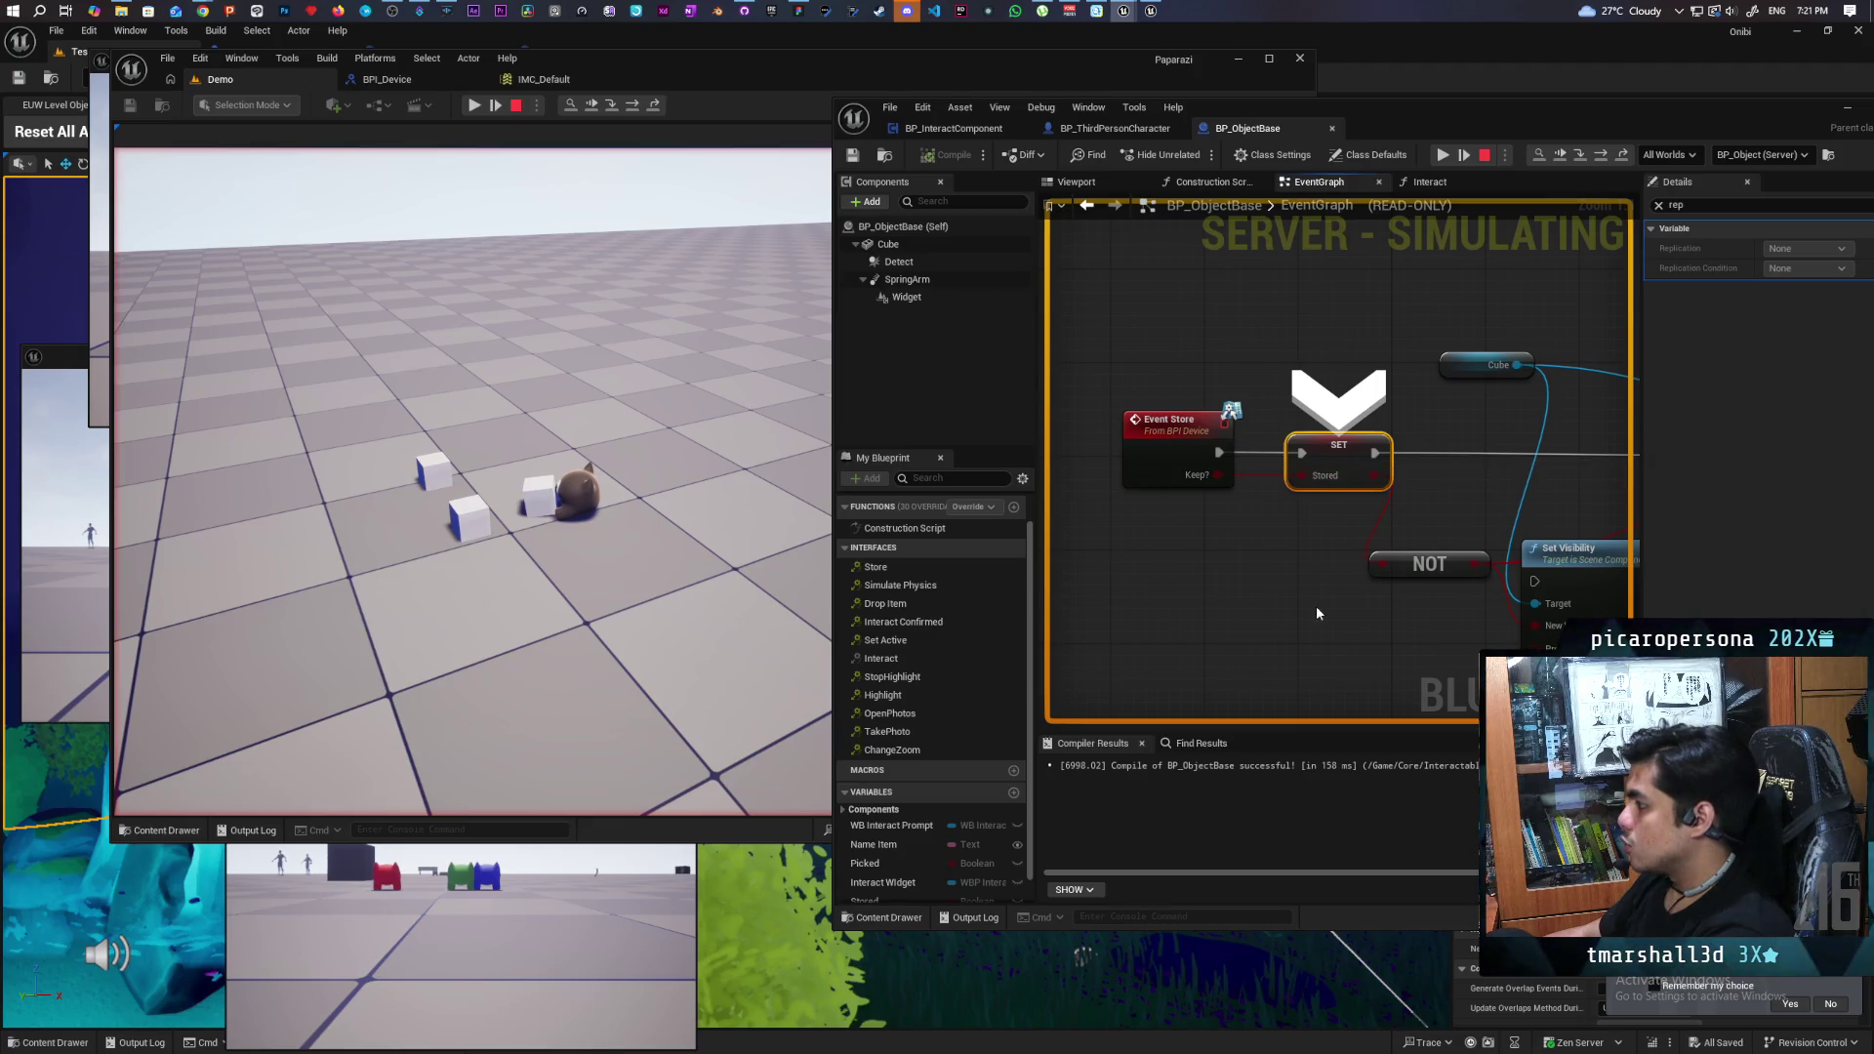
{"action": "key", "text": "F10"}
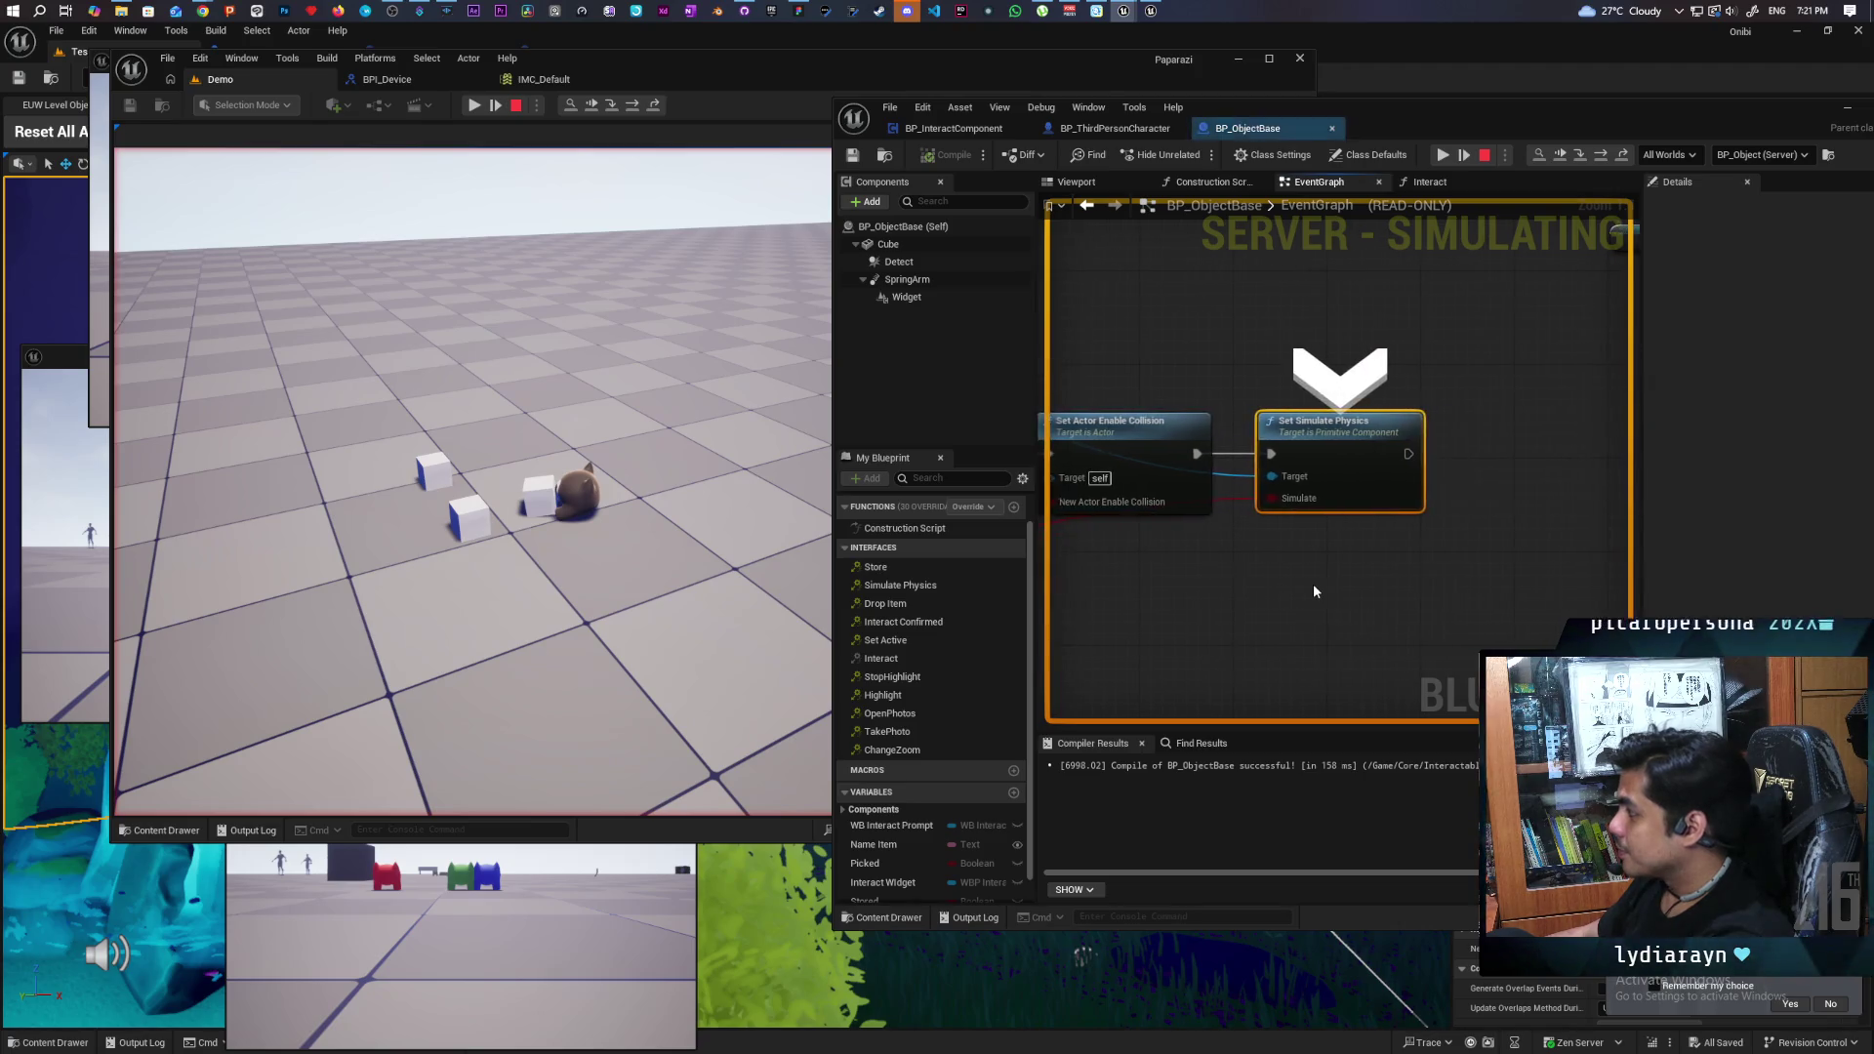
{"action": "key", "text": "F10"}
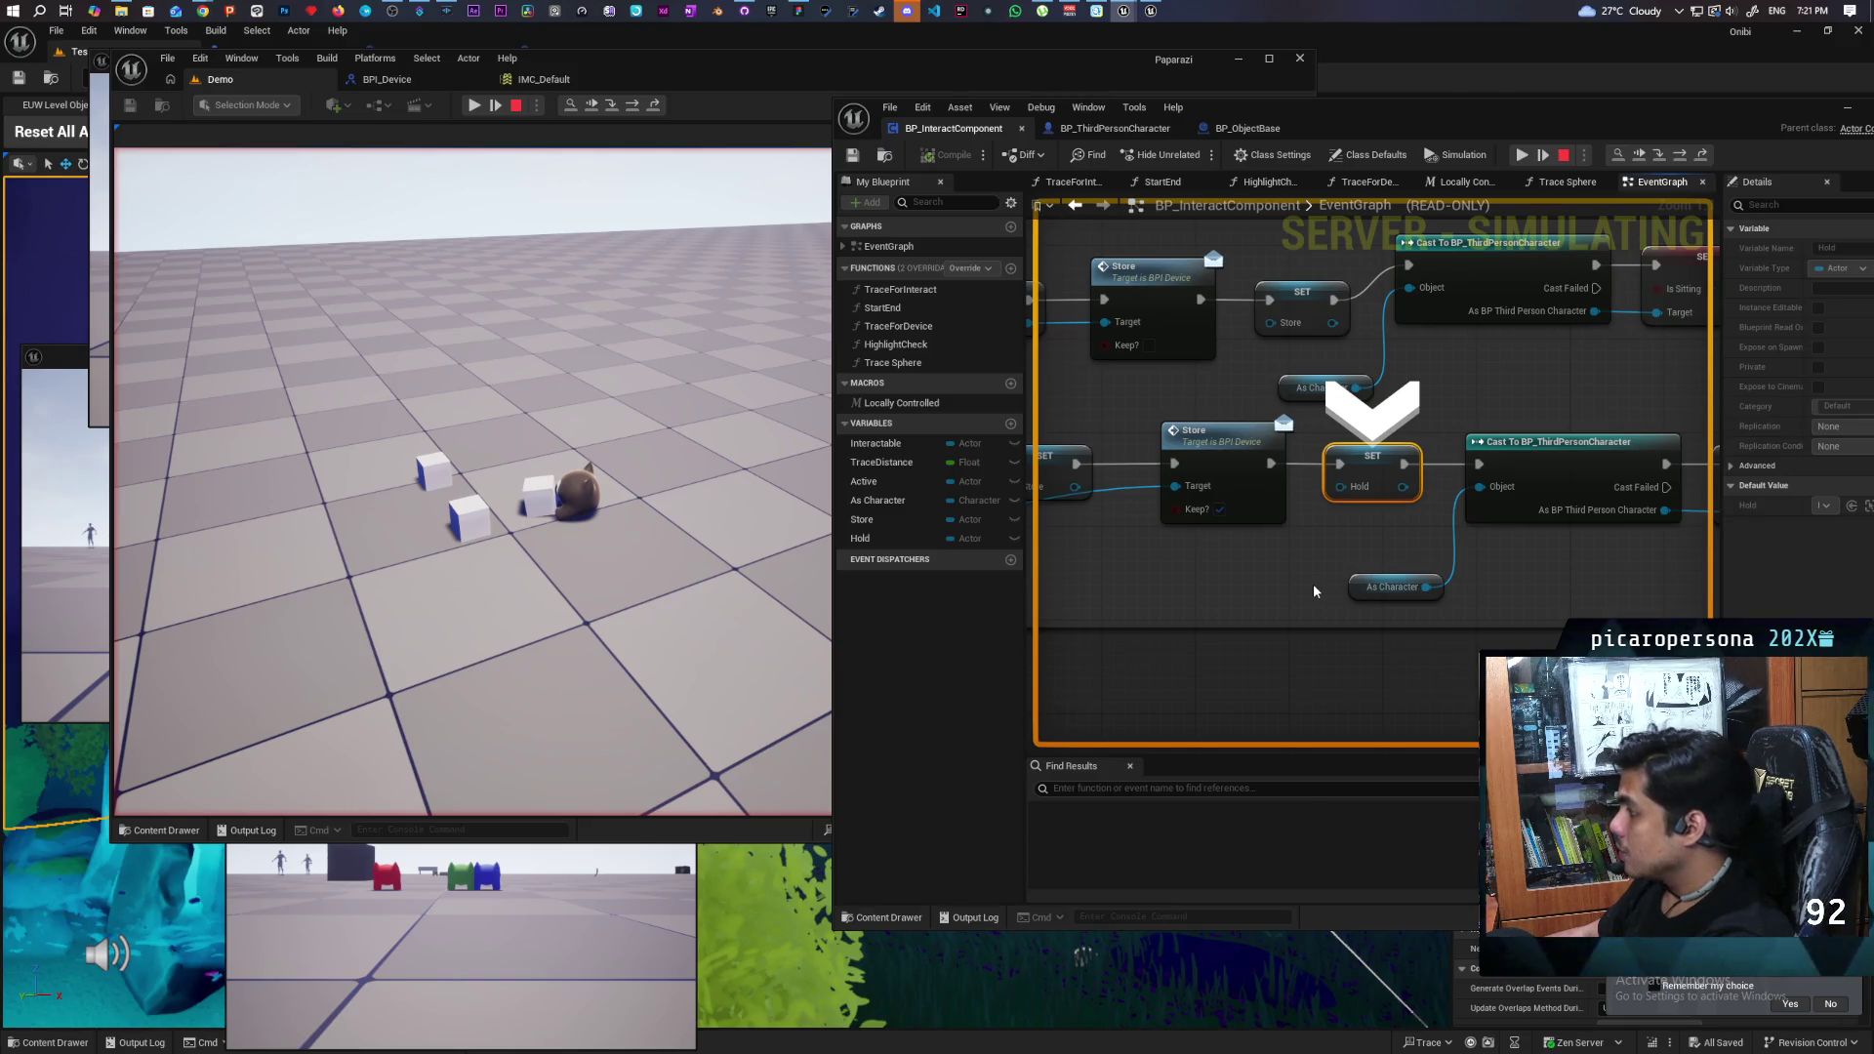
- Step past the character cast and validity check, then resume the game
{"action": "key", "text": "F10"}
{"action": "key", "text": "F10"}
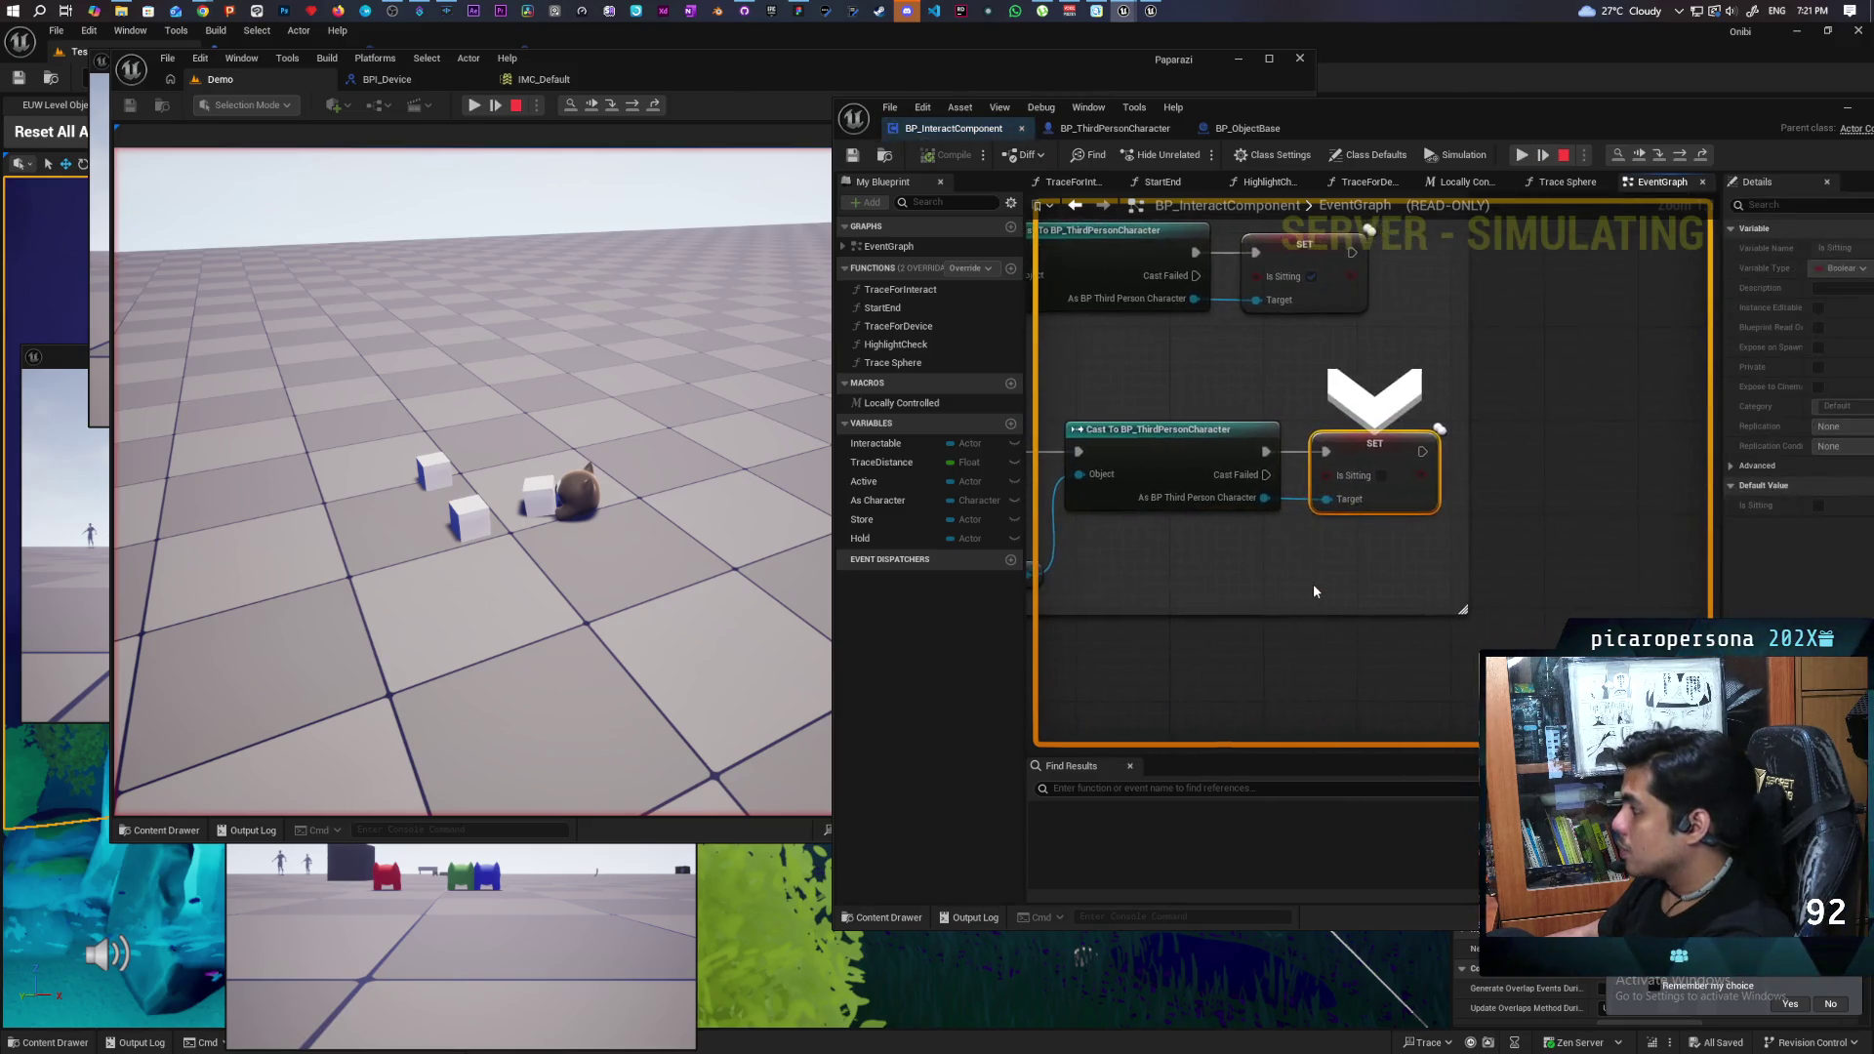
{"action": "key", "text": "F10"}
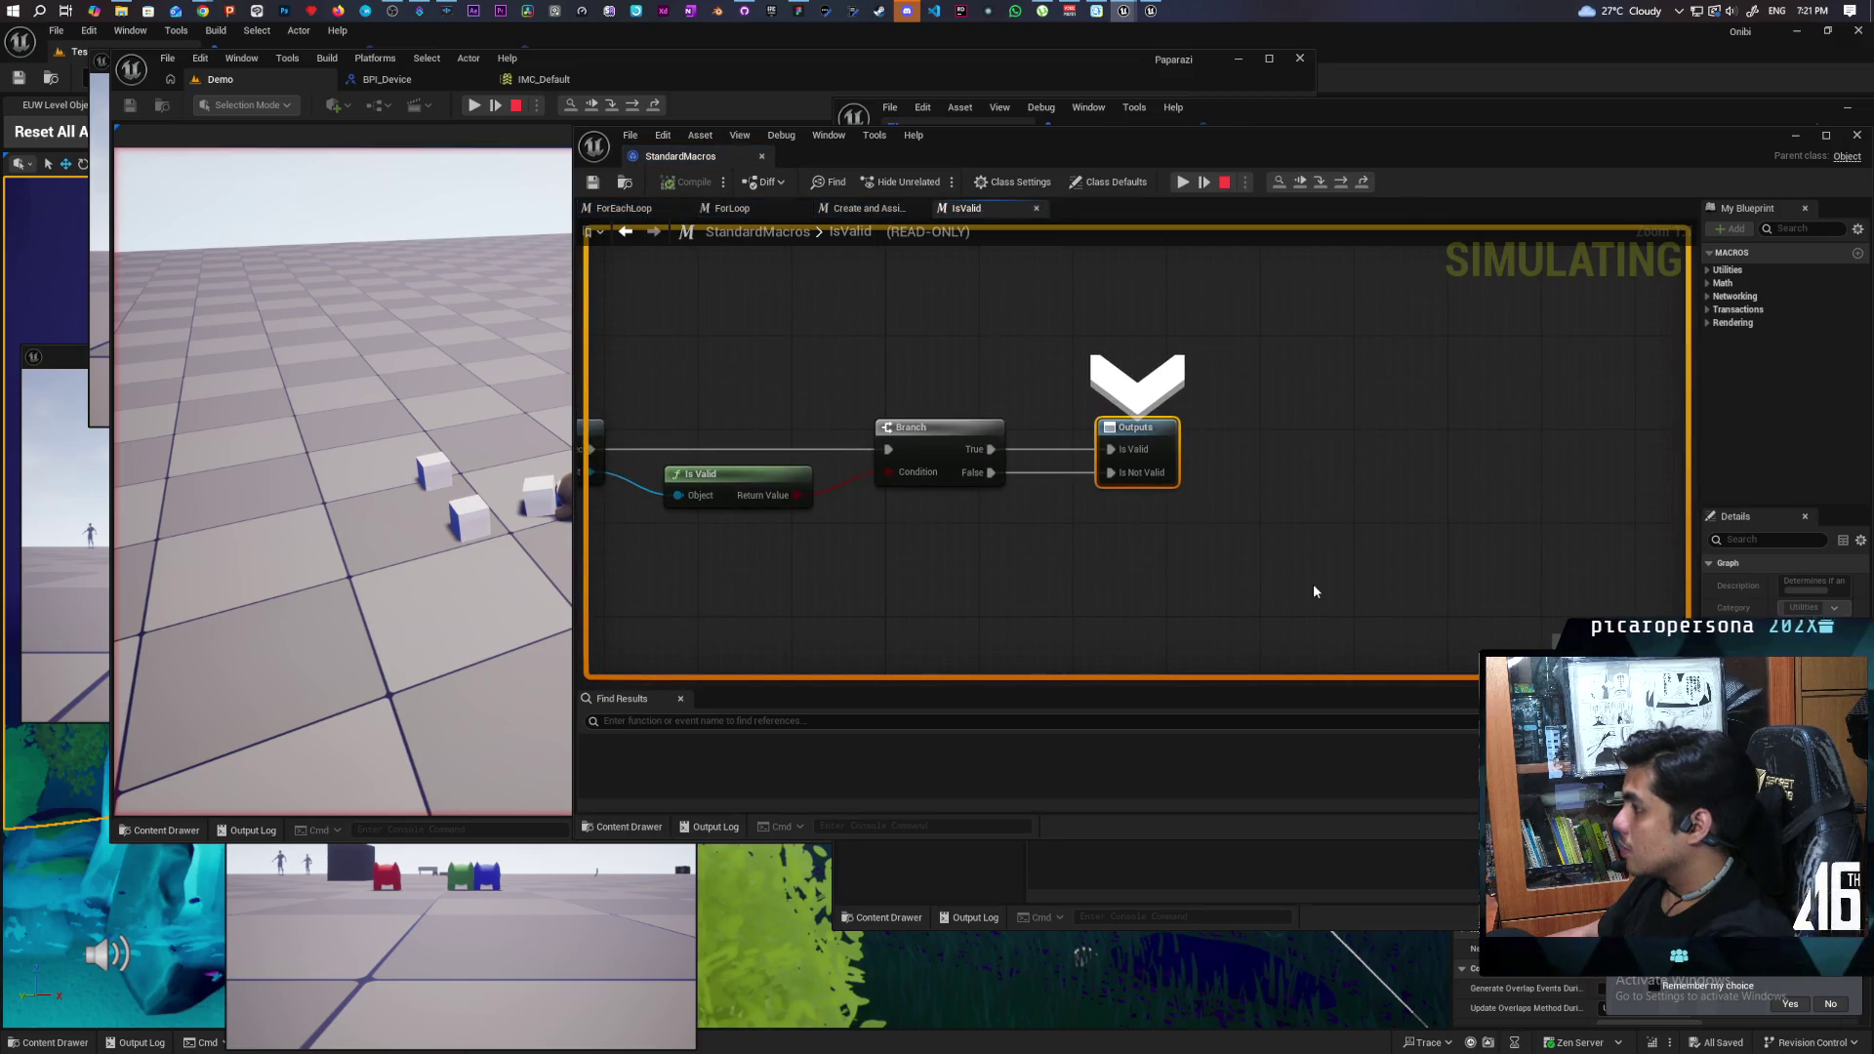
{"action": "key", "text": "F8"}
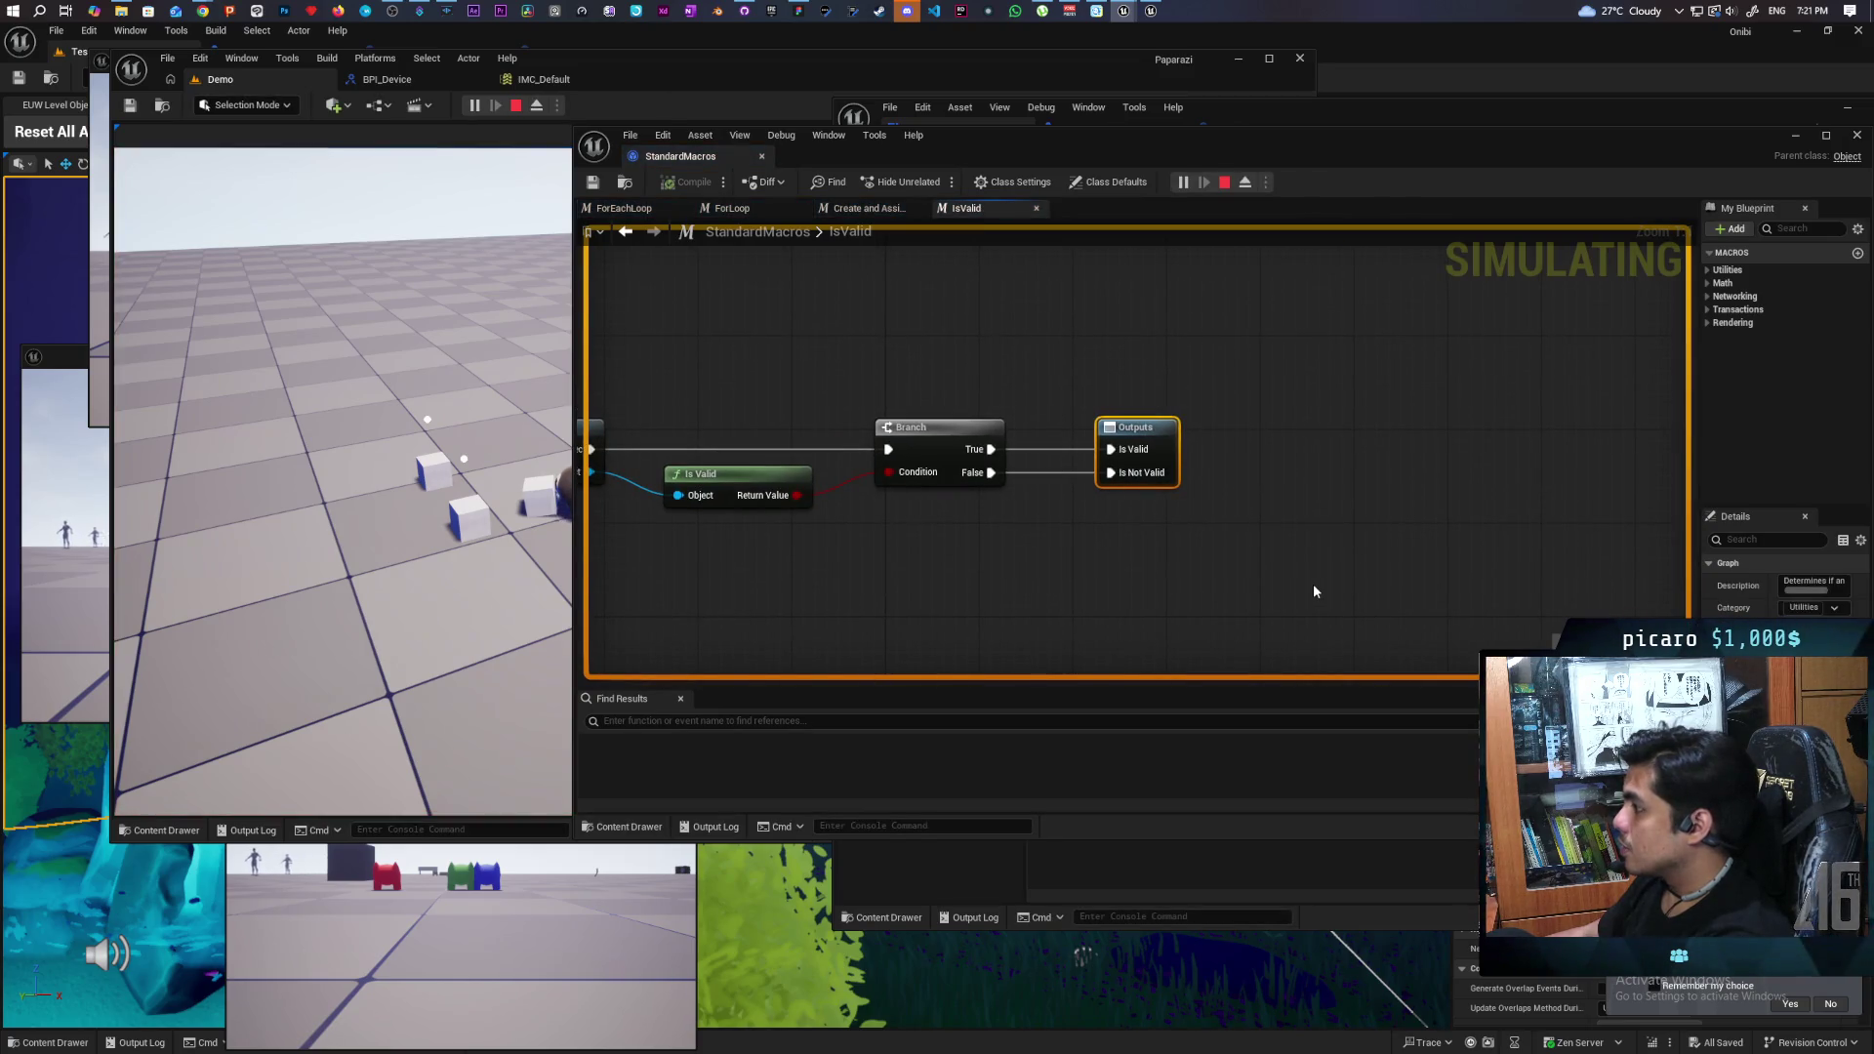
- Close the IsValid macro window, grab a white box and trigger store to hit the breakpoint
{"action": "left_click", "coordinate": [761, 156]}
{"action": "key", "text": "w"}
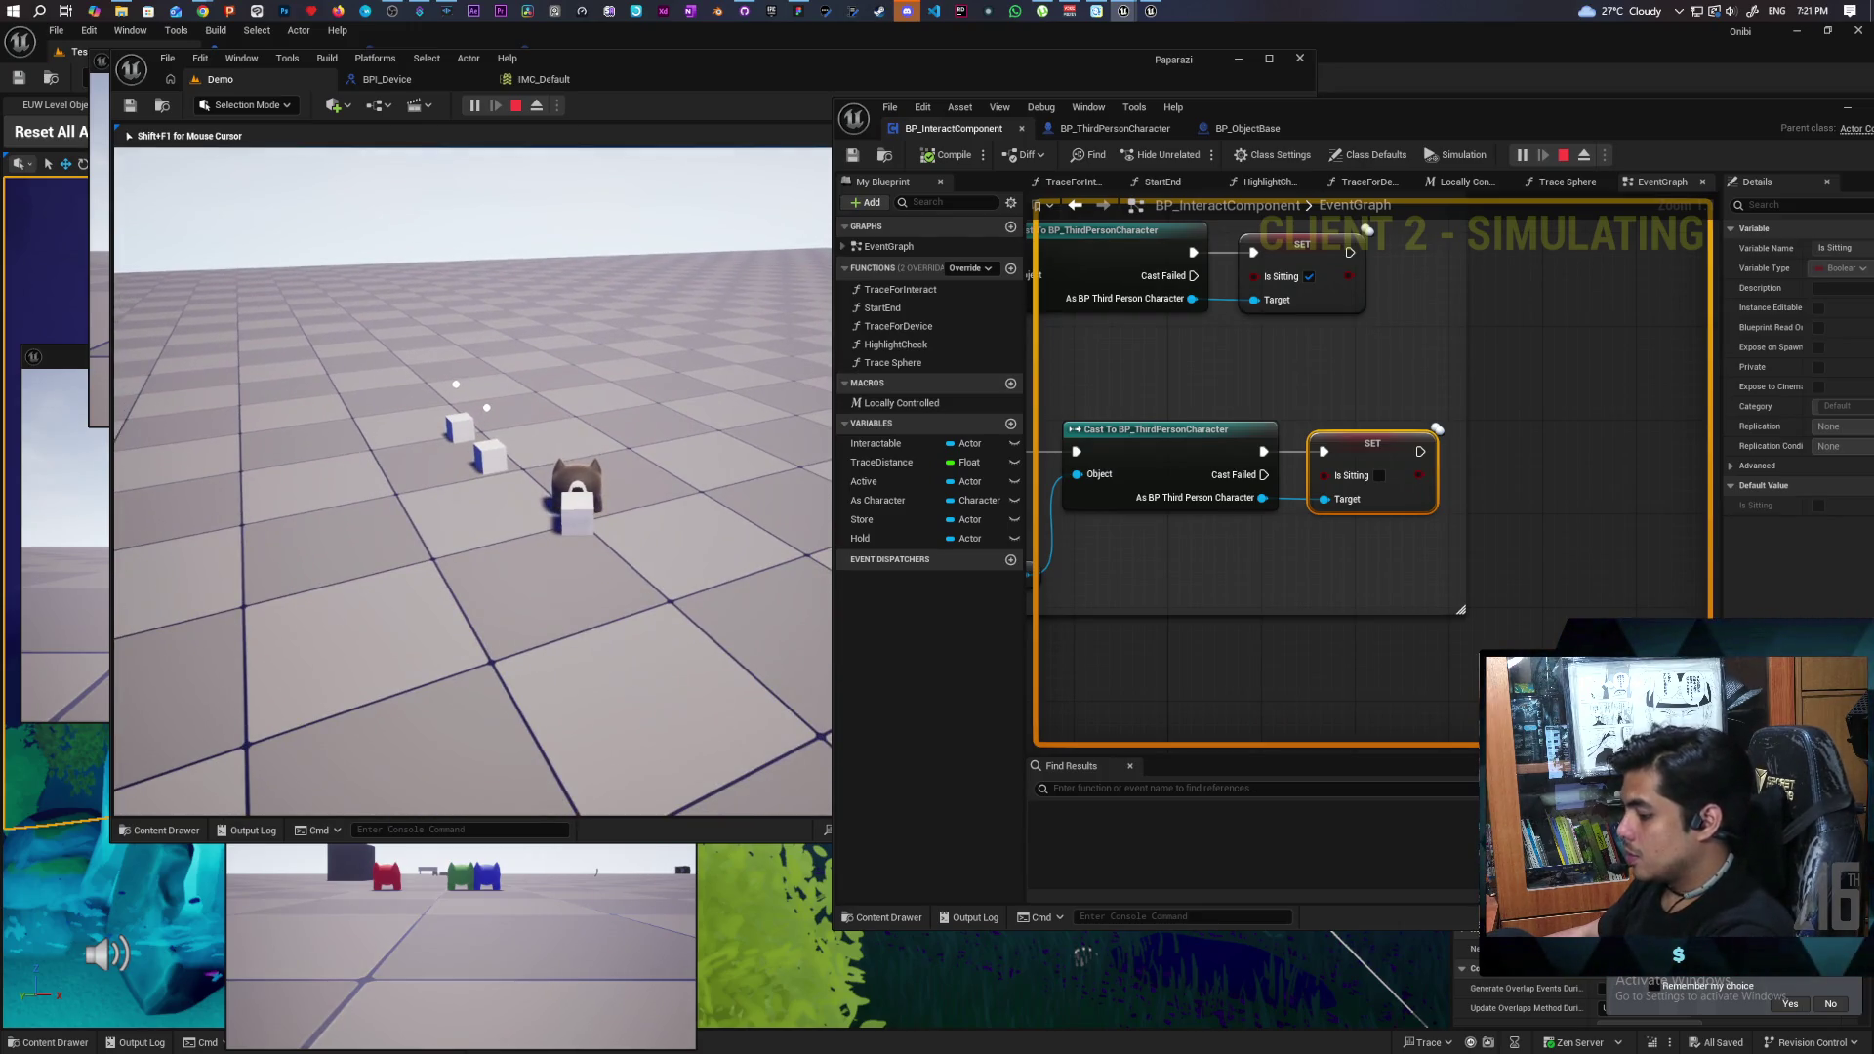
{"action": "key", "text": "q"}
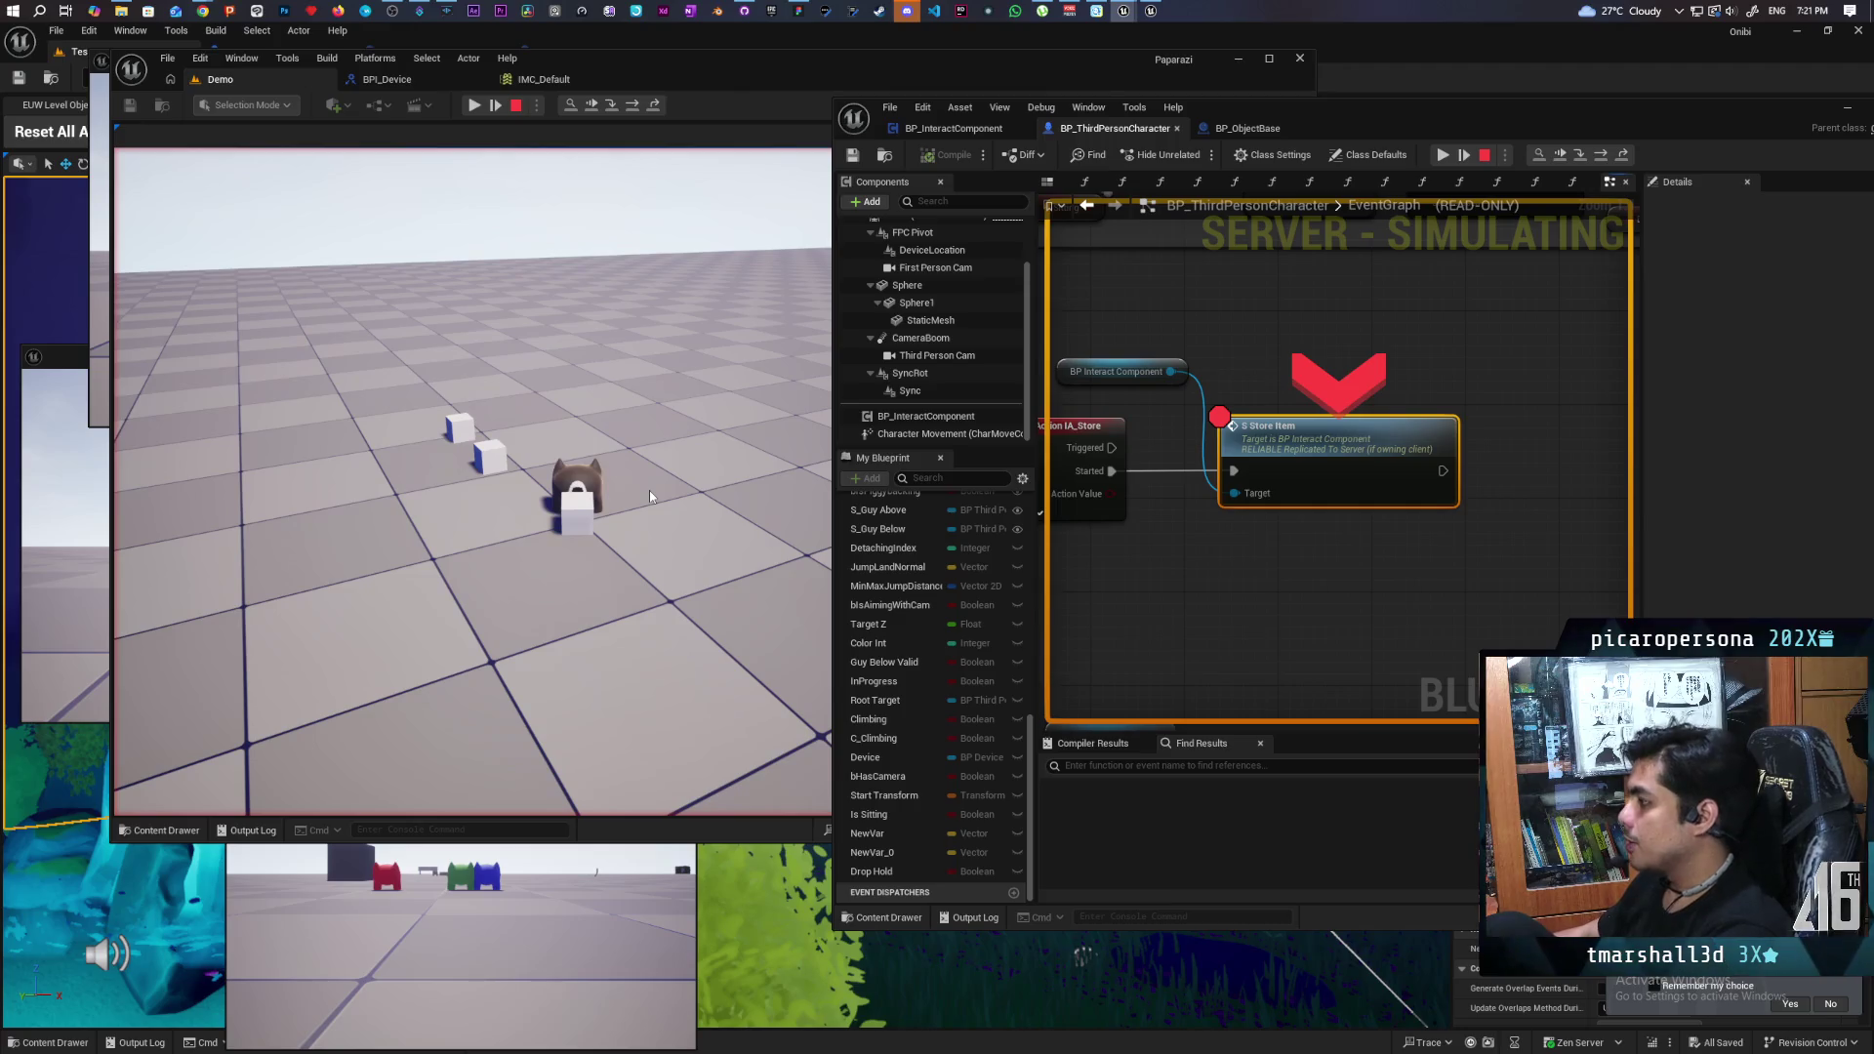
- Open S Store Item and step through its Is Valid, Hold, Store and Is Sitting nodes
{"action": "double_click", "coordinate": [1316, 439]}
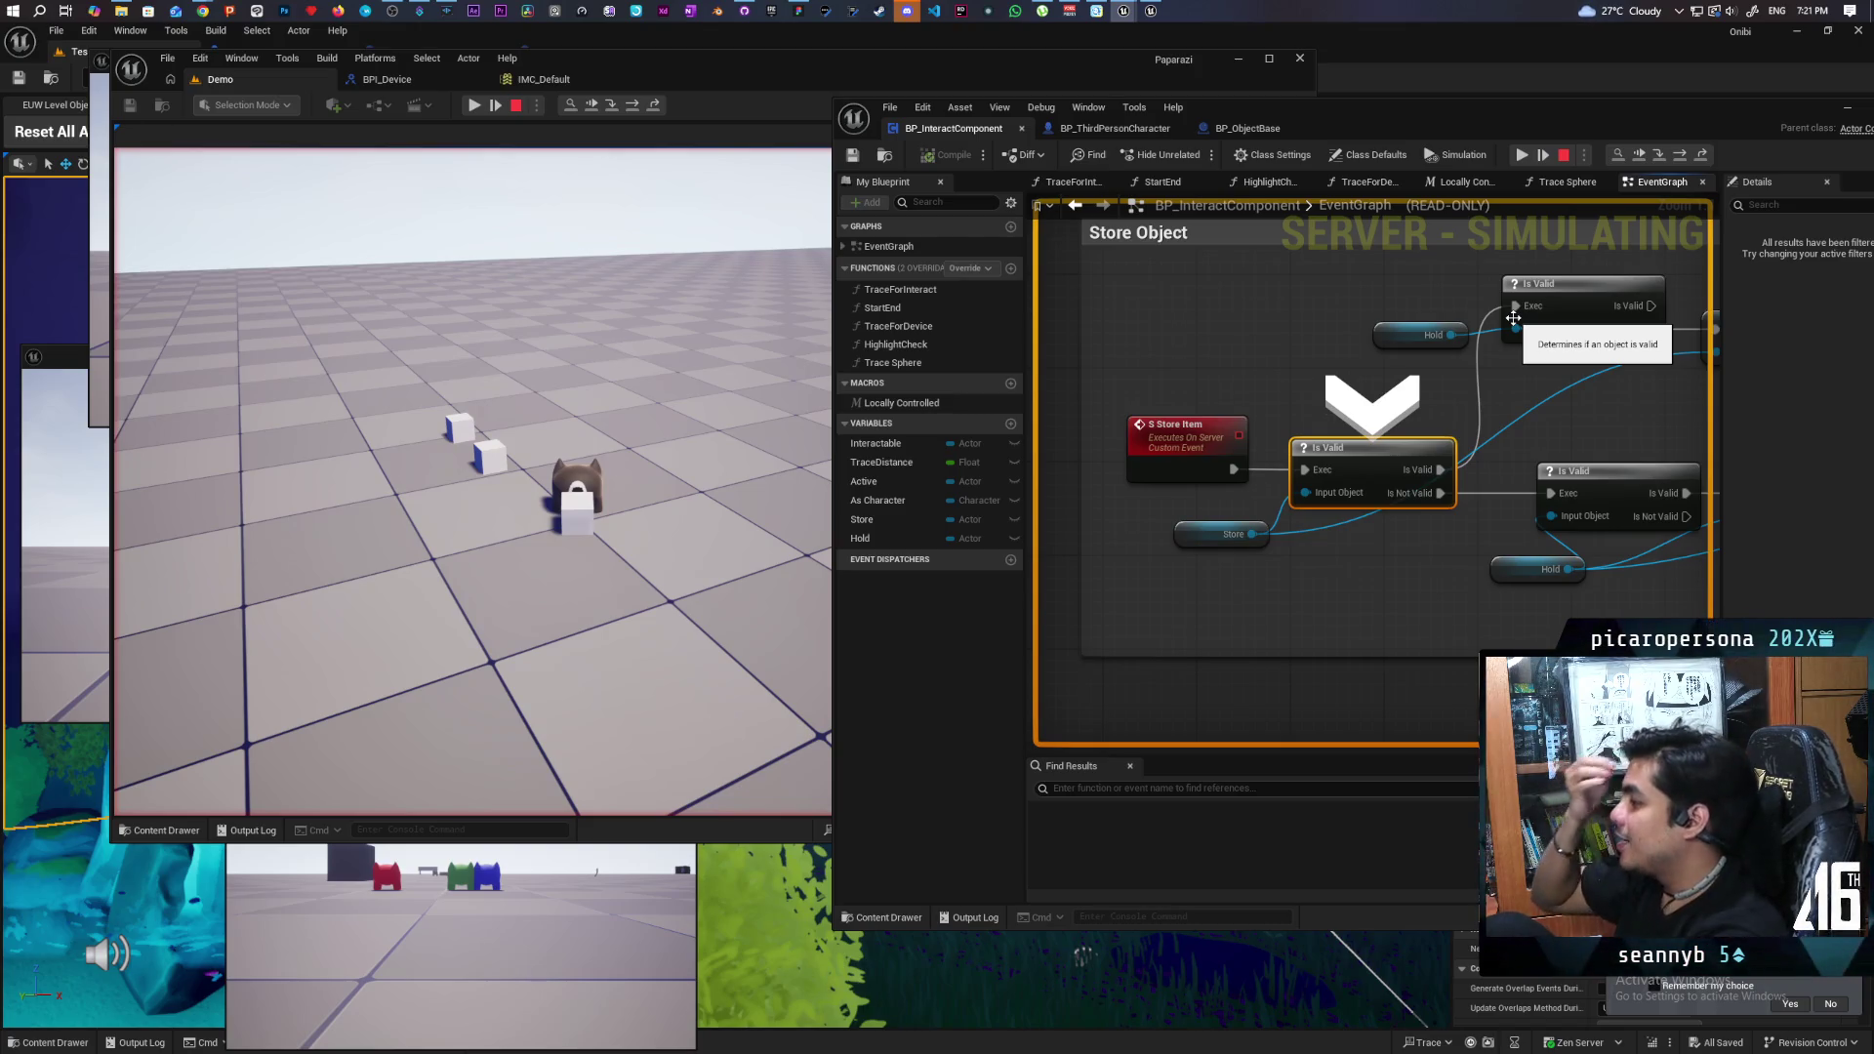
{"action": "key", "text": "F10"}
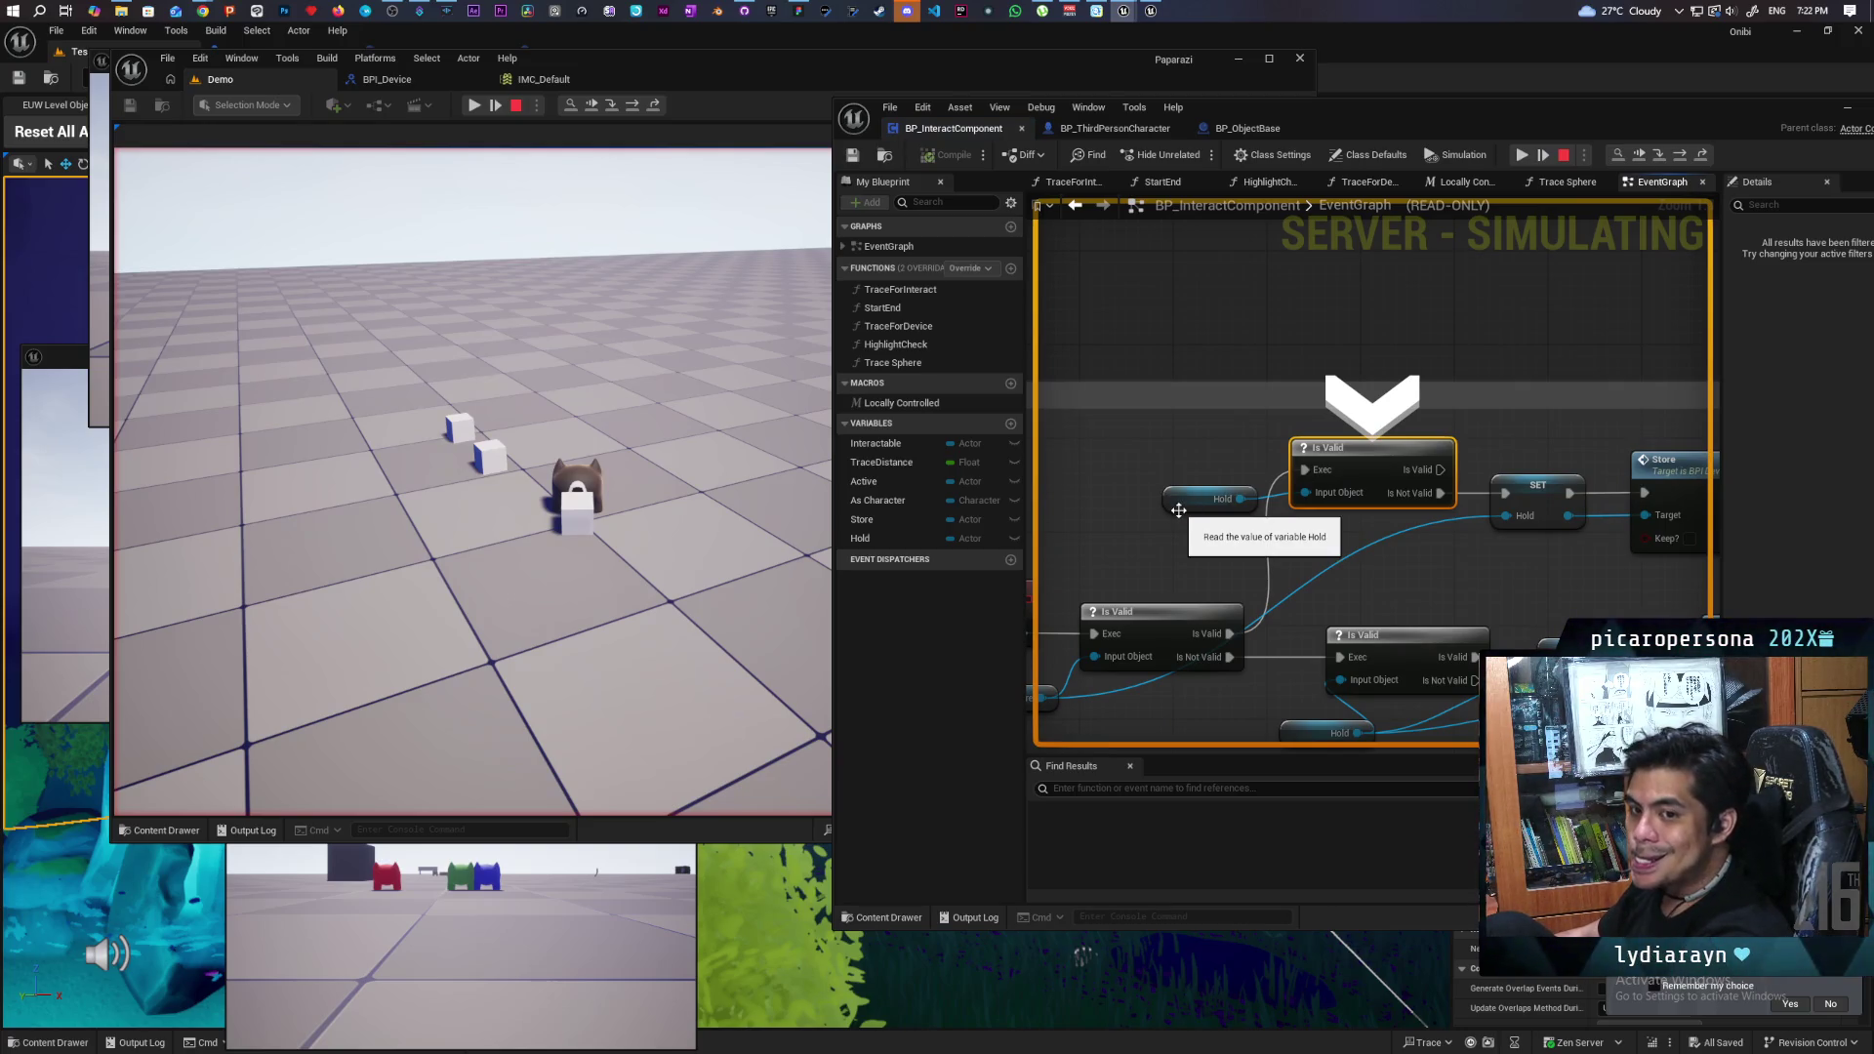
{"action": "key", "text": "F10"}
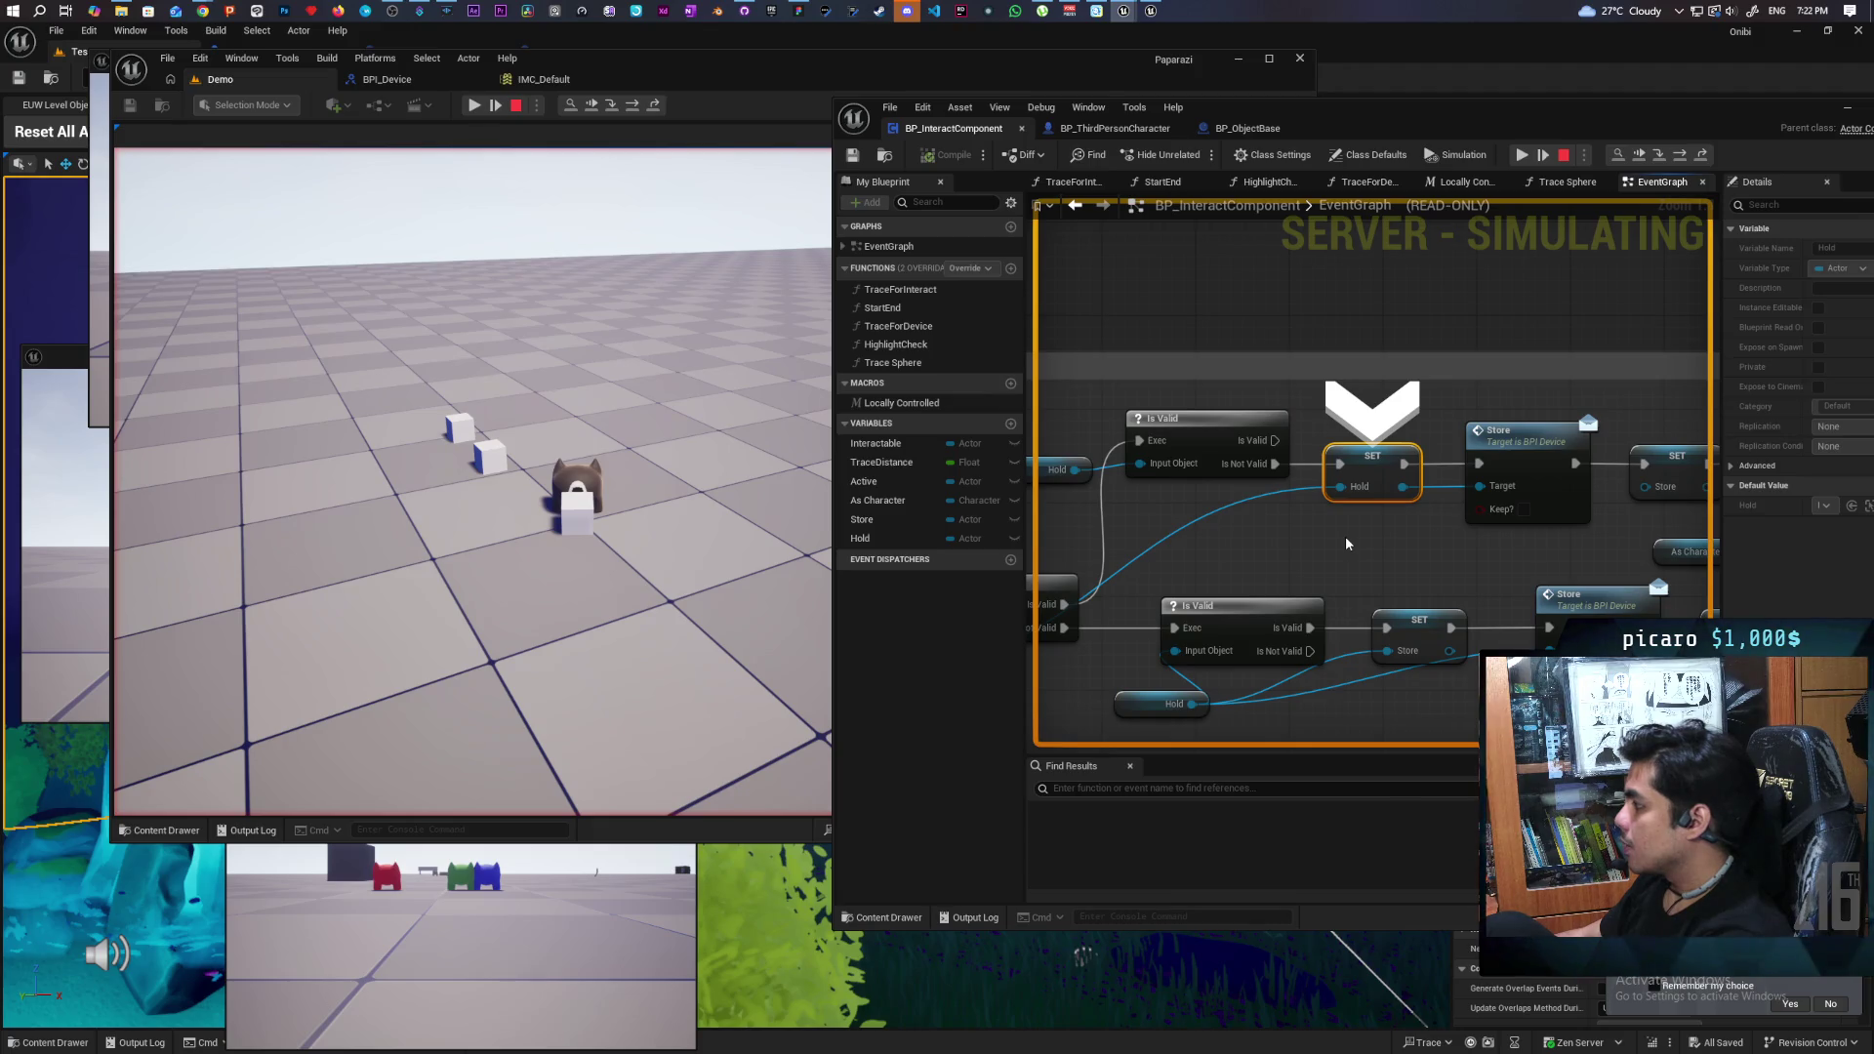
{"action": "key", "text": "F10"}
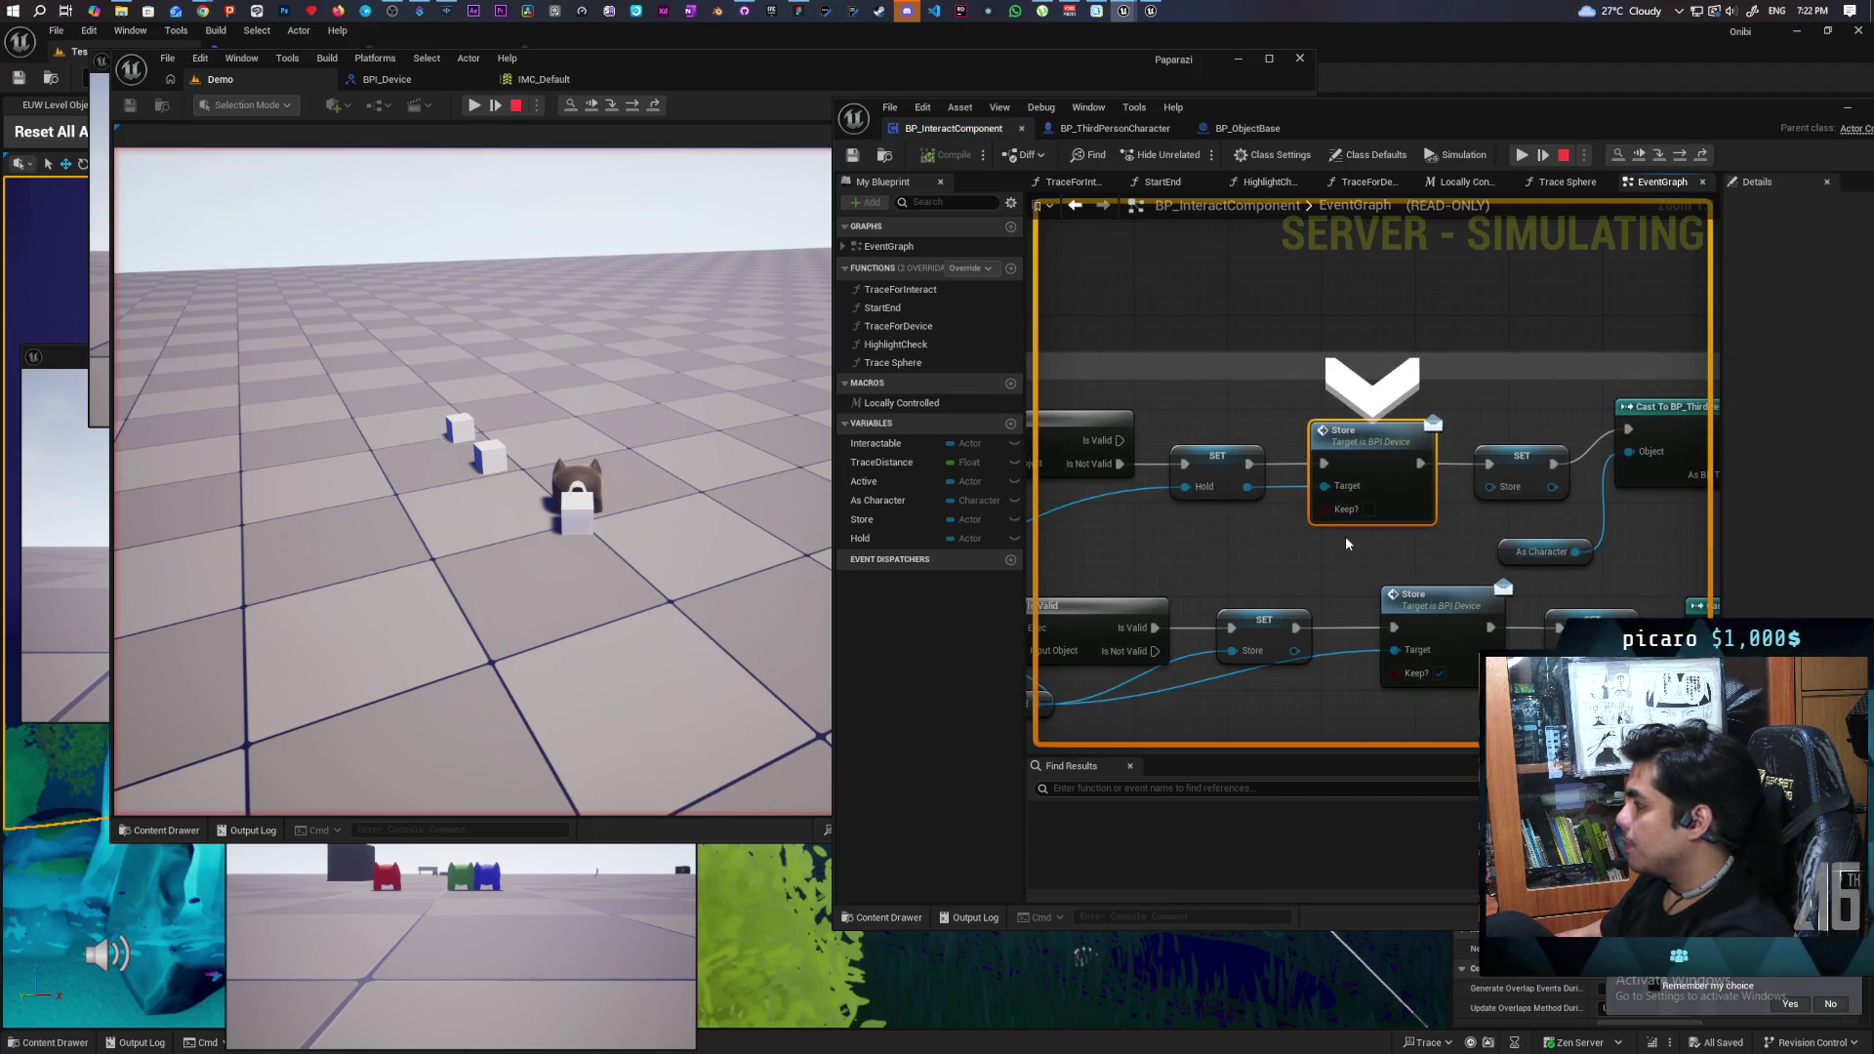
{"action": "key", "text": "F10"}
{"action": "key", "text": "F10"}
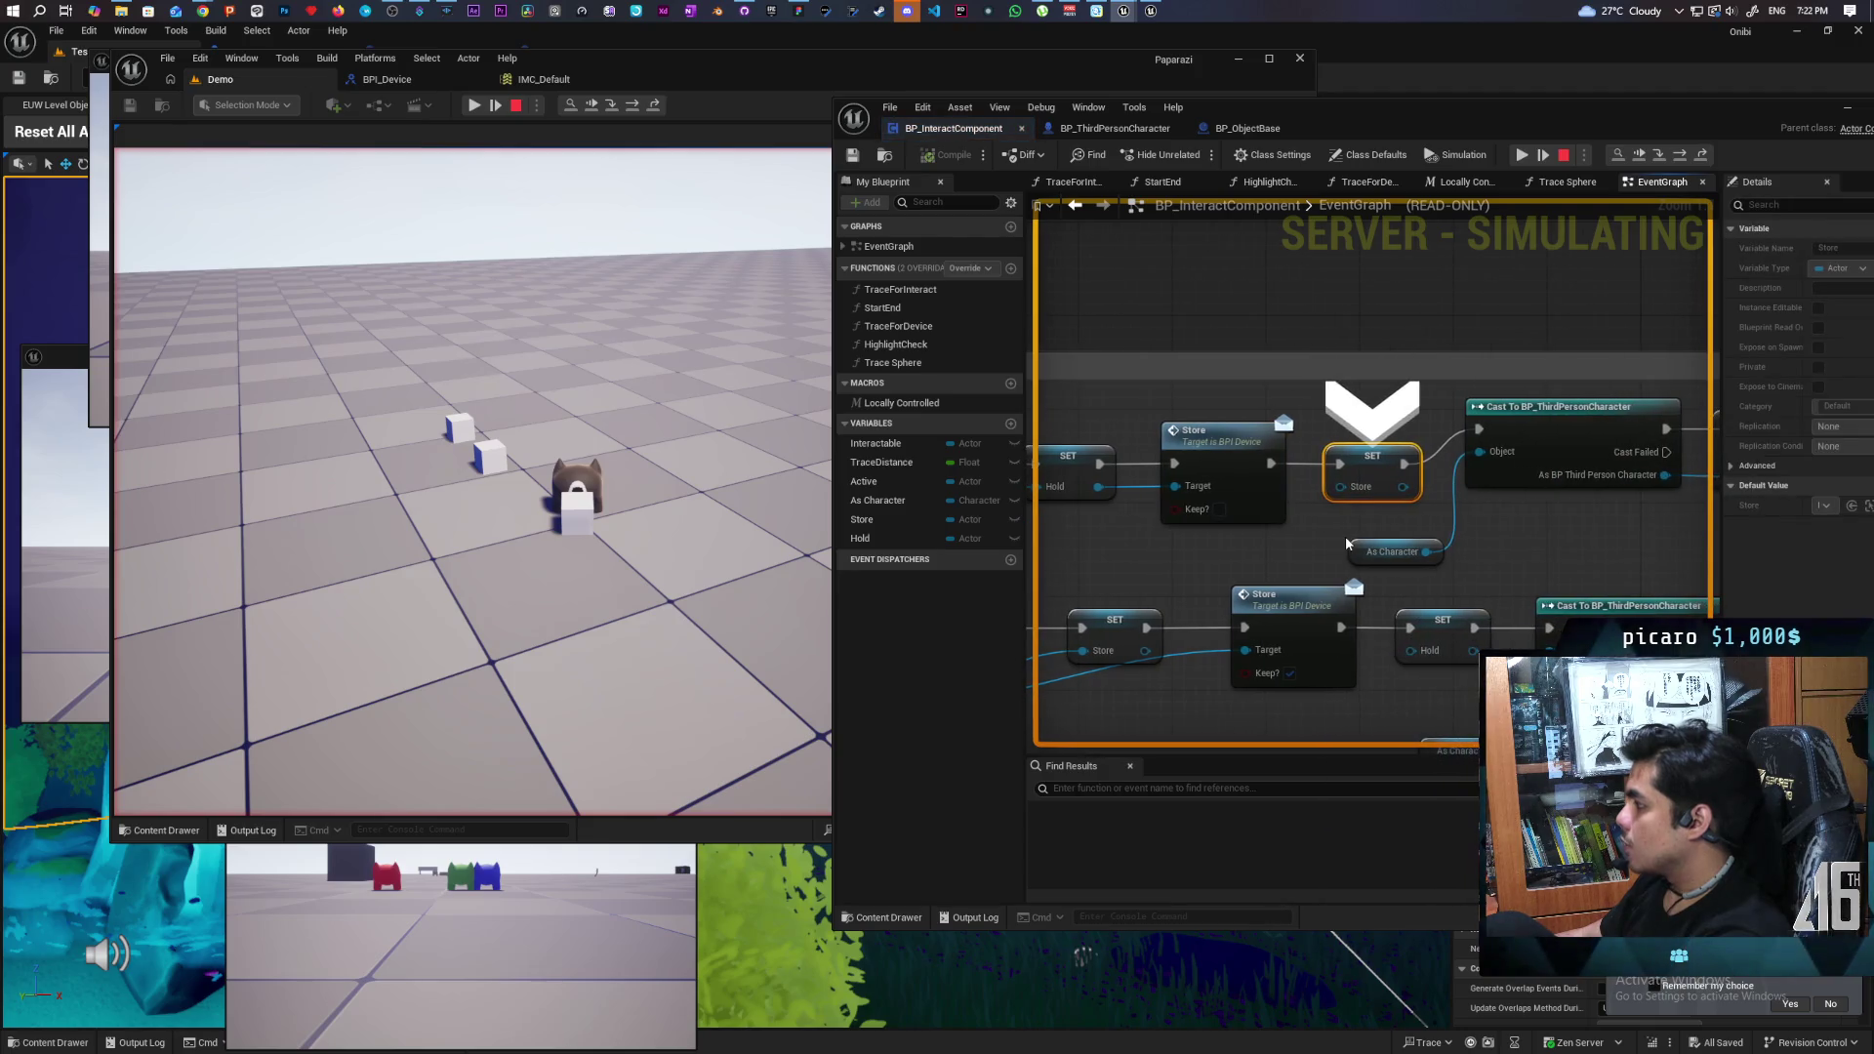
{"action": "key", "text": "F10"}
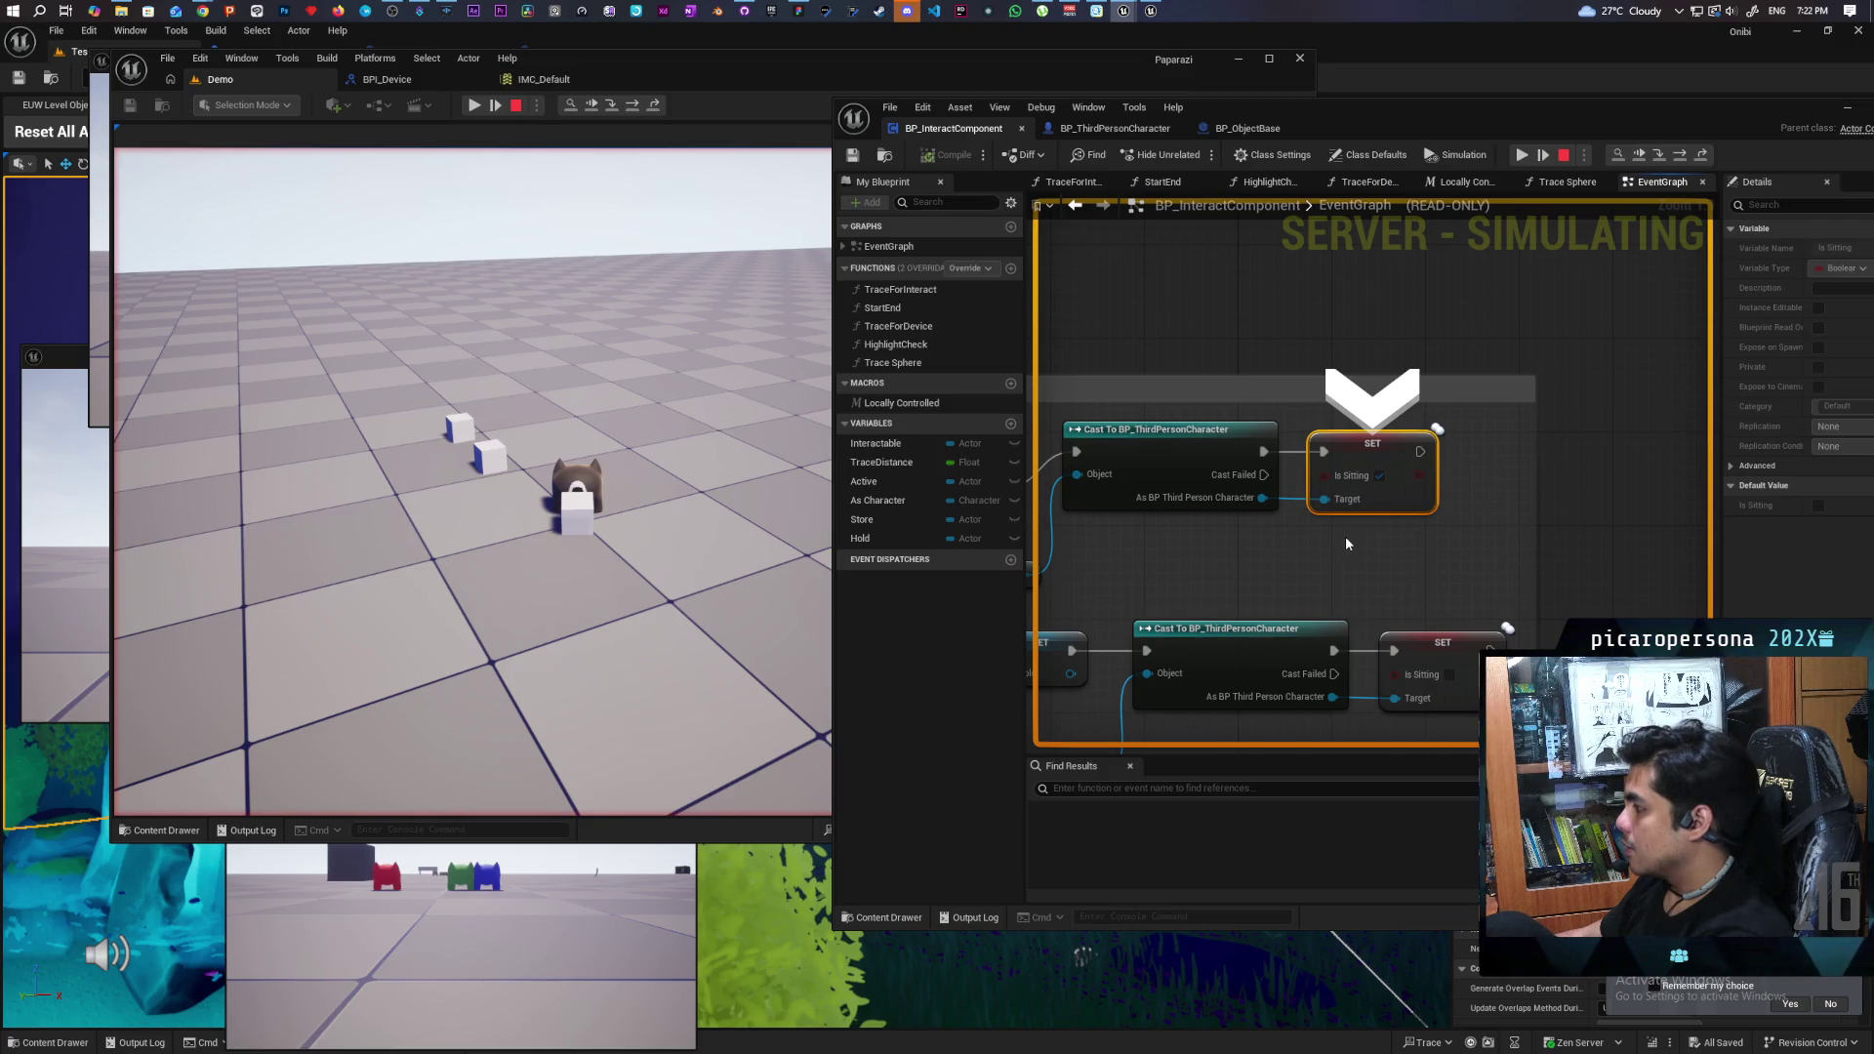
{"action": "key", "text": "F10"}
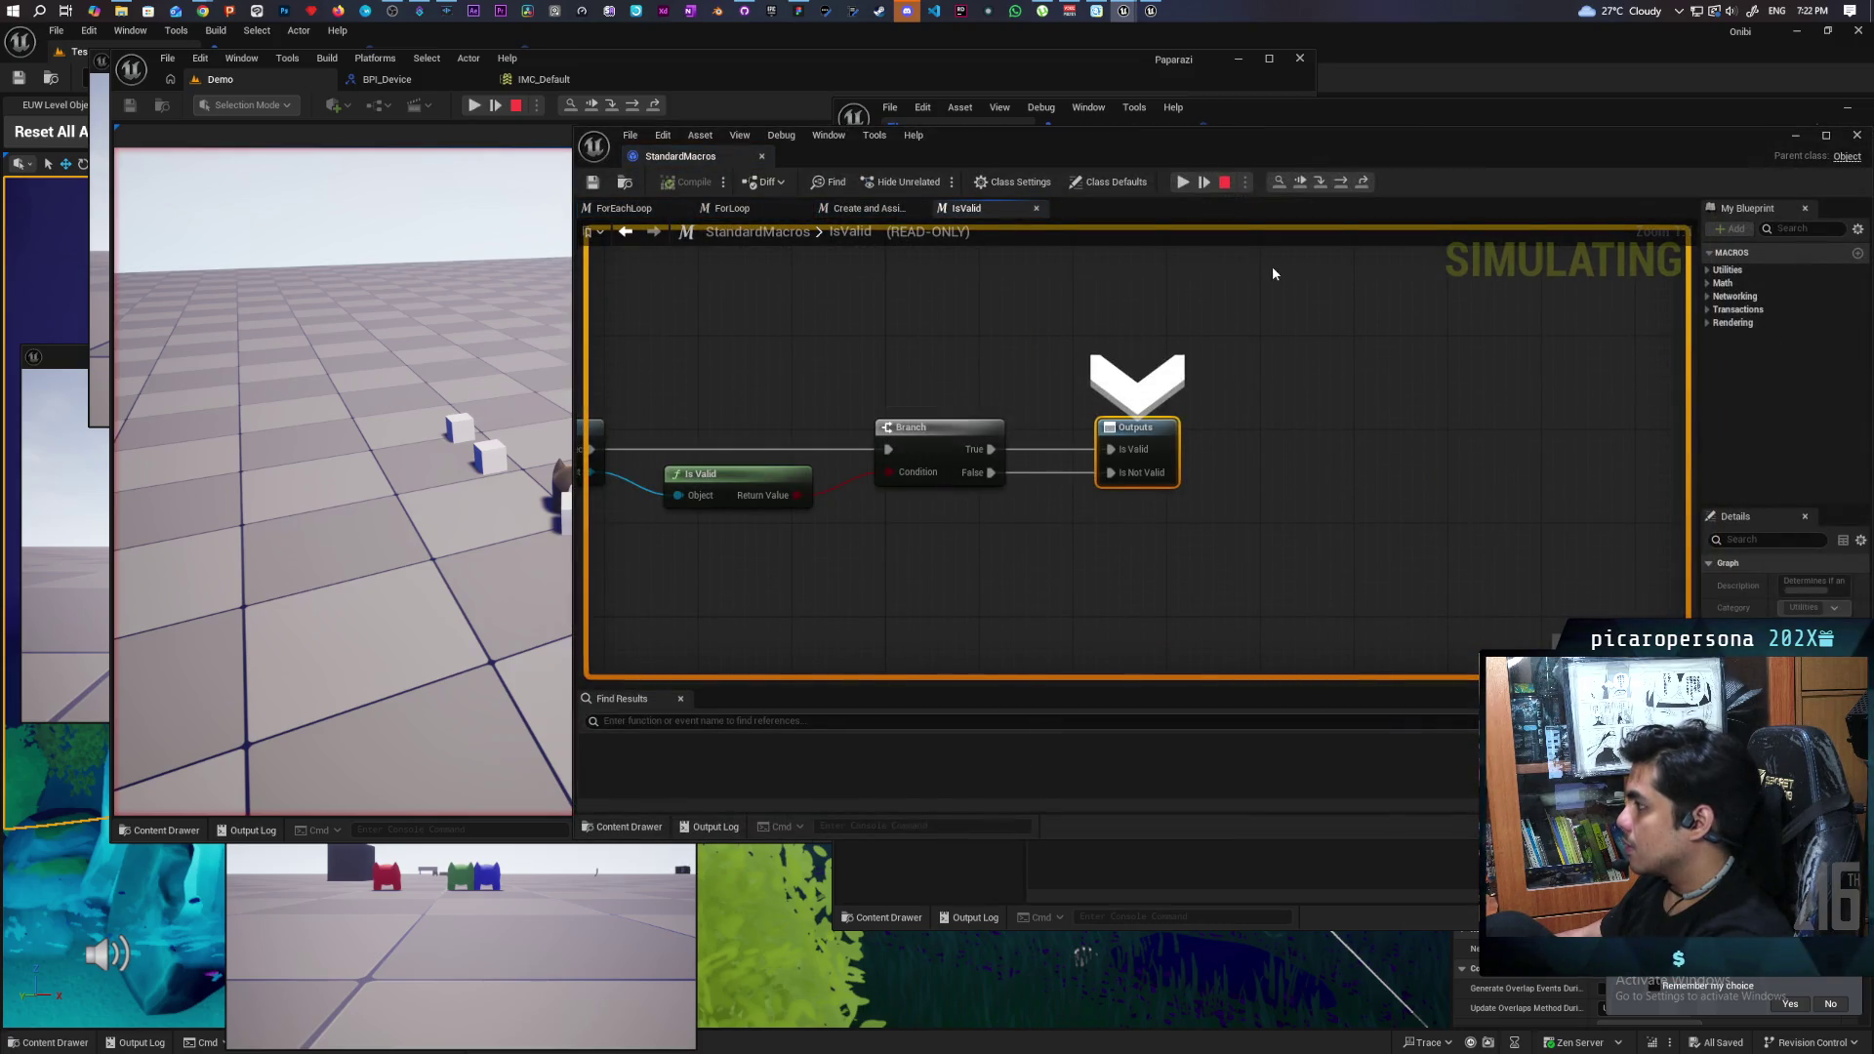
- Resume play, close the IsValid macro window and trigger store again
{"action": "left_click", "coordinate": [1299, 182]}
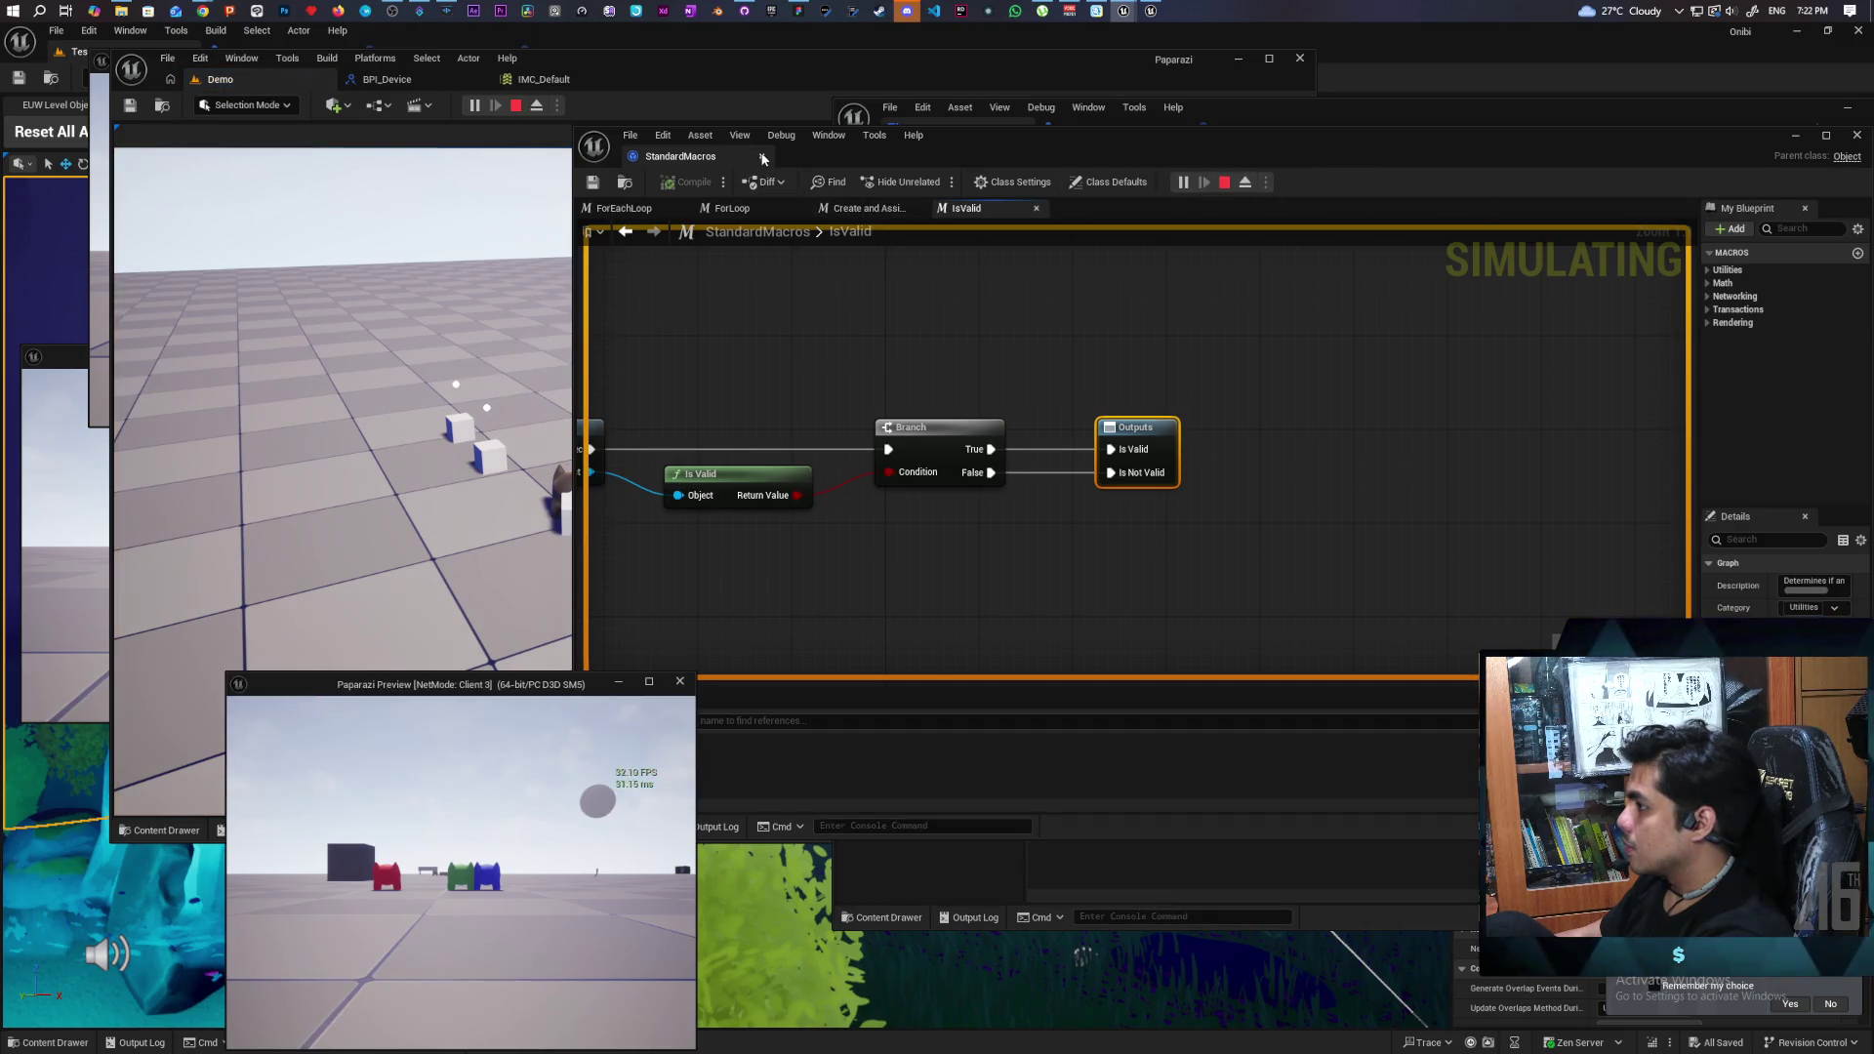
{"action": "left_click", "coordinate": [762, 156]}
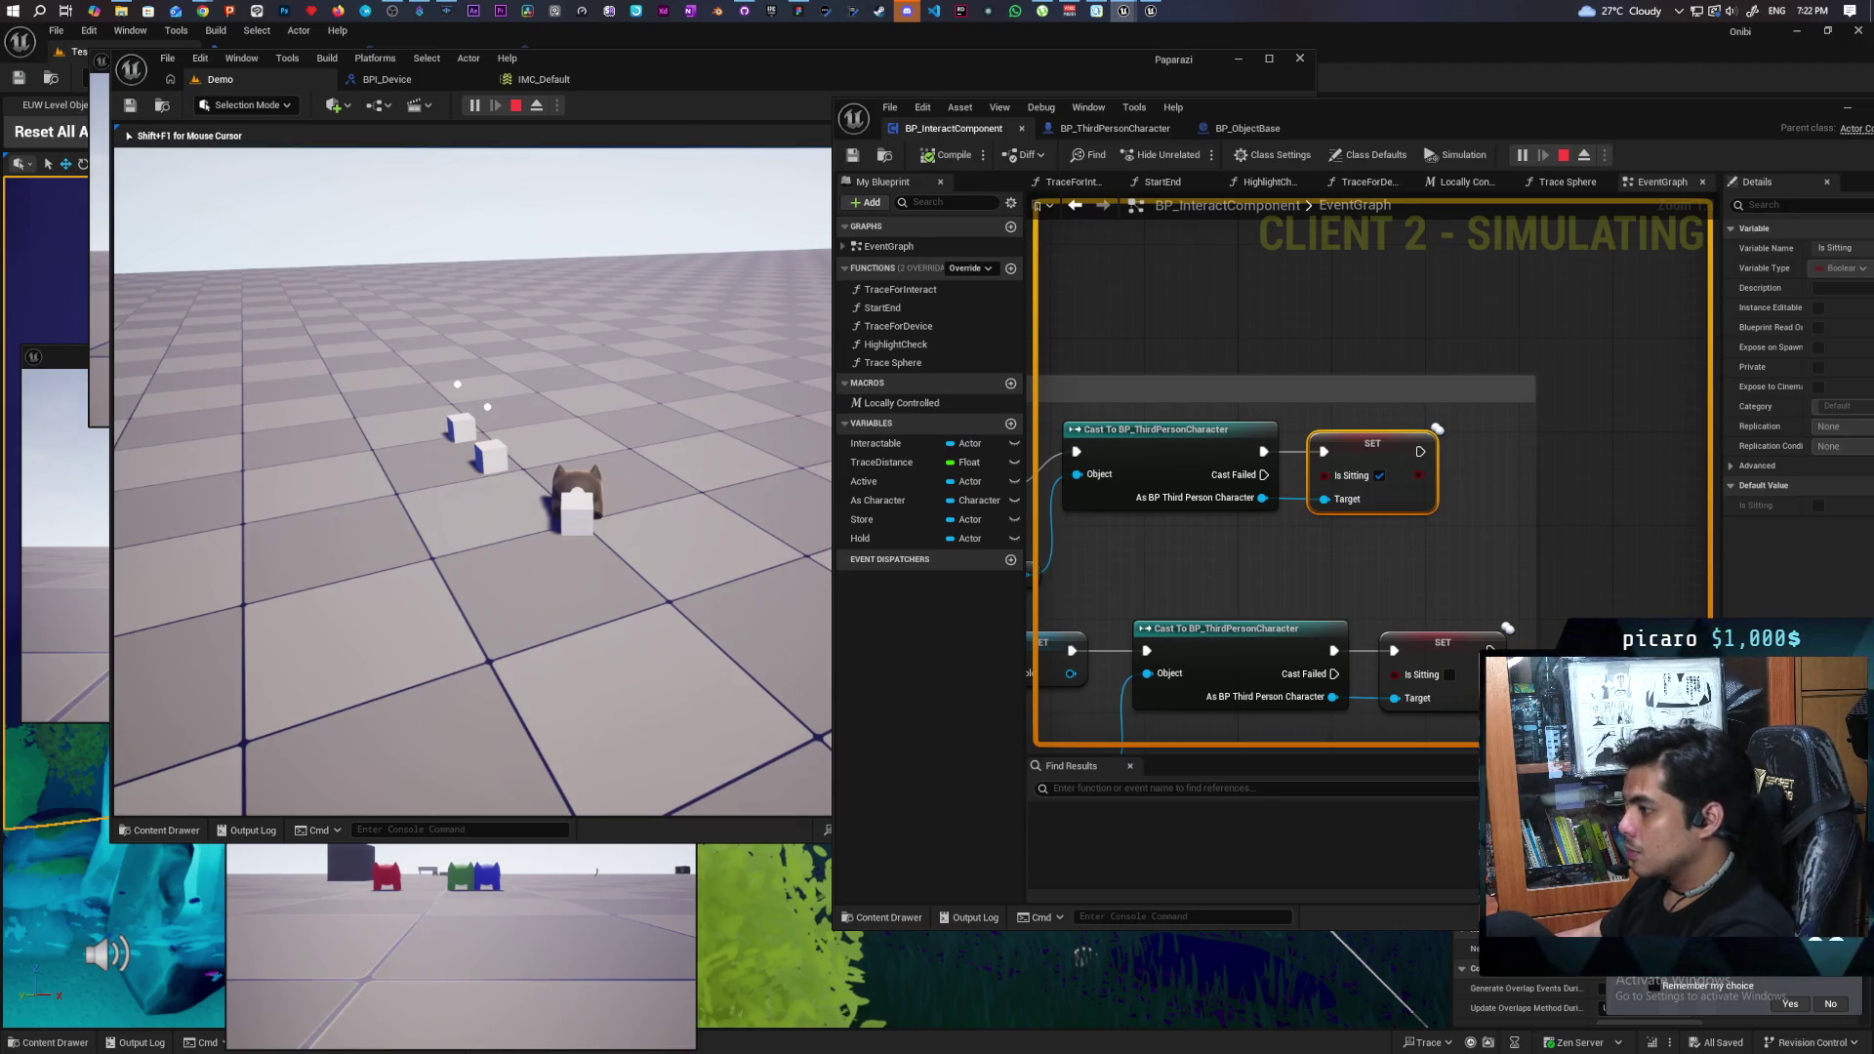
{"action": "key", "text": "e"}
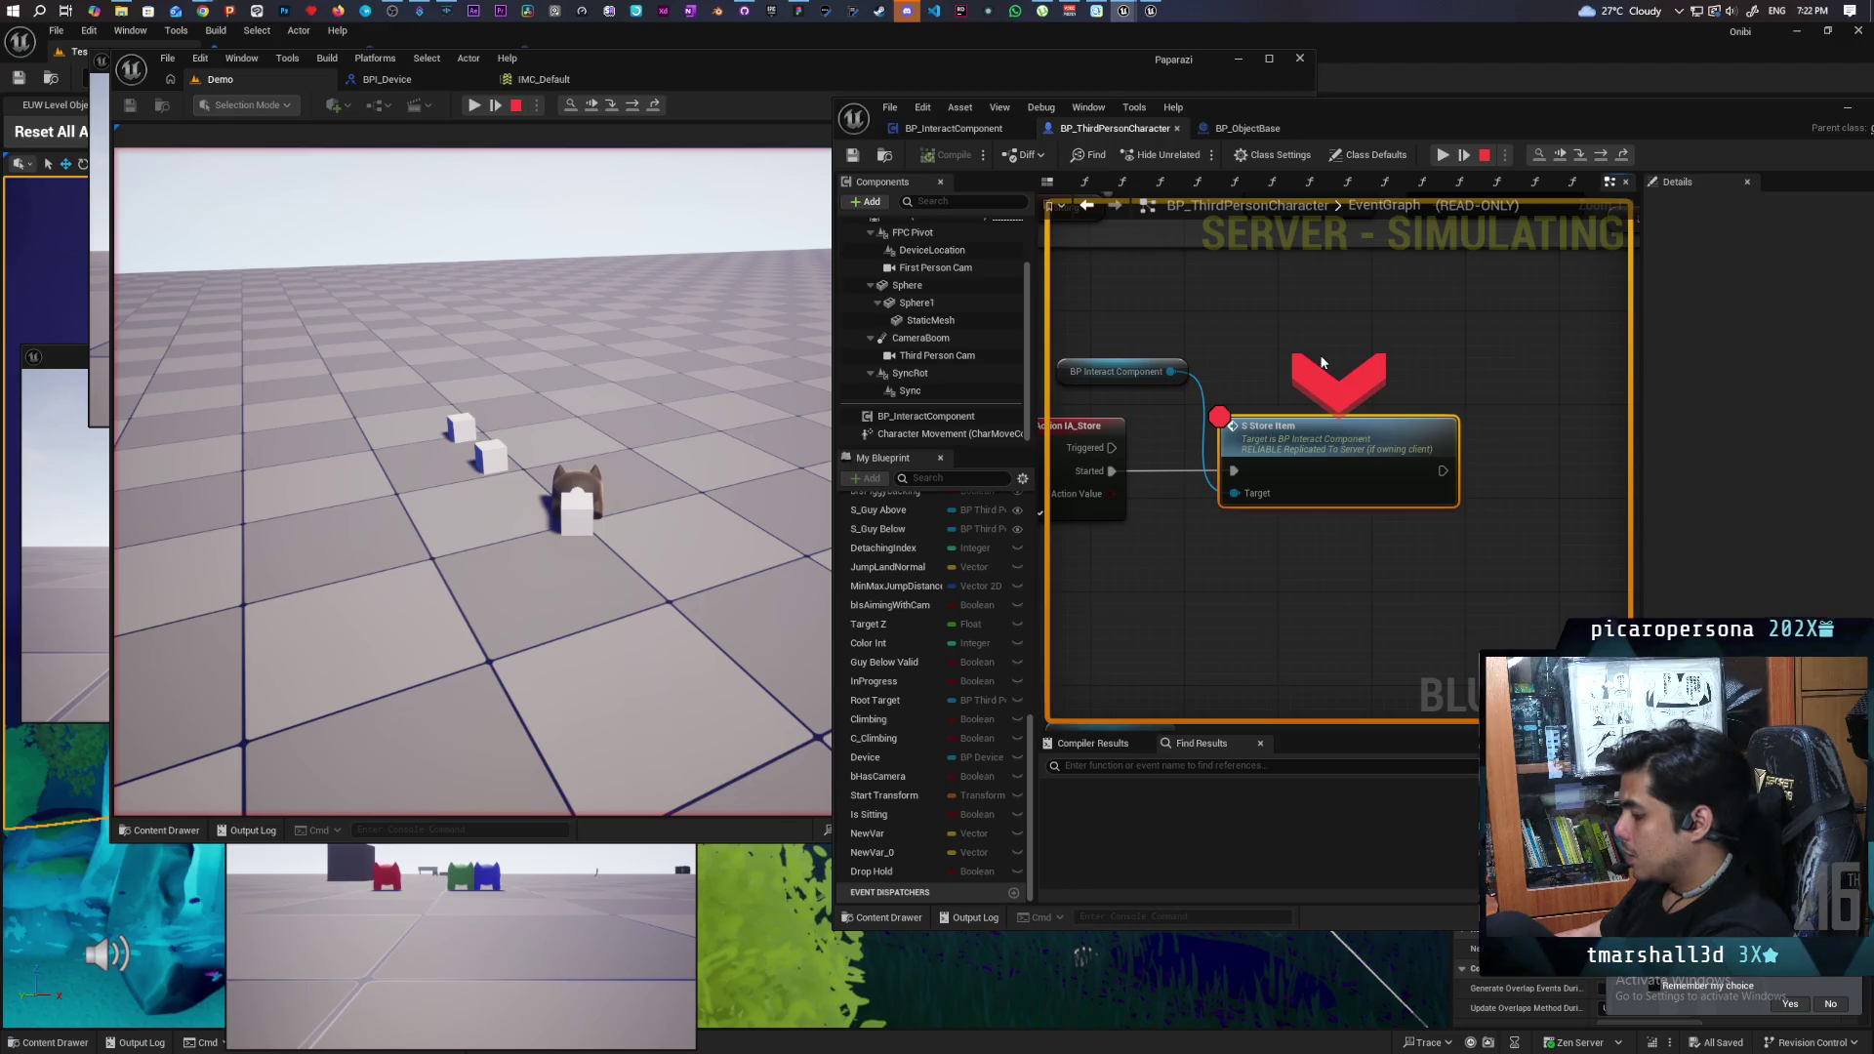
- Step into server S Store Item through both Is Valid checks to the Store assignment
{"action": "key", "text": "F11"}
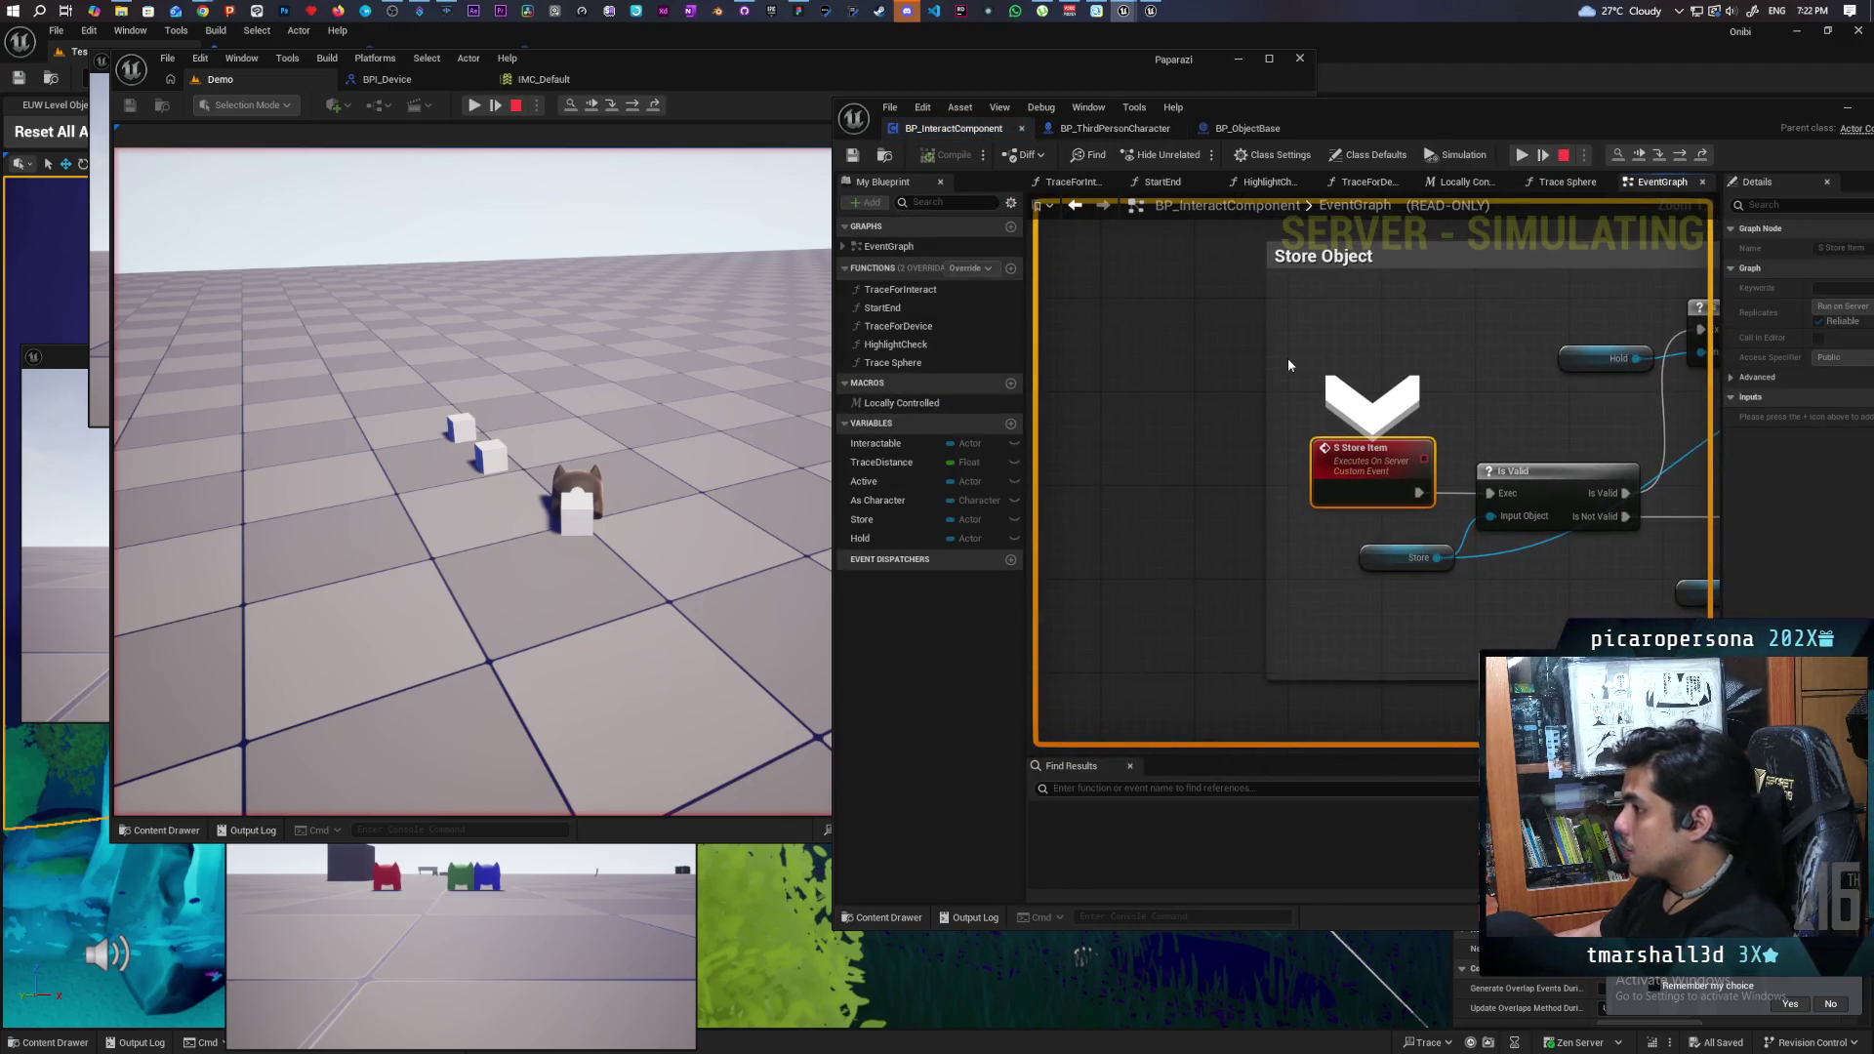
{"action": "key", "text": "F11"}
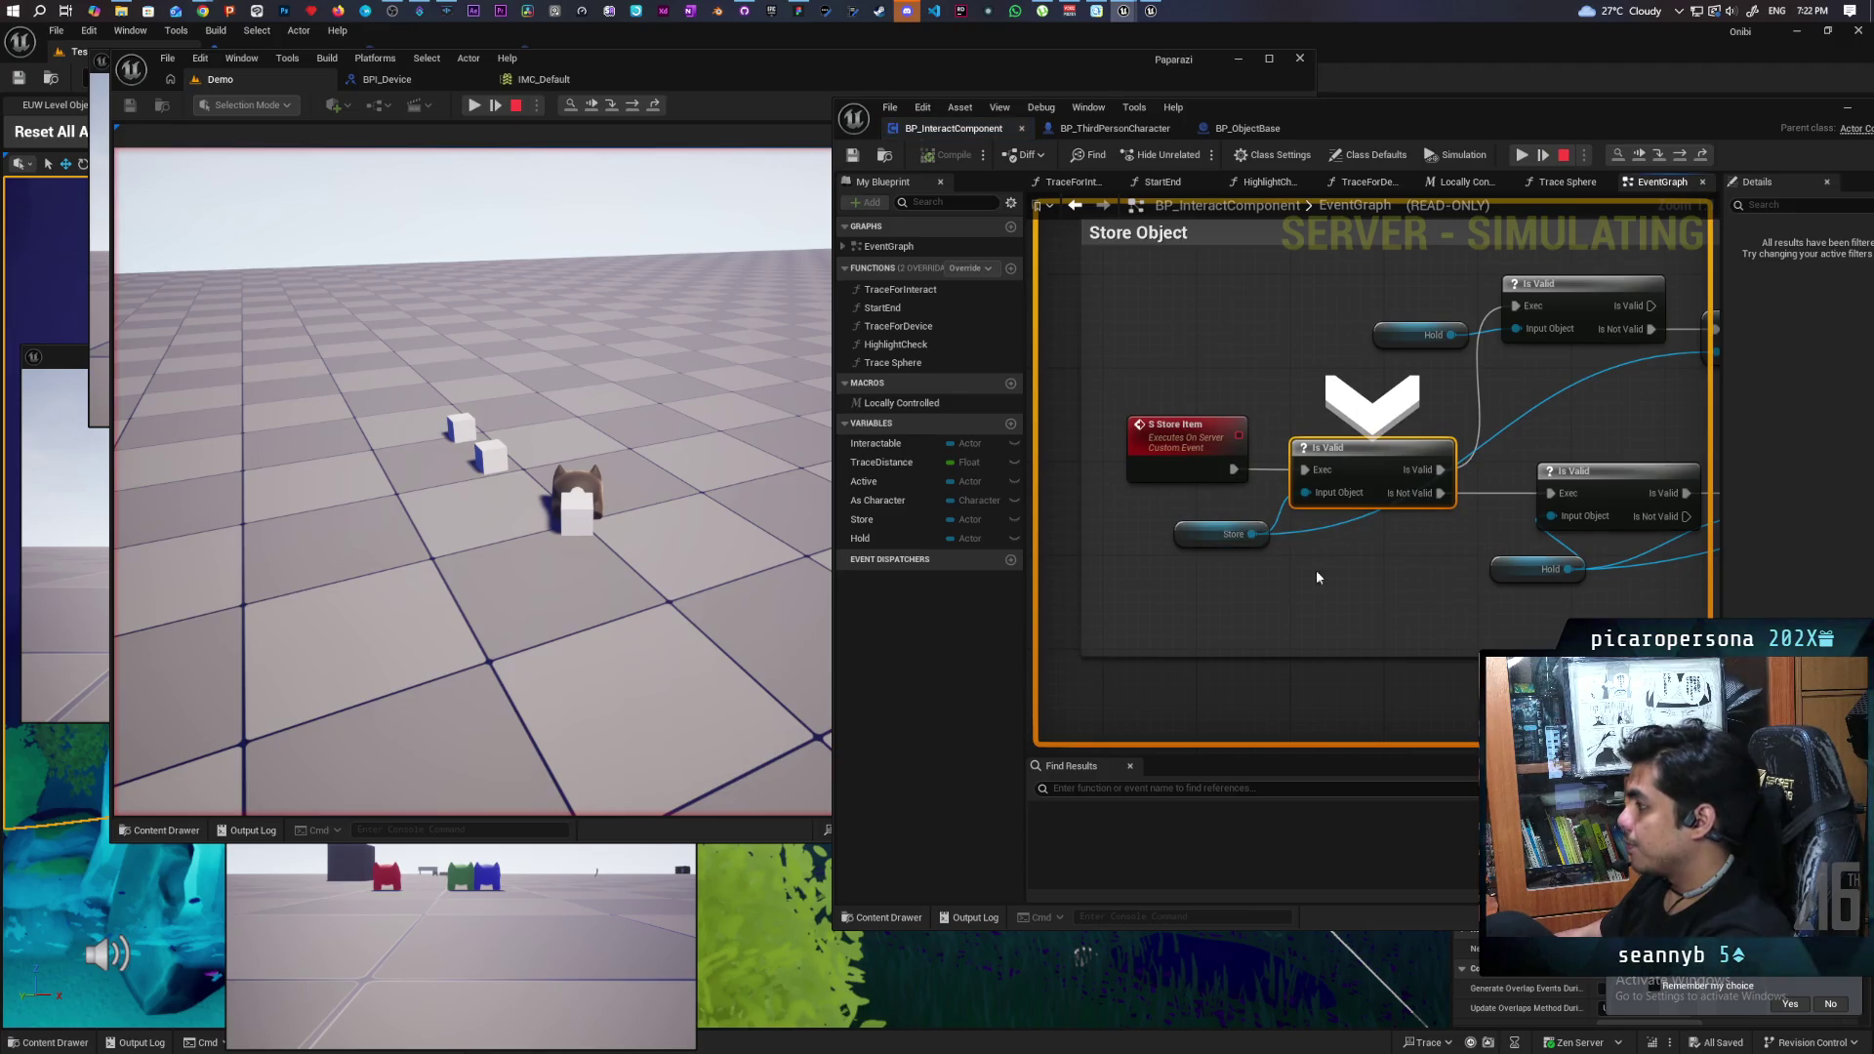
{"action": "key", "text": "F11"}
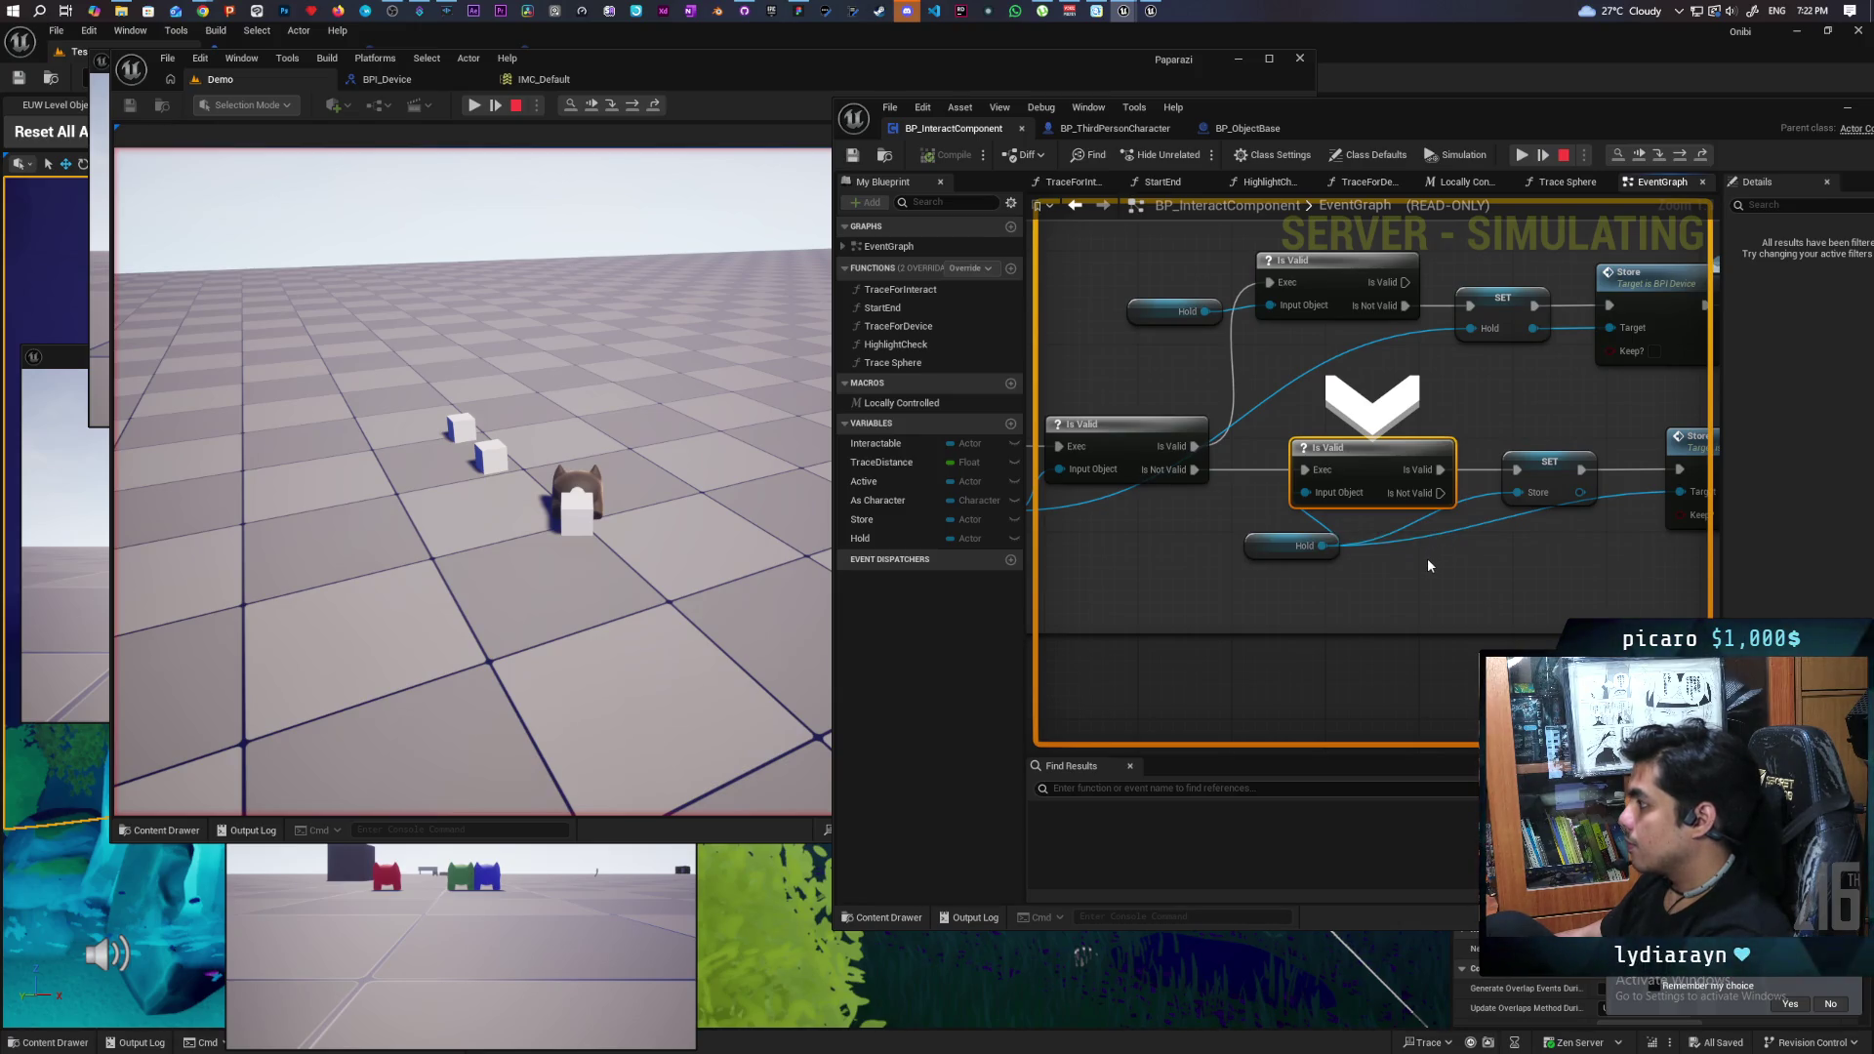
{"action": "key", "text": "F11"}
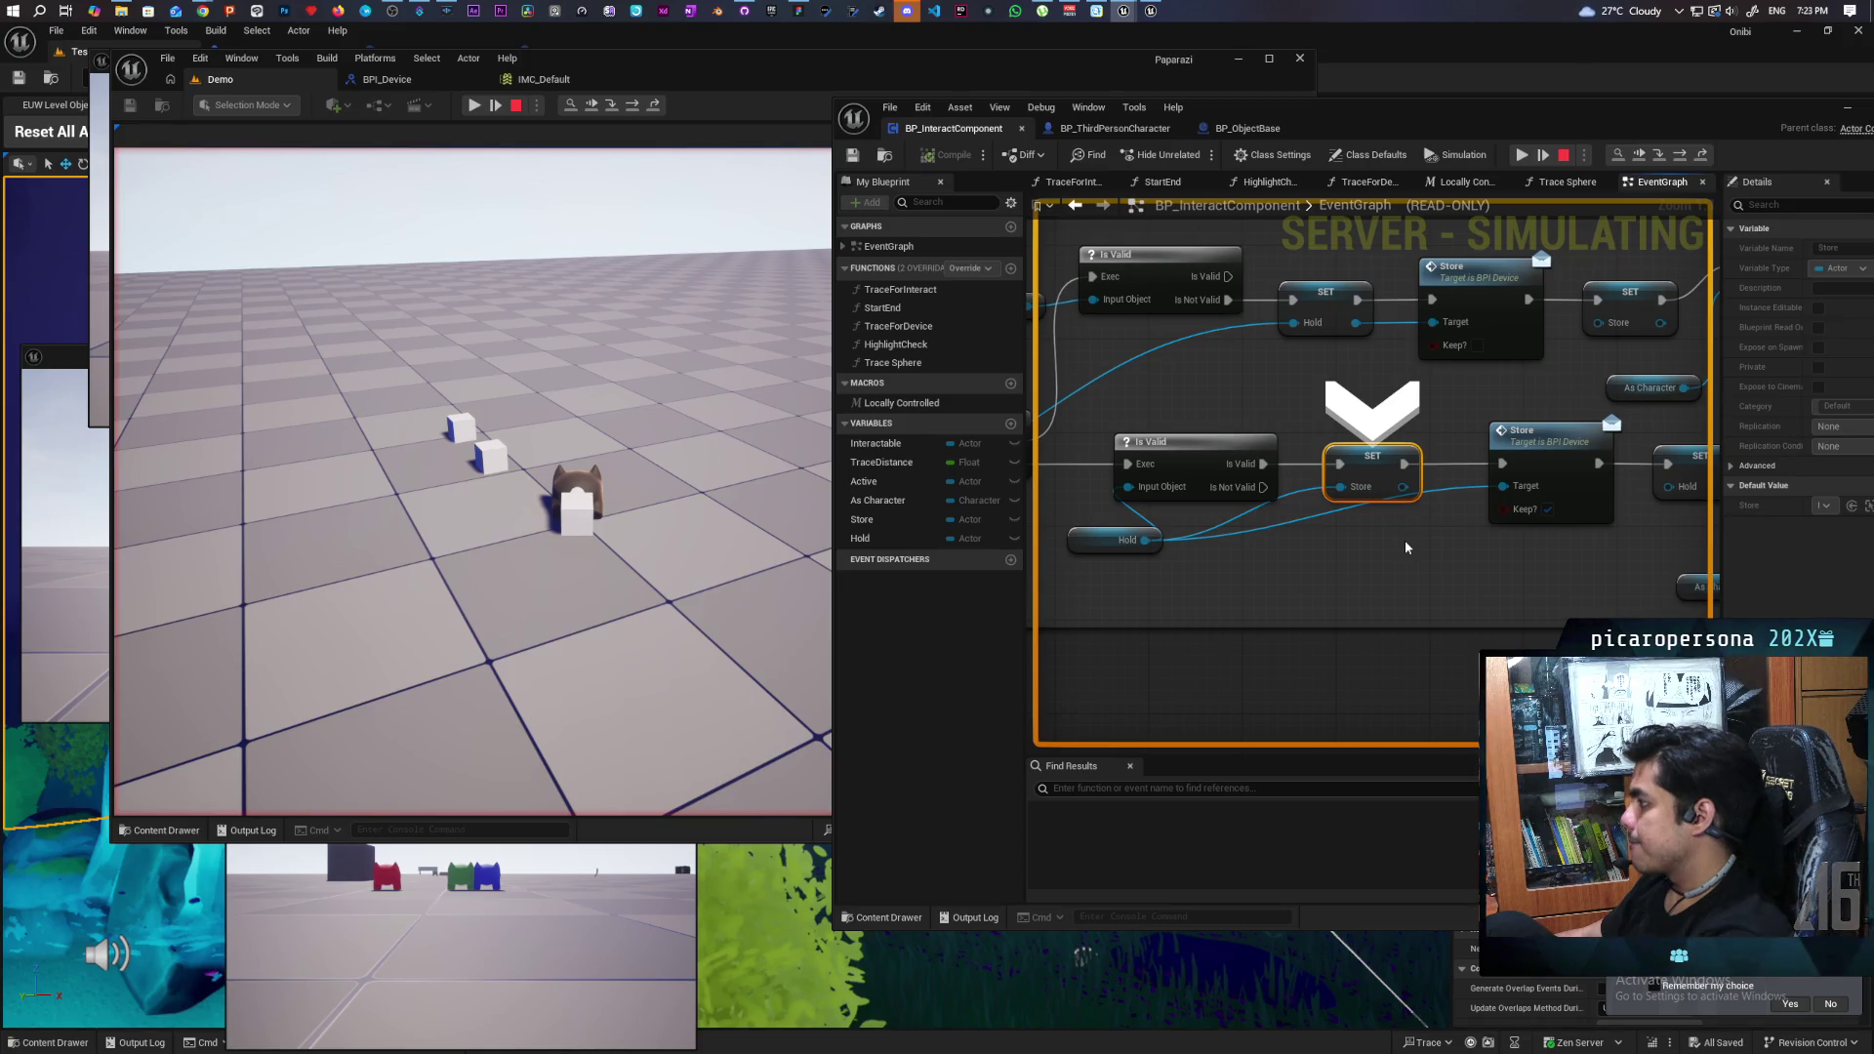
- Step through the Store call, Hold and Is Sitting assignments into IsValid, then resume
{"action": "key", "text": "F10"}
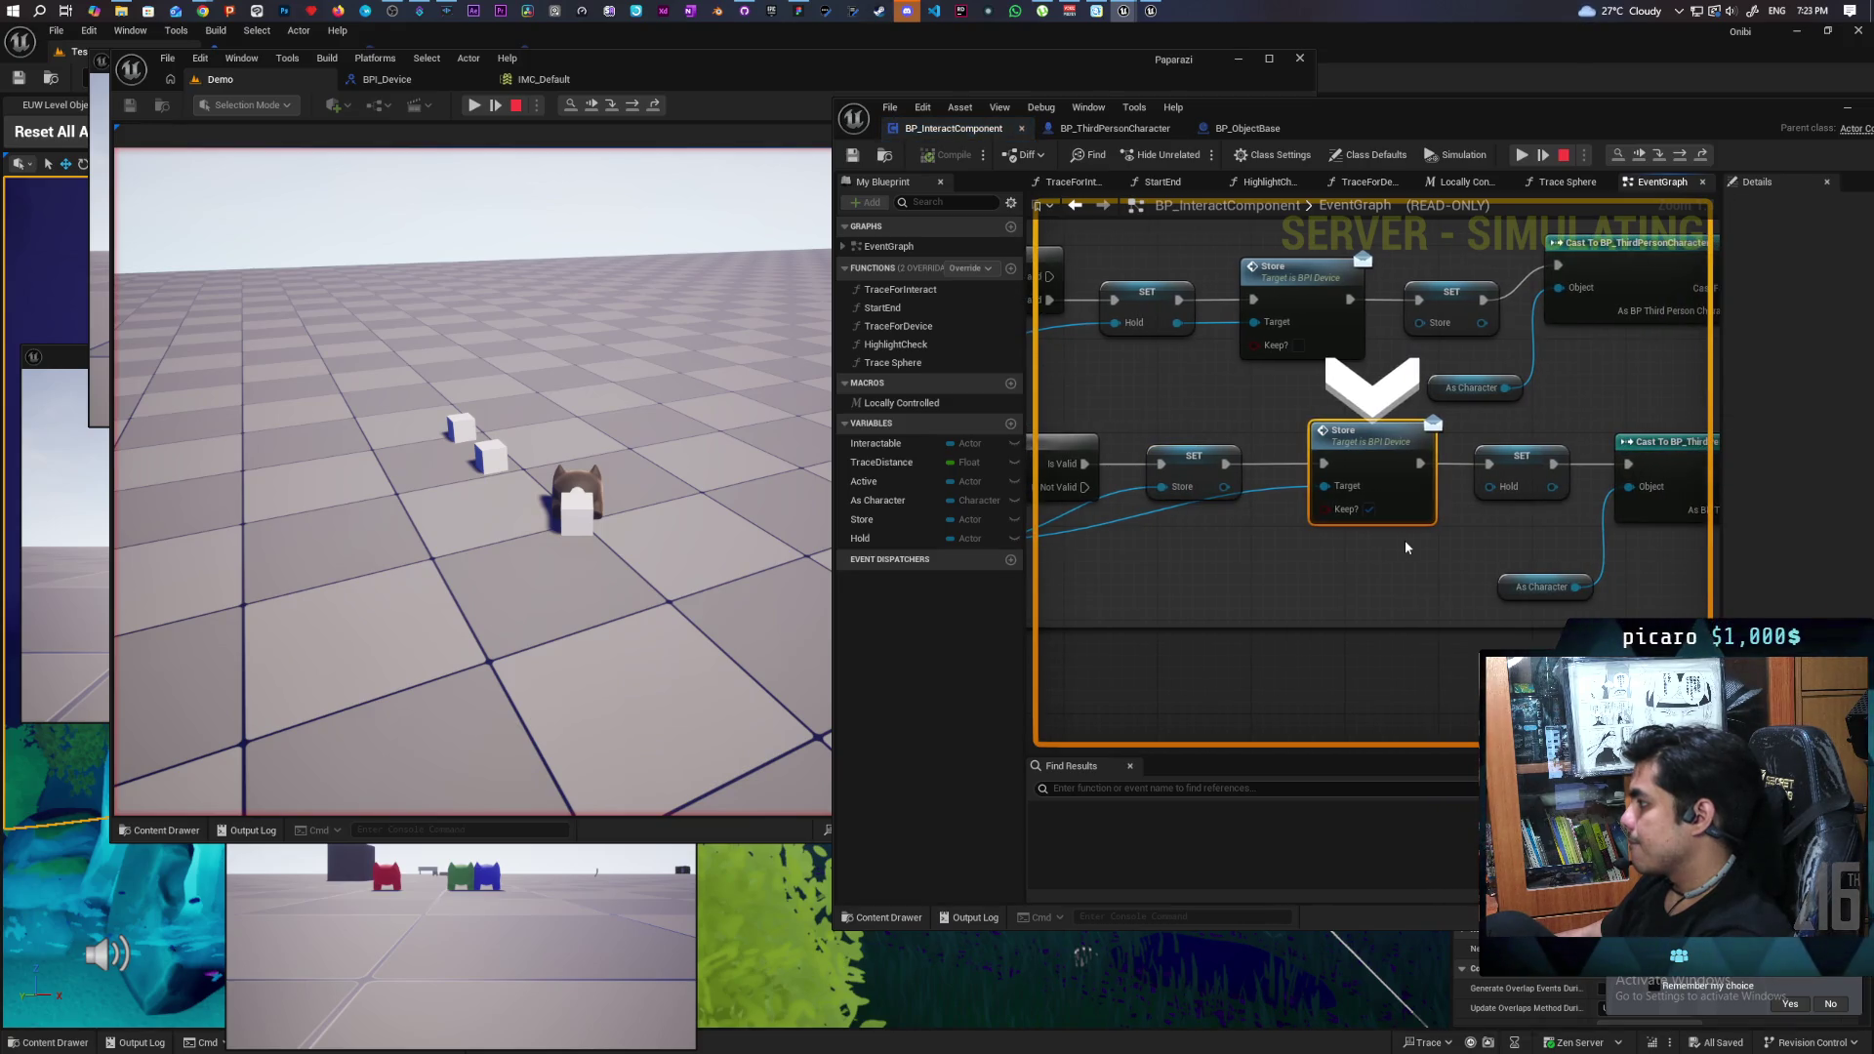
{"action": "key", "text": "F10"}
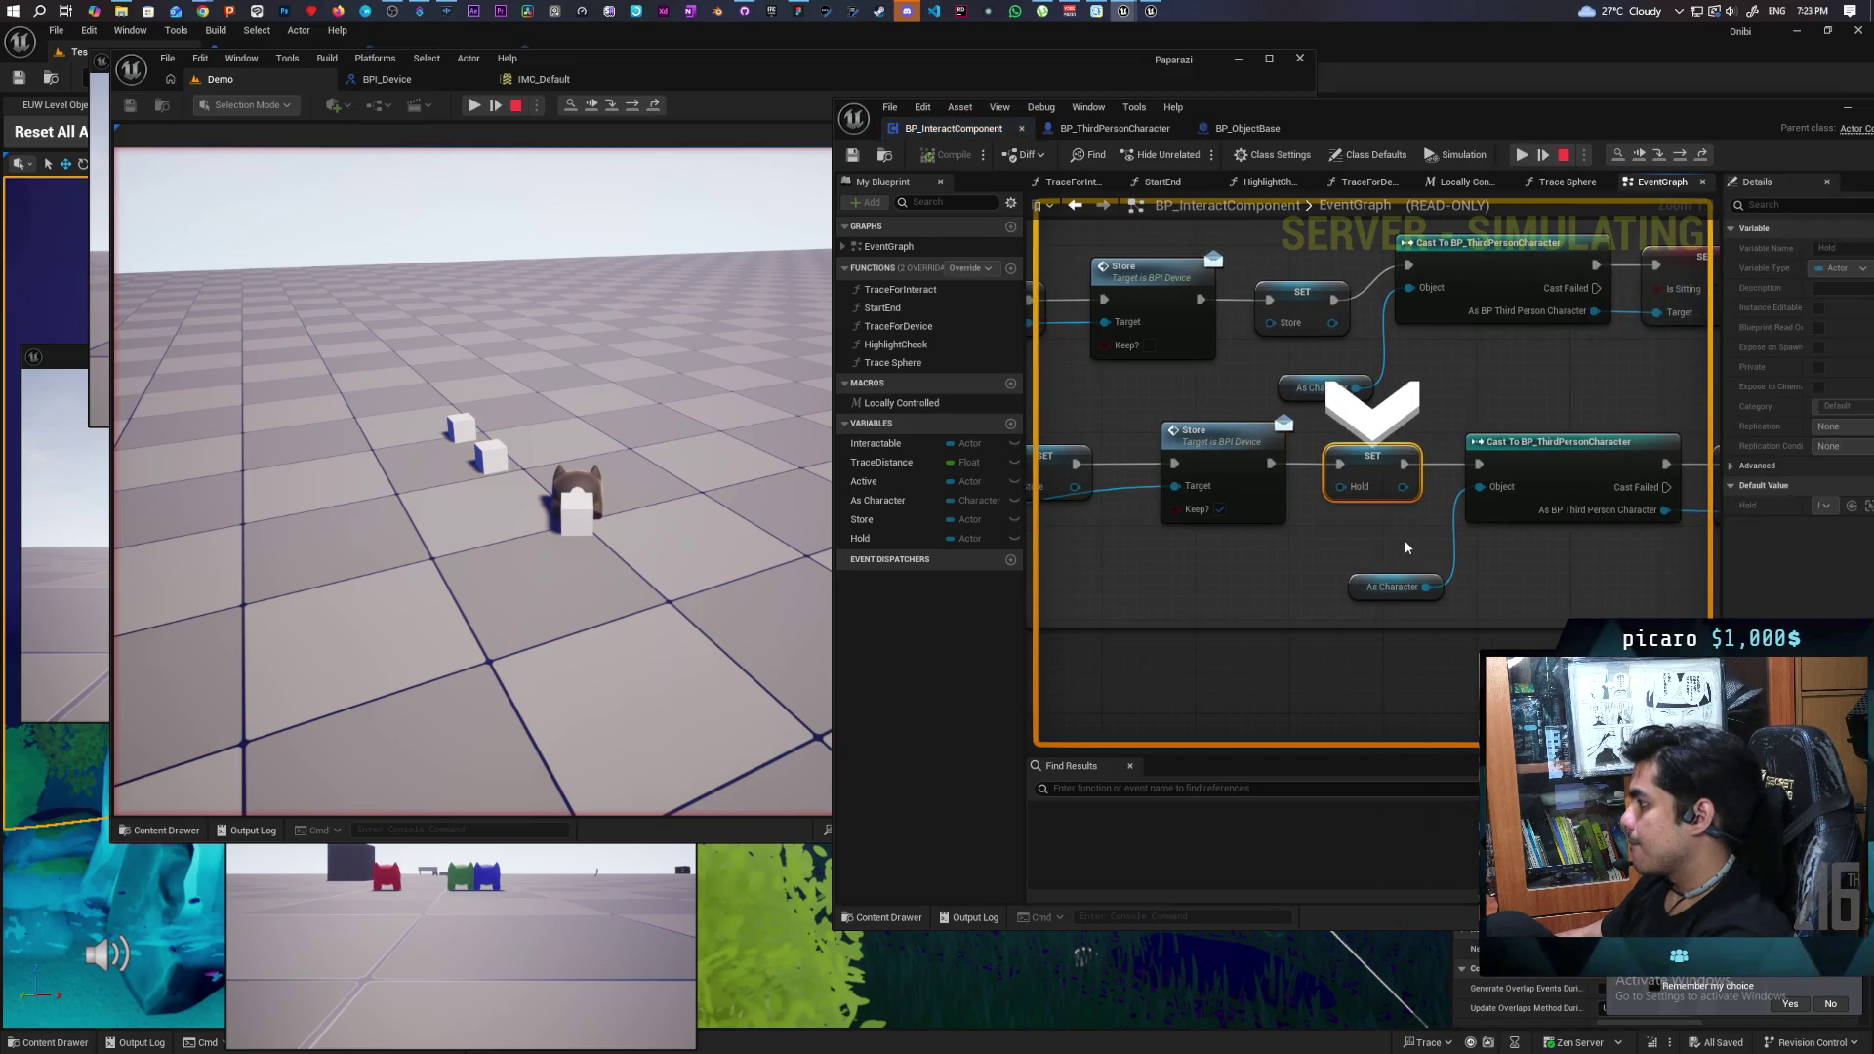
{"action": "key", "text": "F10"}
{"action": "key", "text": "F10"}
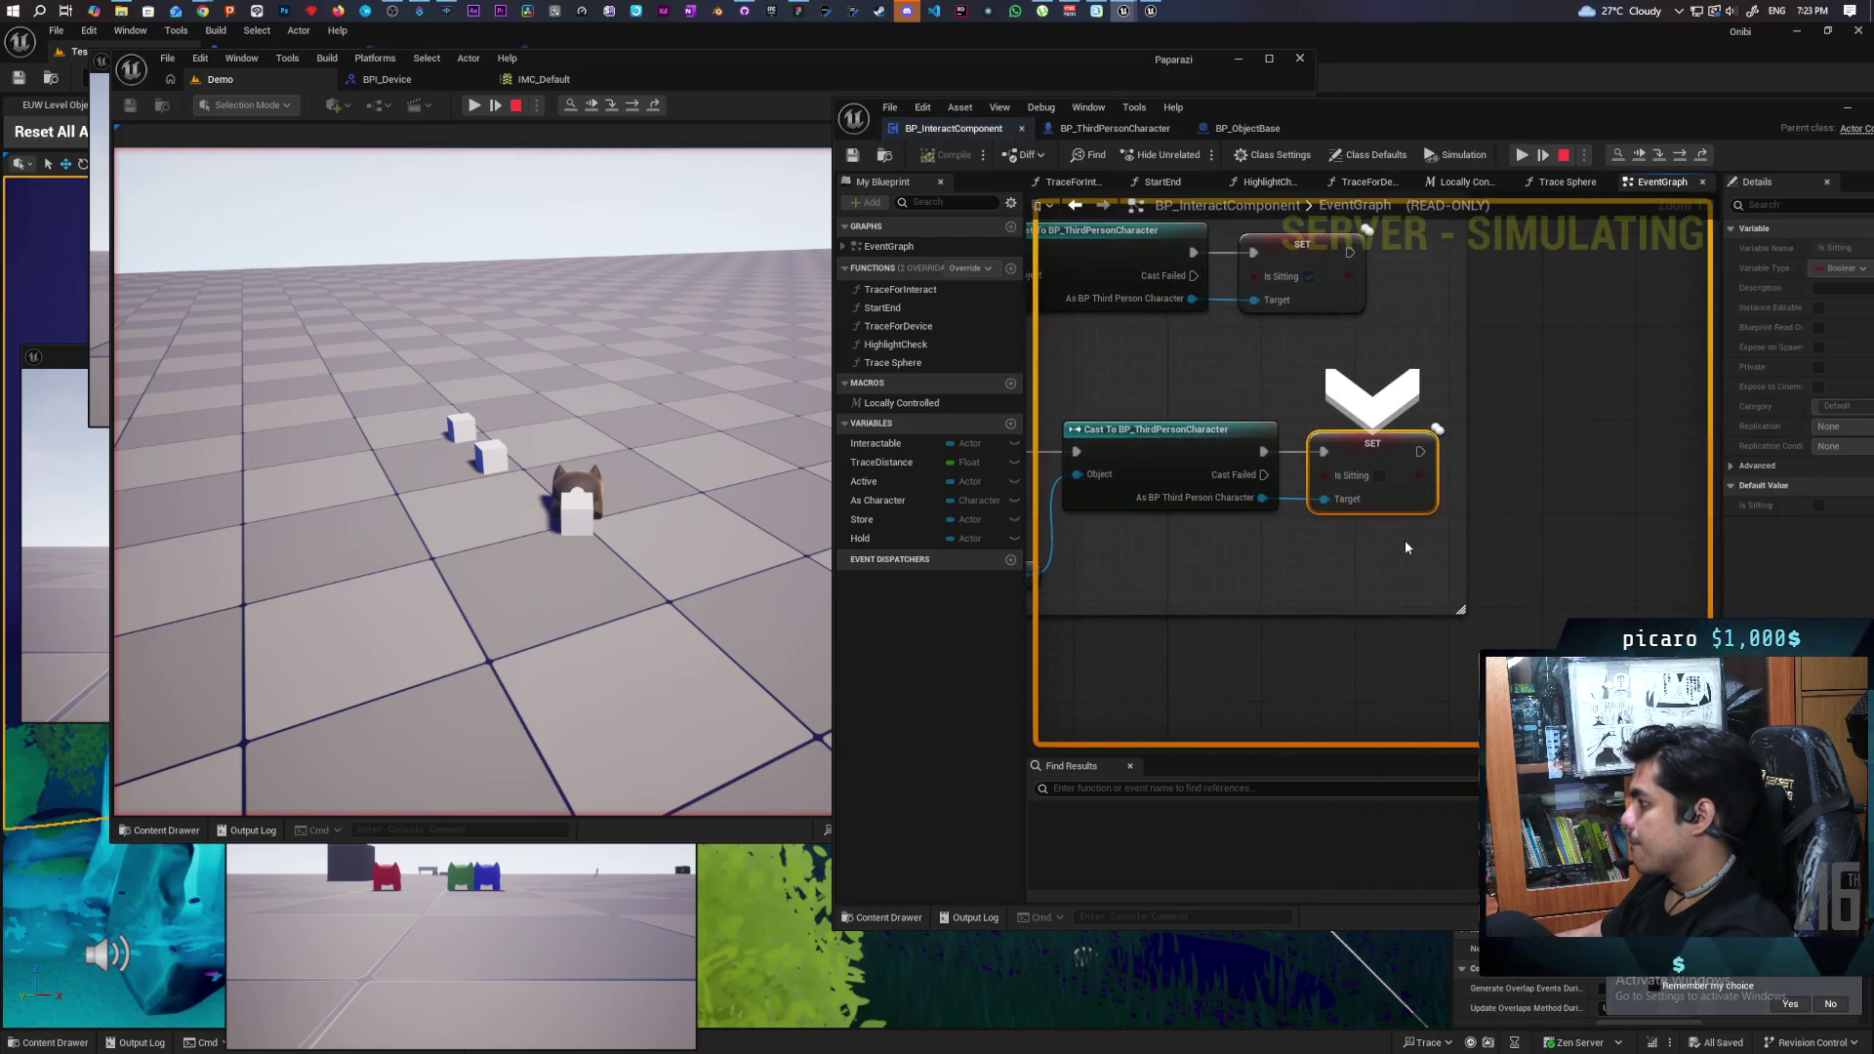
{"action": "key", "text": "F10"}
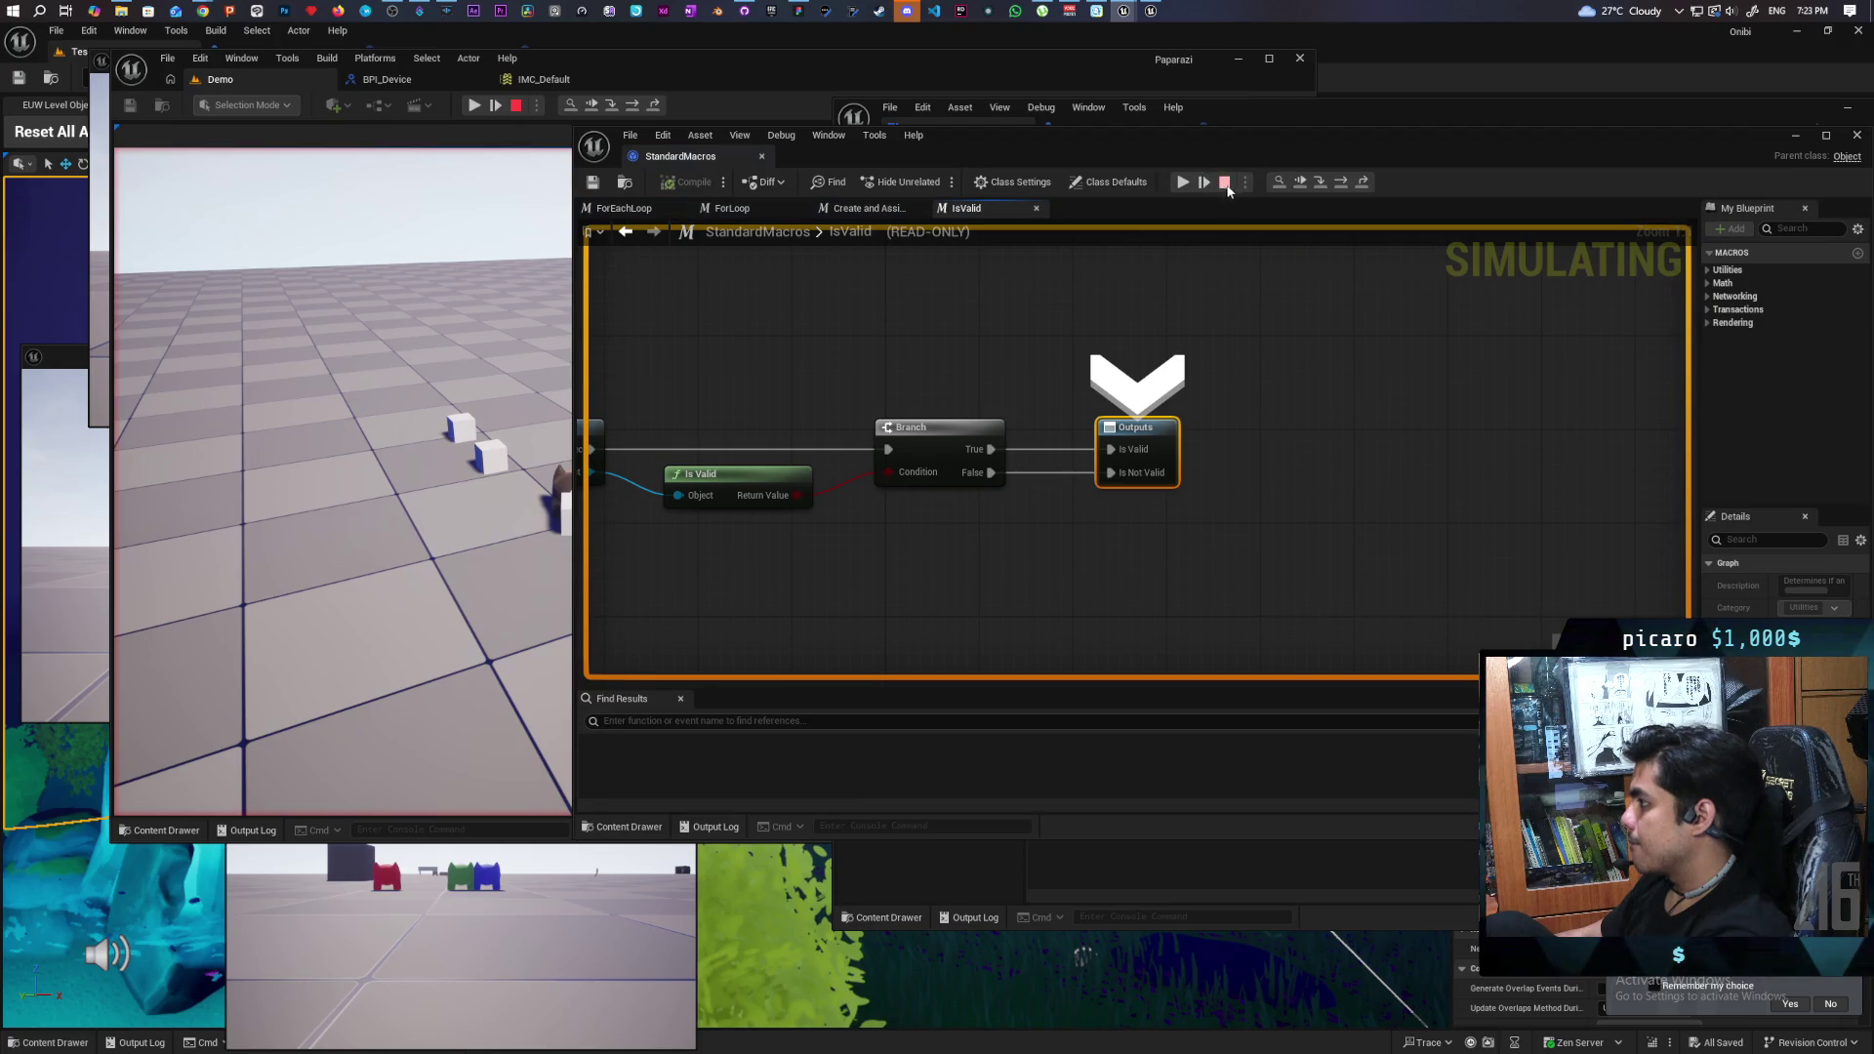
{"action": "left_click", "coordinate": [1304, 185]}
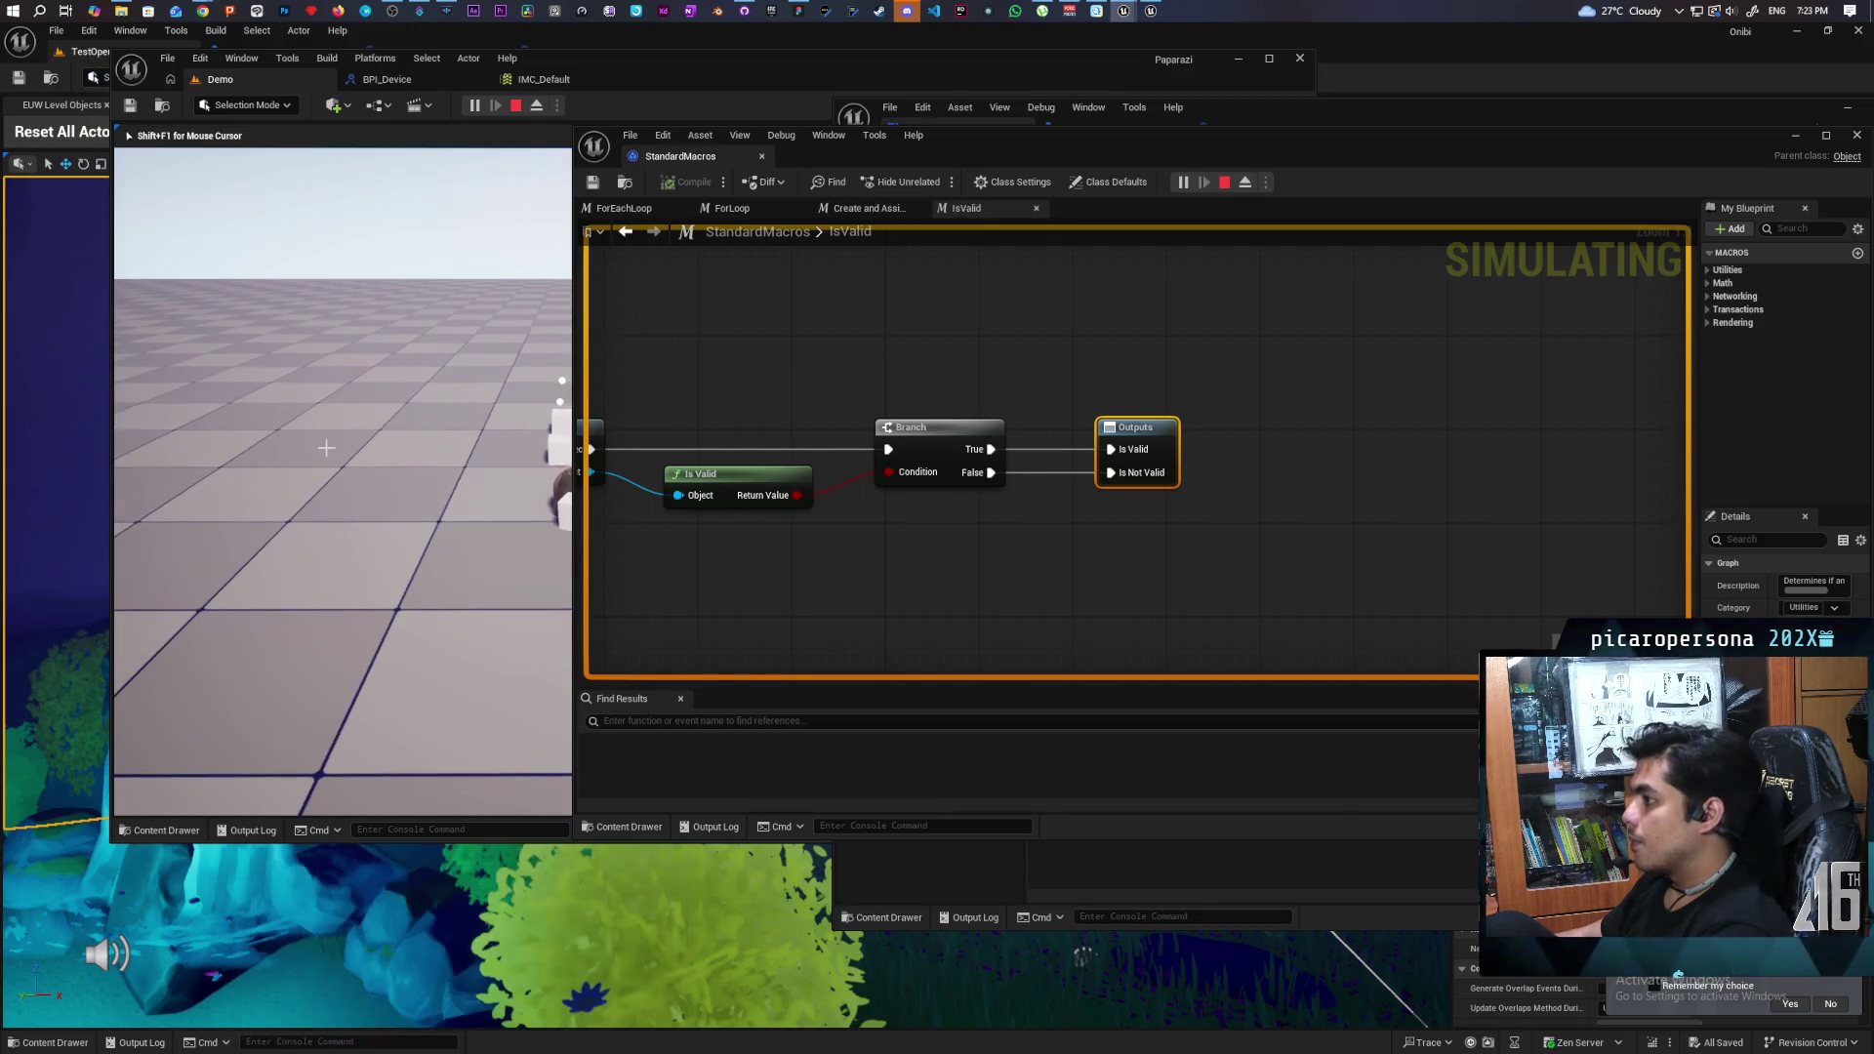
- Stop the play session, close the StandardMacros window and switch to BP_ObjectBase
{"action": "key", "text": "Escape"}
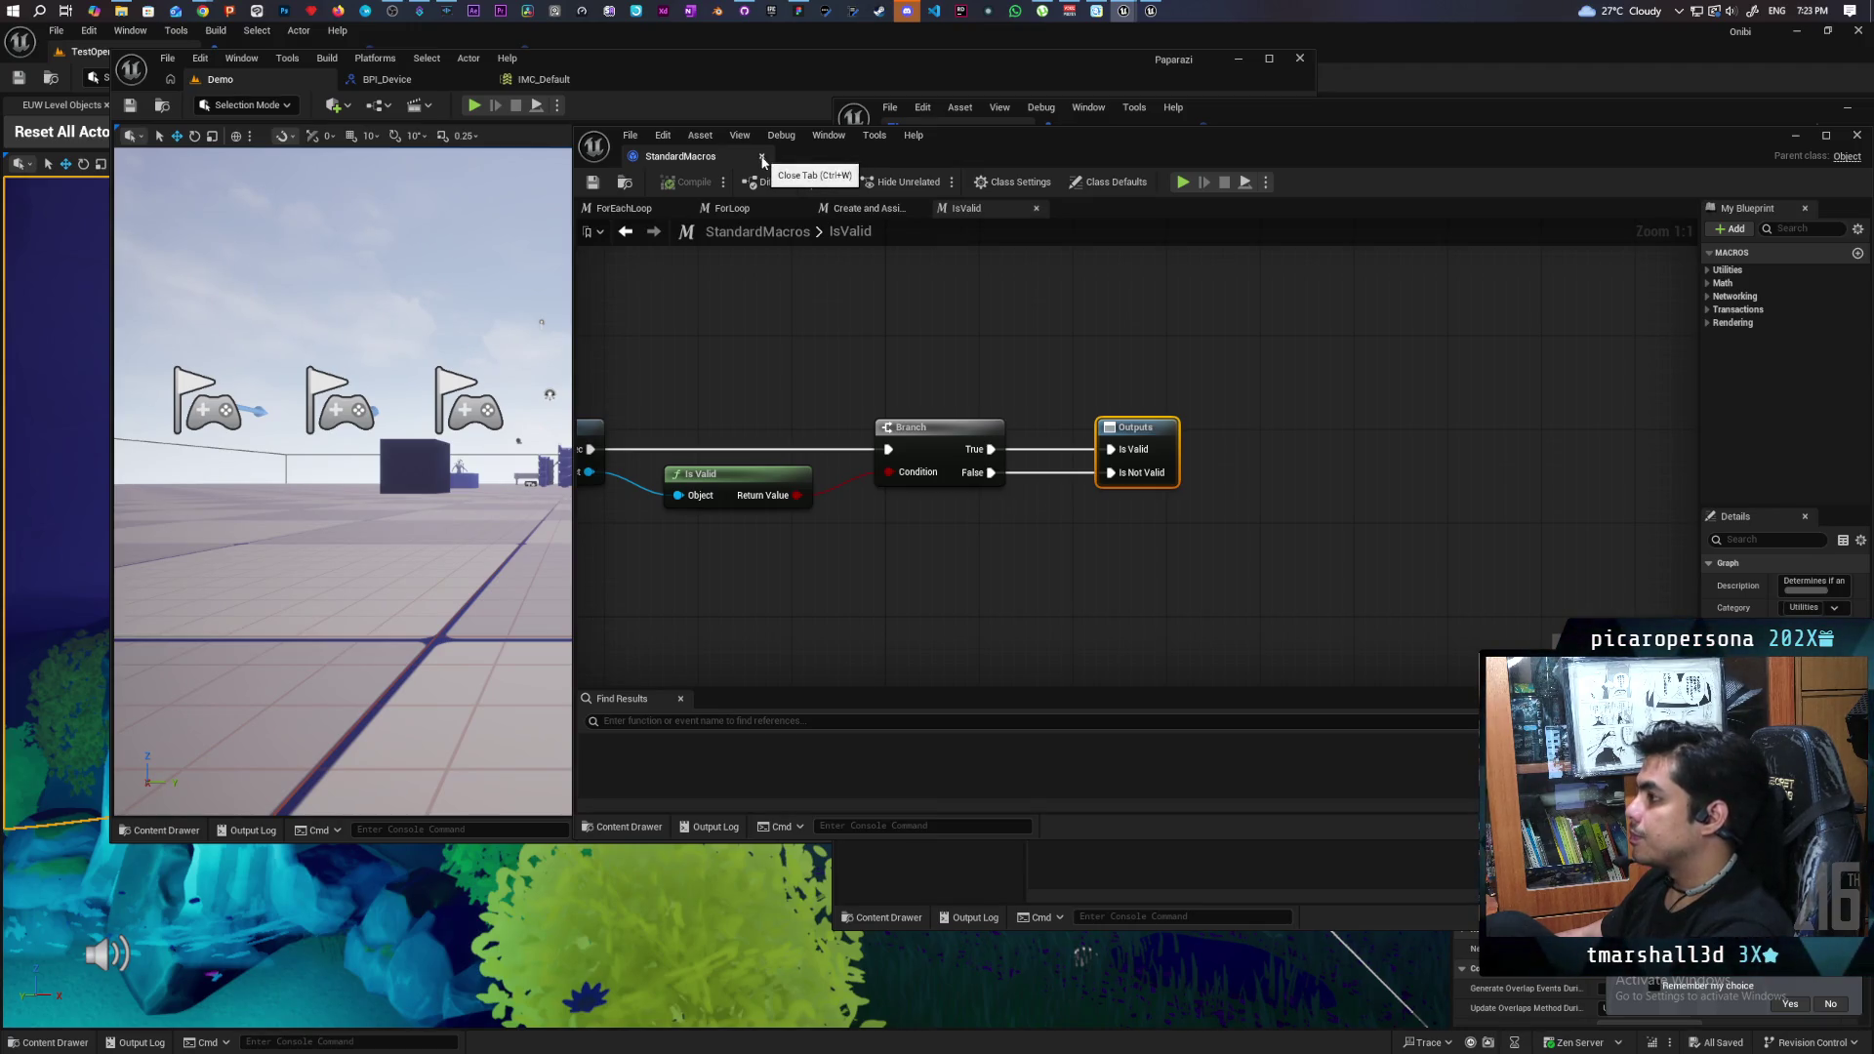
{"action": "left_click", "coordinate": [762, 159]}
{"action": "scroll", "coordinate": [1262, 391], "scroll_direction": "down", "scroll_amount": 1}
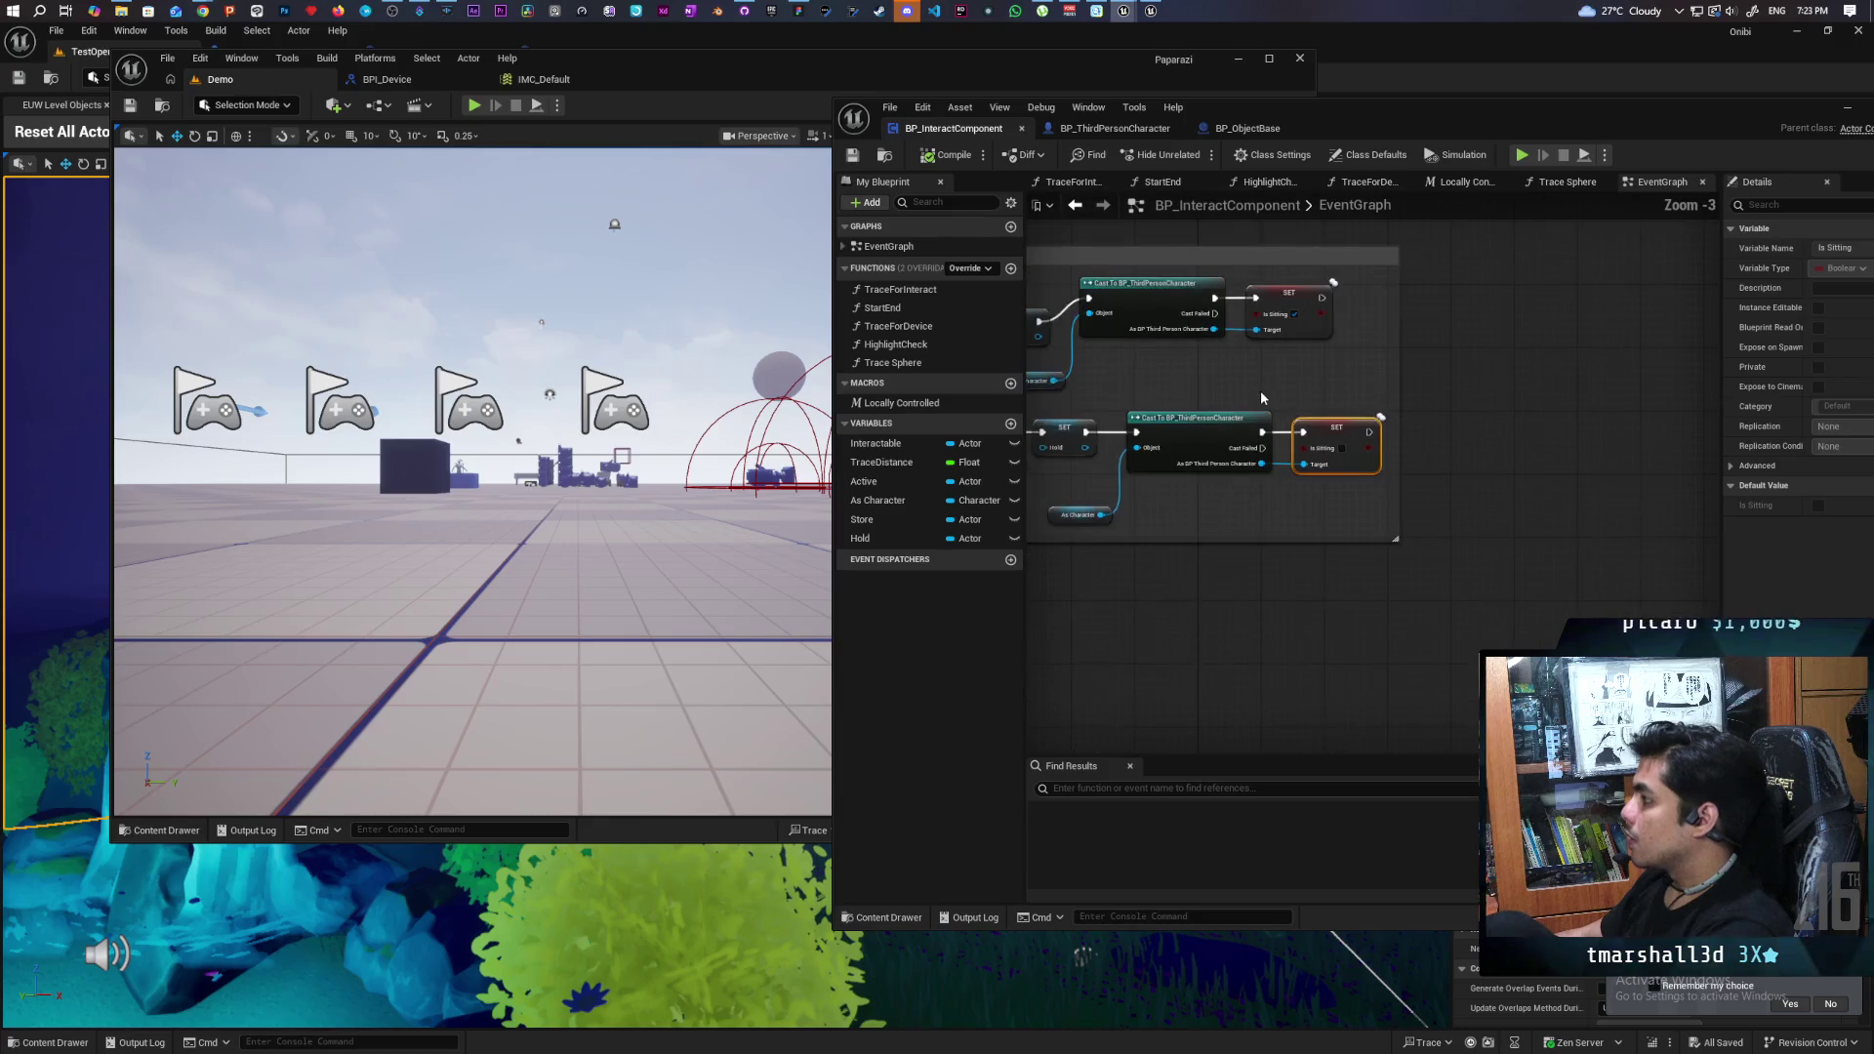
{"action": "left_click", "coordinate": [1274, 127]}
- Unwire Set Simulate Physics from Set Actor Enable Collision and compile BP_ObjectBase
{"action": "scroll", "coordinate": [1201, 508], "scroll_direction": "down", "scroll_amount": 4}
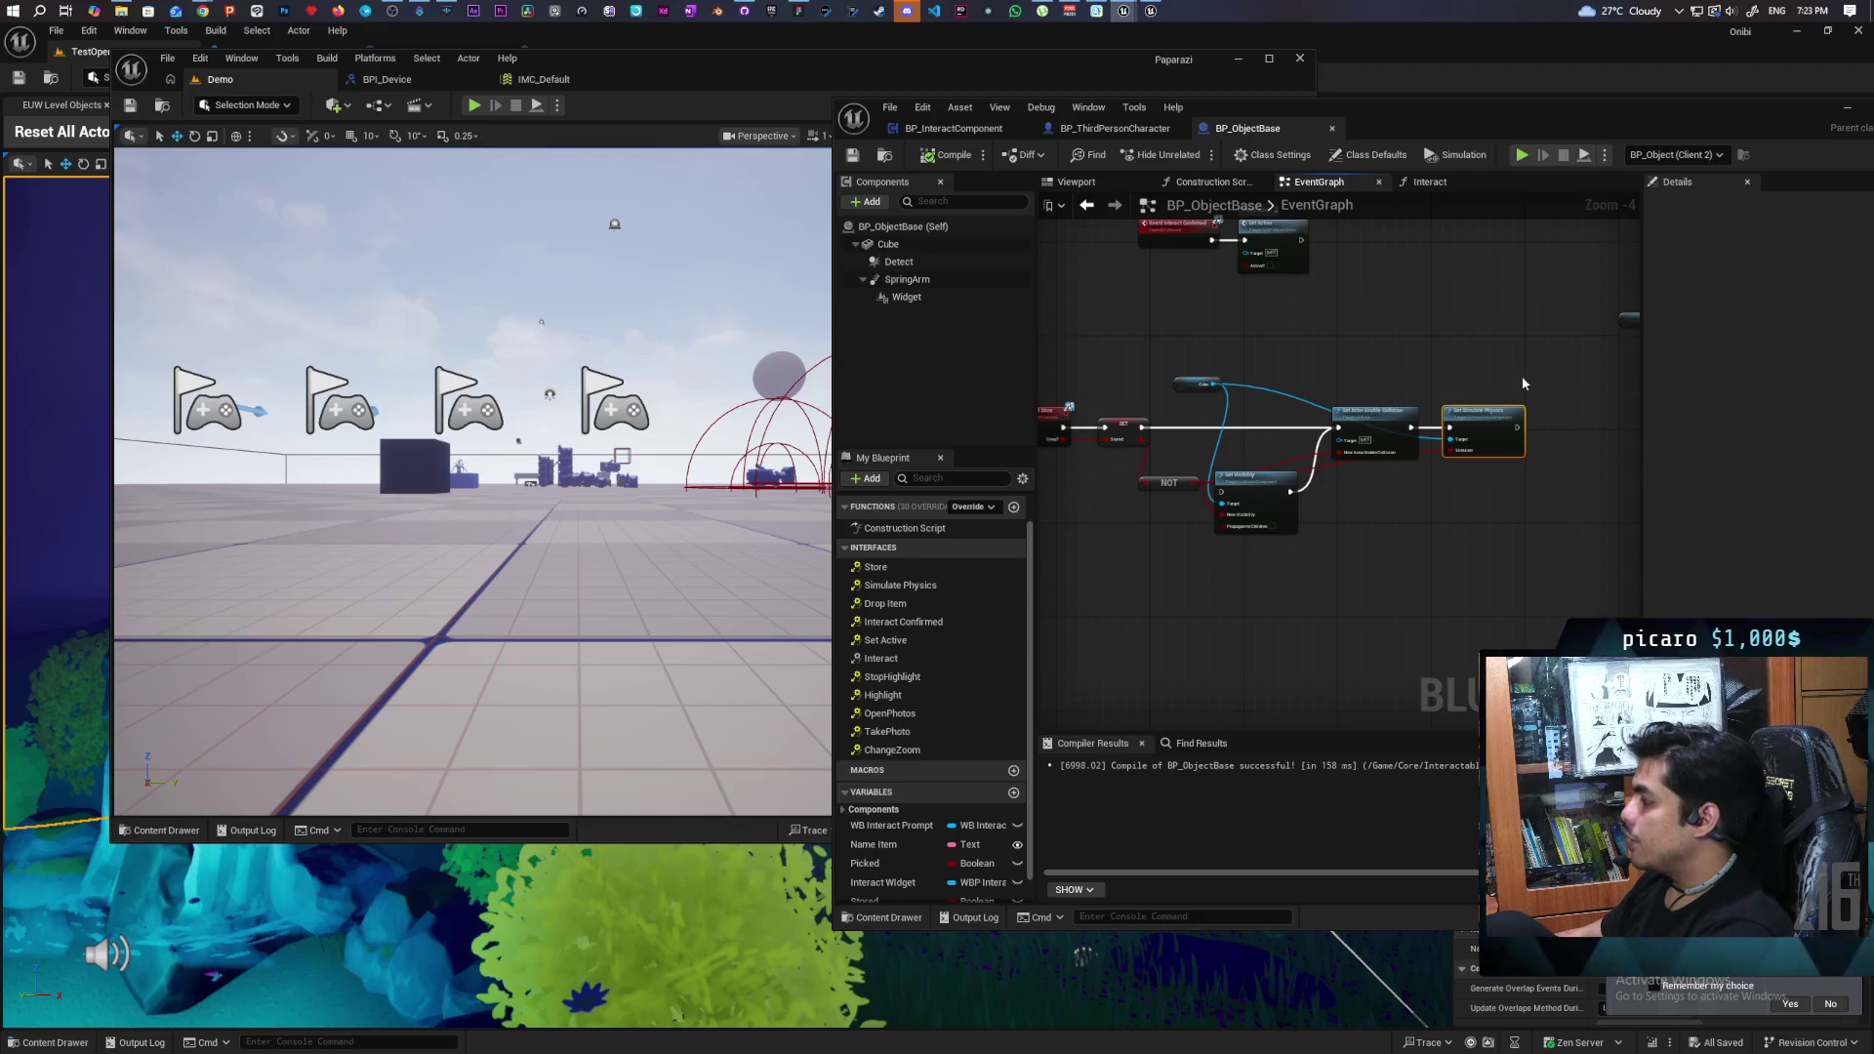
{"action": "left_click_drag", "start_coordinate": [1426, 518], "coordinate": [1480, 539]}
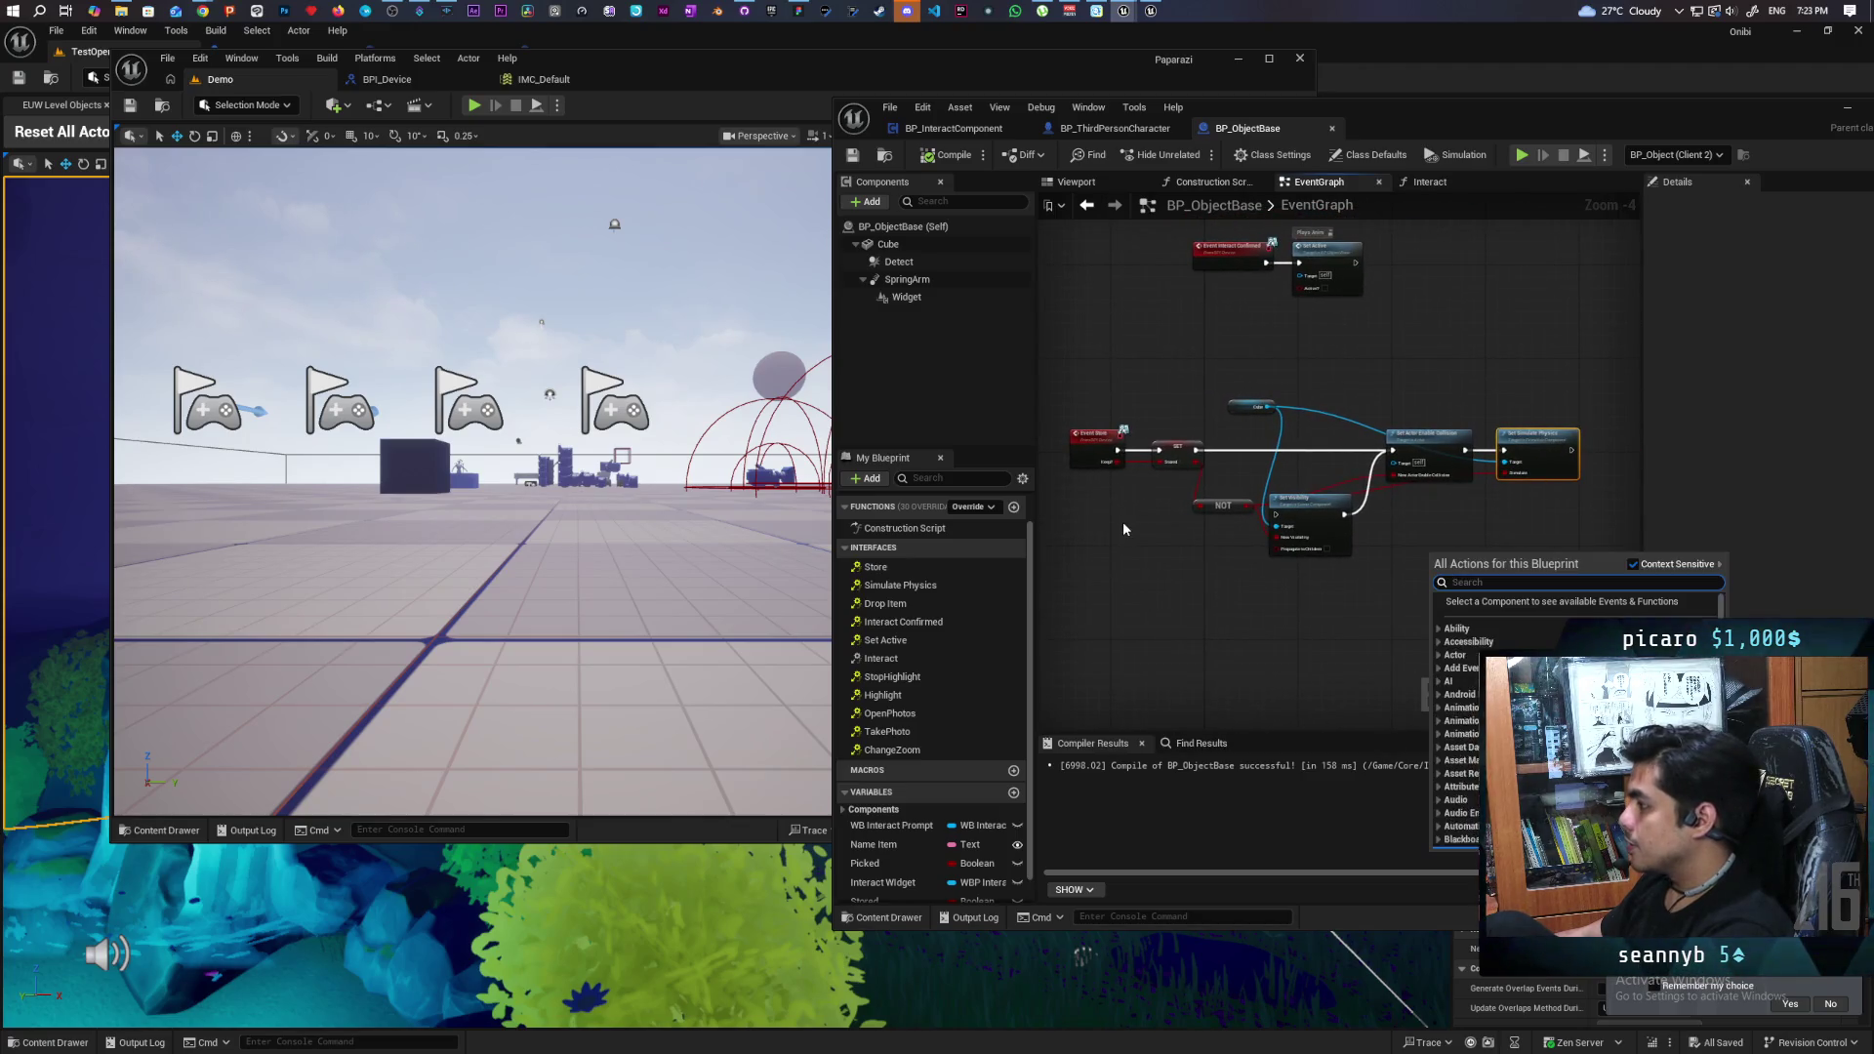
{"action": "scroll", "coordinate": [1121, 529], "scroll_direction": "up", "scroll_amount": 1}
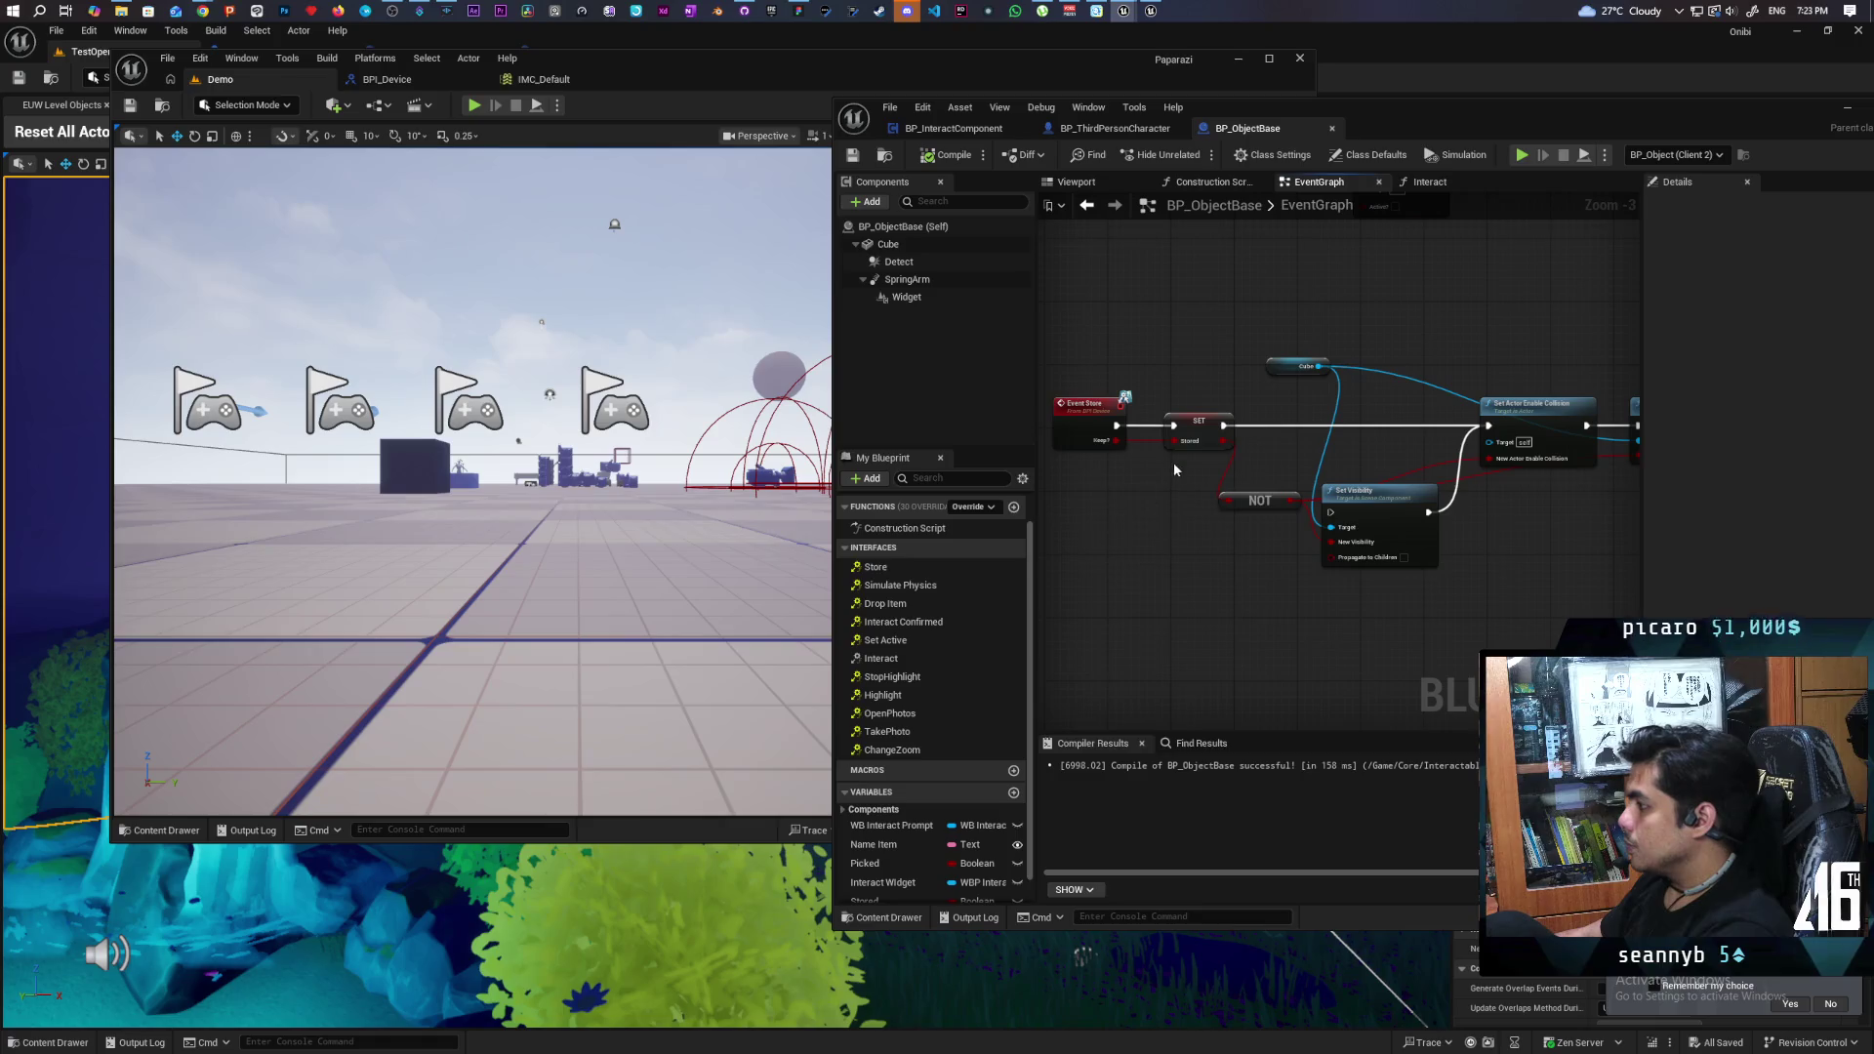
{"action": "left_click_drag", "start_coordinate": [1650, 371], "coordinate": [1285, 385]}
{"action": "left_click_drag", "start_coordinate": [1314, 553], "coordinate": [1250, 591]}
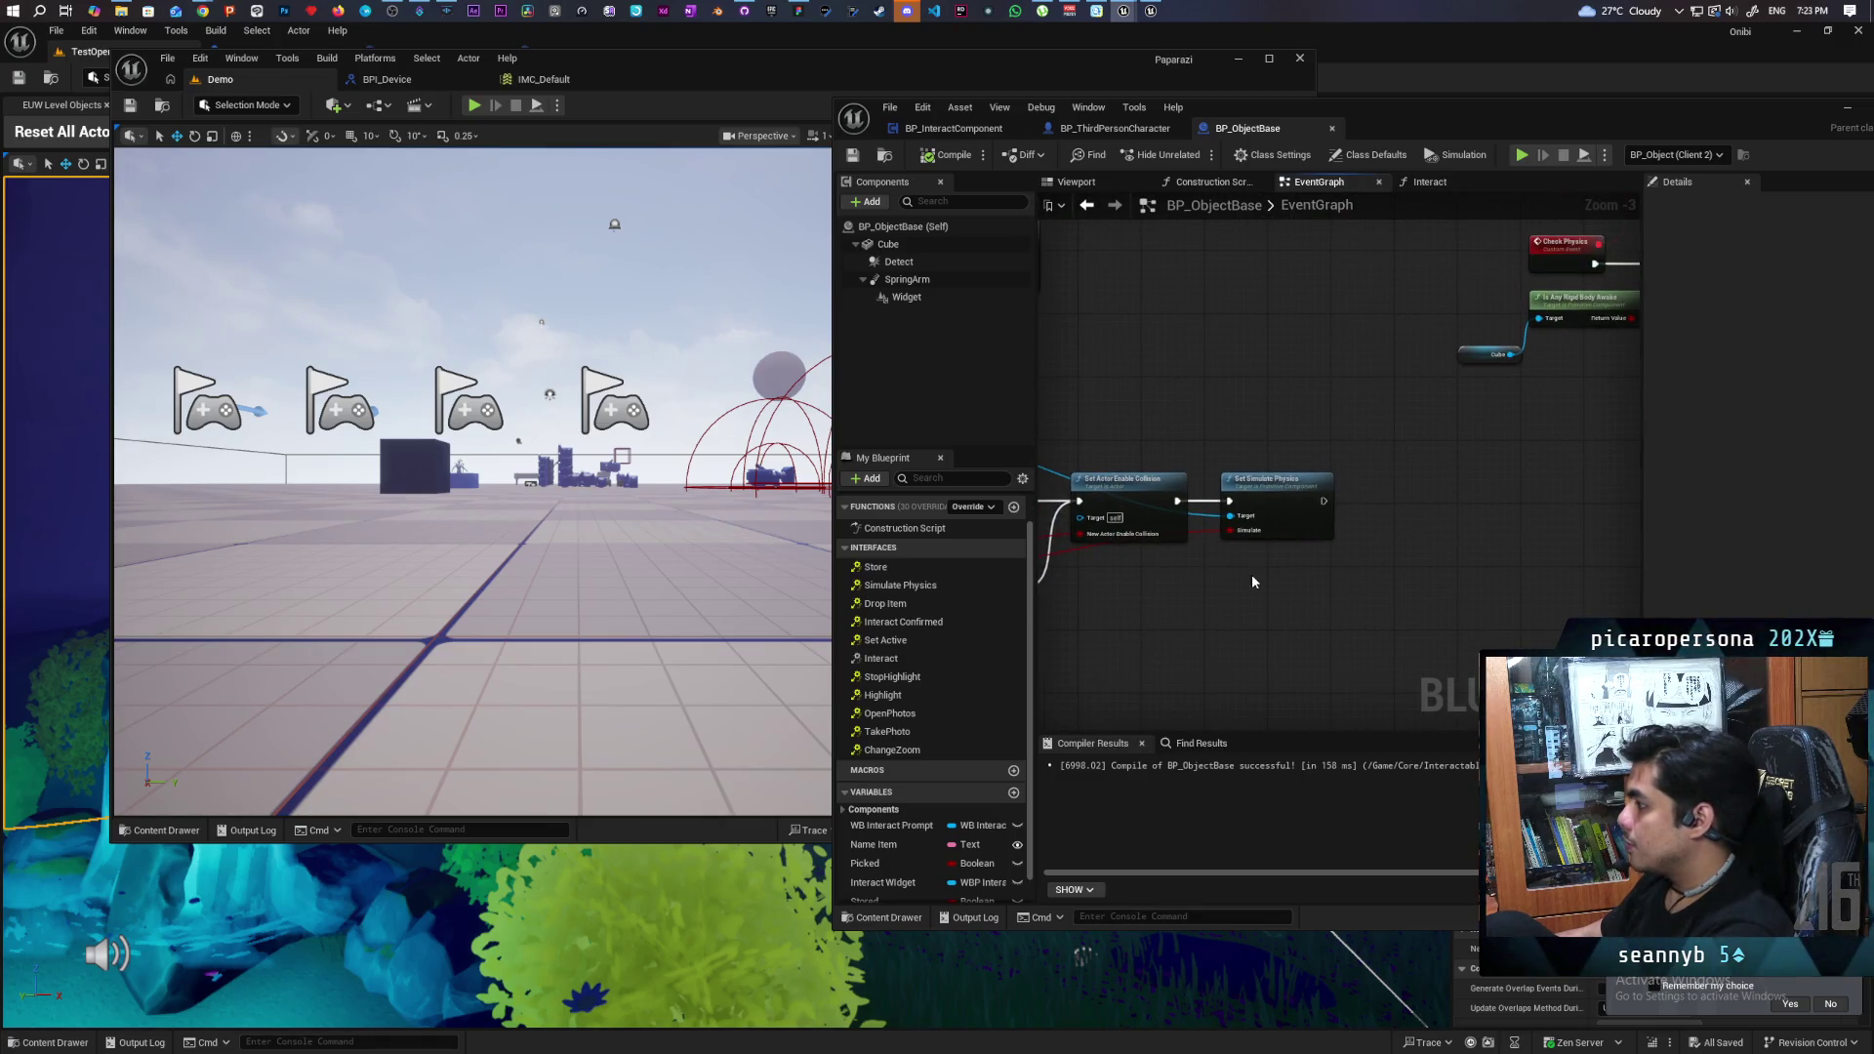
{"action": "left_click", "coordinate": [1229, 501], "text": "alt"}
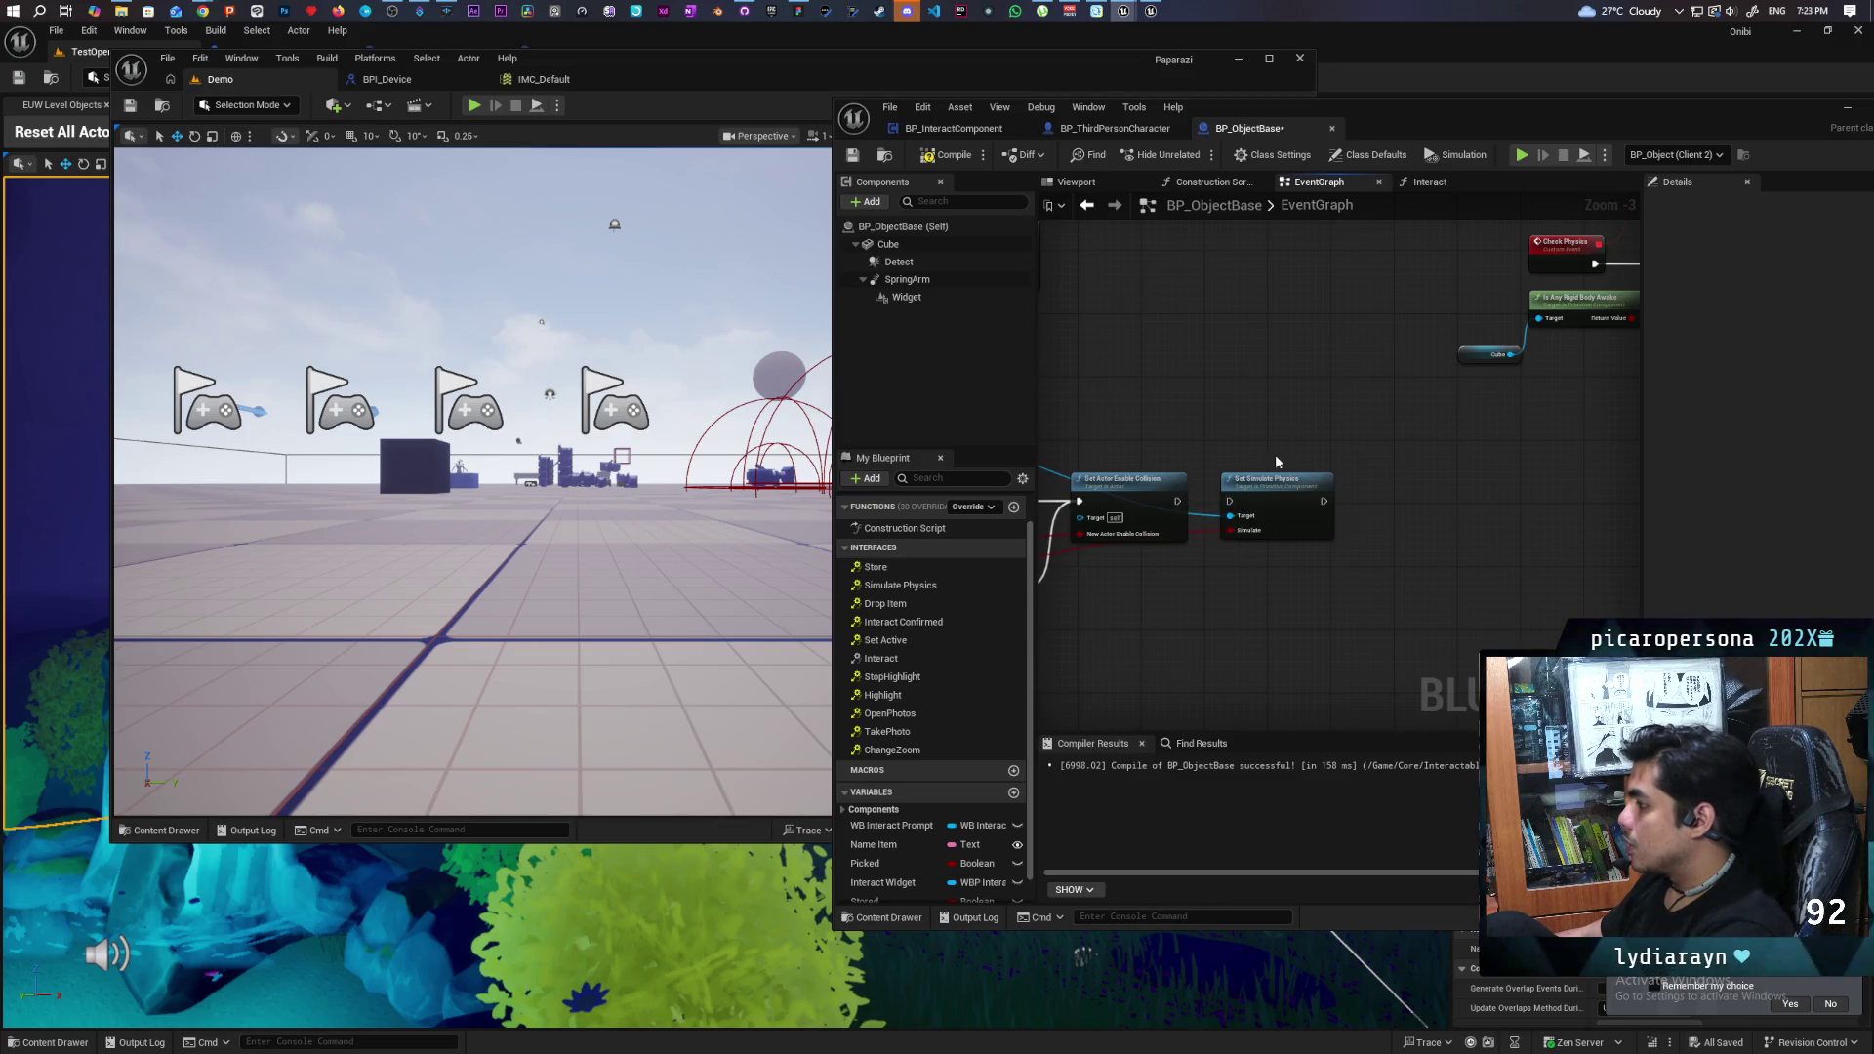
{"action": "key", "text": "F7"}
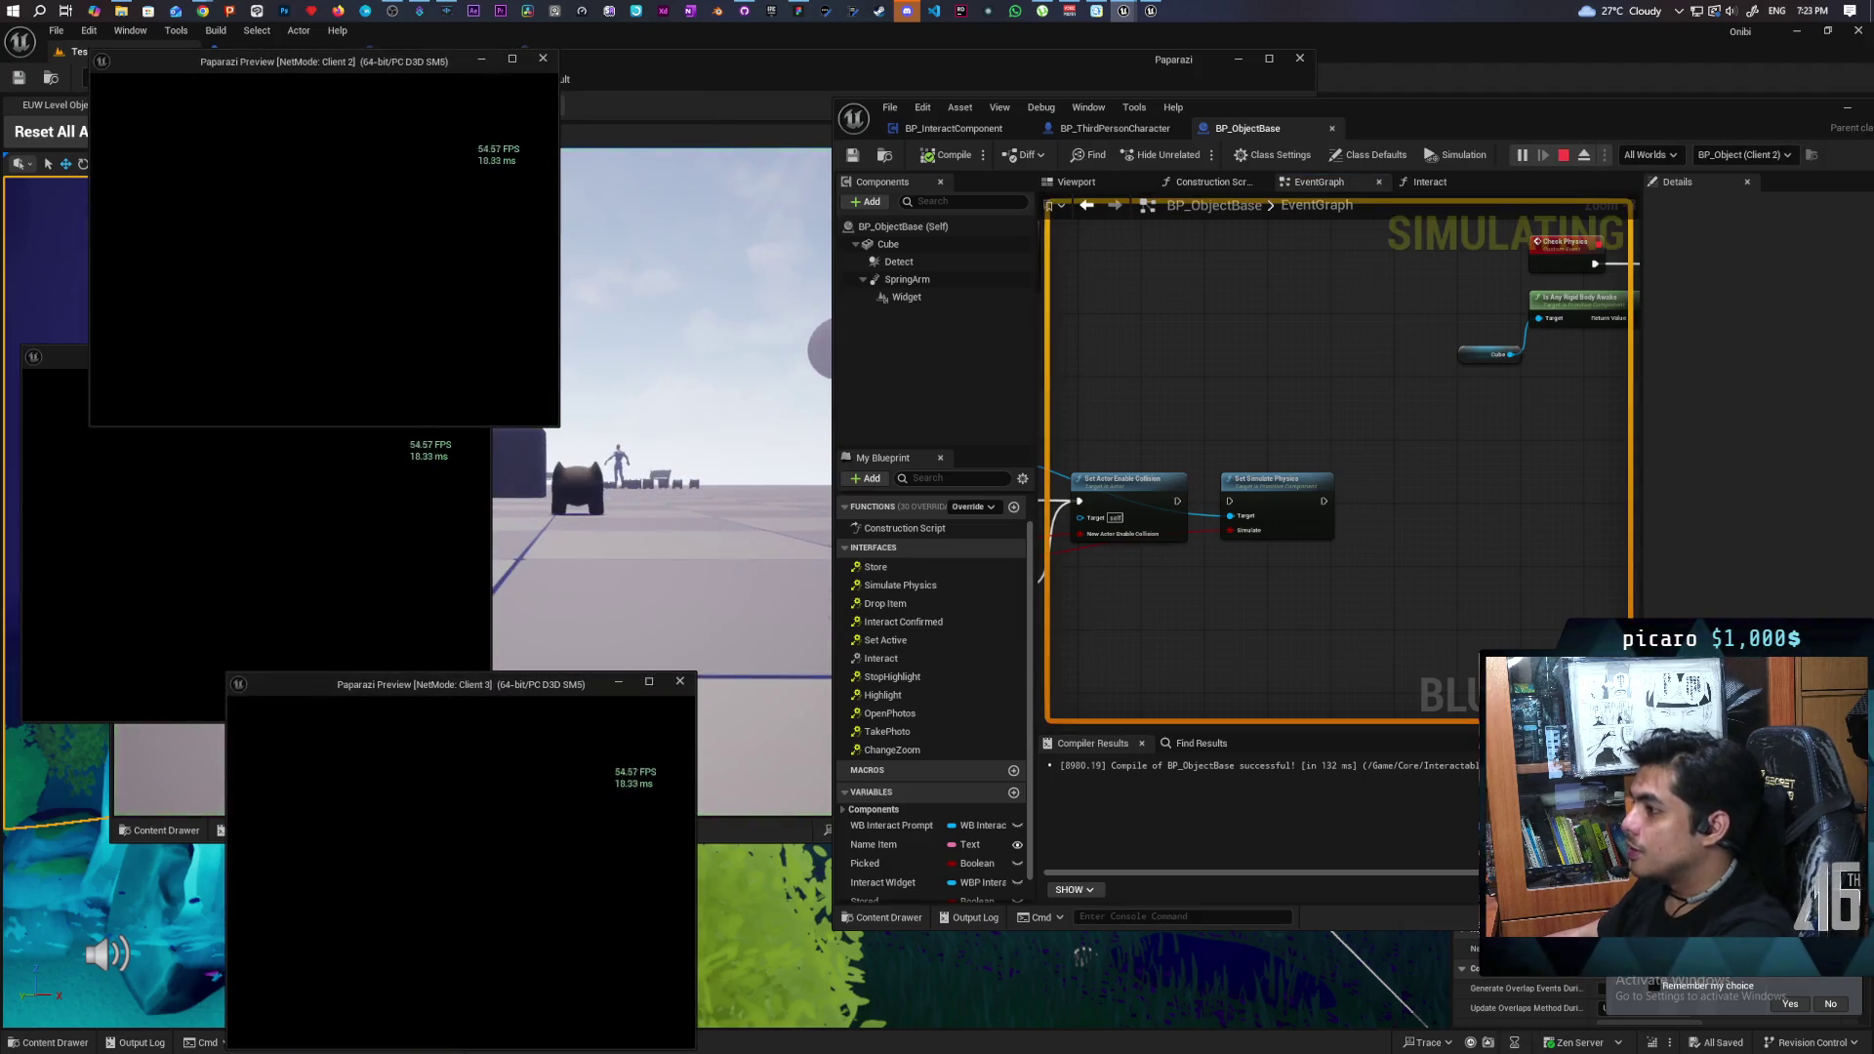
- In a client window, walk up to the cubes and store a nearby item
{"action": "key", "text": "alt+Tab"}
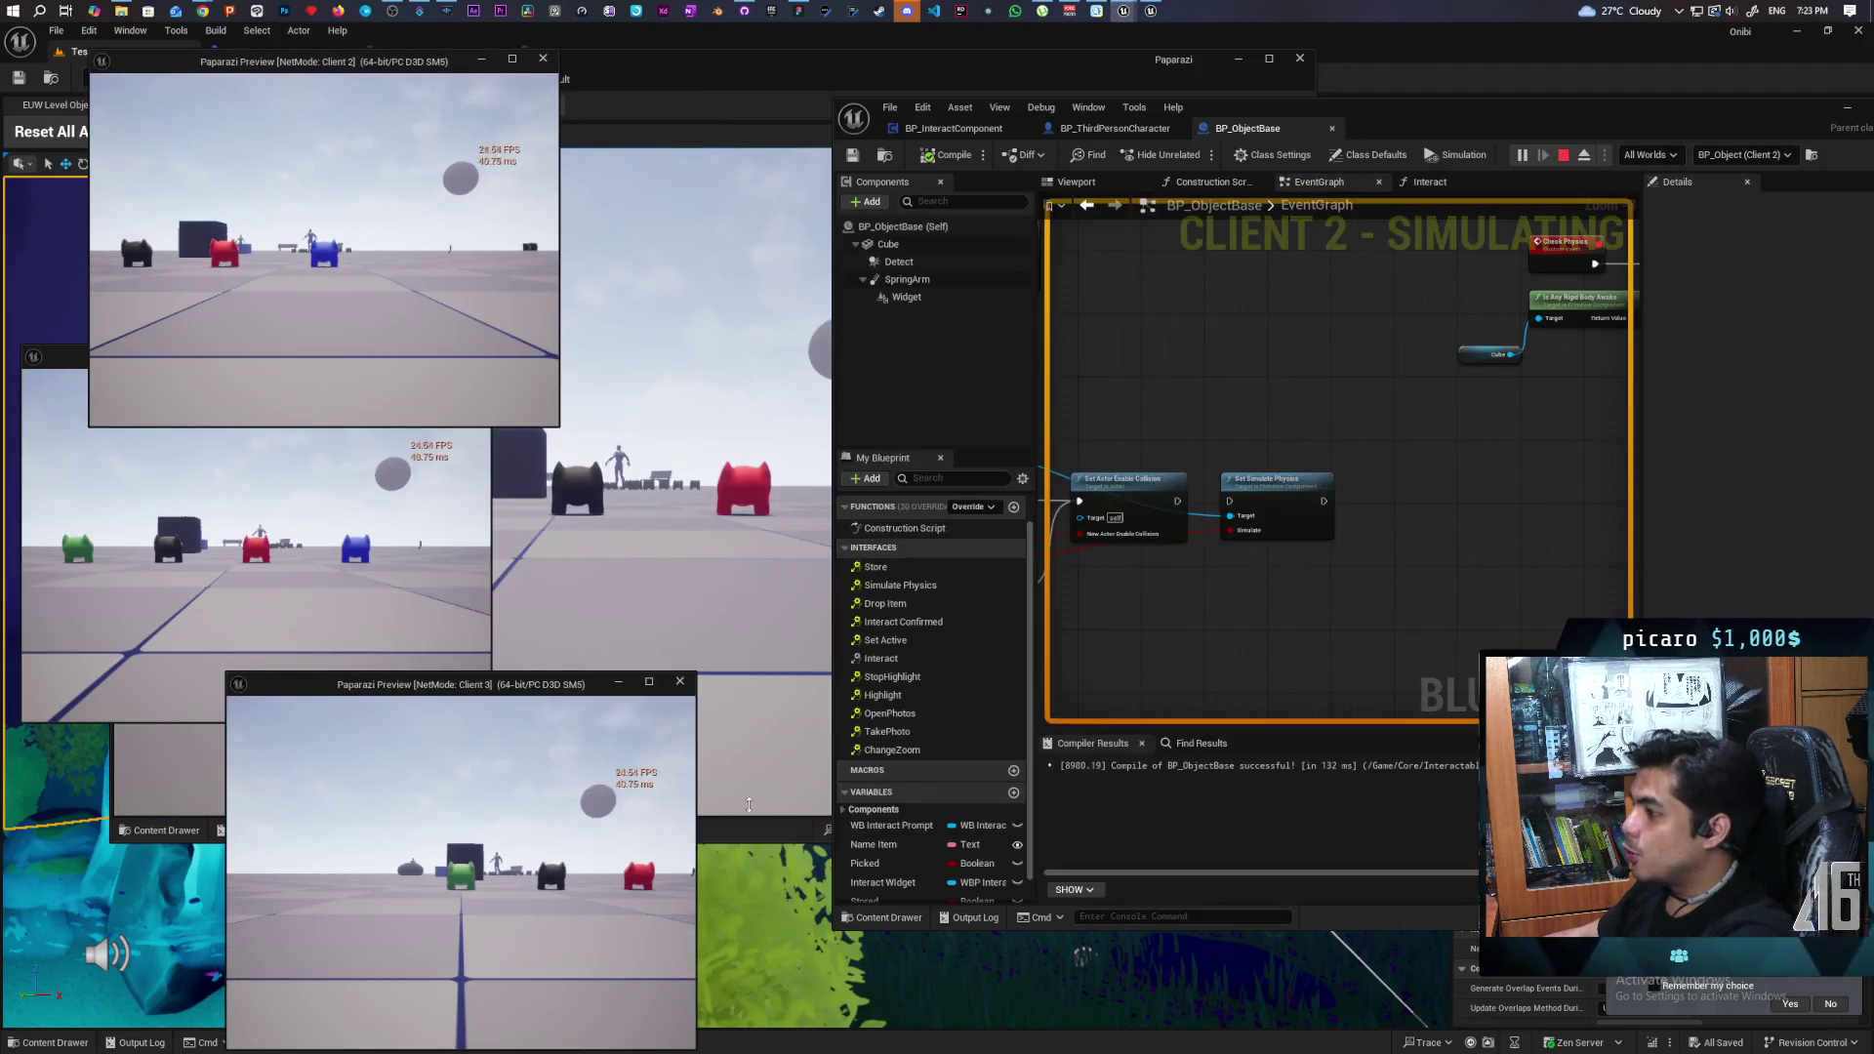
{"action": "left_click", "coordinate": [751, 821]}
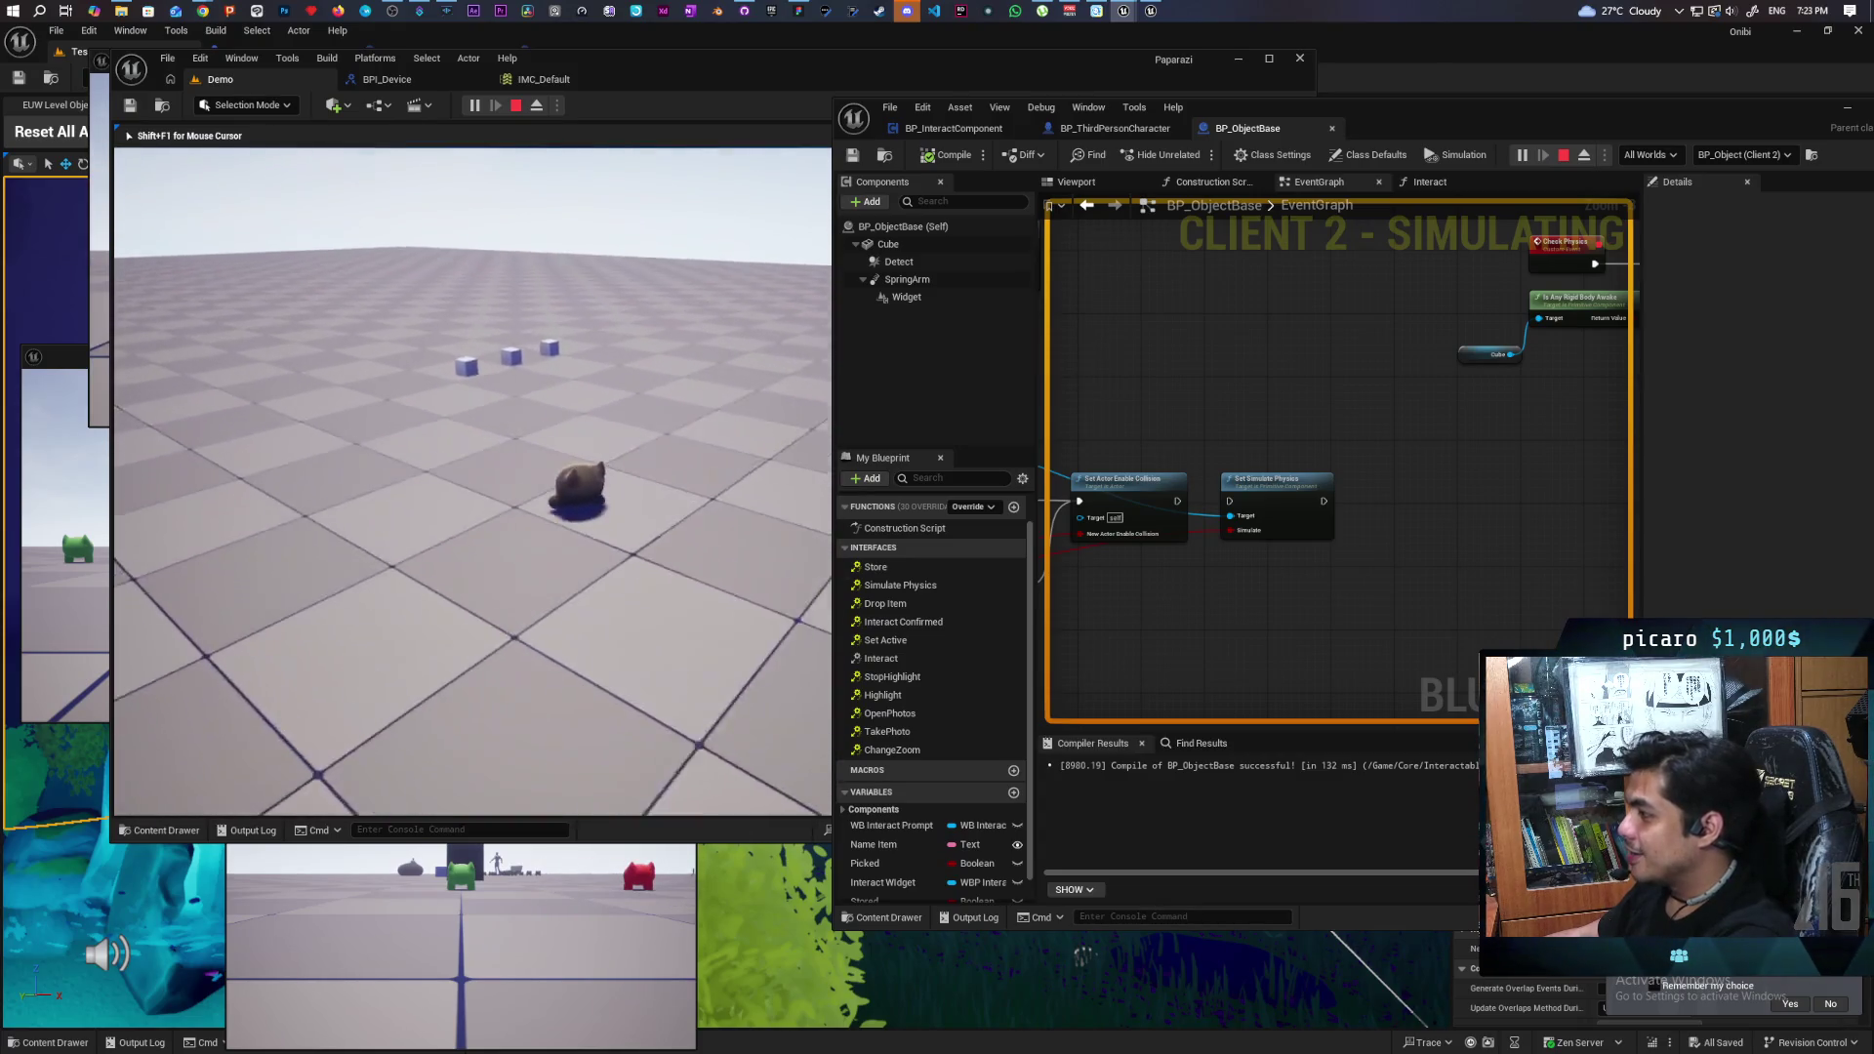
{"action": "key", "text": "w"}
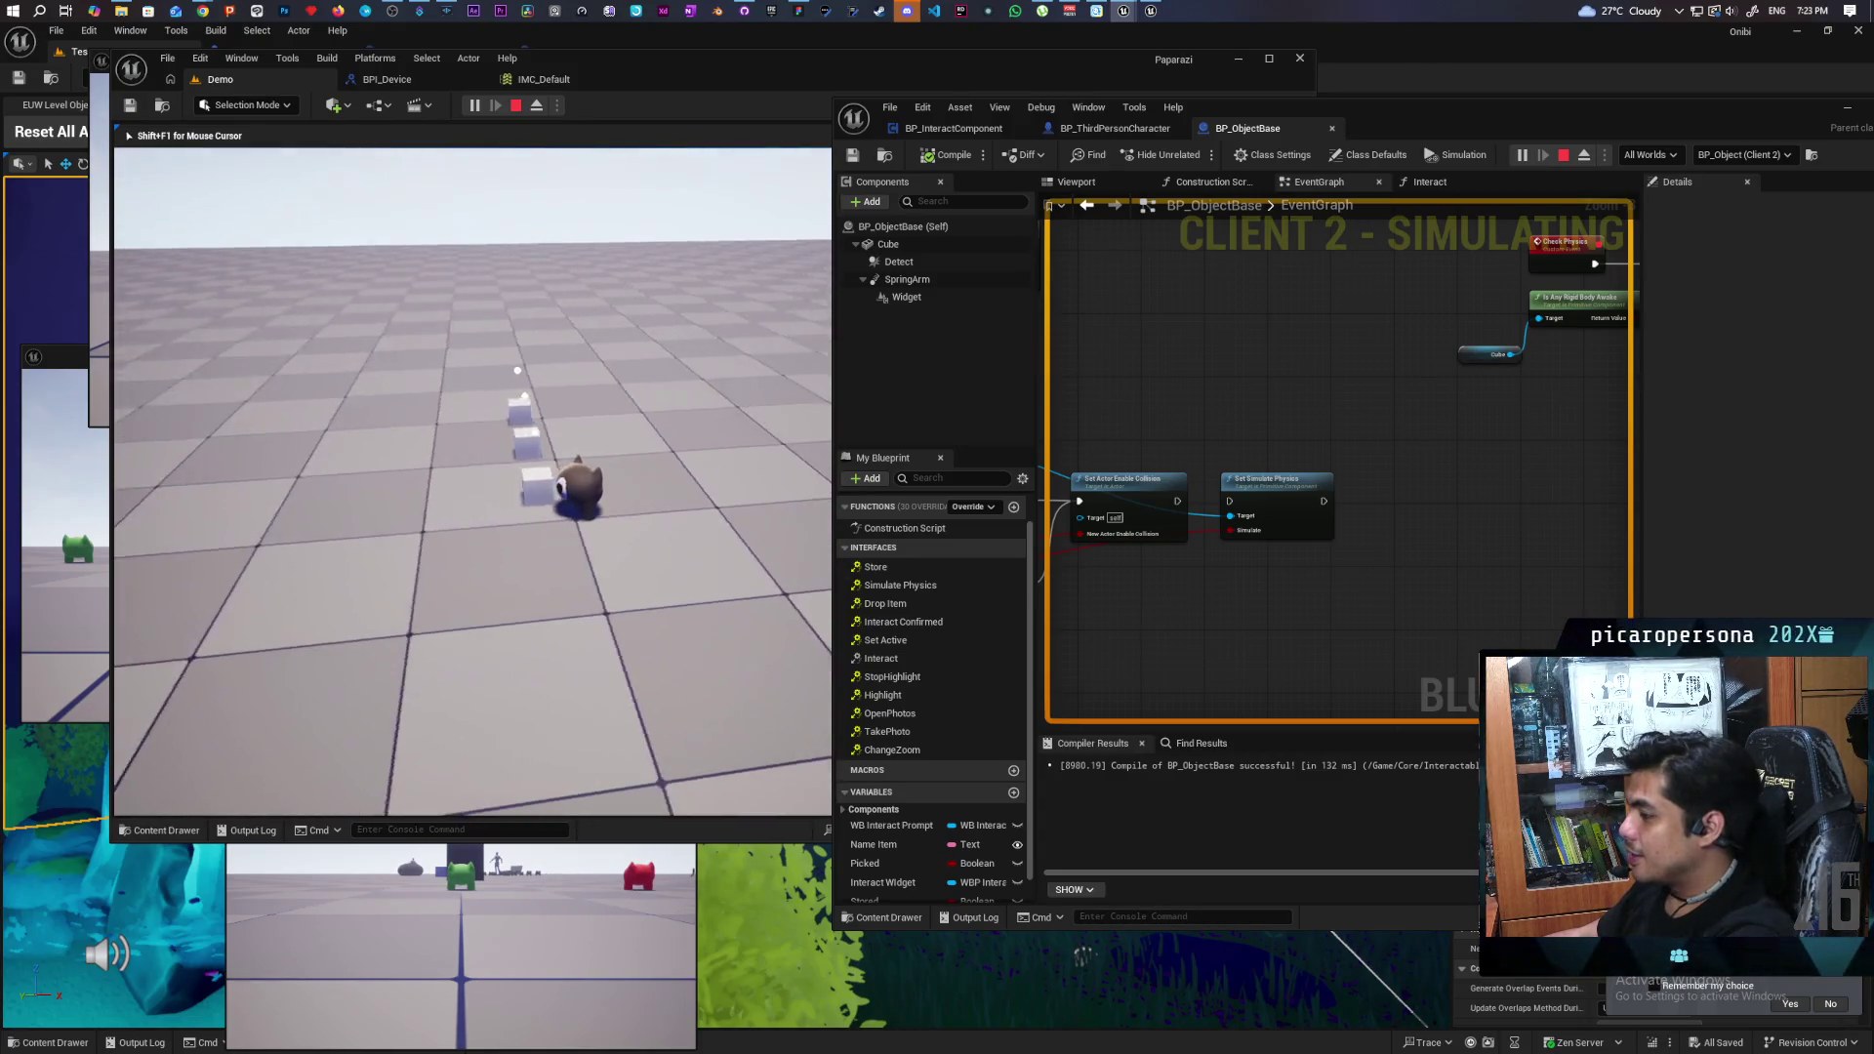
{"action": "key", "text": "w"}
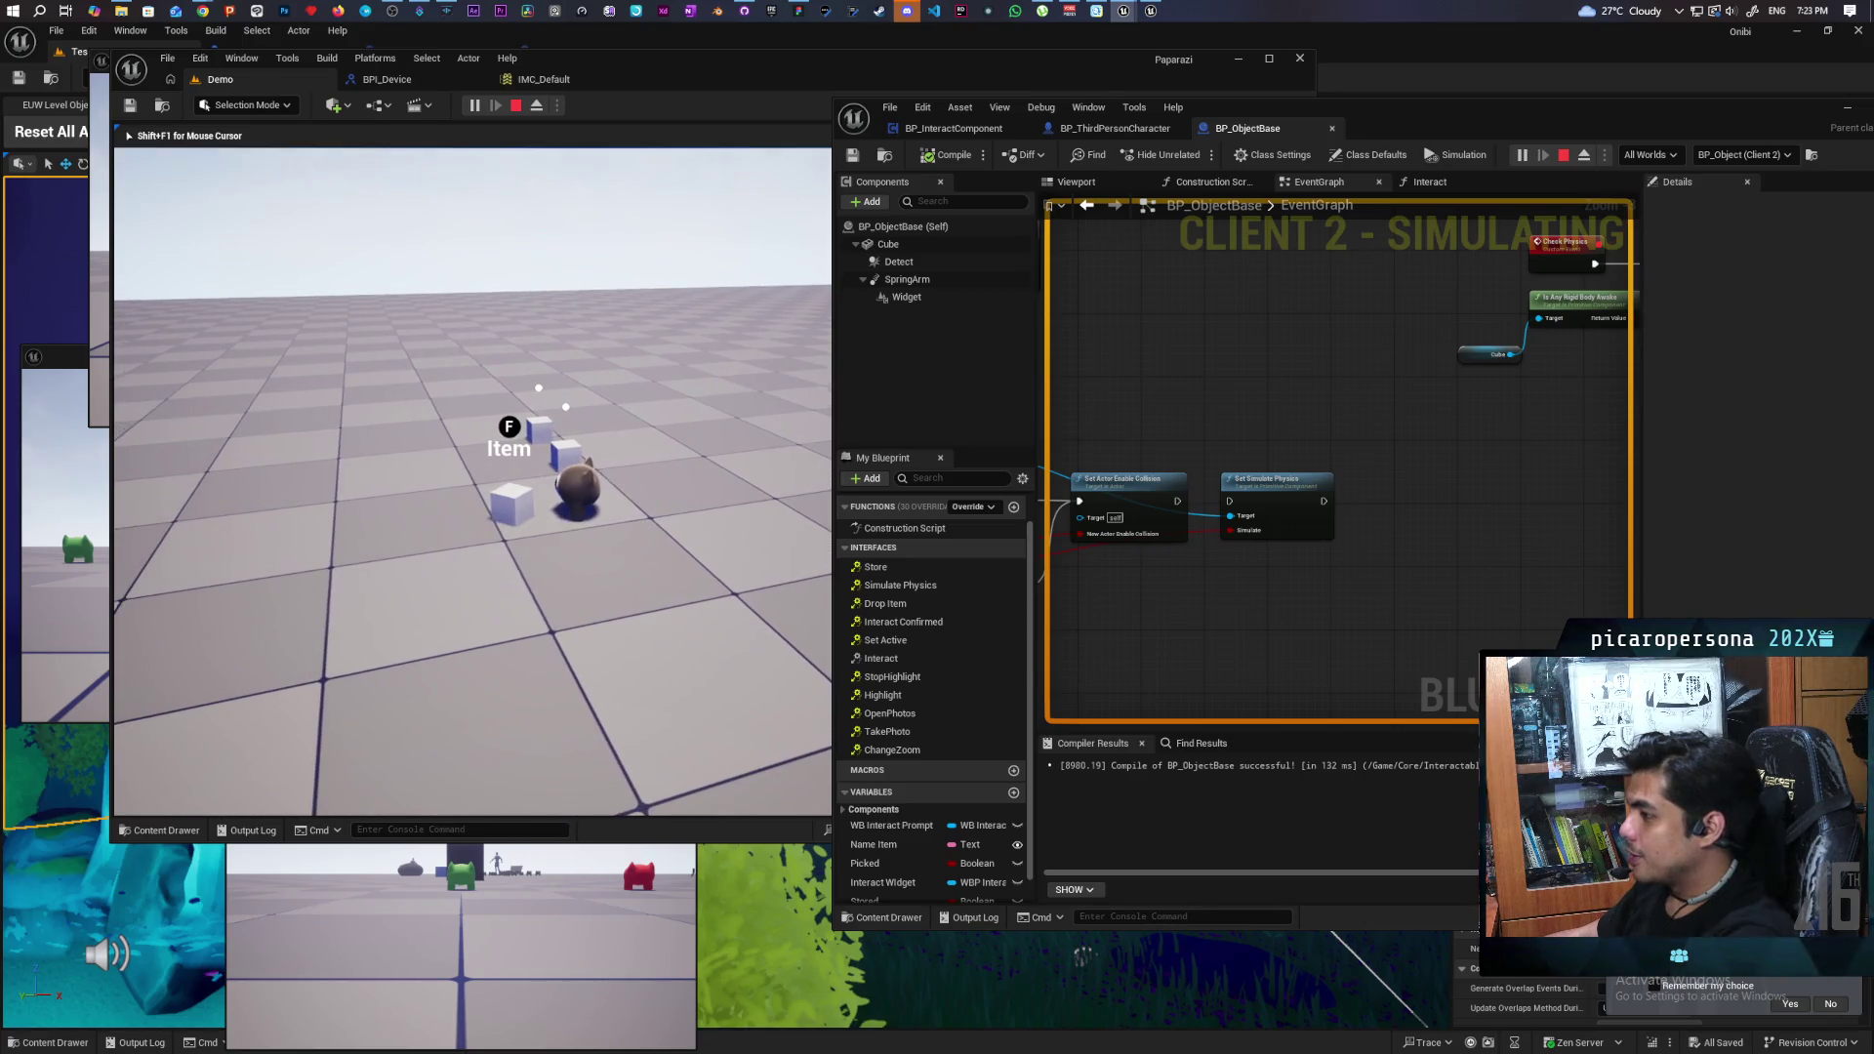
{"action": "key", "text": "w"}
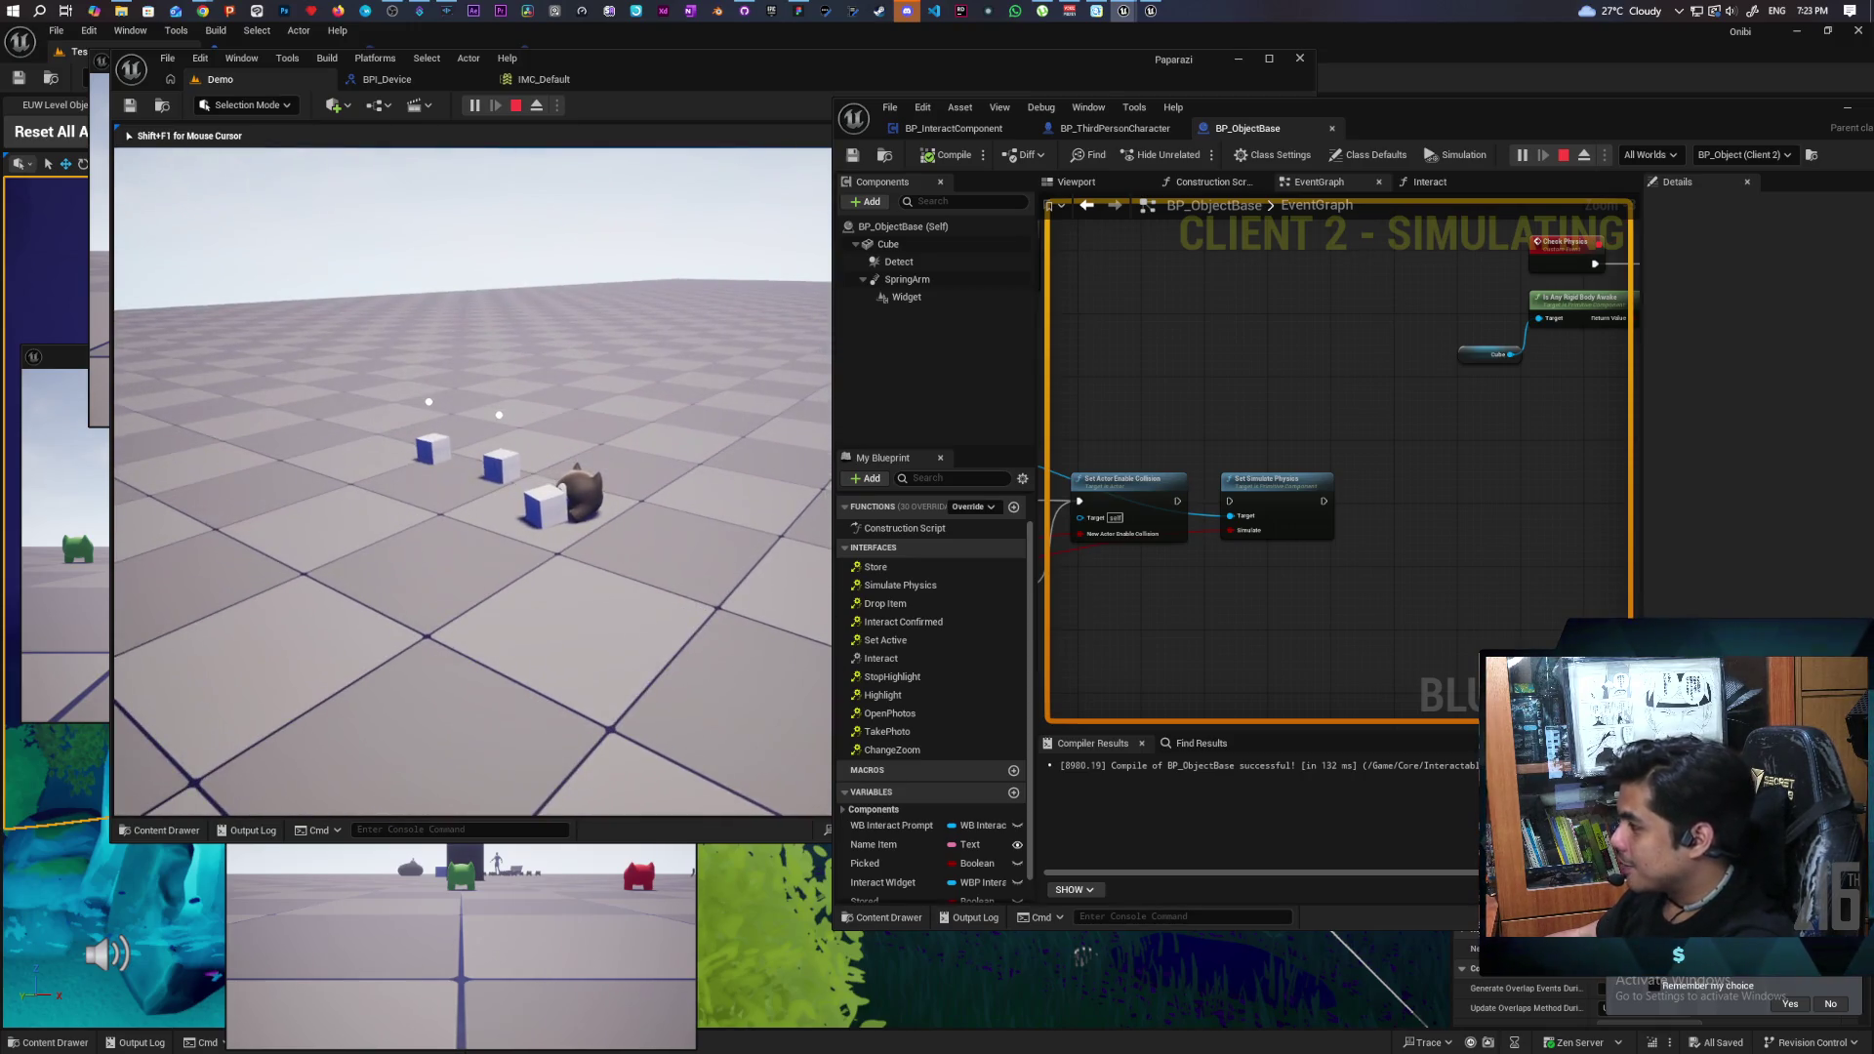
{"action": "key", "text": "e"}
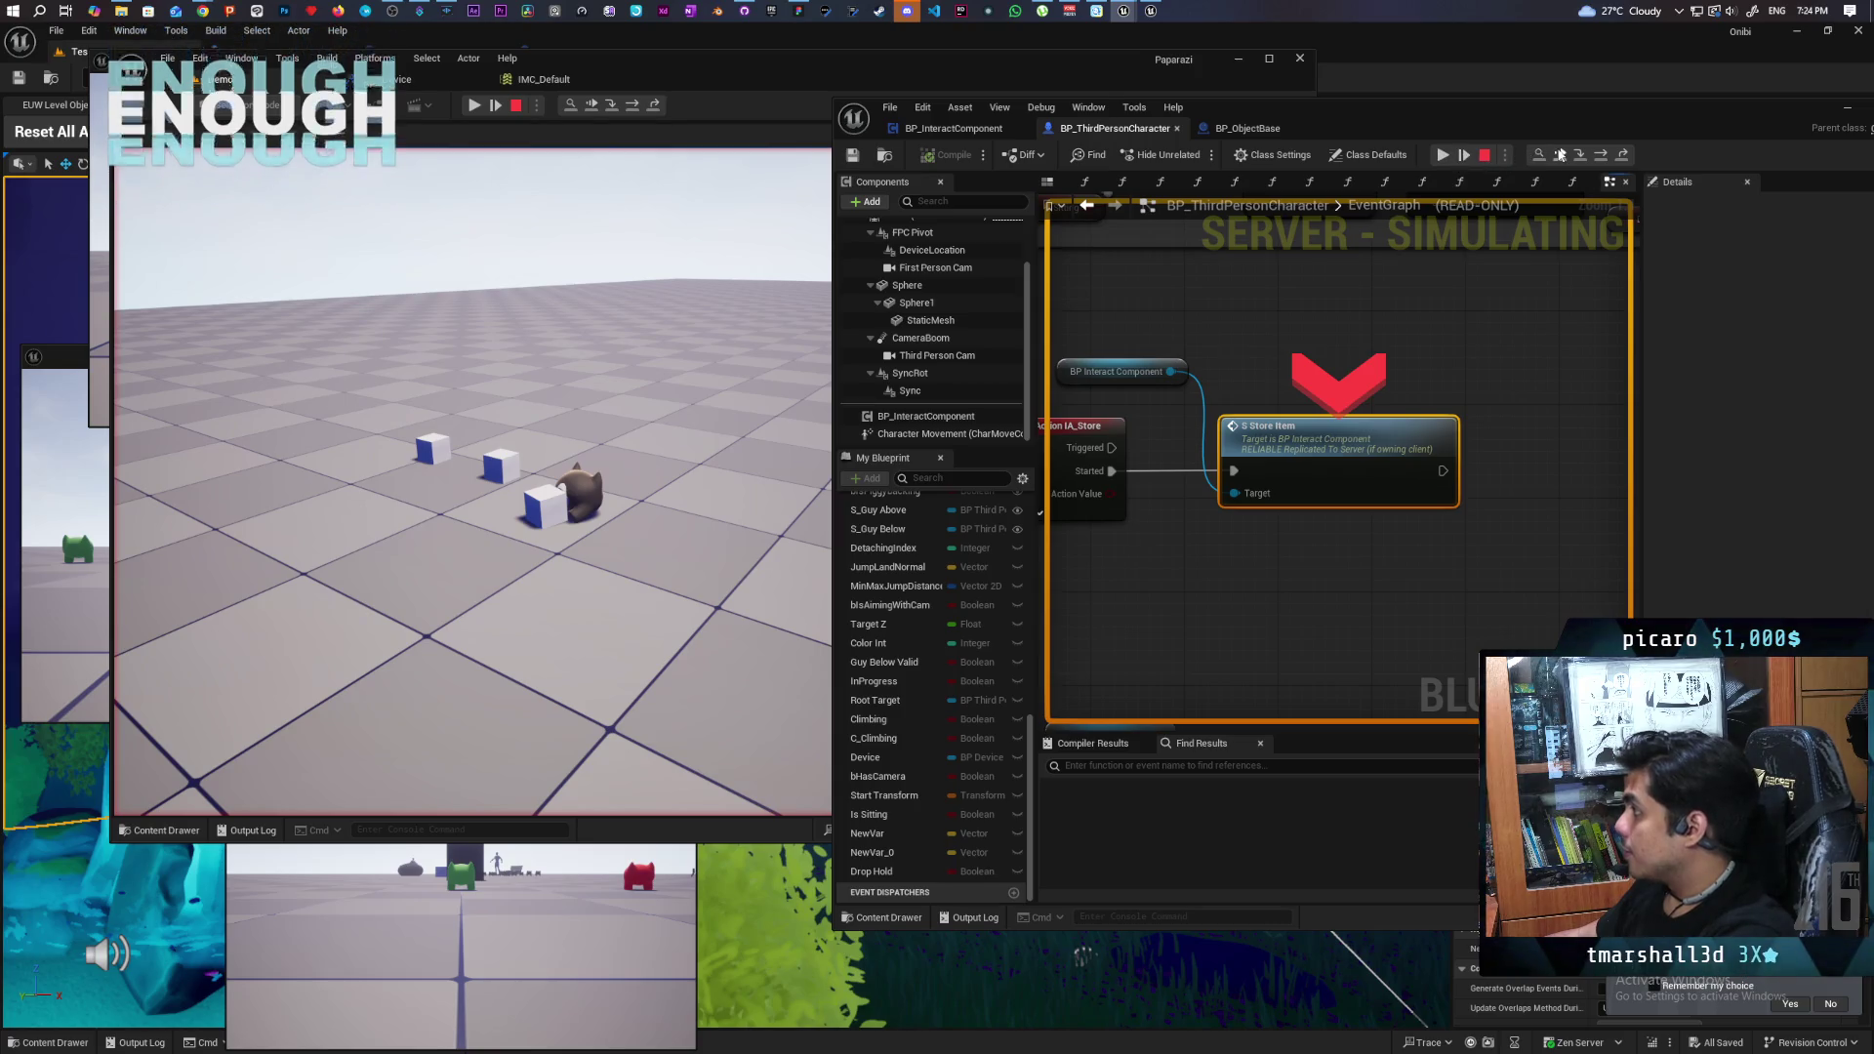
- Resume from the S Store Item breakpoint, then stop the play session
{"action": "key", "text": "F9"}
{"action": "key", "text": "F5"}
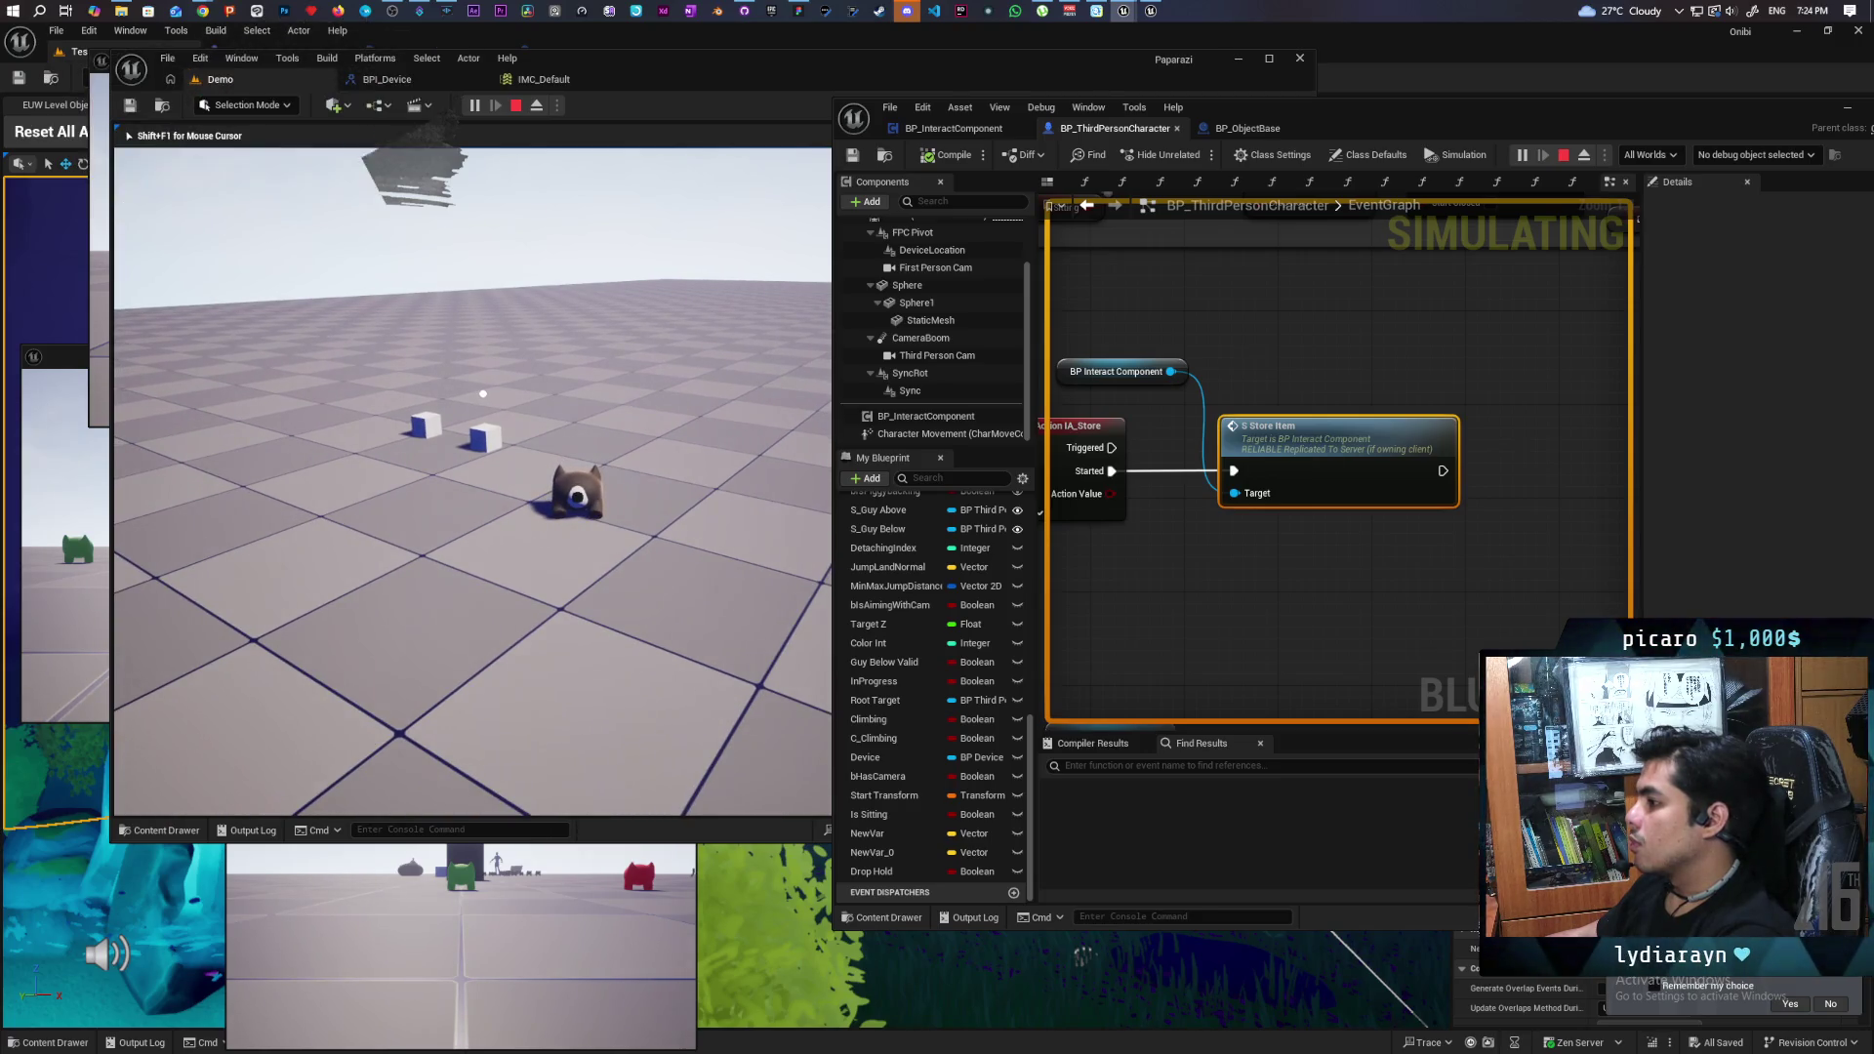
{"action": "key", "text": "Escape"}
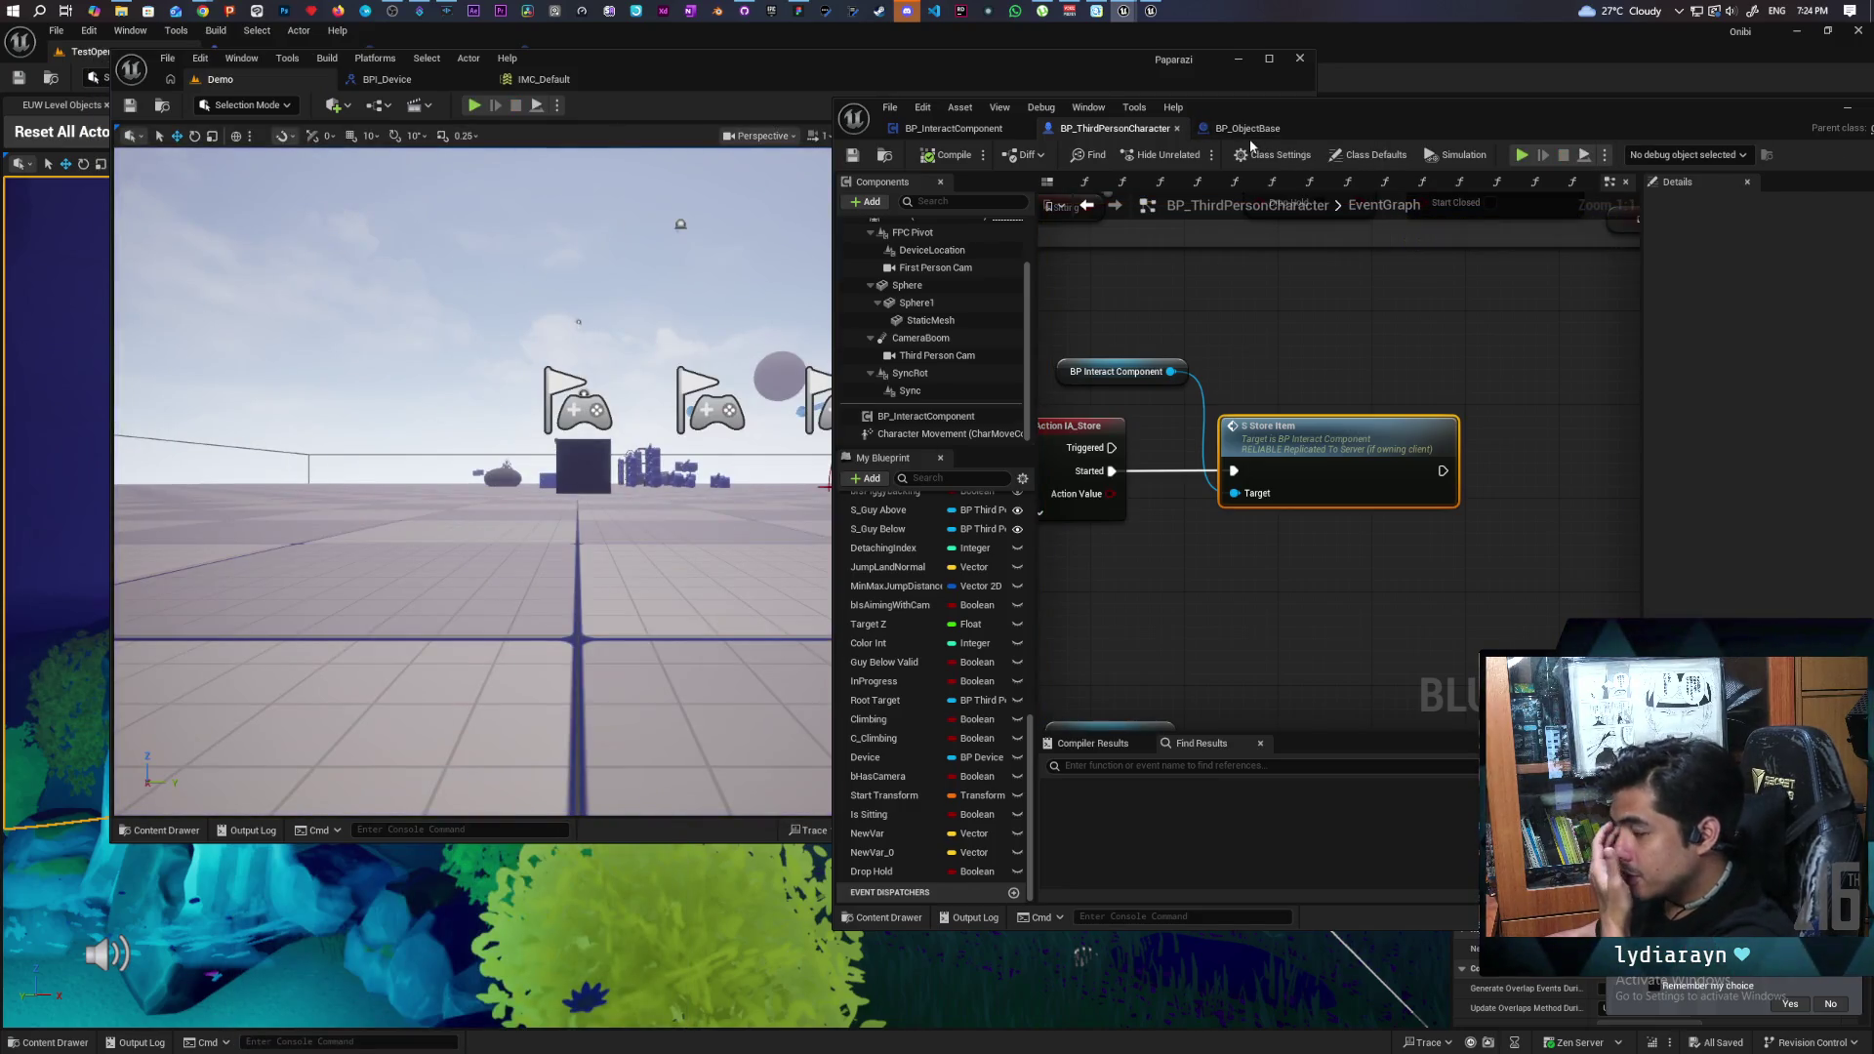
- Switch to BP_ObjectBase and zoom around its event graph to review the nodes
{"action": "left_click", "coordinate": [1249, 139]}
{"action": "scroll", "coordinate": [1316, 513], "scroll_direction": "up", "scroll_amount": 1}
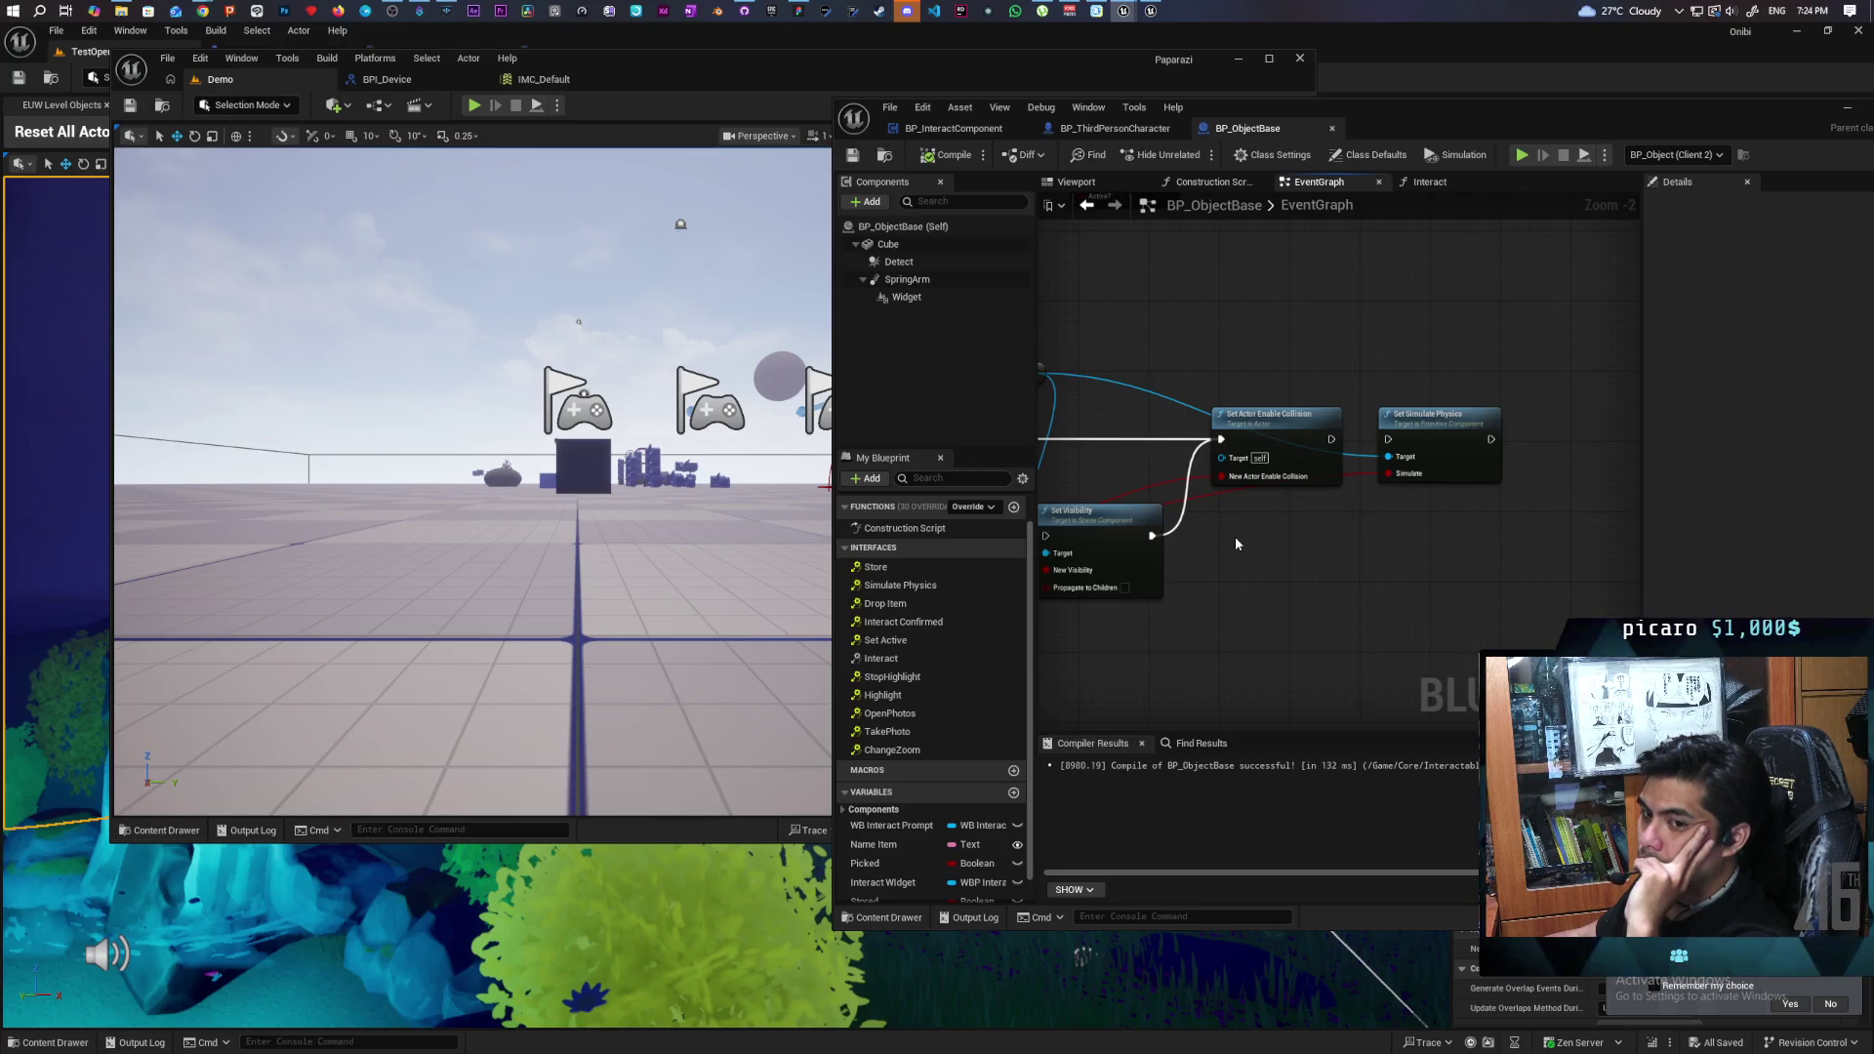
{"action": "scroll", "coordinate": [1305, 539], "scroll_direction": "down", "scroll_amount": 4}
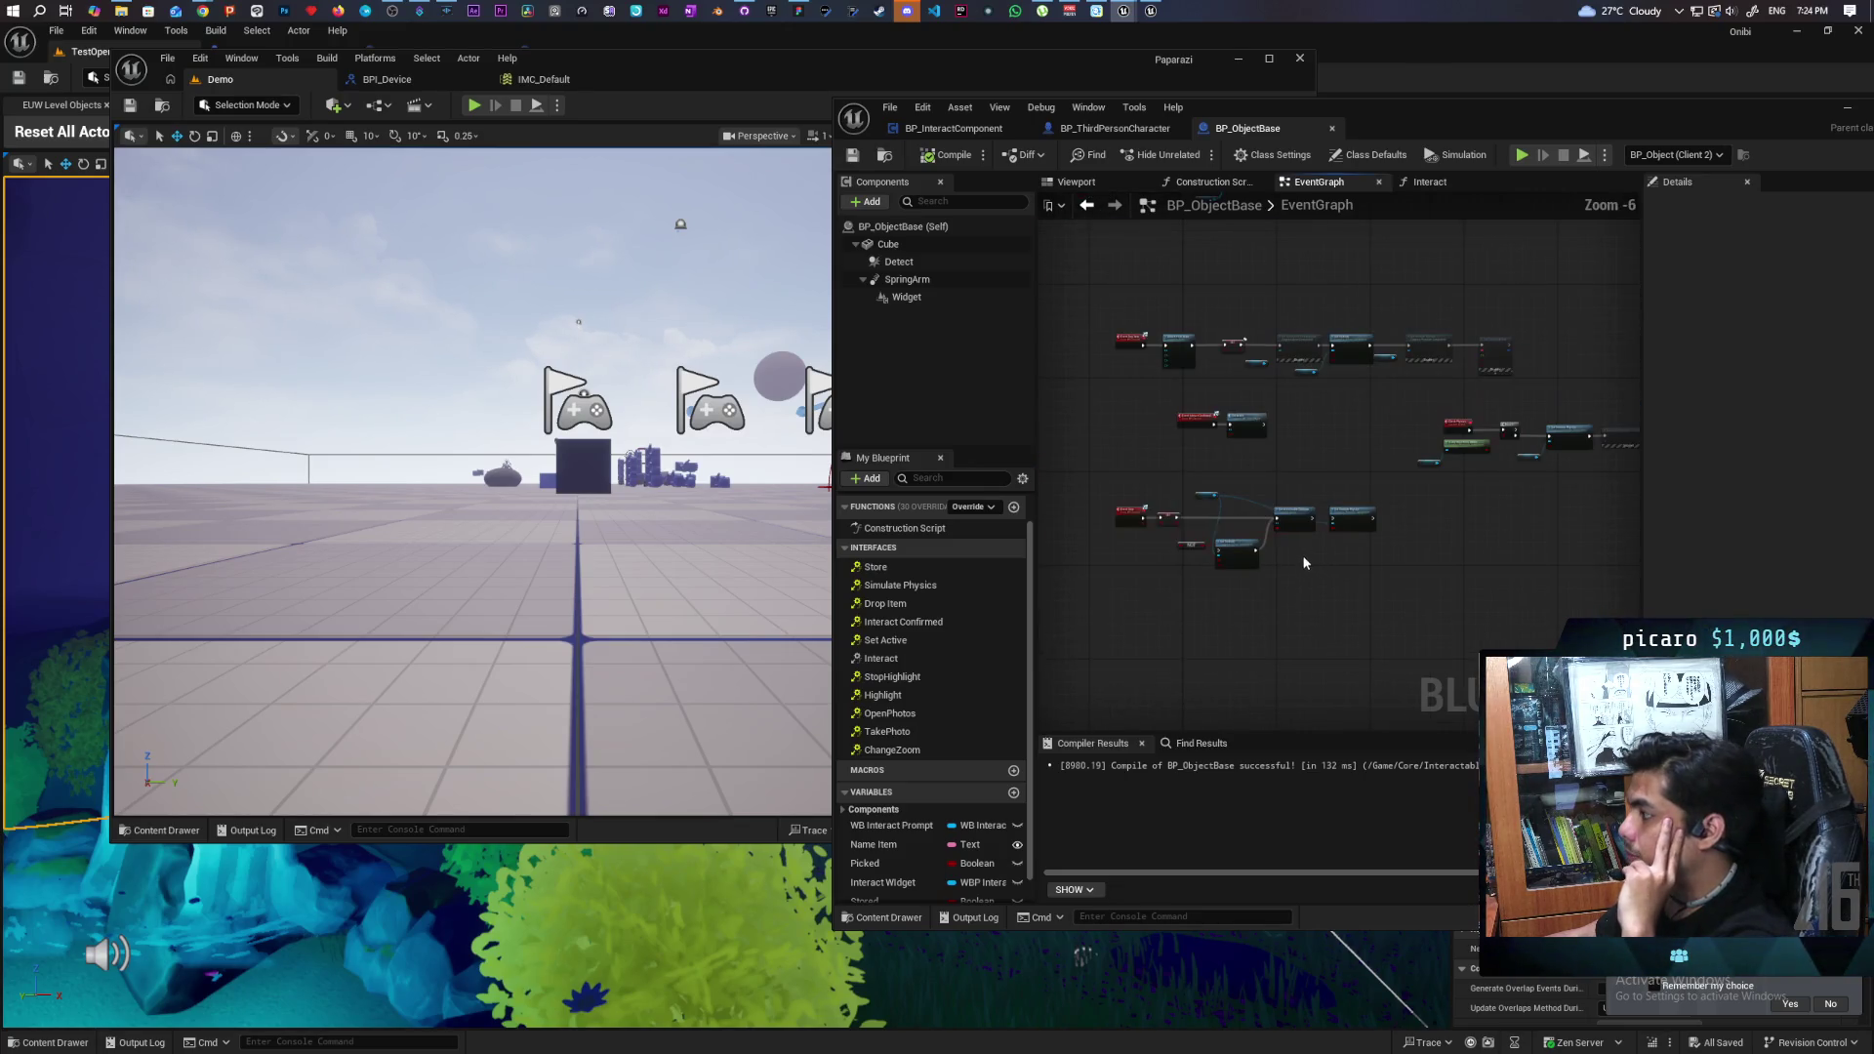
{"action": "scroll", "coordinate": [1300, 558], "scroll_direction": "up", "scroll_amount": 3}
{"action": "scroll", "coordinate": [1297, 553], "scroll_direction": "down", "scroll_amount": 5}
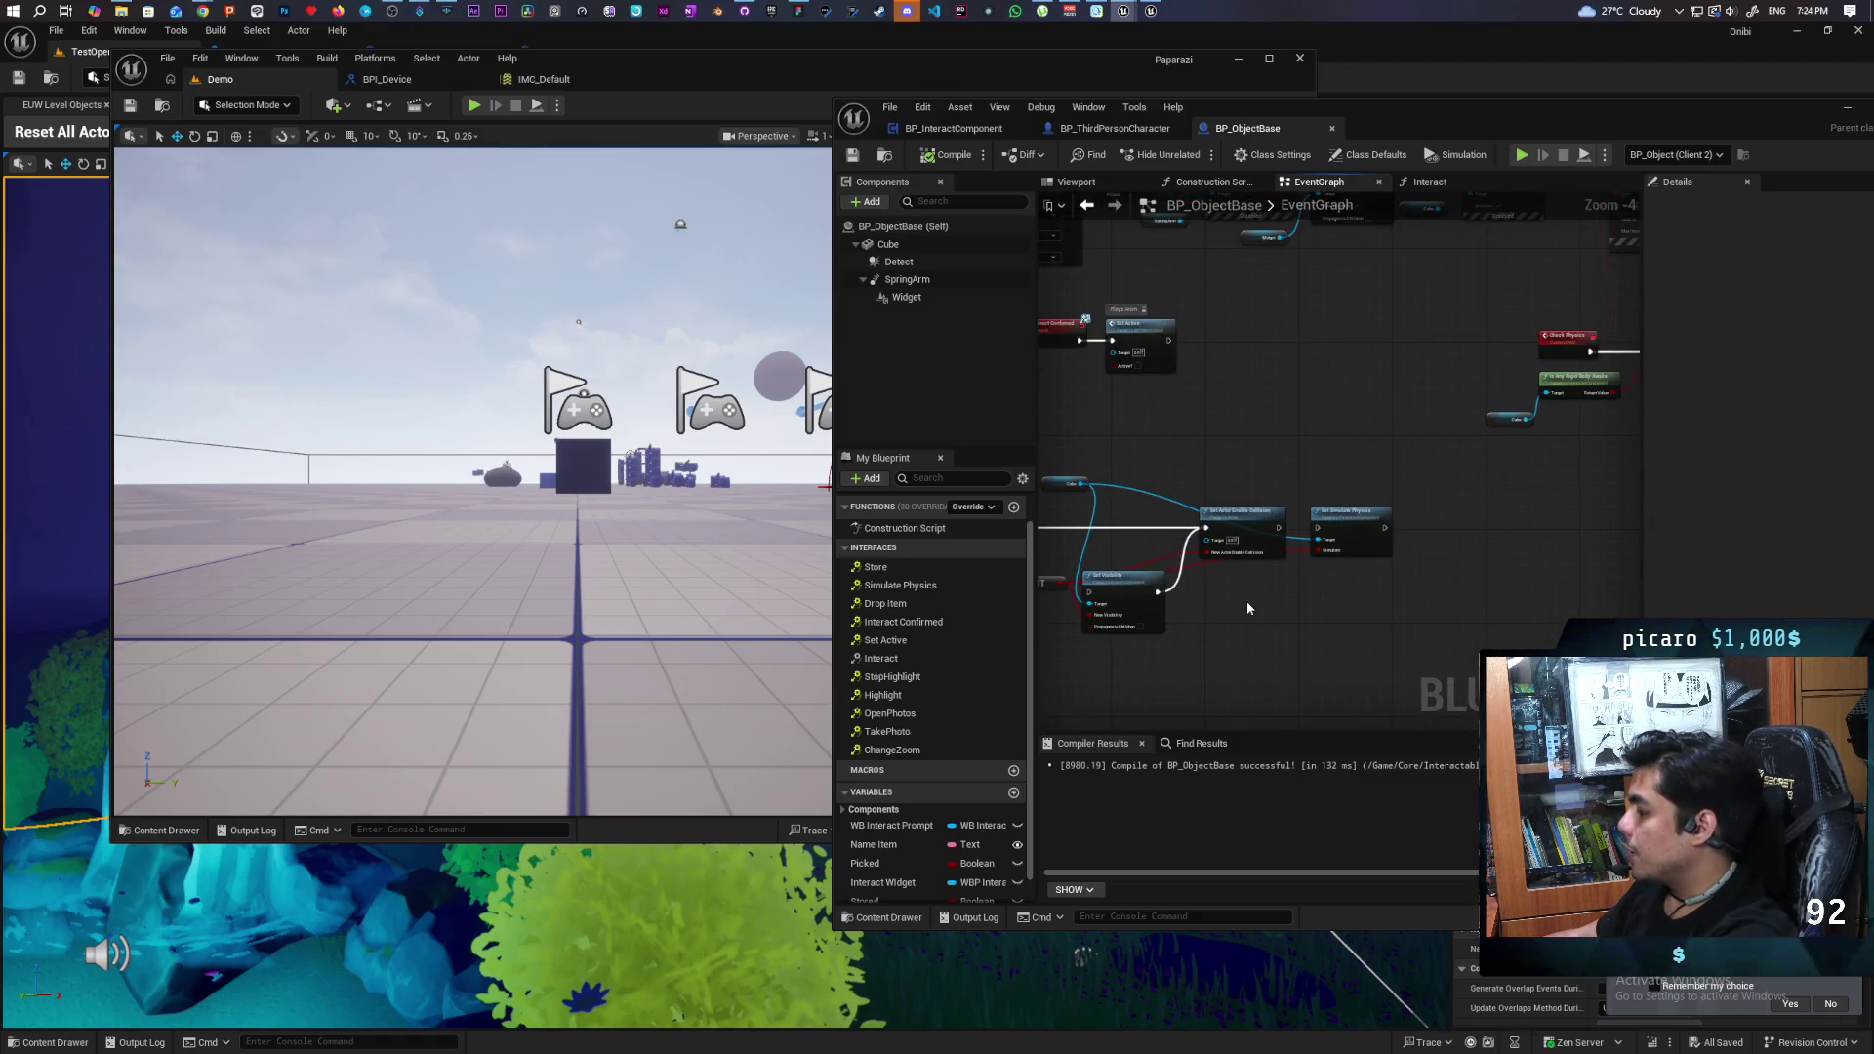
{"action": "scroll", "coordinate": [1343, 537], "scroll_direction": "down", "scroll_amount": 3}
{"action": "scroll", "coordinate": [1308, 557], "scroll_direction": "up", "scroll_amount": 2}
{"action": "scroll", "coordinate": [1314, 552], "scroll_direction": "up", "scroll_amount": 1}
{"action": "scroll", "coordinate": [1273, 601], "scroll_direction": "down", "scroll_amount": 2}
{"action": "scroll", "coordinate": [1418, 578], "scroll_direction": "up", "scroll_amount": 2}
{"action": "scroll", "coordinate": [1414, 548], "scroll_direction": "up", "scroll_amount": 3}
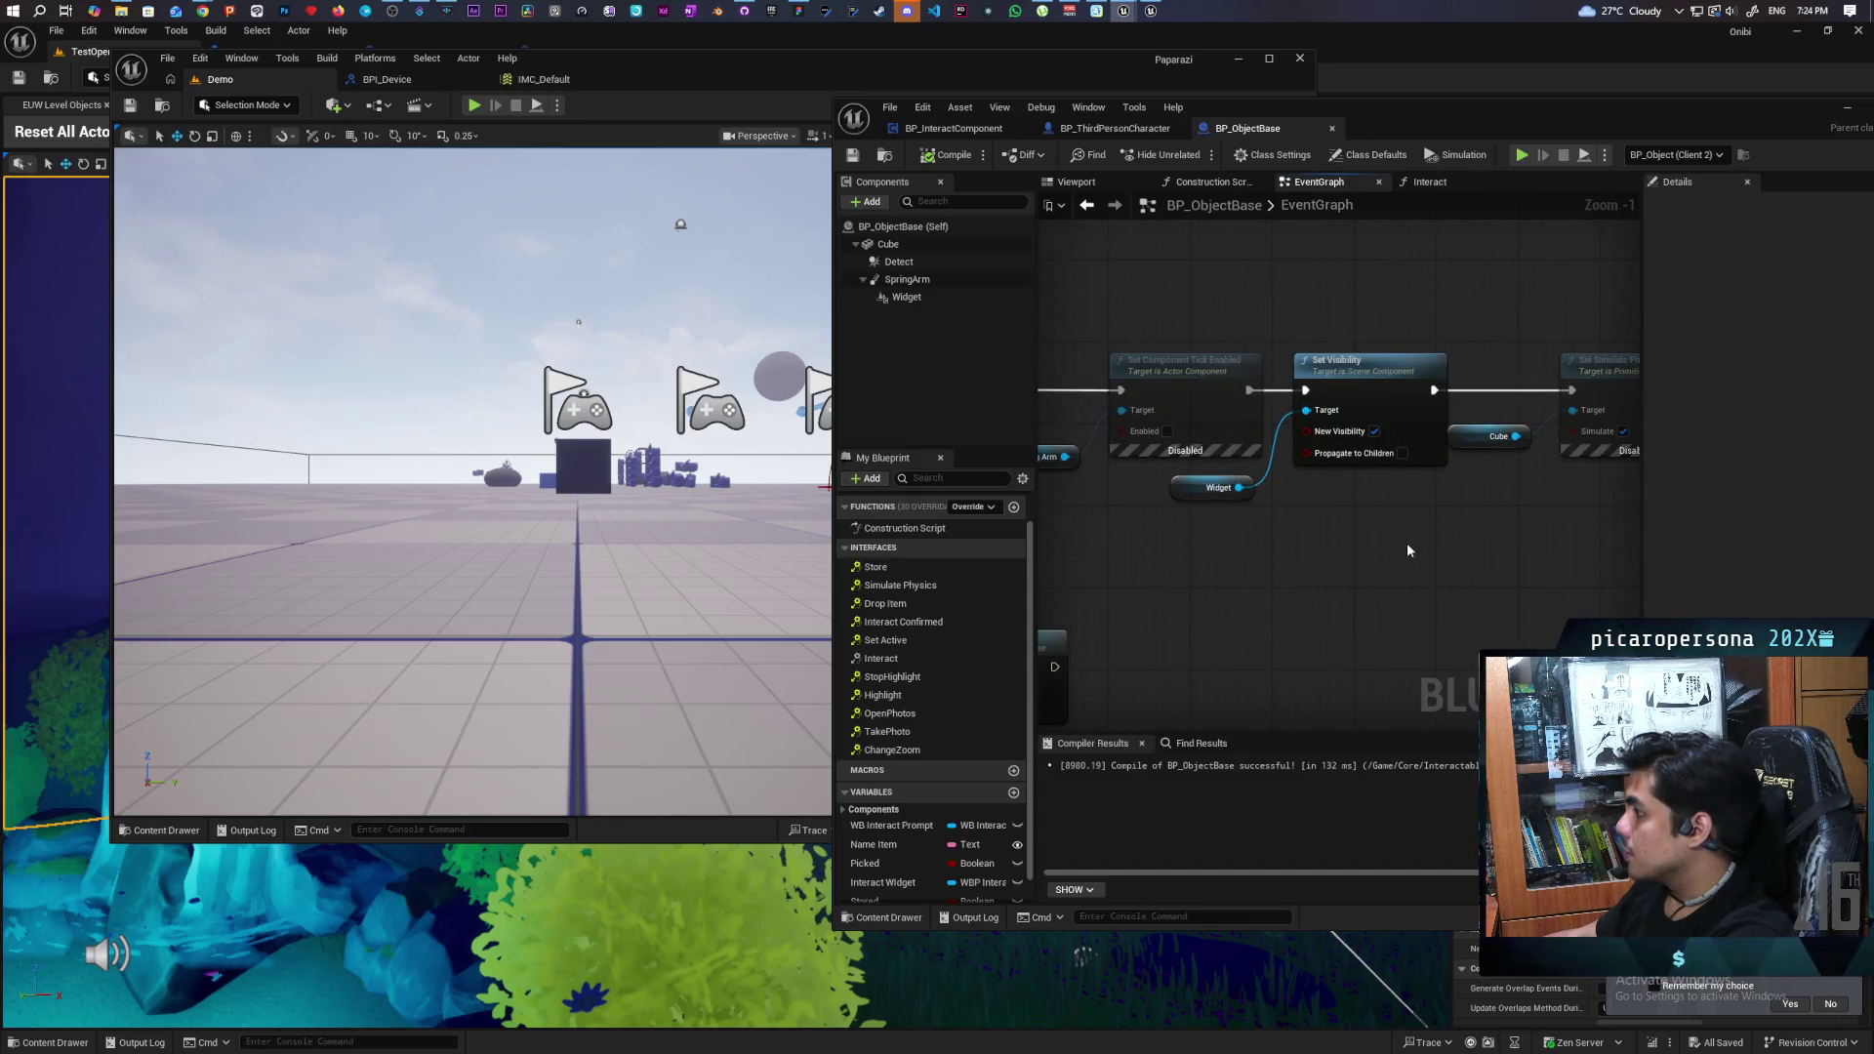
{"action": "mouse_move", "coordinate": [1428, 544]}
{"action": "left_mouse_down"}
{"action": "mouse_move", "coordinate": [1290, 569]}
{"action": "mouse_move", "coordinate": [1244, 554]}
{"action": "left_mouse_up"}
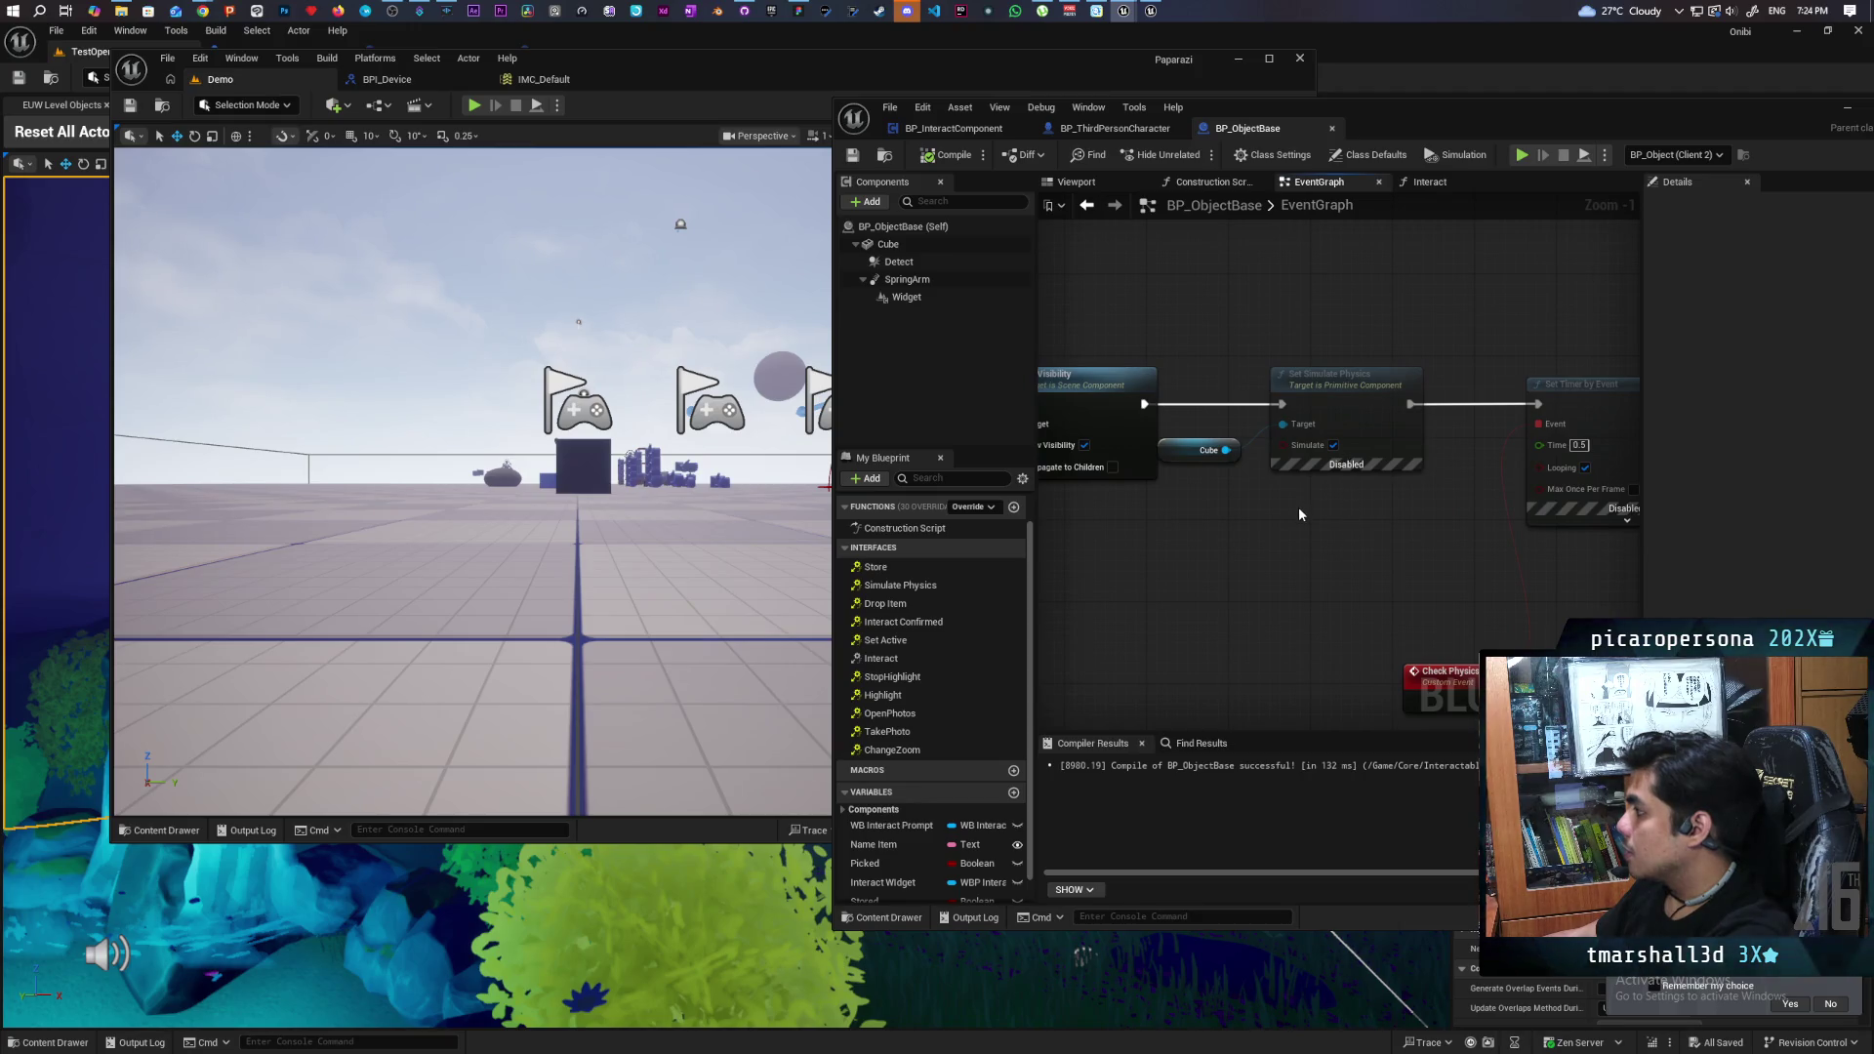
{"action": "scroll", "coordinate": [1298, 506], "scroll_direction": "down", "scroll_amount": 6}
- Survey the physics, timer, overlap and cast nodes, then open the Interact function graph
{"action": "mouse_move", "coordinate": [1299, 519]}
{"action": "left_mouse_down"}
{"action": "mouse_move", "coordinate": [1324, 558]}
{"action": "mouse_move", "coordinate": [1339, 544]}
{"action": "left_mouse_up"}
{"action": "scroll", "coordinate": [1179, 568], "scroll_direction": "up", "scroll_amount": 5}
{"action": "mouse_move", "coordinate": [1130, 448]}
{"action": "left_mouse_down"}
{"action": "mouse_move", "coordinate": [1260, 586]}
{"action": "mouse_move", "coordinate": [1221, 483]}
{"action": "left_mouse_up"}
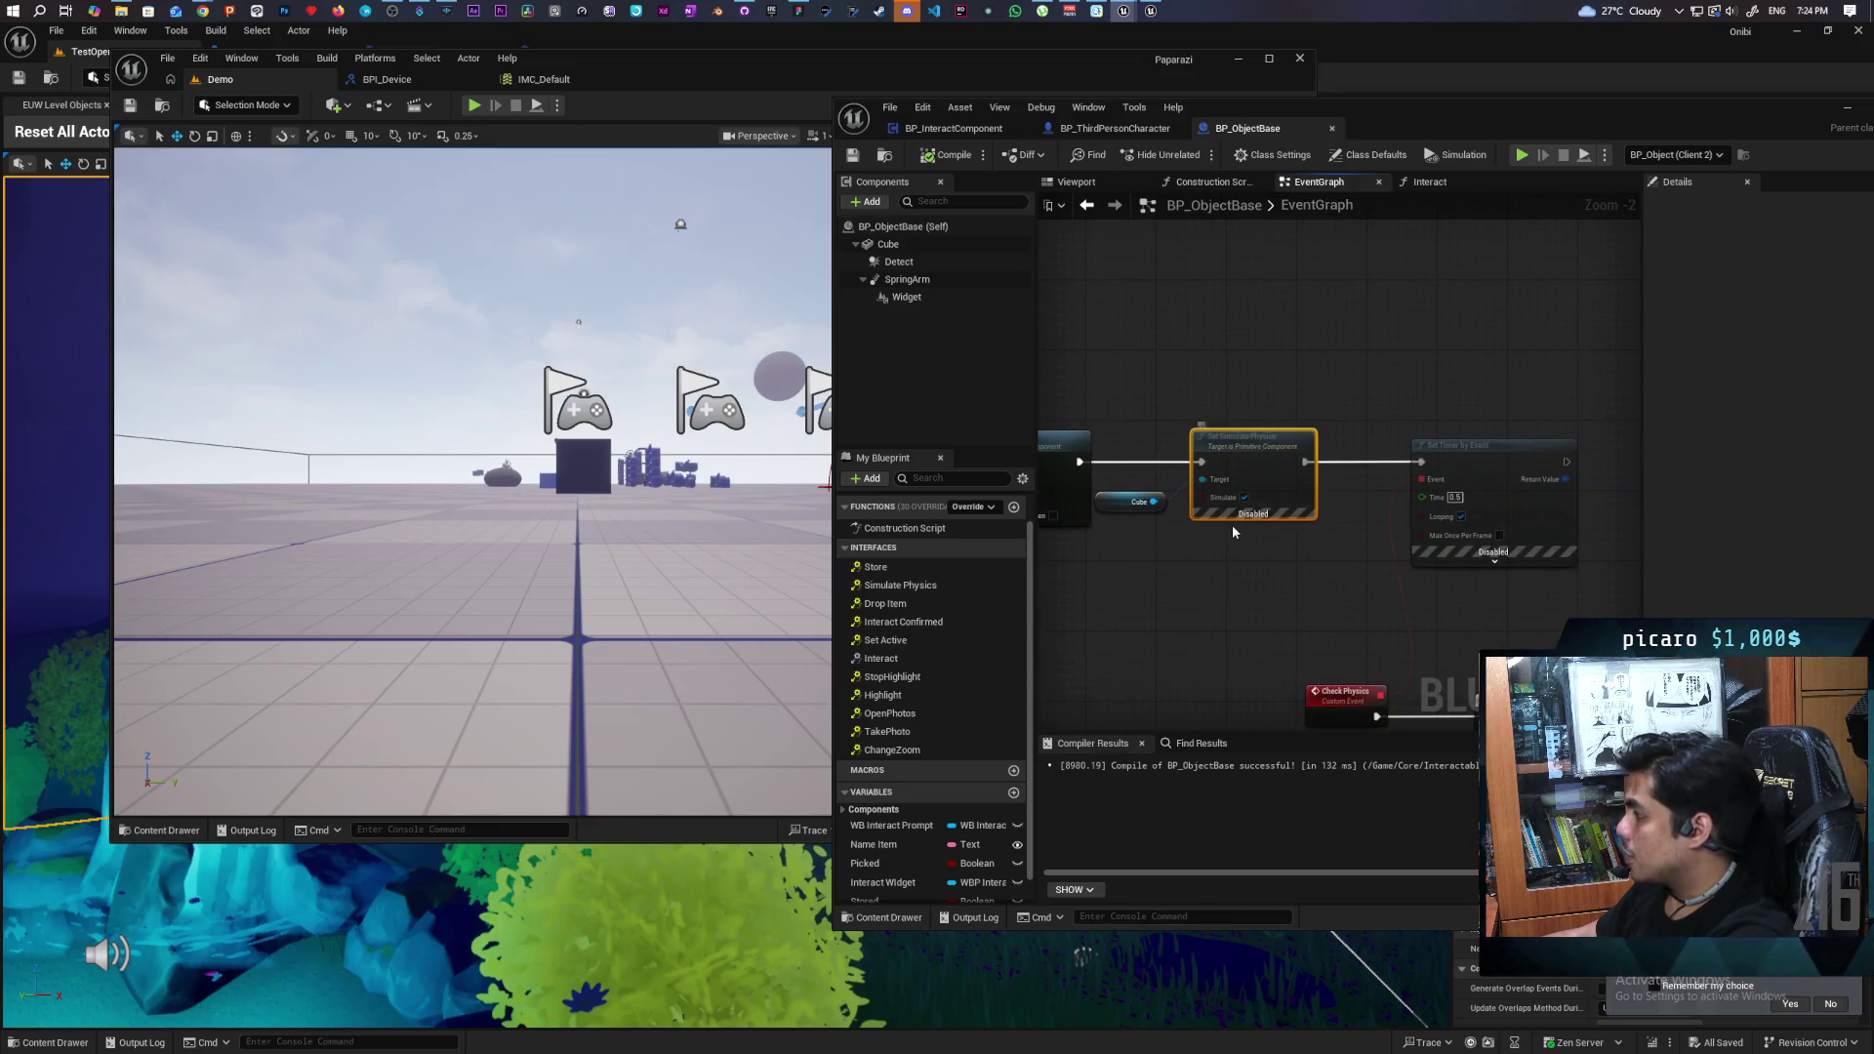
{"action": "scroll", "coordinate": [1260, 469], "scroll_direction": "down", "scroll_amount": 3}
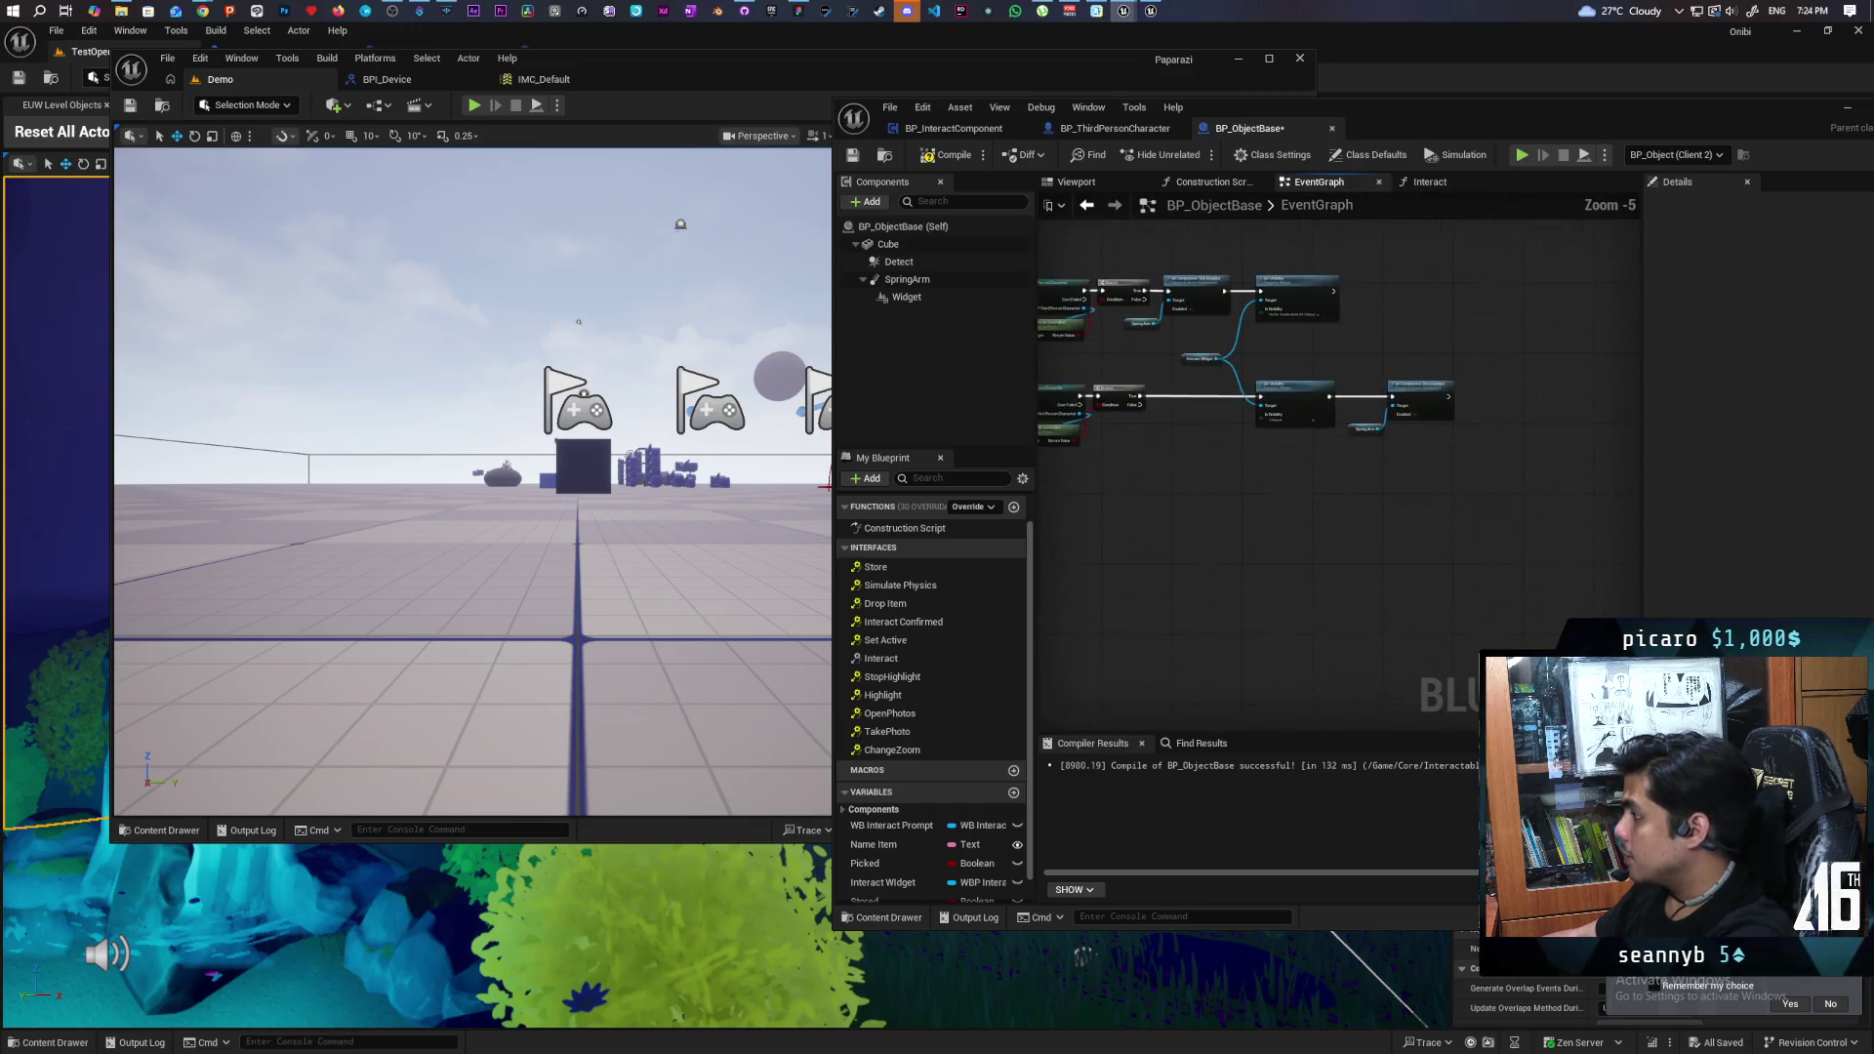
{"action": "mouse_move", "coordinate": [1408, 491]}
{"action": "left_mouse_down"}
{"action": "mouse_move", "coordinate": [1339, 355]}
{"action": "mouse_move", "coordinate": [1355, 499]}
{"action": "mouse_move", "coordinate": [1158, 556]}
{"action": "left_mouse_up"}
{"action": "scroll", "coordinate": [1234, 507], "scroll_direction": "up", "scroll_amount": 1}
{"action": "scroll", "coordinate": [1158, 557], "scroll_direction": "up", "scroll_amount": 1}
{"action": "scroll", "coordinate": [1159, 564], "scroll_direction": "down", "scroll_amount": 2}
{"action": "mouse_move", "coordinate": [1268, 519]}
{"action": "left_mouse_down"}
{"action": "mouse_move", "coordinate": [1098, 385]}
{"action": "mouse_move", "coordinate": [1561, 454]}
{"action": "mouse_move", "coordinate": [1445, 337]}
{"action": "left_mouse_up"}
{"action": "scroll", "coordinate": [1292, 537], "scroll_direction": "up", "scroll_amount": 4}
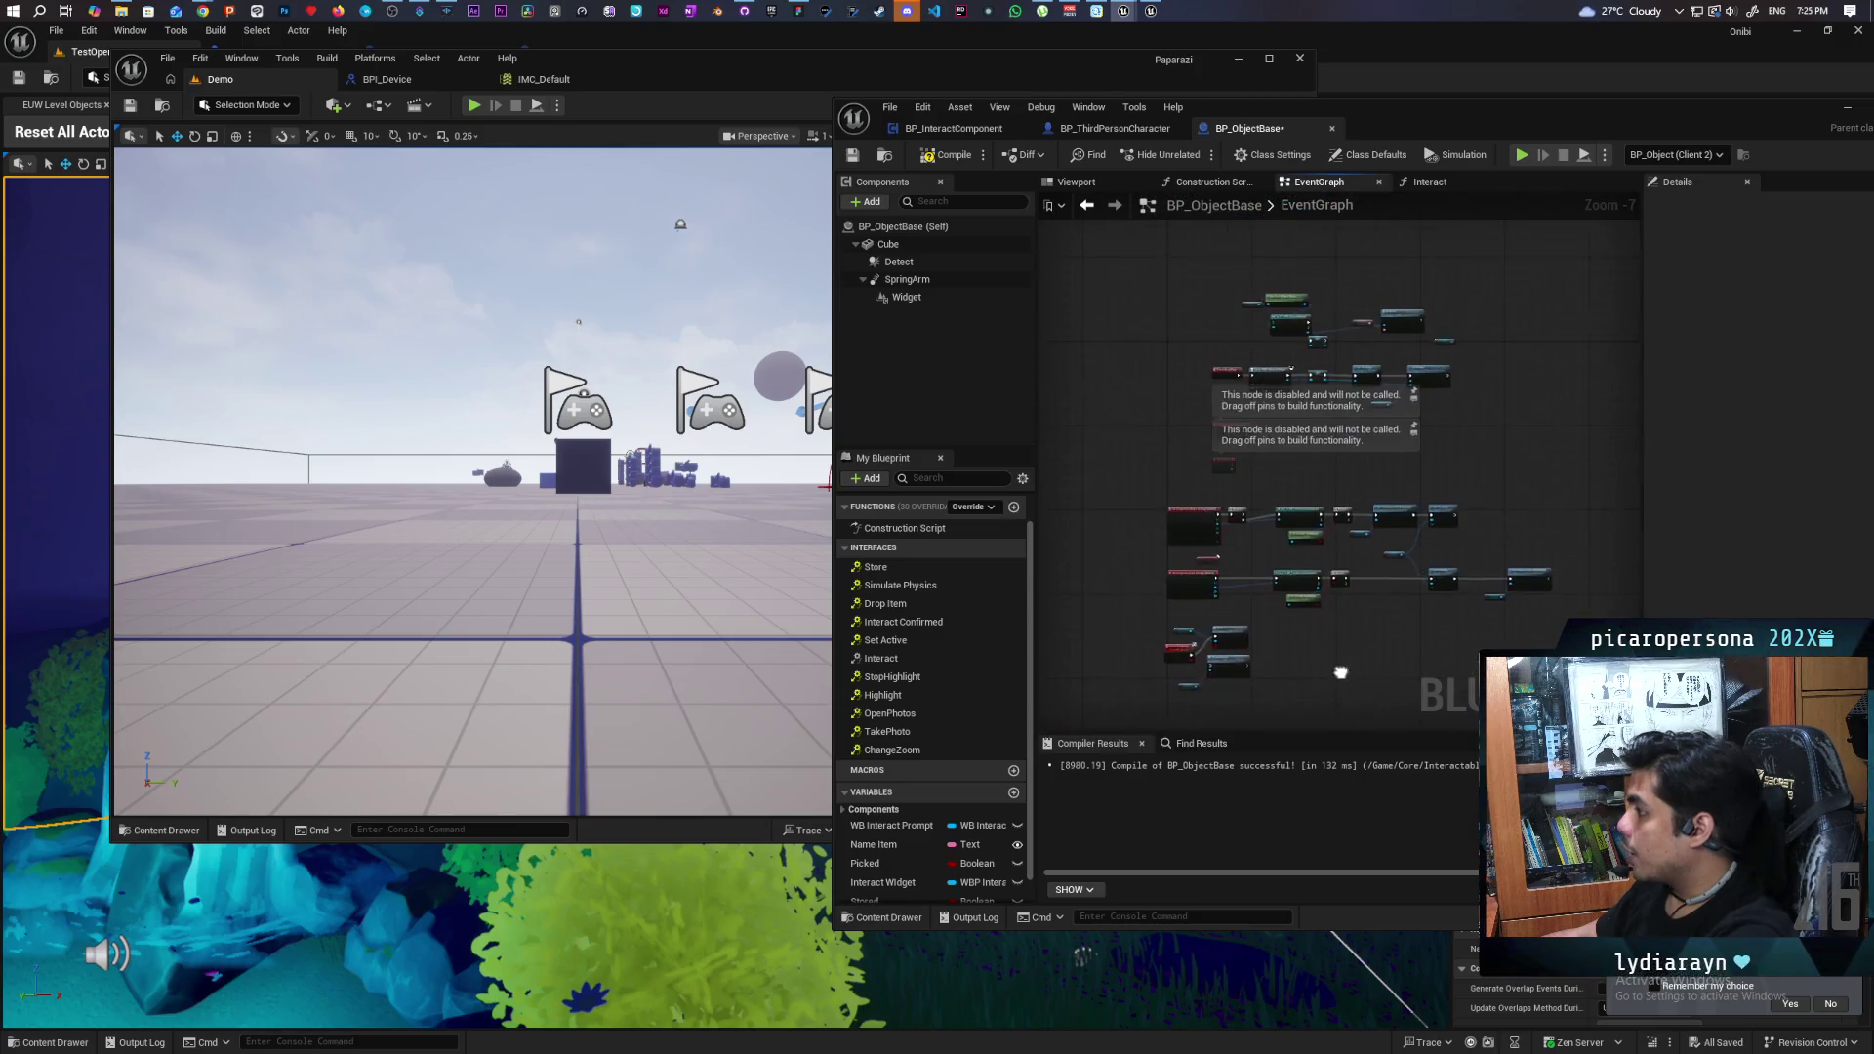
{"action": "mouse_move", "coordinate": [1302, 549]}
{"action": "left_mouse_down"}
{"action": "mouse_move", "coordinate": [1323, 502]}
{"action": "mouse_move", "coordinate": [1364, 479]}
{"action": "left_mouse_up"}
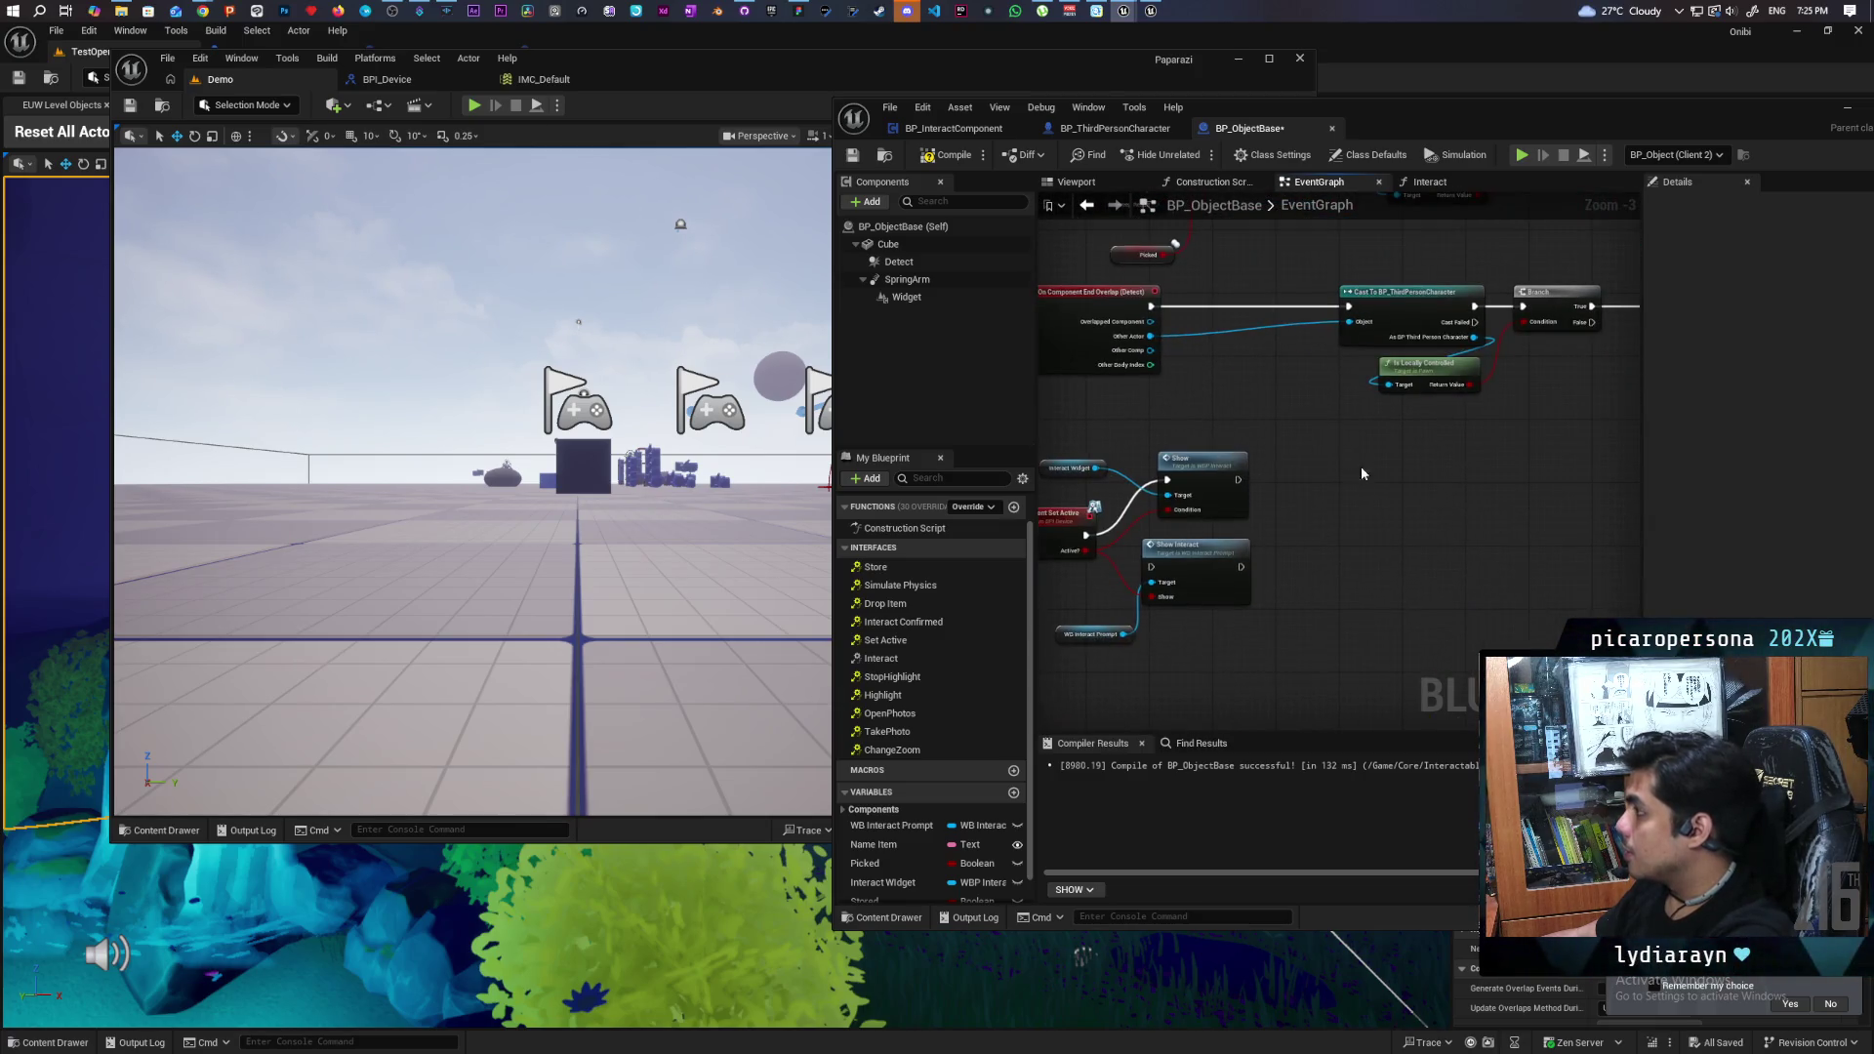
{"action": "left_click", "coordinate": [1432, 181]}
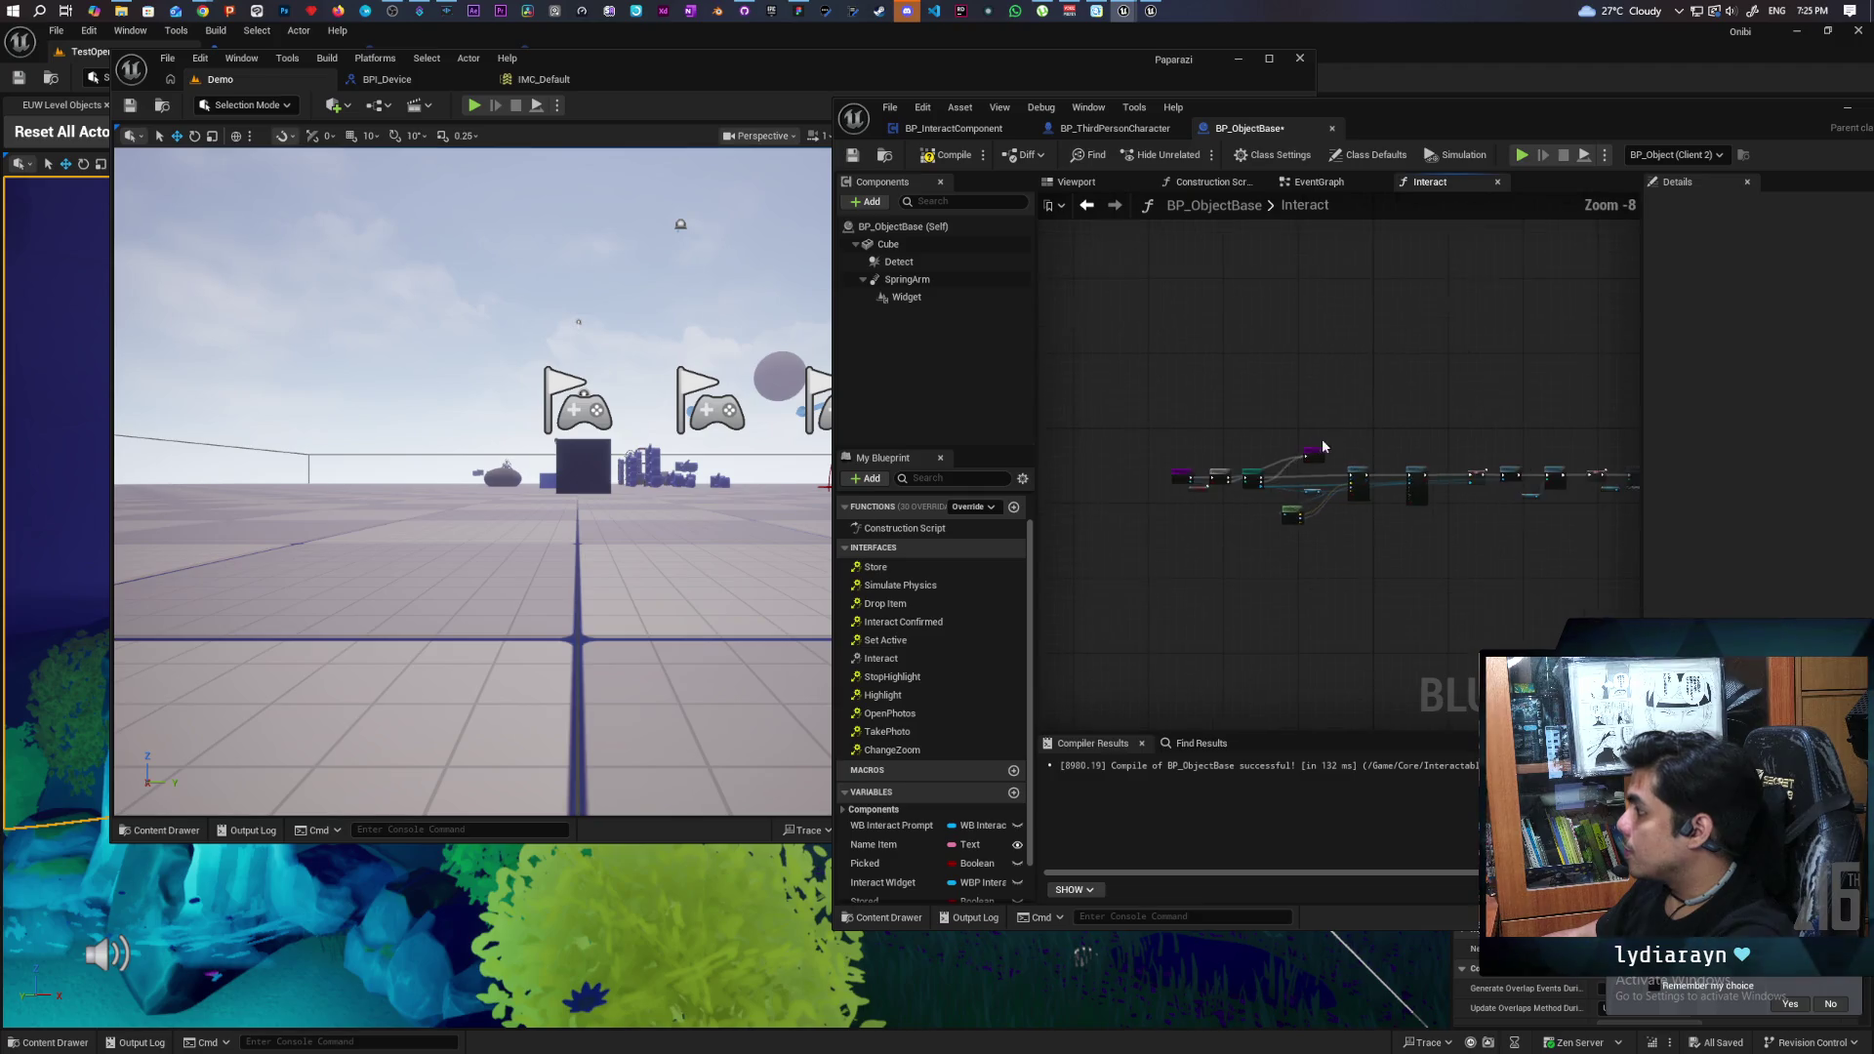
- Shift the tick, return and Spring Arm nodes right to make room after SET and Set Visibility
{"action": "scroll", "coordinate": [1251, 320], "scroll_direction": "up", "scroll_amount": 3}
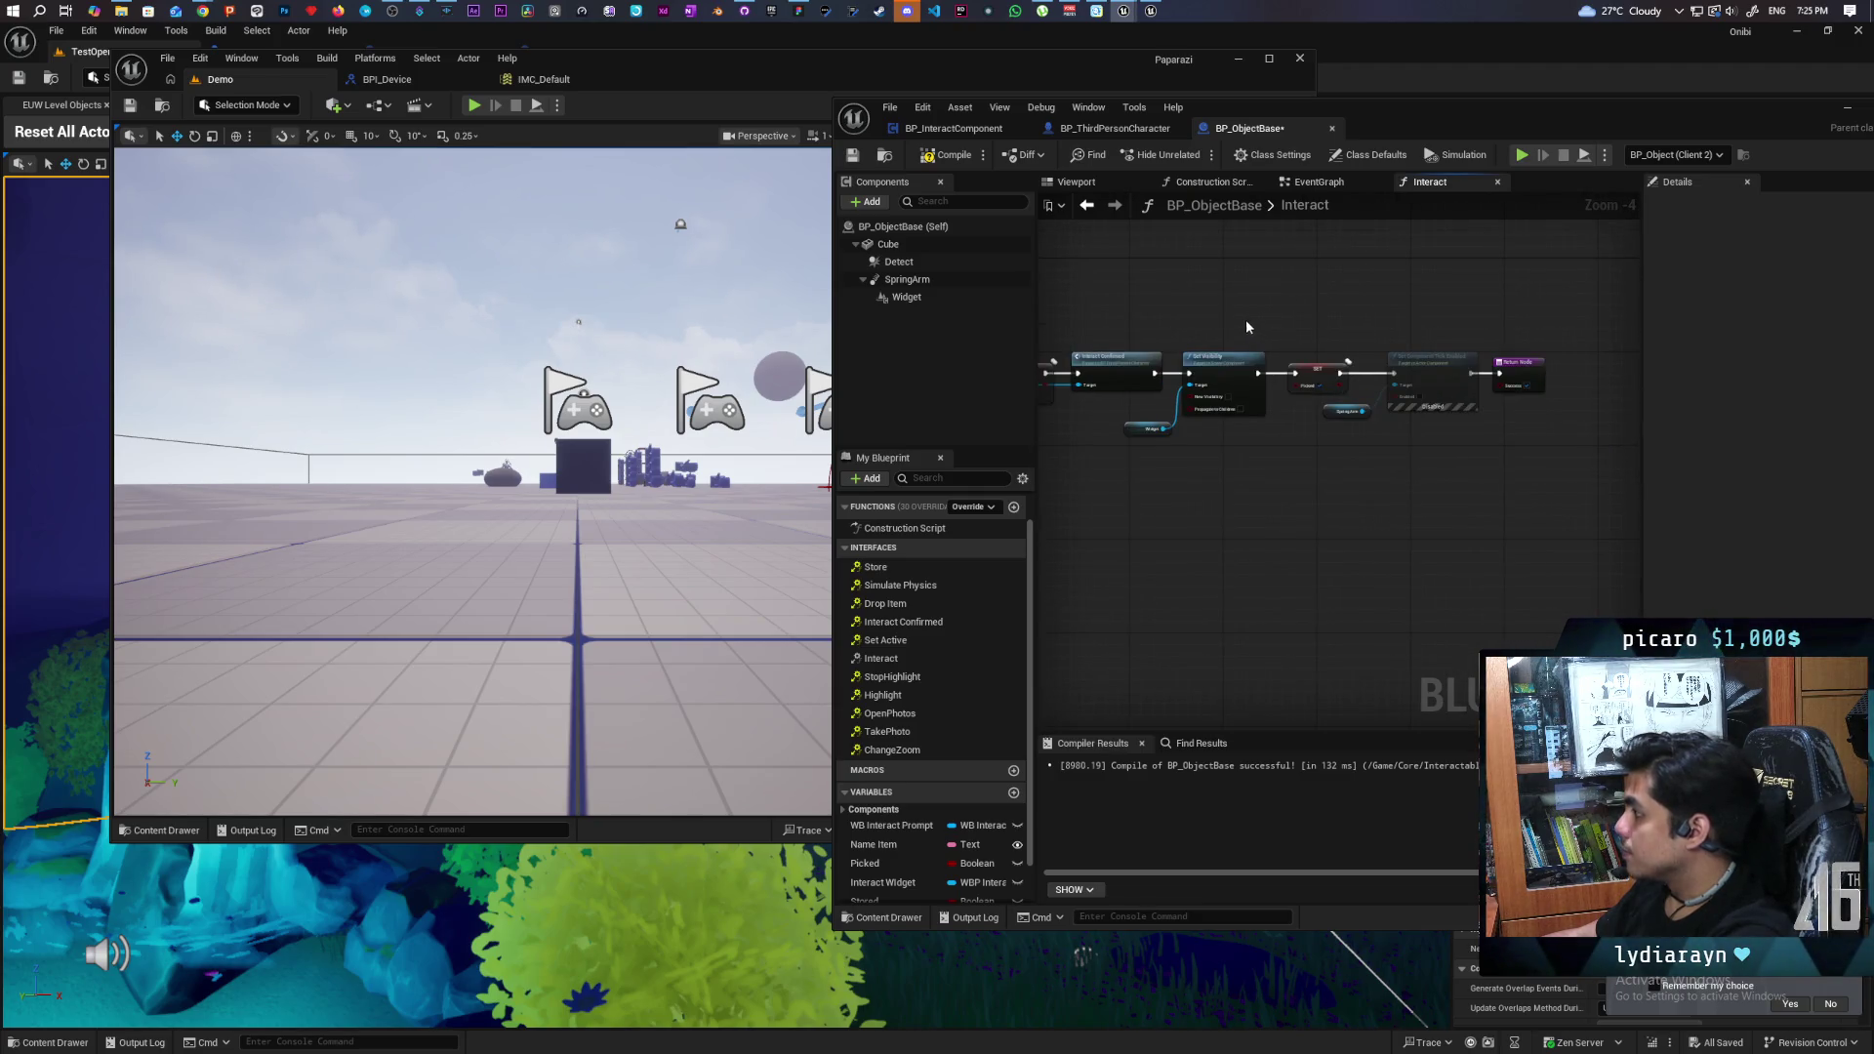
{"action": "mouse_move", "coordinate": [1397, 389]}
{"action": "left_mouse_down"}
{"action": "mouse_move", "coordinate": [1457, 485]}
{"action": "mouse_move", "coordinate": [1403, 487]}
{"action": "mouse_move", "coordinate": [1412, 523]}
{"action": "mouse_move", "coordinate": [1203, 553]}
{"action": "left_mouse_up"}
{"action": "scroll", "coordinate": [1457, 485], "scroll_direction": "down", "scroll_amount": 2}
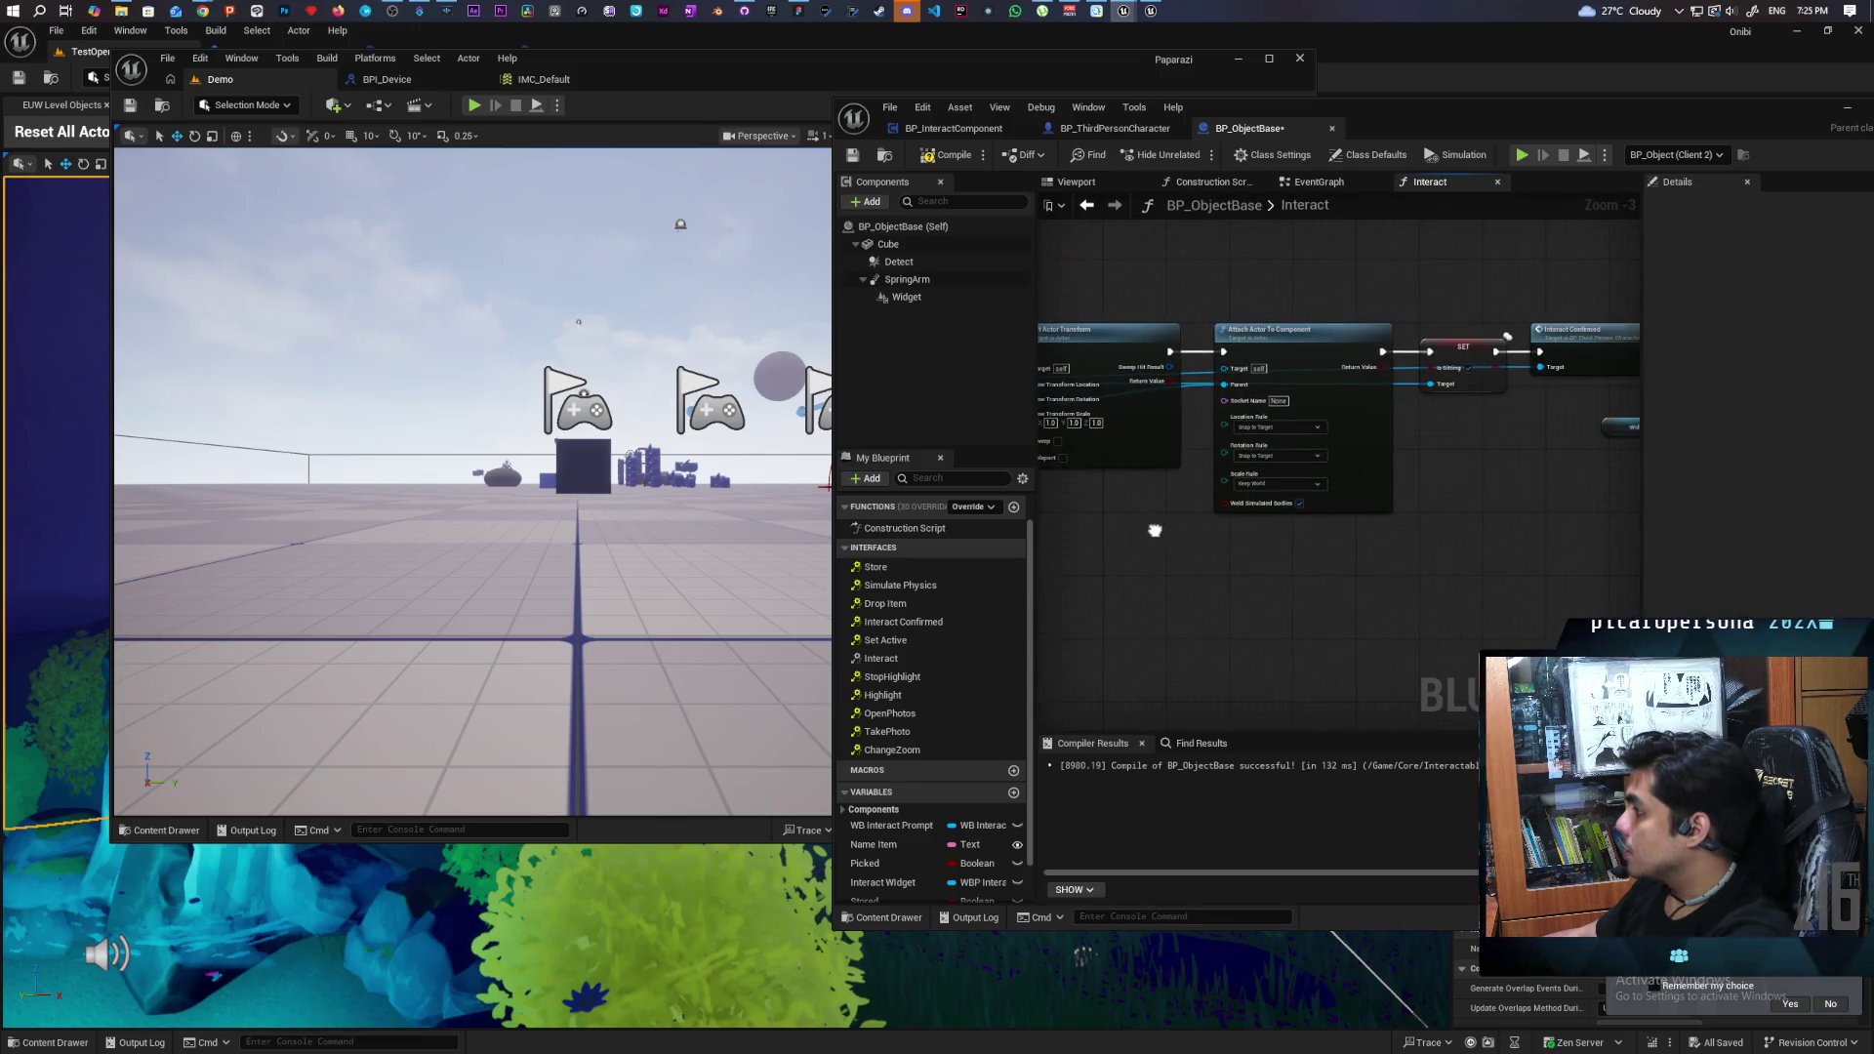
{"action": "mouse_move", "coordinate": [1387, 553]}
{"action": "left_mouse_down"}
{"action": "mouse_move", "coordinate": [1090, 539]}
{"action": "mouse_move", "coordinate": [1272, 531]}
{"action": "mouse_move", "coordinate": [1254, 543]}
{"action": "left_mouse_up"}
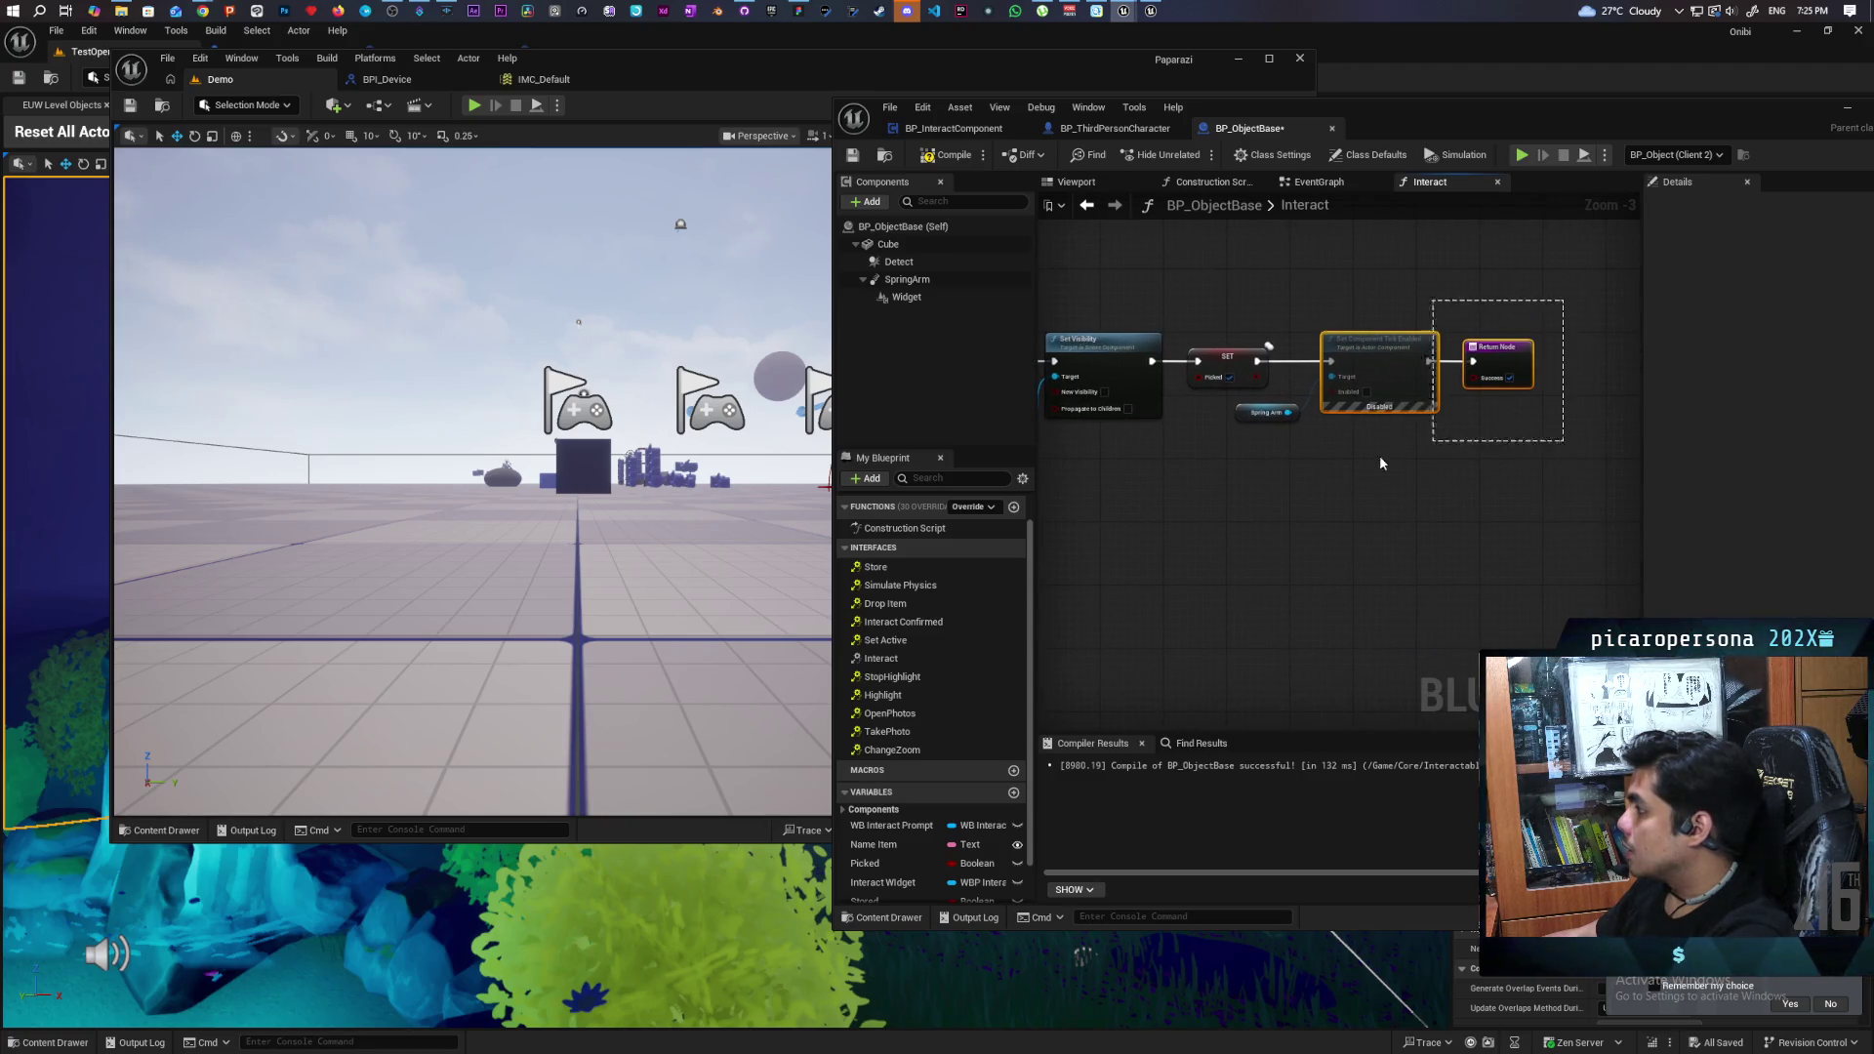
{"action": "left_click_drag", "start_coordinate": [1296, 465], "coordinate": [1299, 463]}
{"action": "left_click_drag", "start_coordinate": [1380, 350], "coordinate": [1539, 350]}
- Add Set Simulate Physics on Cube after the Picked SET node and save BP_ObjectBase
{"action": "left_click", "coordinate": [1329, 502]}
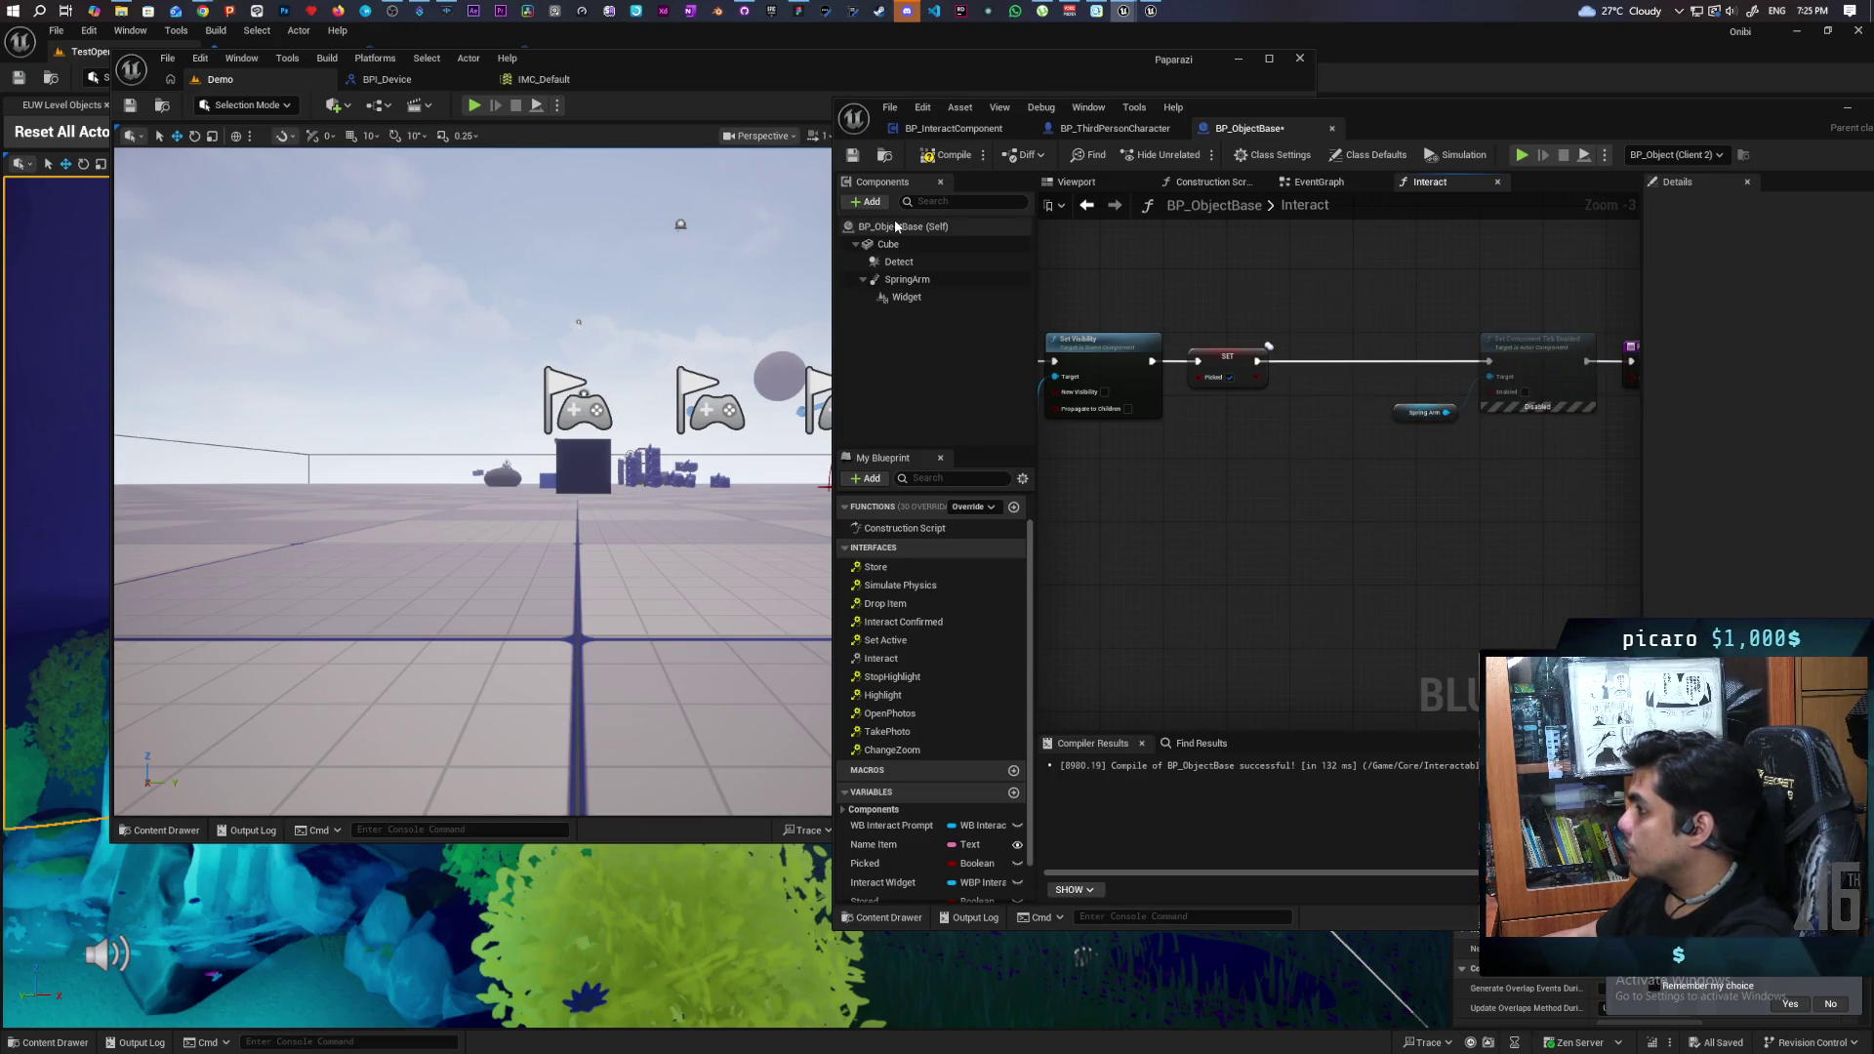
{"action": "mouse_move", "coordinate": [888, 244]}
{"action": "left_mouse_down"}
{"action": "mouse_move", "coordinate": [1272, 285]}
{"action": "mouse_move", "coordinate": [1321, 325]}
{"action": "mouse_move", "coordinate": [1268, 295]}
{"action": "mouse_move", "coordinate": [1221, 305]}
{"action": "mouse_move", "coordinate": [1295, 319]}
{"action": "mouse_move", "coordinate": [1331, 295]}
{"action": "left_mouse_up"}
{"action": "type", "text": "se"}
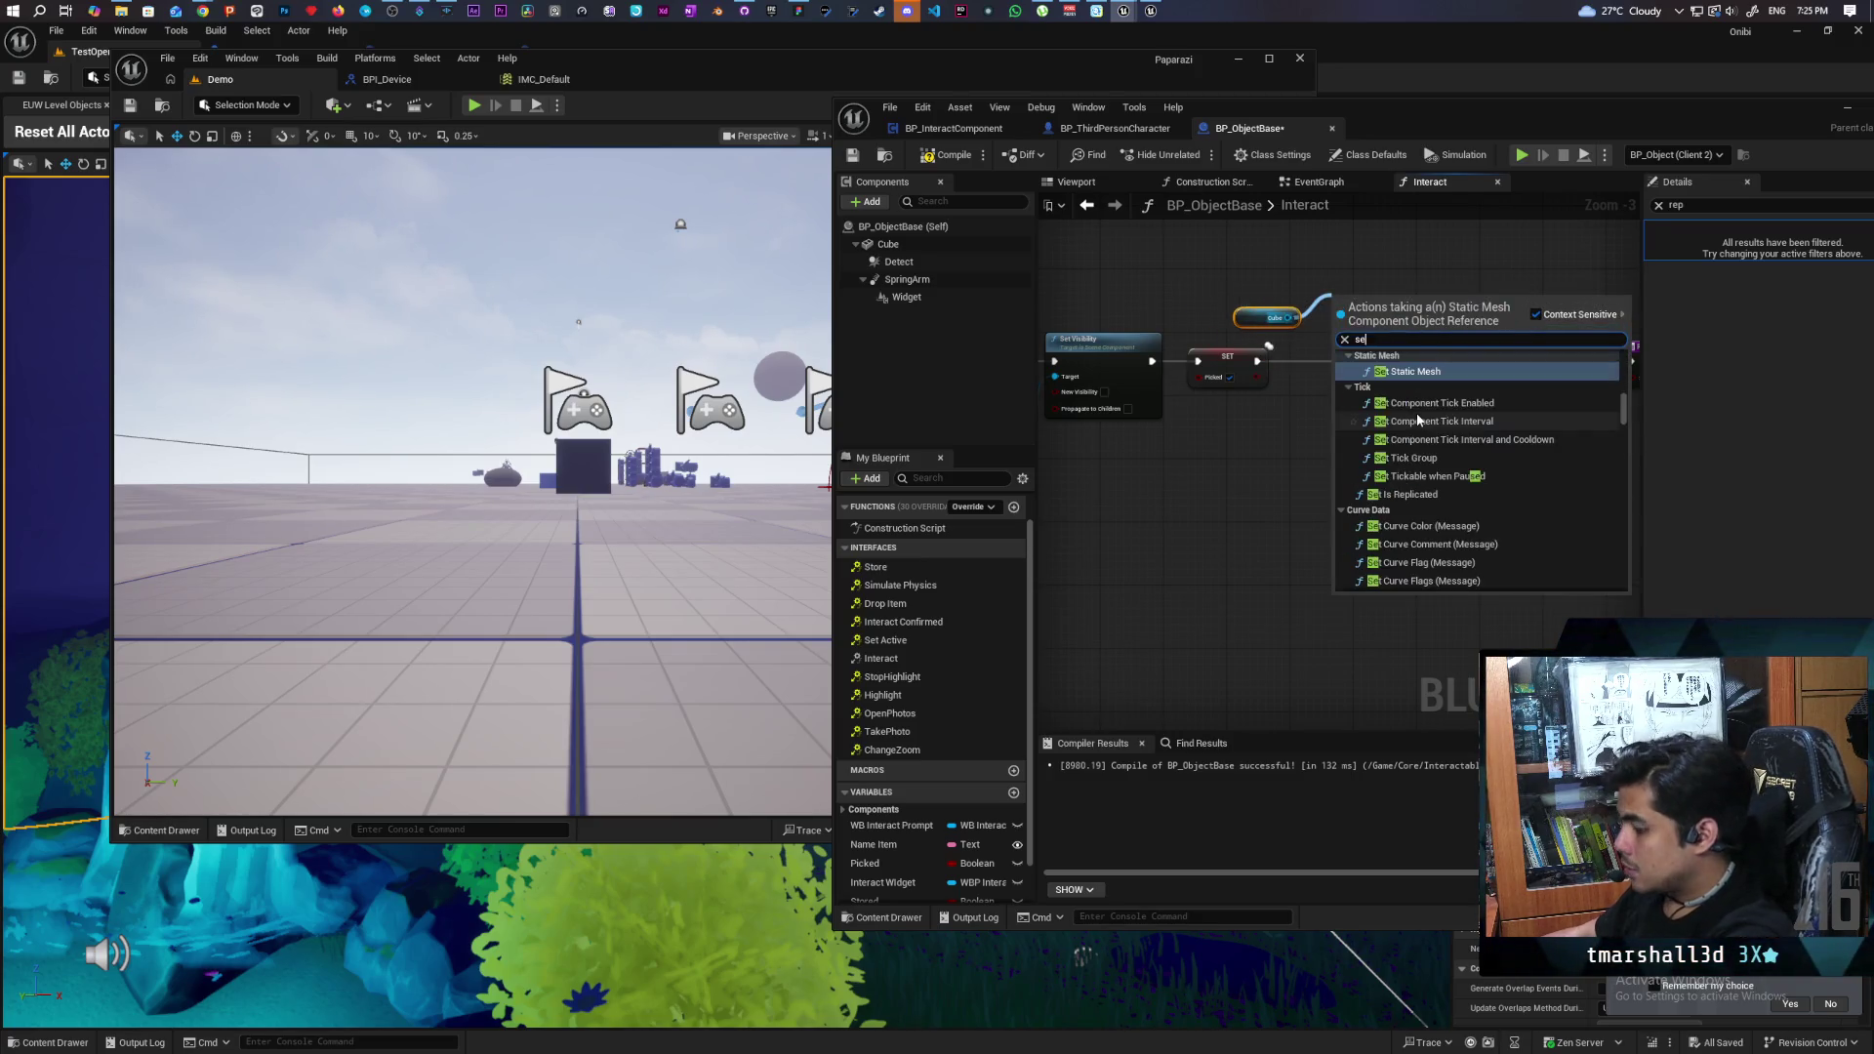
{"action": "type", "text": "t simulate"}
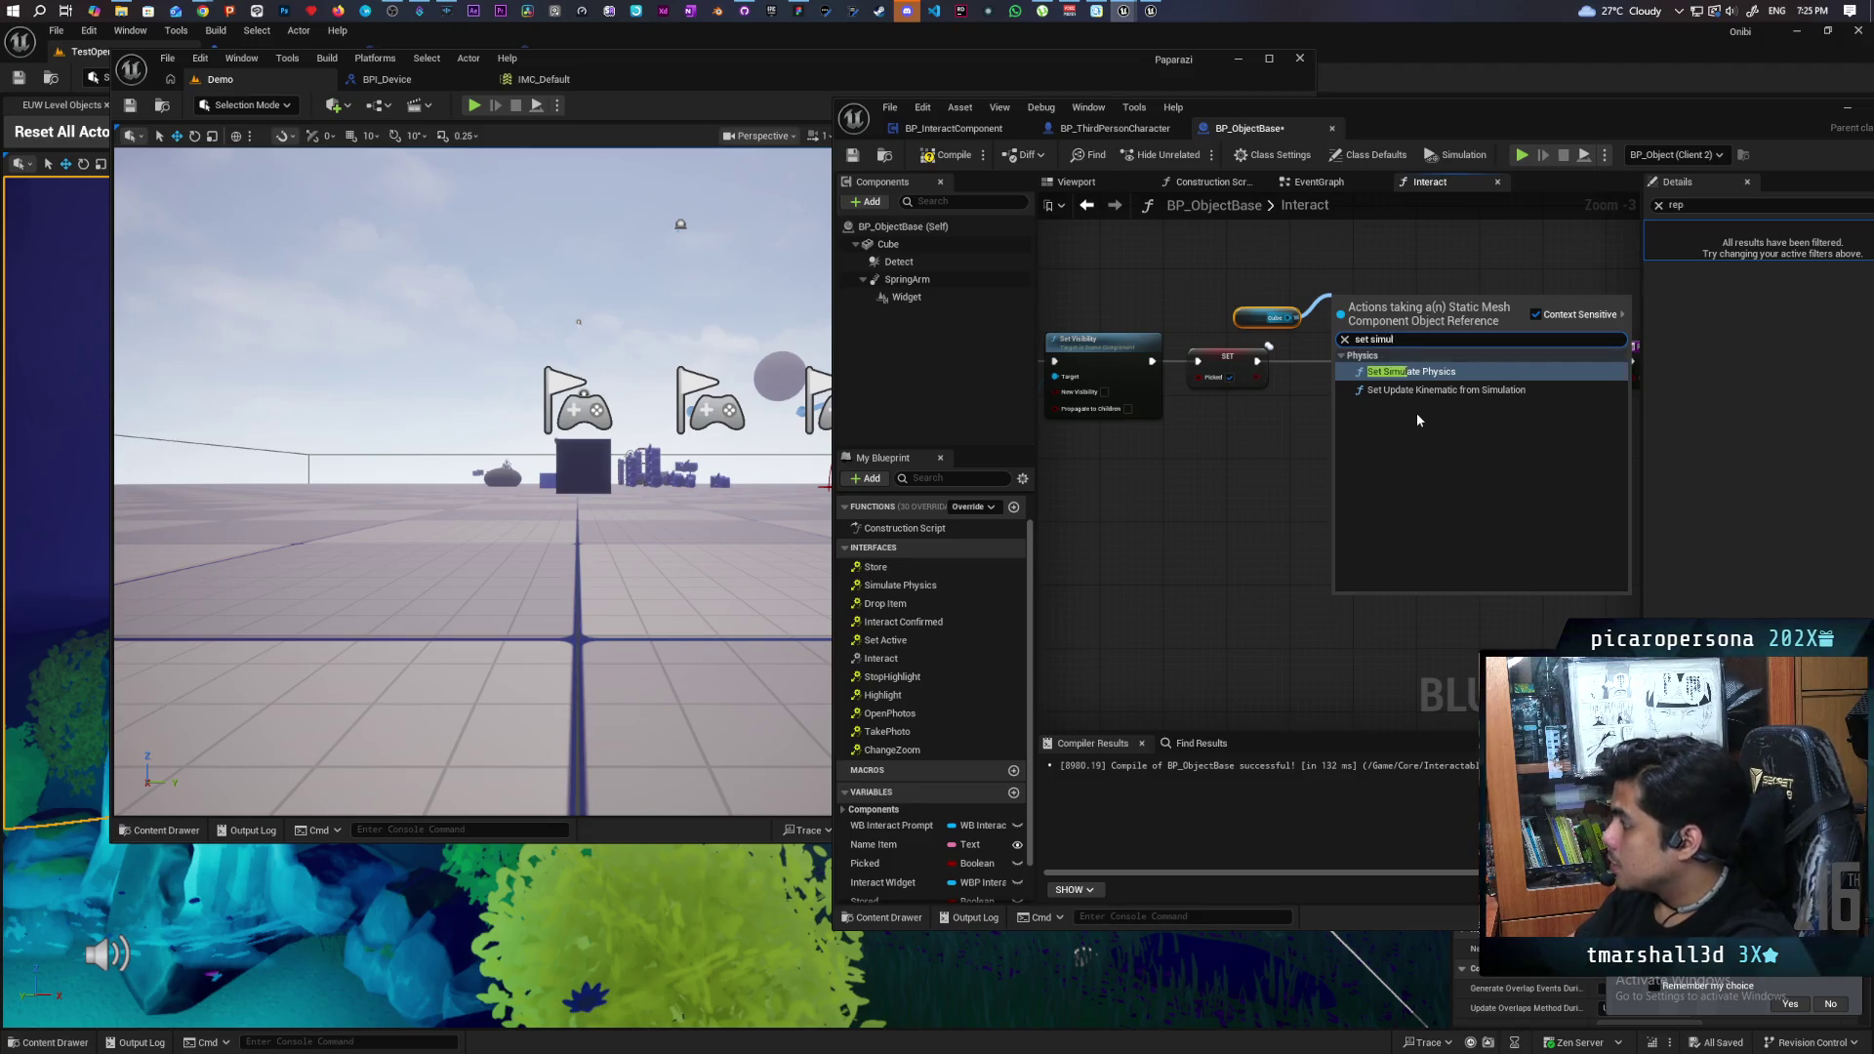
{"action": "key", "text": "Return"}
{"action": "scroll", "coordinate": [1396, 293], "scroll_direction": "up", "scroll_amount": 3}
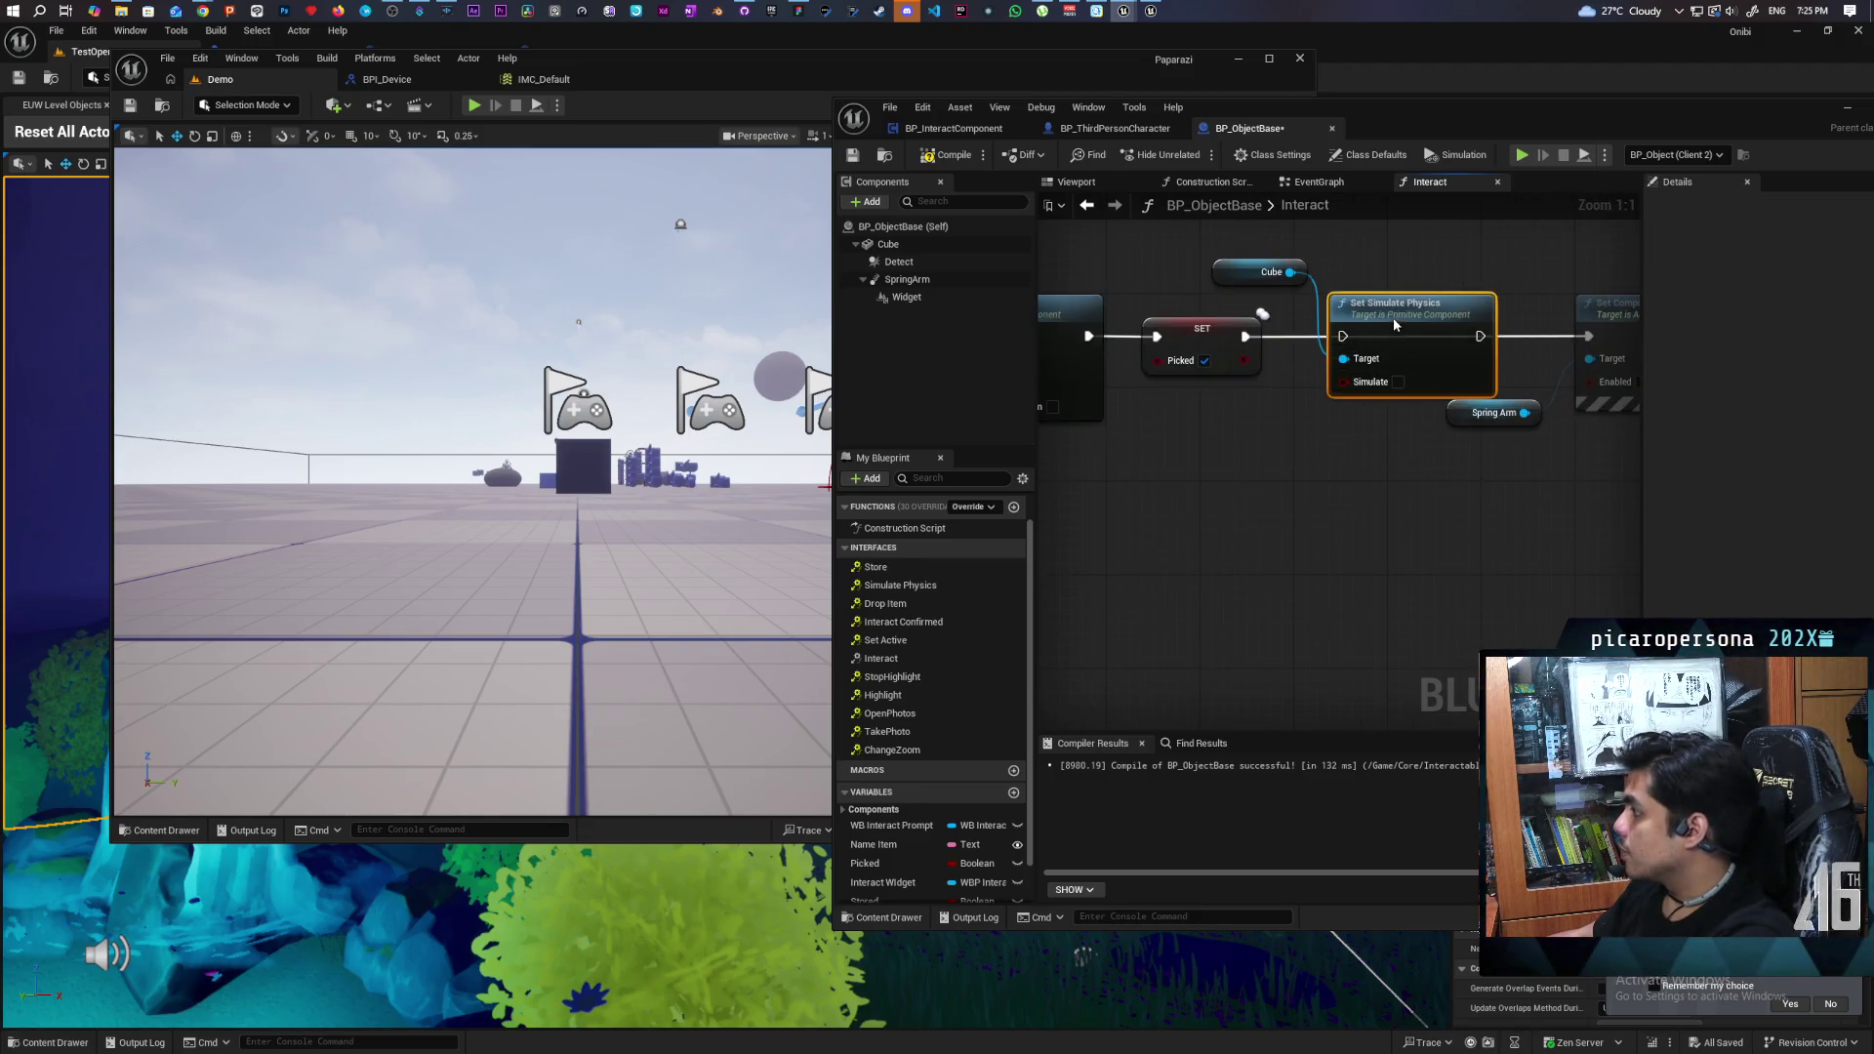
{"action": "left_click_drag", "start_coordinate": [1355, 336], "coordinate": [1352, 344]}
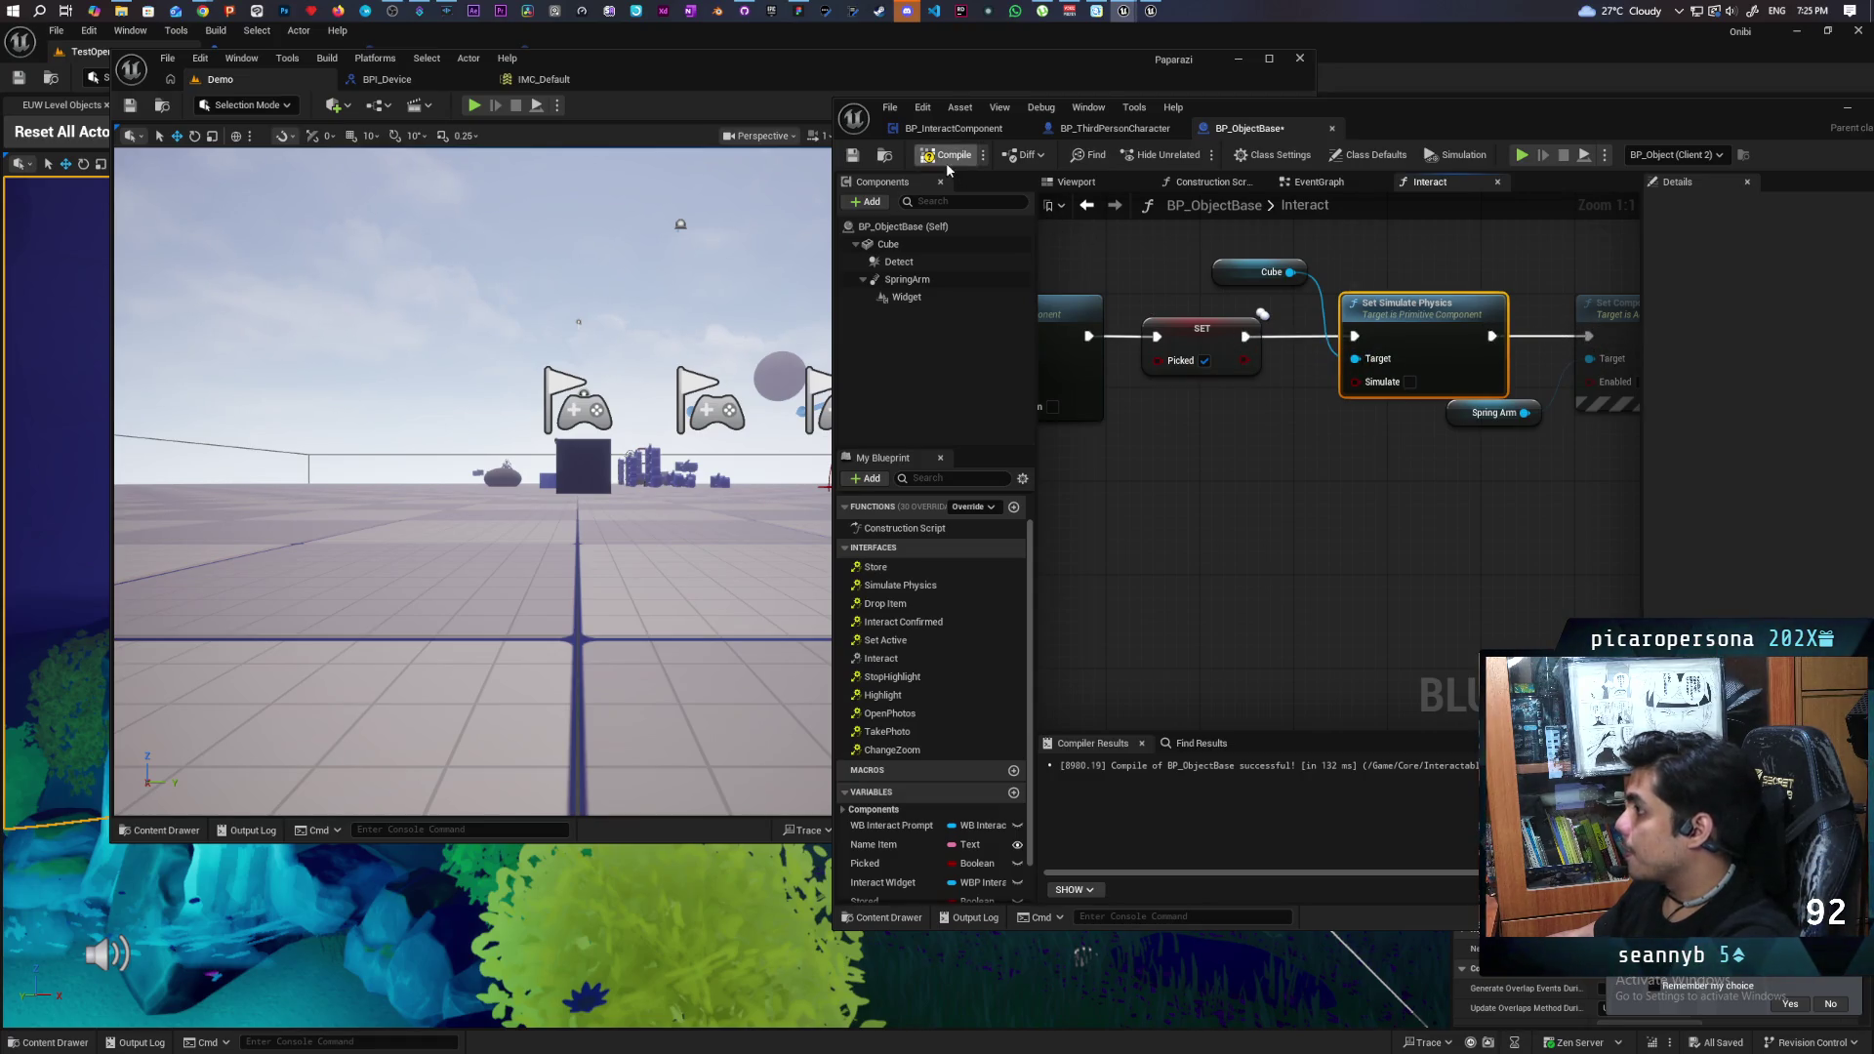
{"action": "key", "text": "ctrl+s"}
{"action": "left_click", "coordinate": [953, 128]}
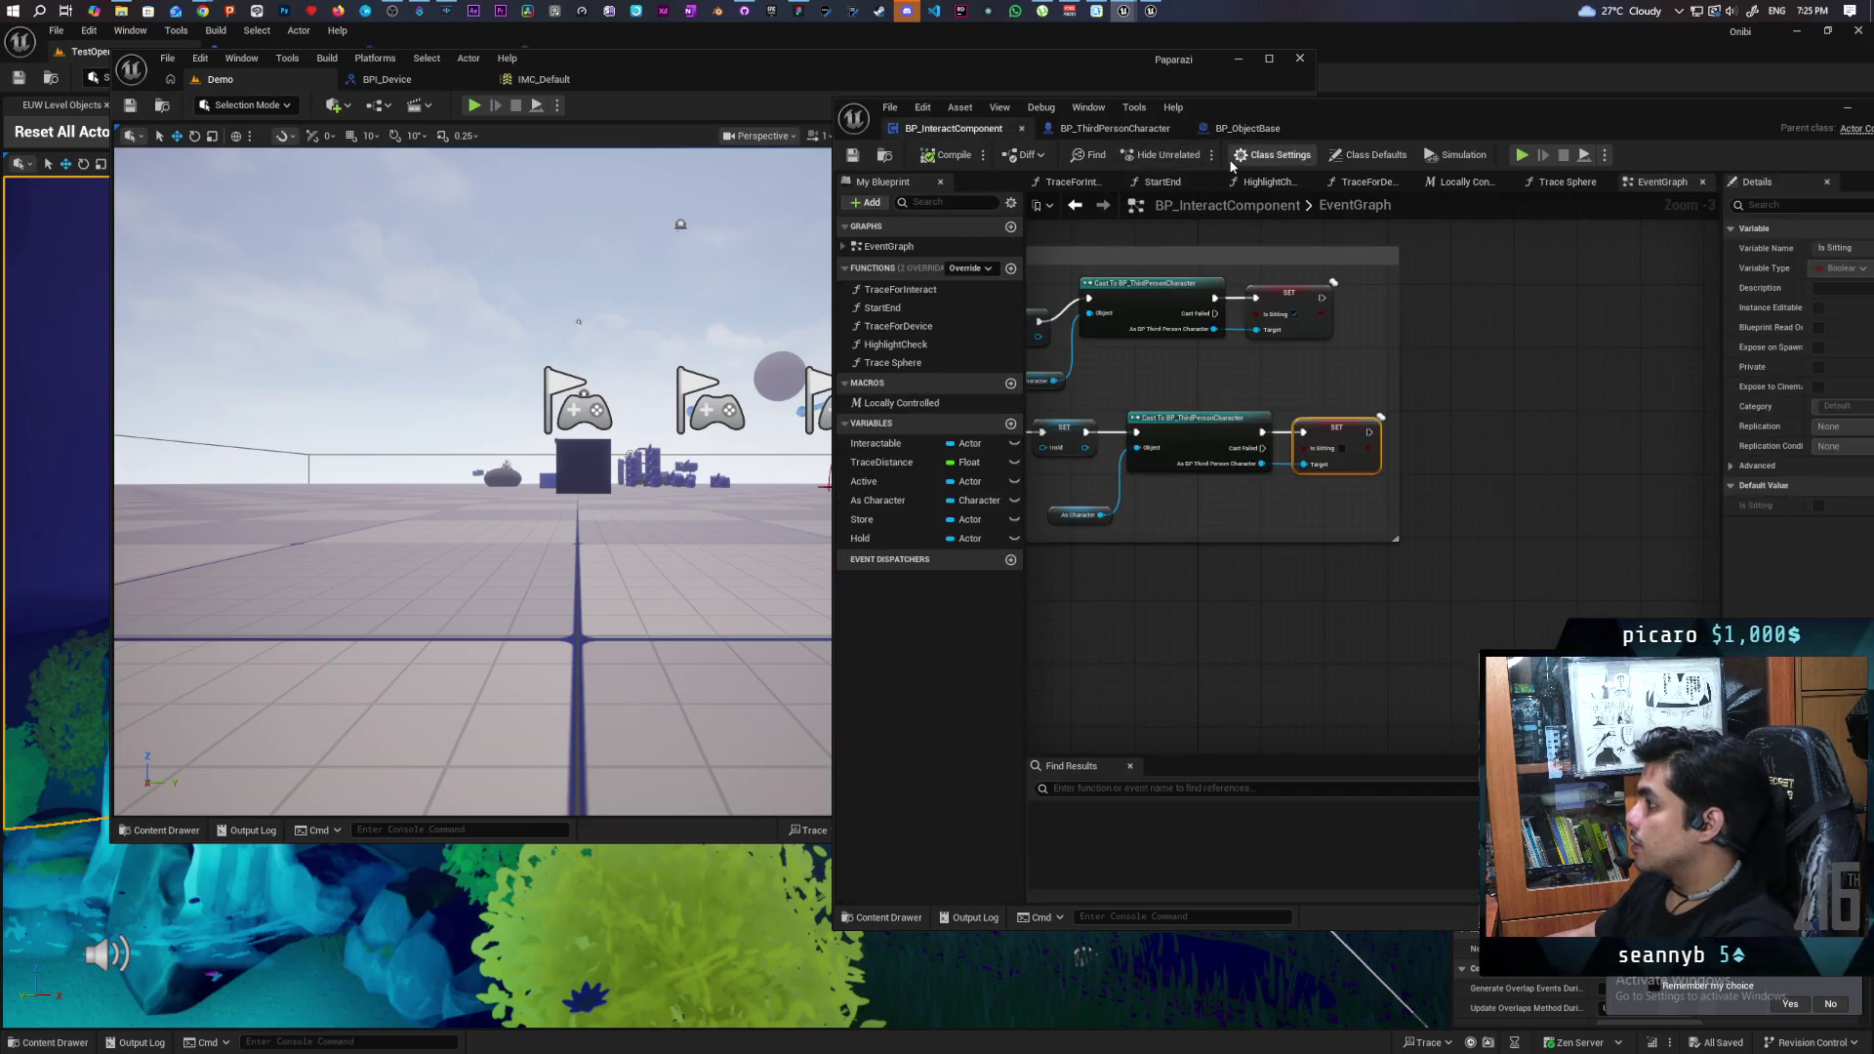
{"action": "left_click", "coordinate": [475, 105]}
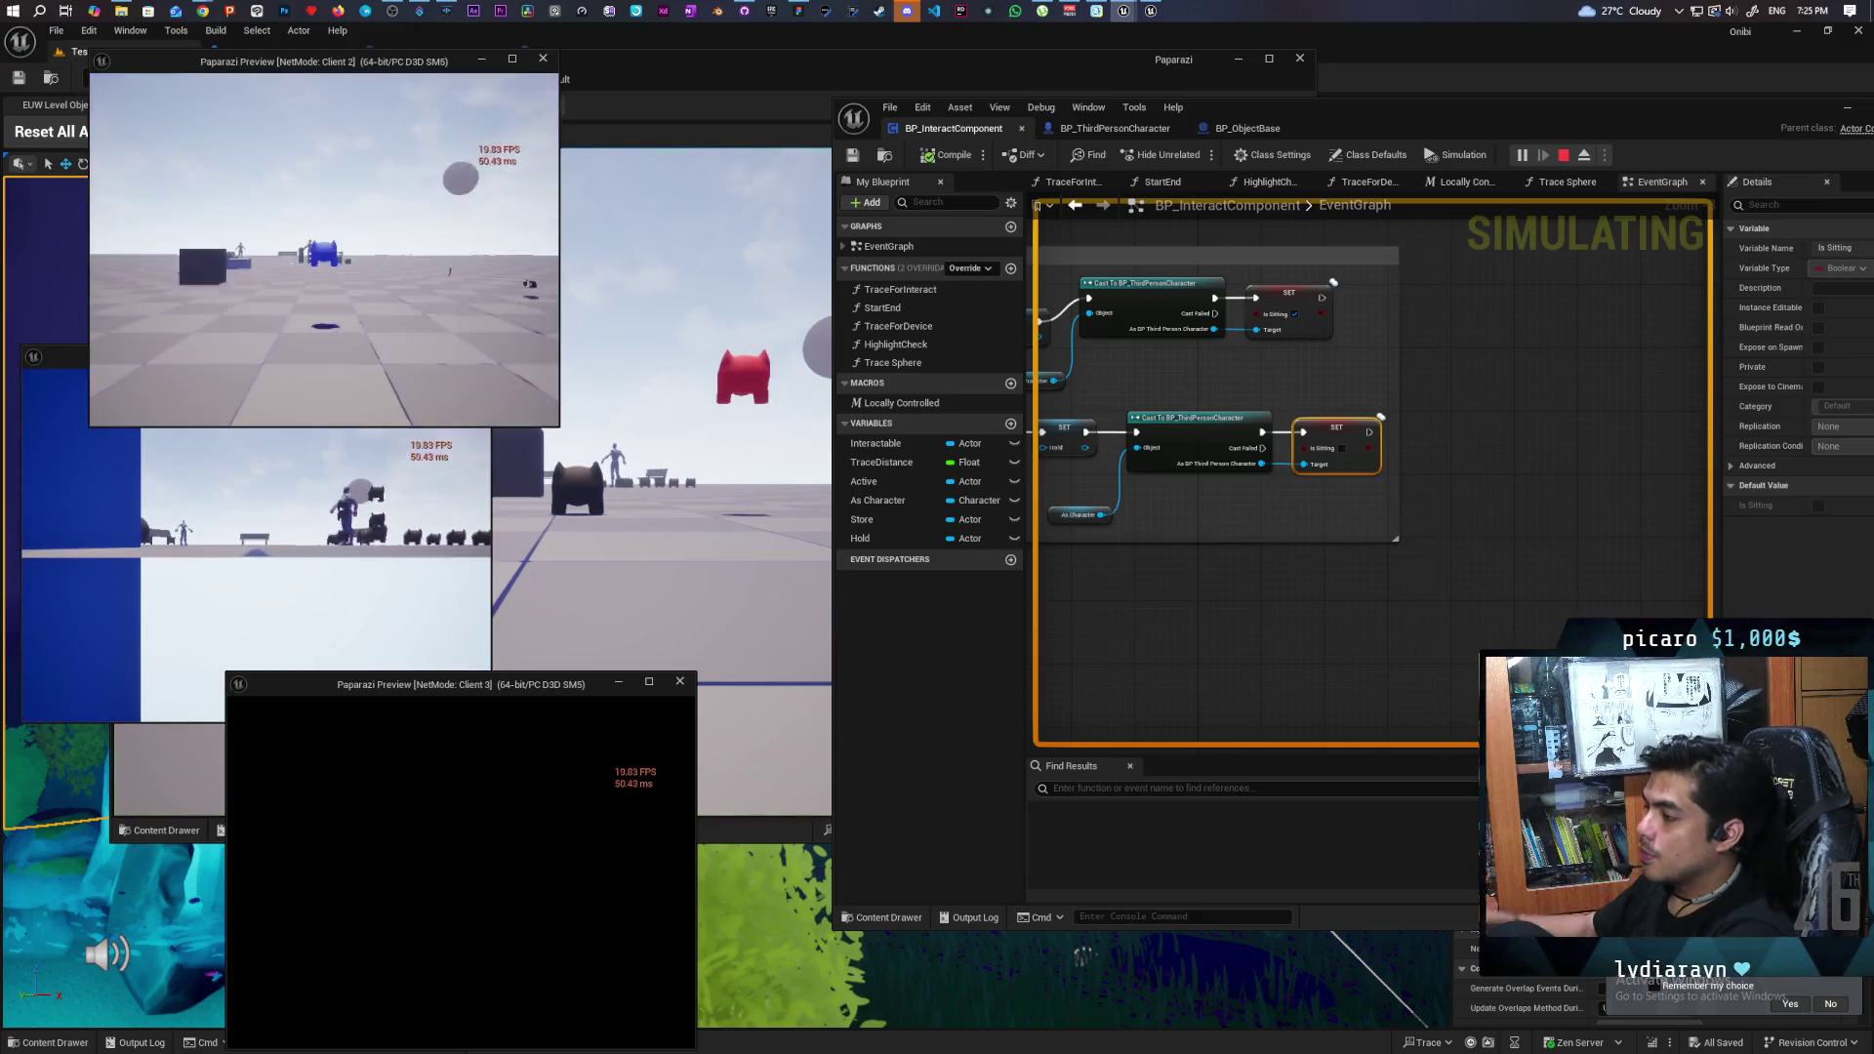
{"action": "left_click", "coordinate": [609, 495]}
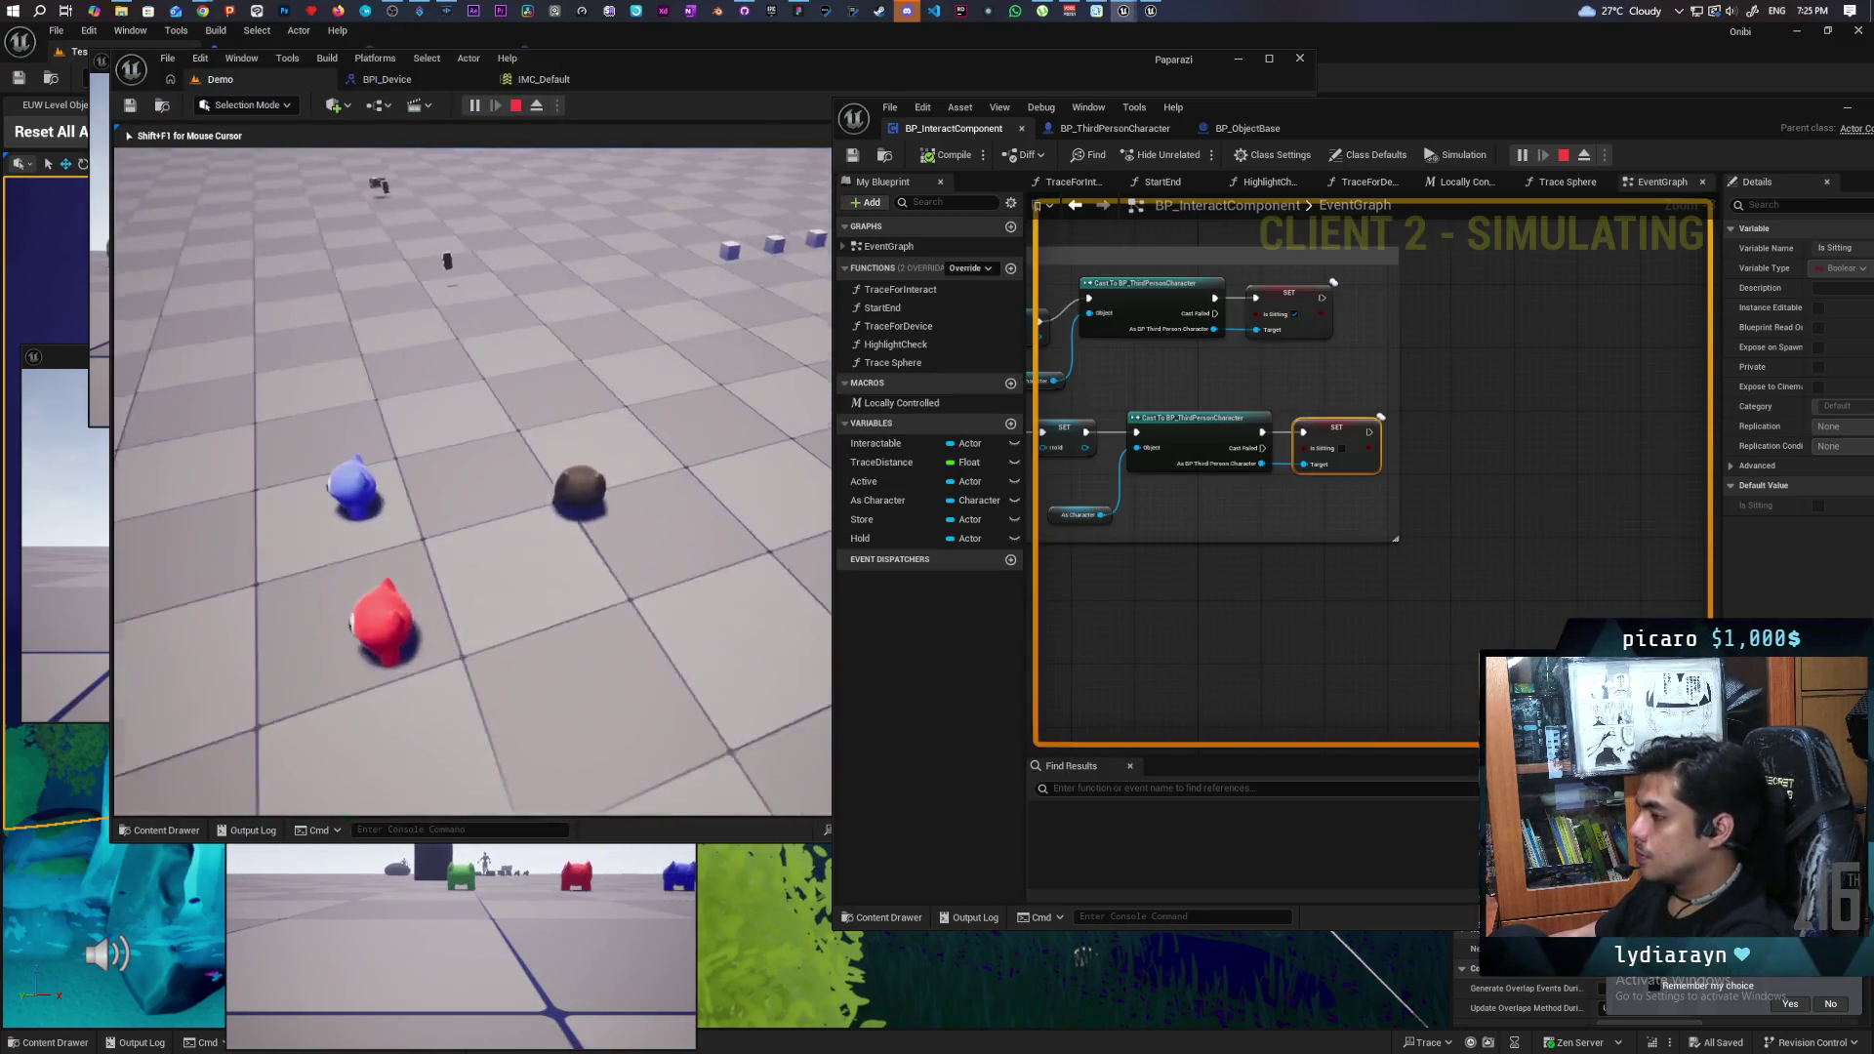
{"action": "key", "text": "w"}
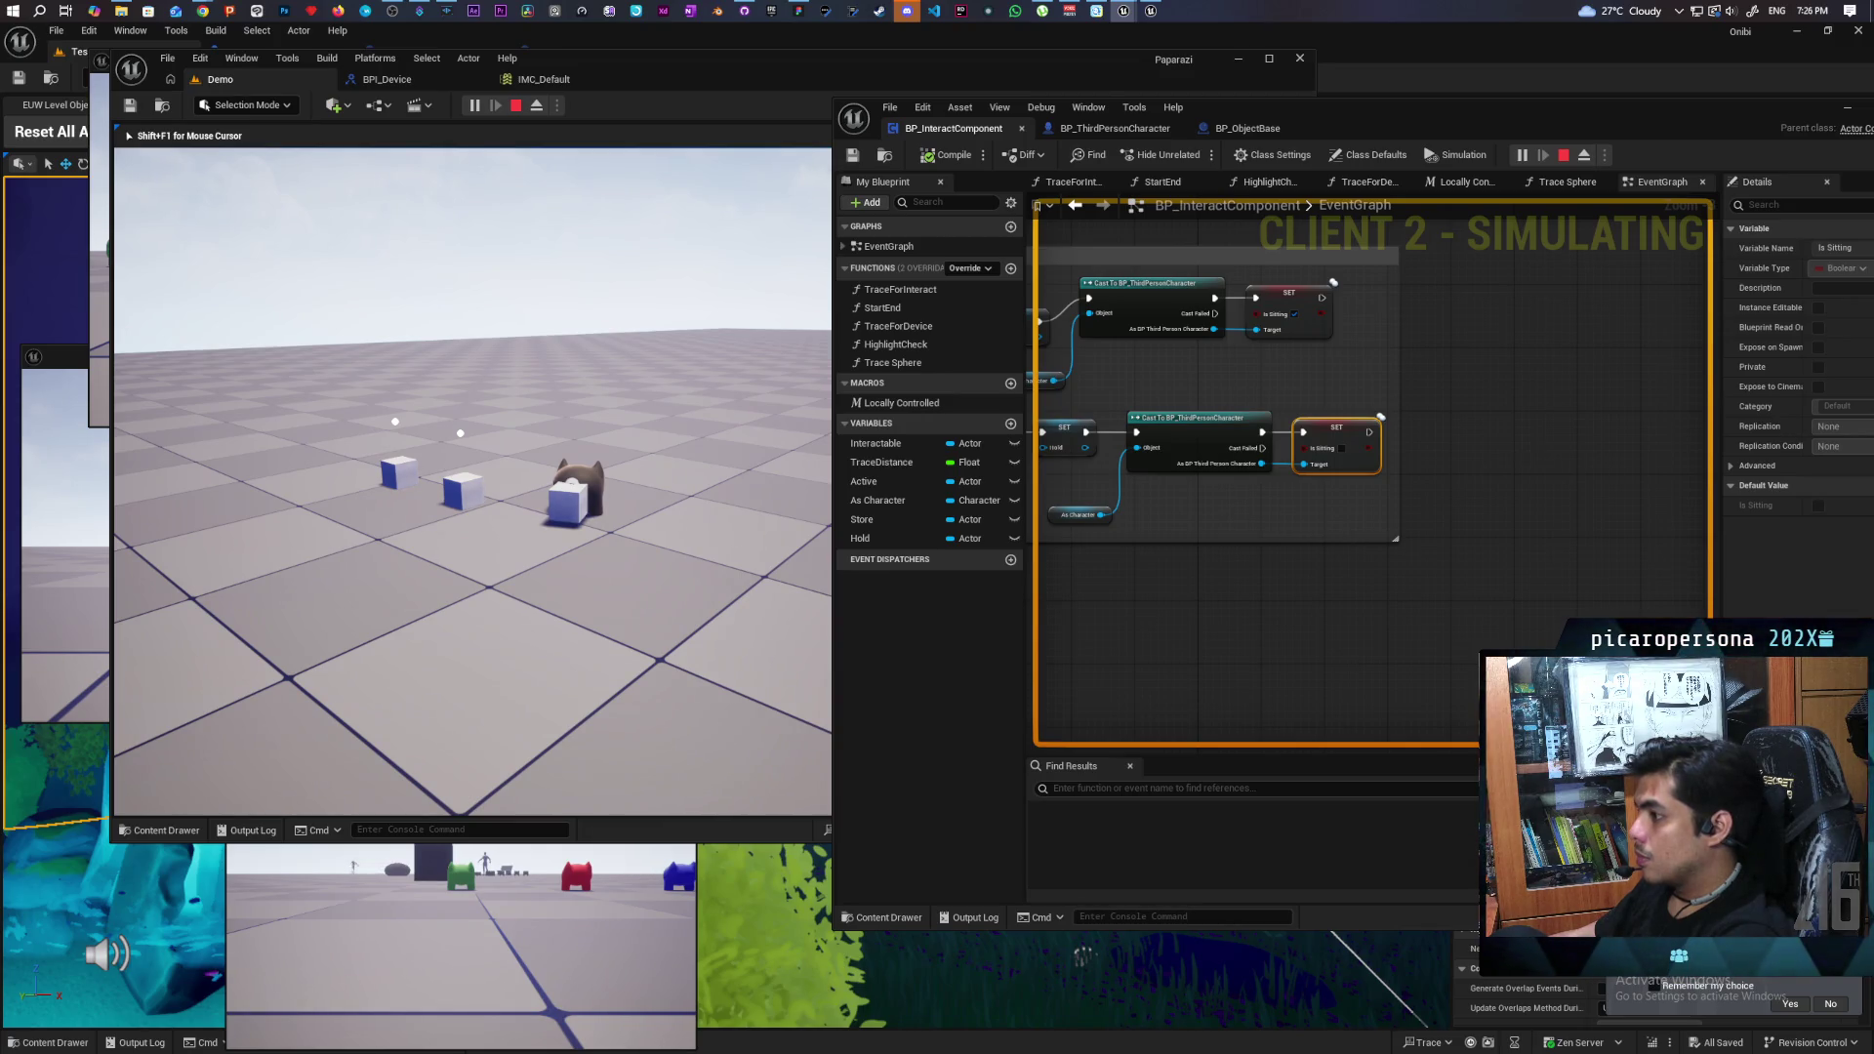
{"action": "key", "text": "d"}
{"action": "key", "text": "w"}
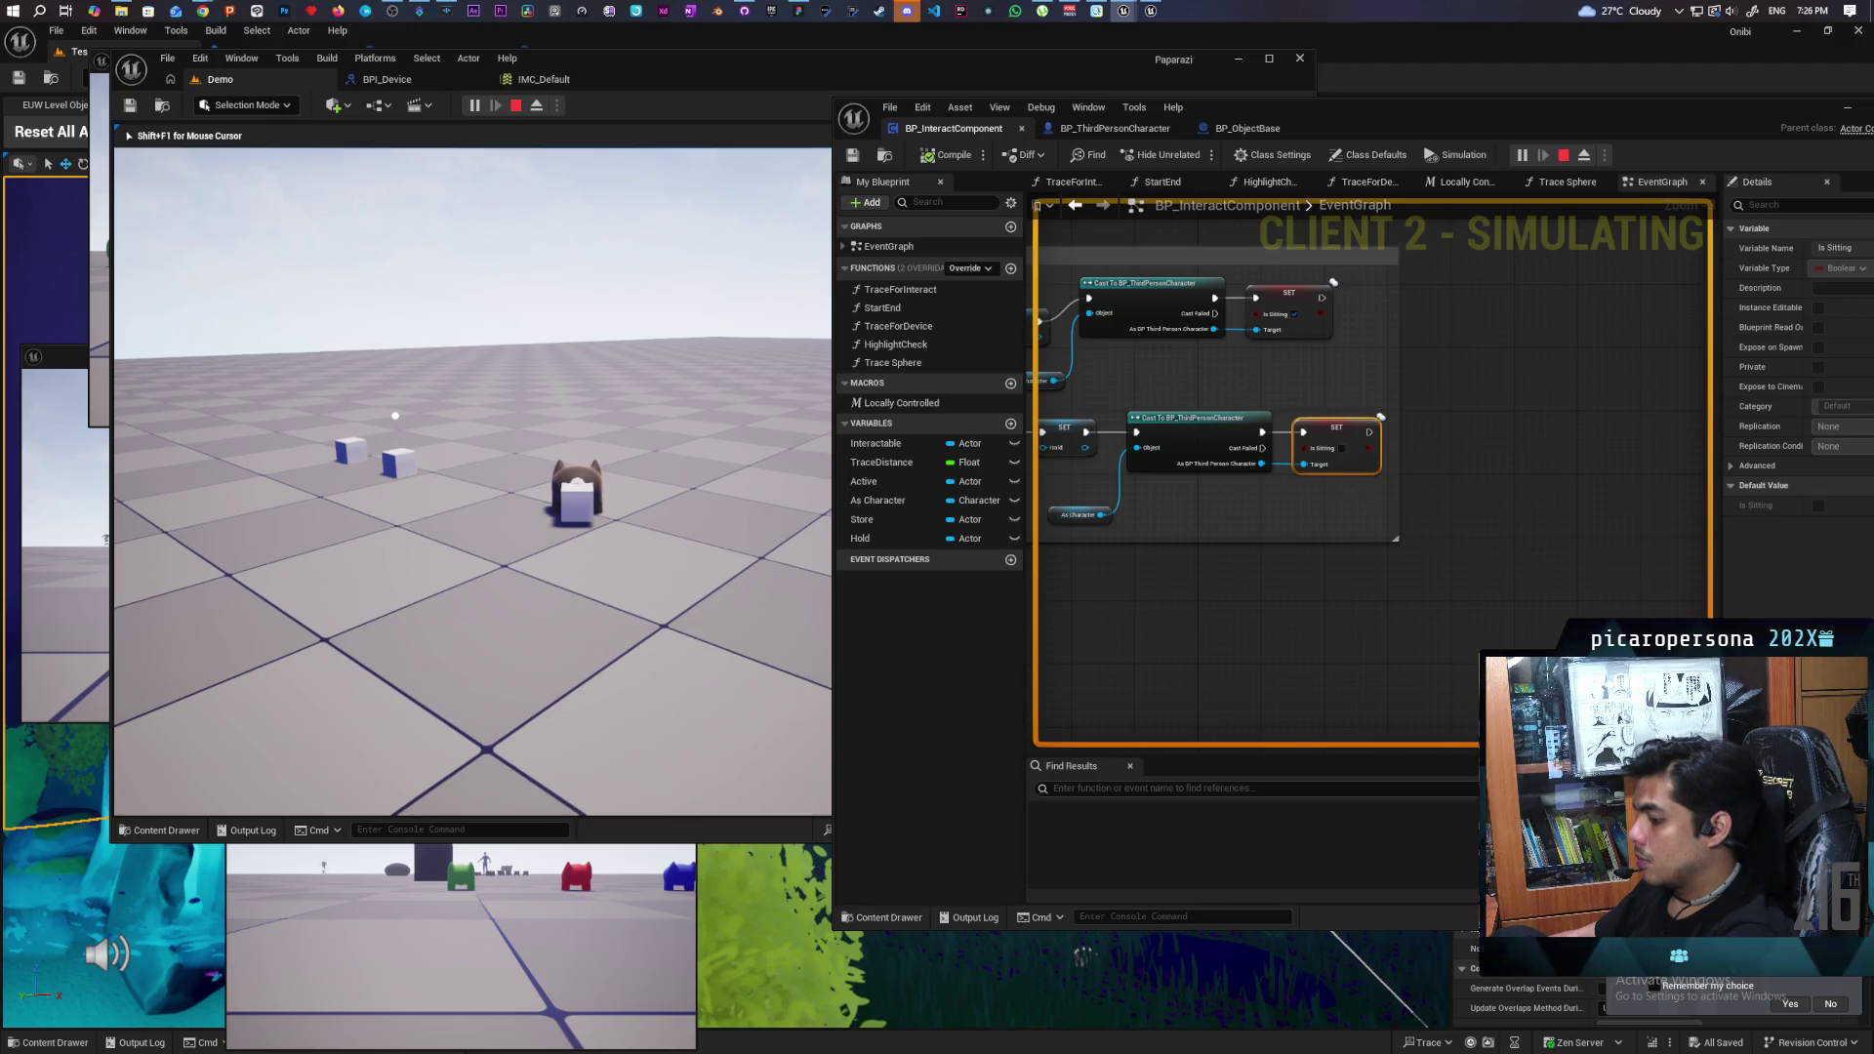
{"action": "key", "text": "a"}
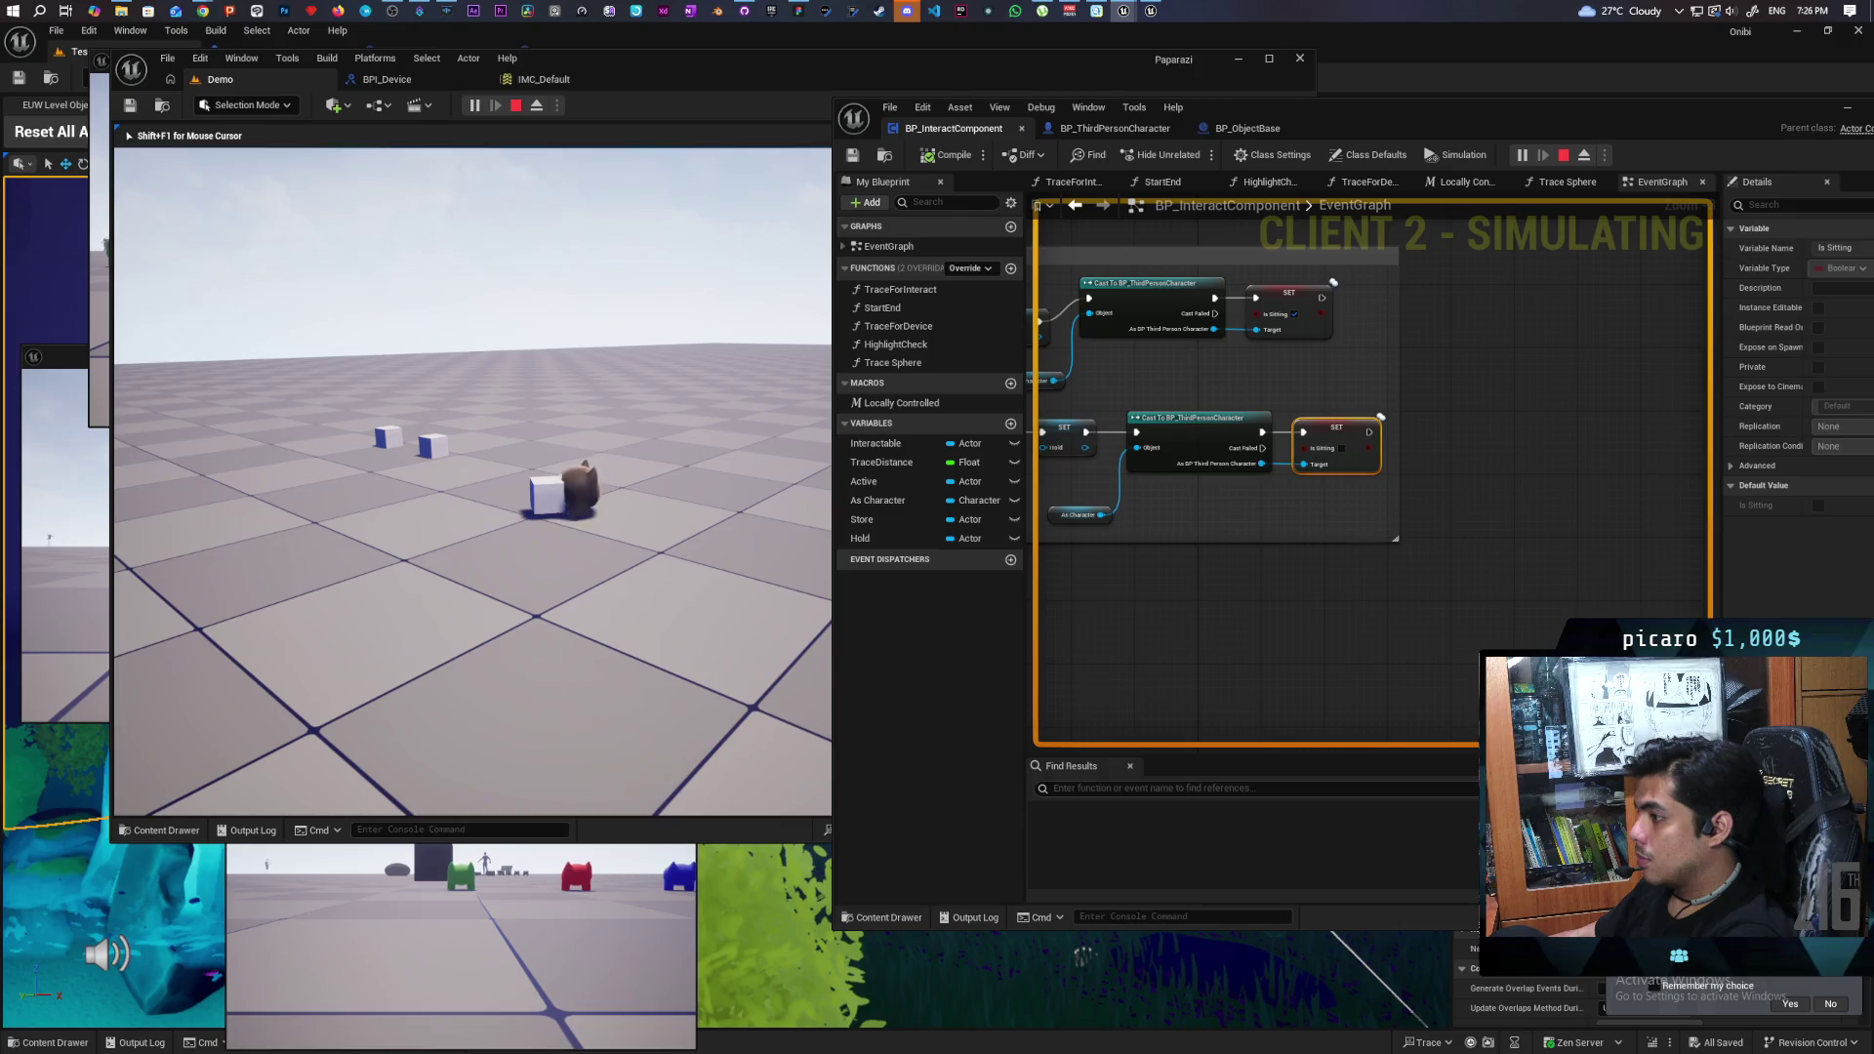
{"action": "key", "text": "s"}
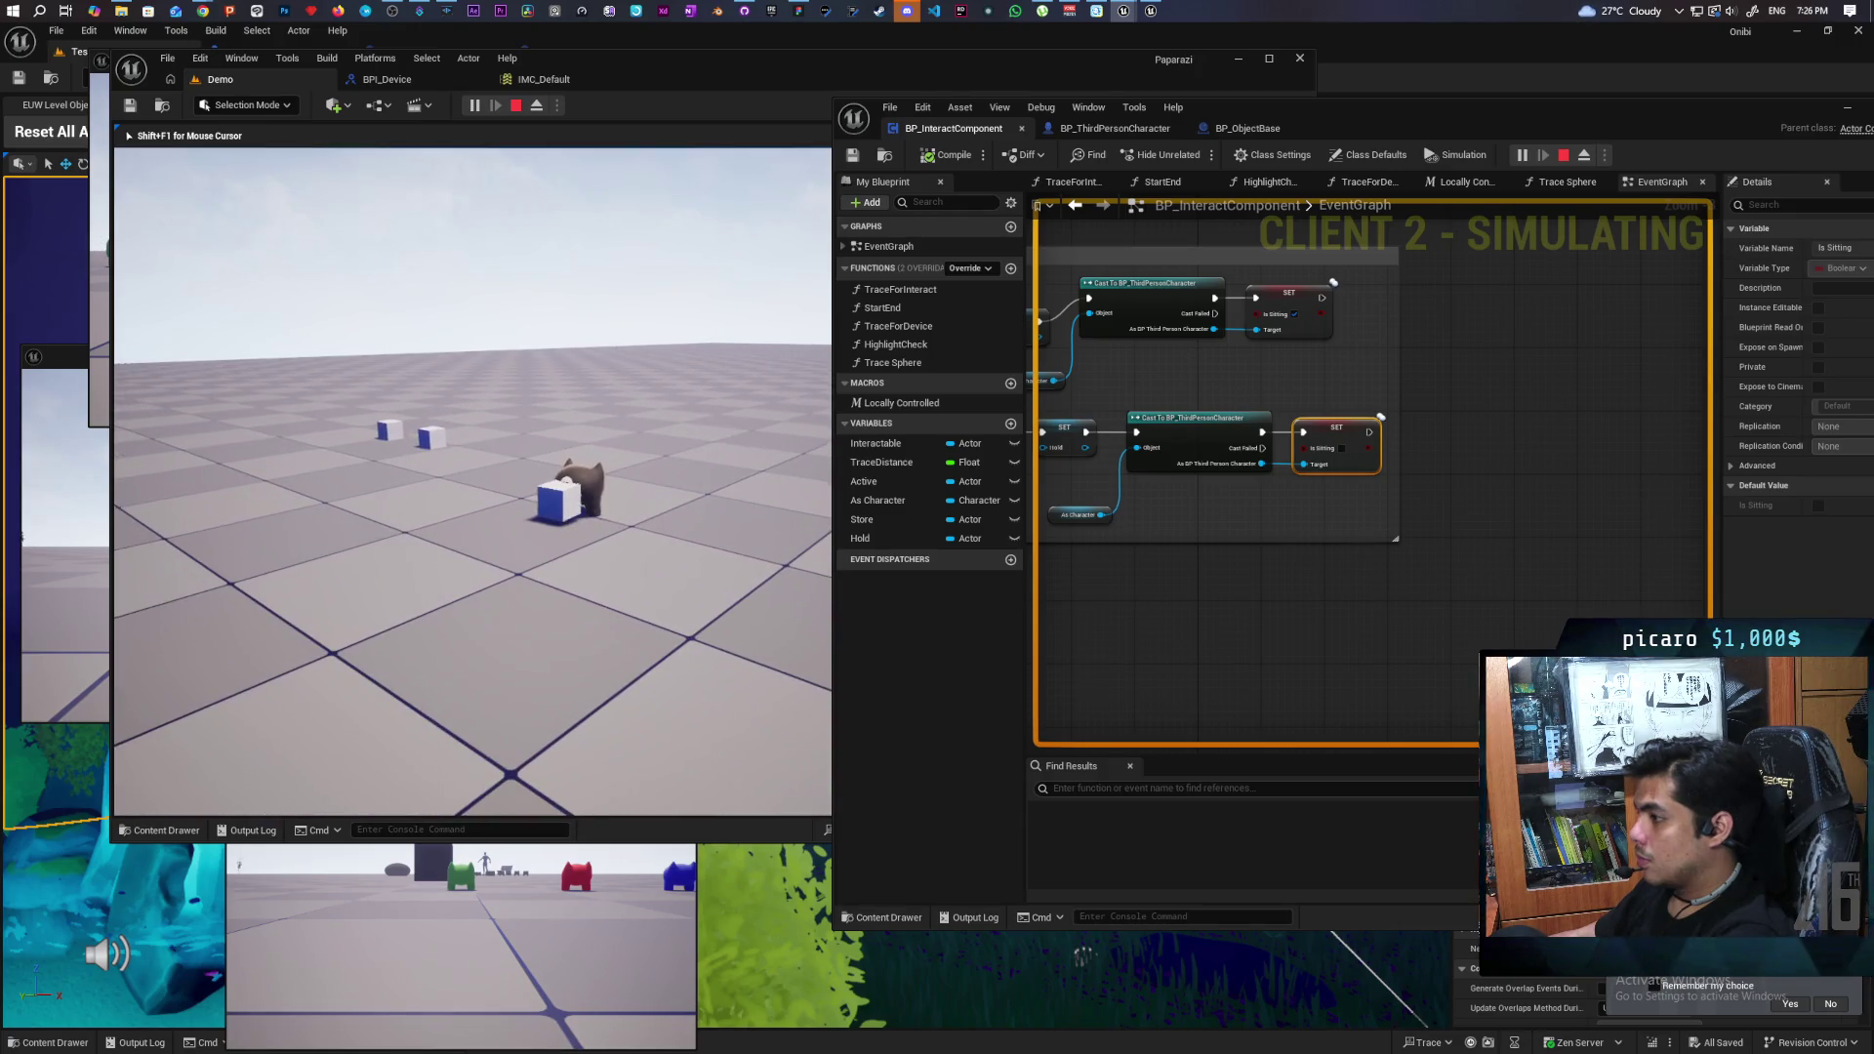
{"action": "key", "text": "s"}
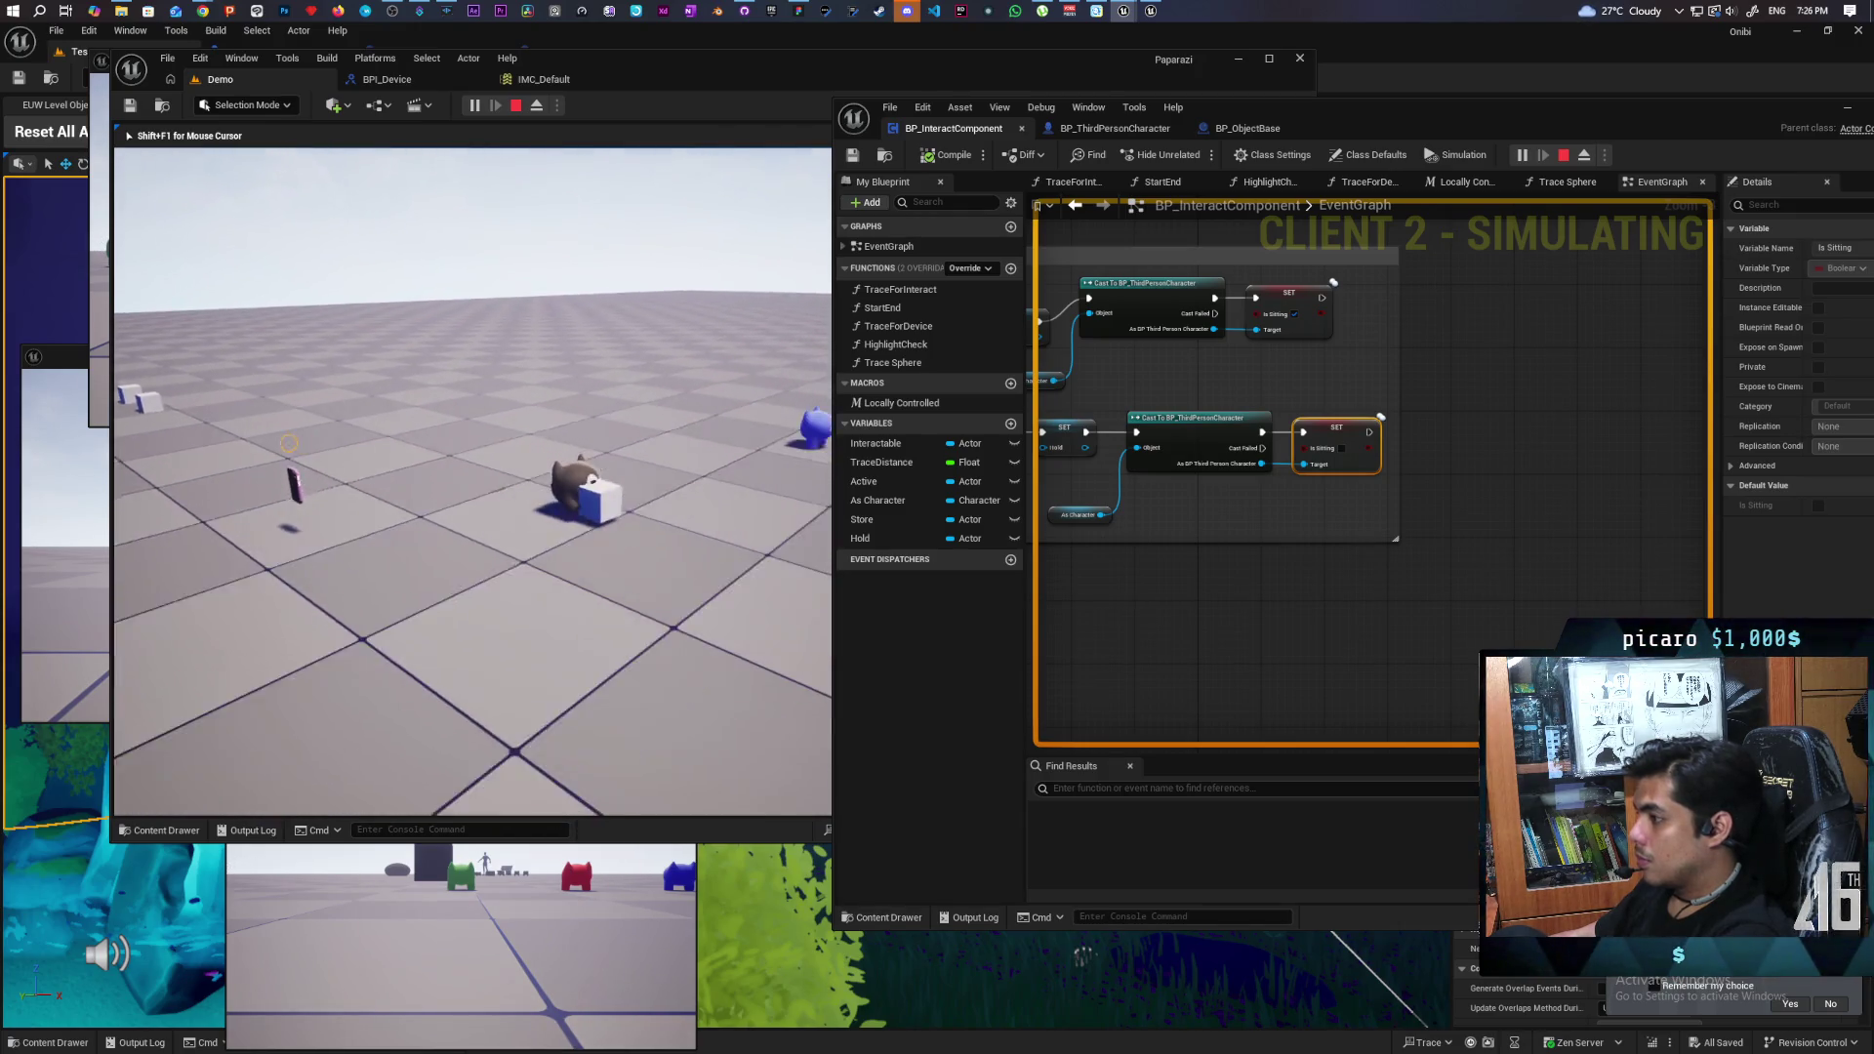
{"action": "key", "text": "w"}
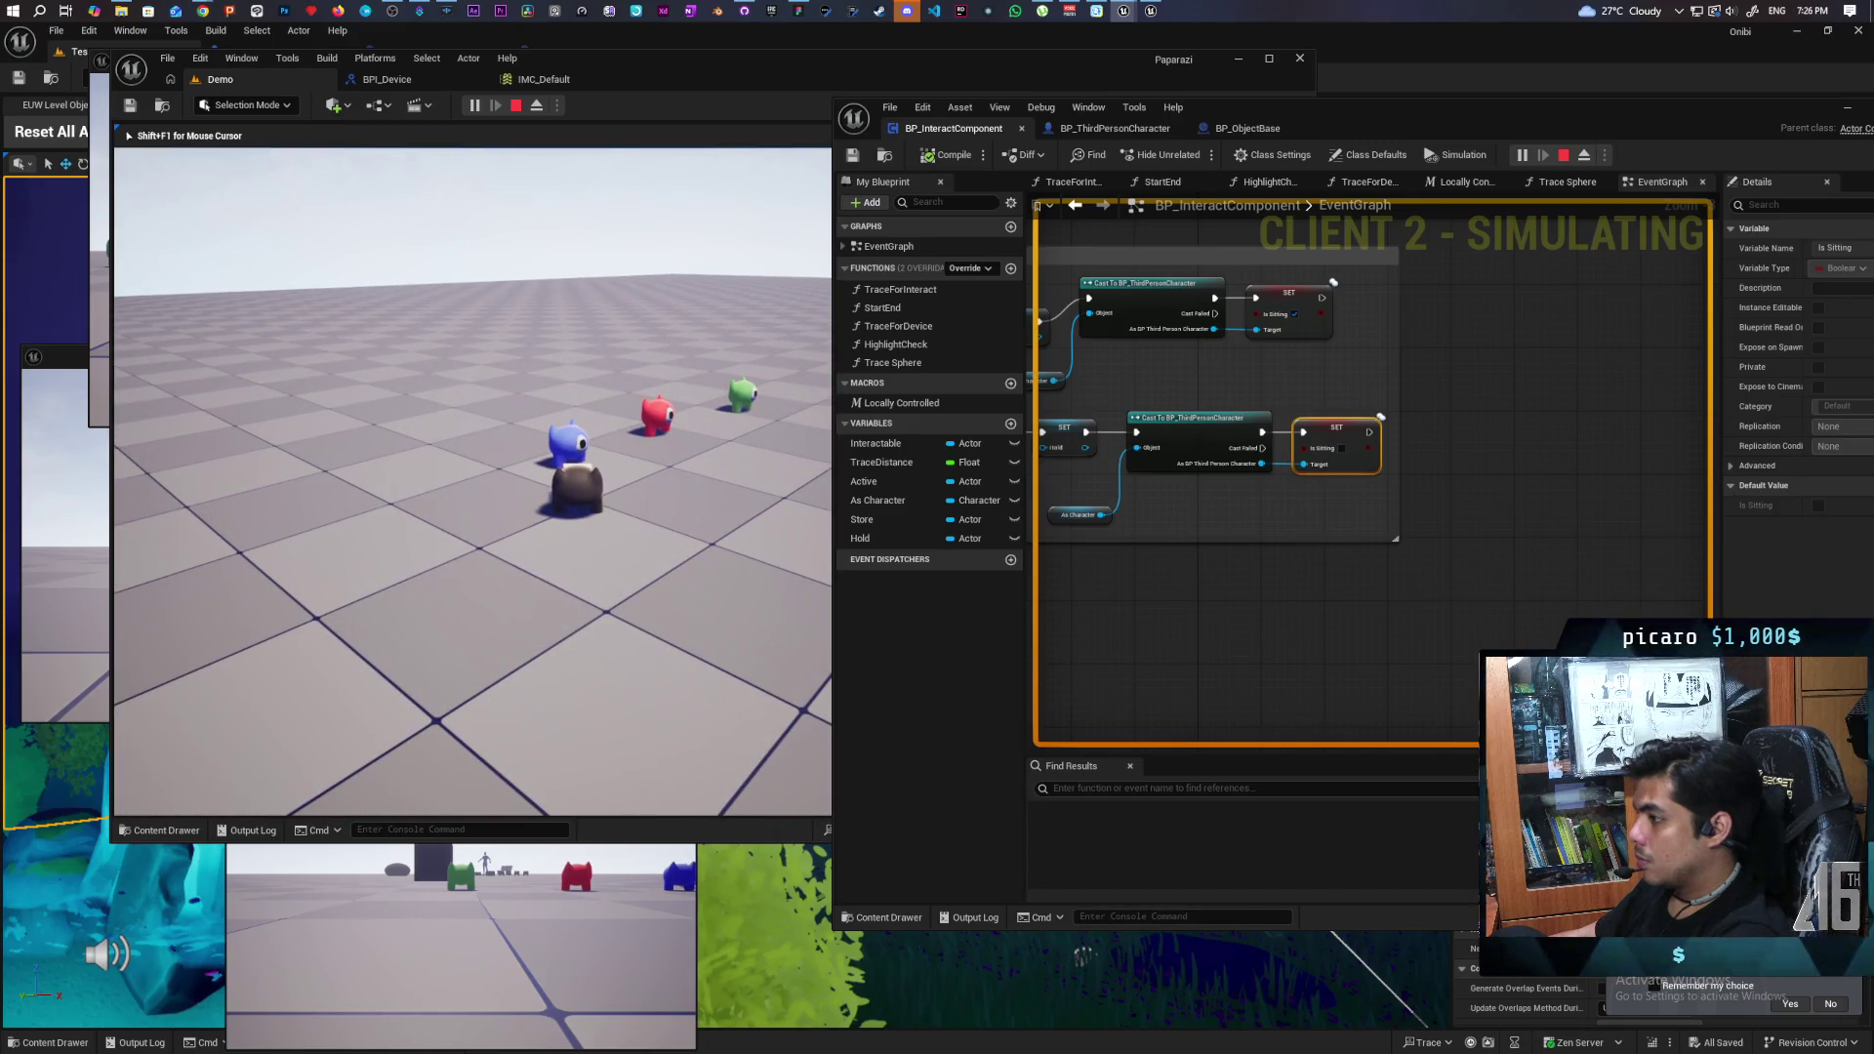
{"action": "key", "text": "s"}
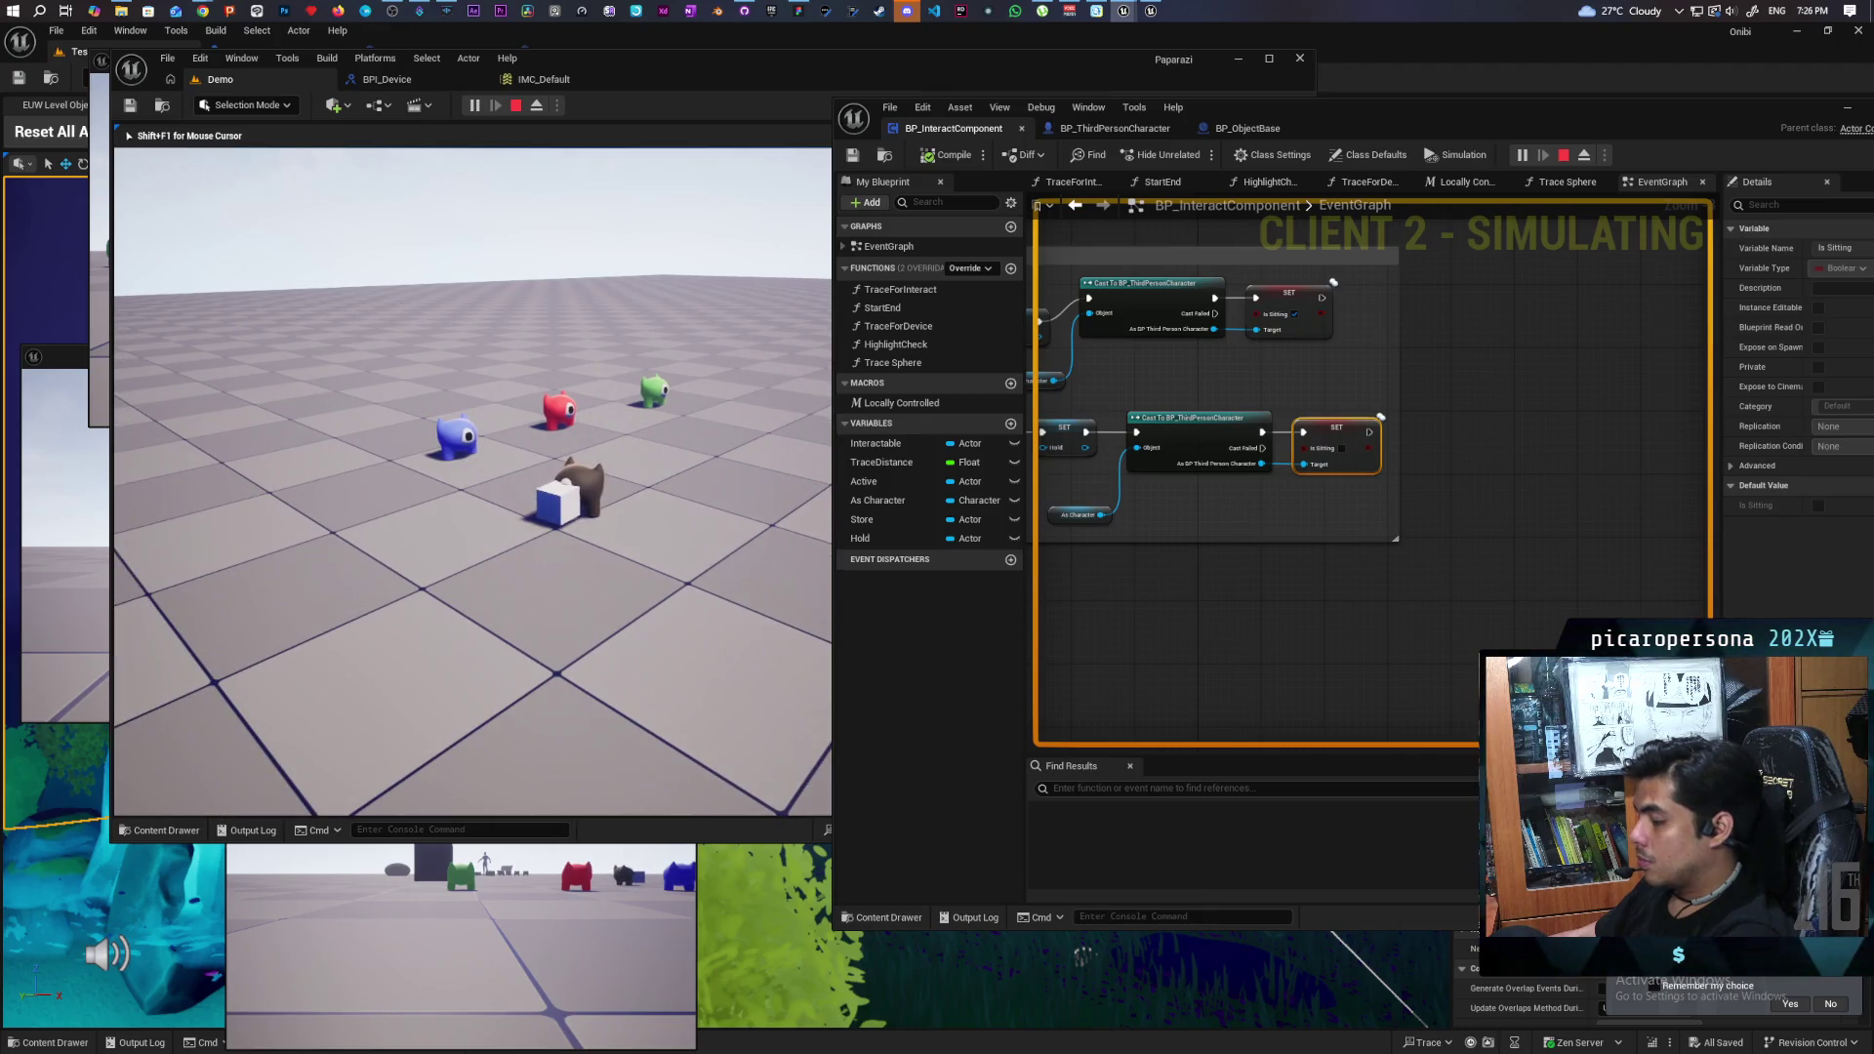
{"action": "key", "text": "Escape"}
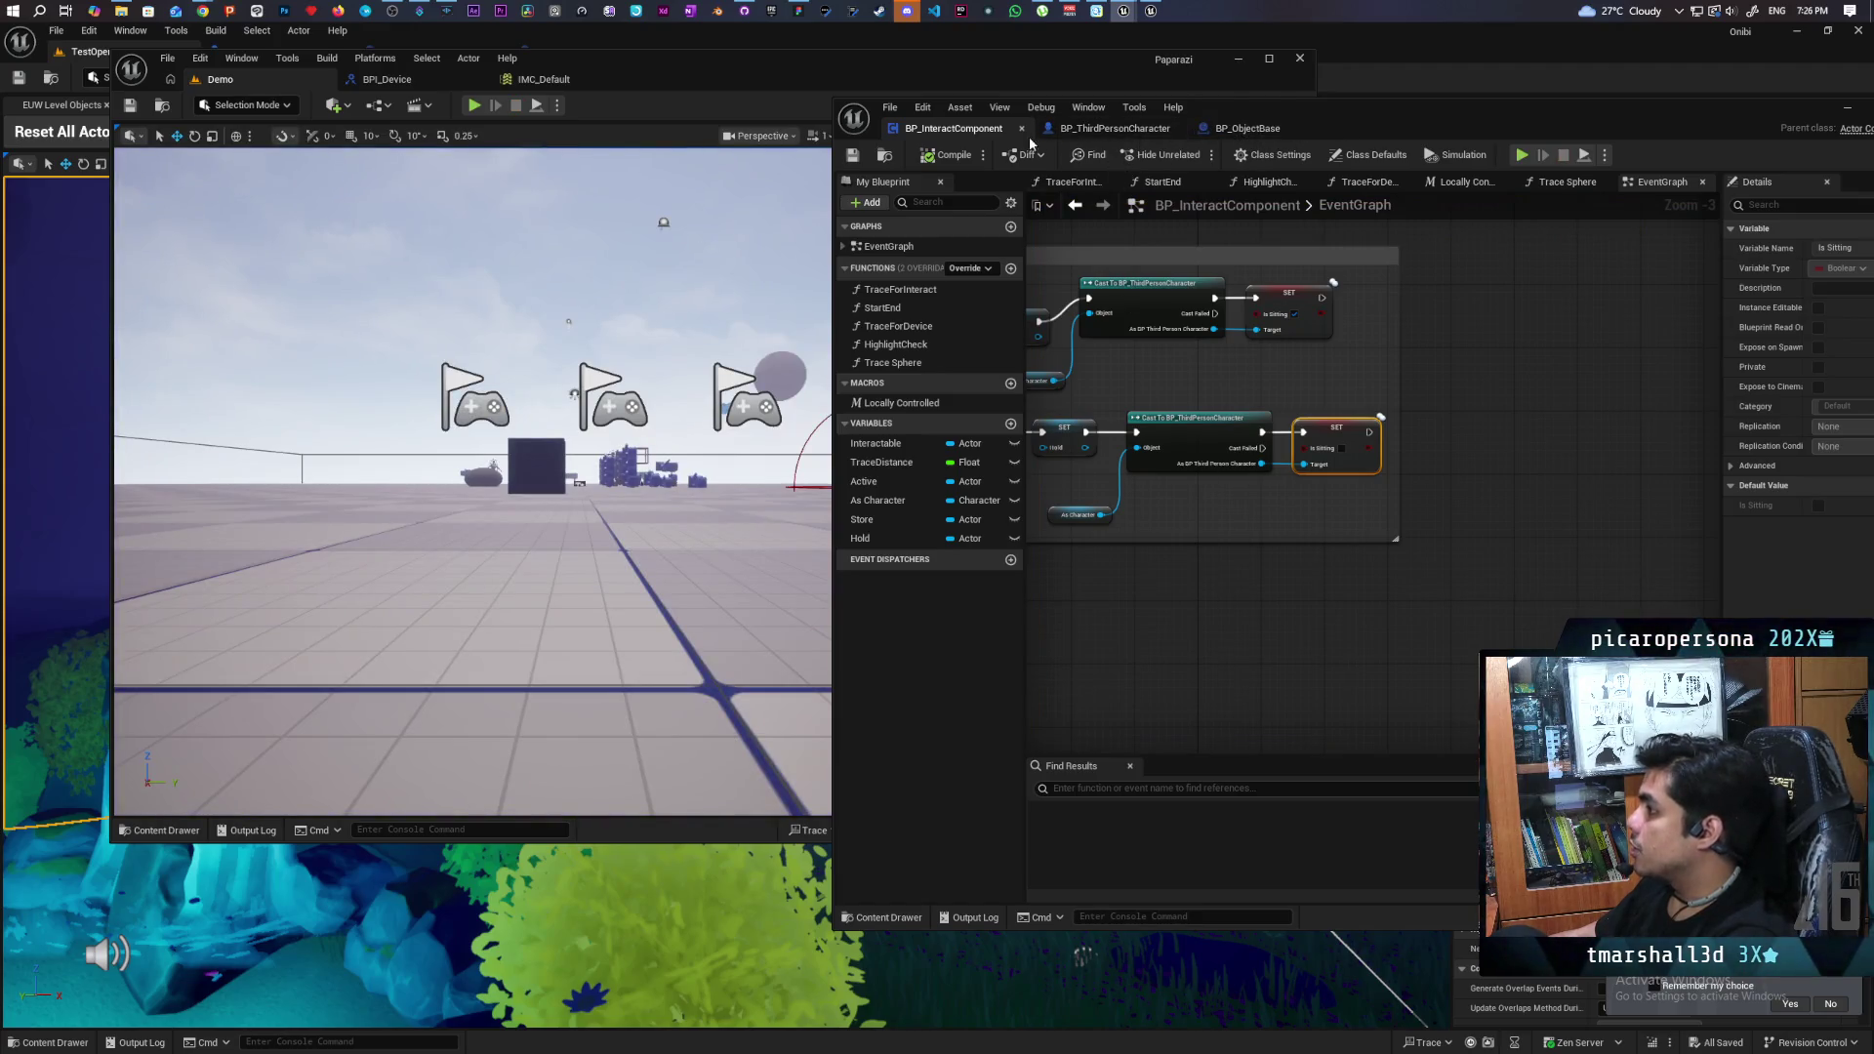
- Center the S Drop Item node and Hold variable in BP_InteractComponent's graph
{"action": "scroll", "coordinate": [1360, 472], "scroll_direction": "down", "scroll_amount": 3}
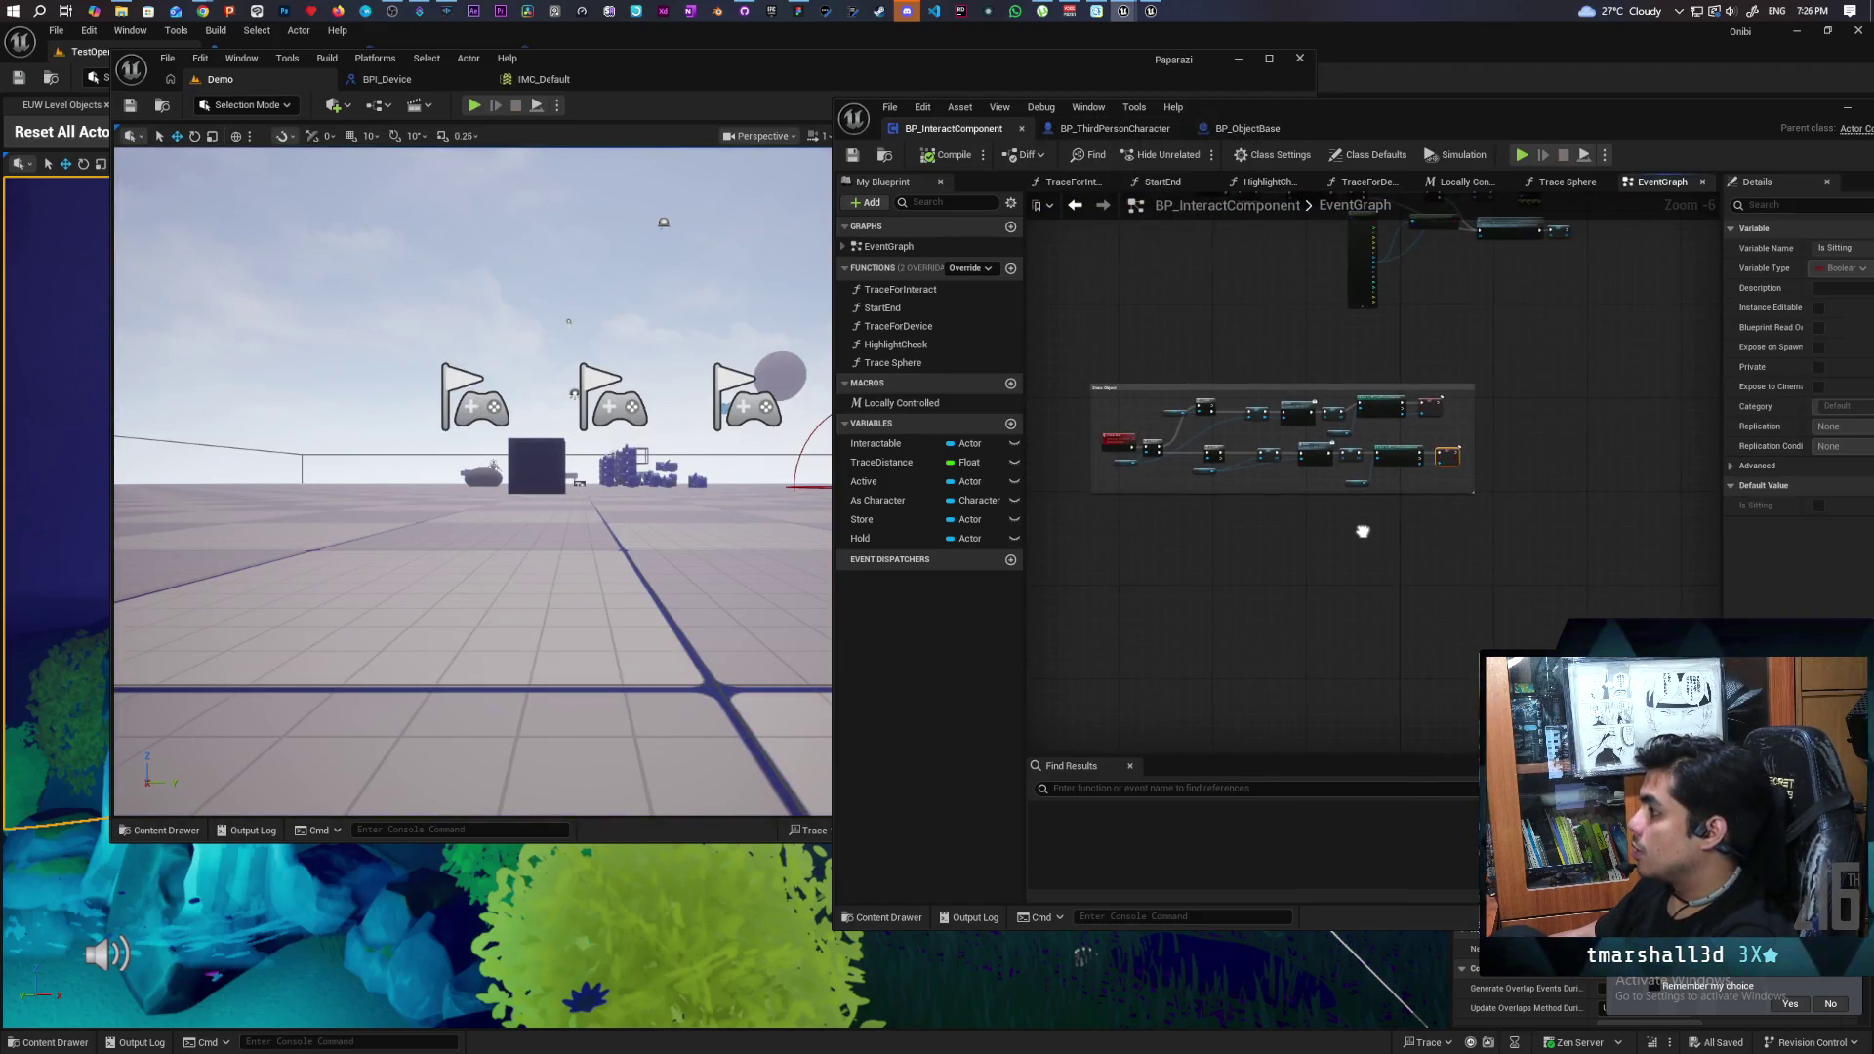
{"action": "scroll", "coordinate": [1130, 441], "scroll_direction": "up", "scroll_amount": 2}
{"action": "scroll", "coordinate": [1130, 442], "scroll_direction": "down", "scroll_amount": 2}
{"action": "scroll", "coordinate": [1129, 441], "scroll_direction": "up", "scroll_amount": 2}
{"action": "scroll", "coordinate": [1130, 442], "scroll_direction": "down", "scroll_amount": 2}
{"action": "scroll", "coordinate": [1128, 541], "scroll_direction": "up", "scroll_amount": 4}
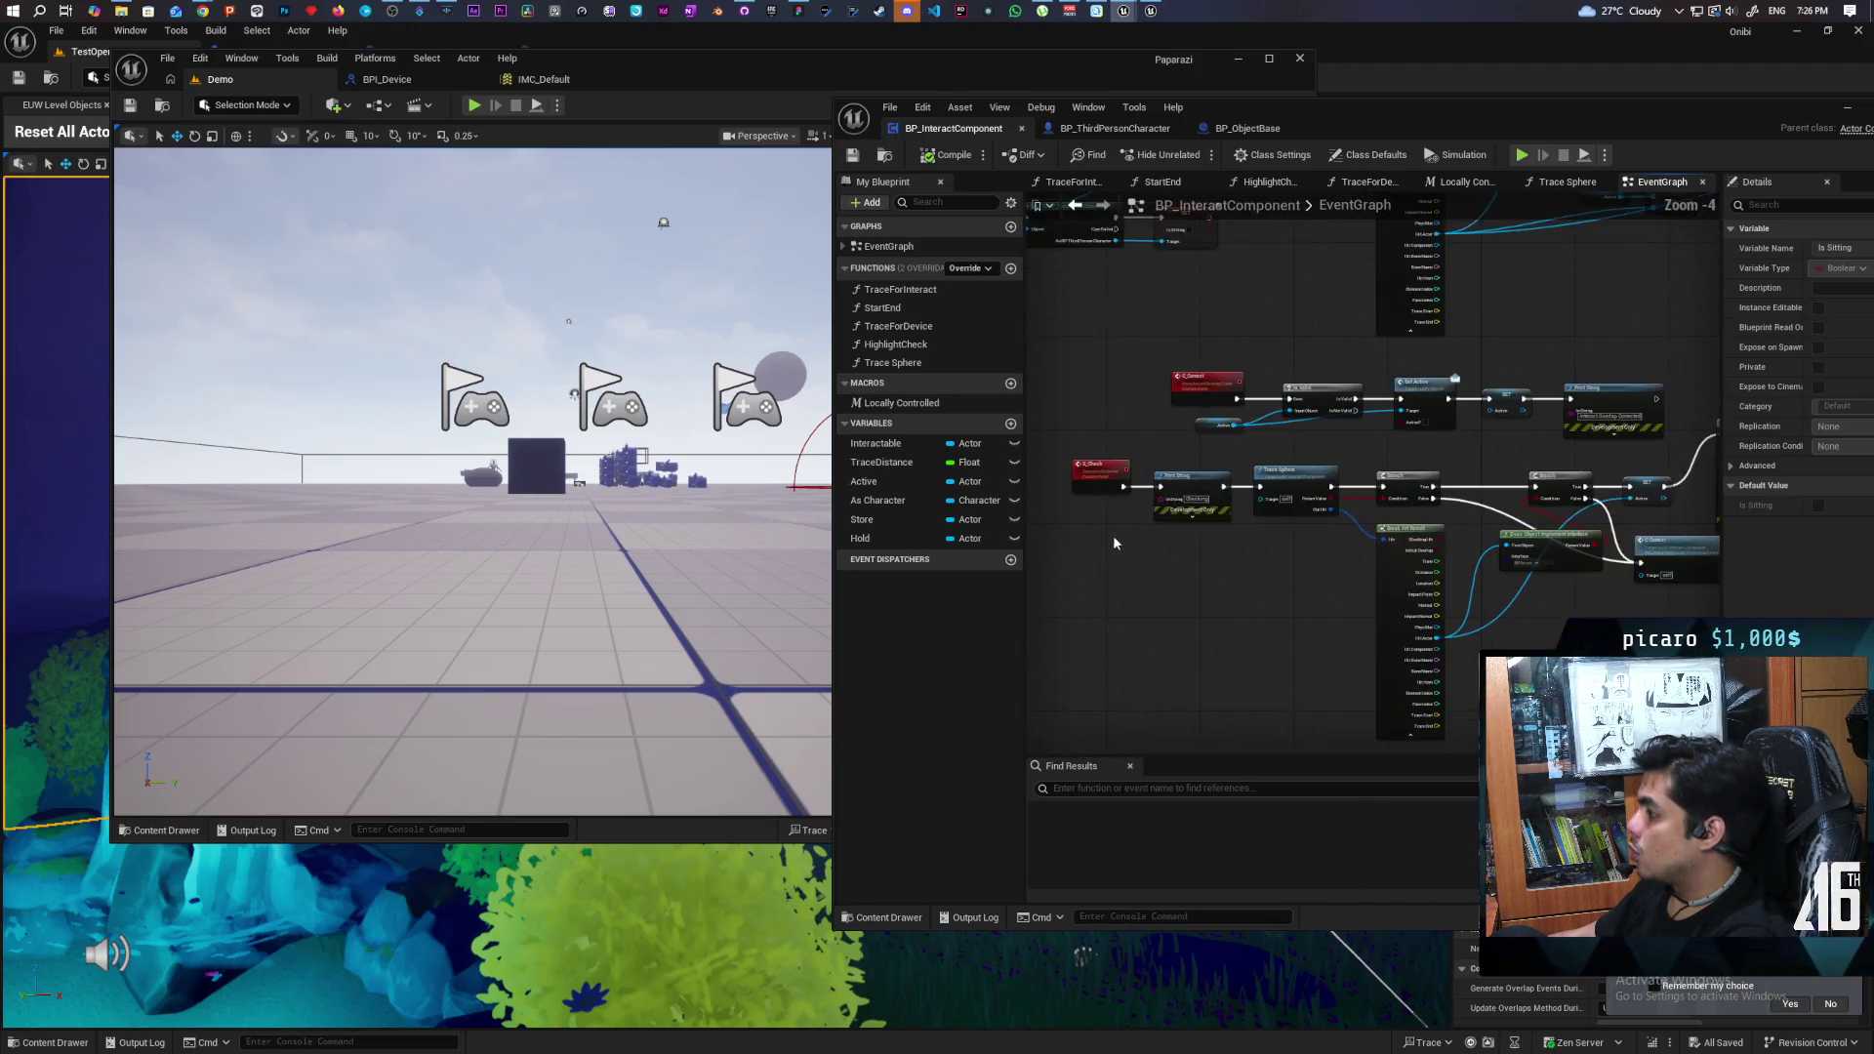
{"action": "mouse_move", "coordinate": [1215, 535]}
{"action": "left_mouse_down"}
{"action": "mouse_move", "coordinate": [1197, 507]}
{"action": "mouse_move", "coordinate": [1168, 531]}
{"action": "mouse_move", "coordinate": [1498, 548]}
{"action": "mouse_move", "coordinate": [1344, 563]}
{"action": "left_mouse_up"}
{"action": "mouse_move", "coordinate": [1230, 552]}
{"action": "left_mouse_down"}
{"action": "mouse_move", "coordinate": [1368, 536]}
{"action": "mouse_move", "coordinate": [1121, 527]}
{"action": "mouse_move", "coordinate": [1249, 527]}
{"action": "mouse_move", "coordinate": [1152, 508]}
{"action": "mouse_move", "coordinate": [1239, 536]}
{"action": "mouse_move", "coordinate": [1451, 527]}
{"action": "mouse_move", "coordinate": [1263, 502]}
{"action": "mouse_move", "coordinate": [1581, 551]}
{"action": "mouse_move", "coordinate": [1539, 564]}
{"action": "left_mouse_up"}
{"action": "scroll", "coordinate": [1183, 505], "scroll_direction": "up", "scroll_amount": 1}
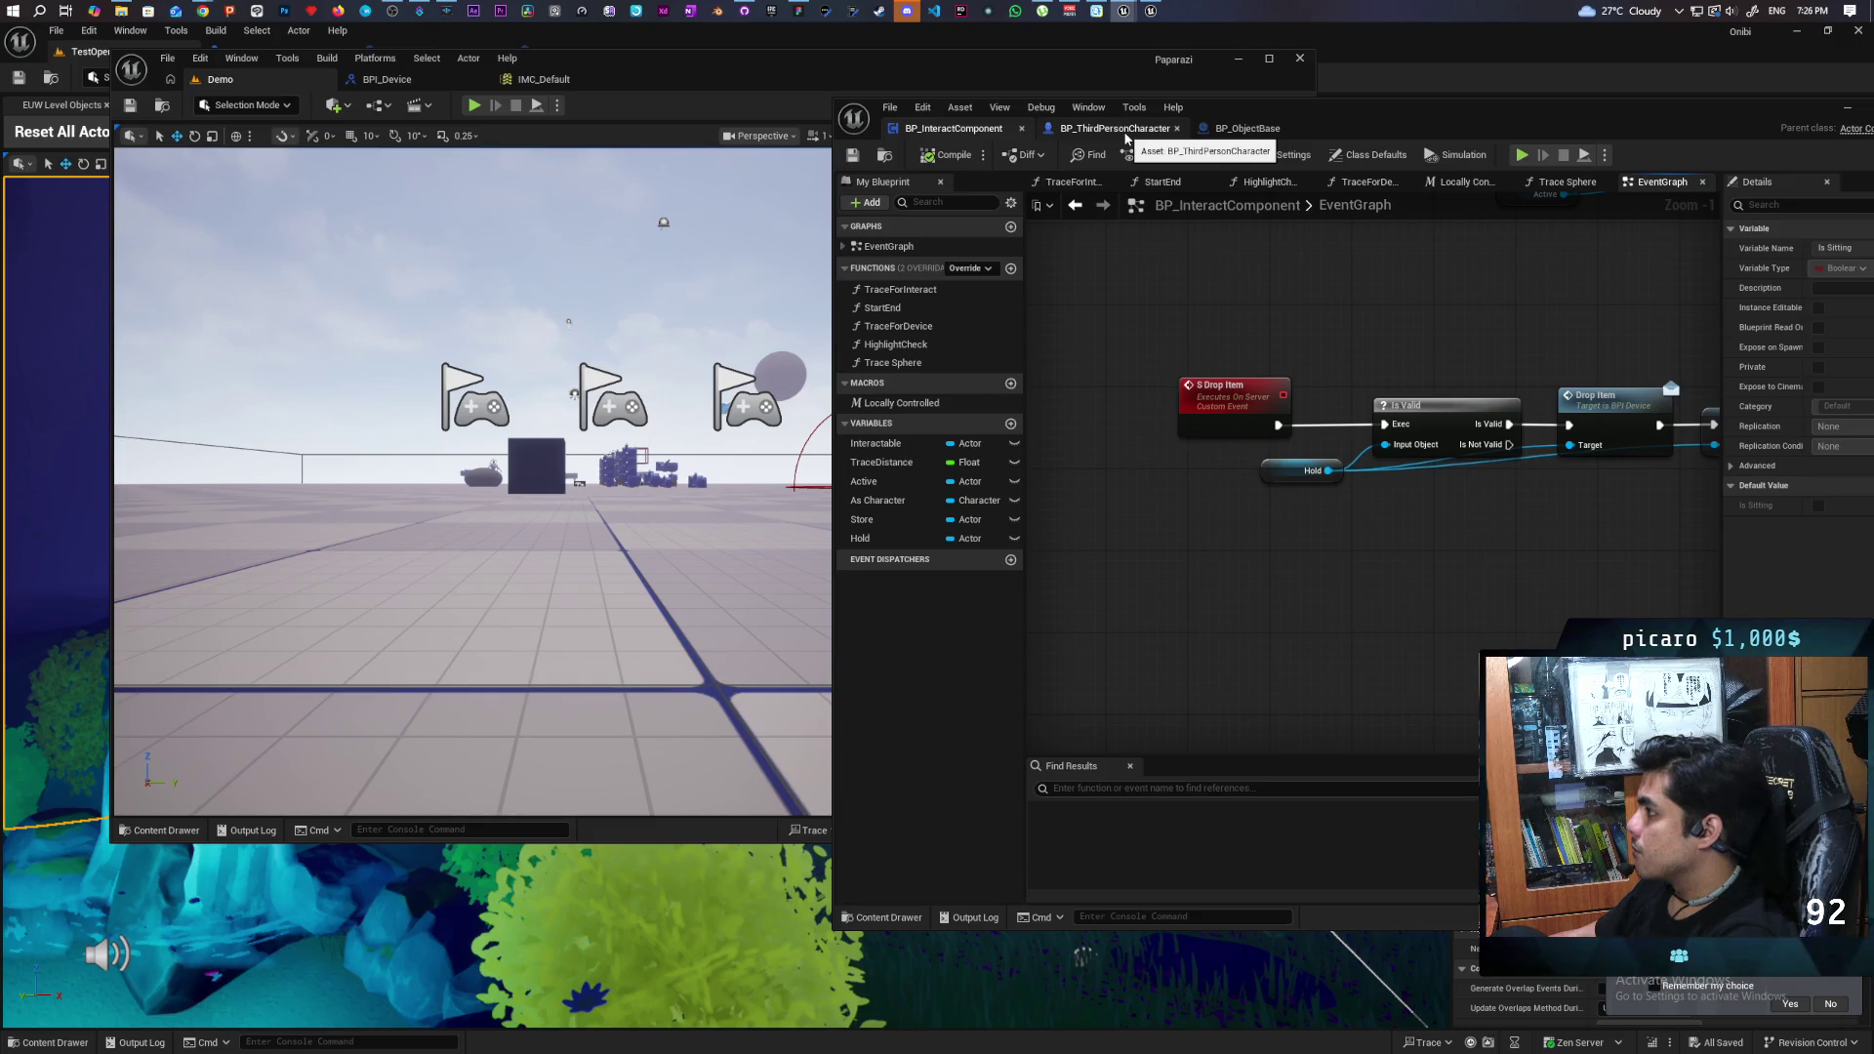
- Put a breakpoint on BP_ThirdPersonCharacter's S Drop Item call and start the play session
{"action": "left_click", "coordinate": [1128, 138]}
{"action": "scroll", "coordinate": [1348, 427], "scroll_direction": "down", "scroll_amount": 5}
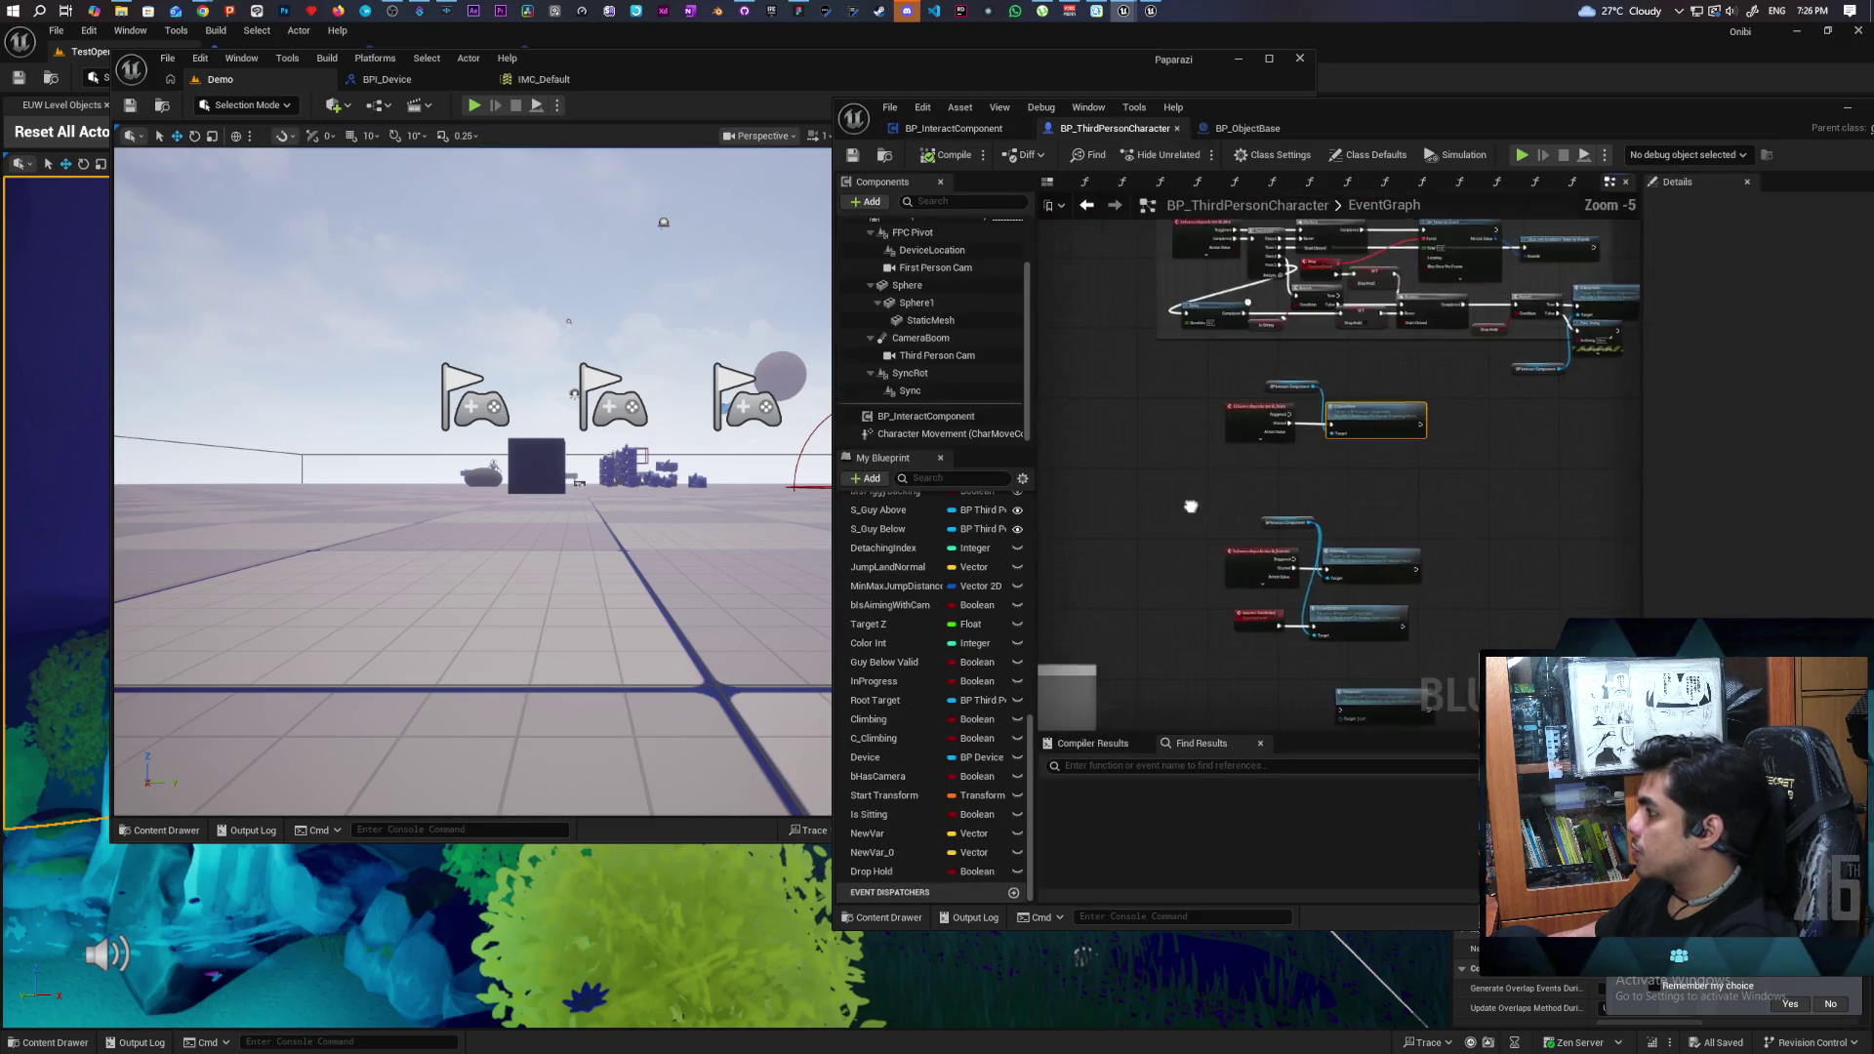
{"action": "scroll", "coordinate": [1368, 517], "scroll_direction": "up", "scroll_amount": 3}
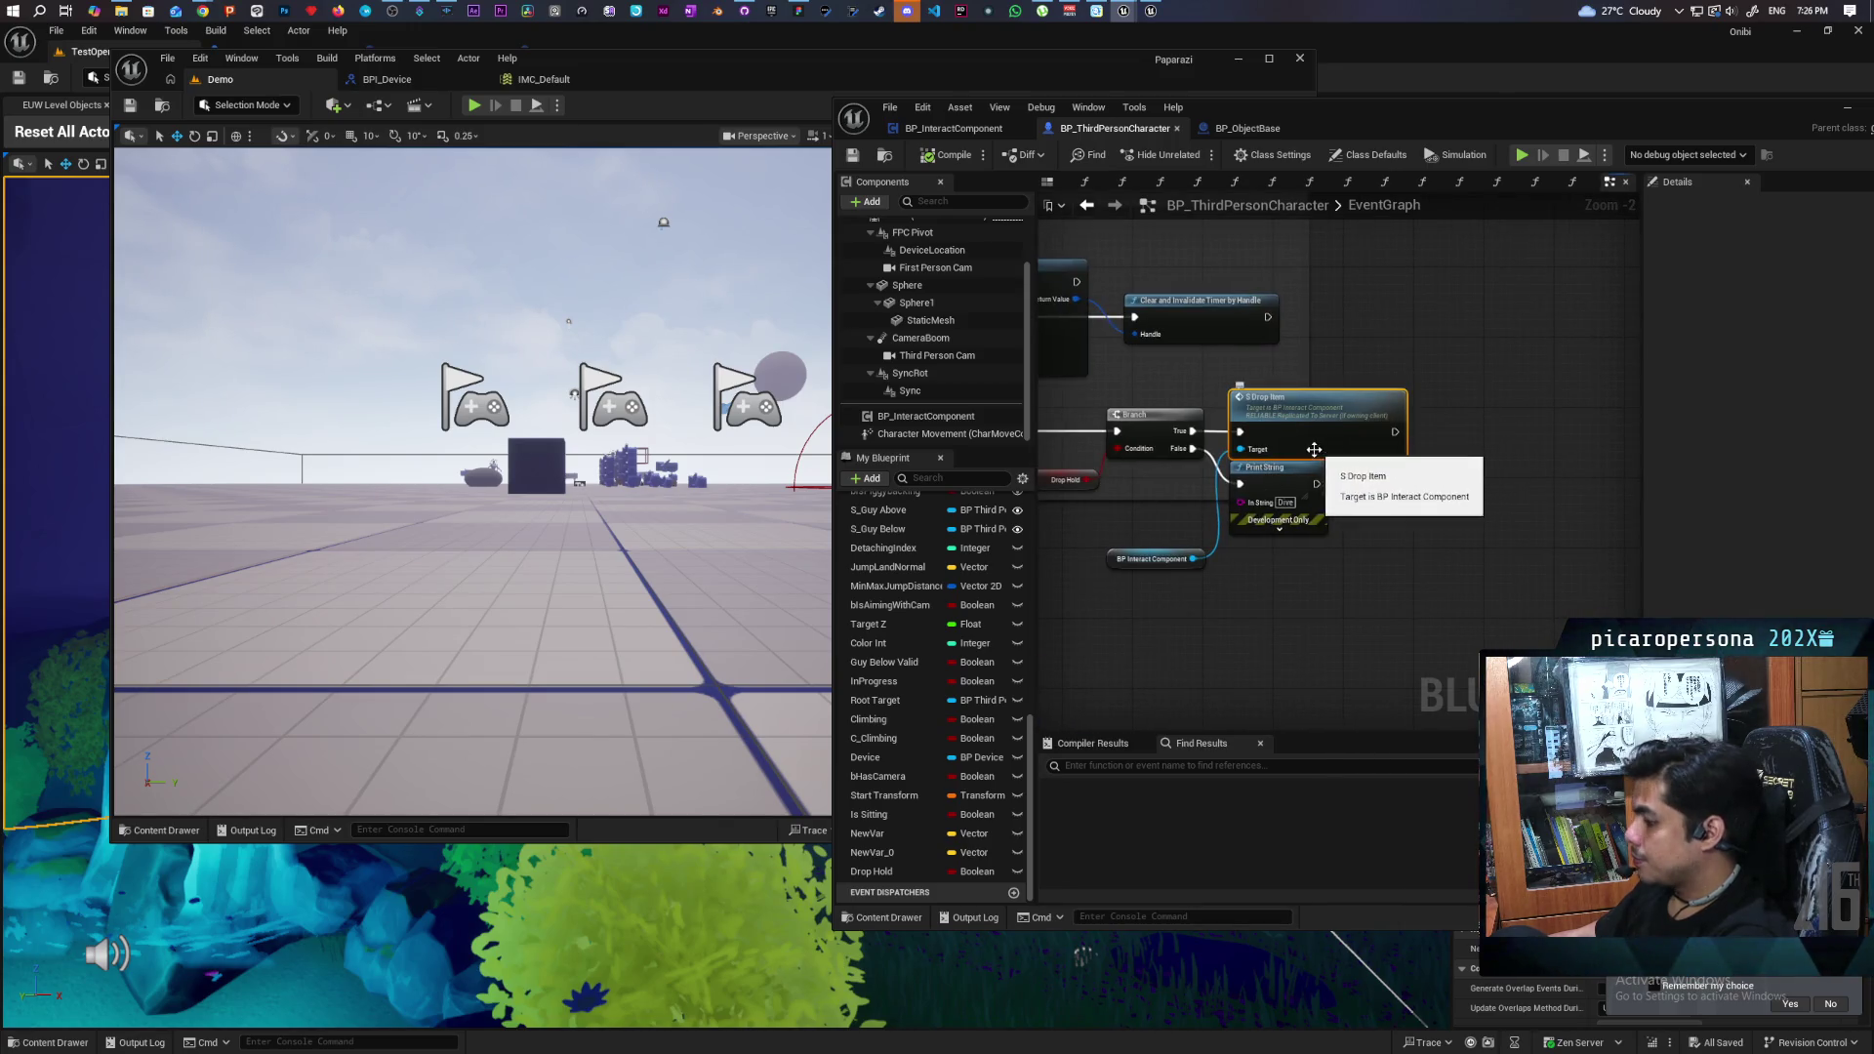
{"action": "key", "text": "F9"}
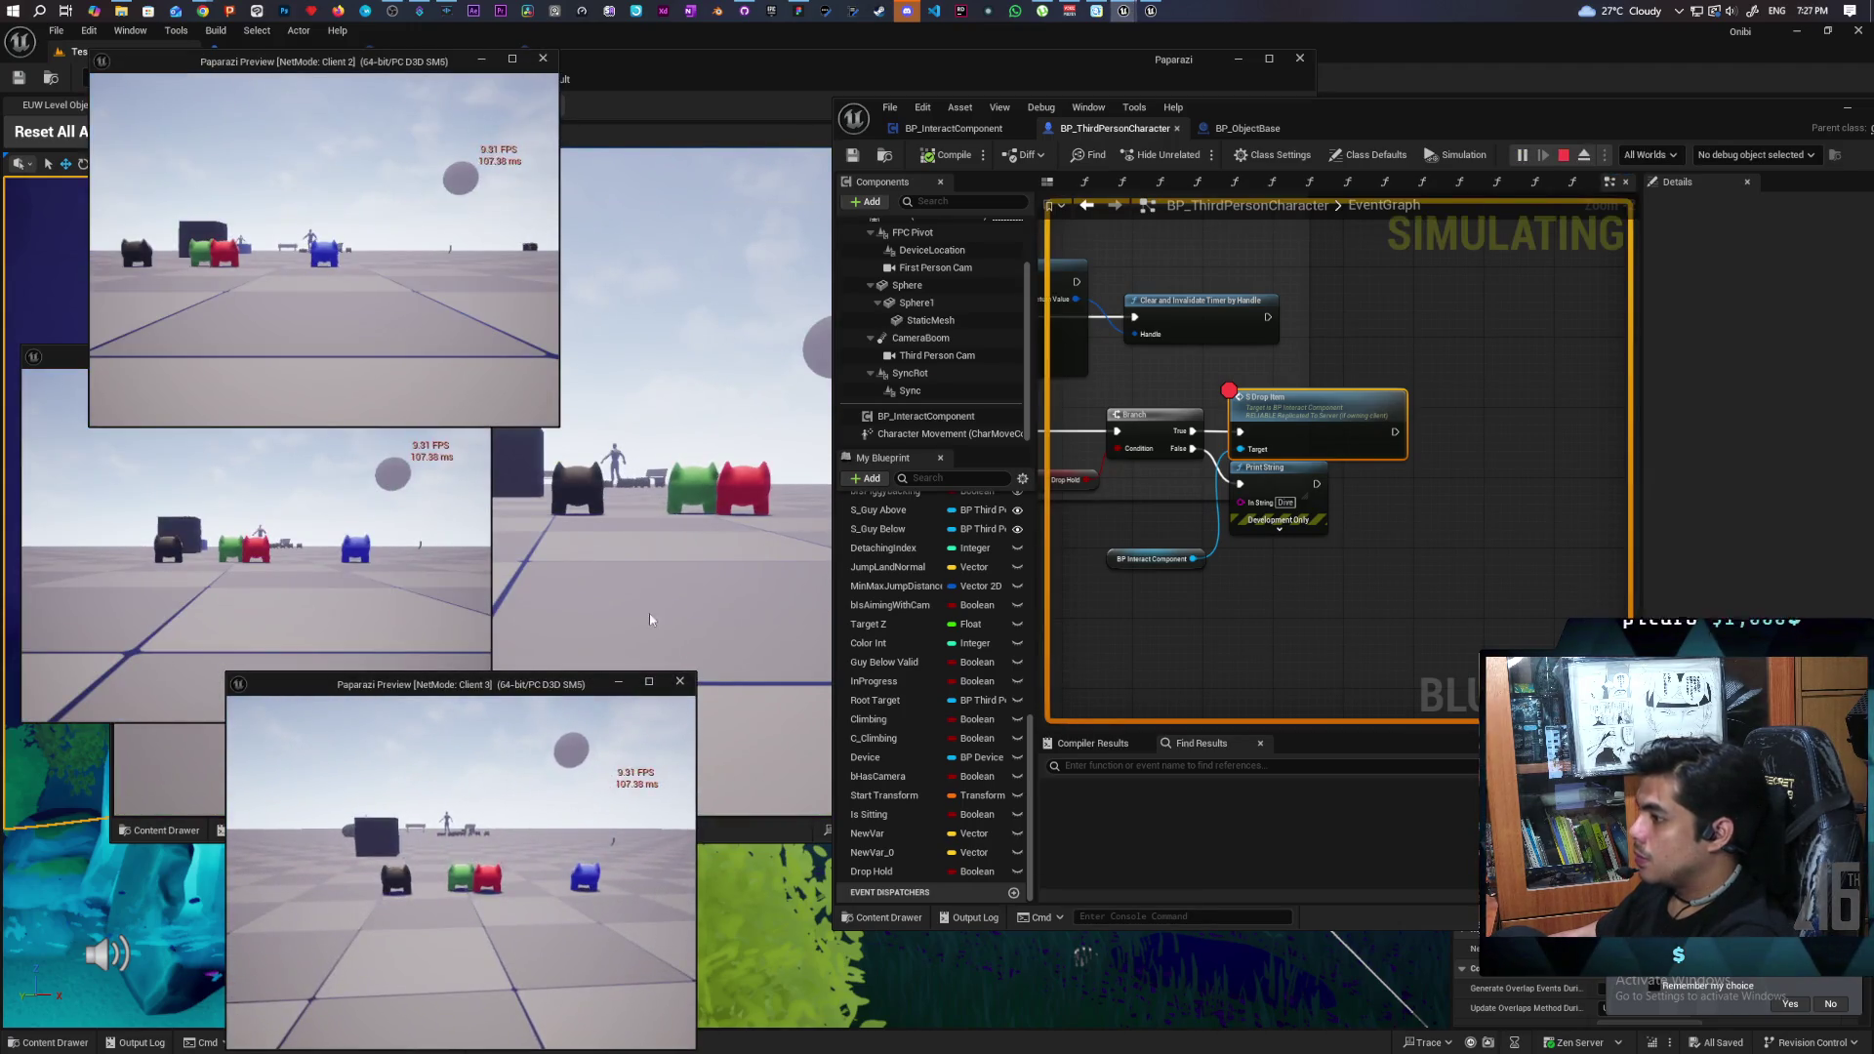
{"action": "left_click", "coordinate": [650, 619]}
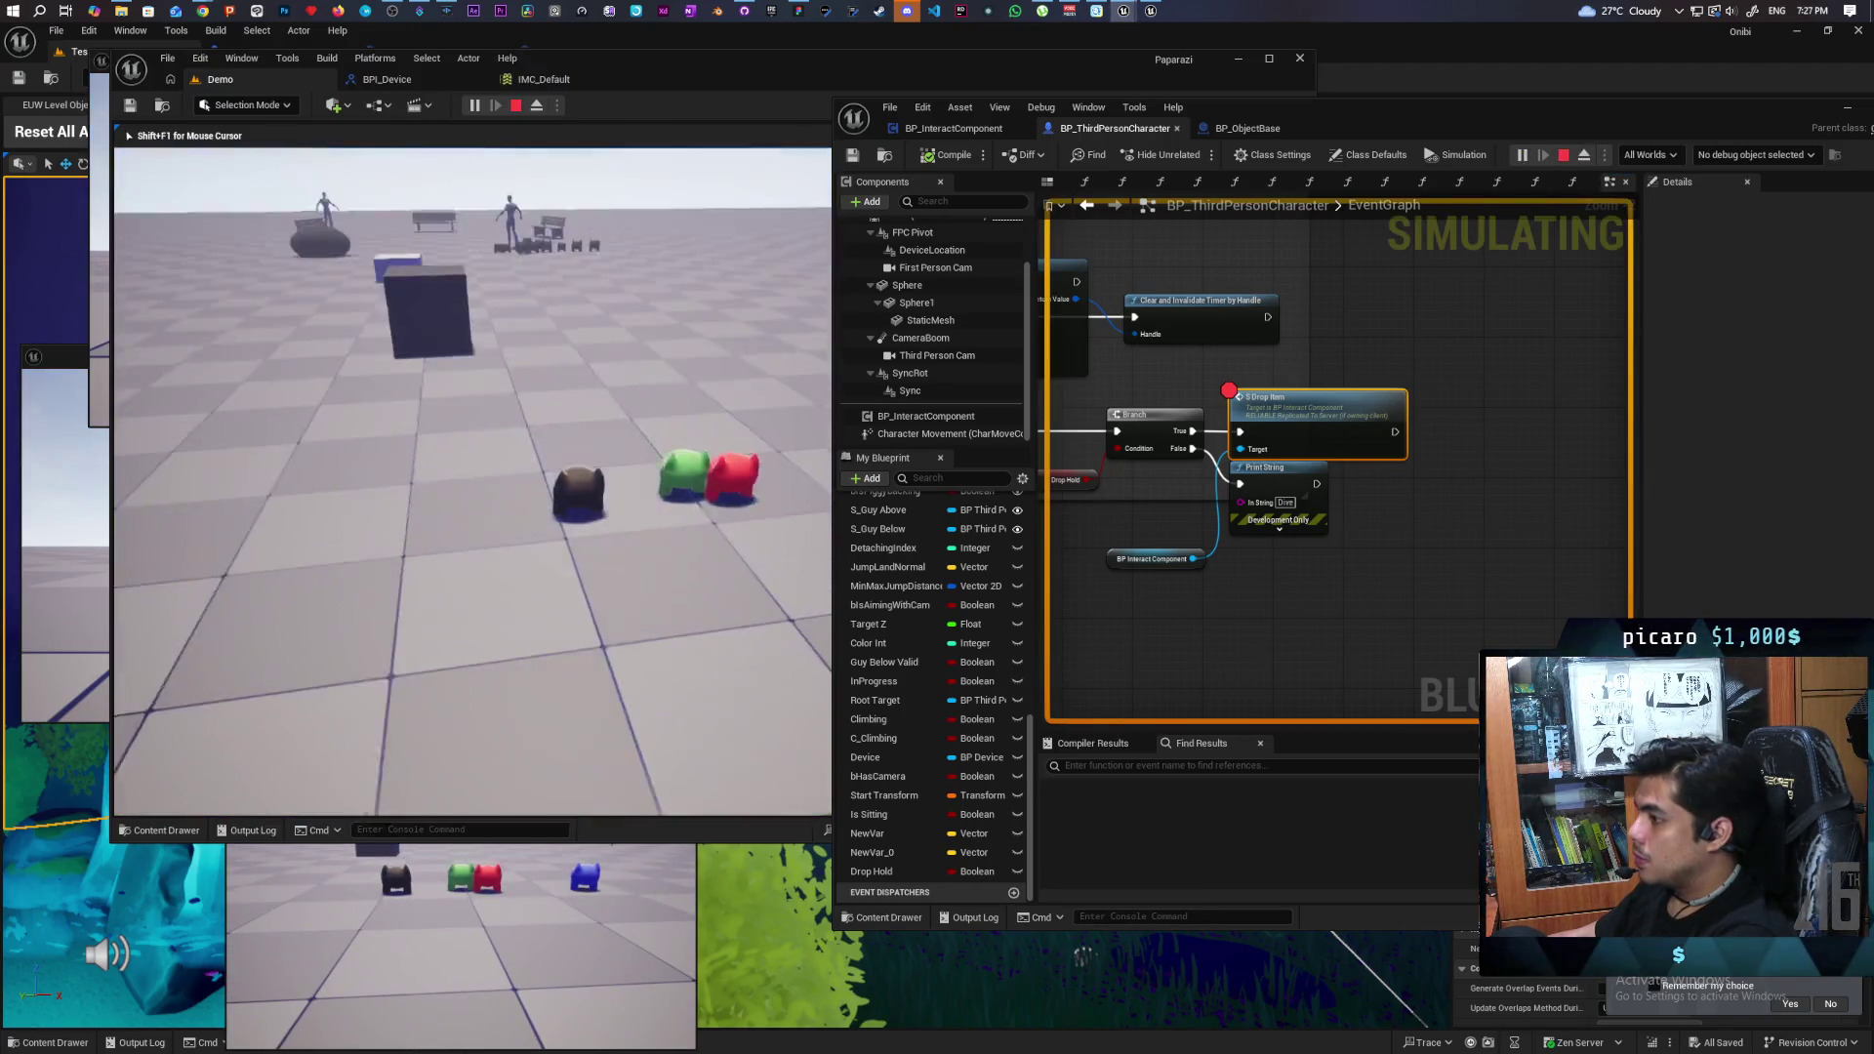
- Walk to the cubes, pick one up and drop it, resuming past the breakpoint
{"action": "key", "text": "w"}
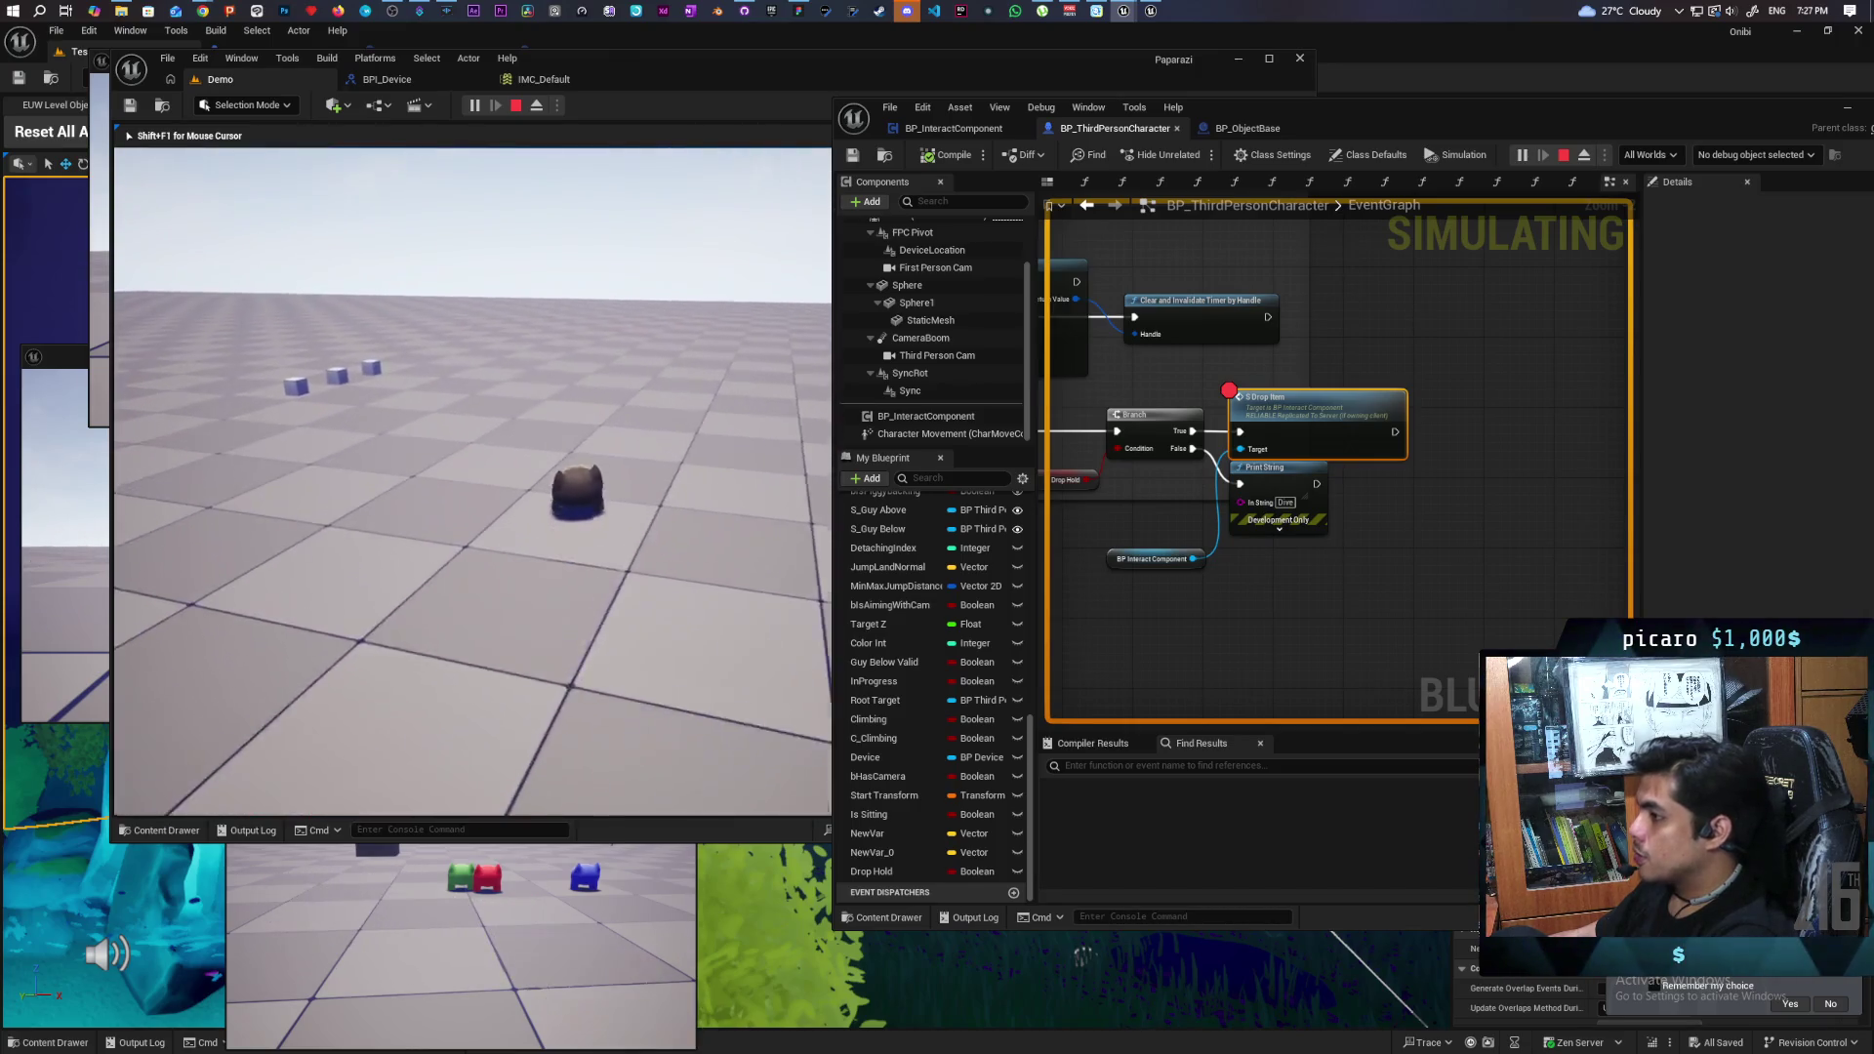
{"action": "key", "text": "w"}
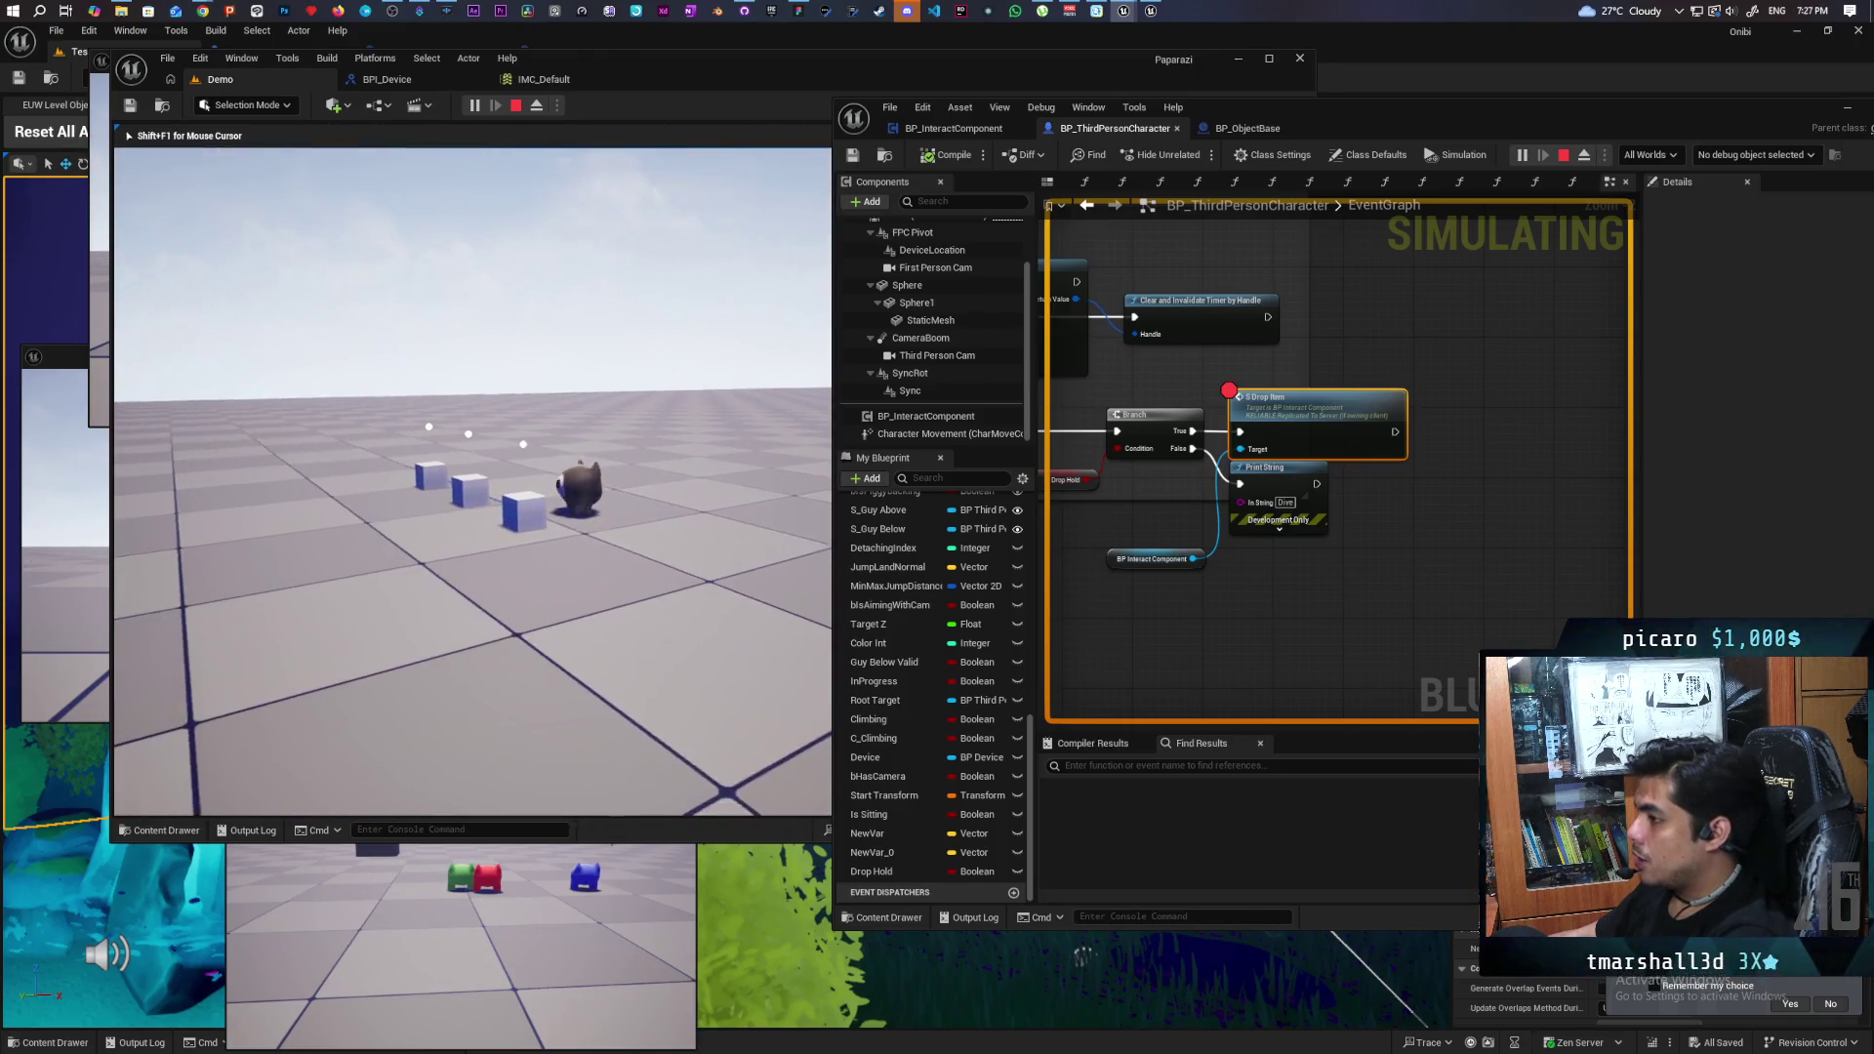
{"action": "key", "text": "f"}
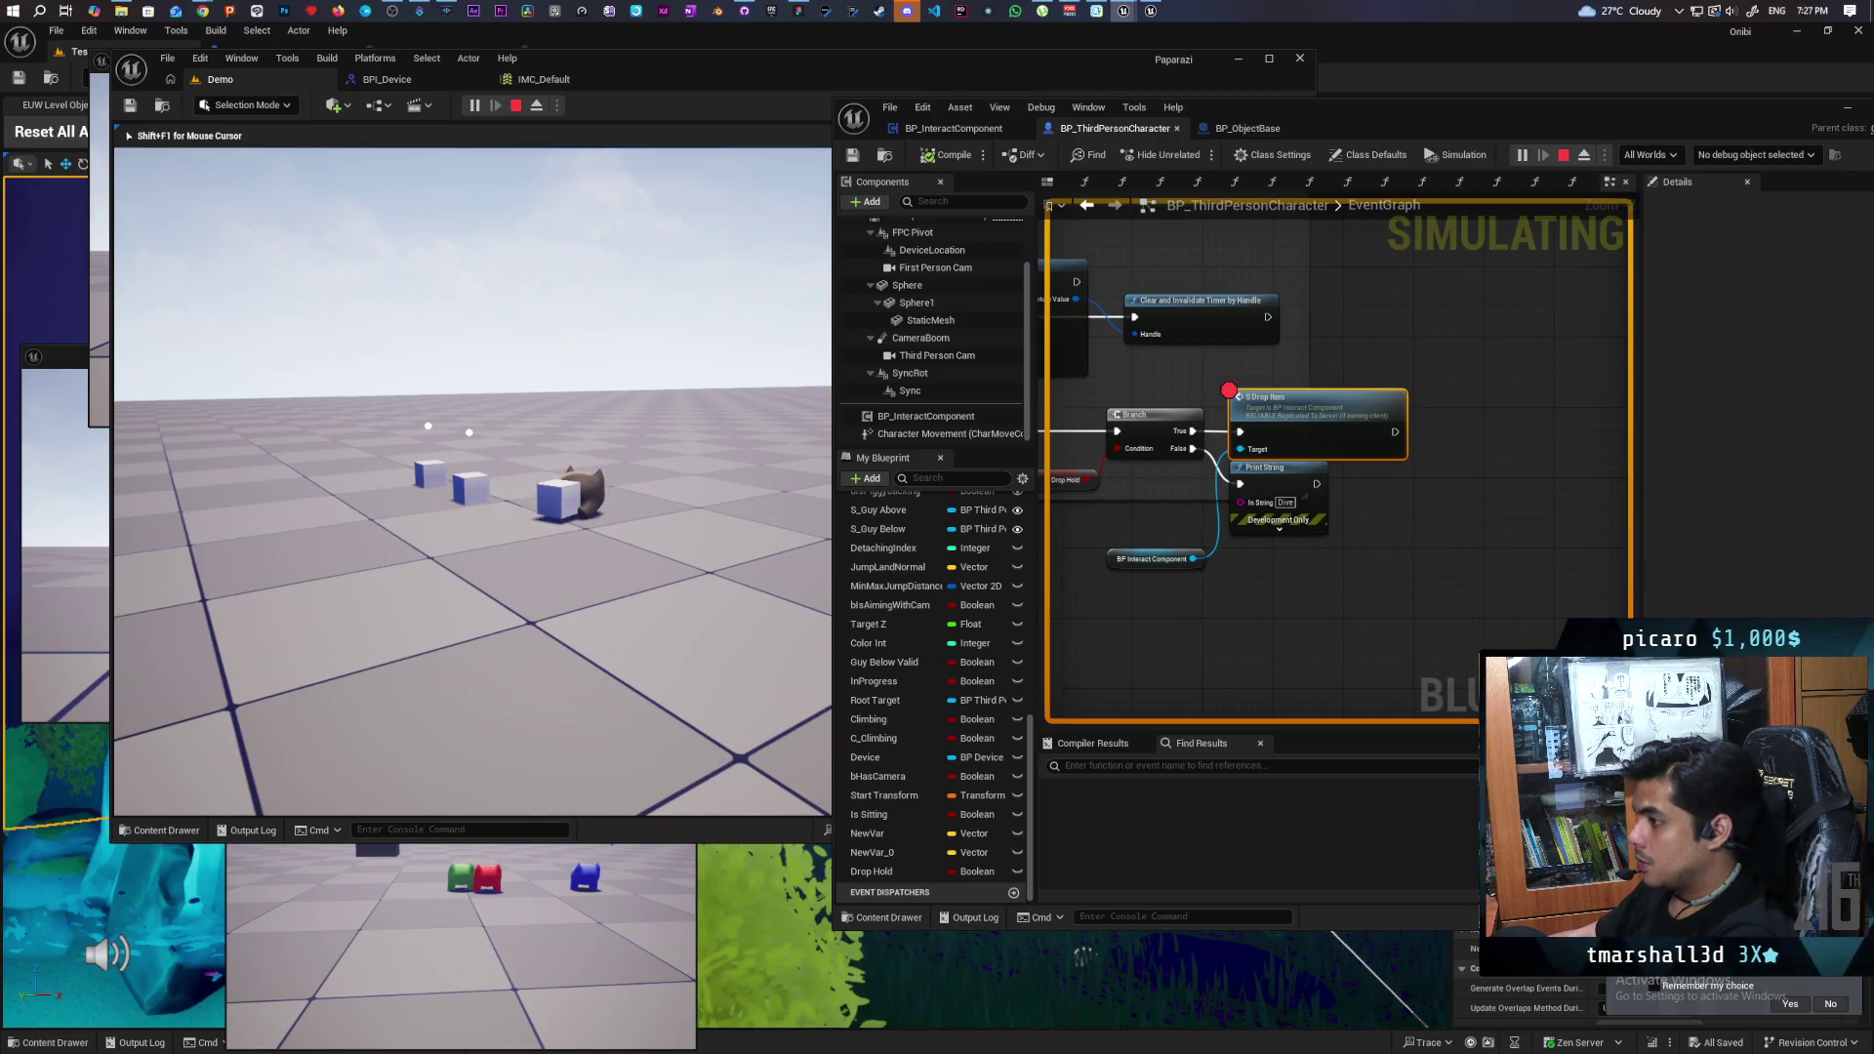
{"action": "key", "text": "f"}
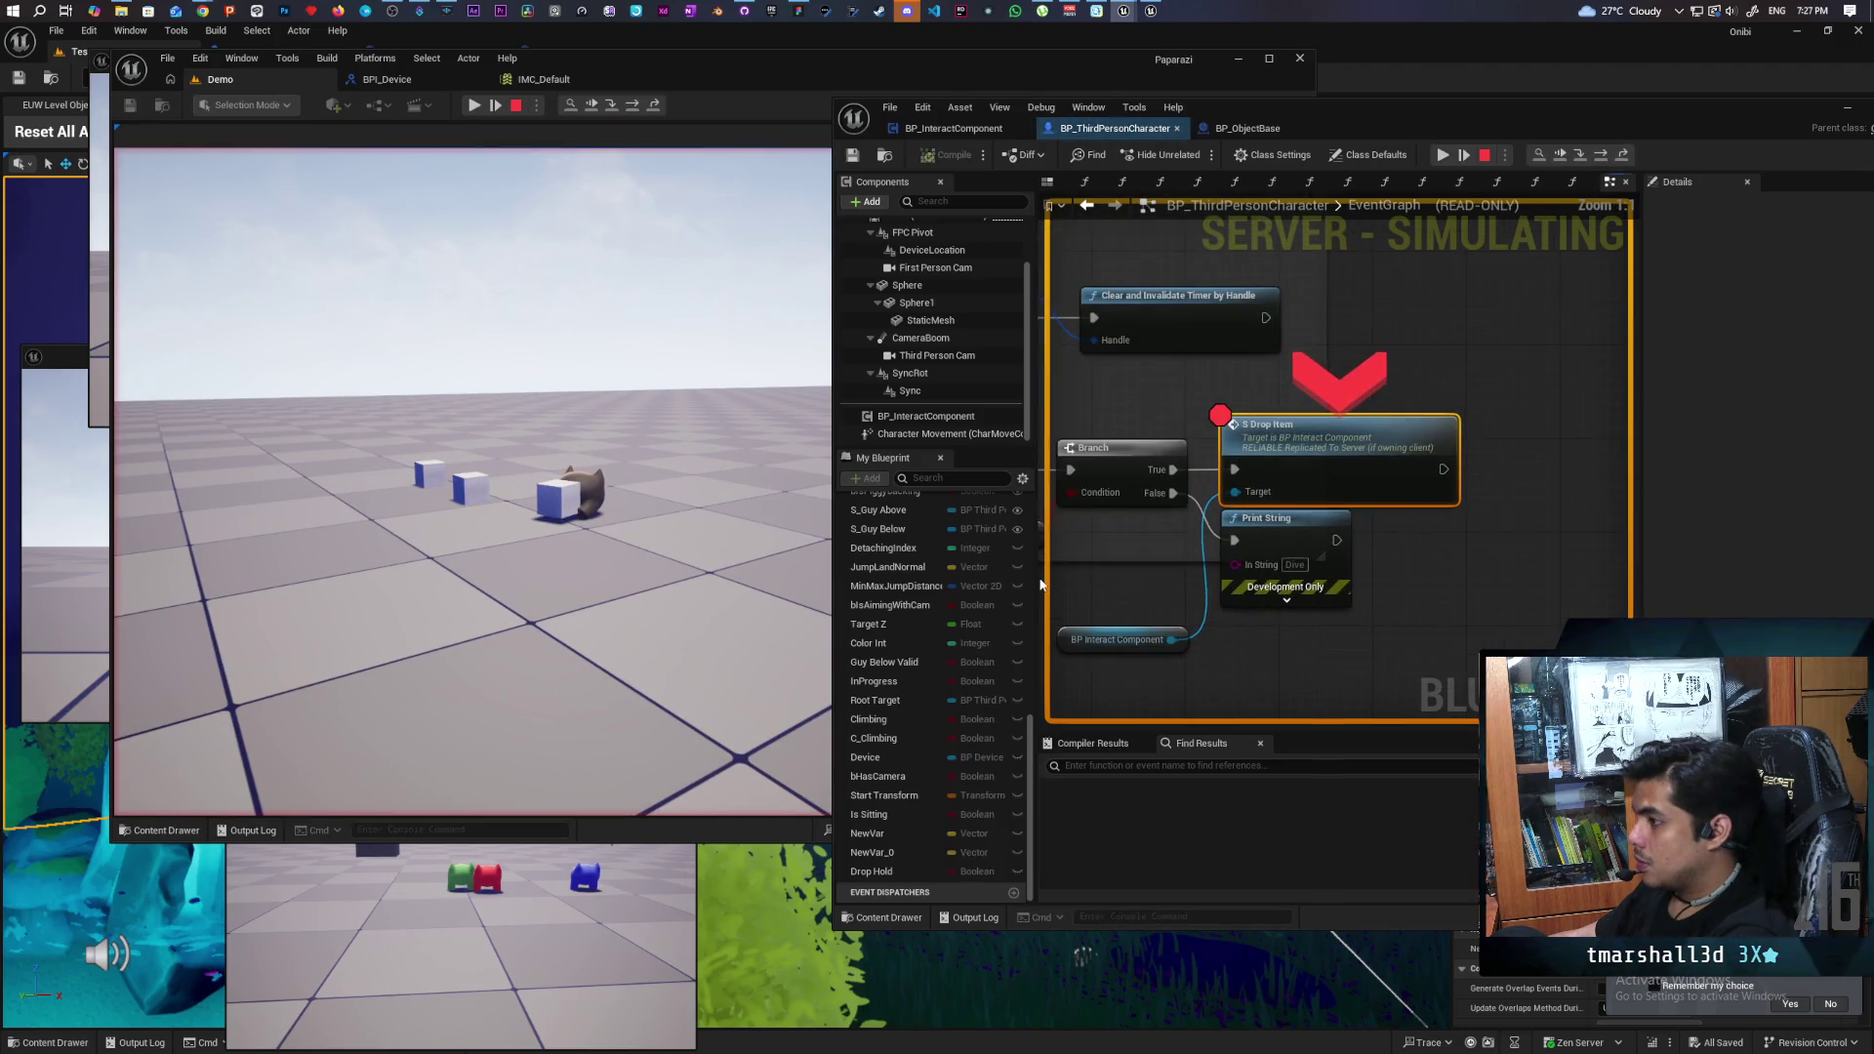
{"action": "key", "text": "F8"}
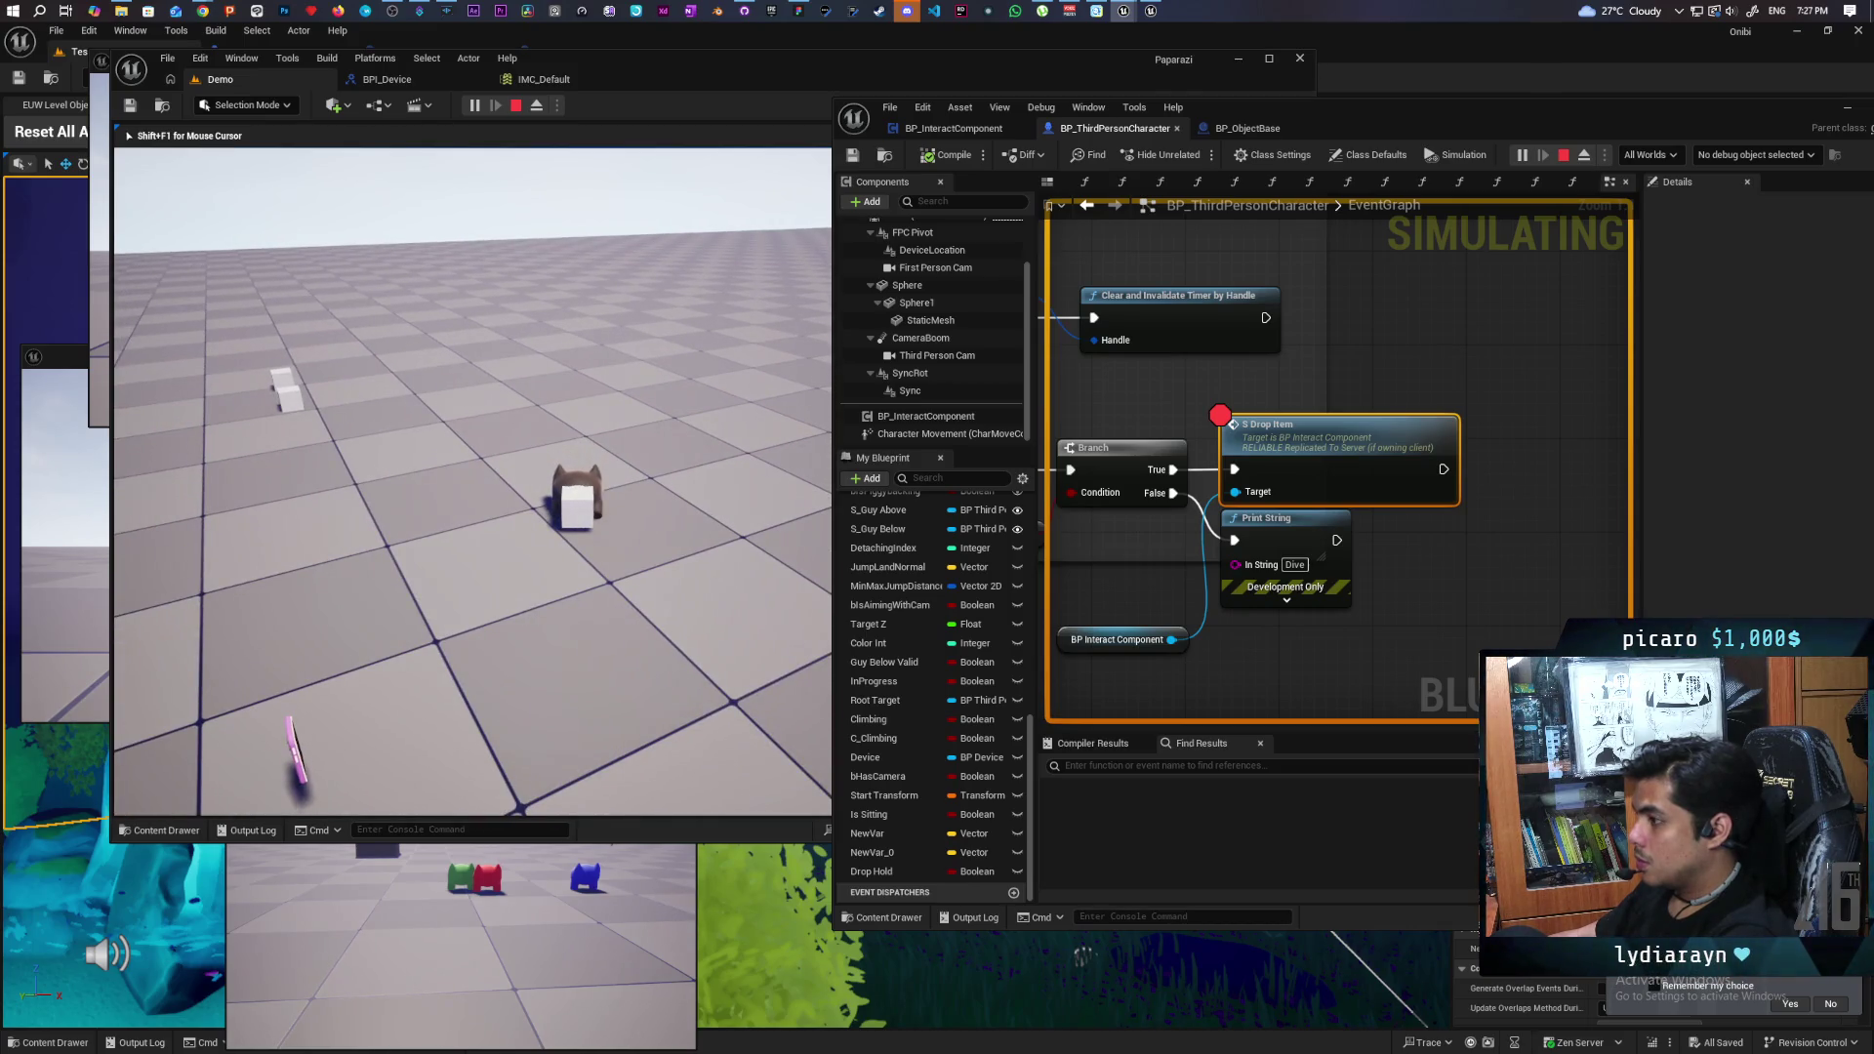
- Drop the cube again, resume from the breakpoint, and stop the play session
{"action": "key", "text": "e"}
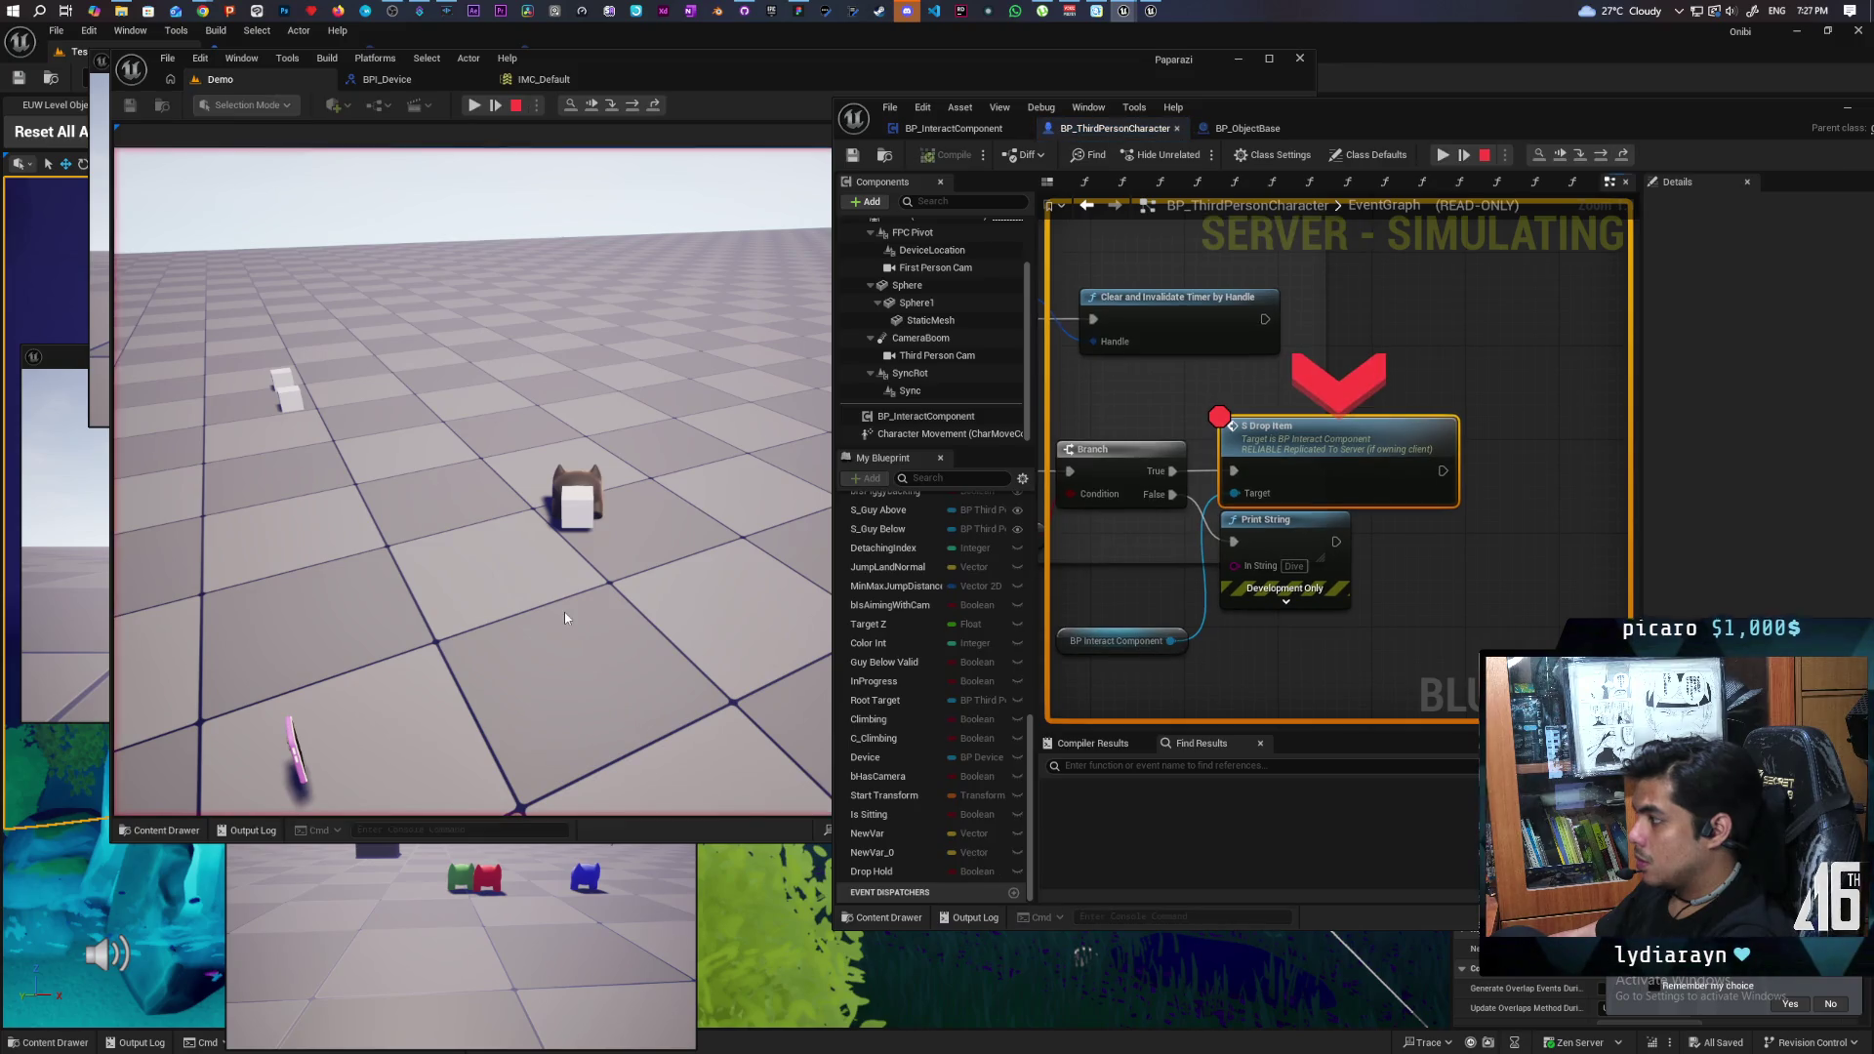
{"action": "left_click", "coordinate": [1560, 156]}
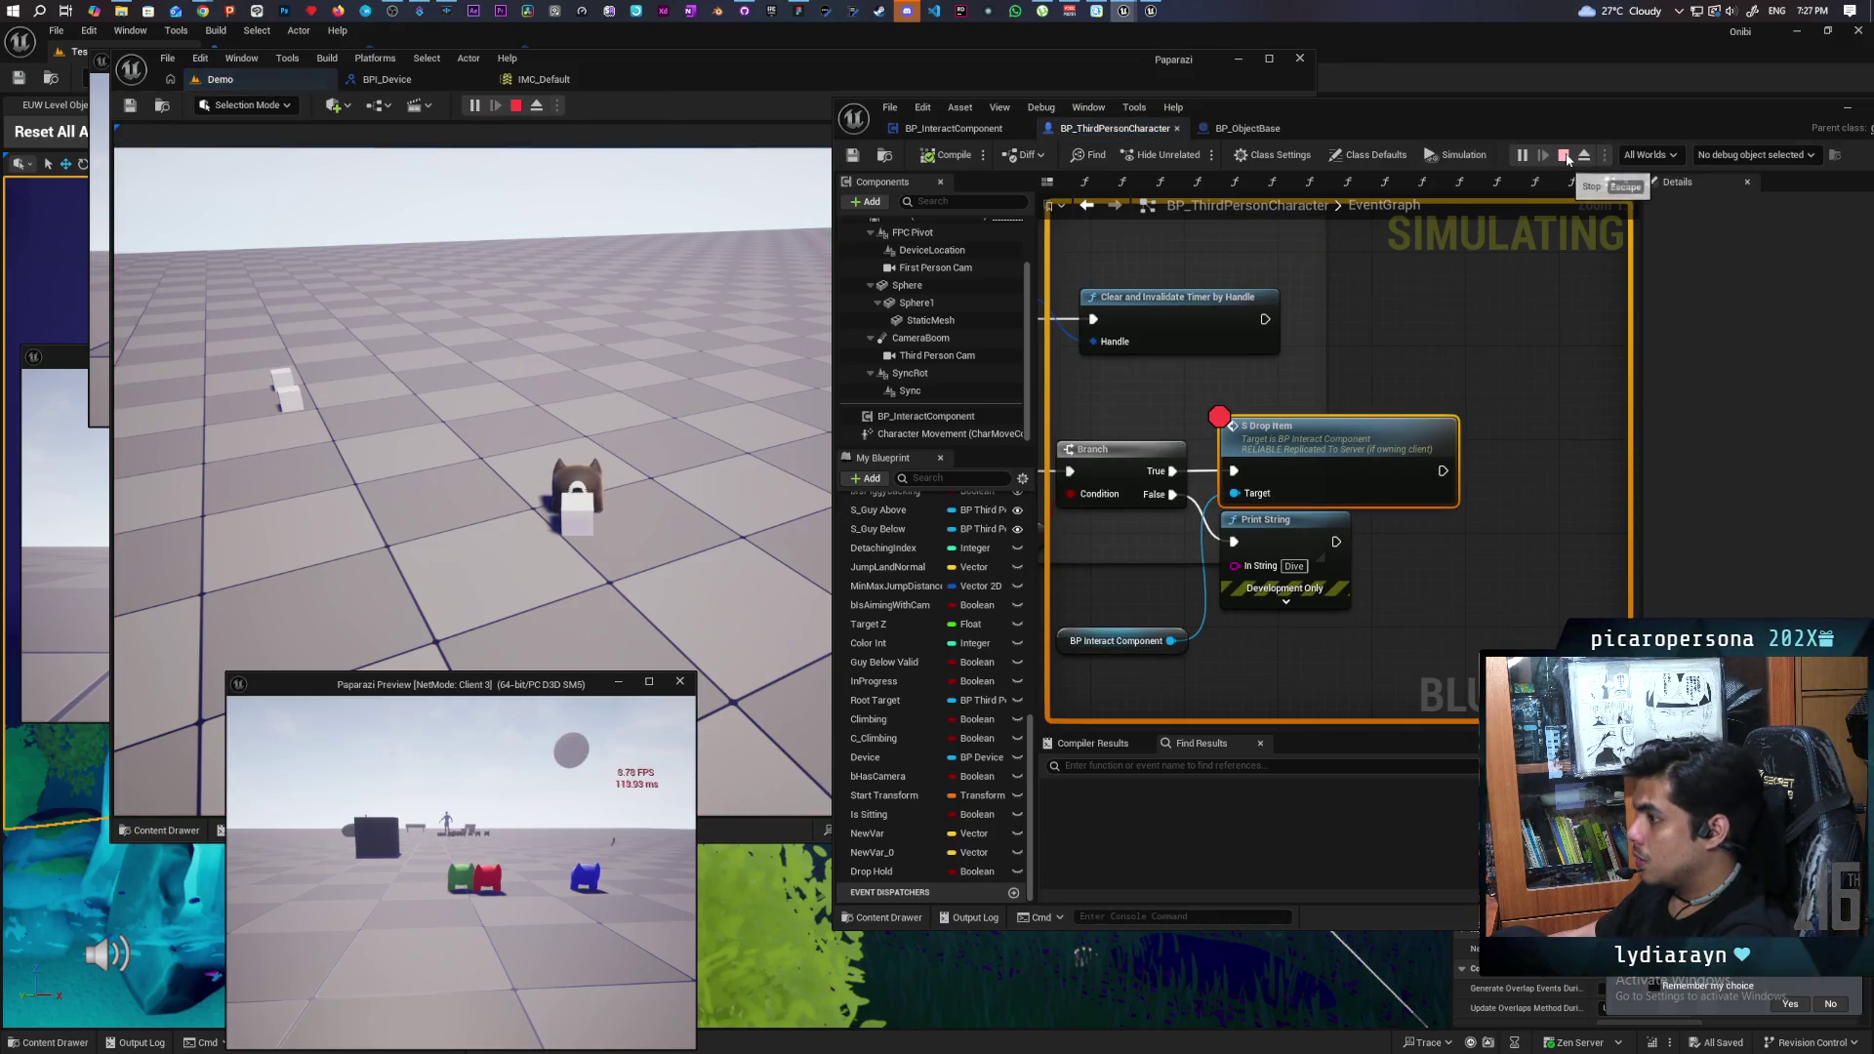
{"action": "left_click", "coordinate": [726, 423]}
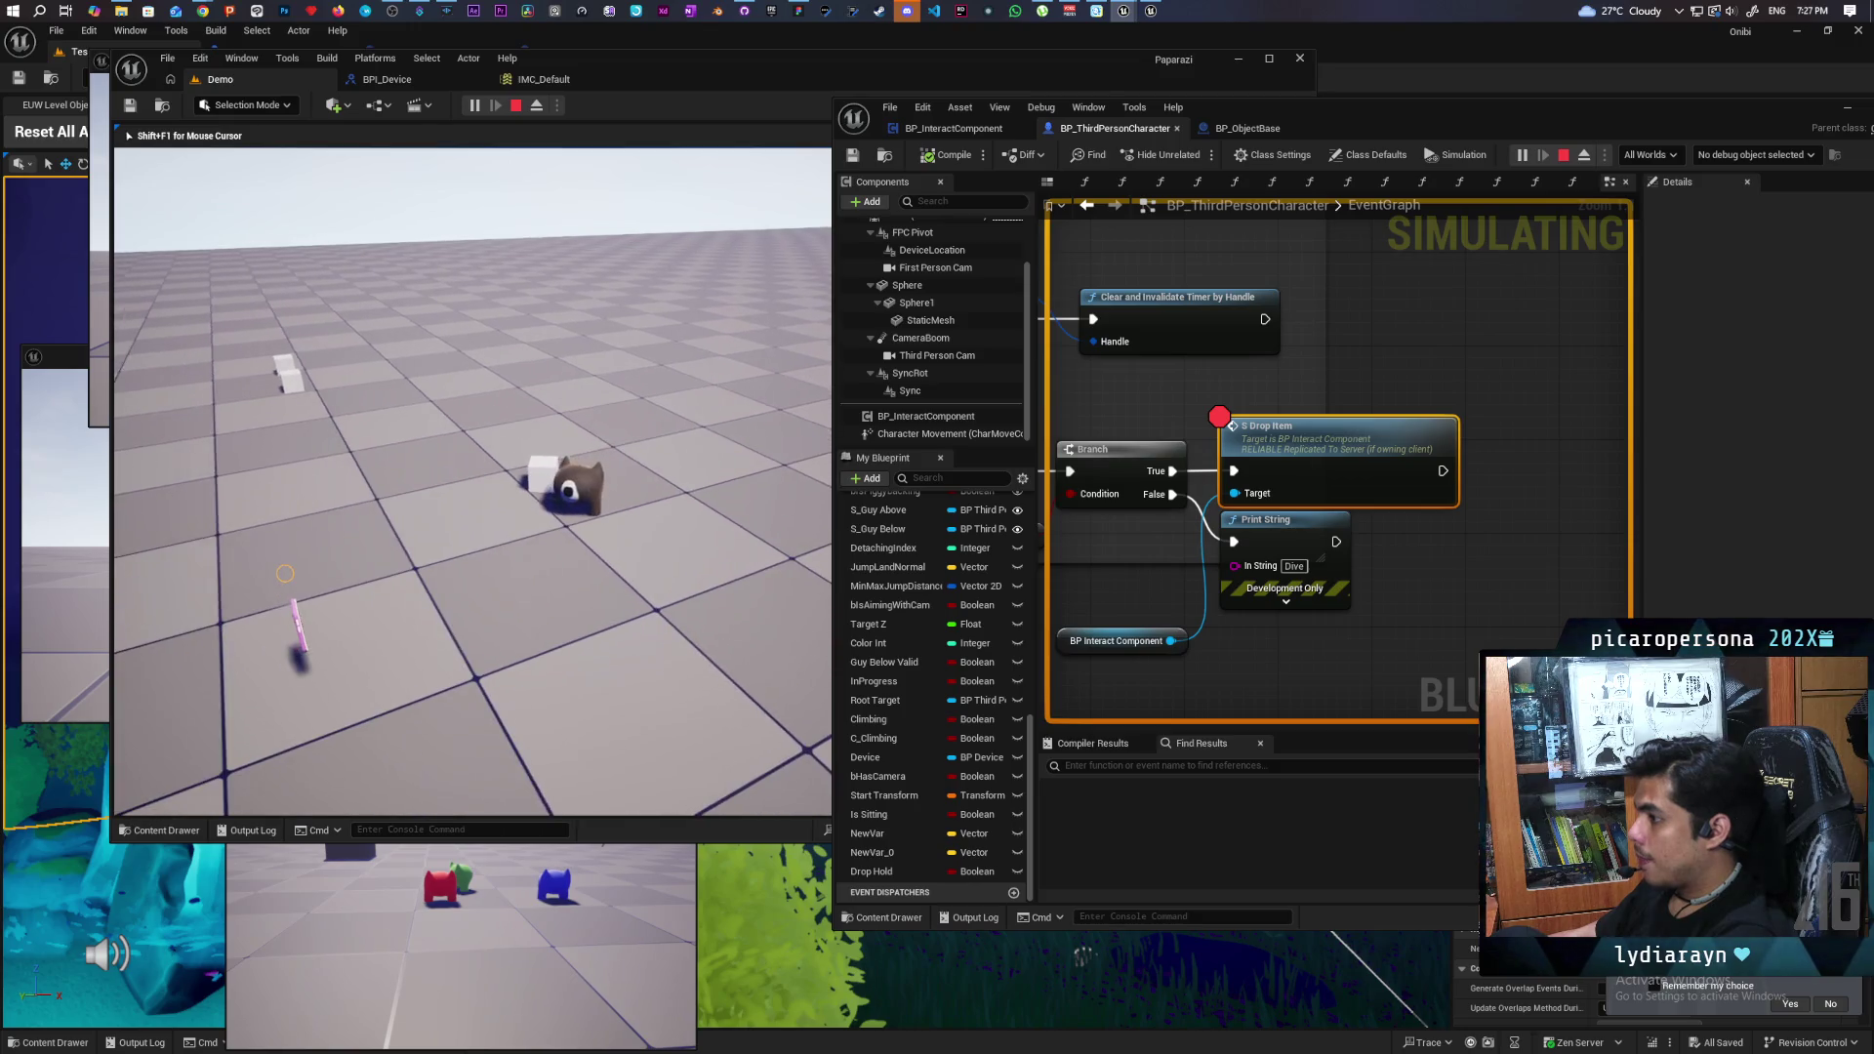
{"action": "key", "text": "Escape"}
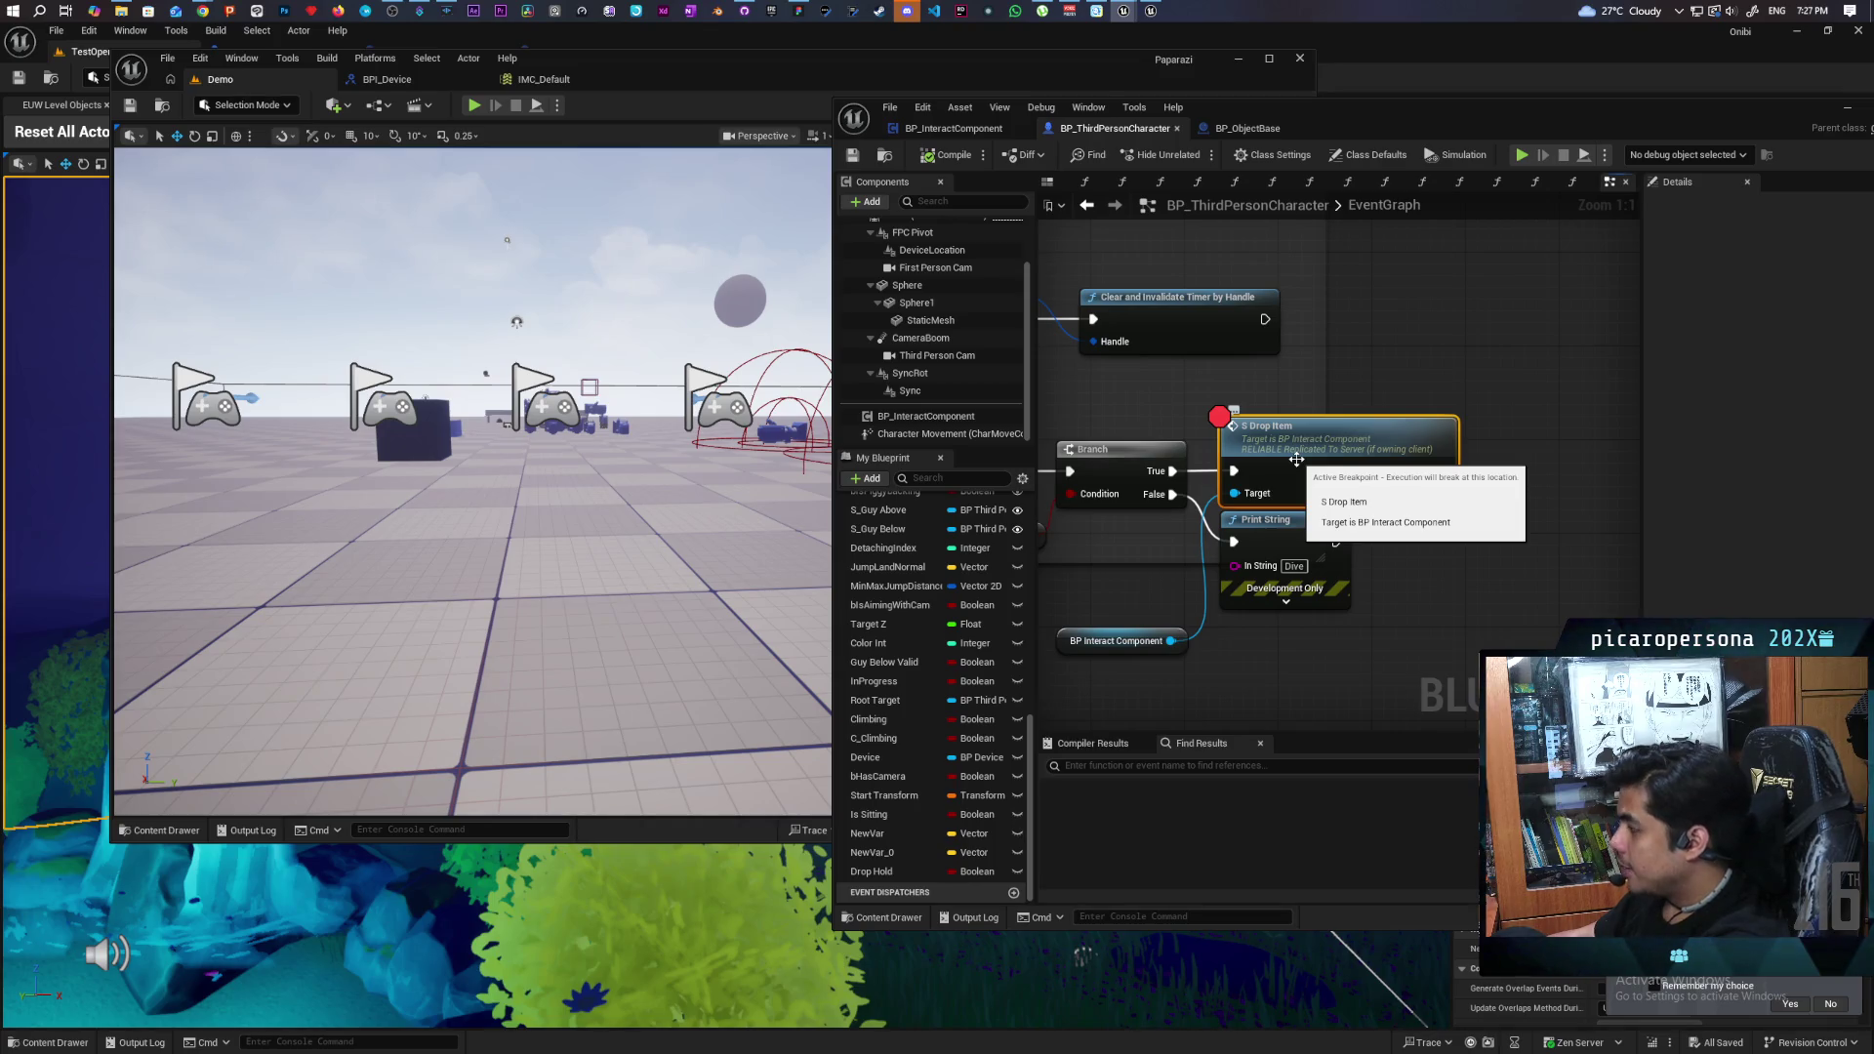
- Remove the S Drop Item breakpoint and bring up BP_ObjectBase's event graph
{"action": "key", "text": "F9"}
{"action": "left_click", "coordinate": [1248, 128]}
{"action": "scroll", "coordinate": [1395, 485], "scroll_direction": "down", "scroll_amount": 6}
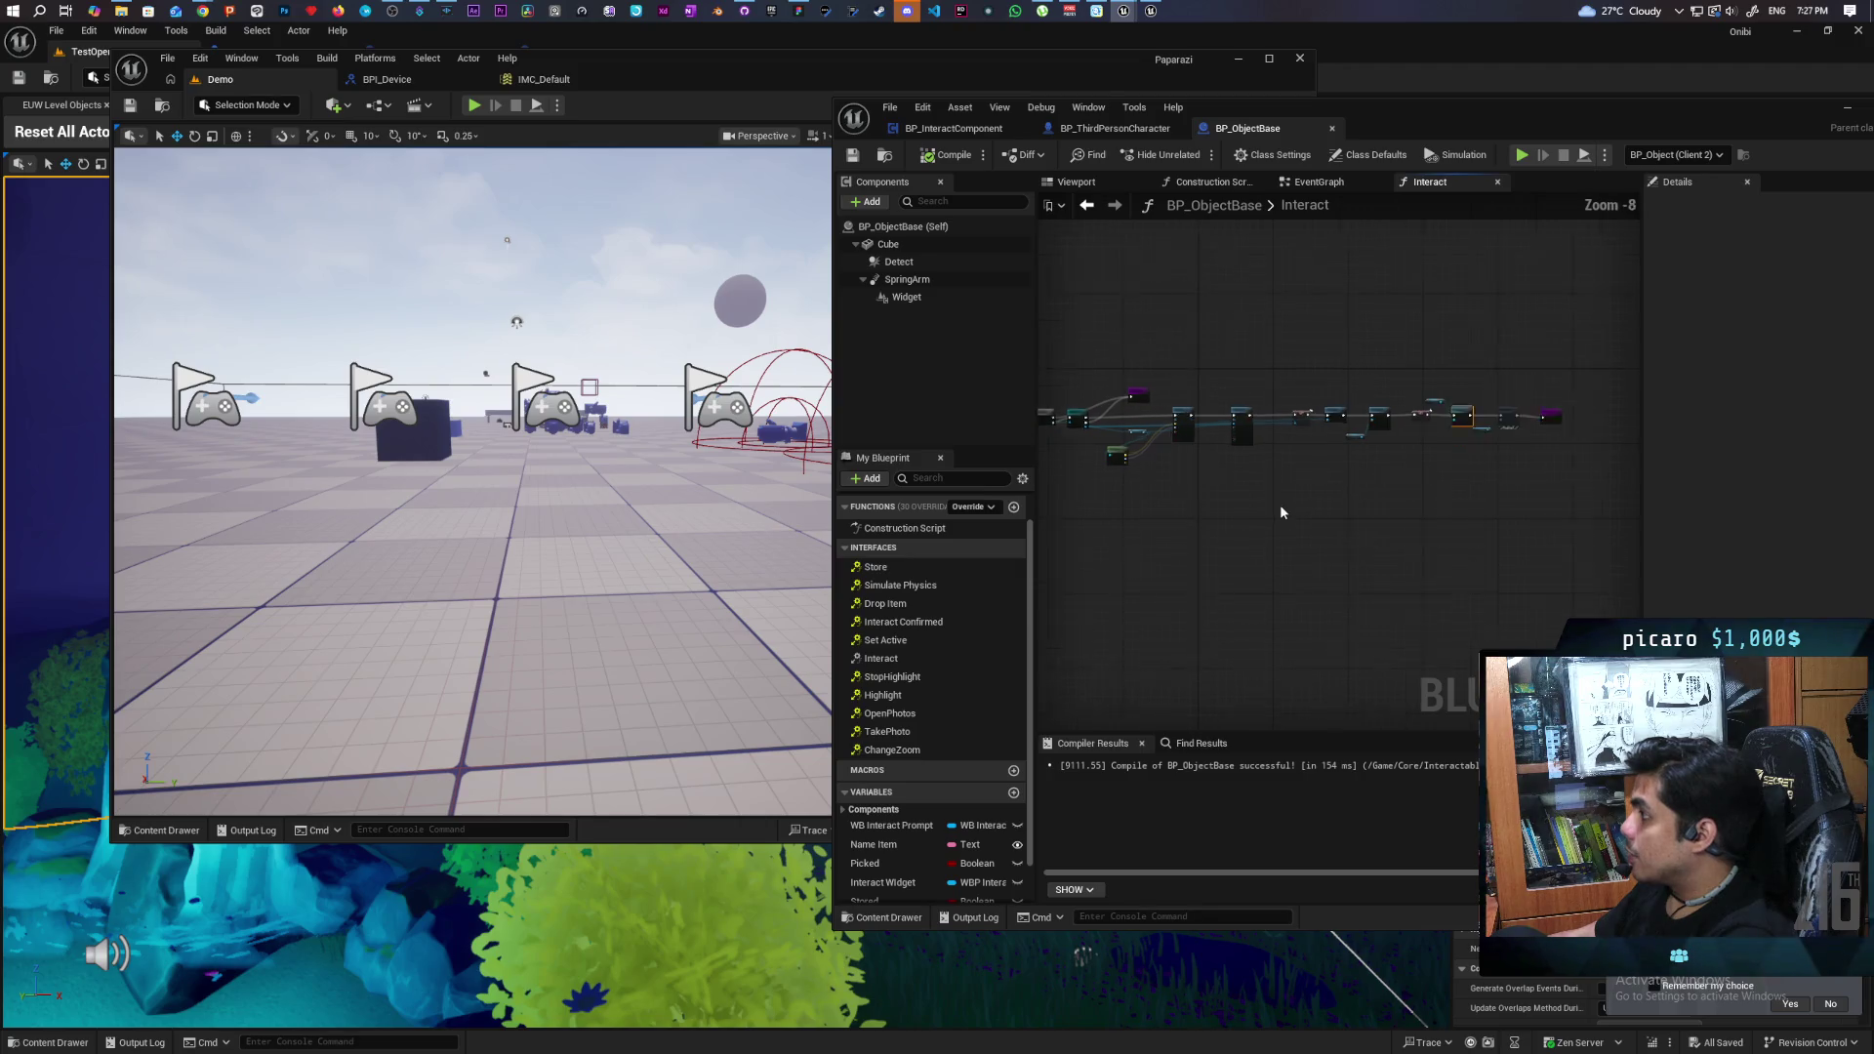
{"action": "scroll", "coordinate": [1460, 459], "scroll_direction": "up", "scroll_amount": 2}
{"action": "left_click", "coordinate": [1321, 183]}
{"action": "scroll", "coordinate": [1357, 439], "scroll_direction": "down", "scroll_amount": 3}
{"action": "scroll", "coordinate": [1357, 439], "scroll_direction": "up", "scroll_amount": 5}
{"action": "scroll", "coordinate": [1393, 446], "scroll_direction": "up", "scroll_amount": 2}
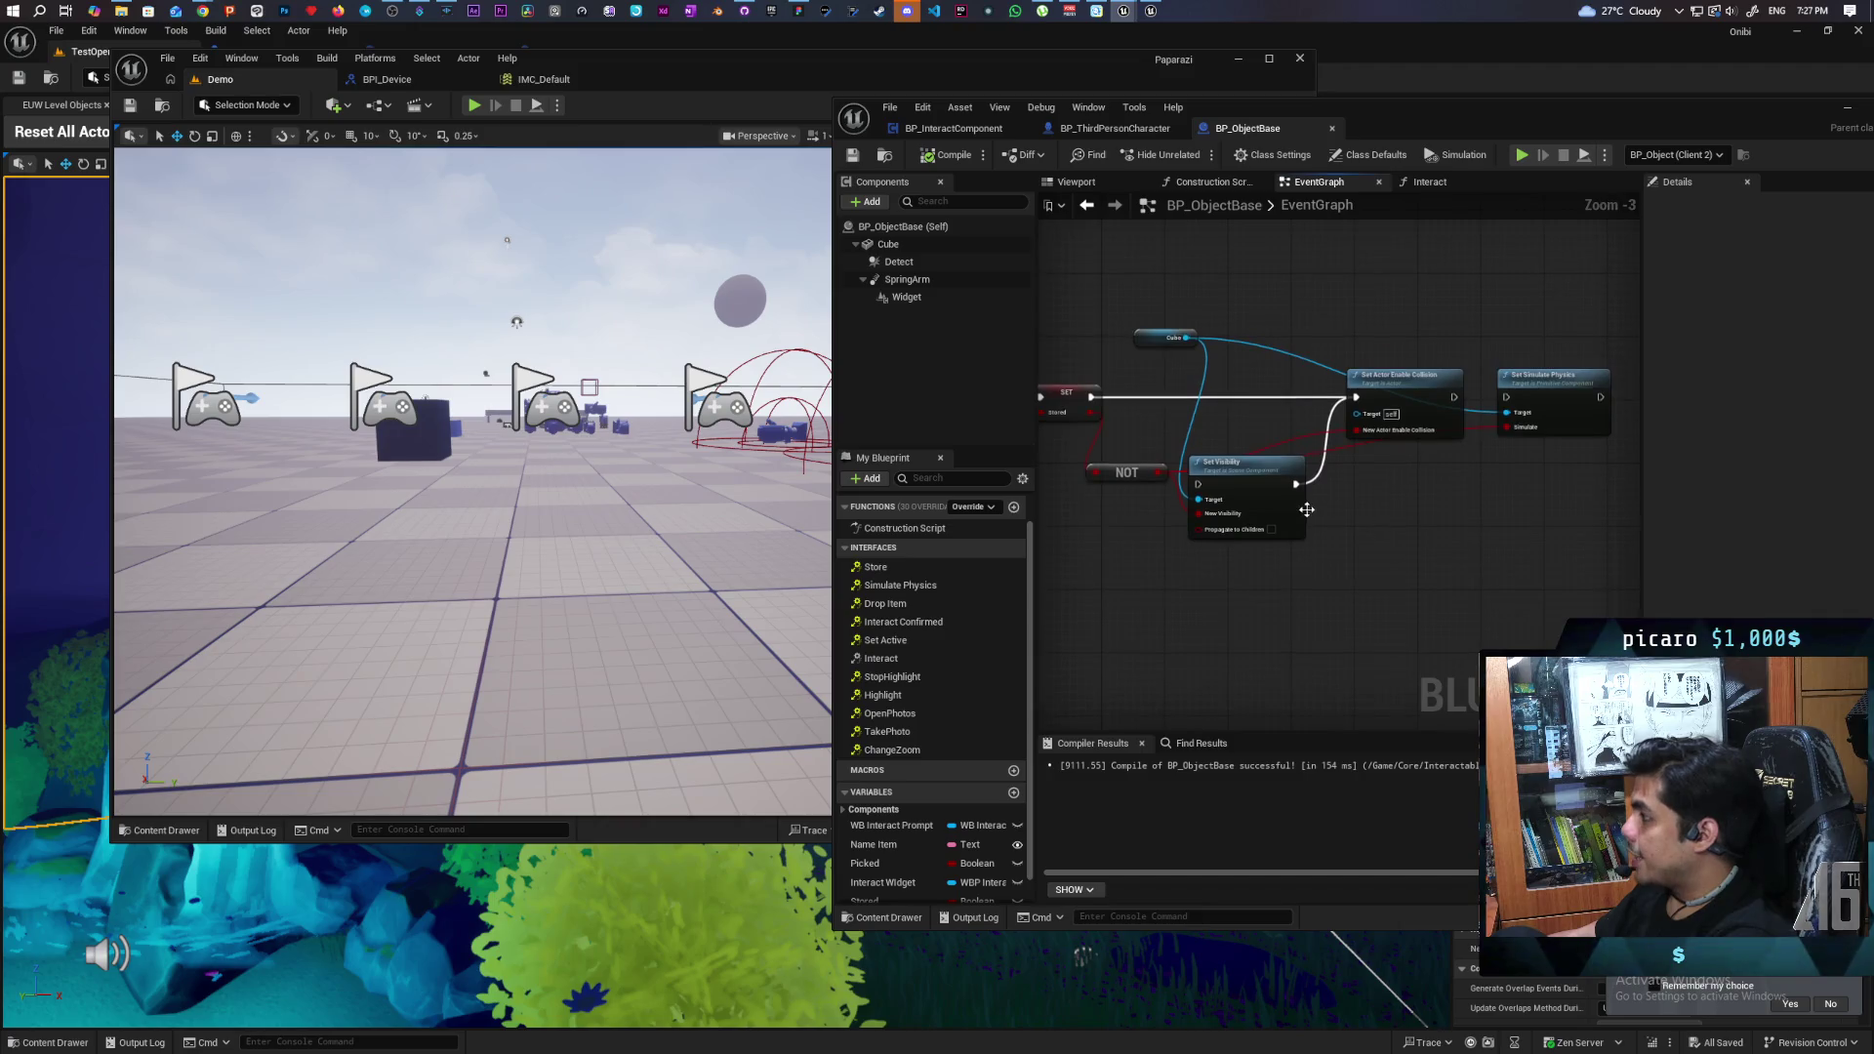
- Wire Set Visibility between SET and Set Actor Enable Collision, save, and delete Set Simulate Physics
{"action": "left_click_drag", "start_coordinate": [1320, 537], "coordinate": [1322, 430]}
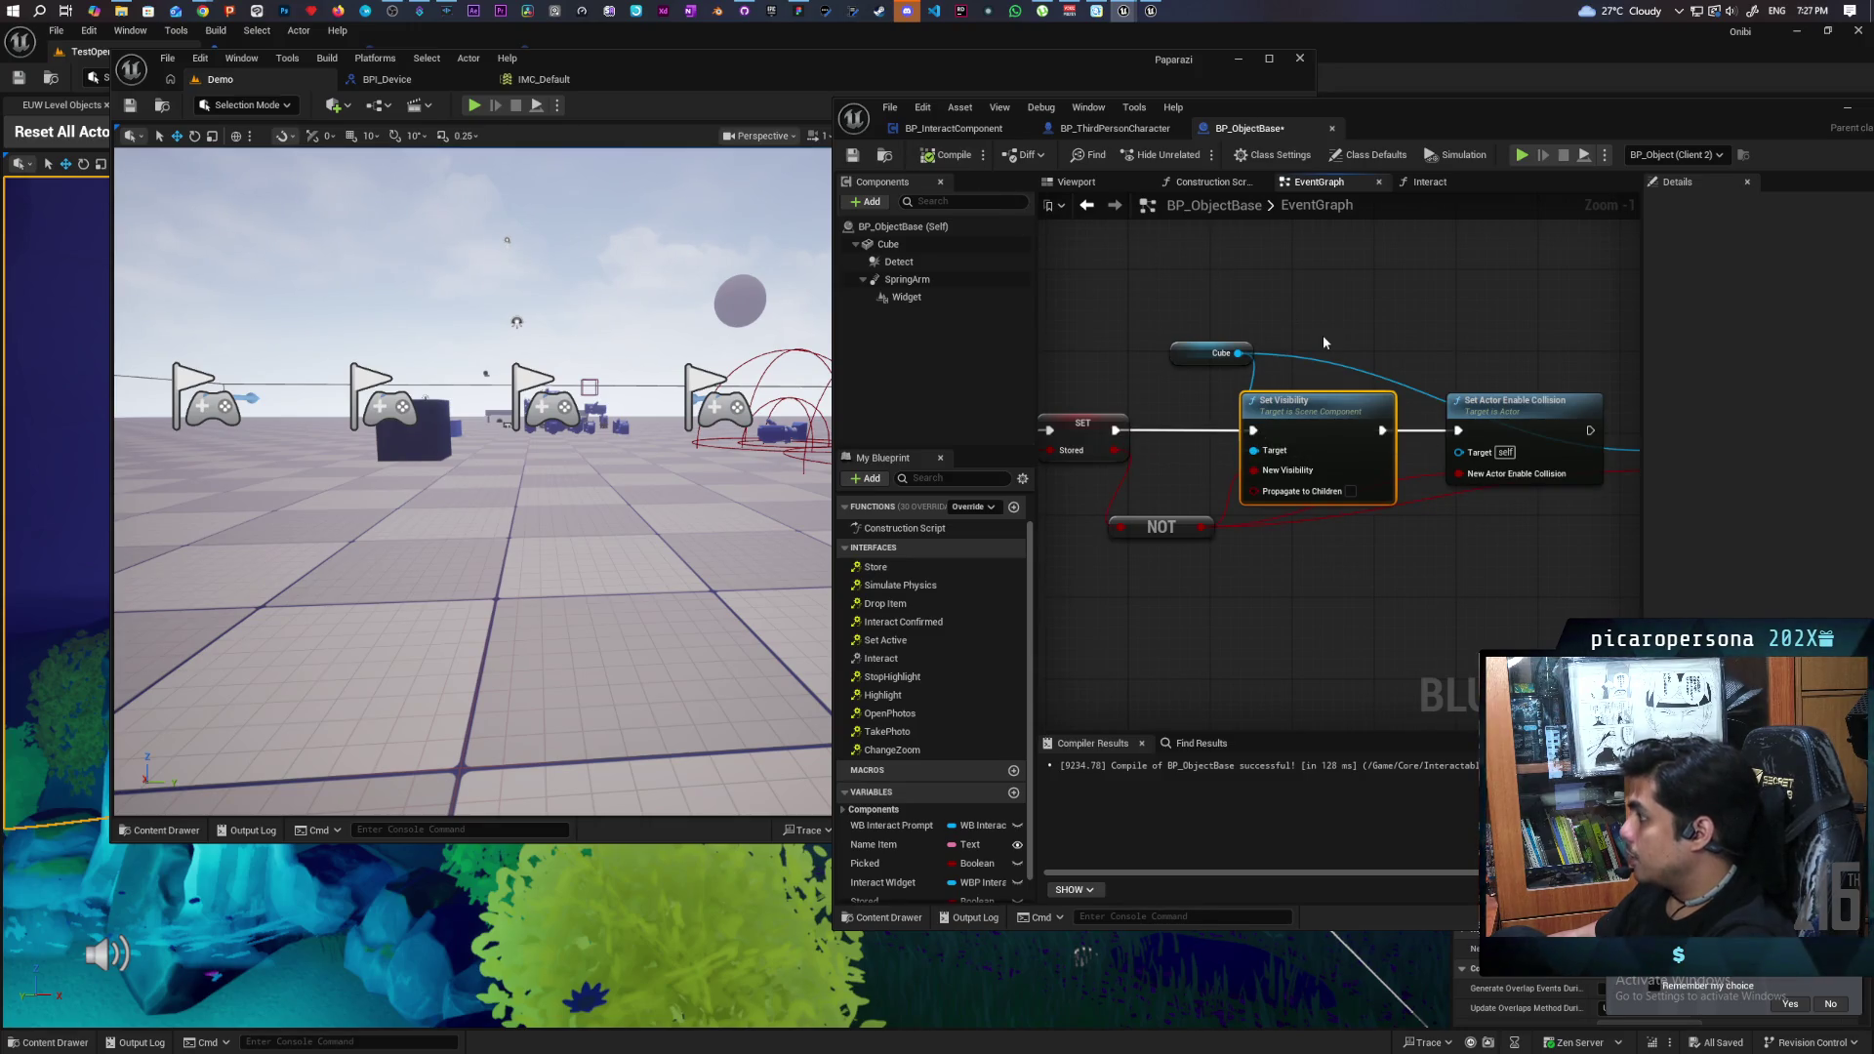
{"action": "key", "text": "ctrl+s"}
{"action": "left_click_drag", "start_coordinate": [1467, 318], "coordinate": [1207, 325]}
{"action": "key", "text": "Delete"}
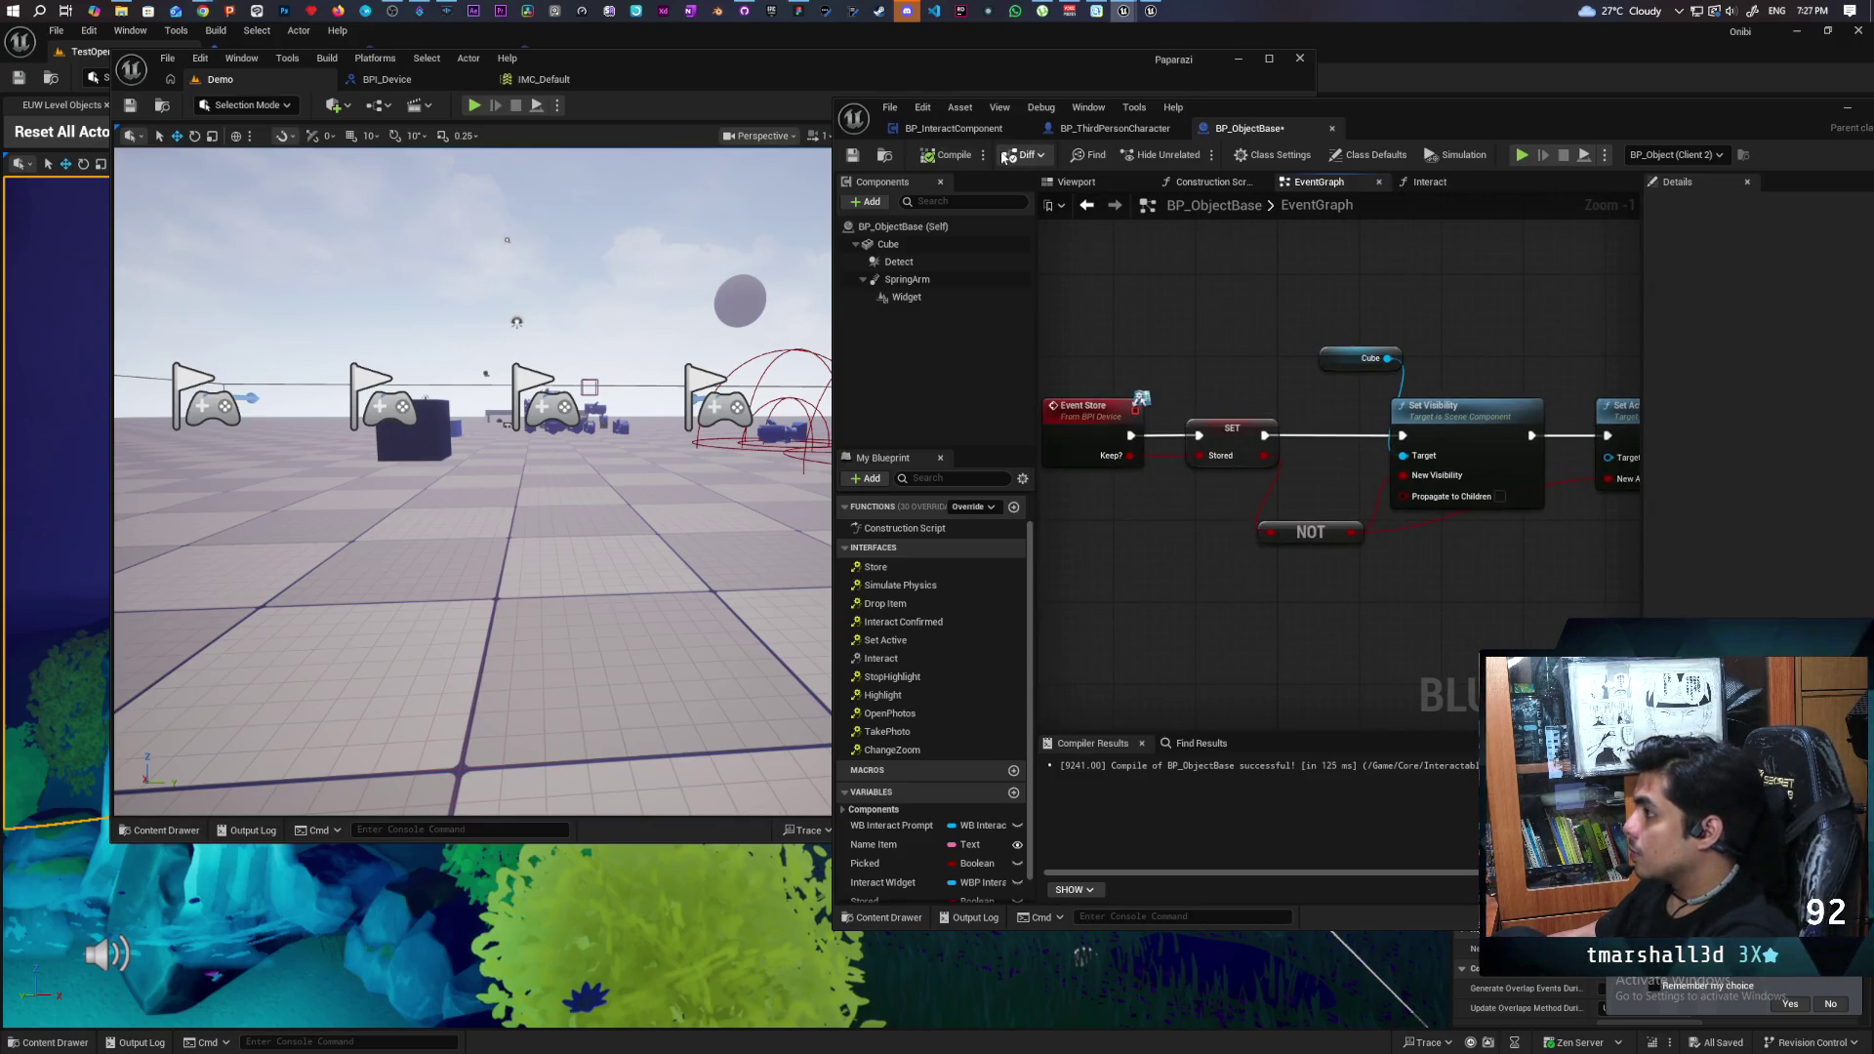
- Minimize the Blueprint editor and launch a multi-client play session from the Demo level
{"action": "left_click_drag", "start_coordinate": [1785, 109], "coordinate": [1689, 146]}
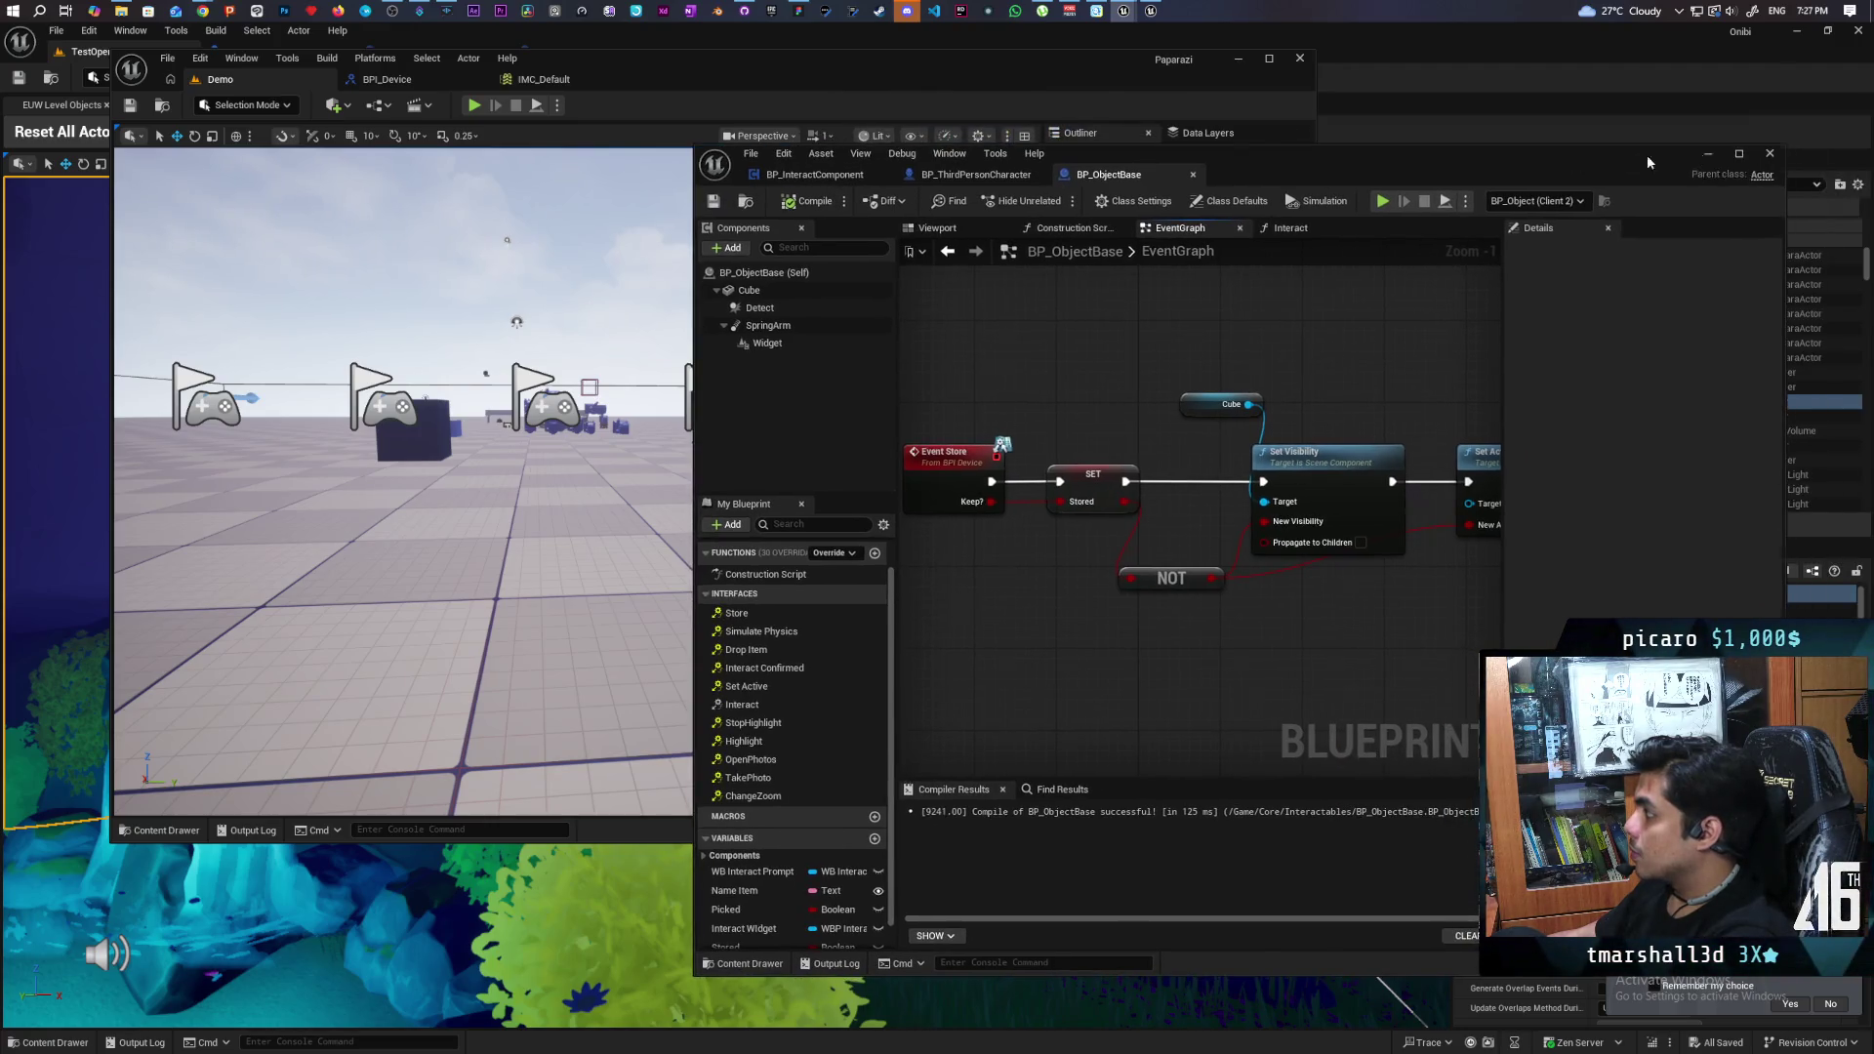
{"action": "left_click", "coordinate": [1708, 155]}
{"action": "left_click_drag", "start_coordinate": [748, 88], "coordinate": [1205, 84]}
{"action": "left_click", "coordinate": [932, 108]}
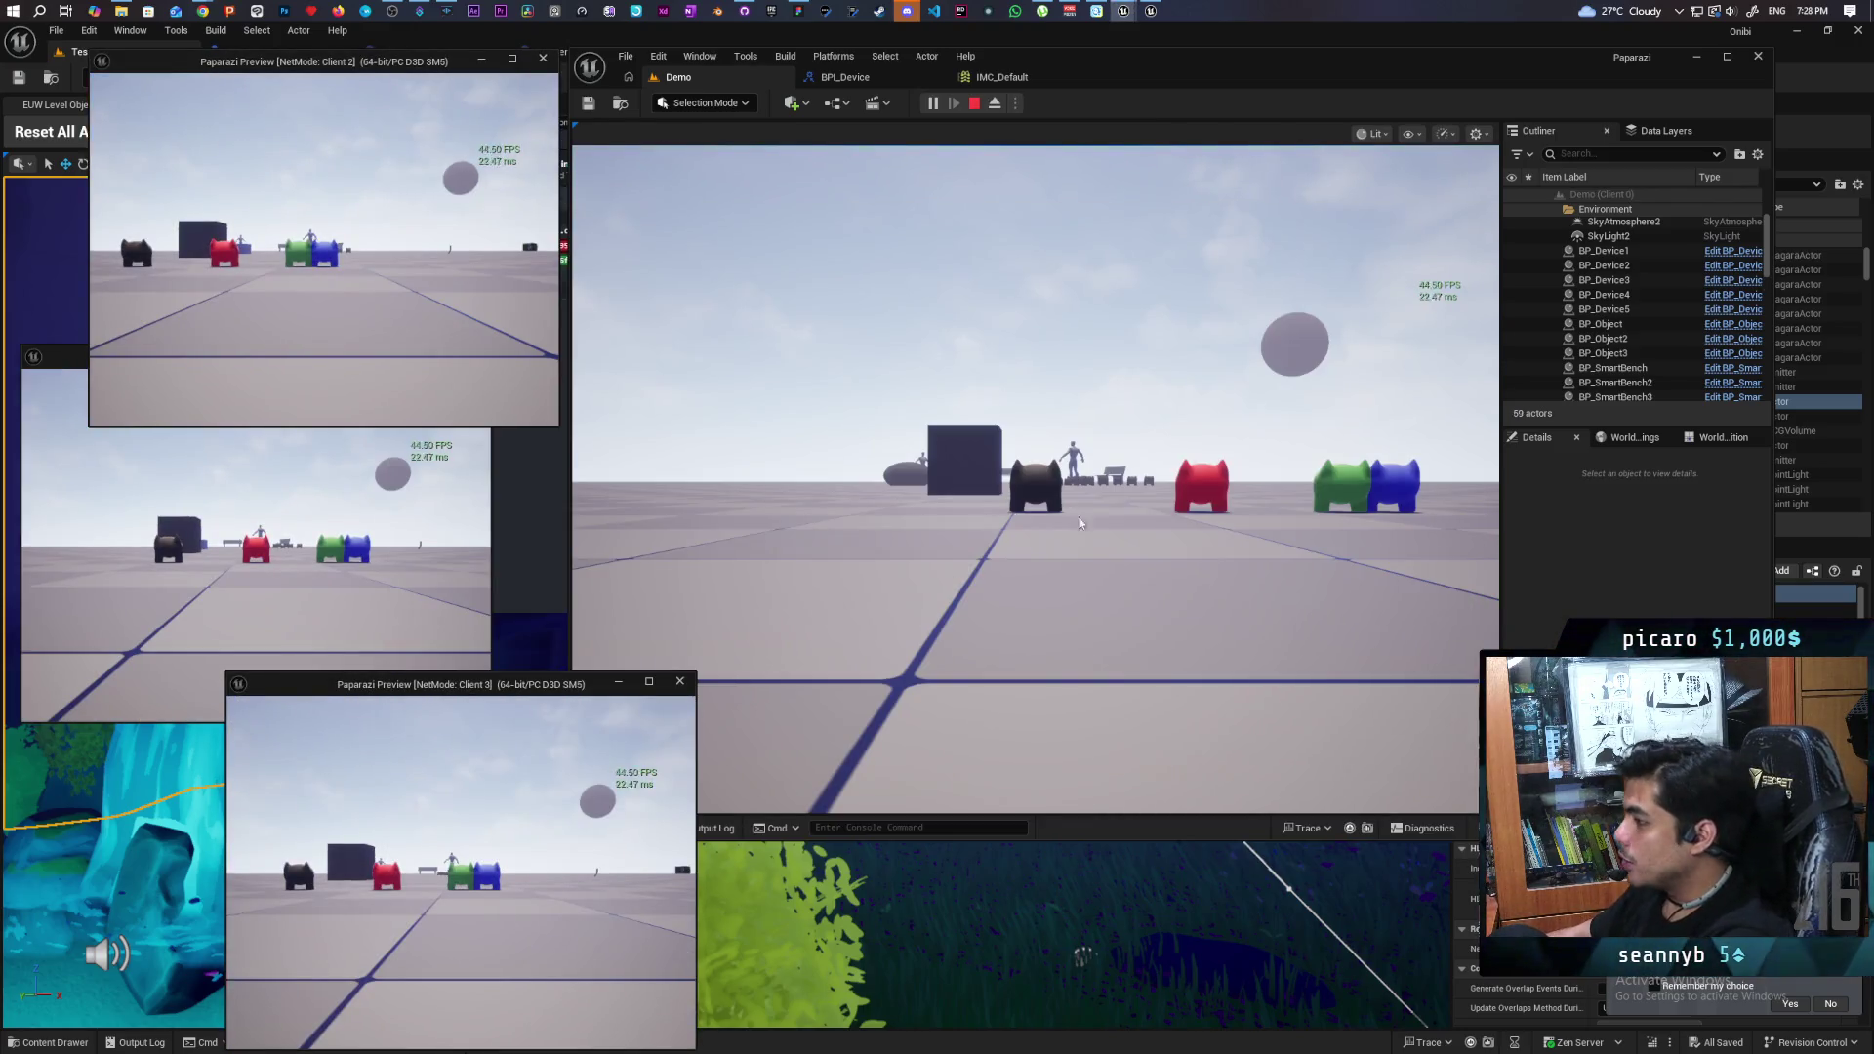
- Give the game viewport control and pick up the cube beside the cat
{"action": "left_click", "coordinate": [1080, 518]}
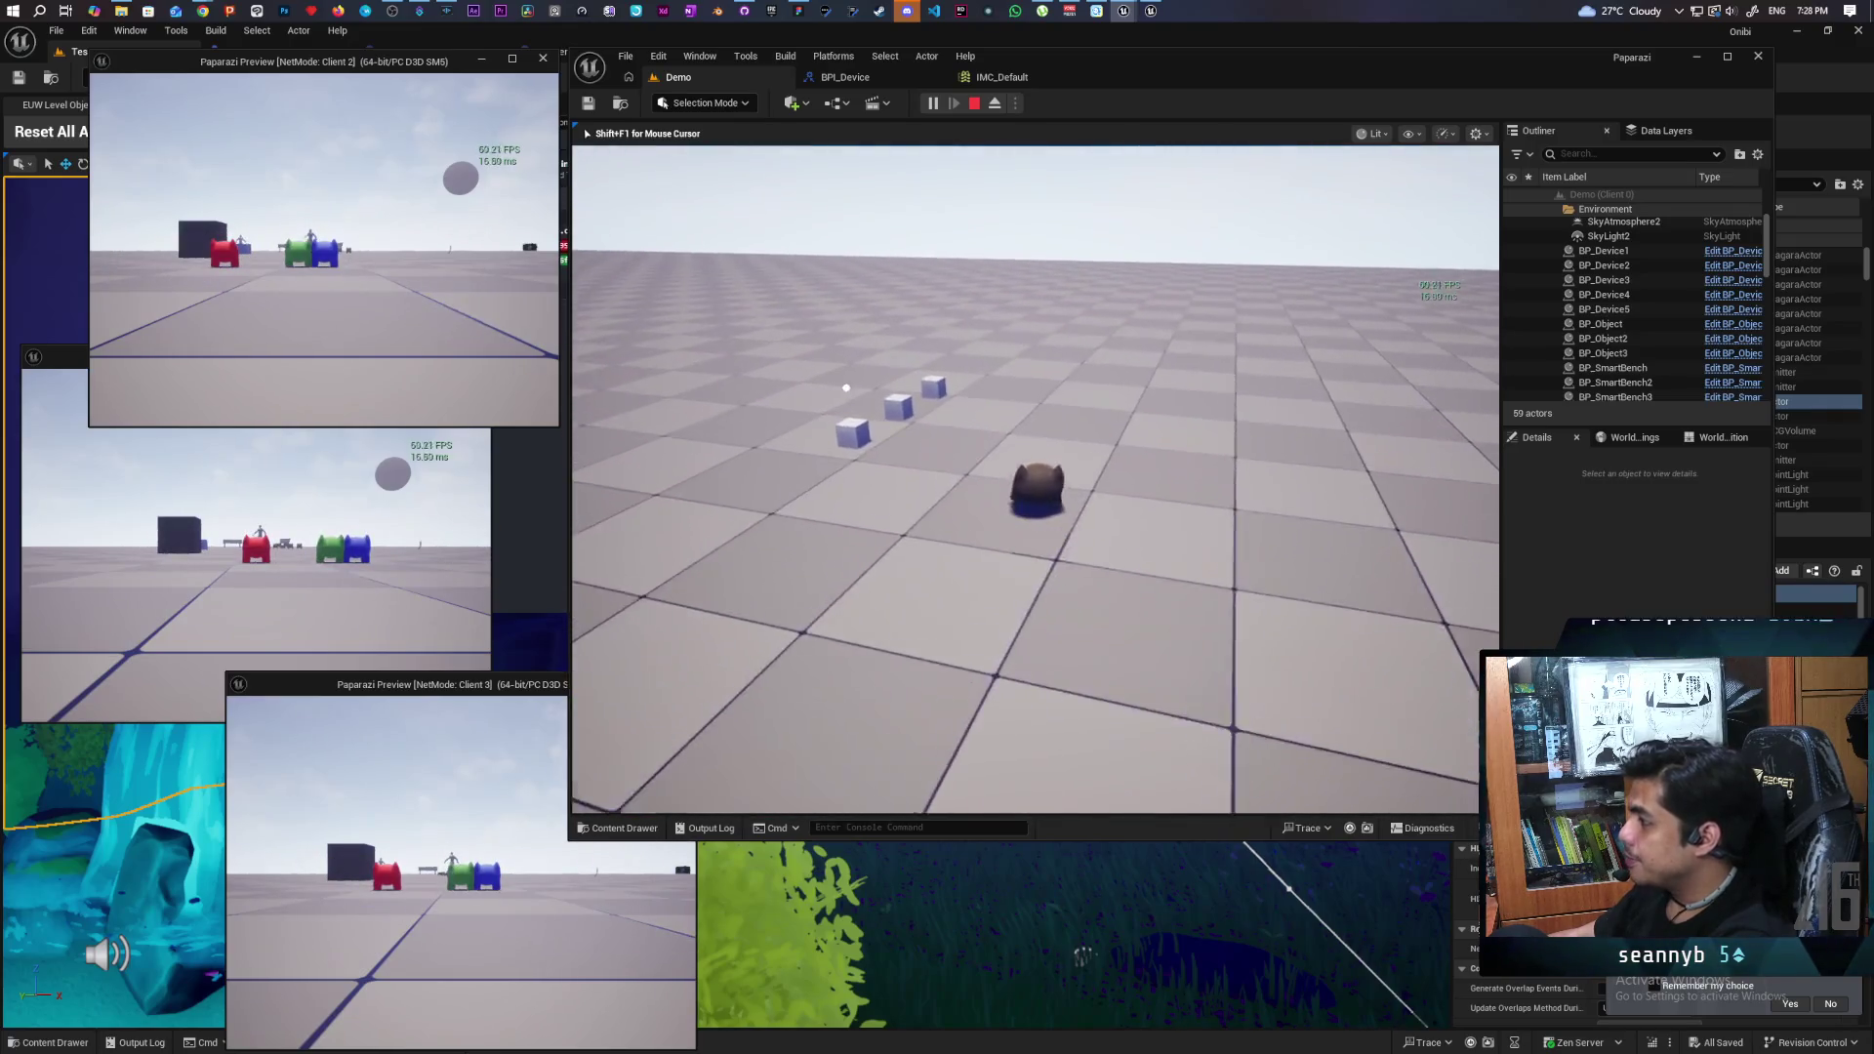
{"action": "key", "text": "shift+F1"}
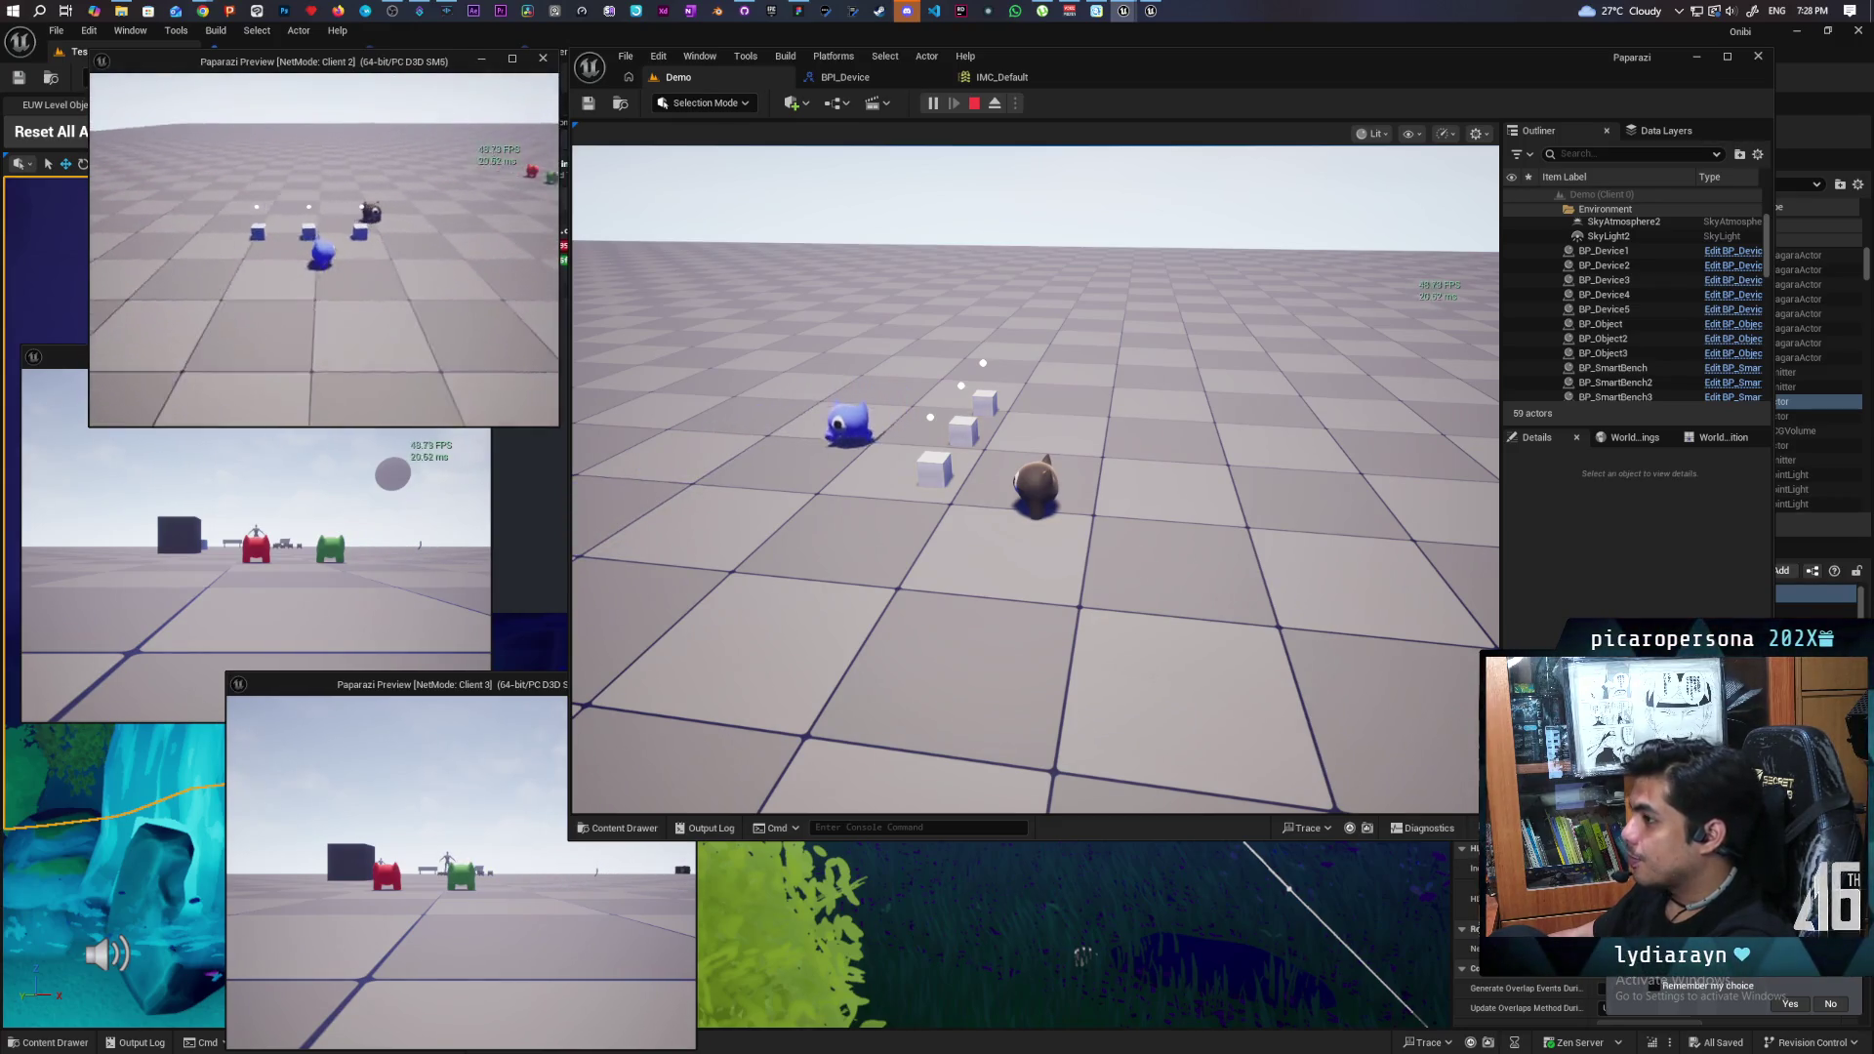
{"action": "left_click", "coordinate": [845, 335]}
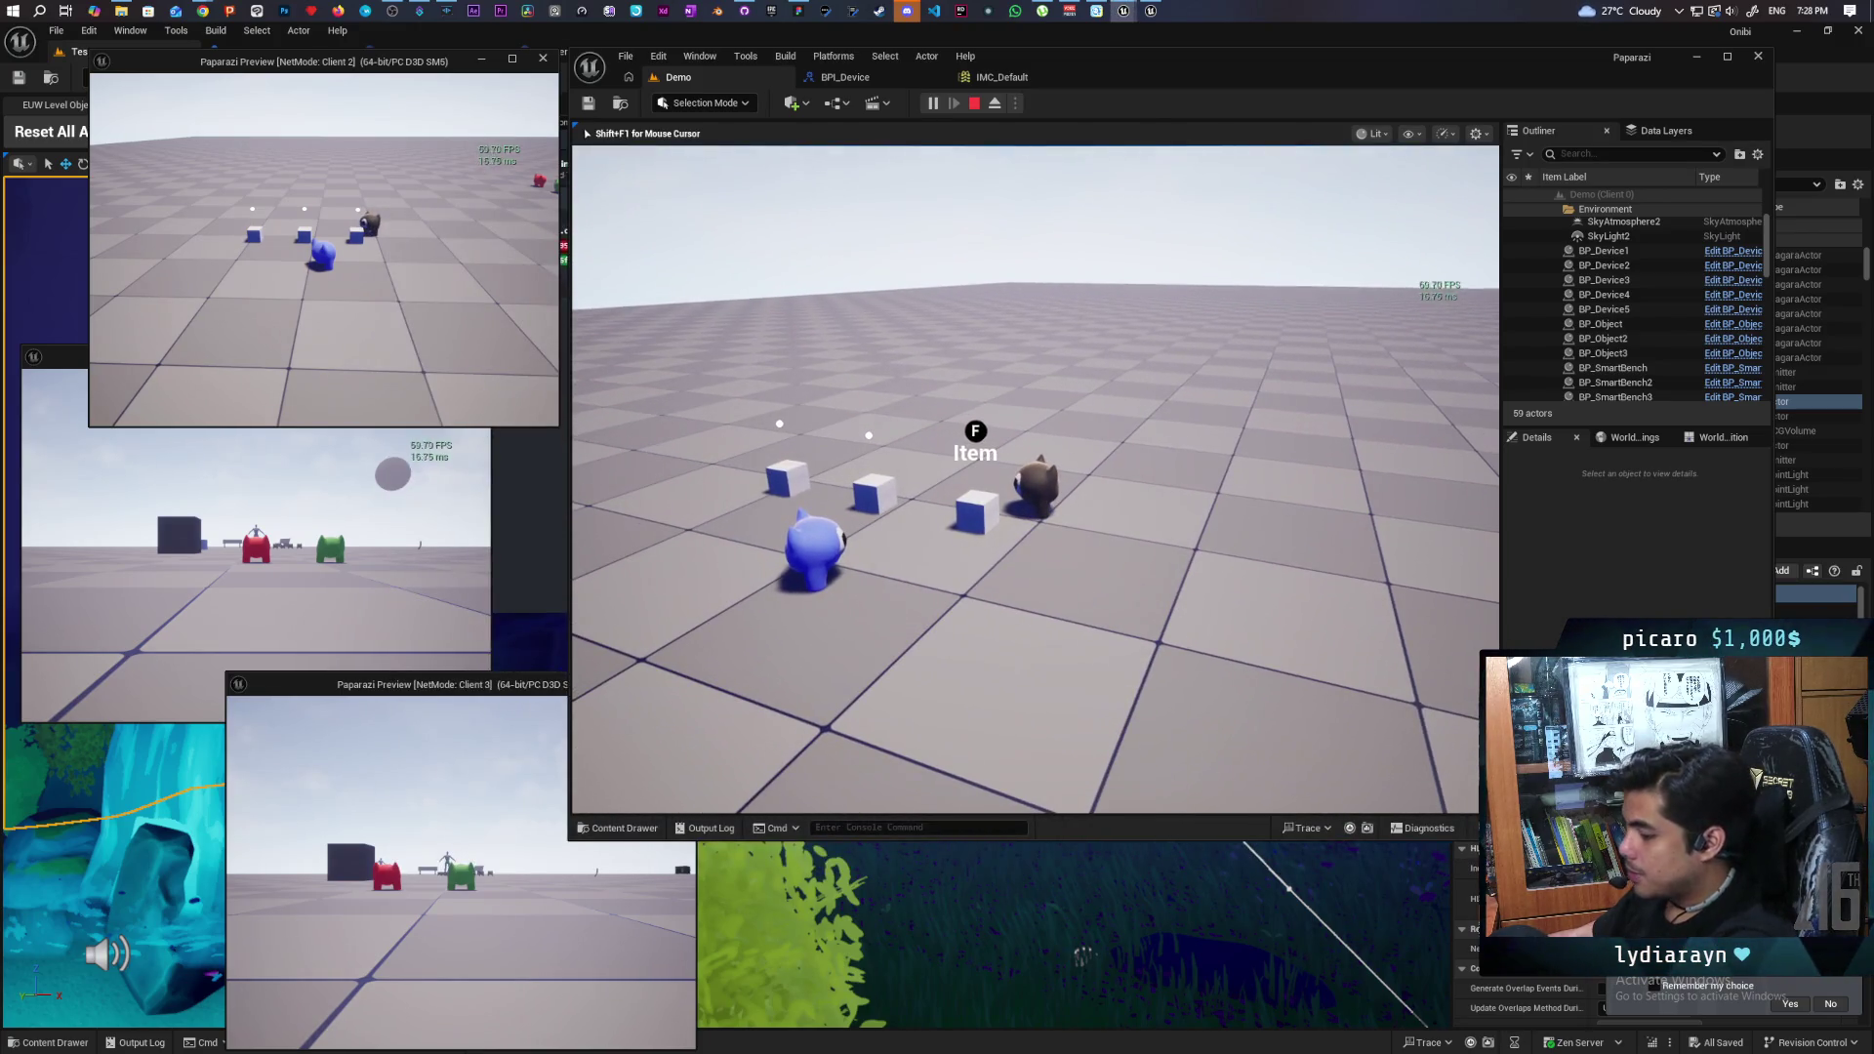
{"action": "key", "text": "f"}
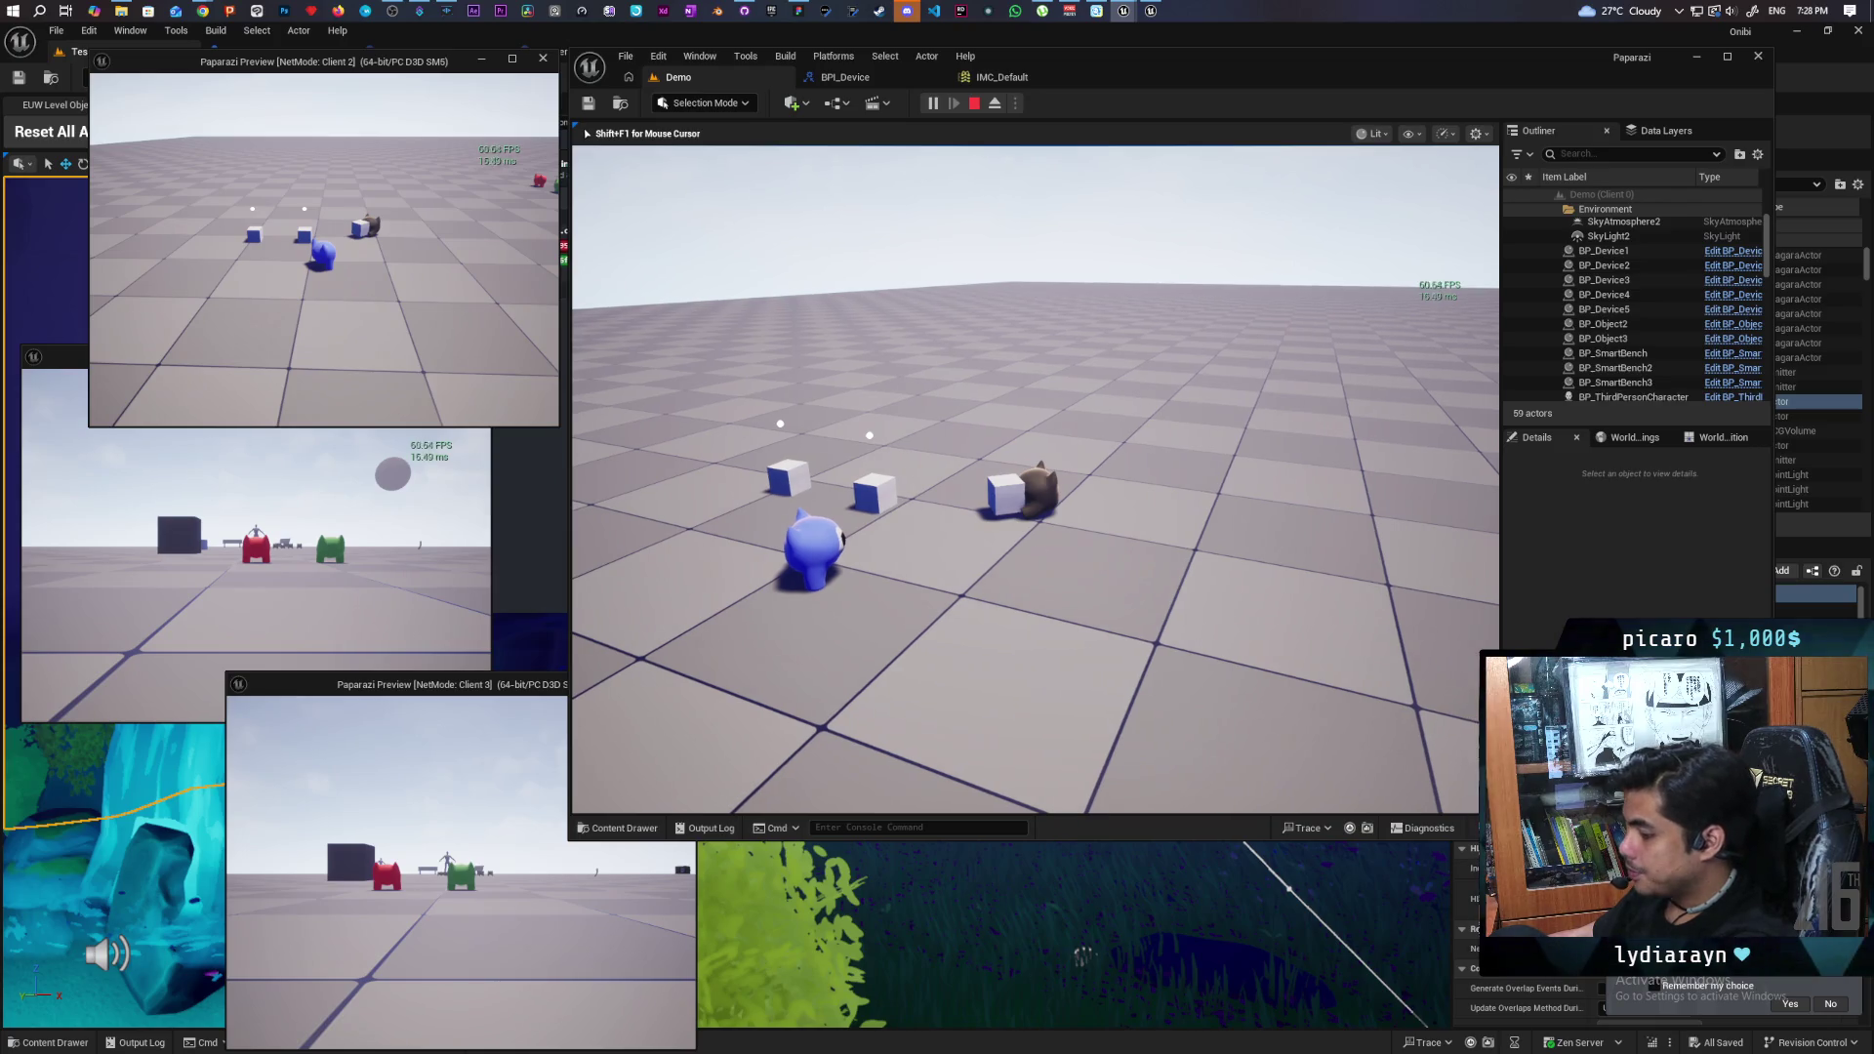
- Carry the cube past the blue character and drop it near the other cubes
{"action": "key", "text": "s"}
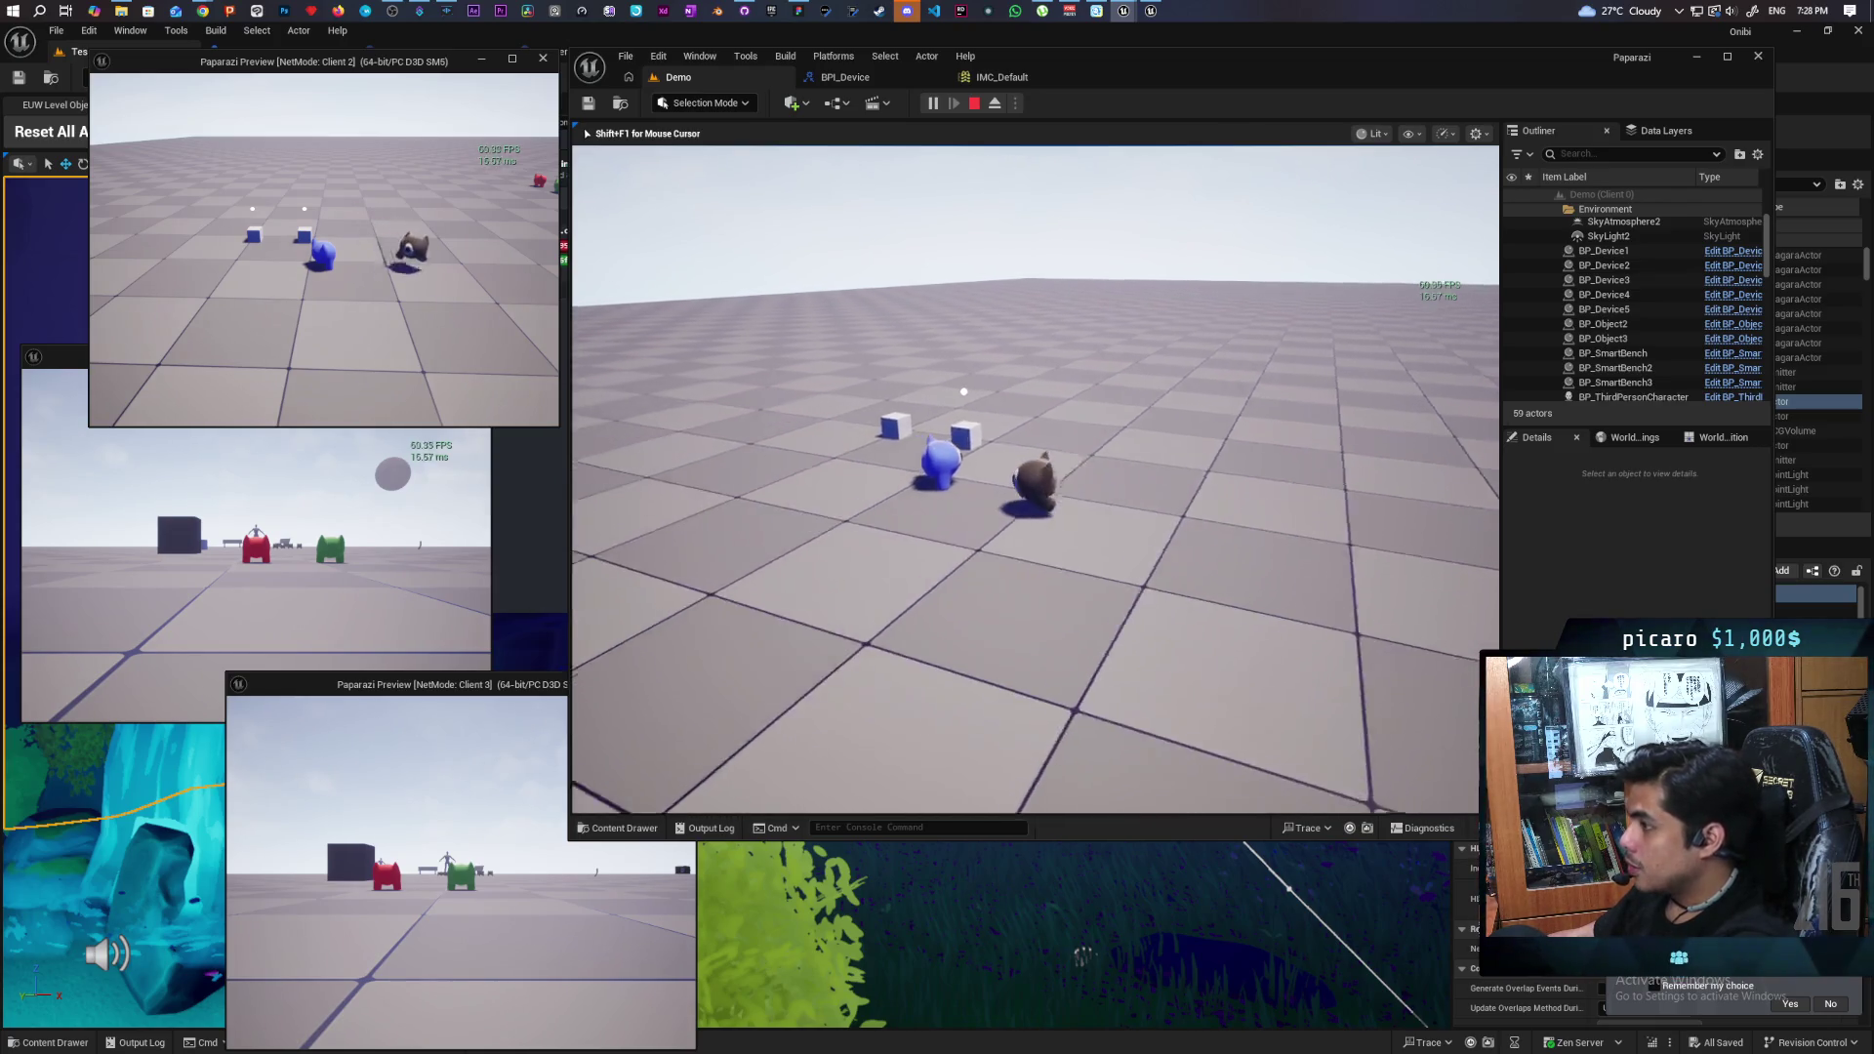
{"action": "key", "text": "w"}
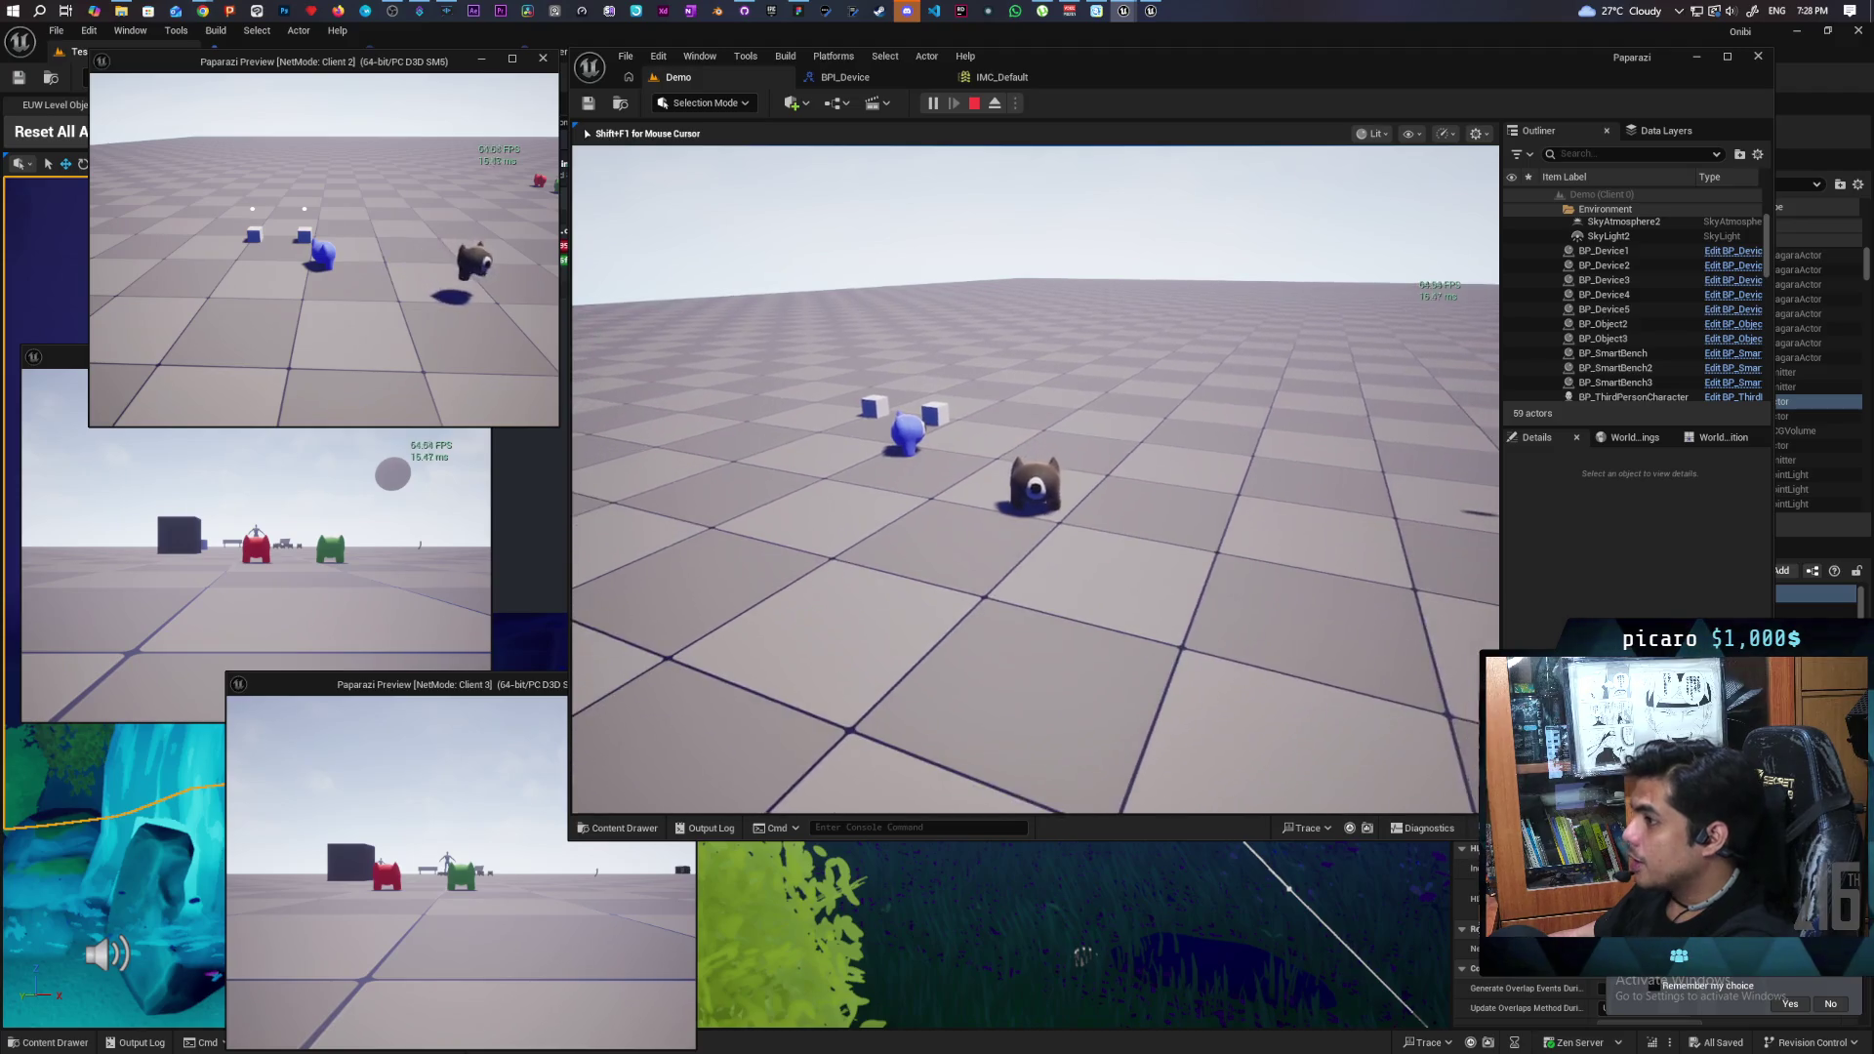
{"action": "key", "text": "w"}
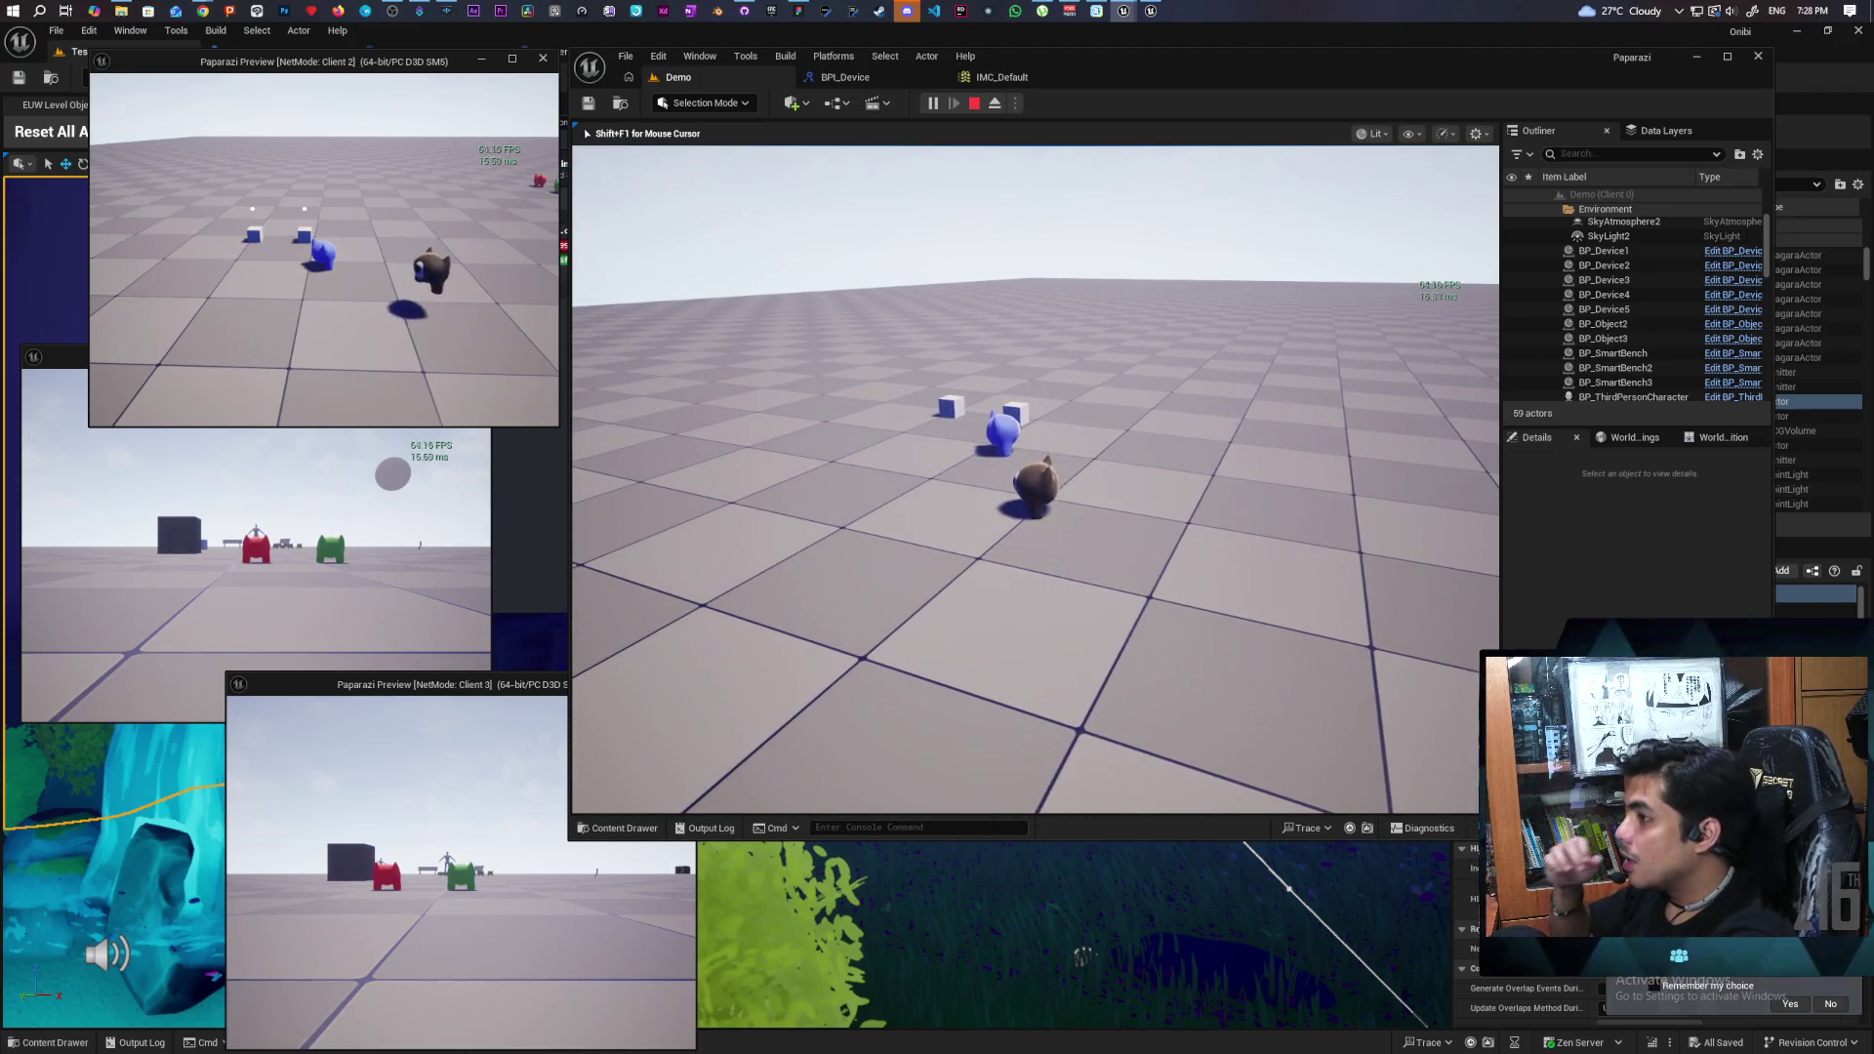
{"action": "key", "text": "s"}
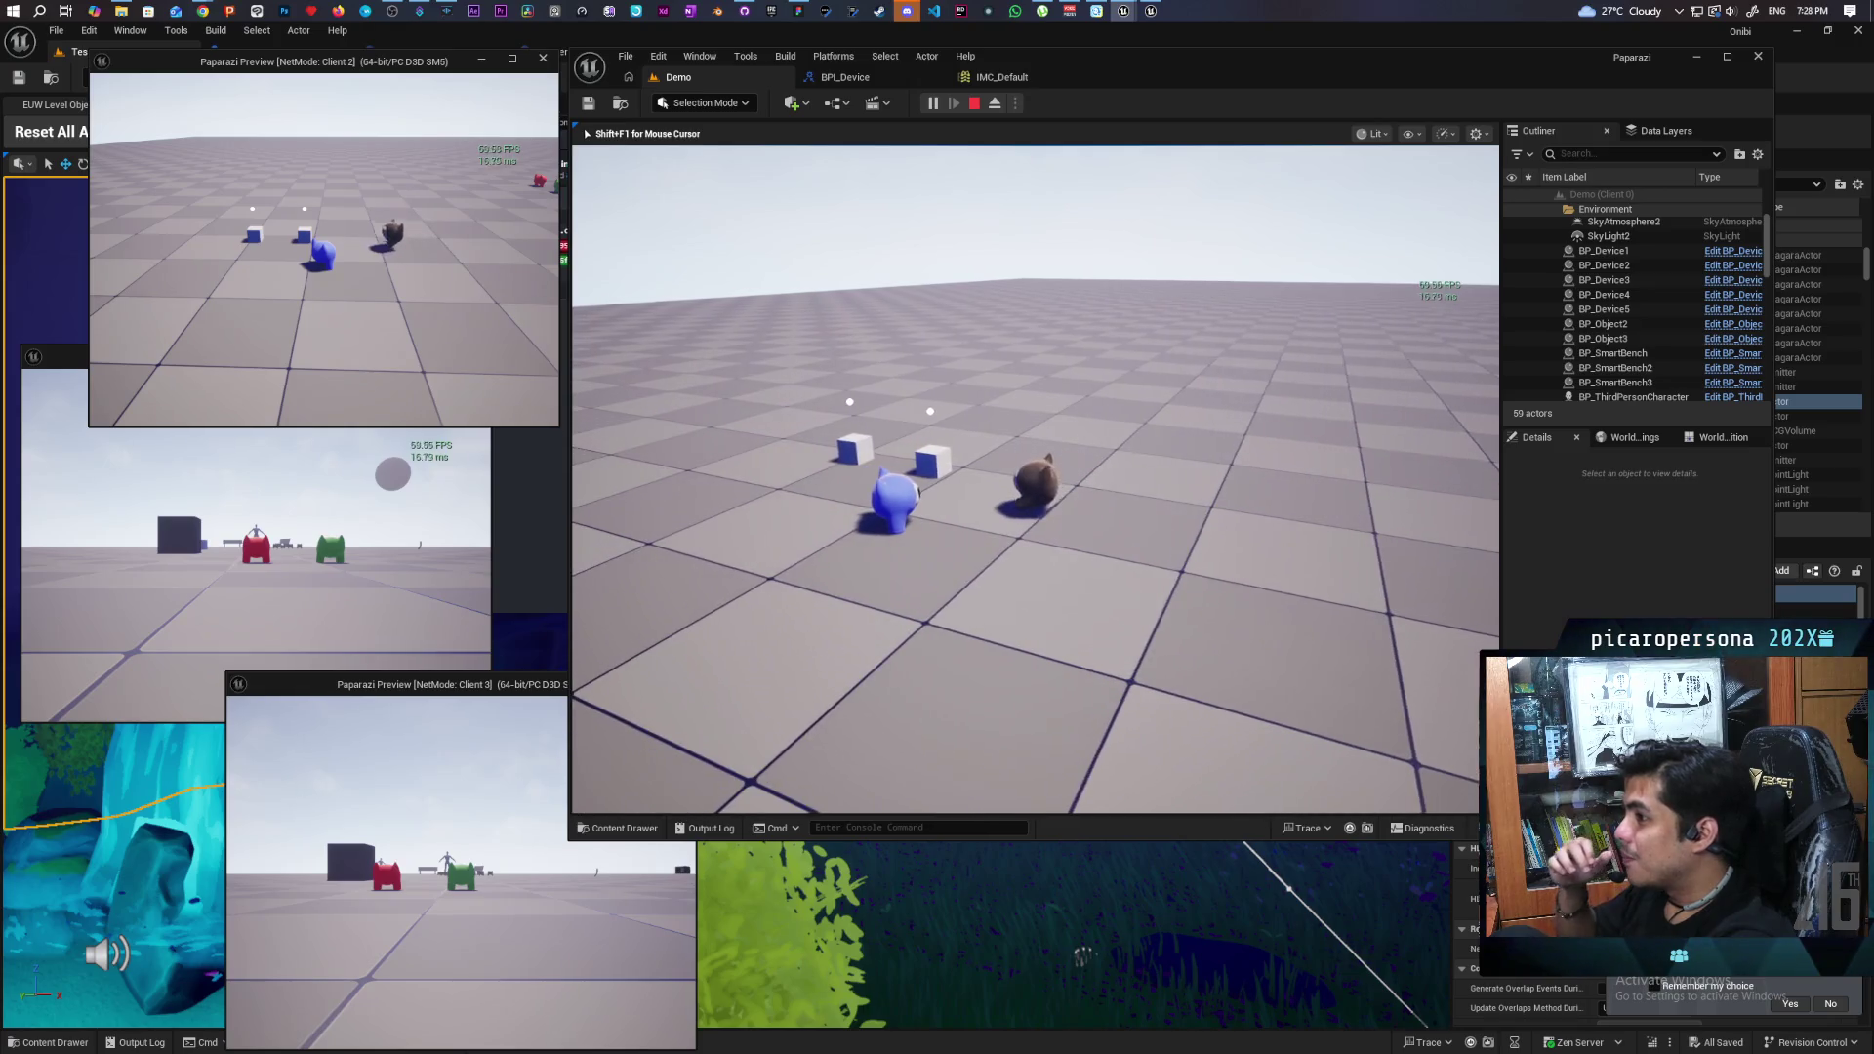
{"action": "key", "text": "w"}
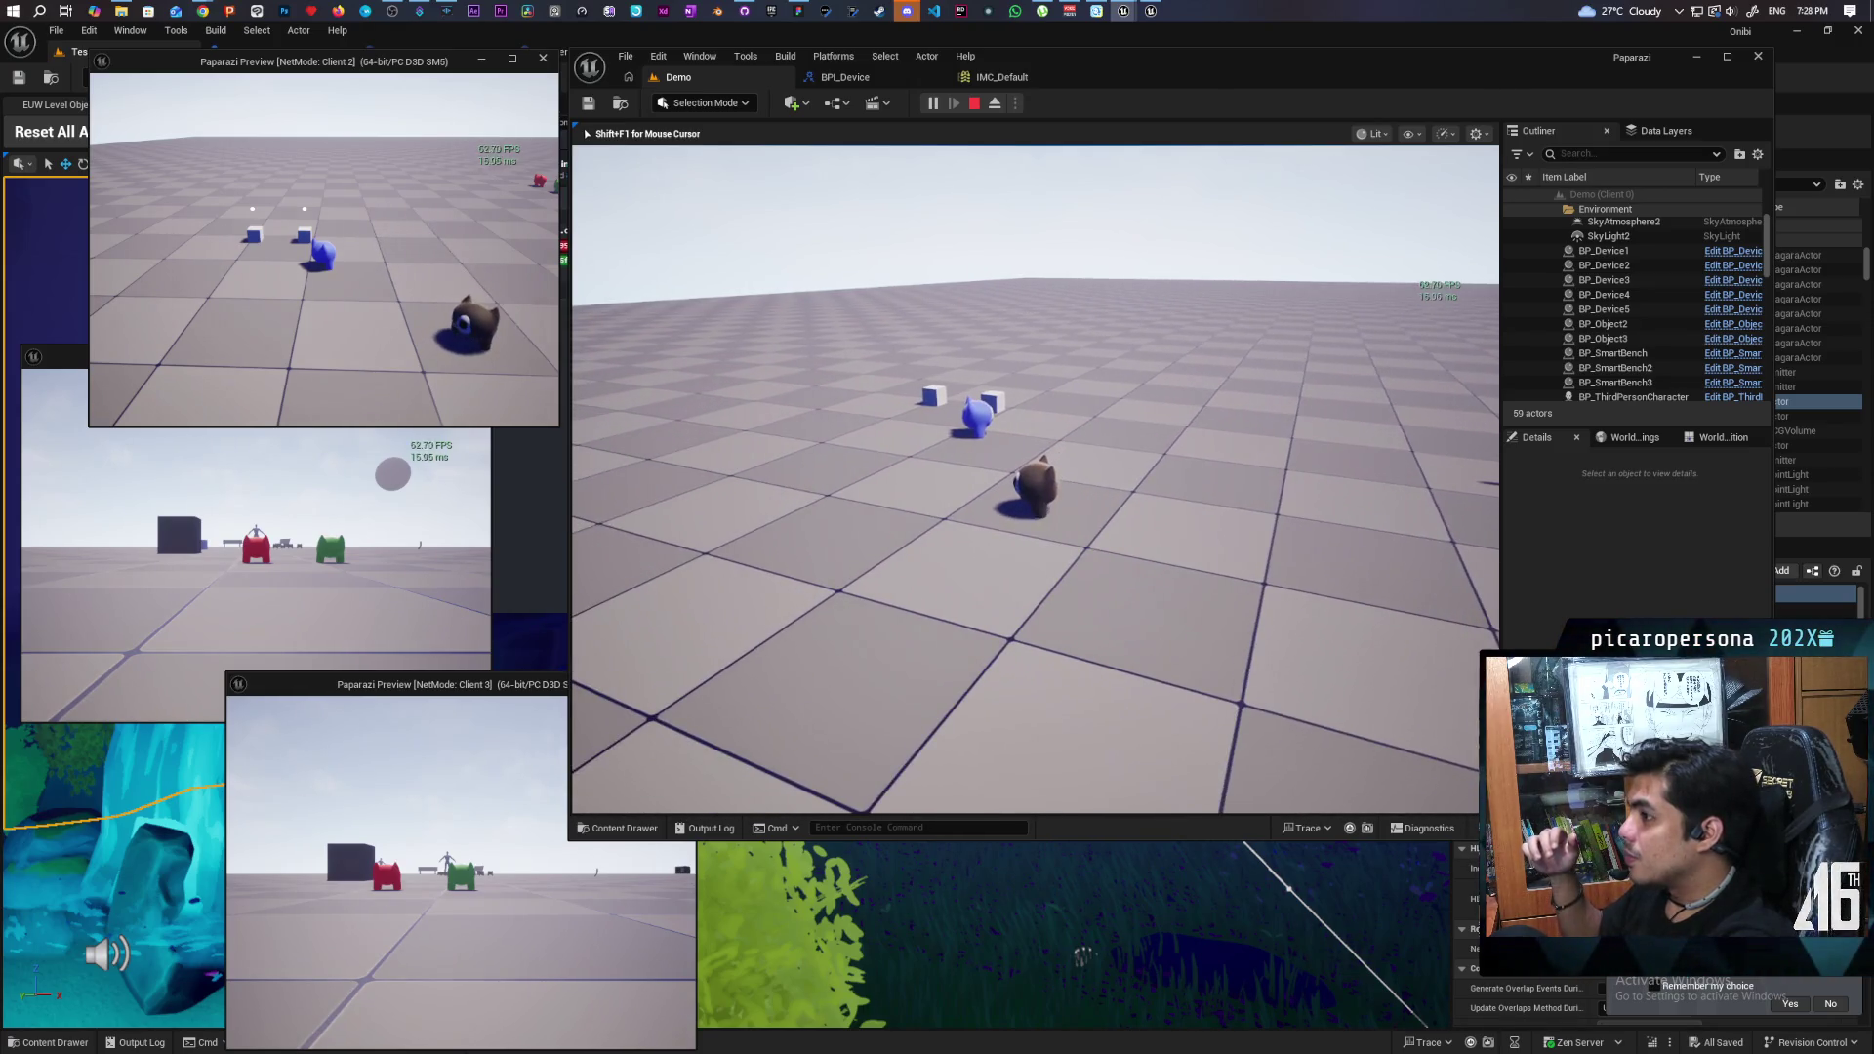
{"action": "key", "text": "s"}
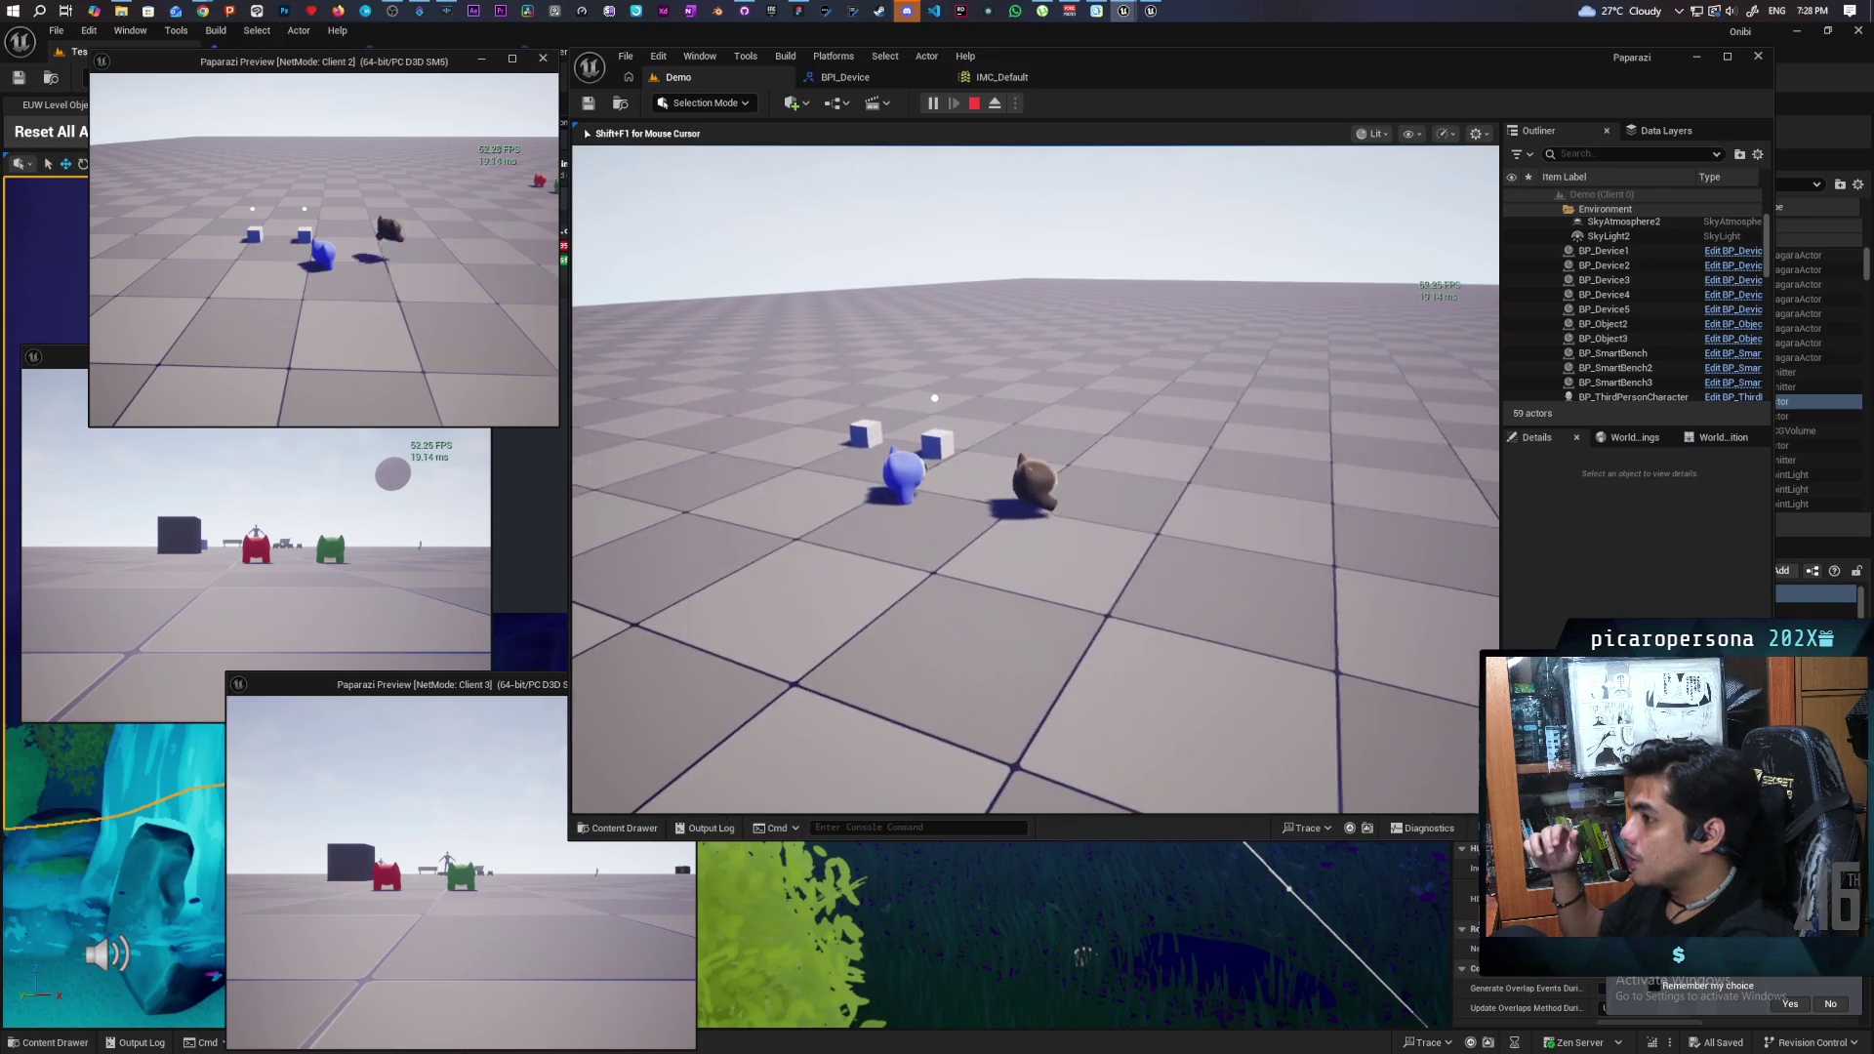
{"action": "key", "text": "w"}
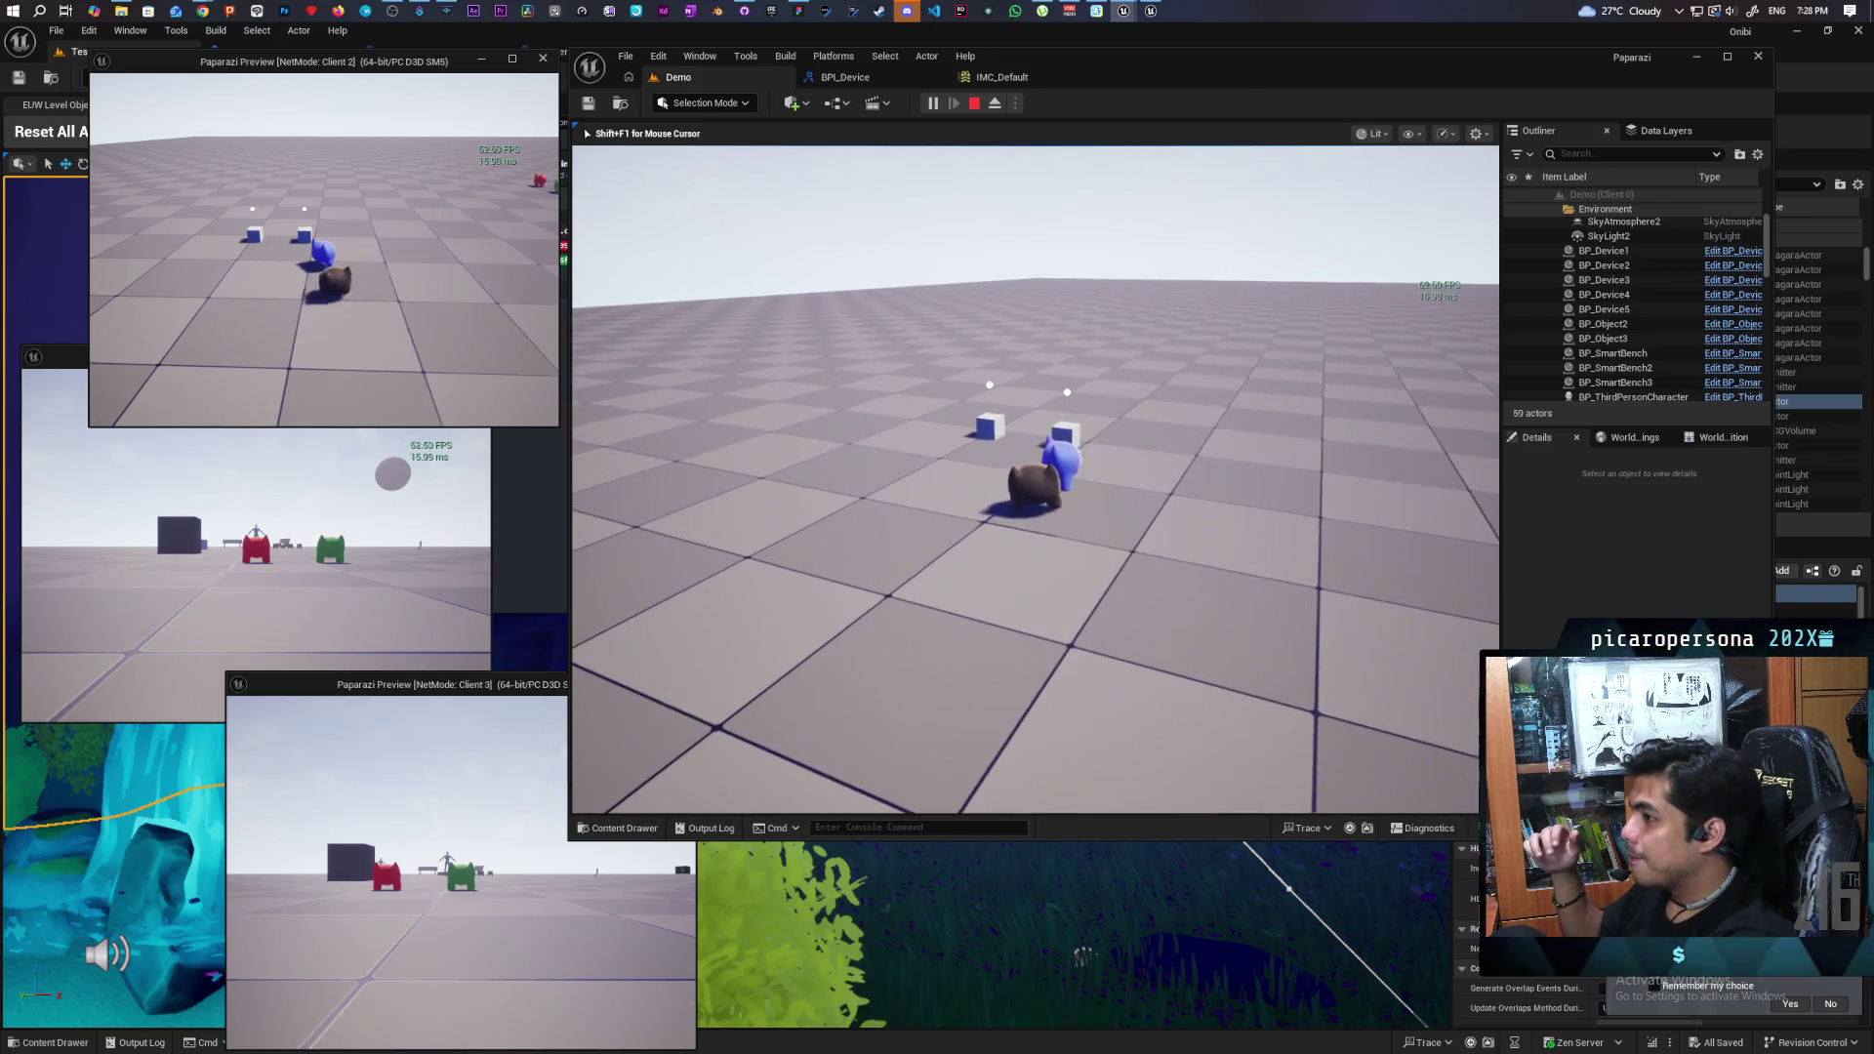
{"action": "key", "text": "w"}
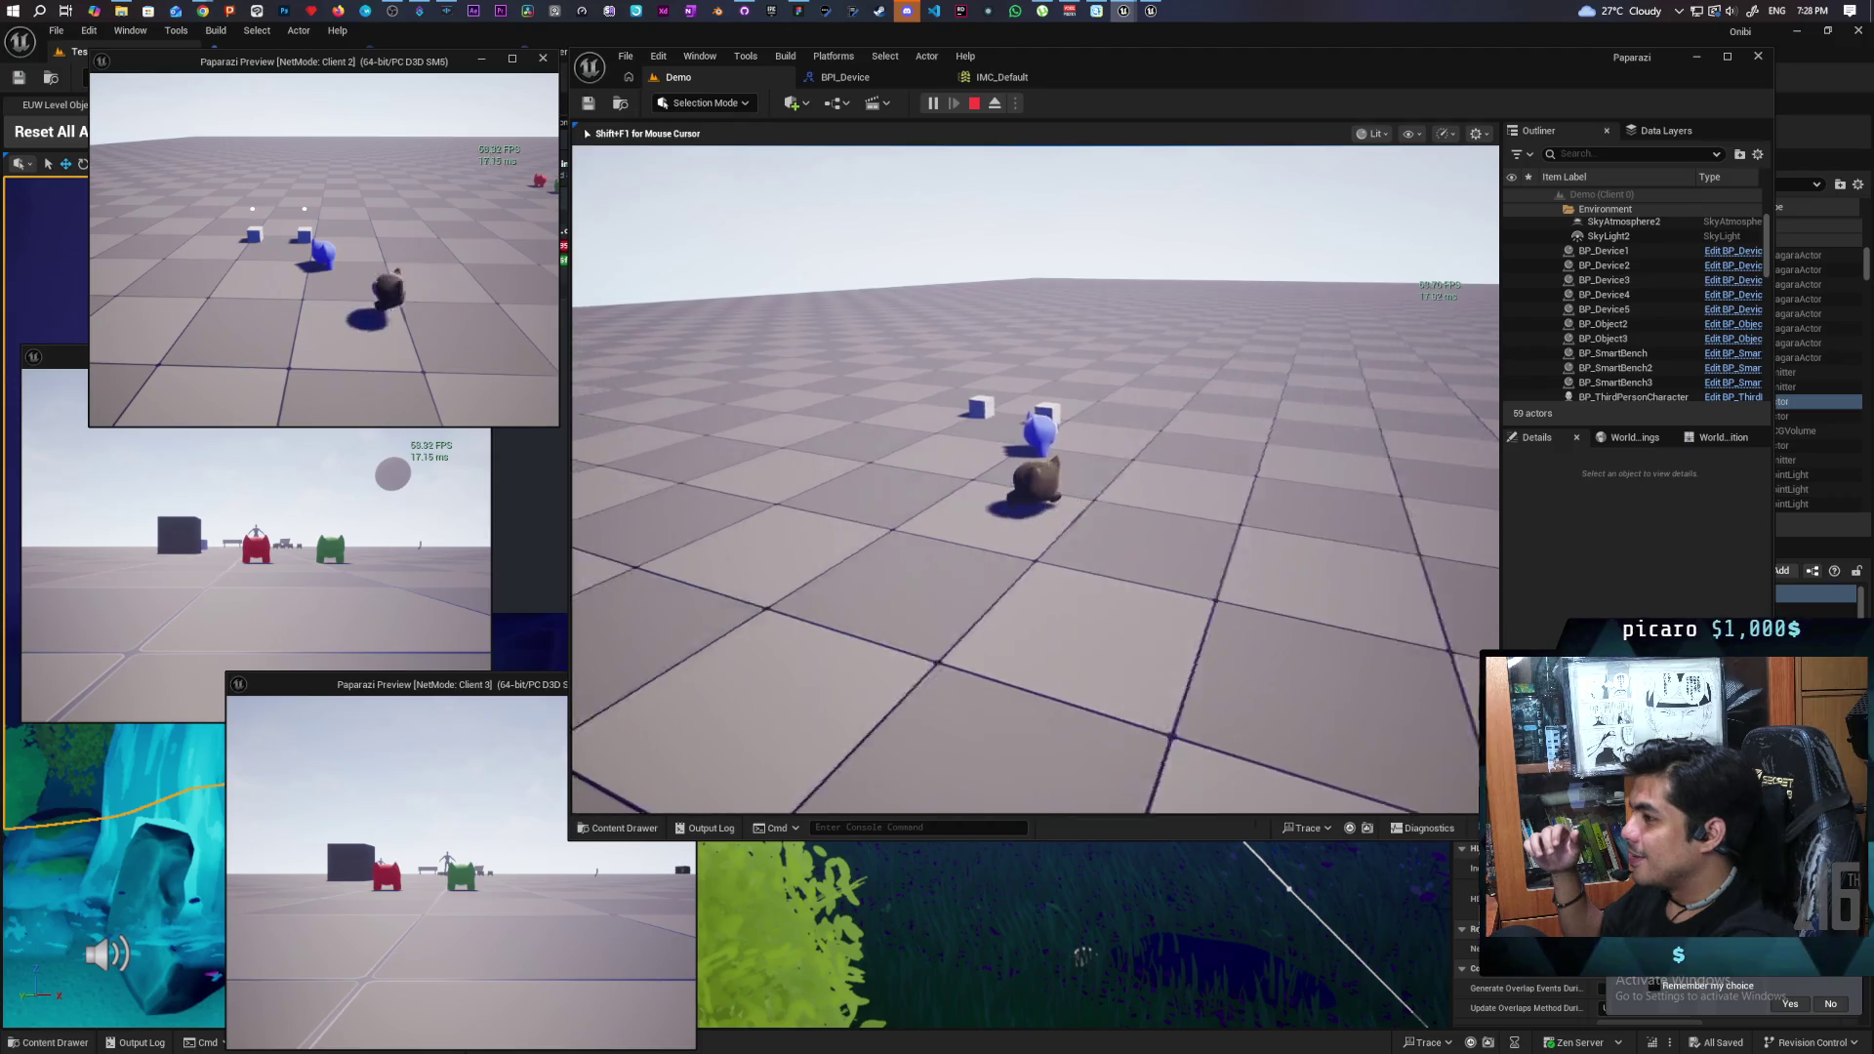
{"action": "key", "text": "s"}
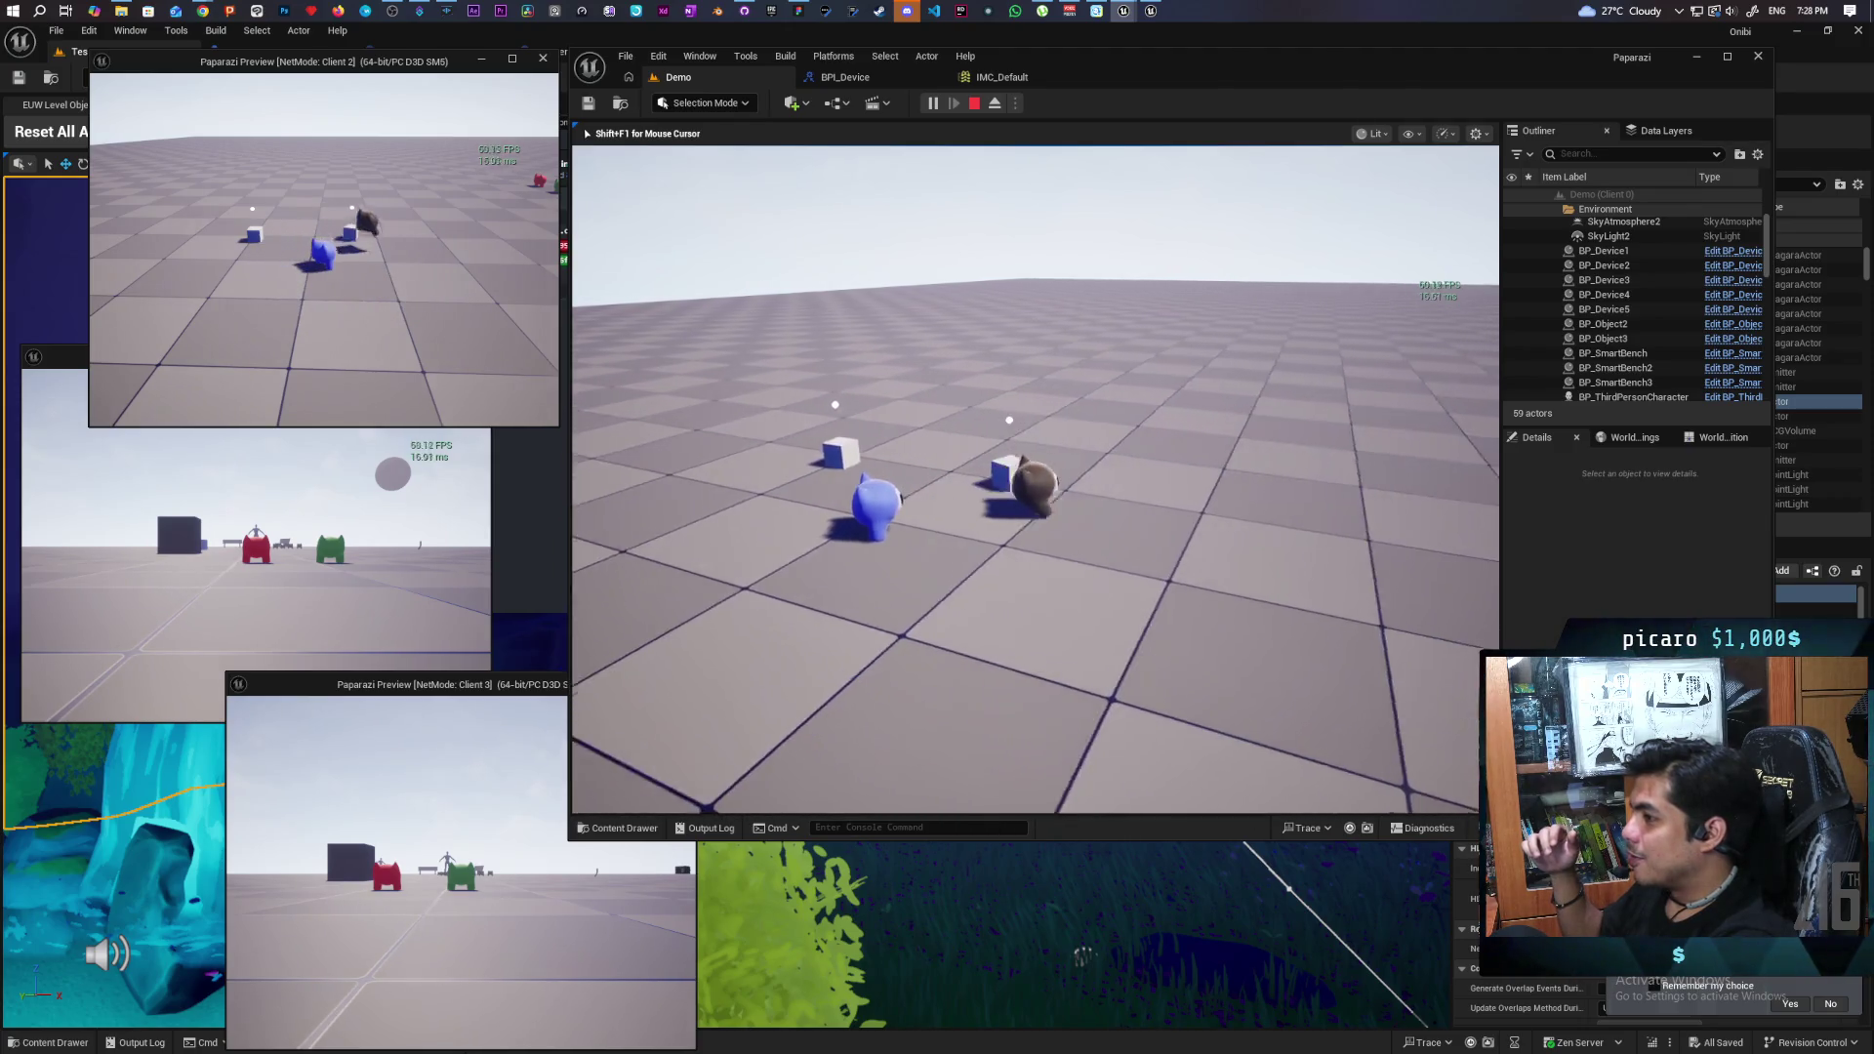
{"action": "key", "text": "w"}
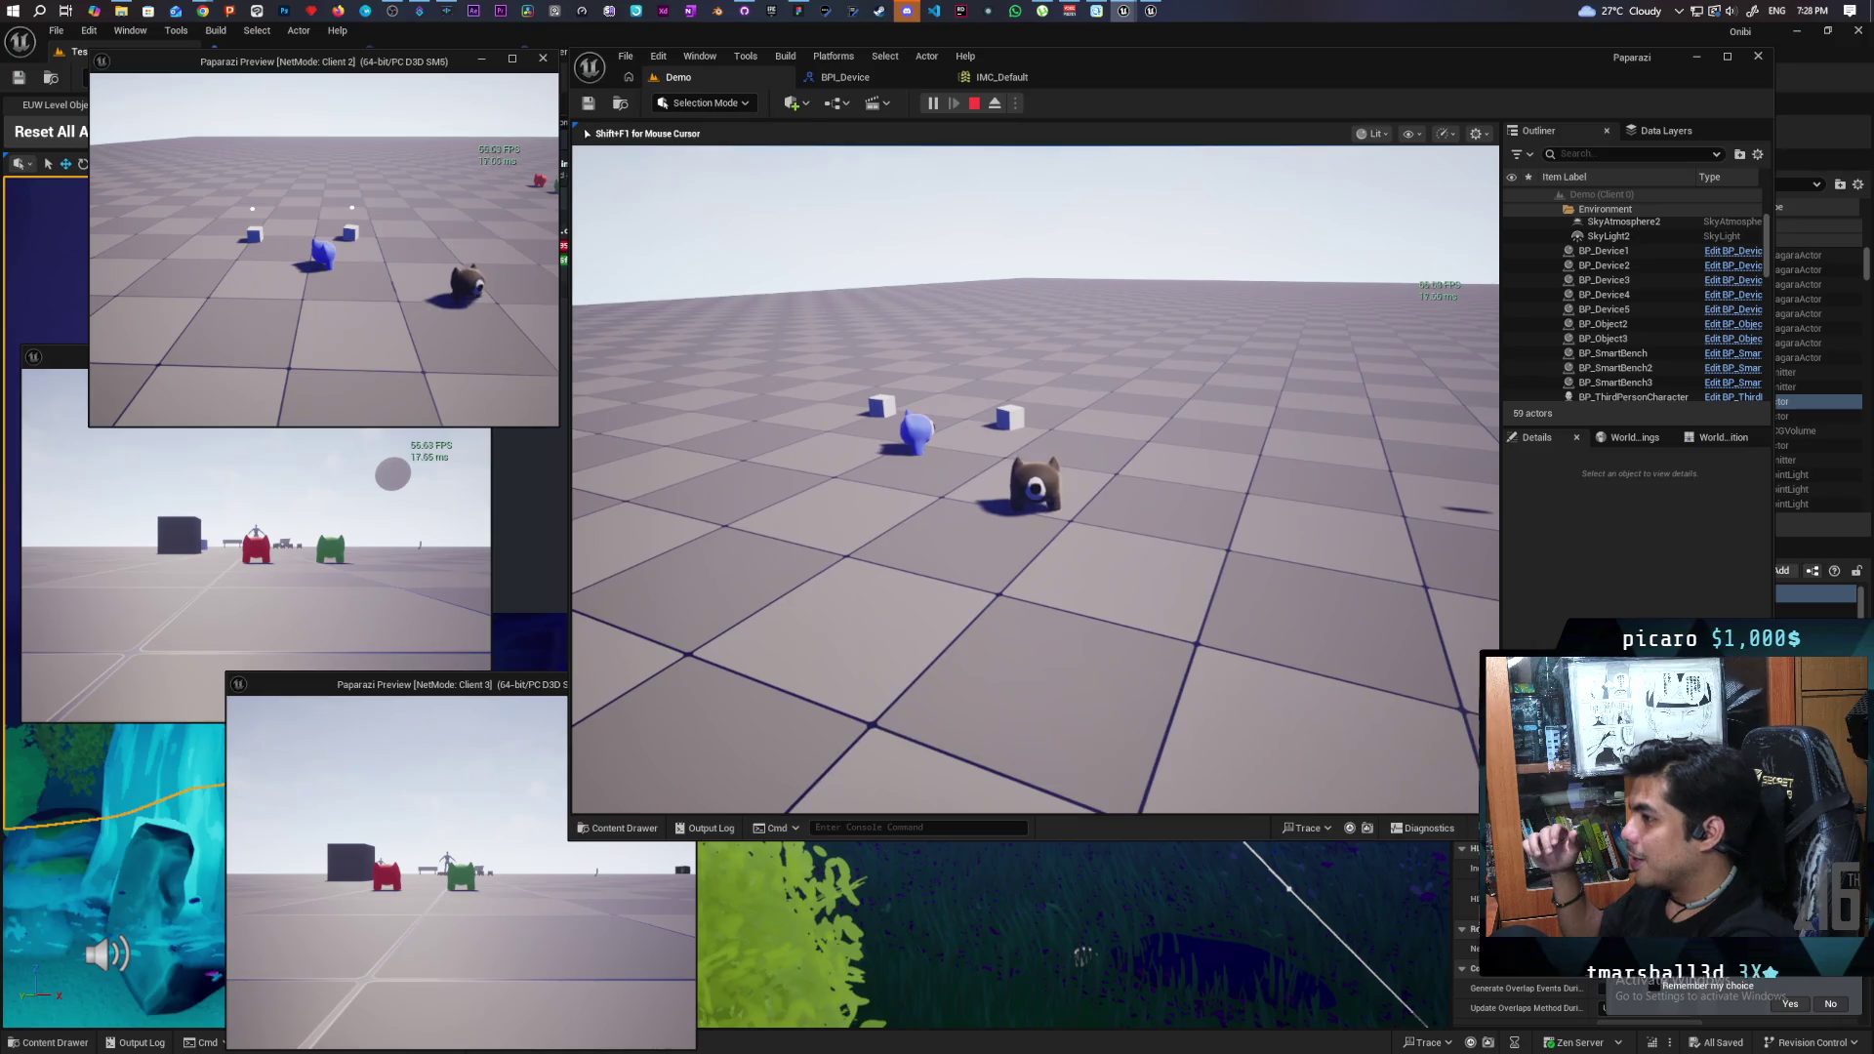
{"action": "key", "text": "w"}
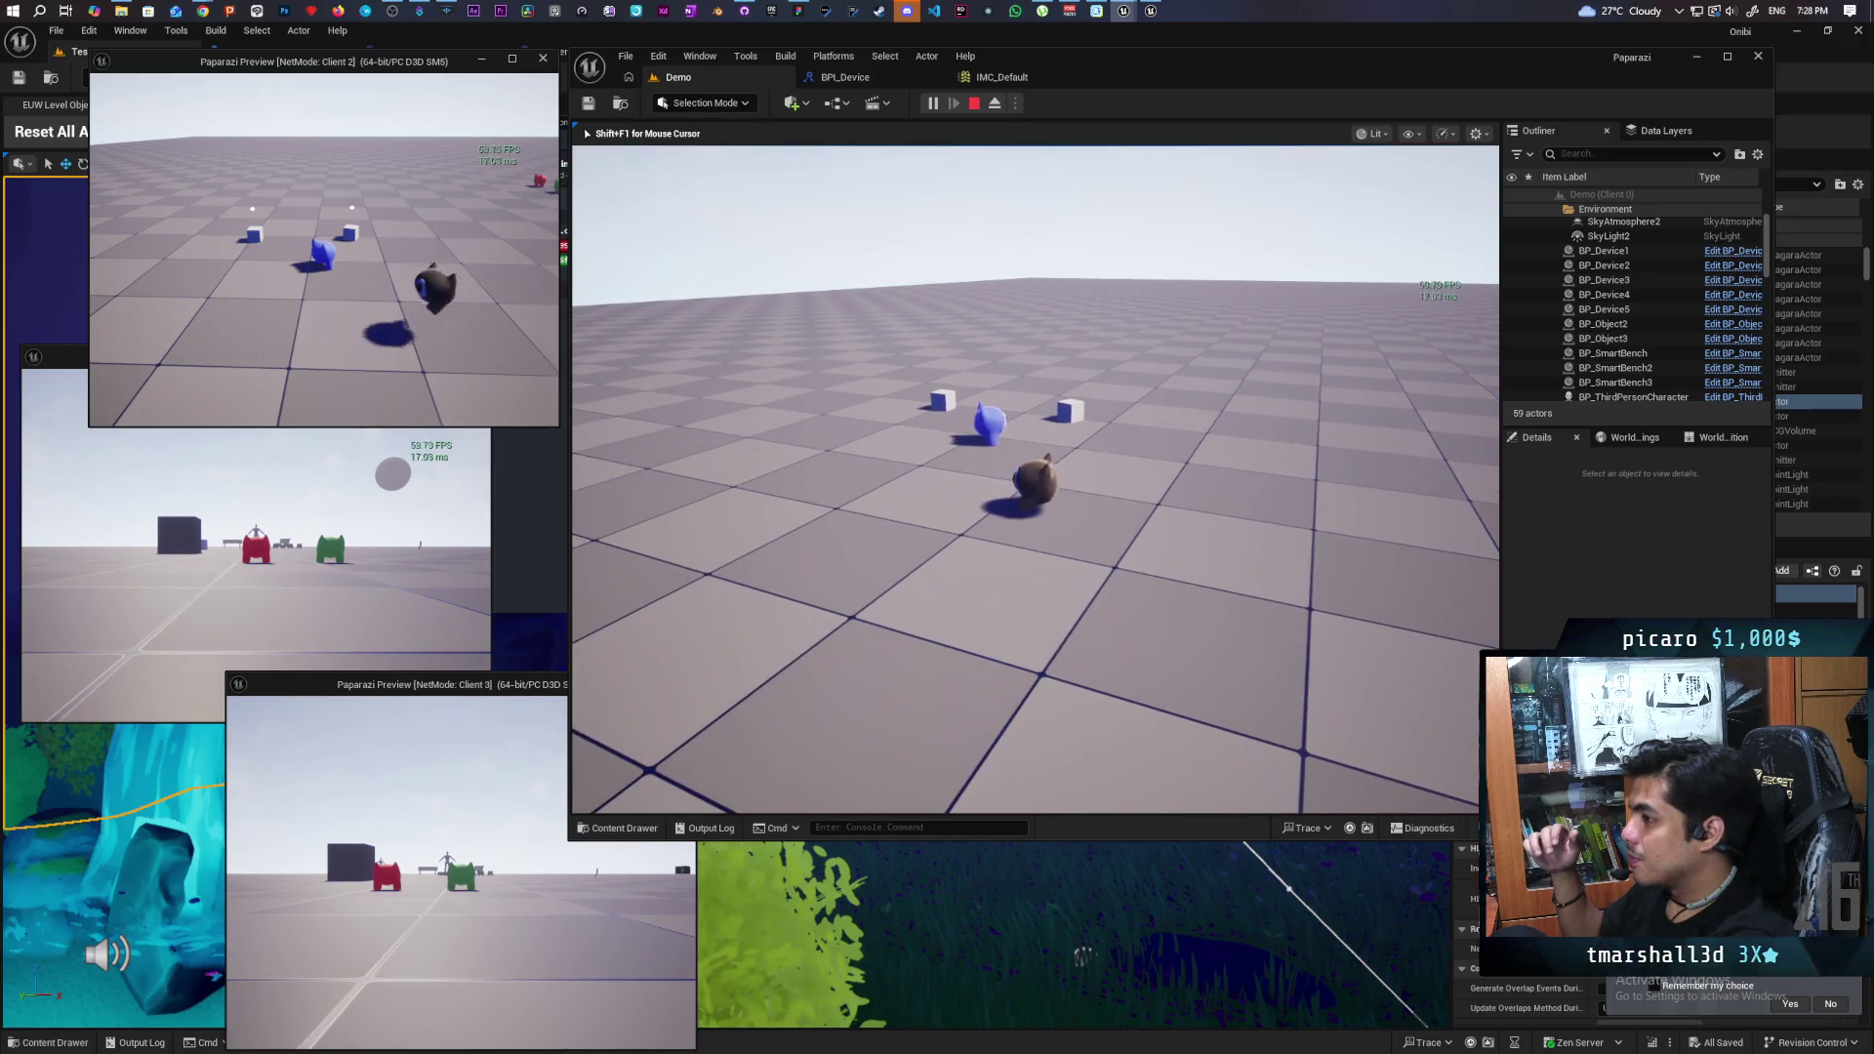
{"action": "key", "text": "w"}
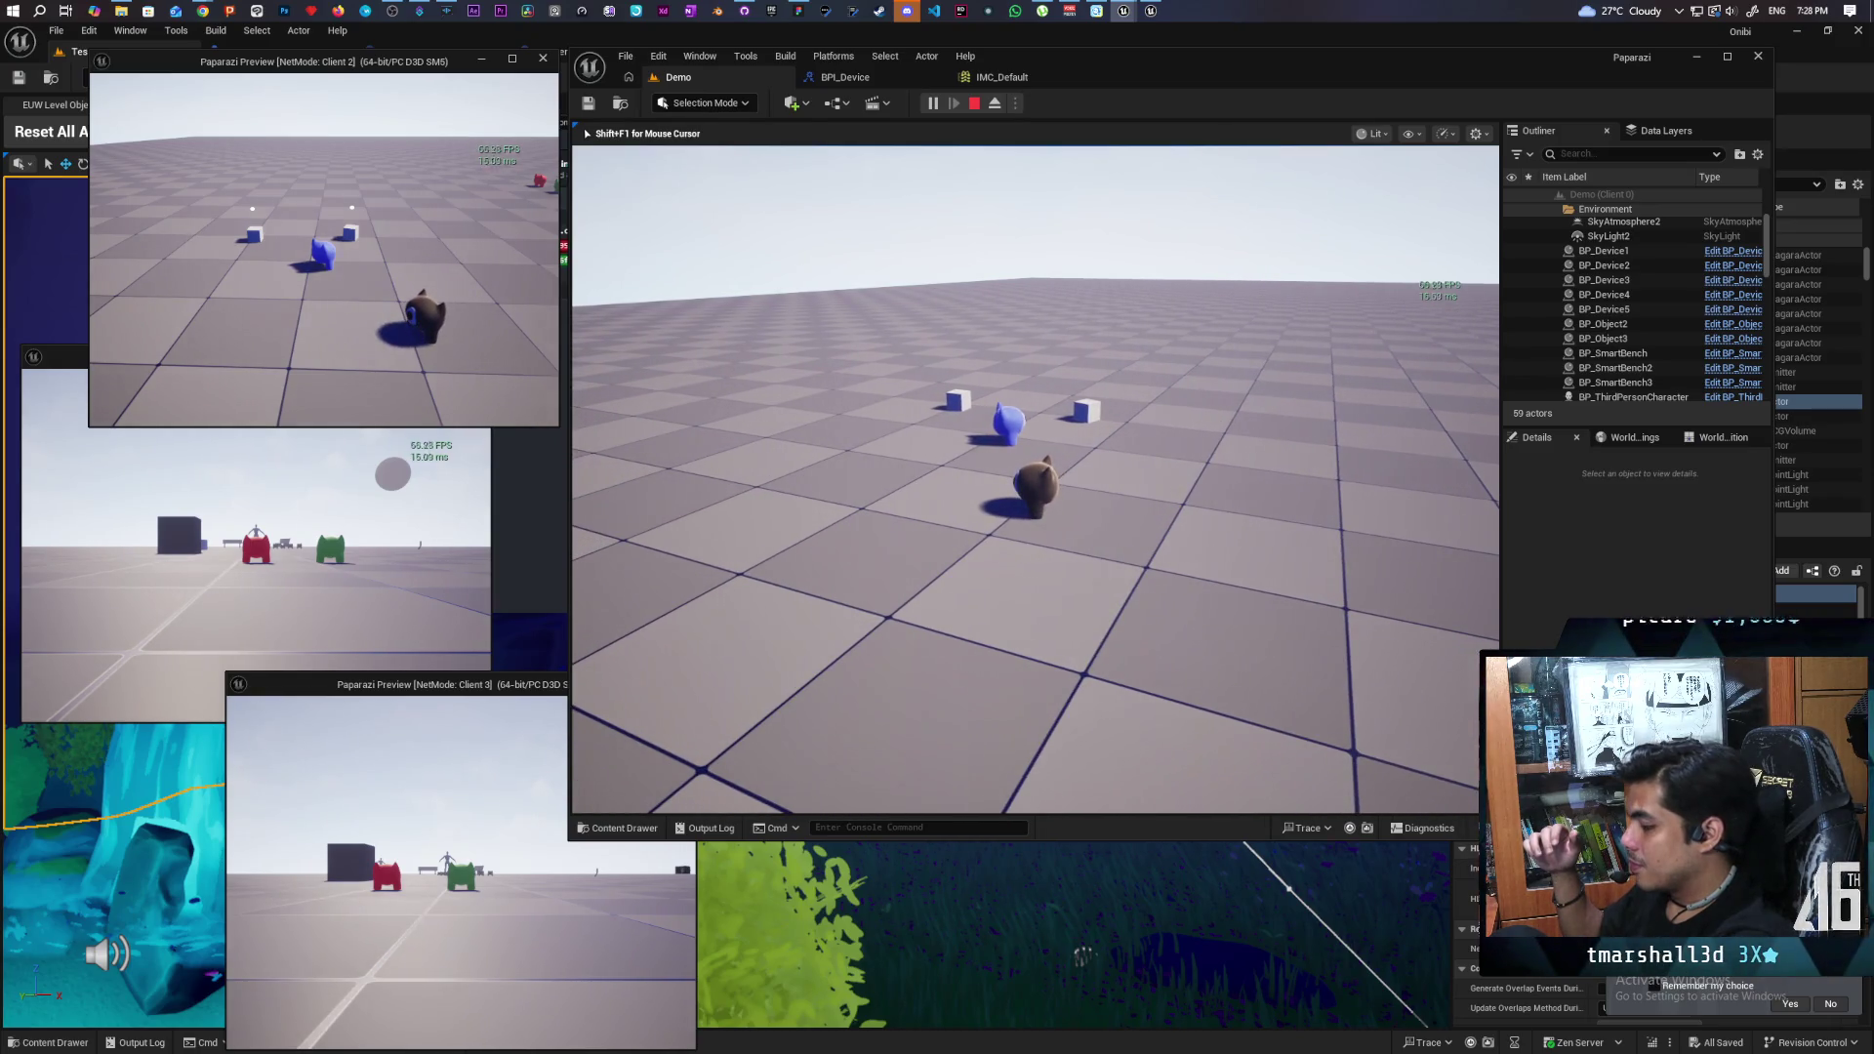
{"action": "key", "text": "e"}
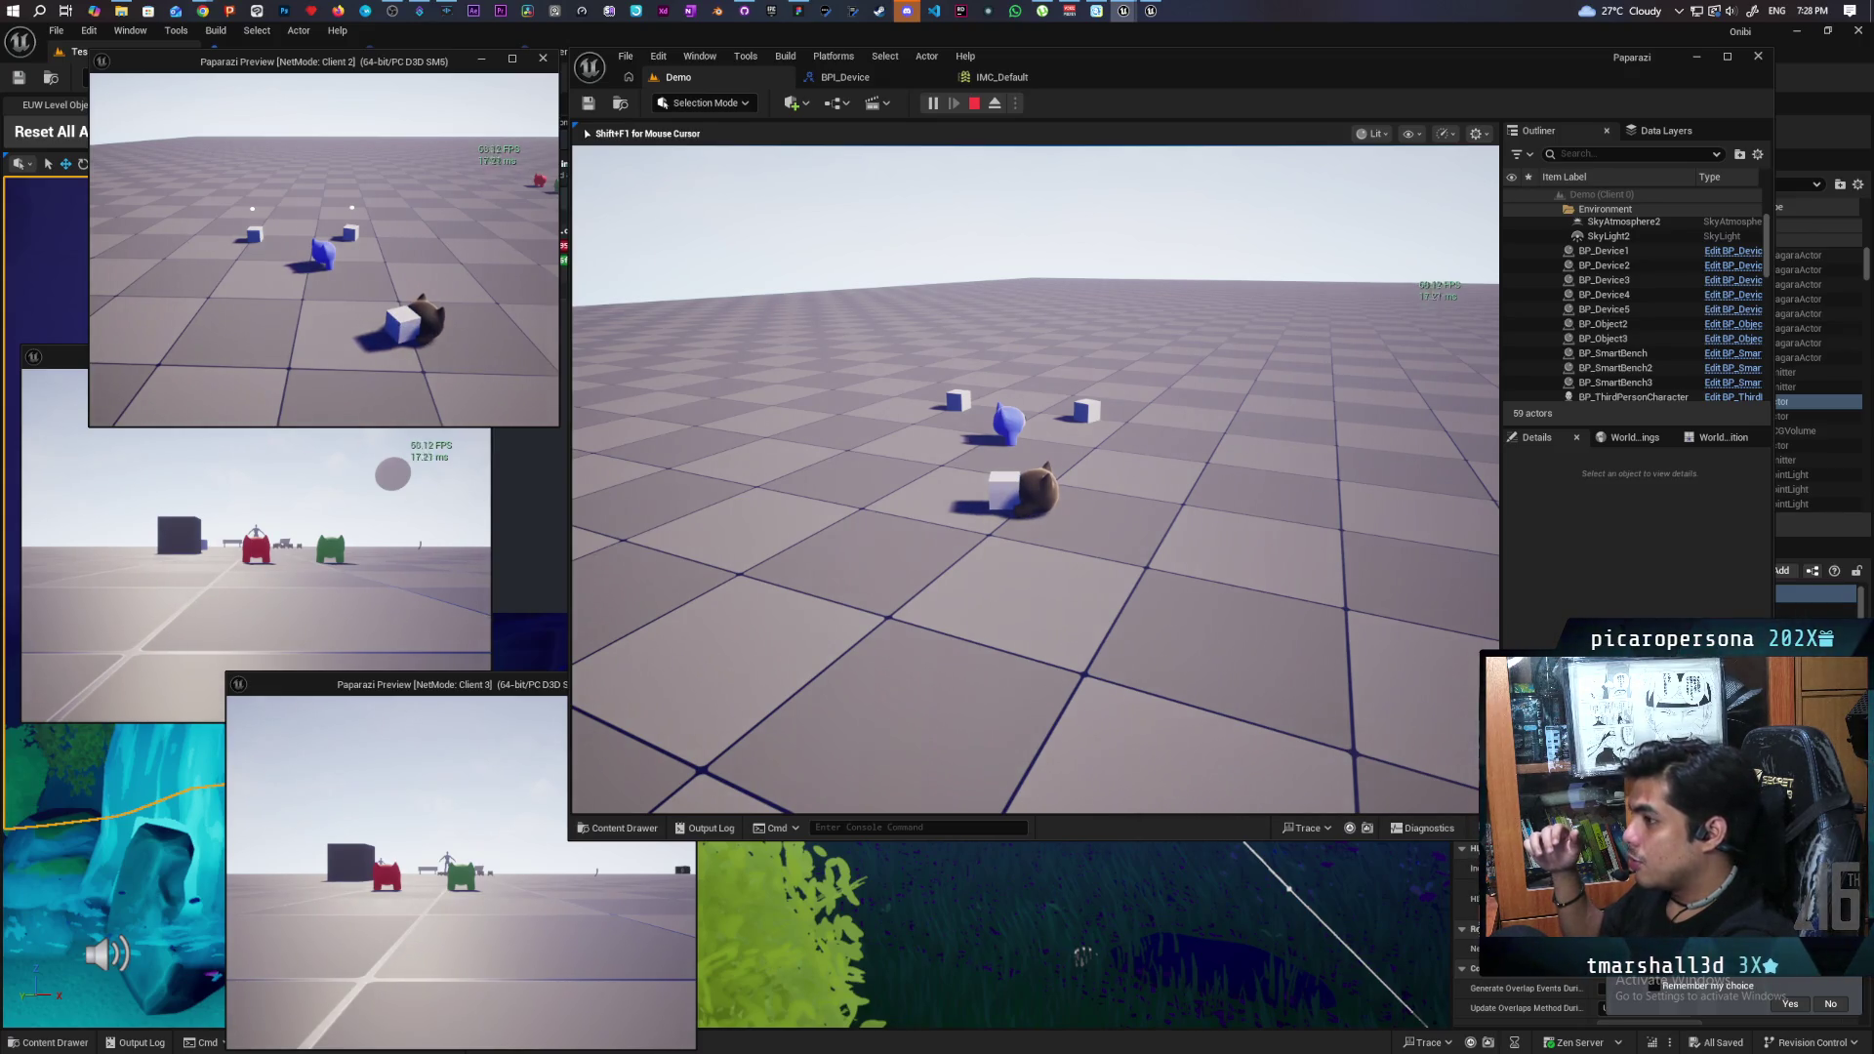
- Push the dropped cube aside, then pick up a cube again and drop it
{"action": "key", "text": "d"}
{"action": "key", "text": "a"}
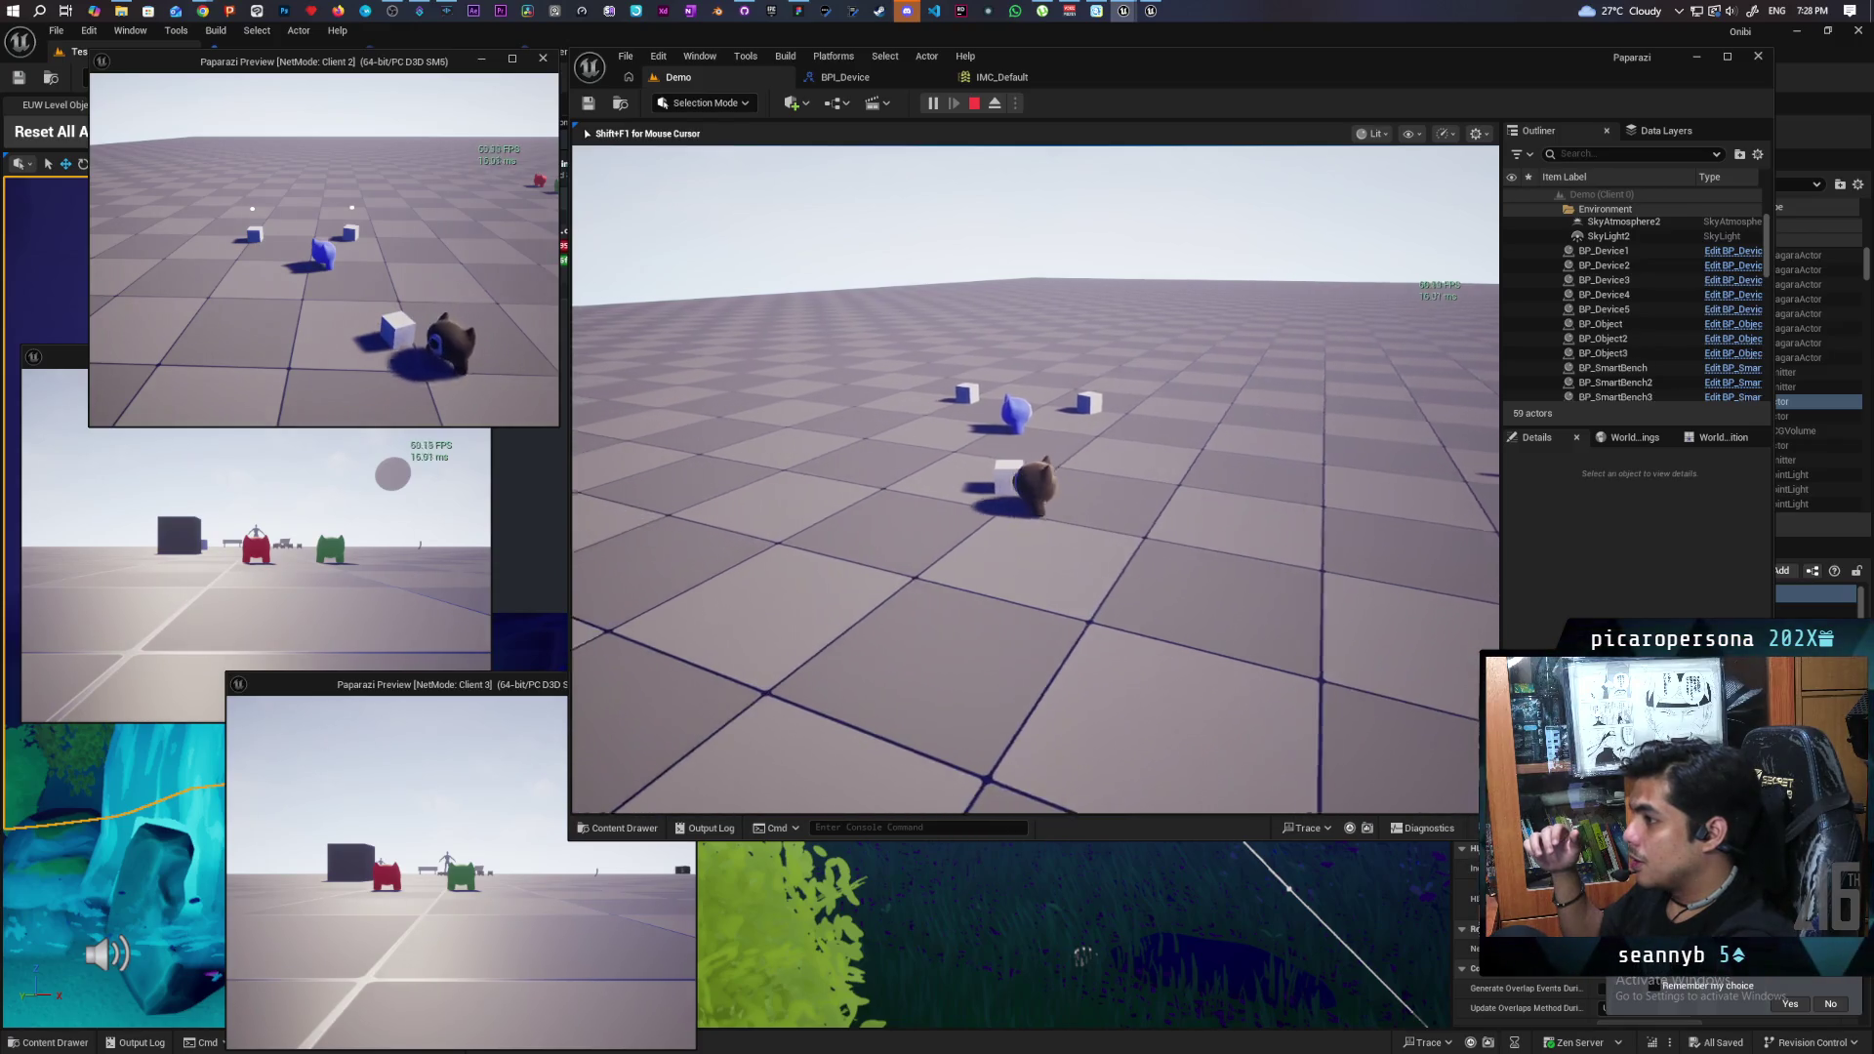
{"action": "key", "text": "d"}
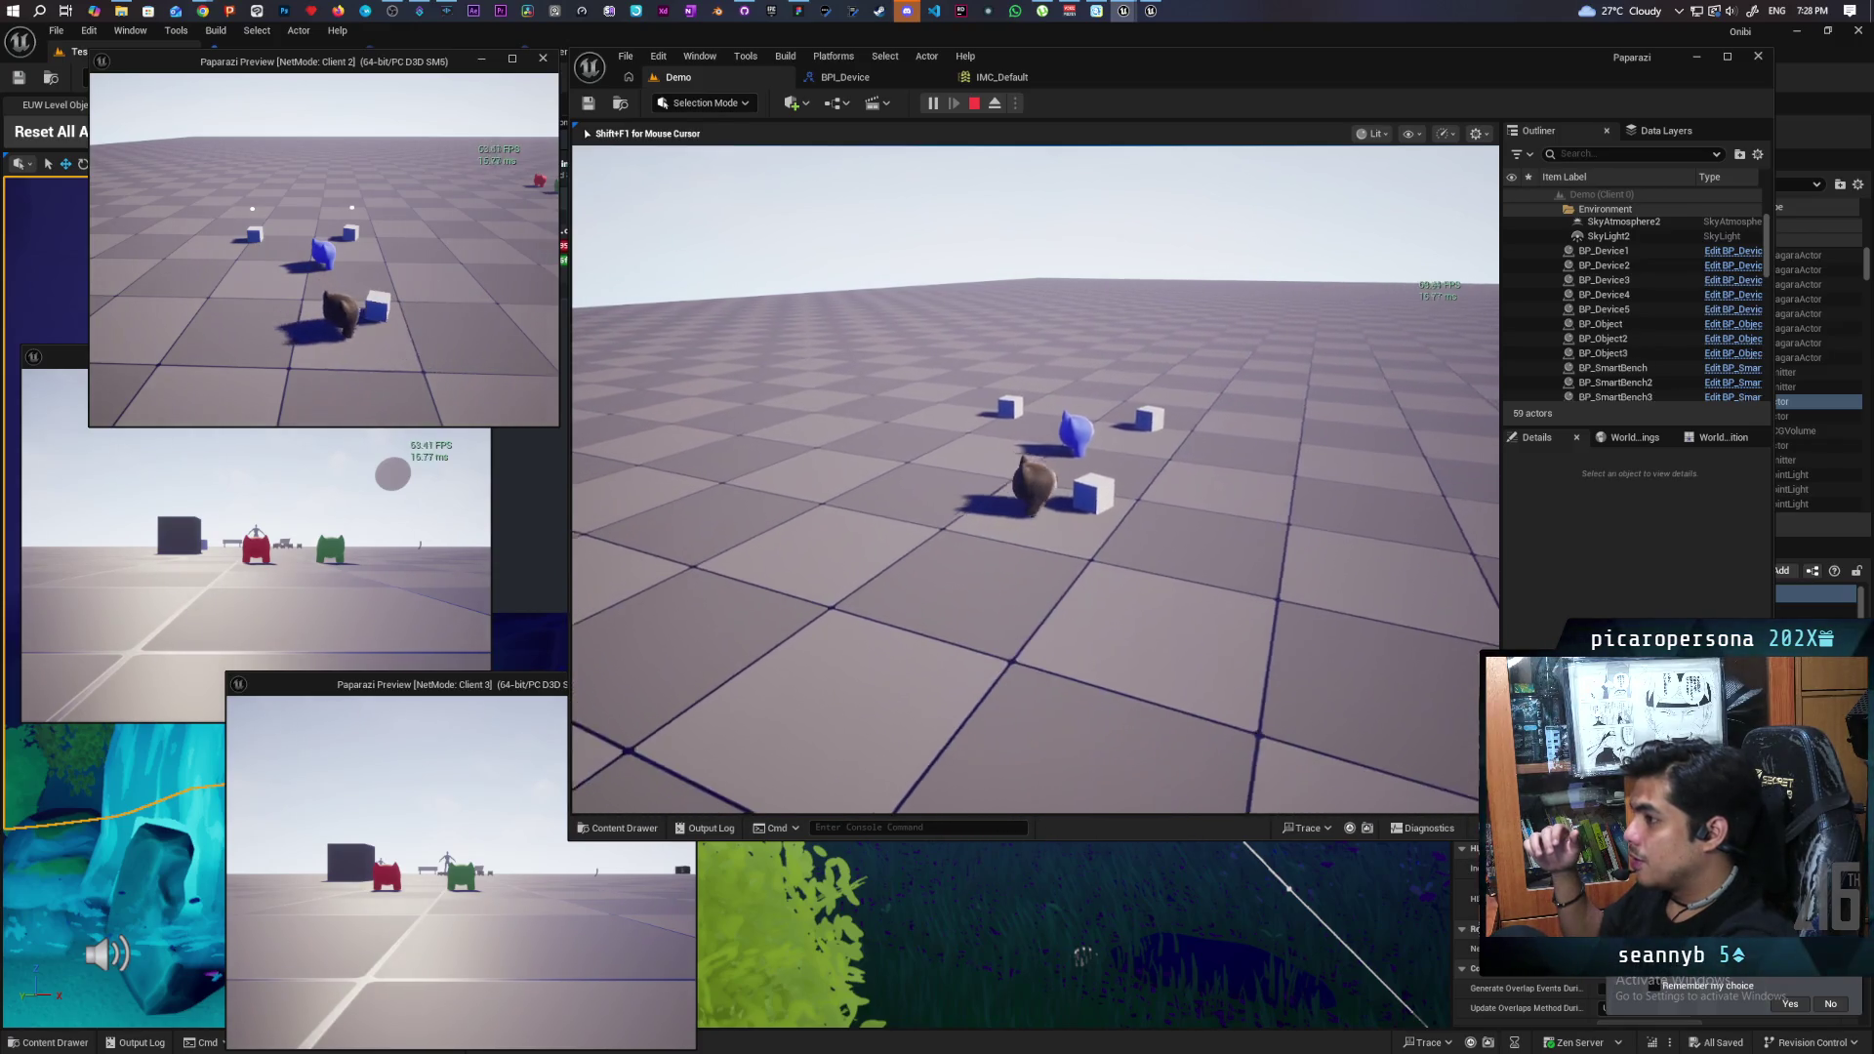
{"action": "key", "text": "s"}
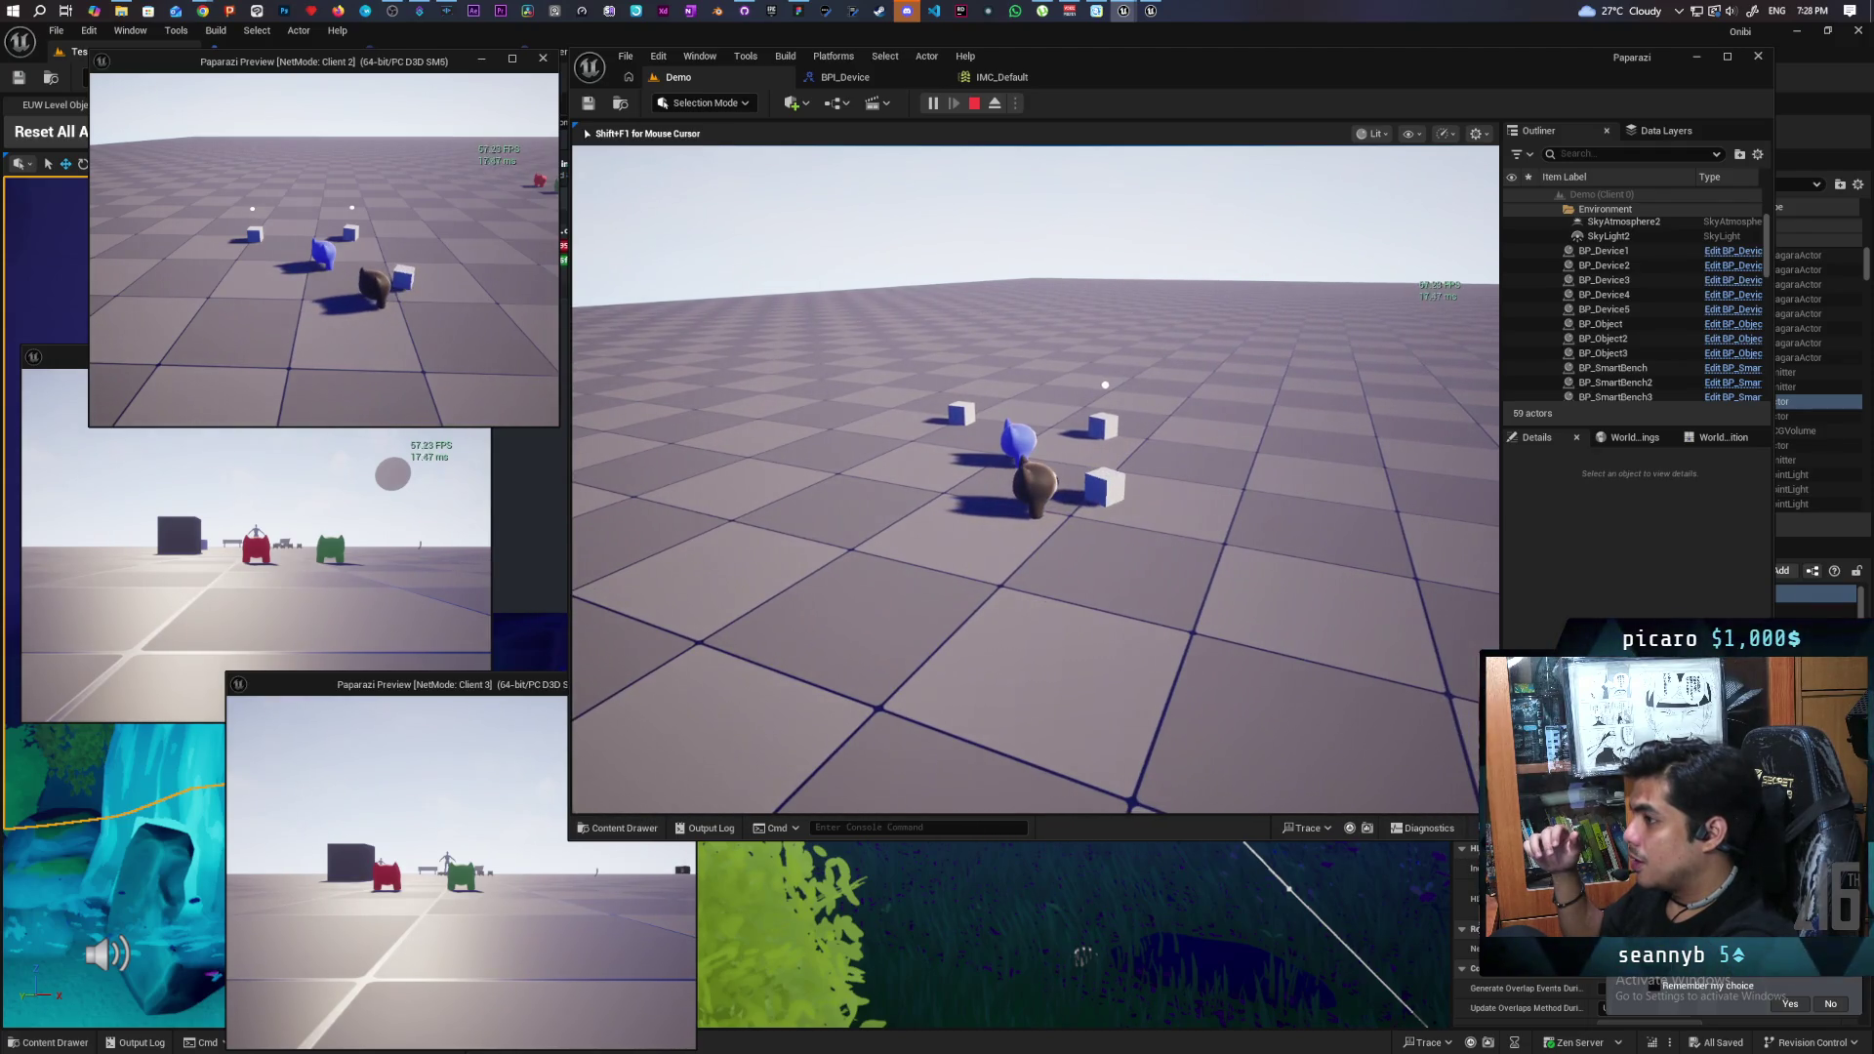
{"action": "key", "text": "s"}
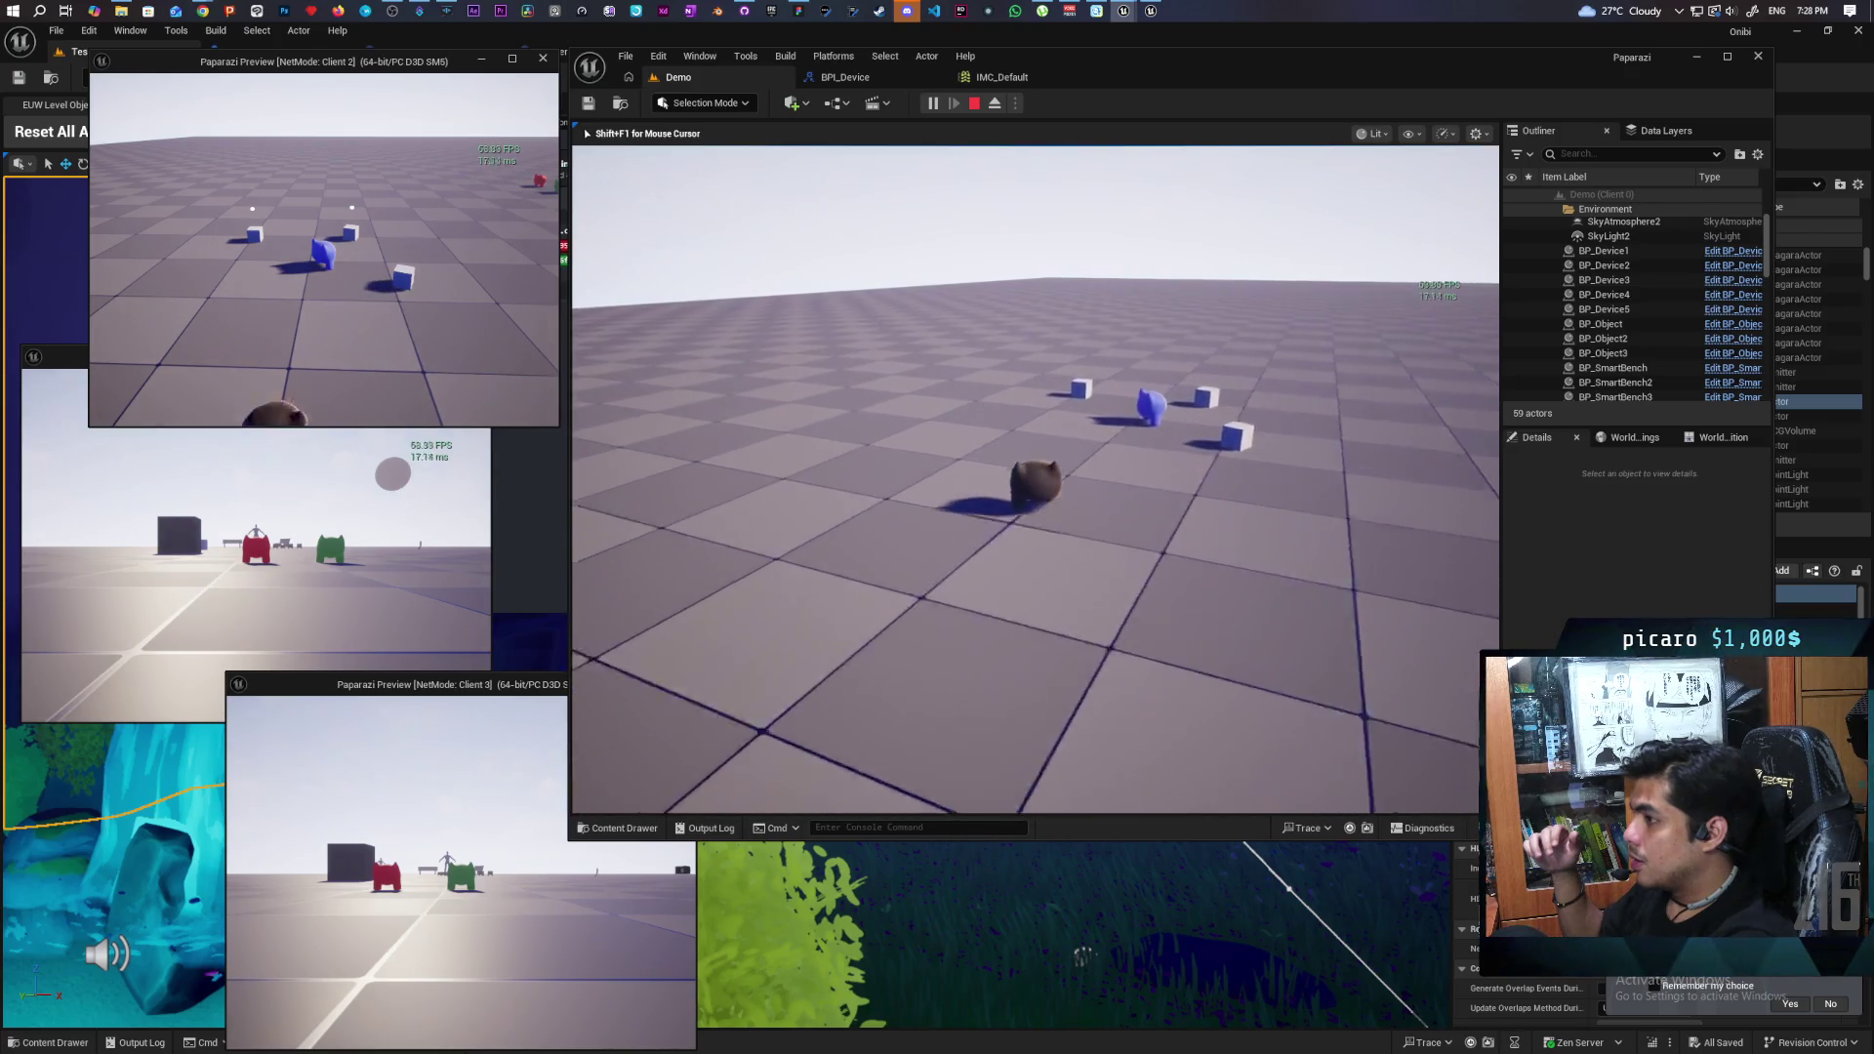
{"action": "key", "text": "w"}
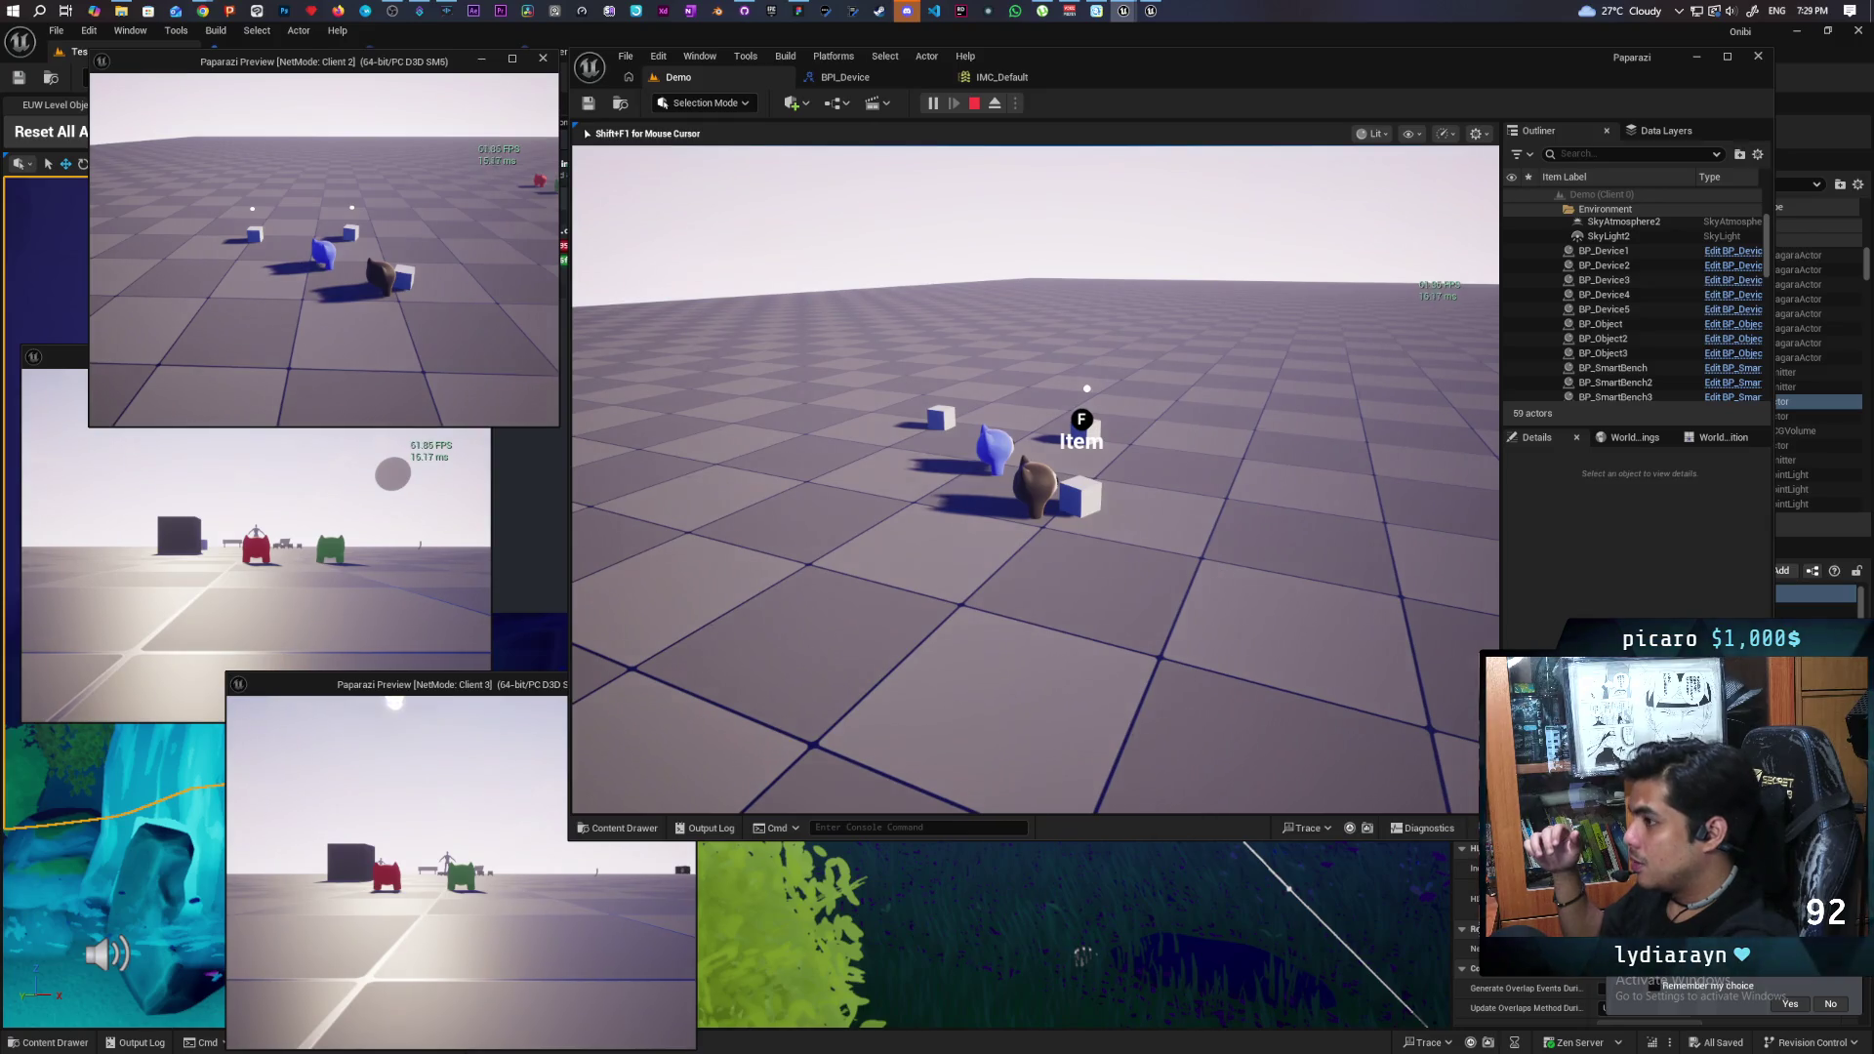
{"action": "key", "text": "f"}
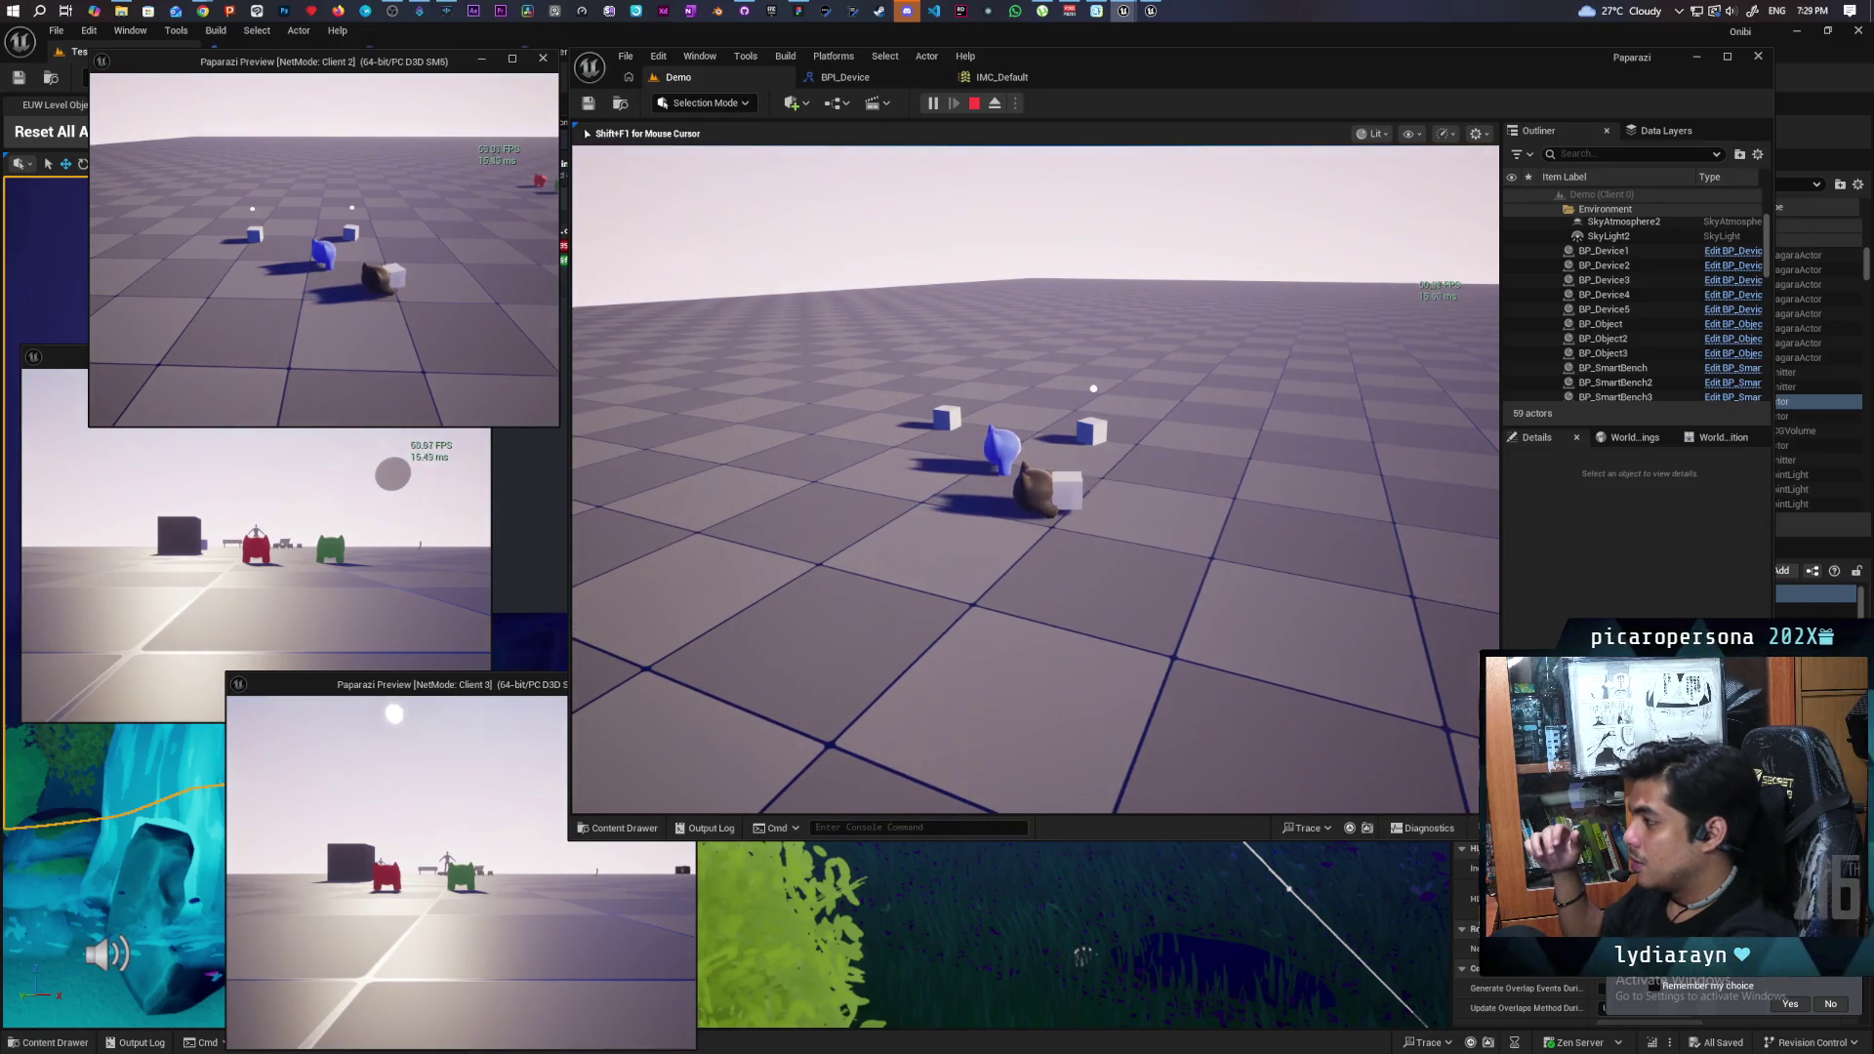
{"action": "key", "text": "f"}
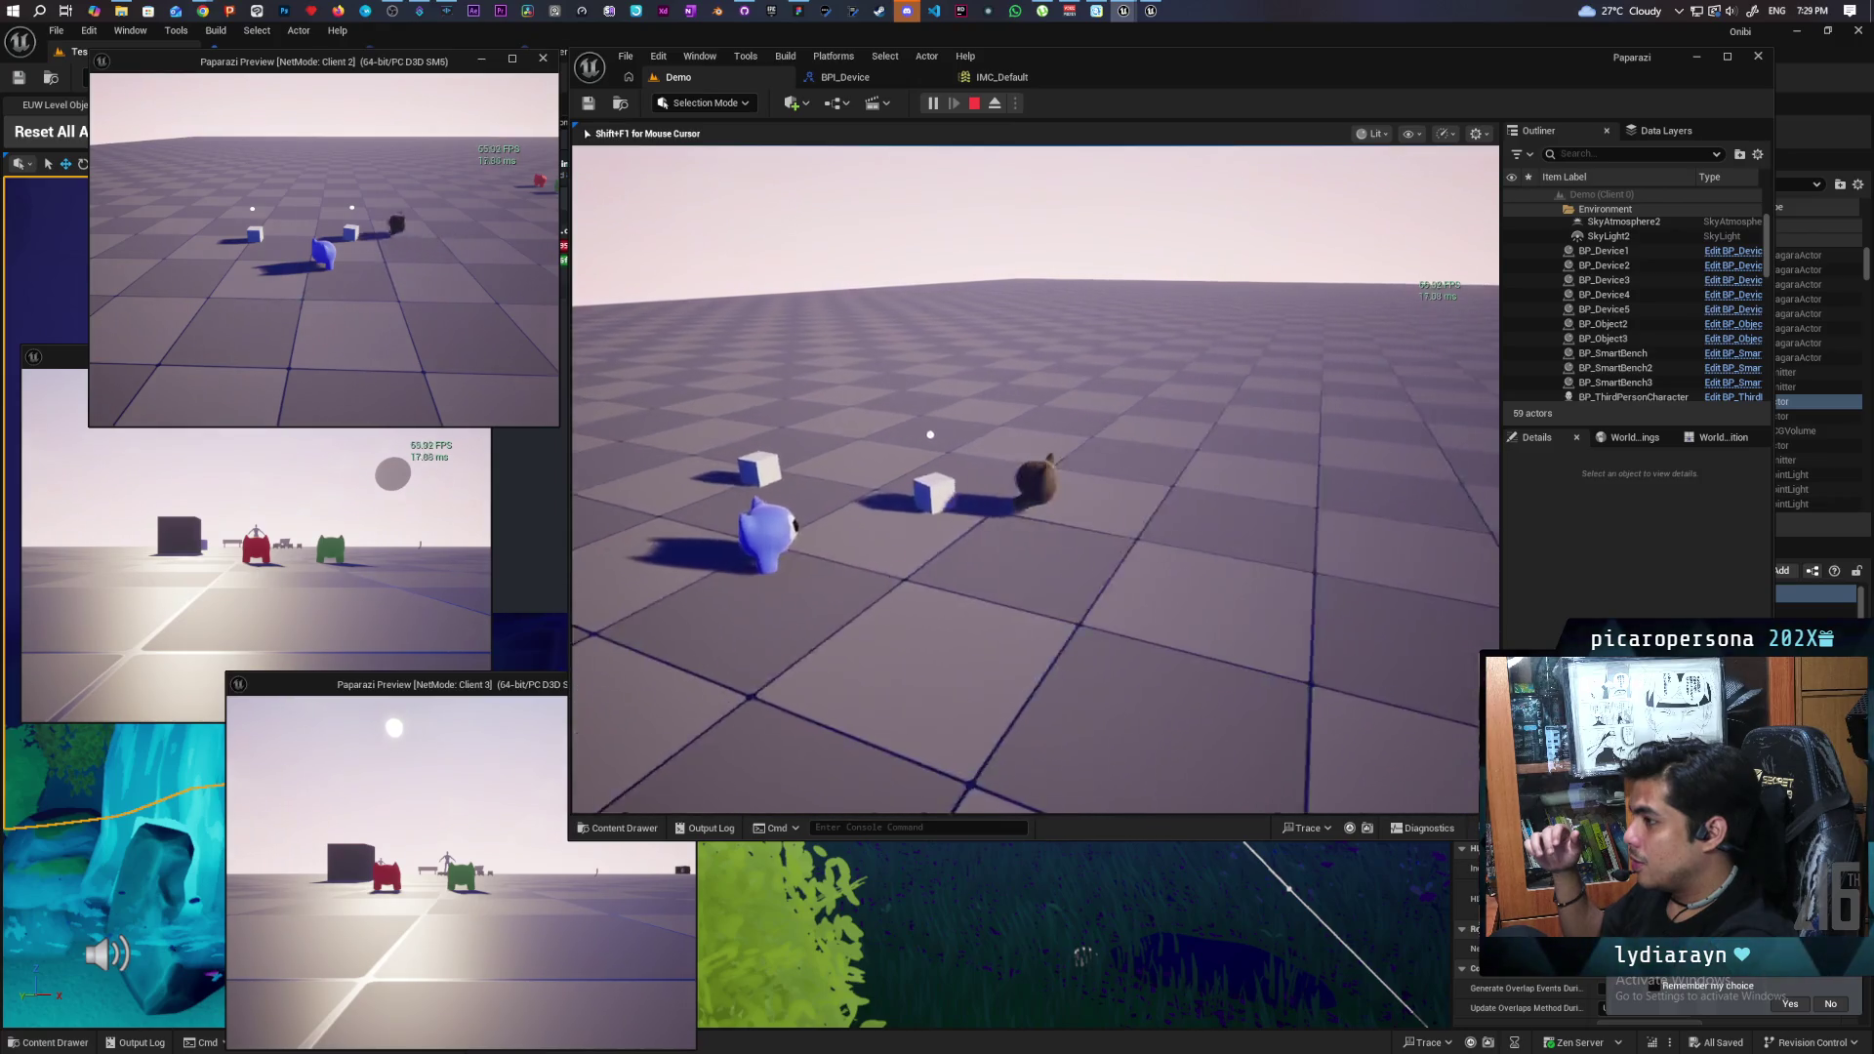
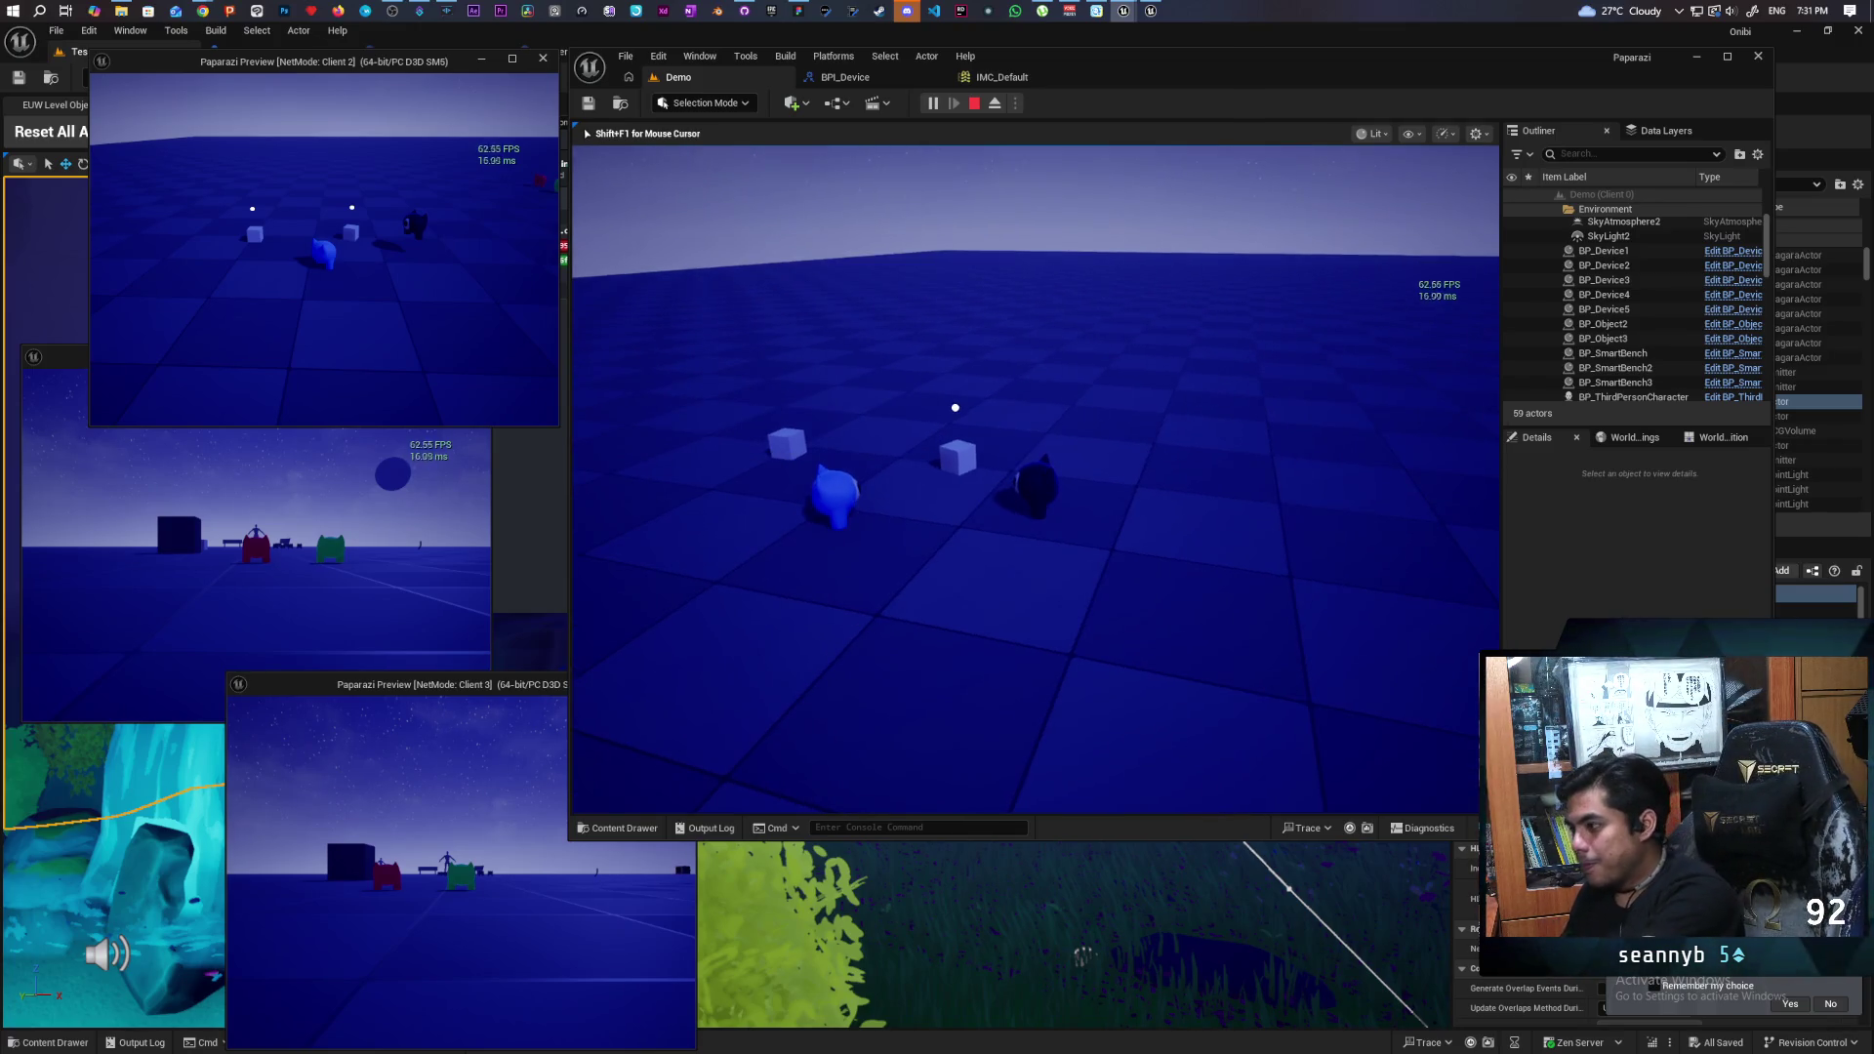
- Stop the multiplayer test session and bring the Discord window to the front
{"action": "key", "text": "Escape"}
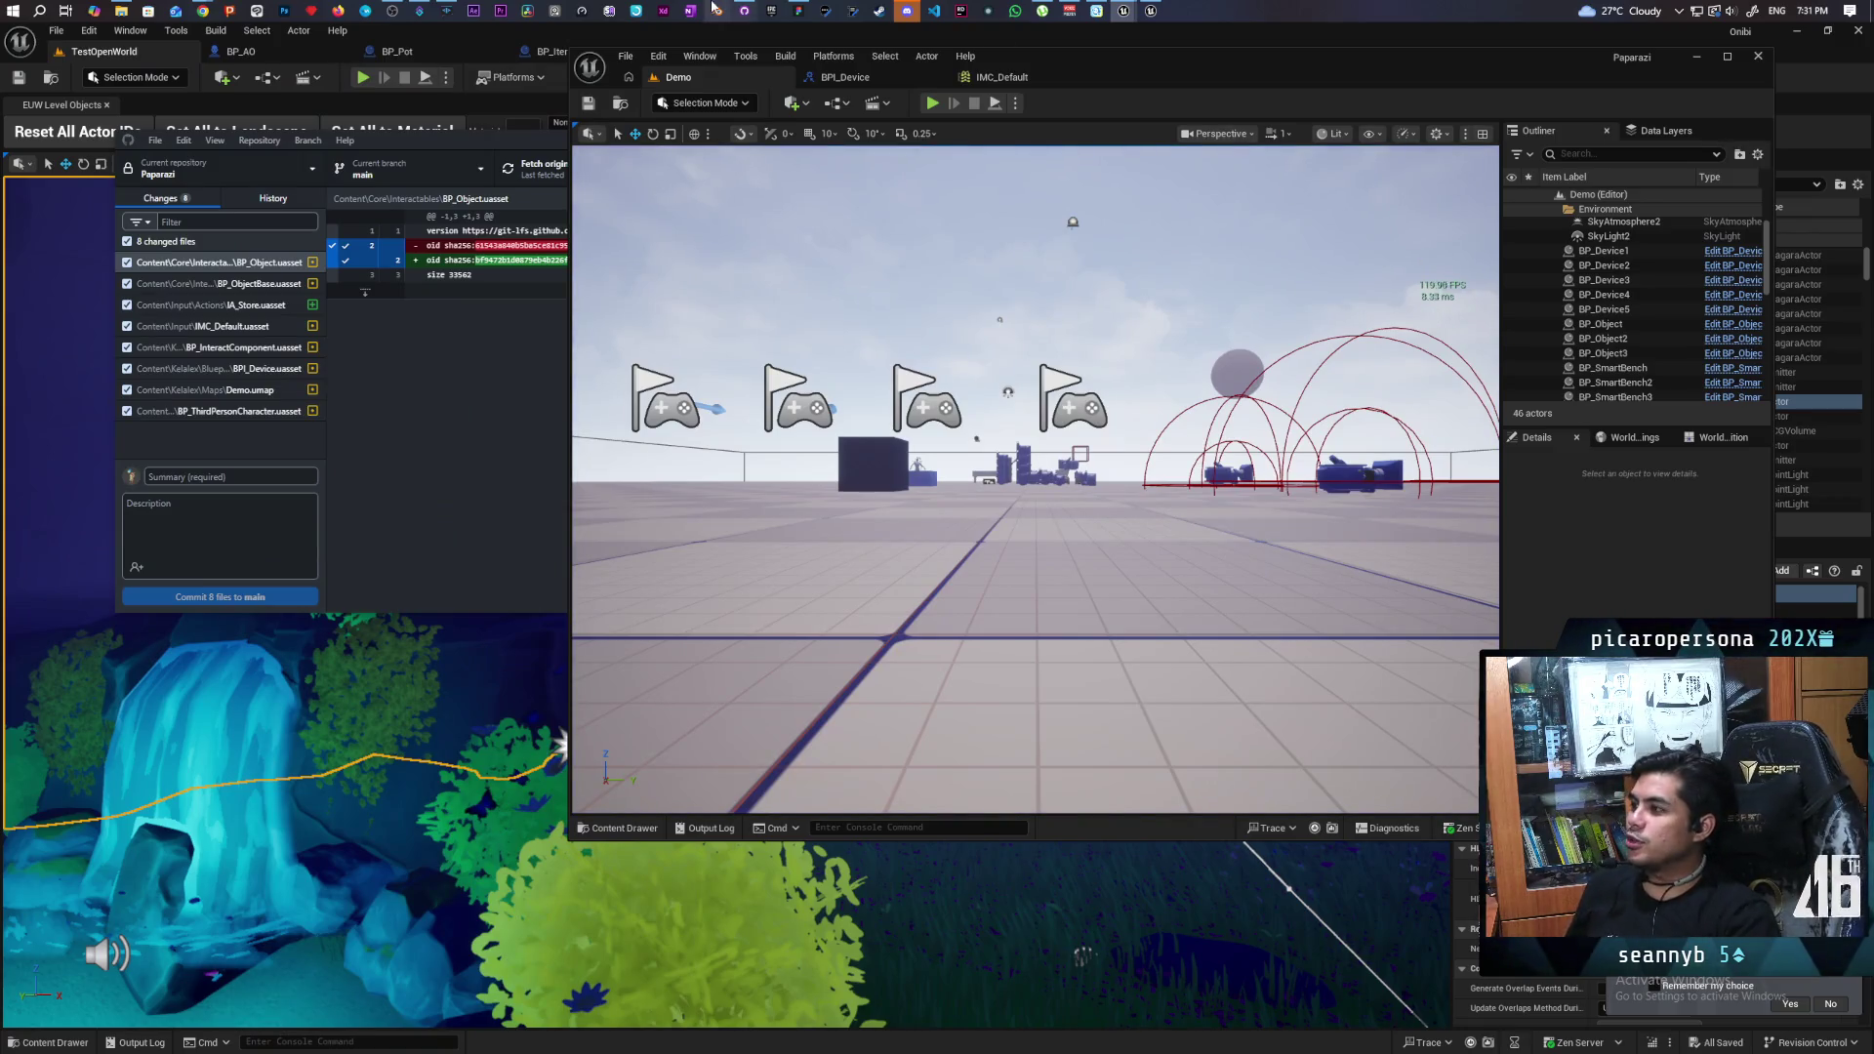
{"action": "left_click", "coordinate": [905, 12]}
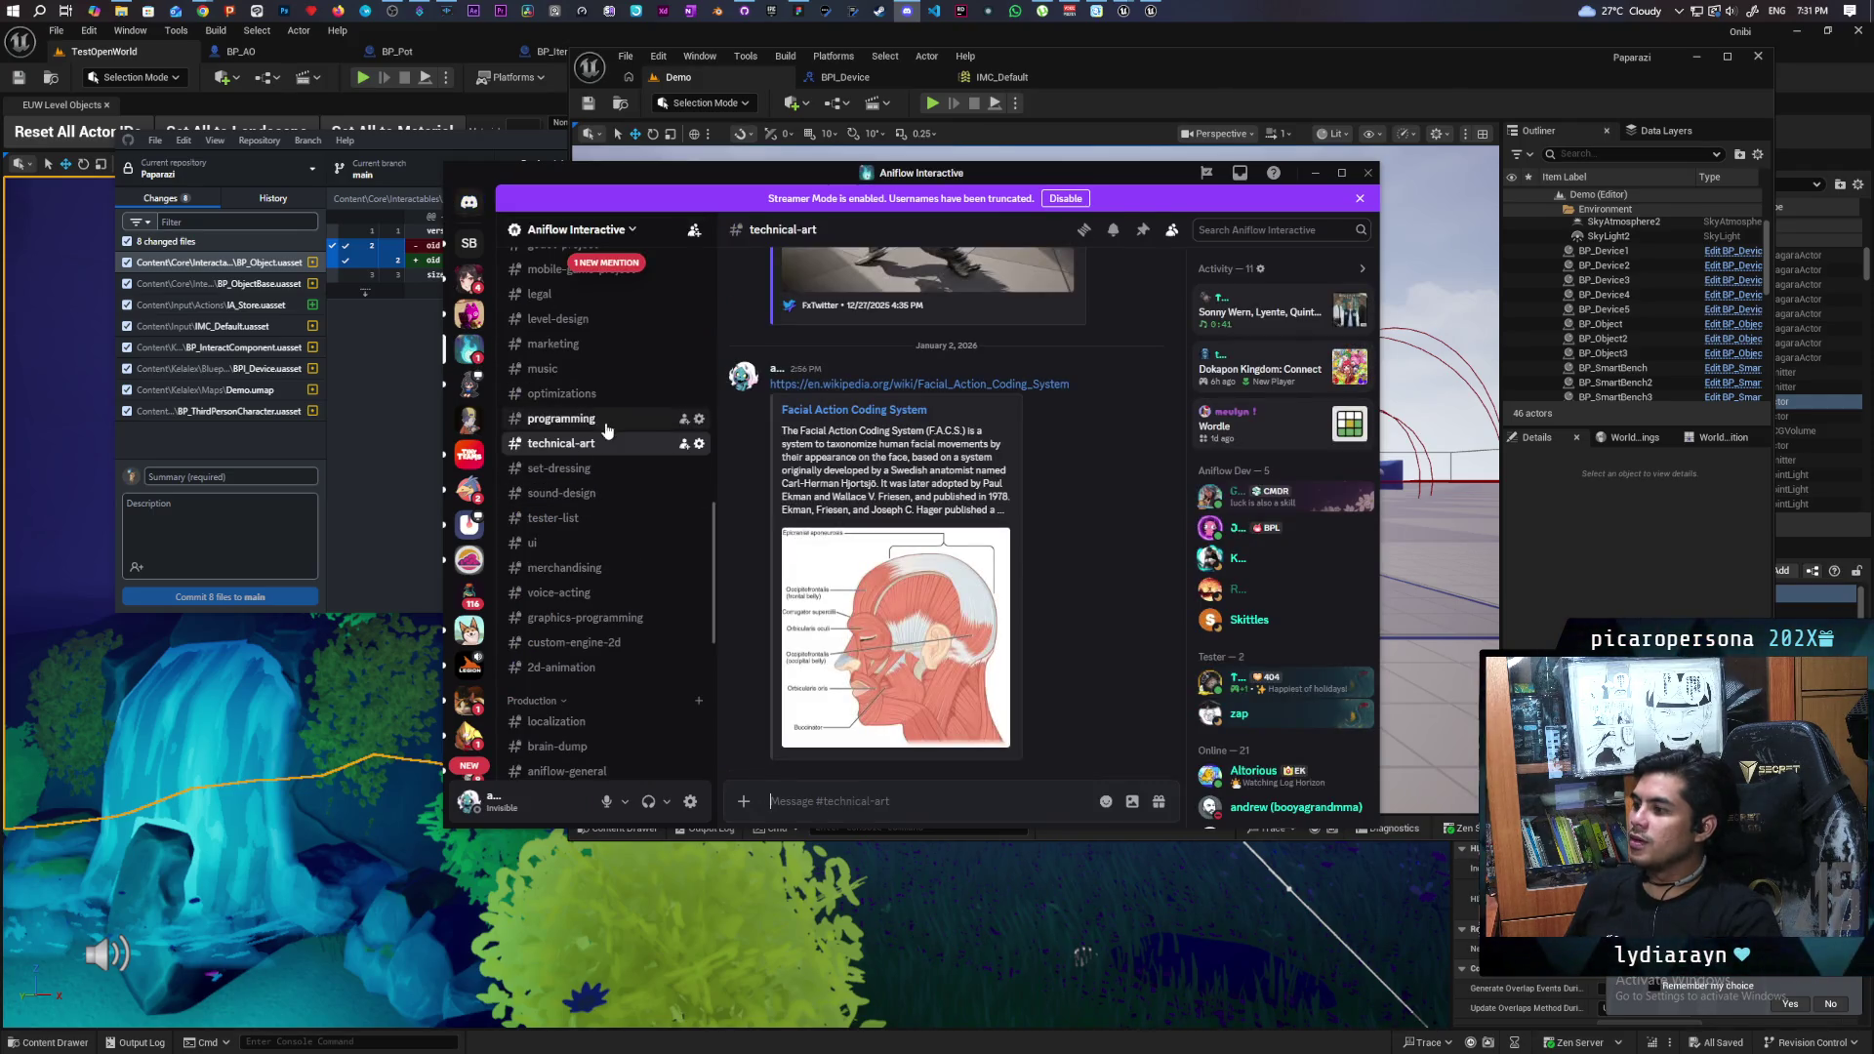
- Open the youtube-time channel and watch the shared YouTube short full screen
{"action": "scroll", "coordinate": [617, 447], "scroll_direction": "up", "scroll_amount": 10}
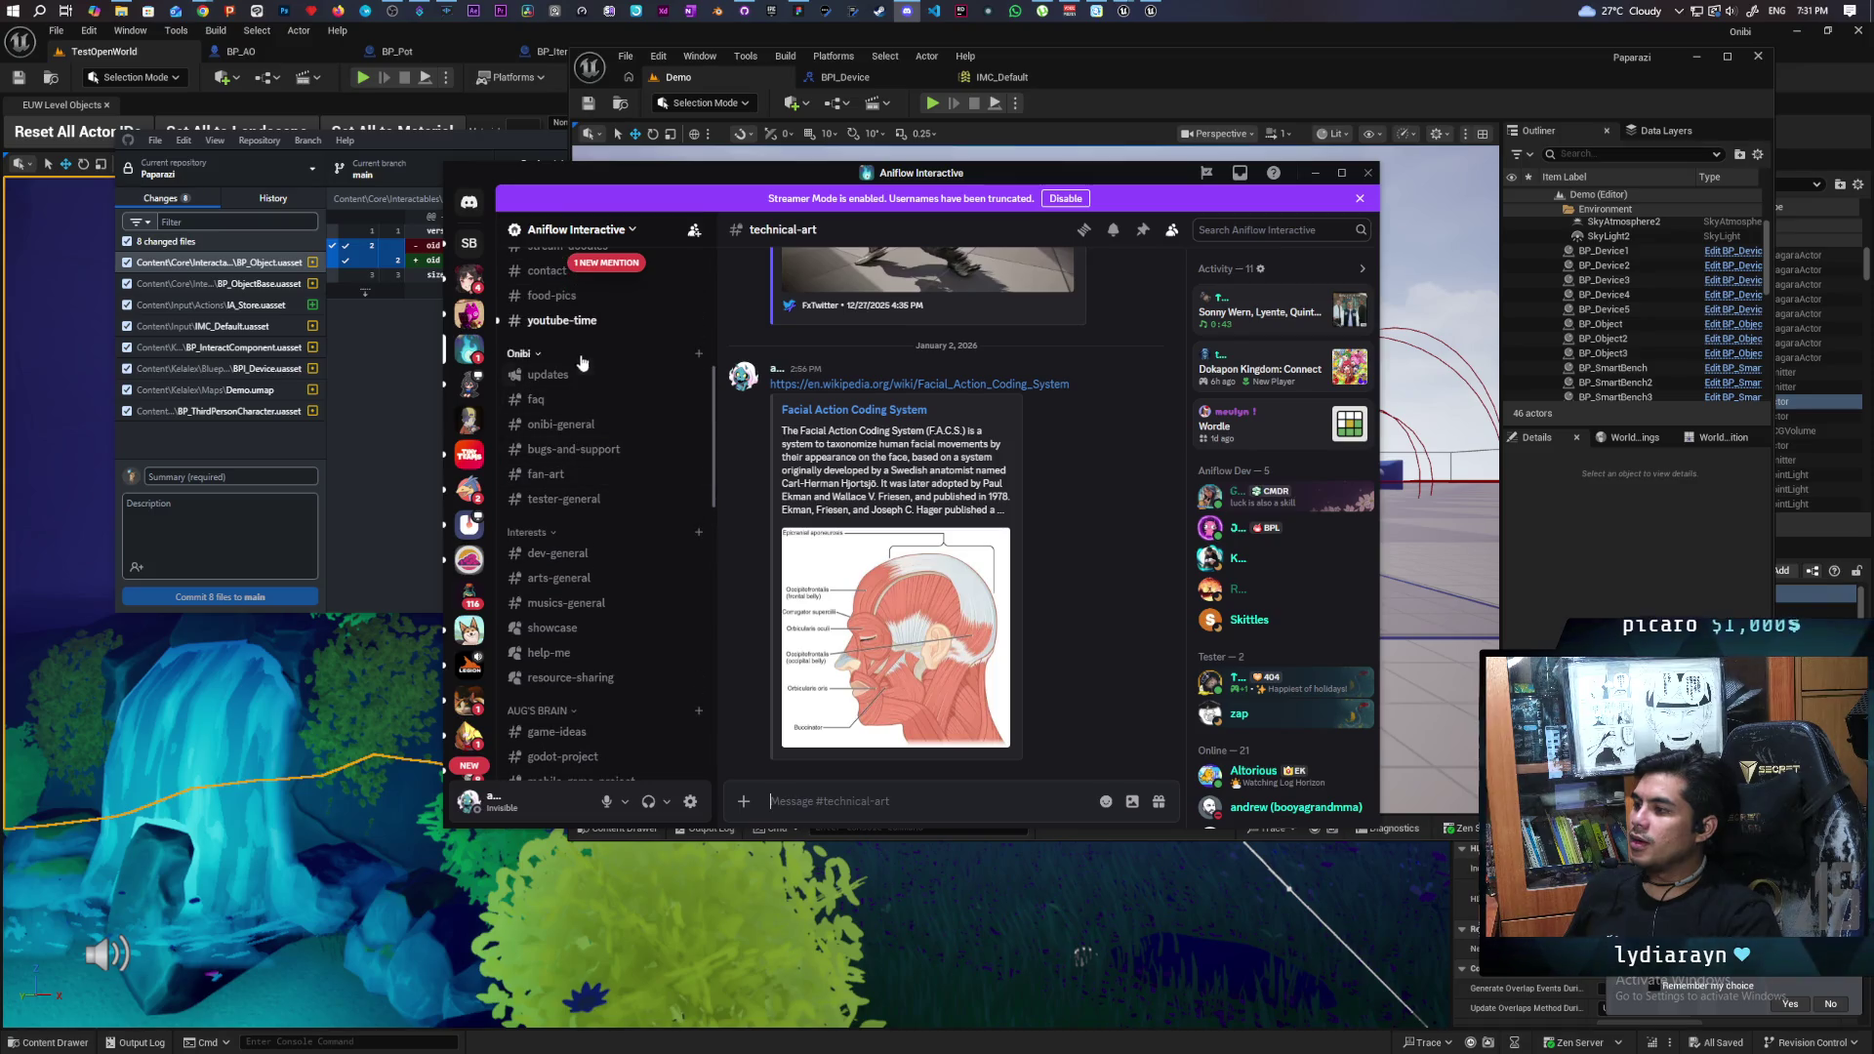
{"action": "right_click", "coordinate": [577, 323]}
{"action": "left_click", "coordinate": [548, 328]}
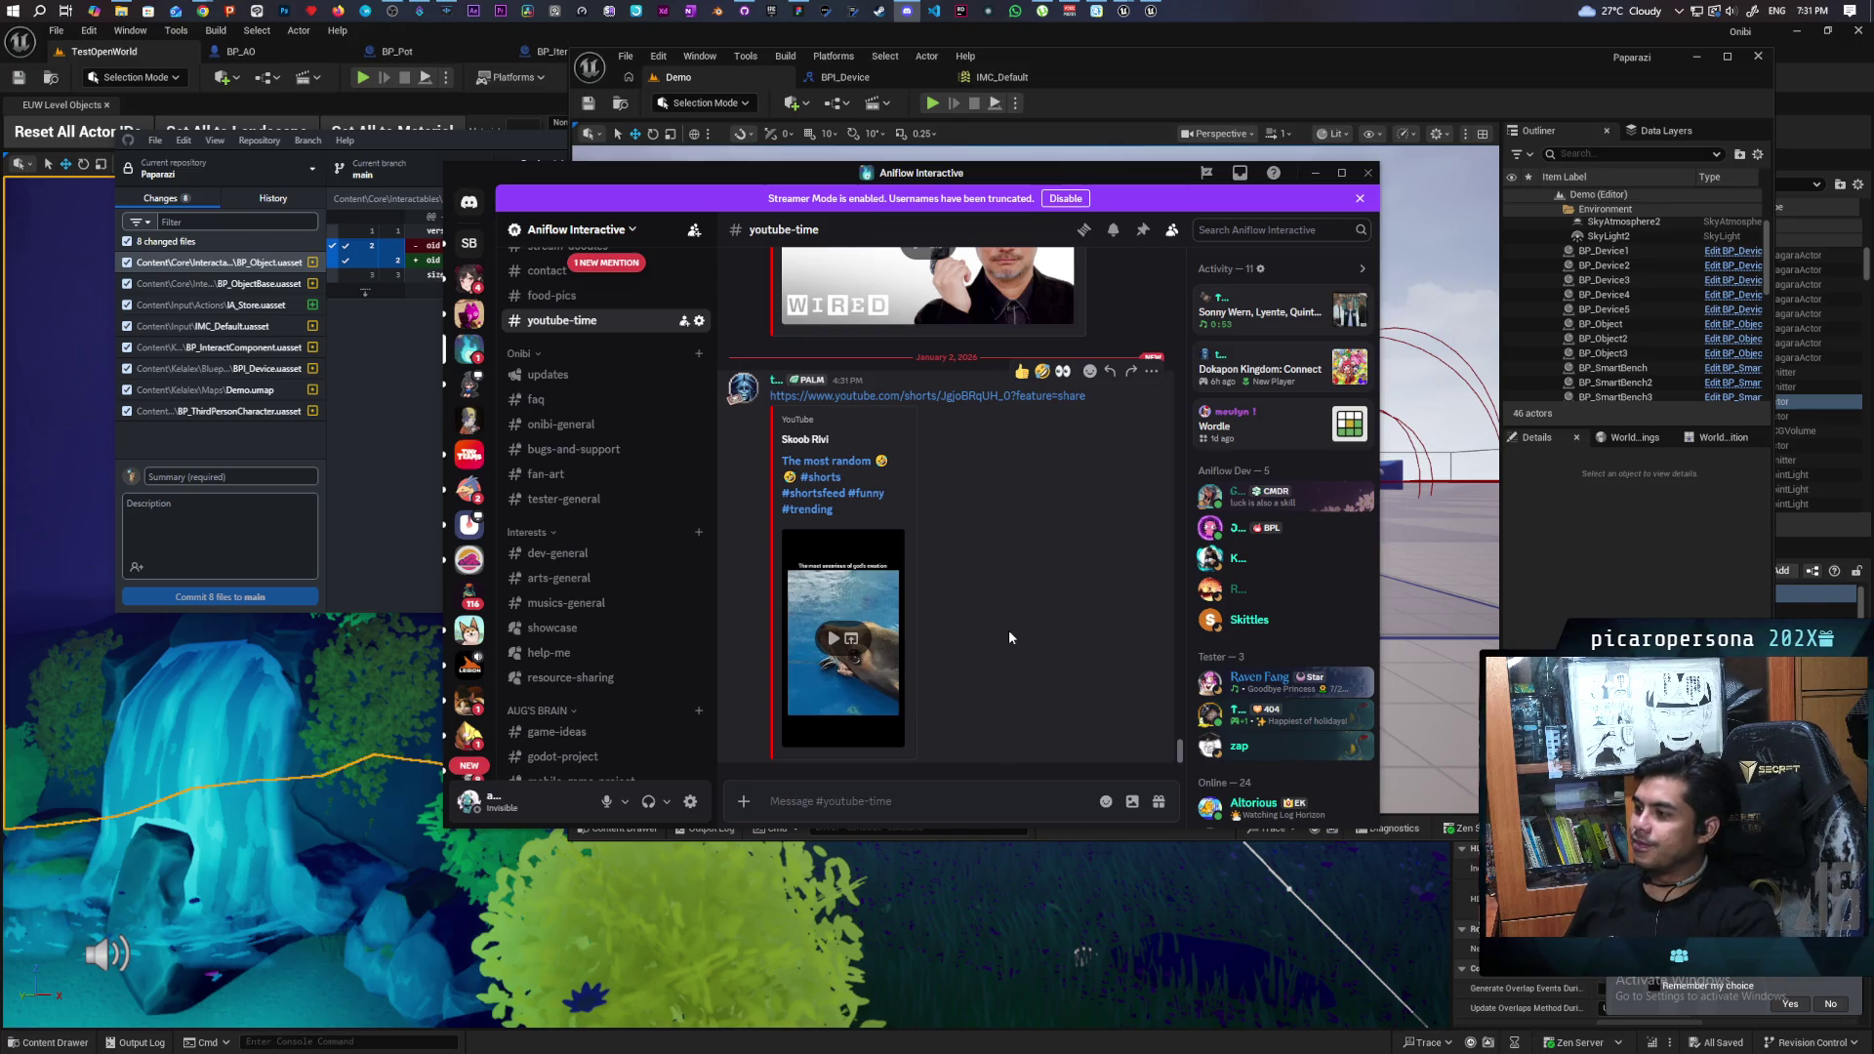
{"action": "scroll", "coordinate": [1007, 635], "scroll_direction": "up", "scroll_amount": 3}
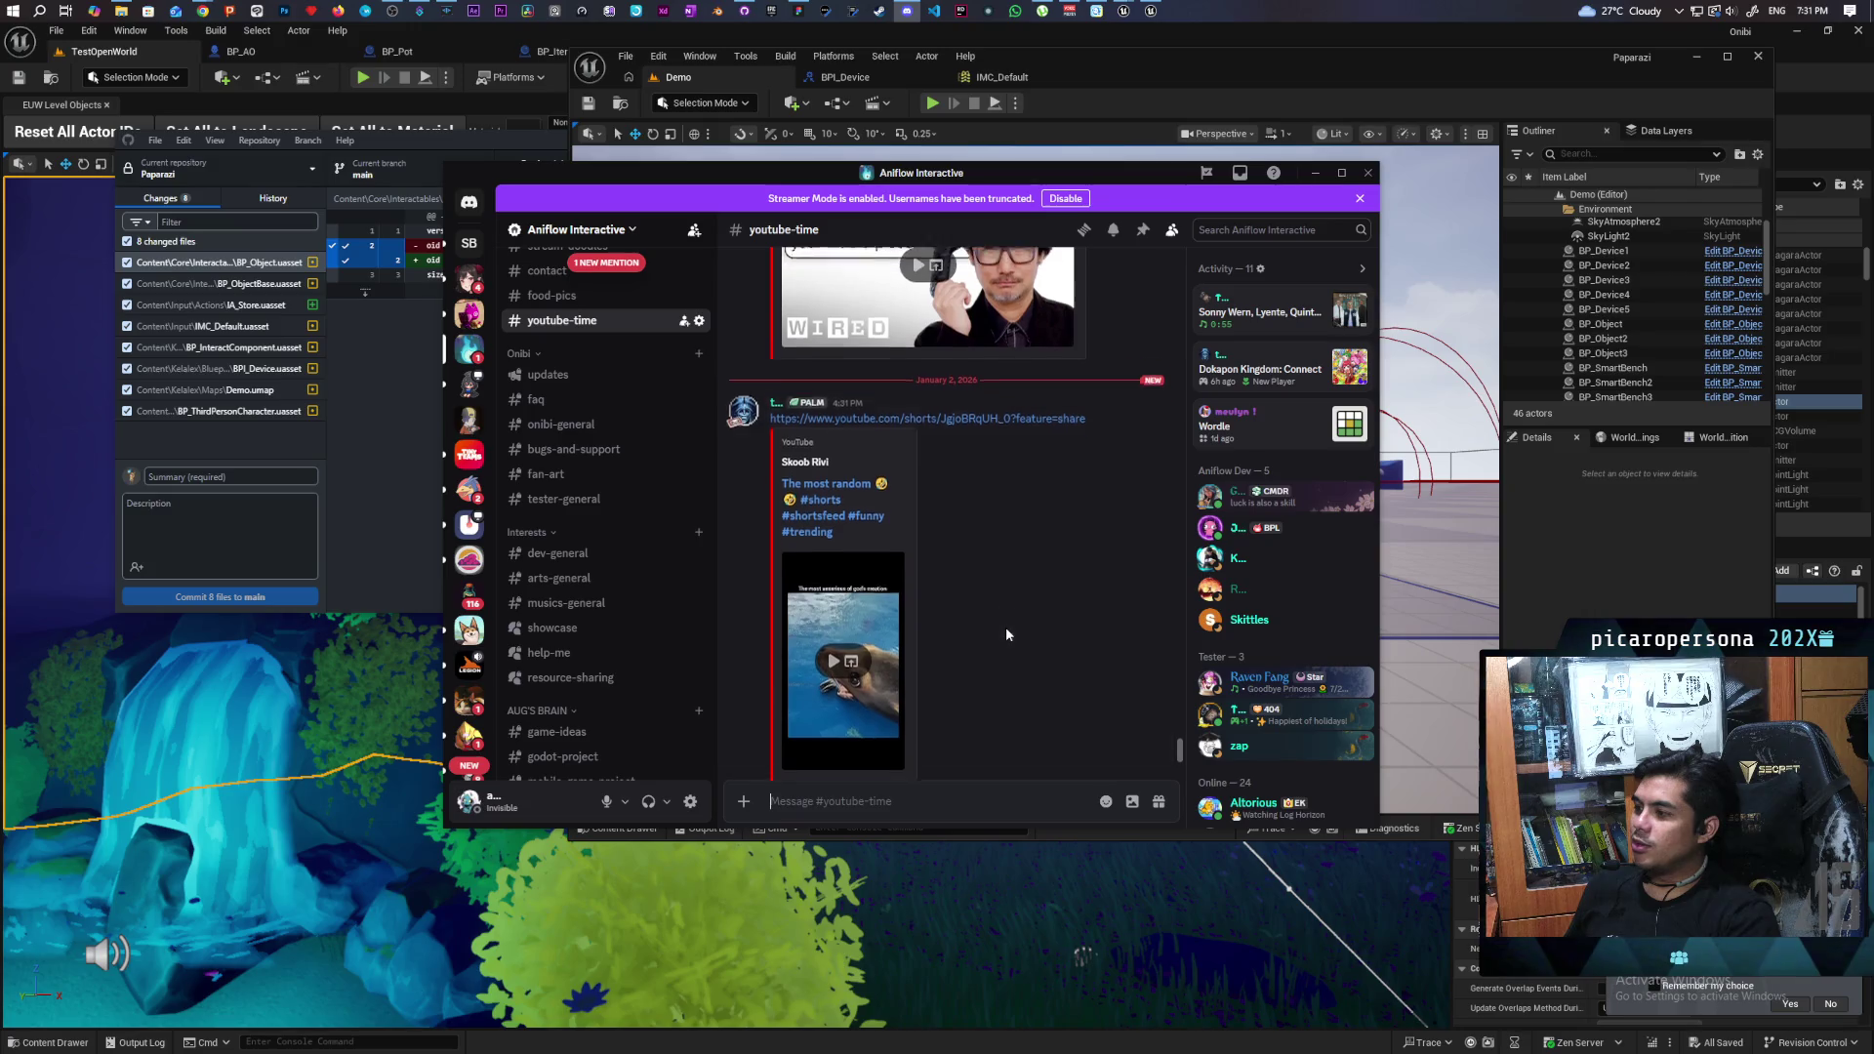
{"action": "scroll", "coordinate": [1007, 635], "scroll_direction": "down", "scroll_amount": 3}
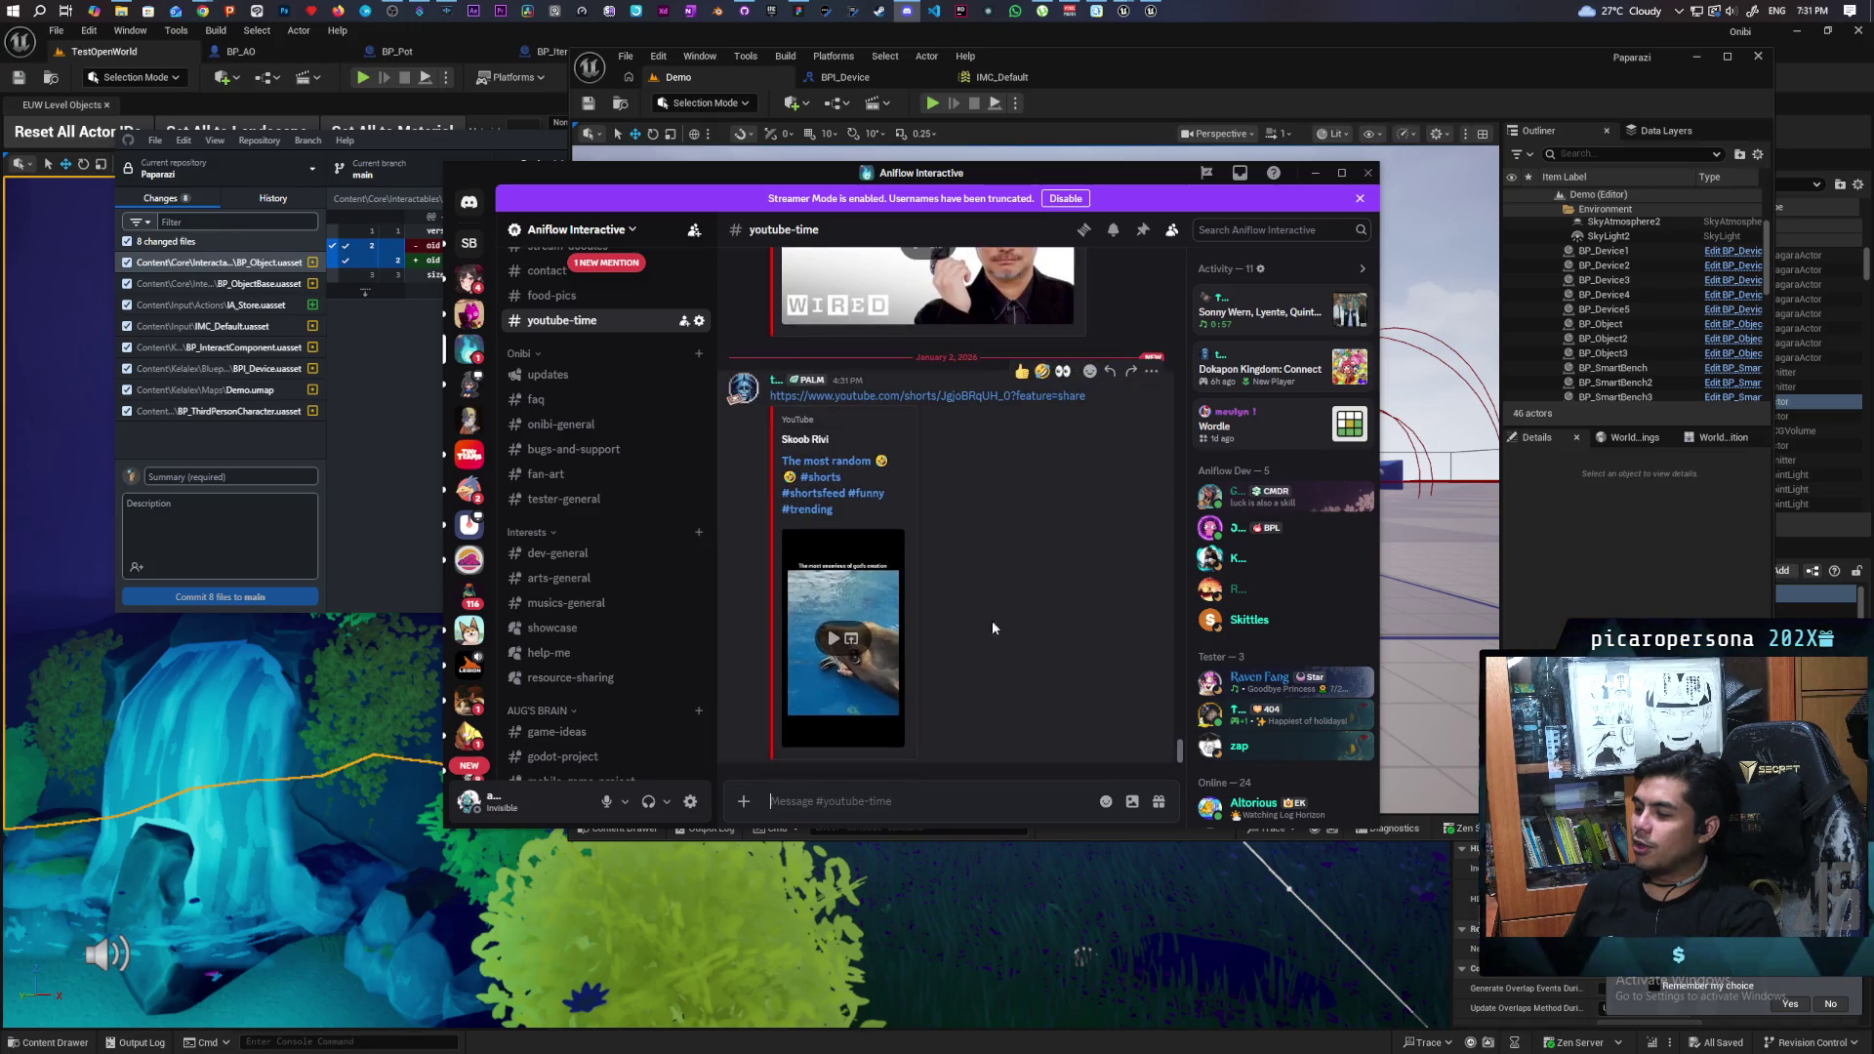
{"action": "left_click", "coordinate": [832, 639]}
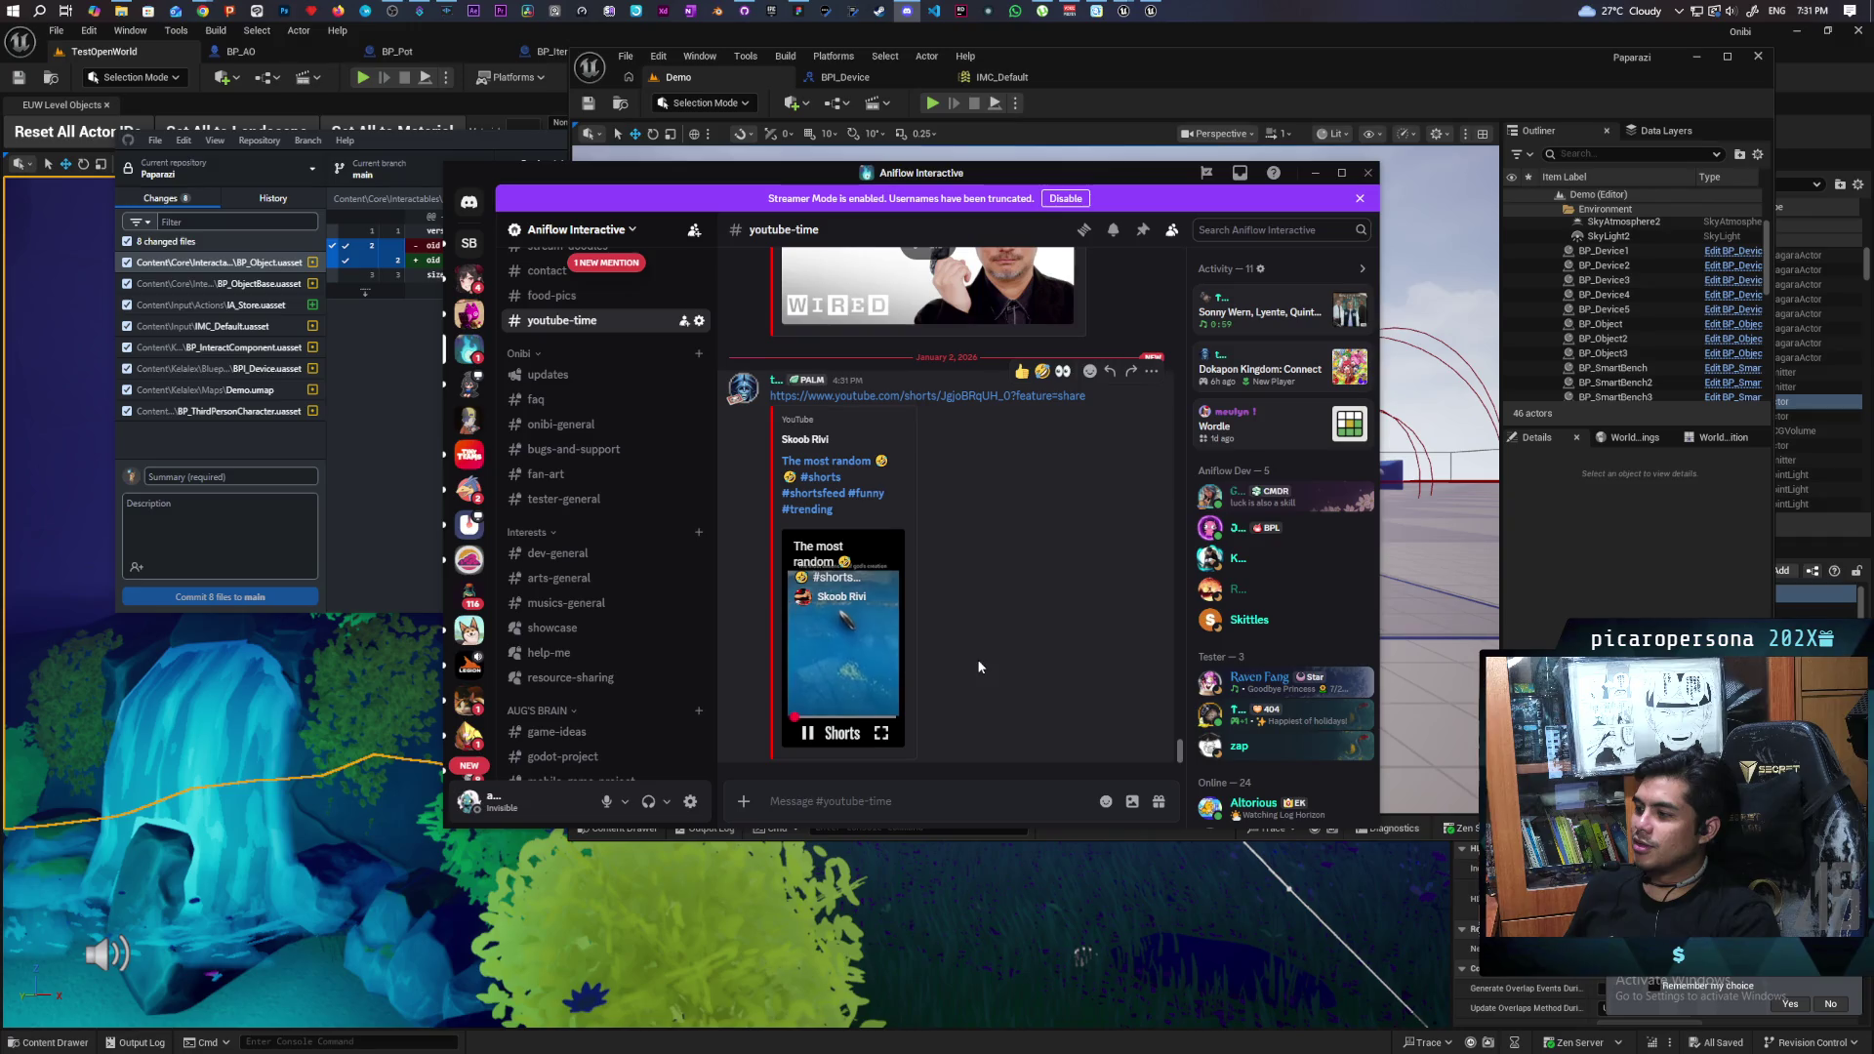
{"action": "left_click", "coordinate": [880, 734]}
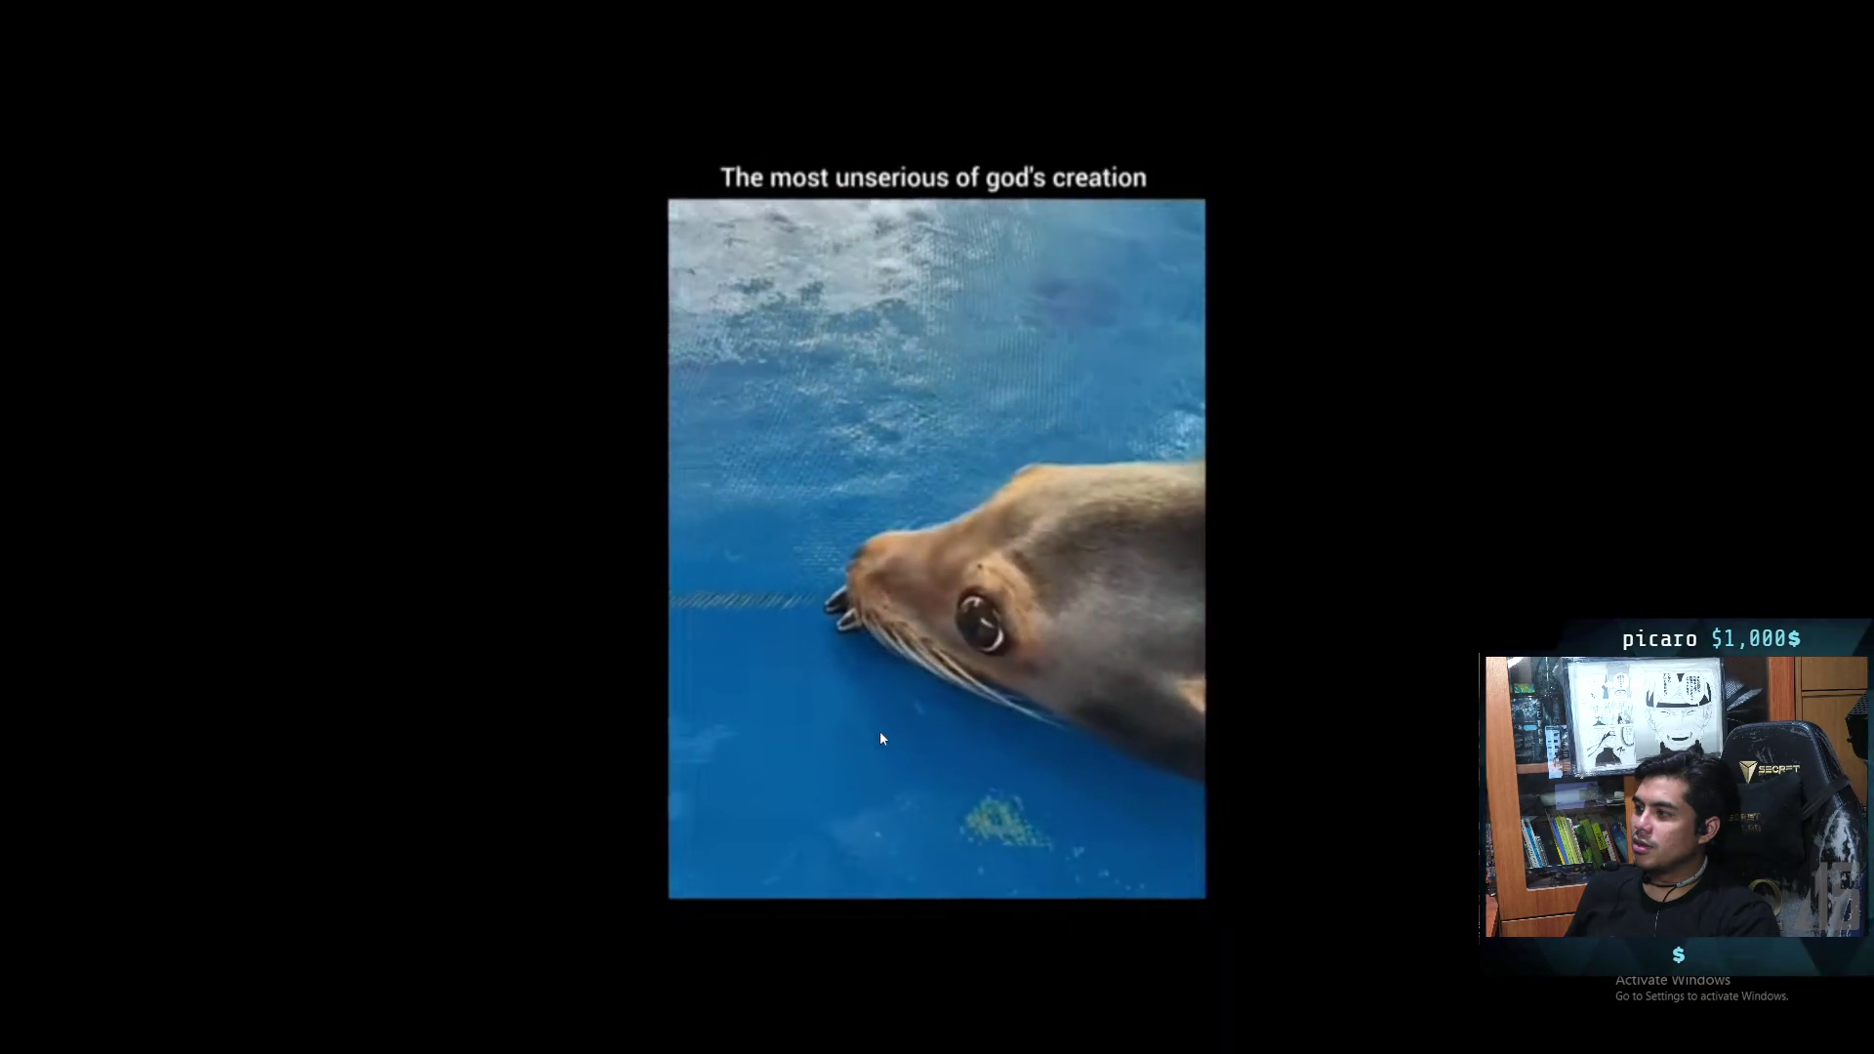
{"action": "mouse_move", "coordinate": [1050, 725]}
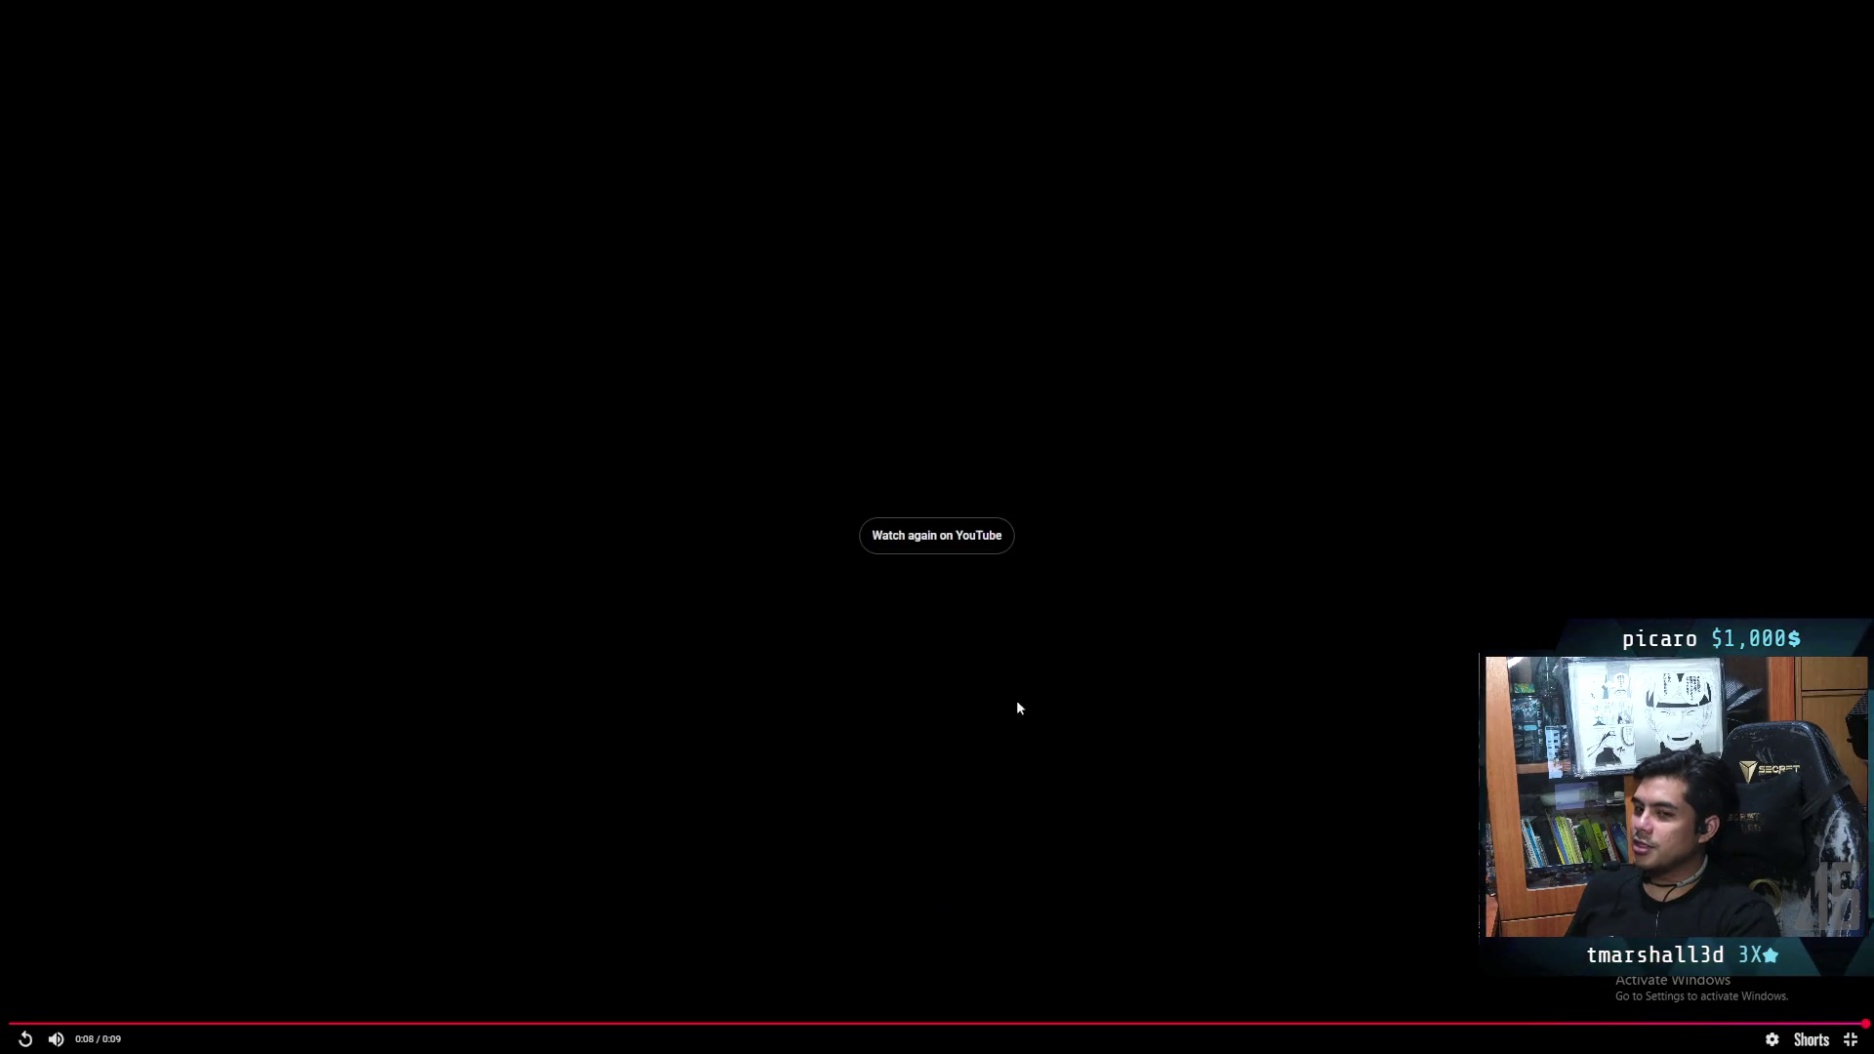
{"action": "left_click", "coordinate": [1850, 1040]}
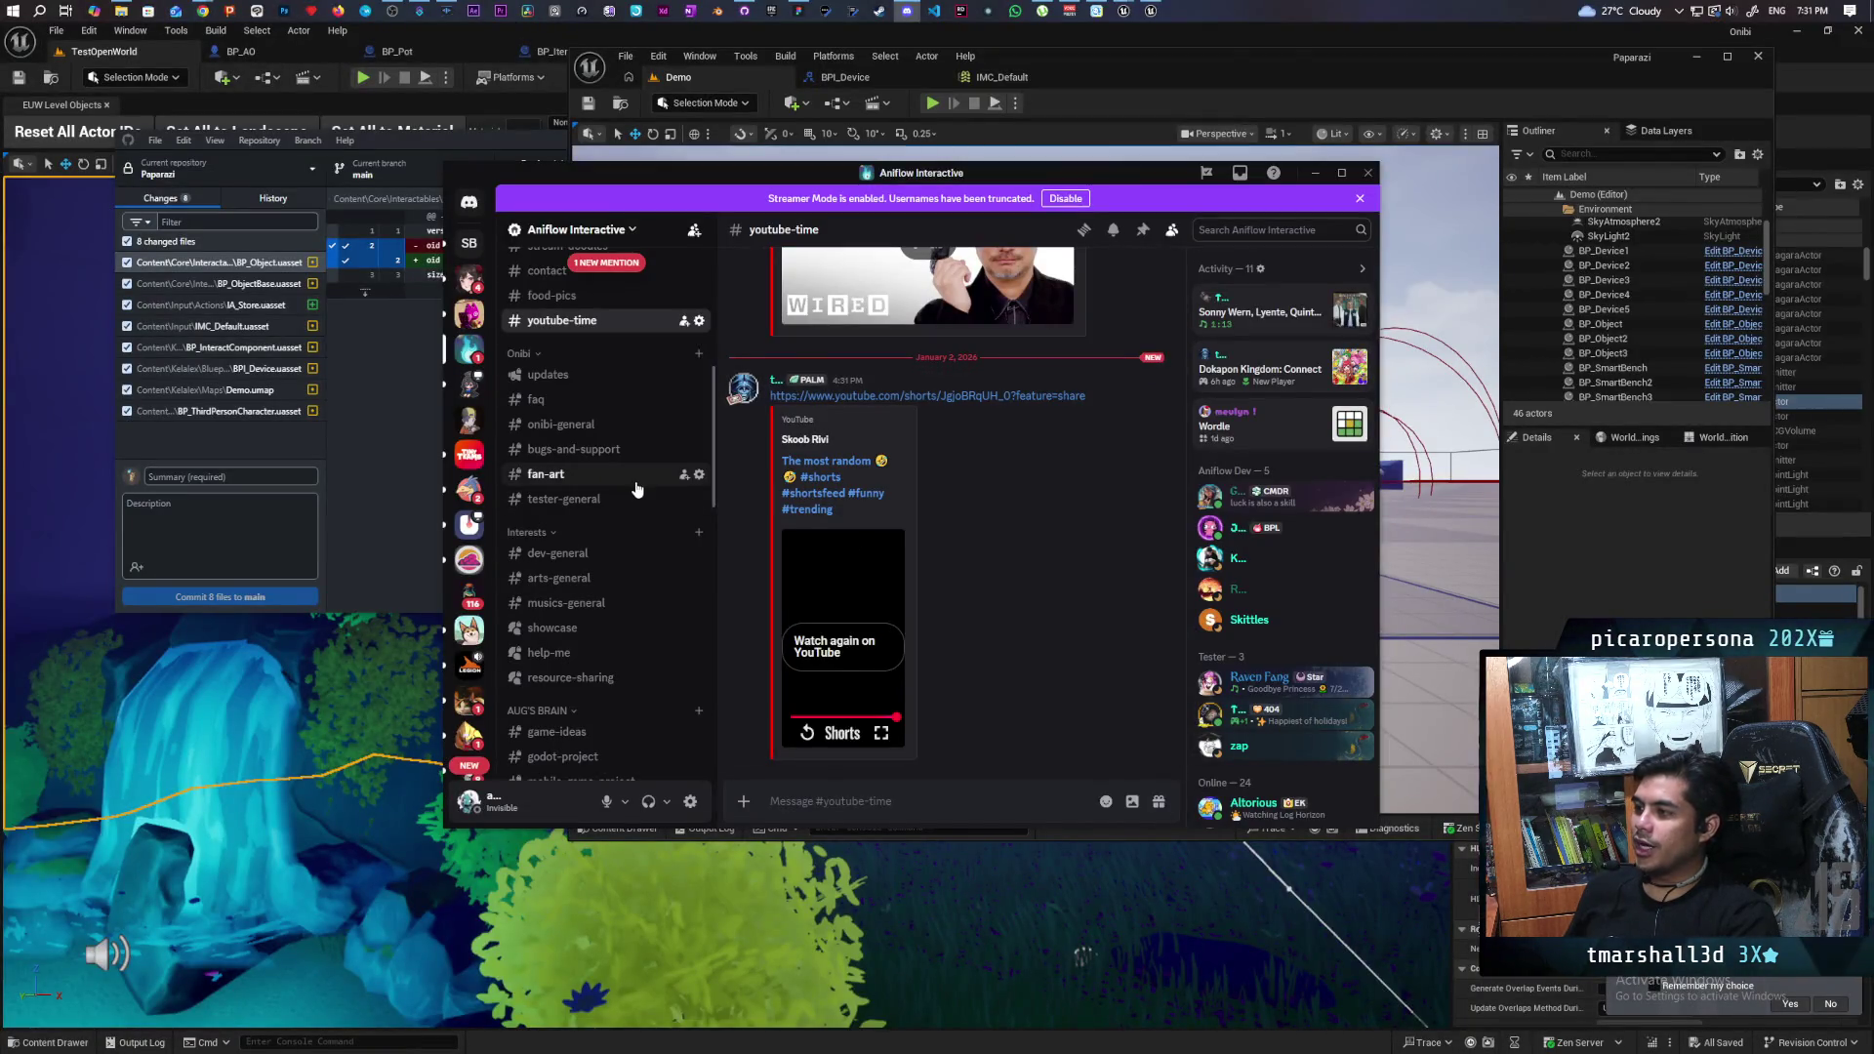
- Mark the streams channel as read and minimize Discord
{"action": "scroll", "coordinate": [636, 488], "scroll_direction": "up", "scroll_amount": 10}
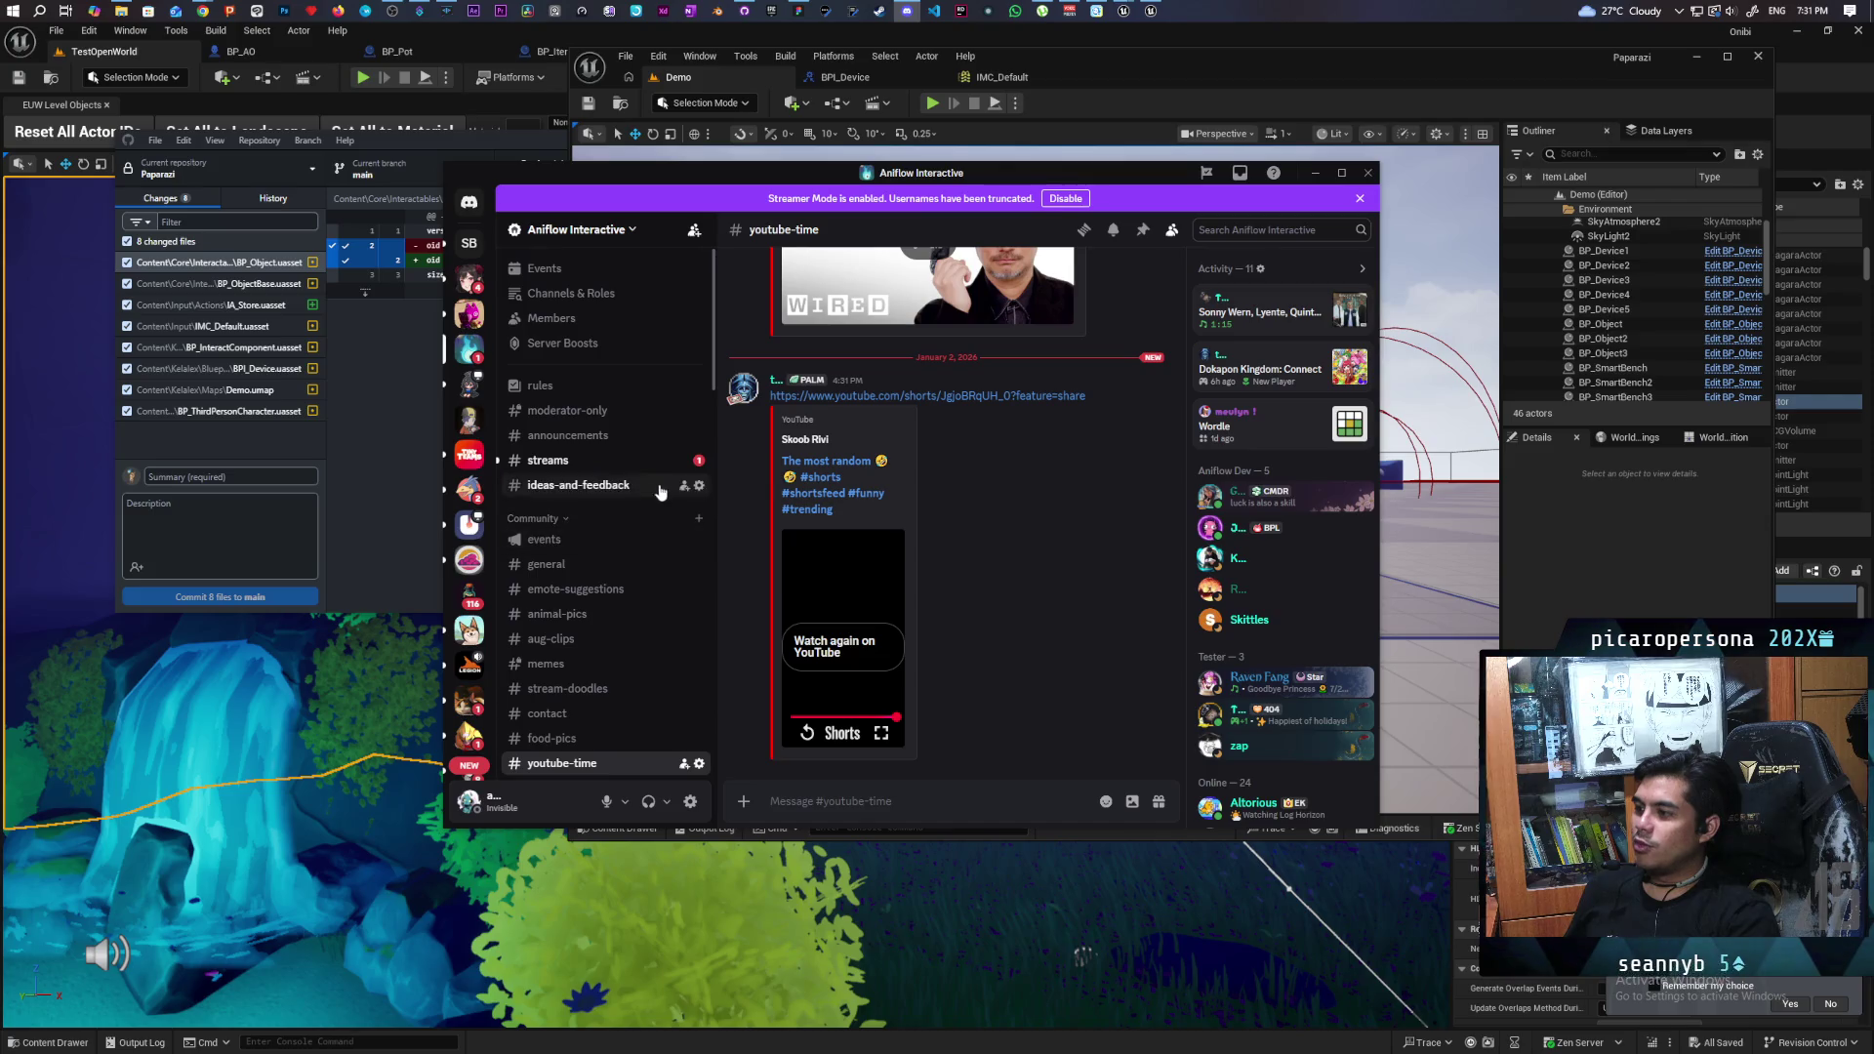
{"action": "right_click", "coordinate": [633, 465]}
{"action": "left_click", "coordinate": [650, 492]}
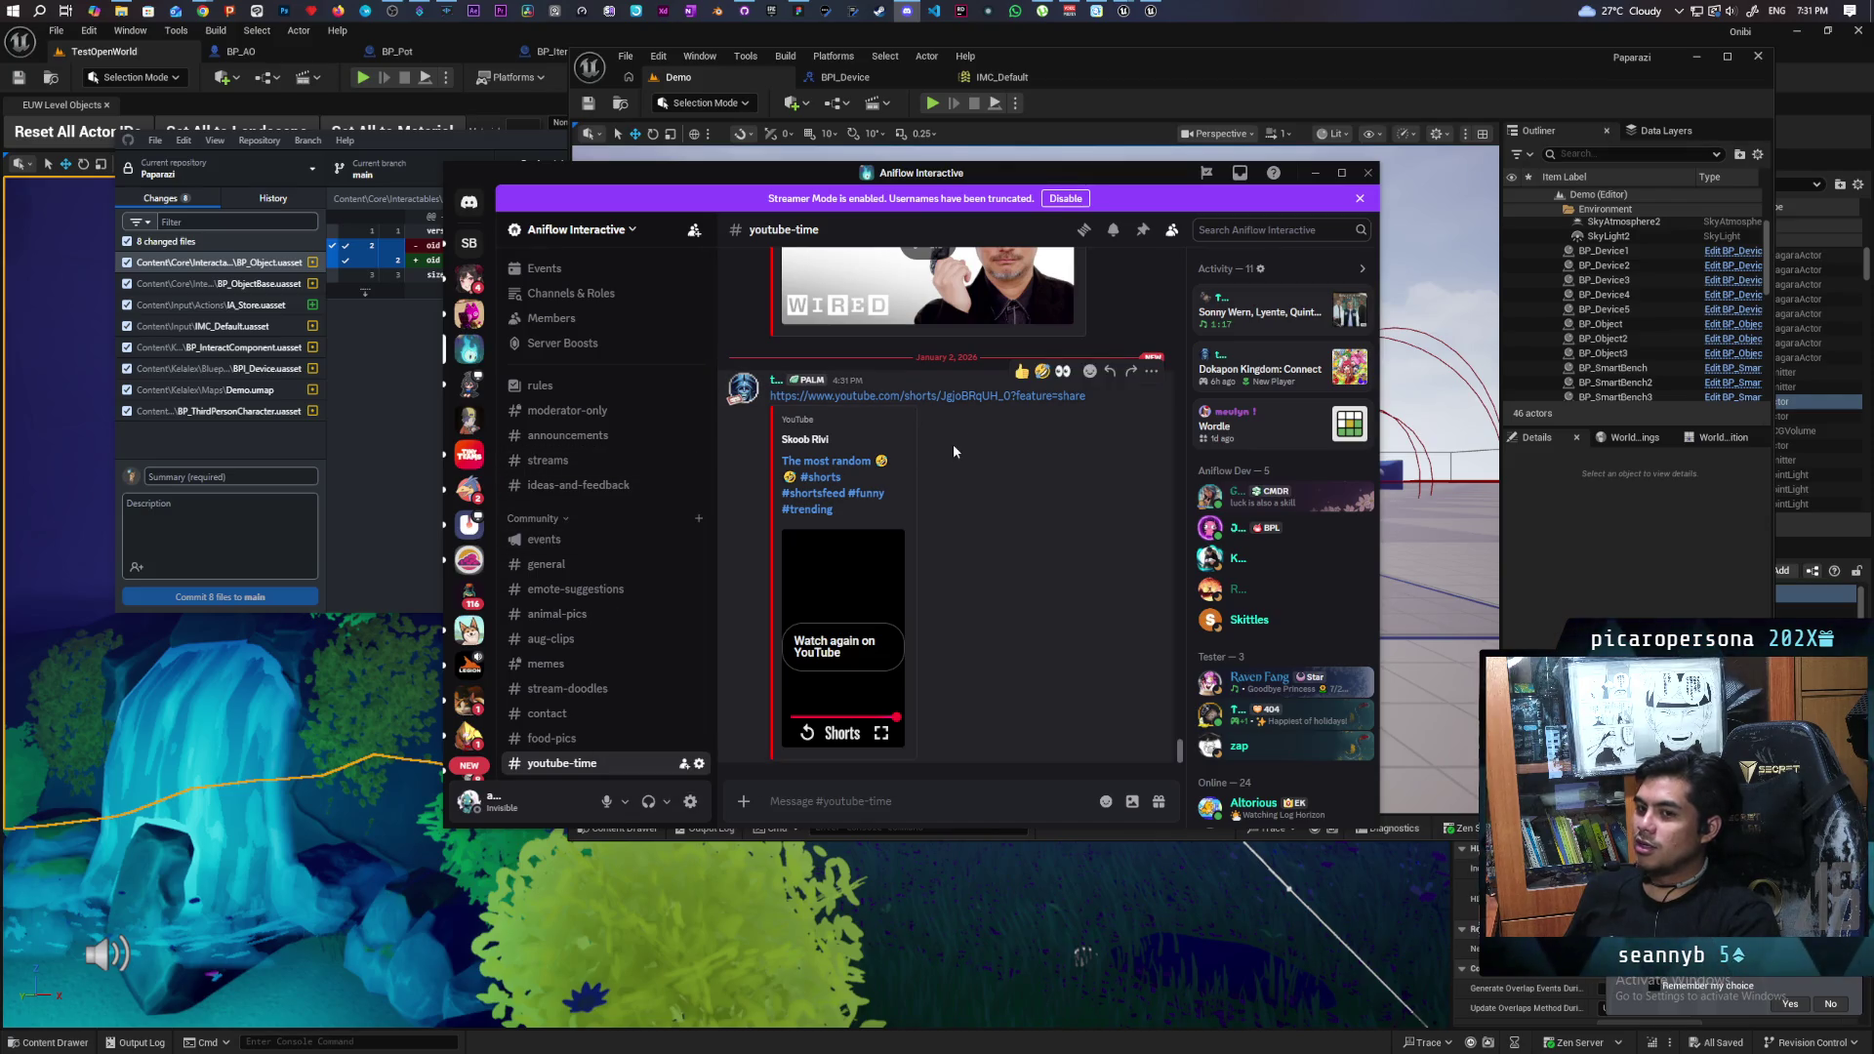
{"action": "left_click", "coordinate": [1315, 173]}
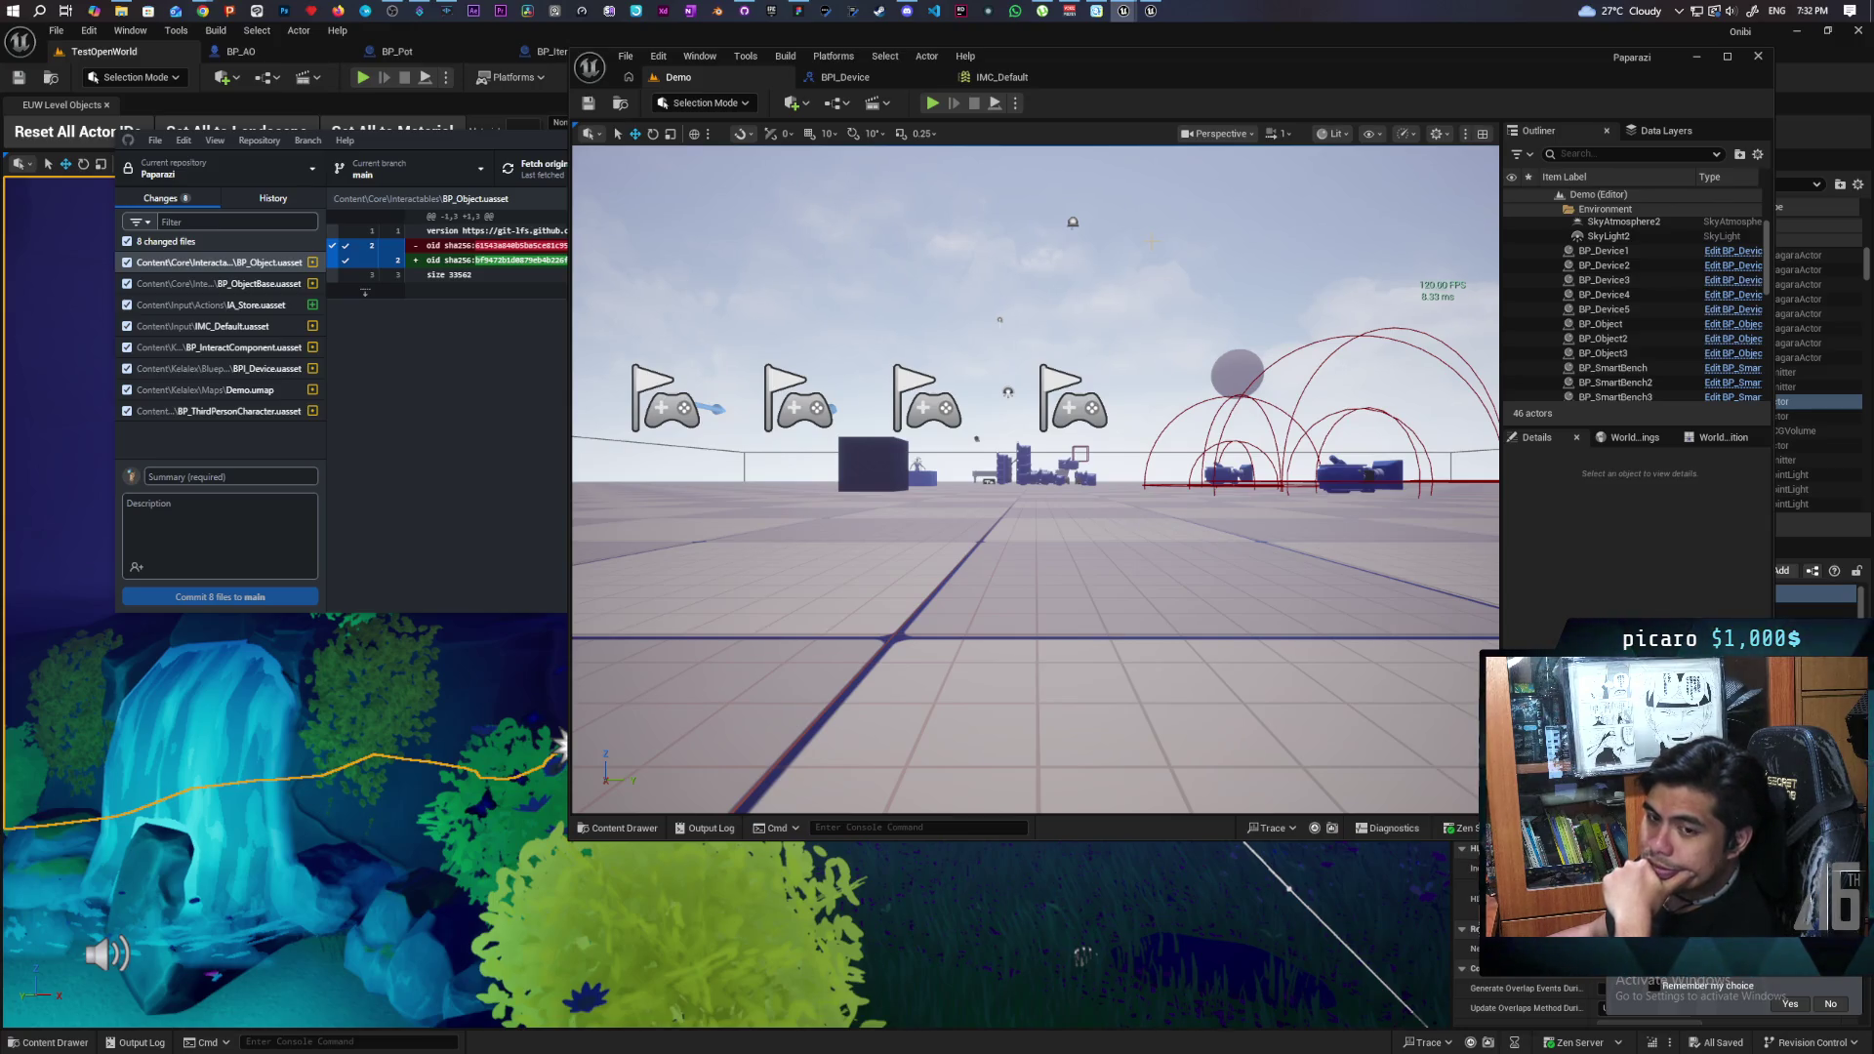
{"action": "mouse_move", "coordinate": [202, 11]}
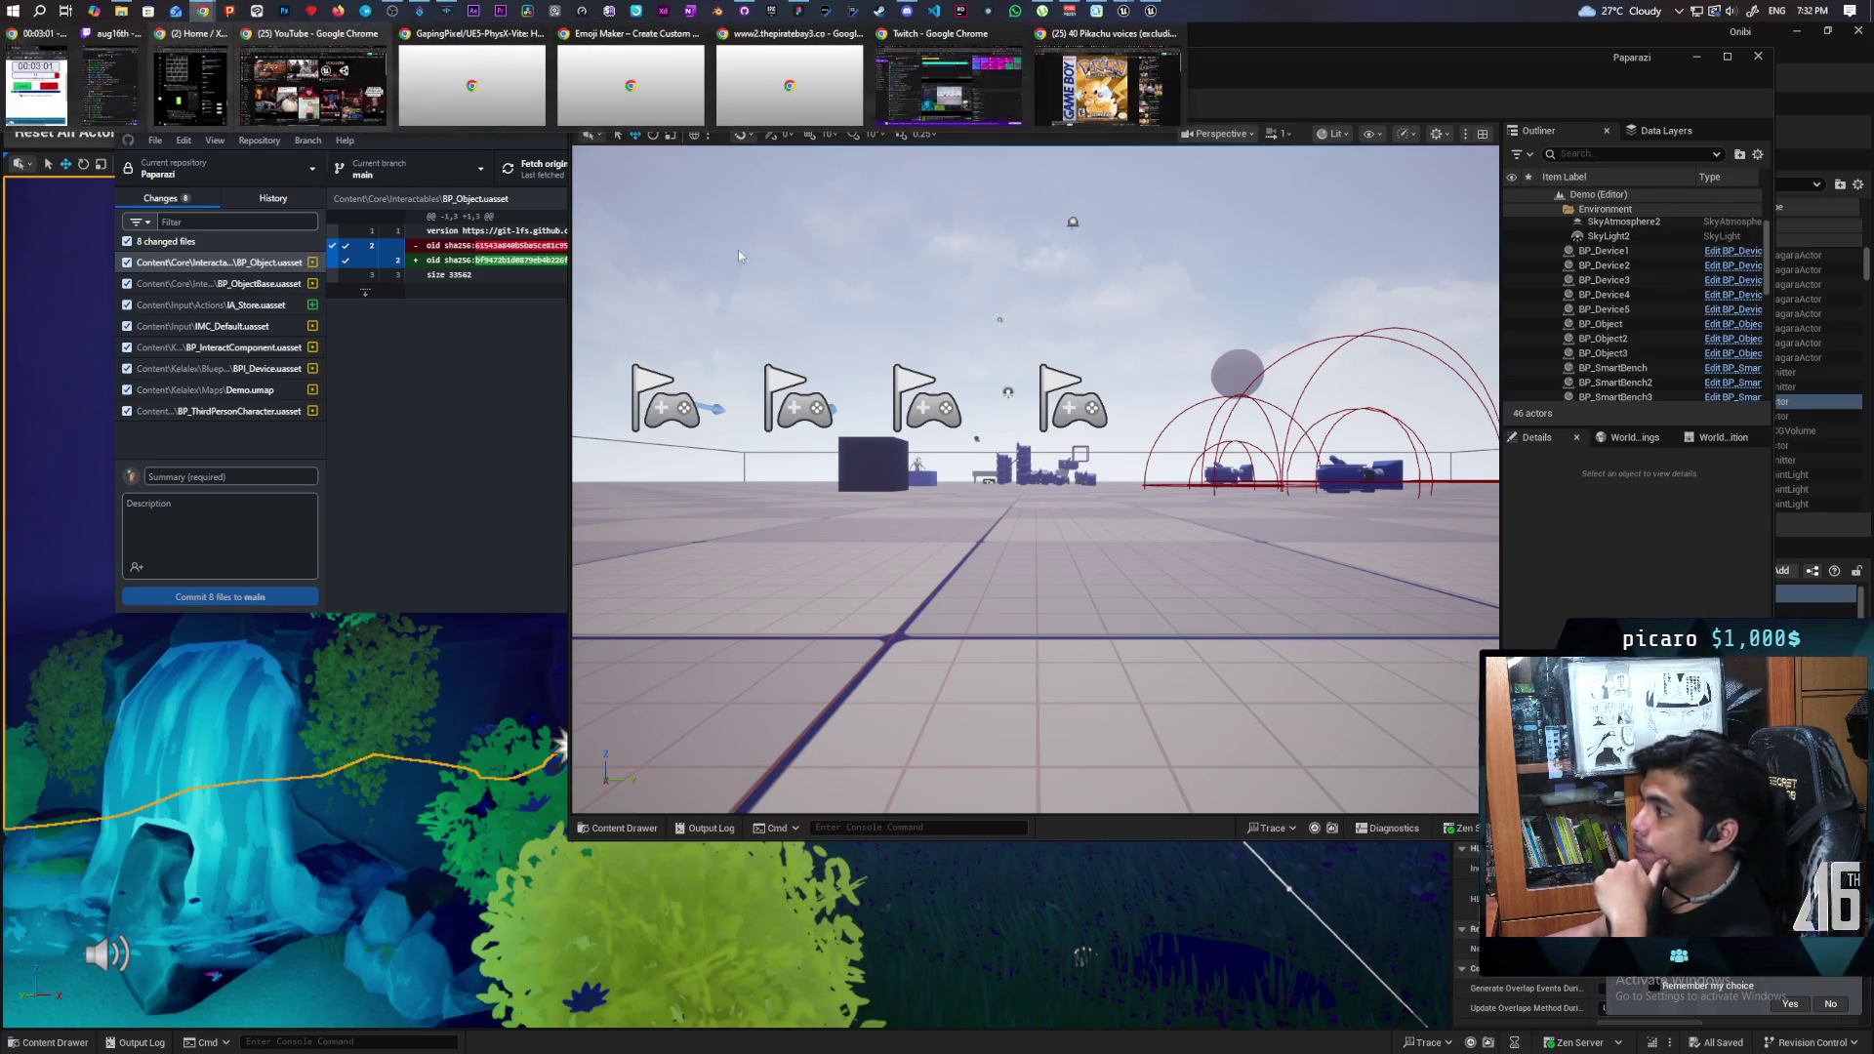
- Show the Pastebin sound-code list and select 'bruh' on line 33
{"action": "left_click", "coordinate": [1108, 85]}
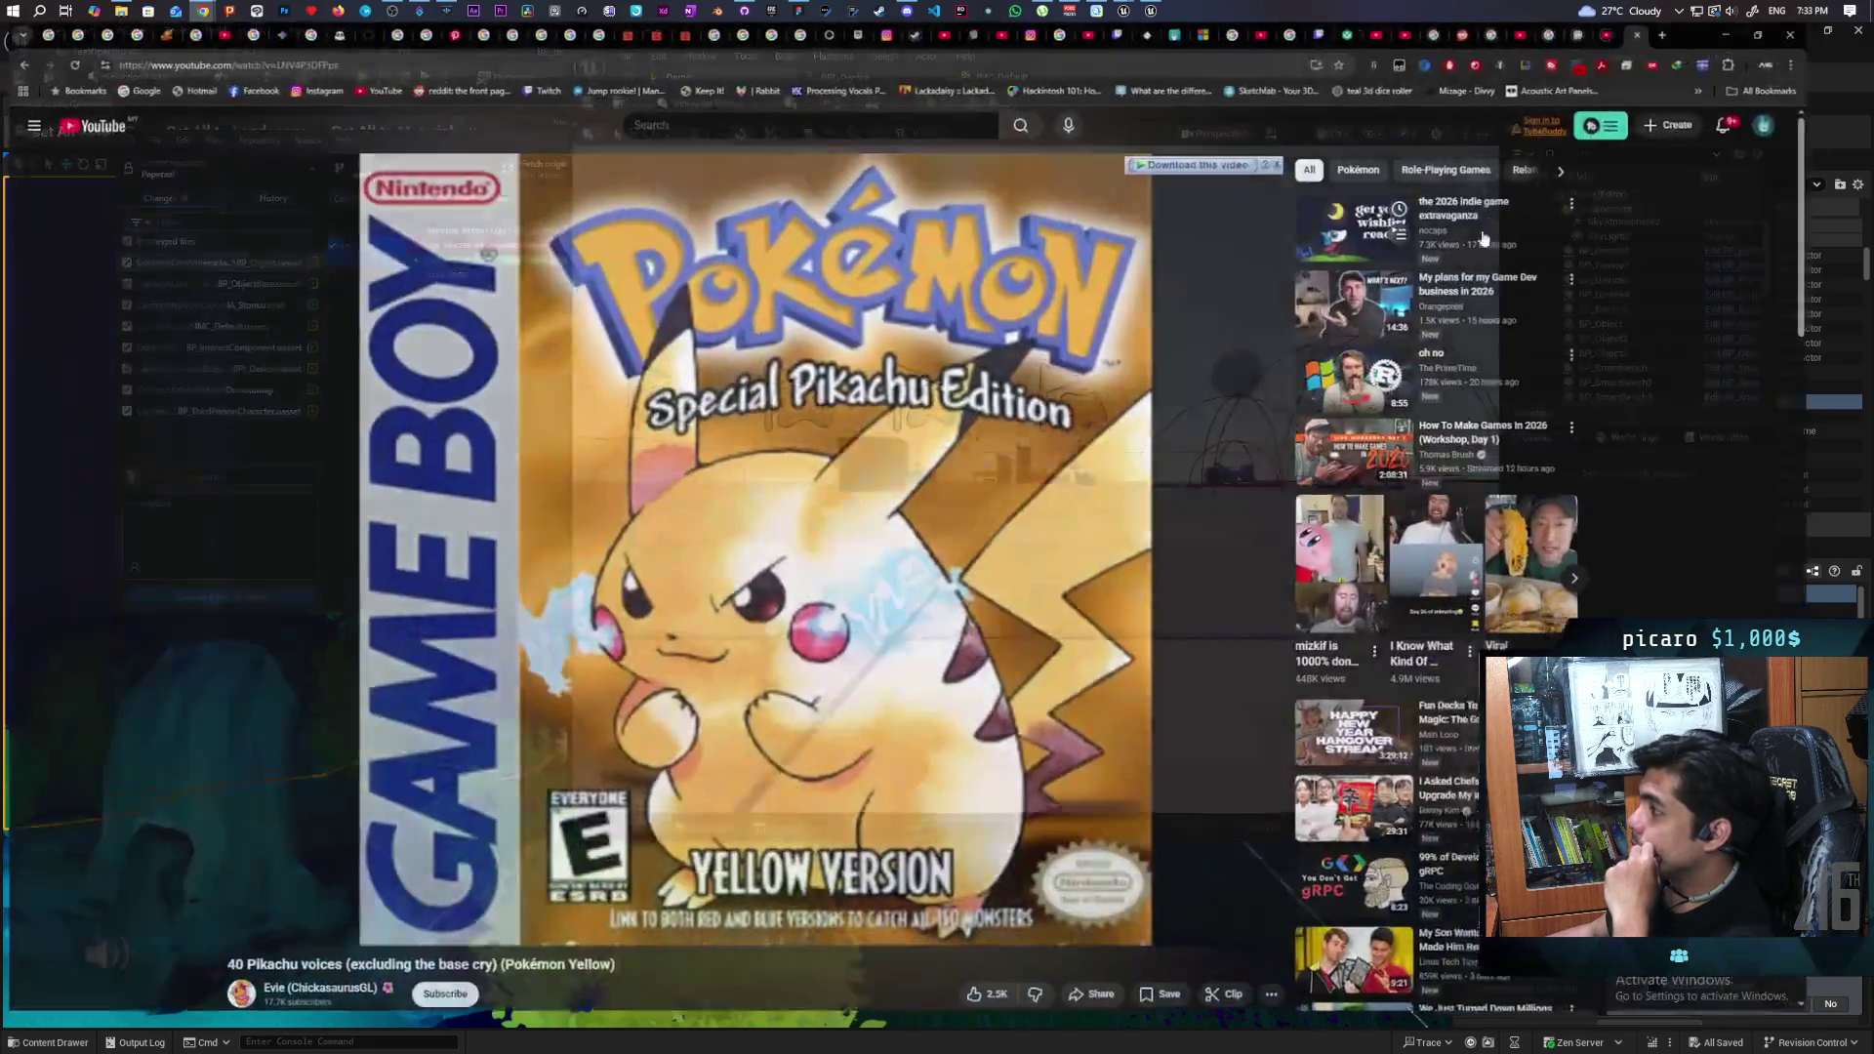
{"action": "left_click", "coordinate": [1638, 38]}
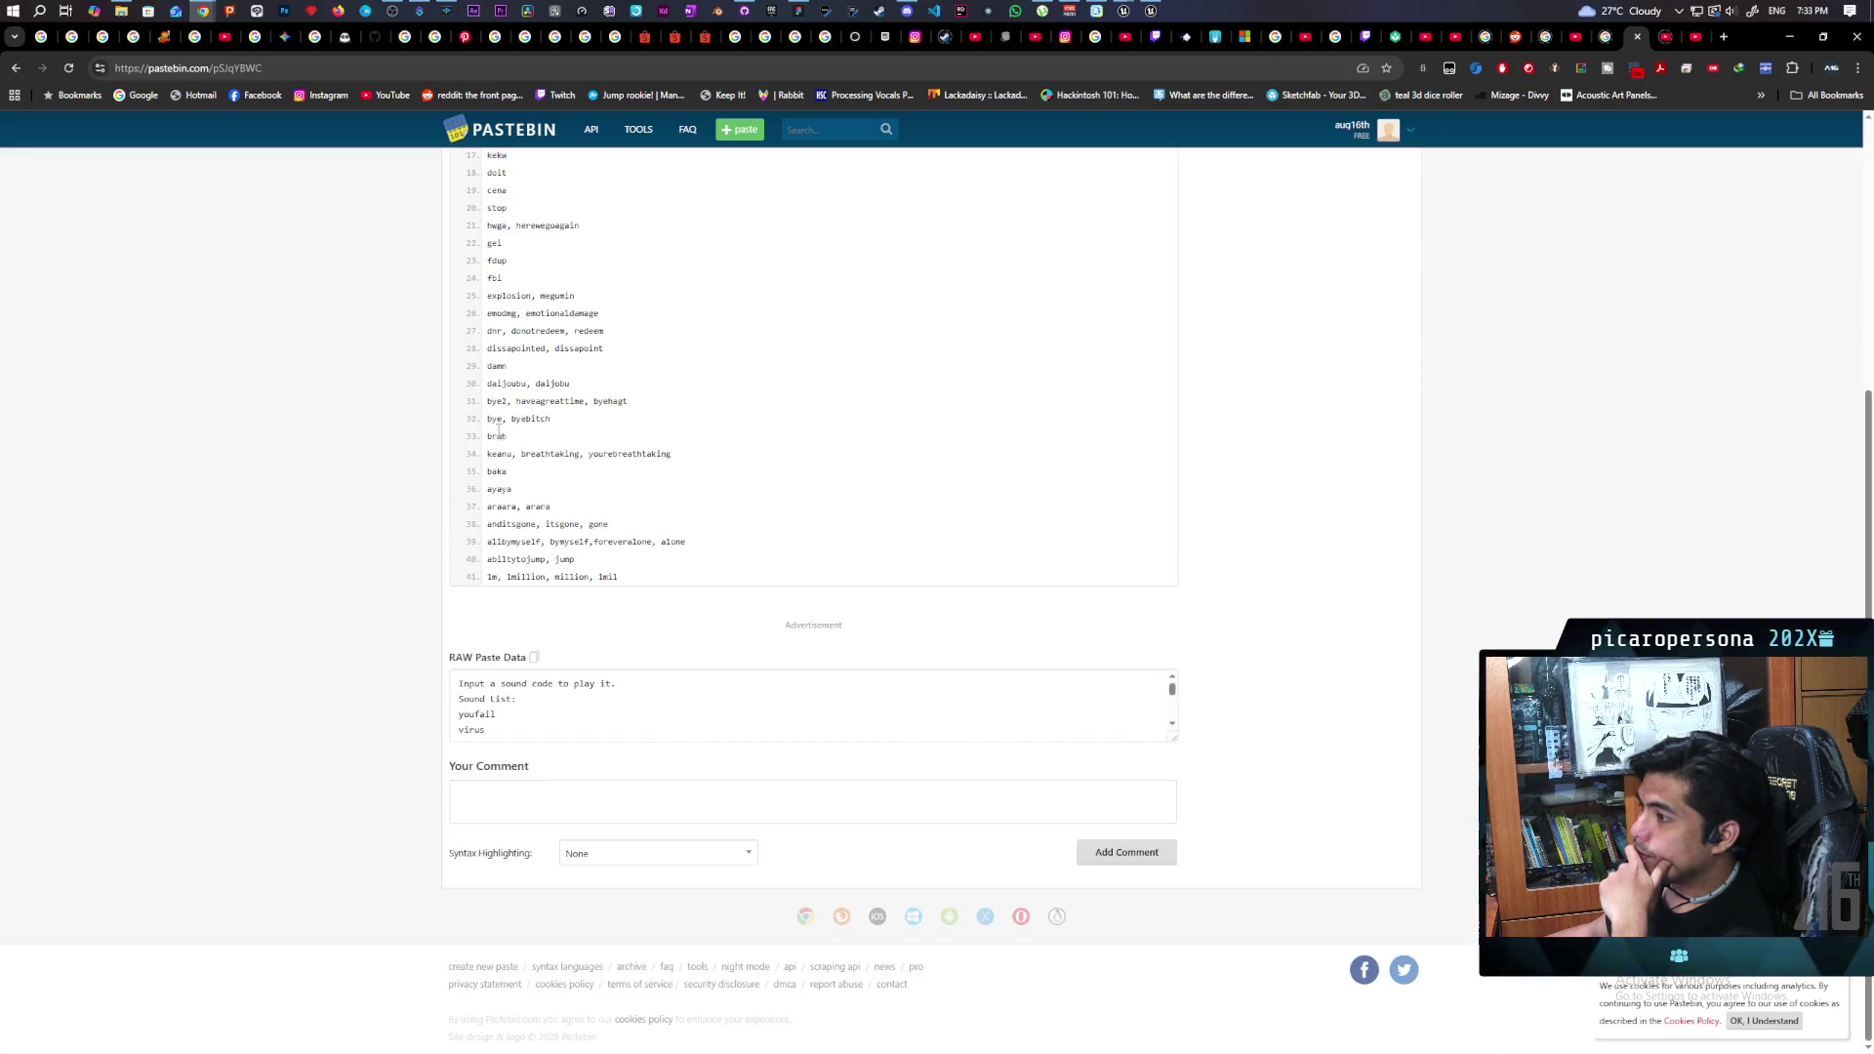
{"action": "scroll", "coordinate": [499, 377], "scroll_direction": "up", "scroll_amount": 1}
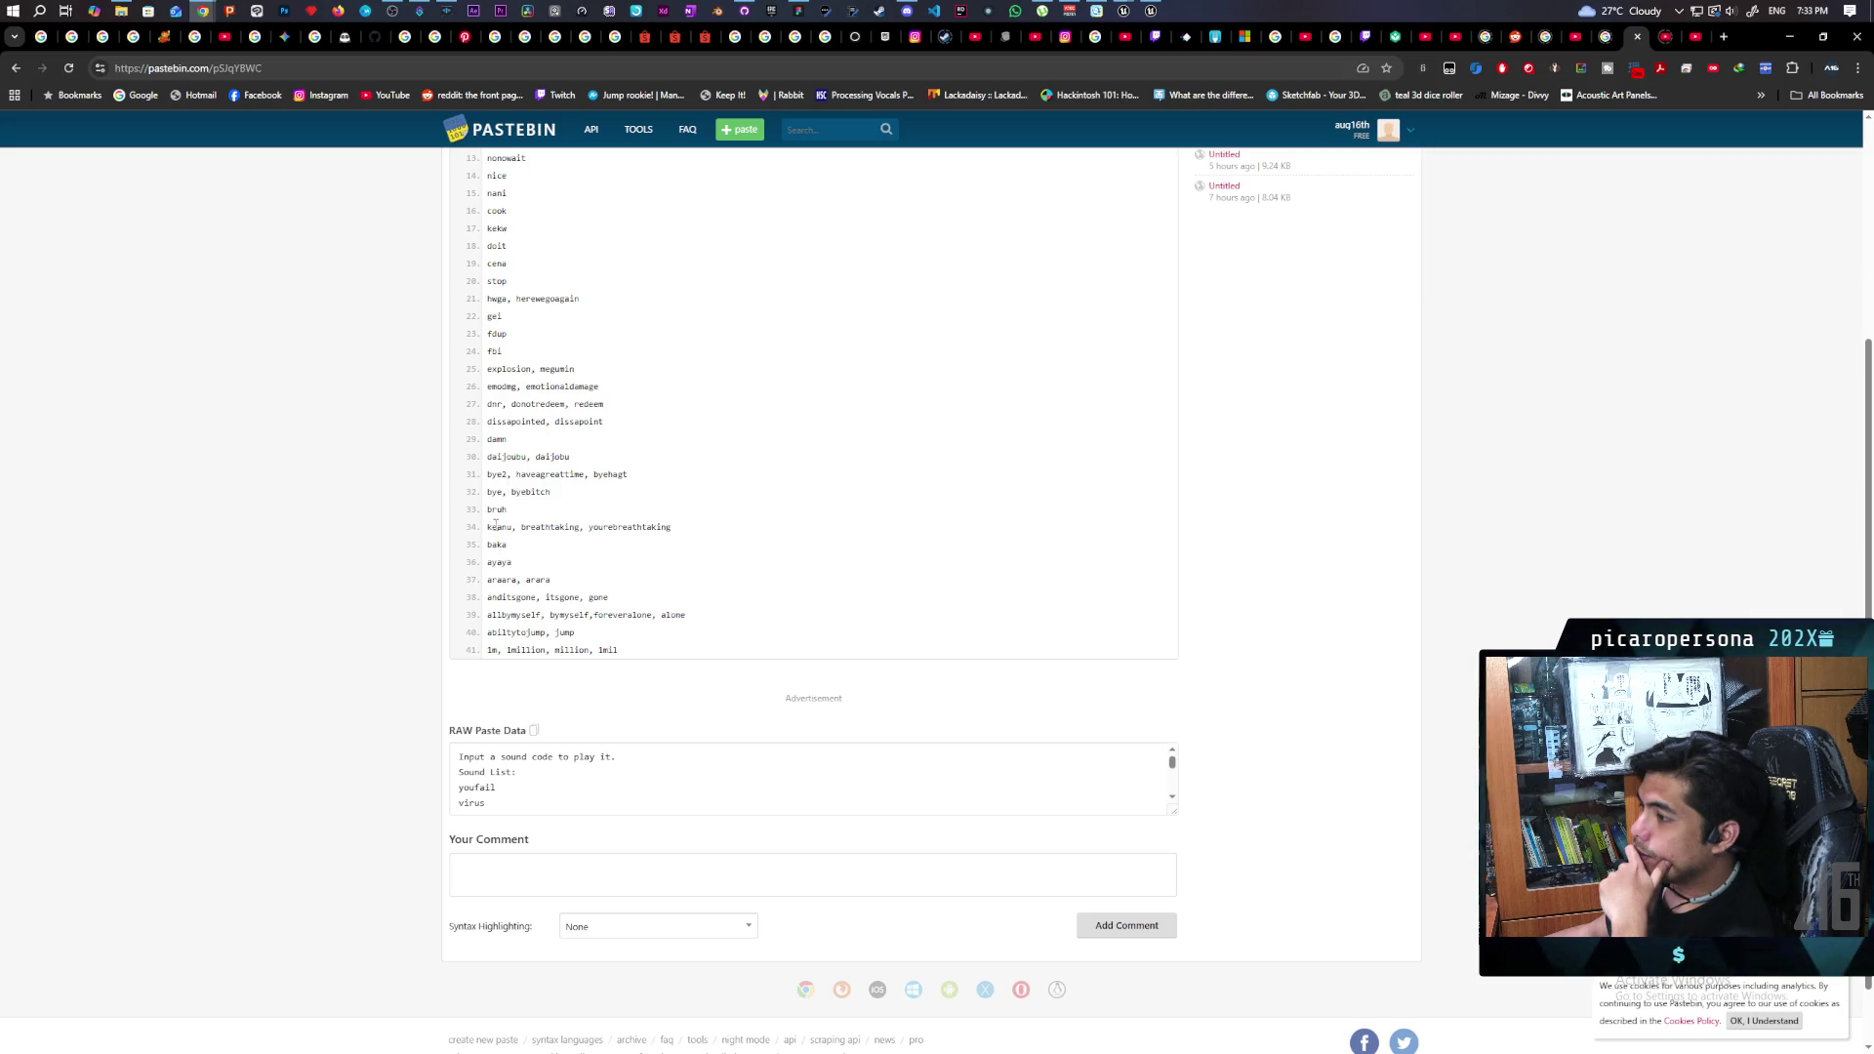
{"action": "double_click", "coordinate": [497, 509]}
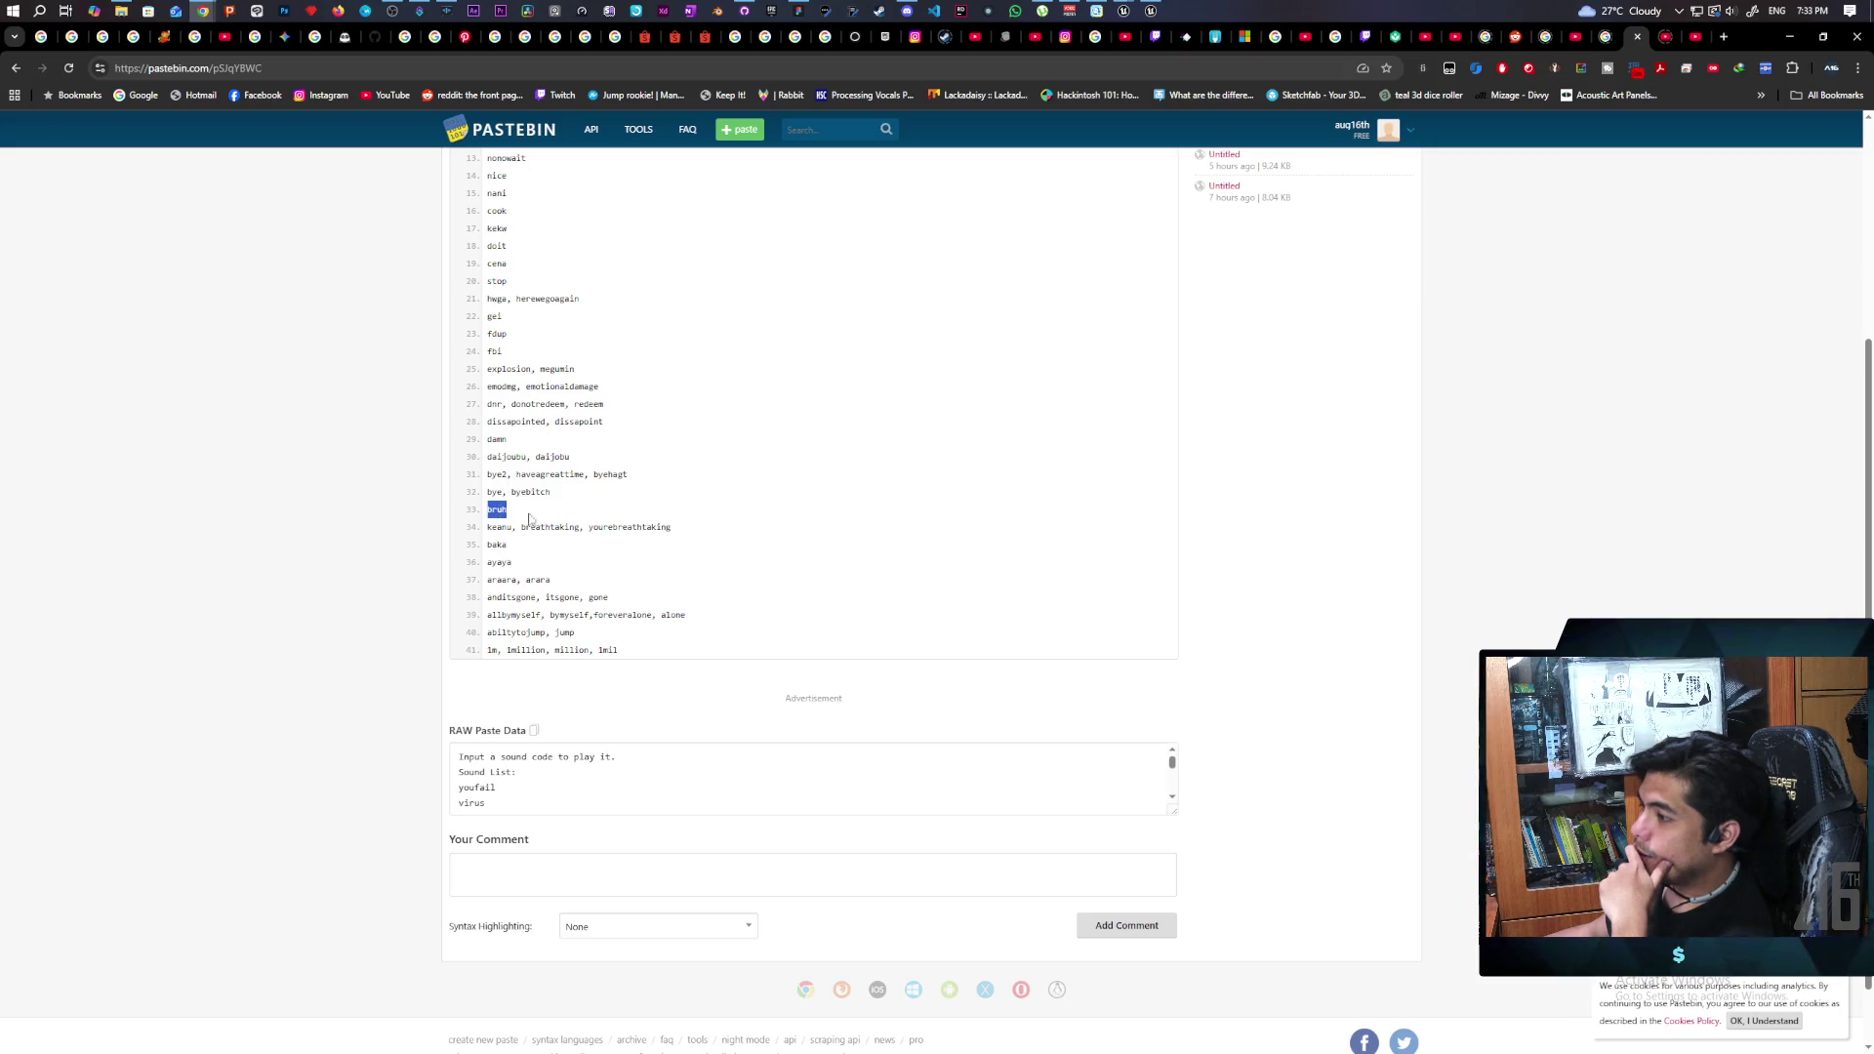
{"action": "left_click", "coordinate": [516, 515]}
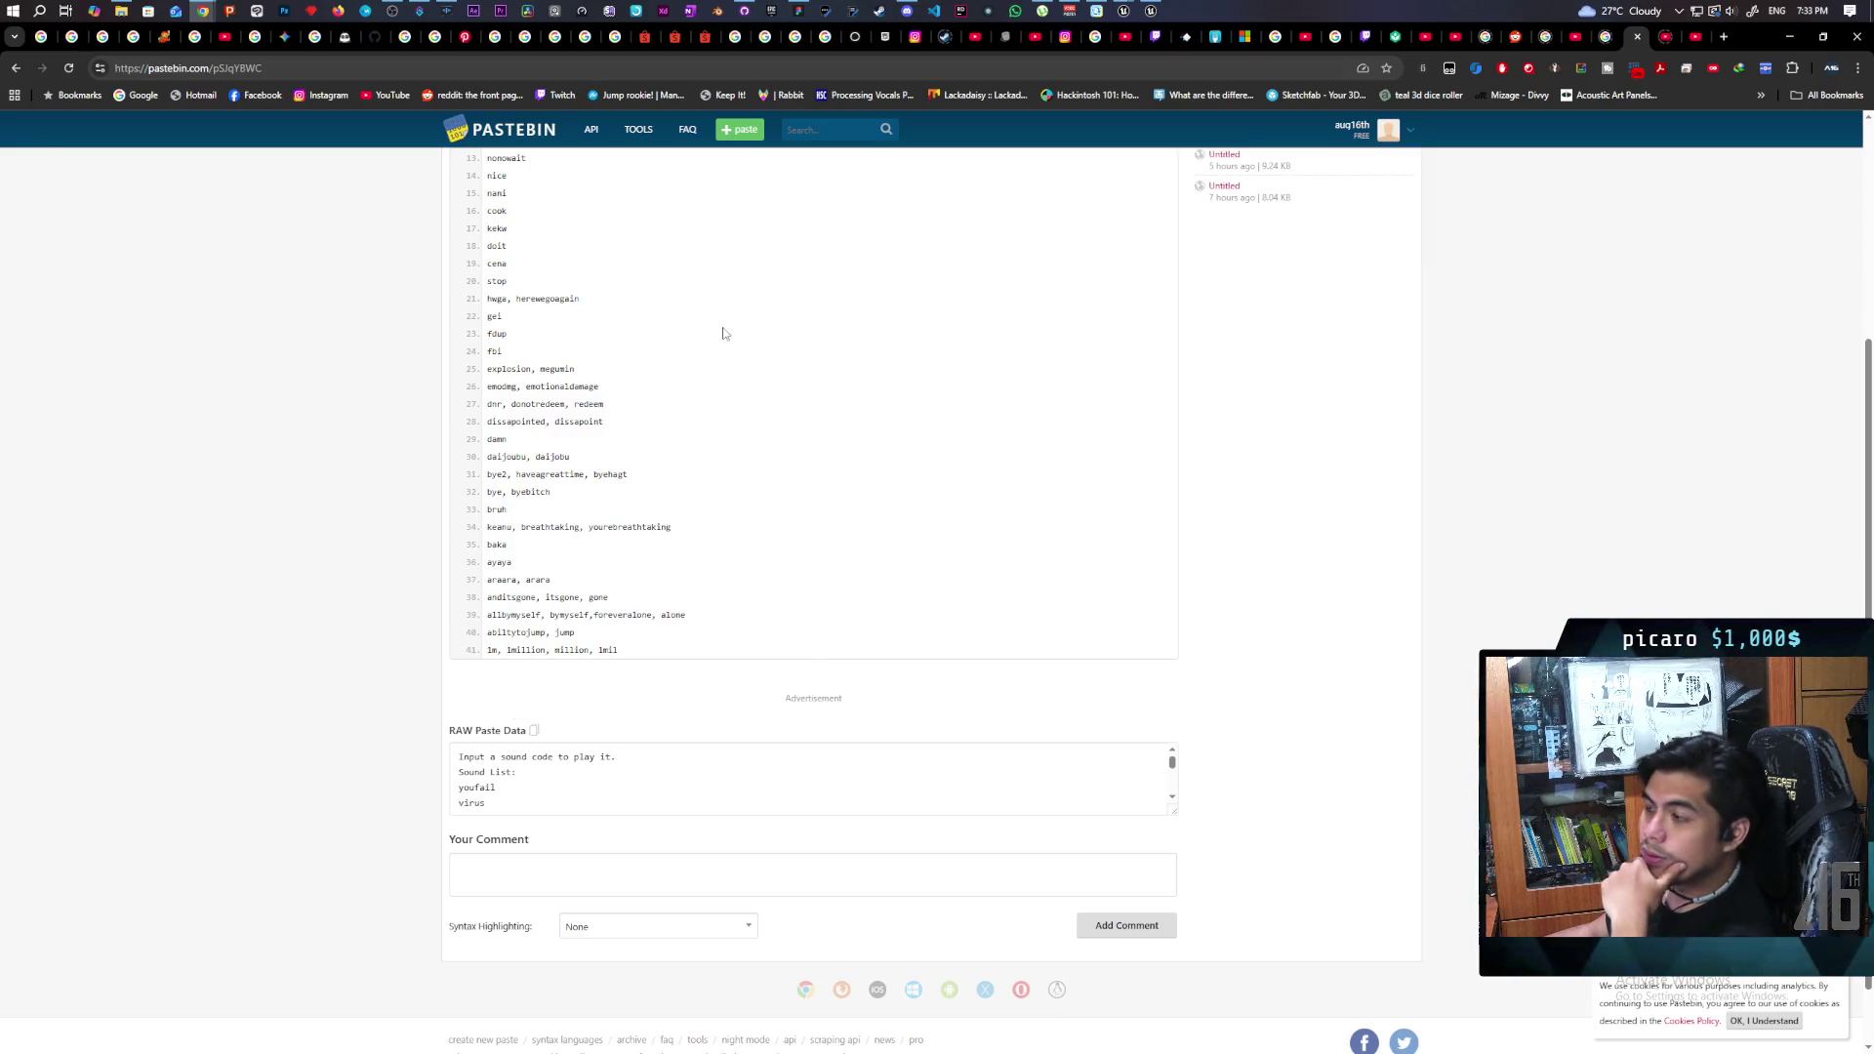
{"action": "left_click", "coordinate": [422, 11]}
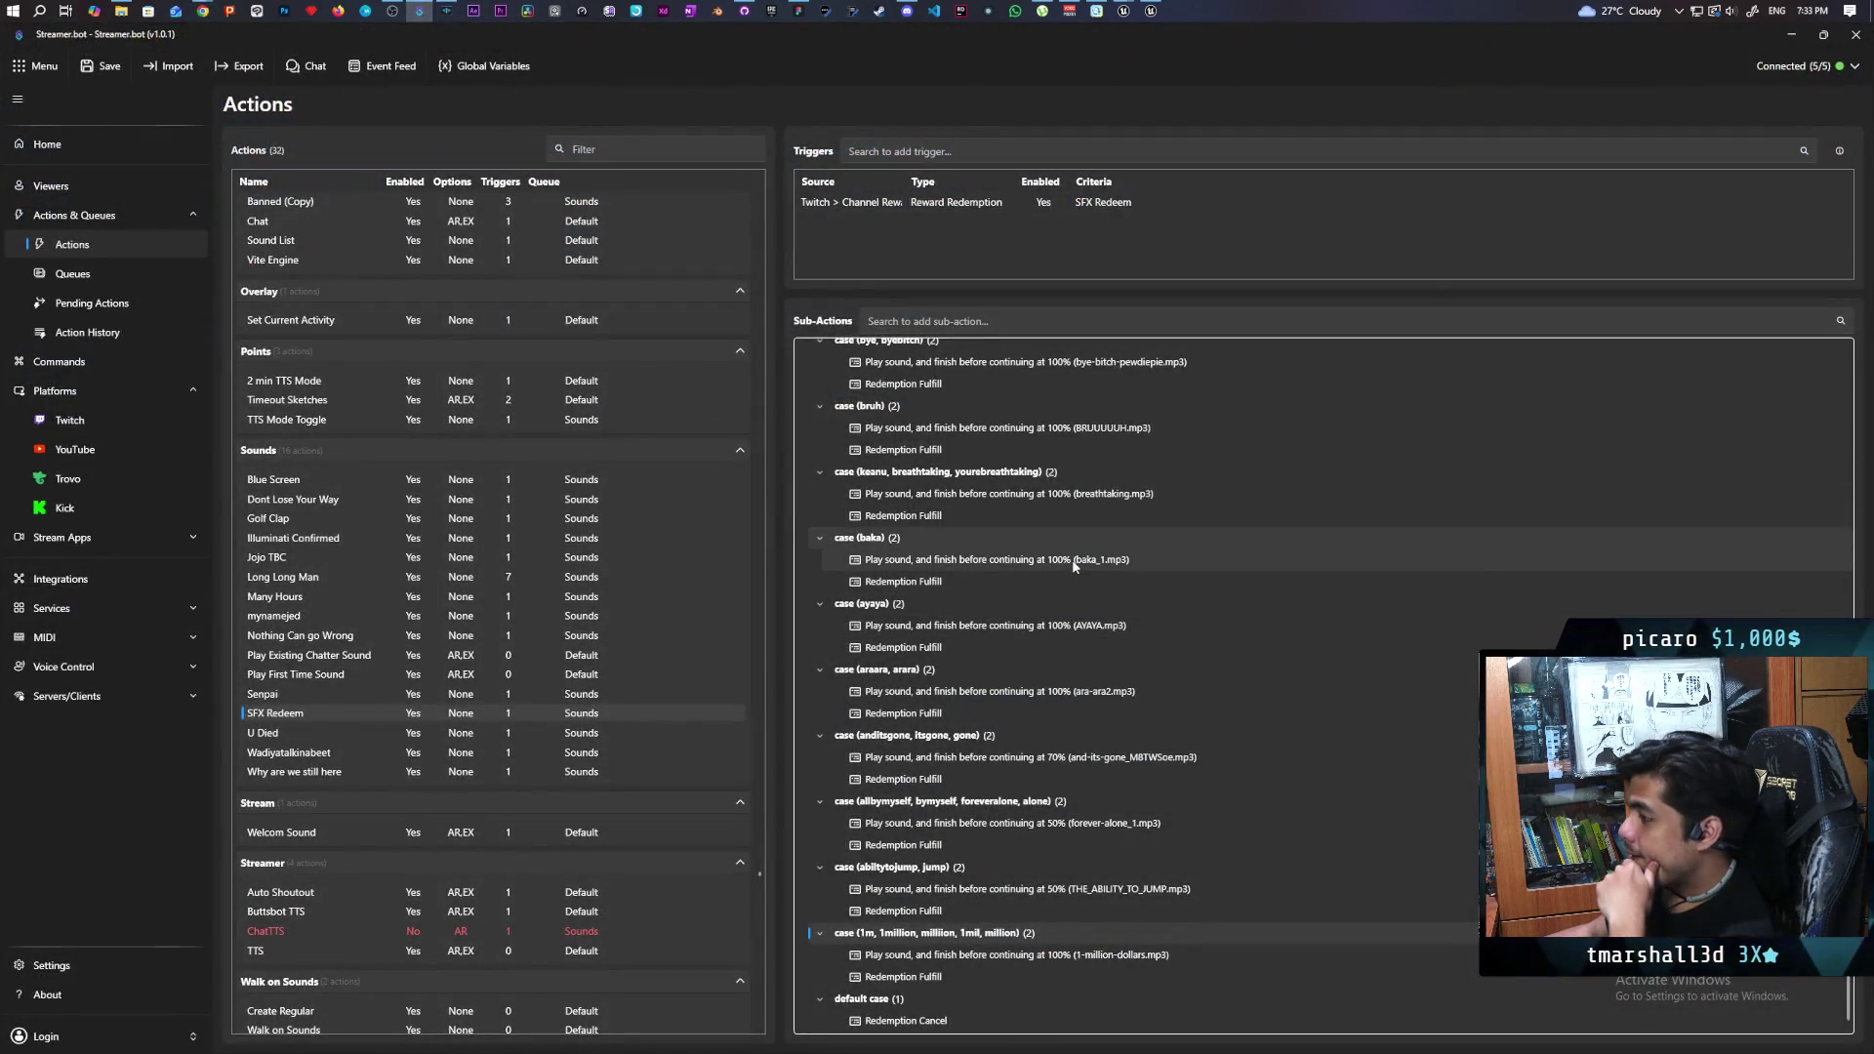
- Scroll through the SFX Redeem sub-action cases such as bruh, baka and daijoubu
{"action": "scroll", "coordinate": [1074, 564], "scroll_direction": "down", "scroll_amount": 1}
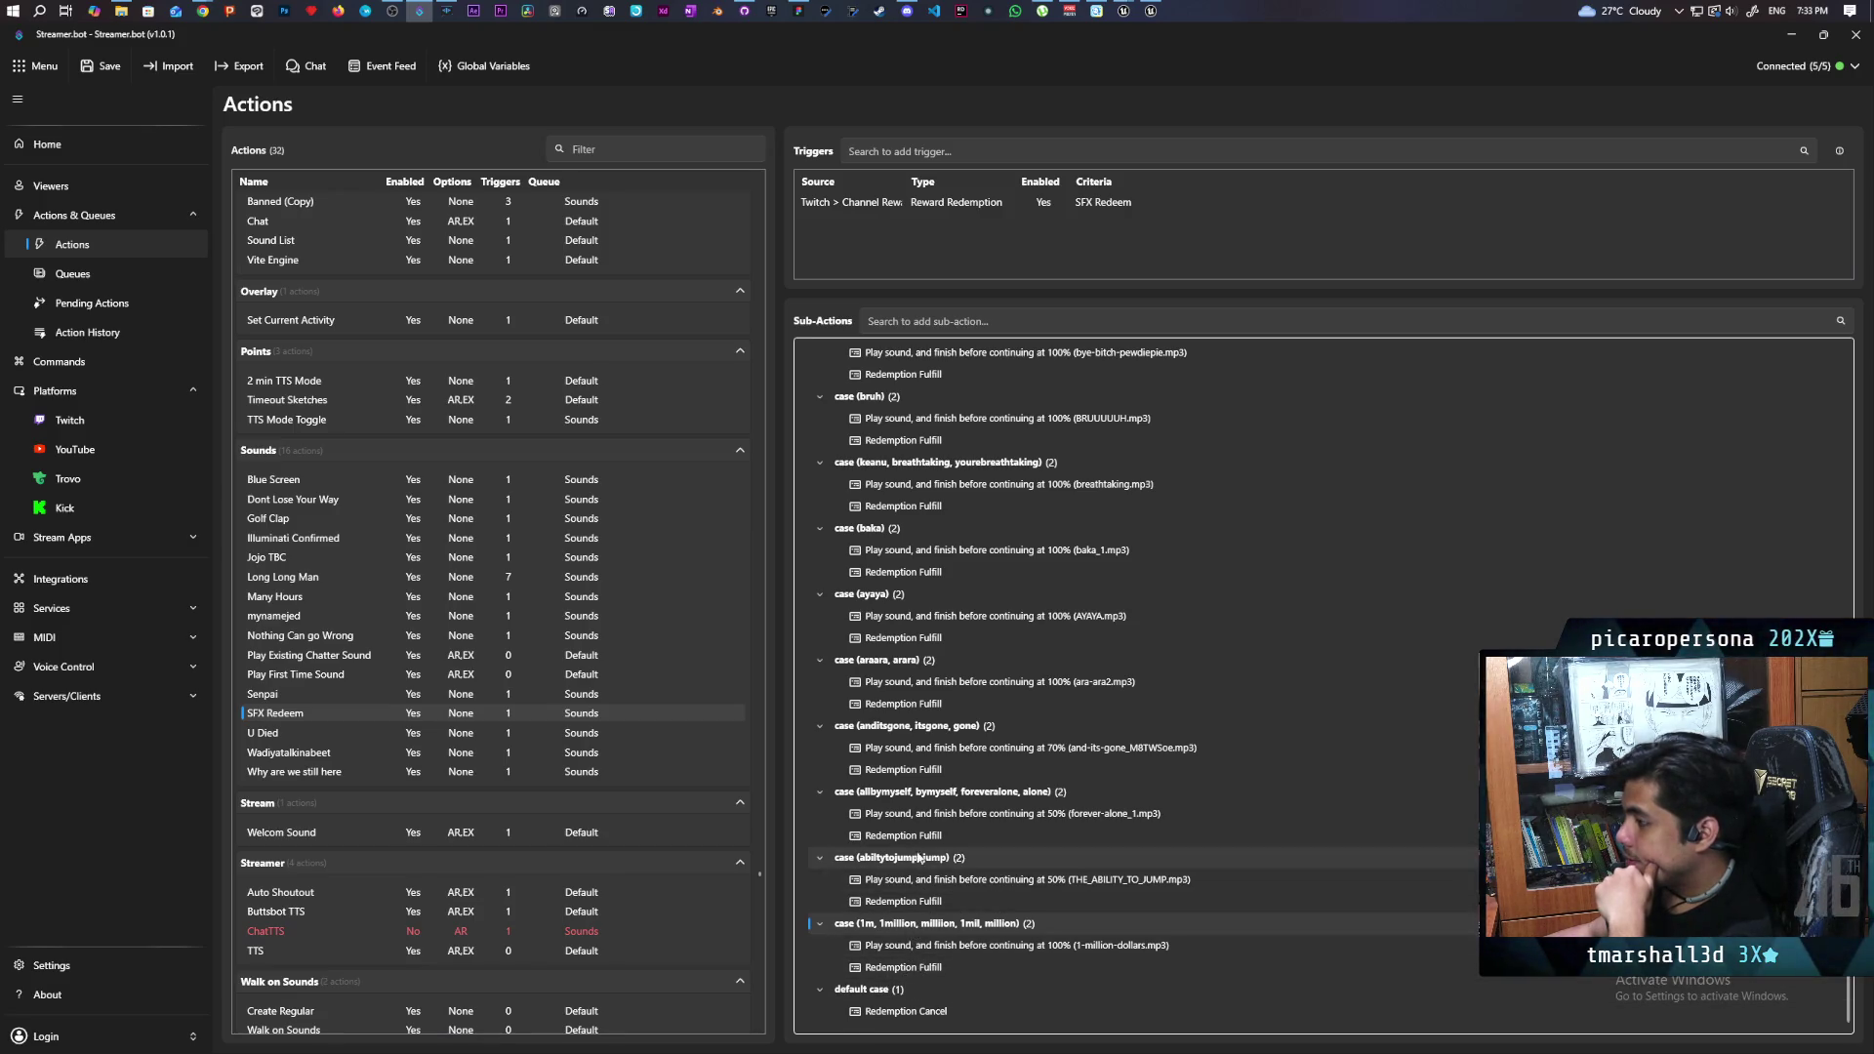
{"action": "scroll", "coordinate": [879, 674], "scroll_direction": "up", "scroll_amount": 1}
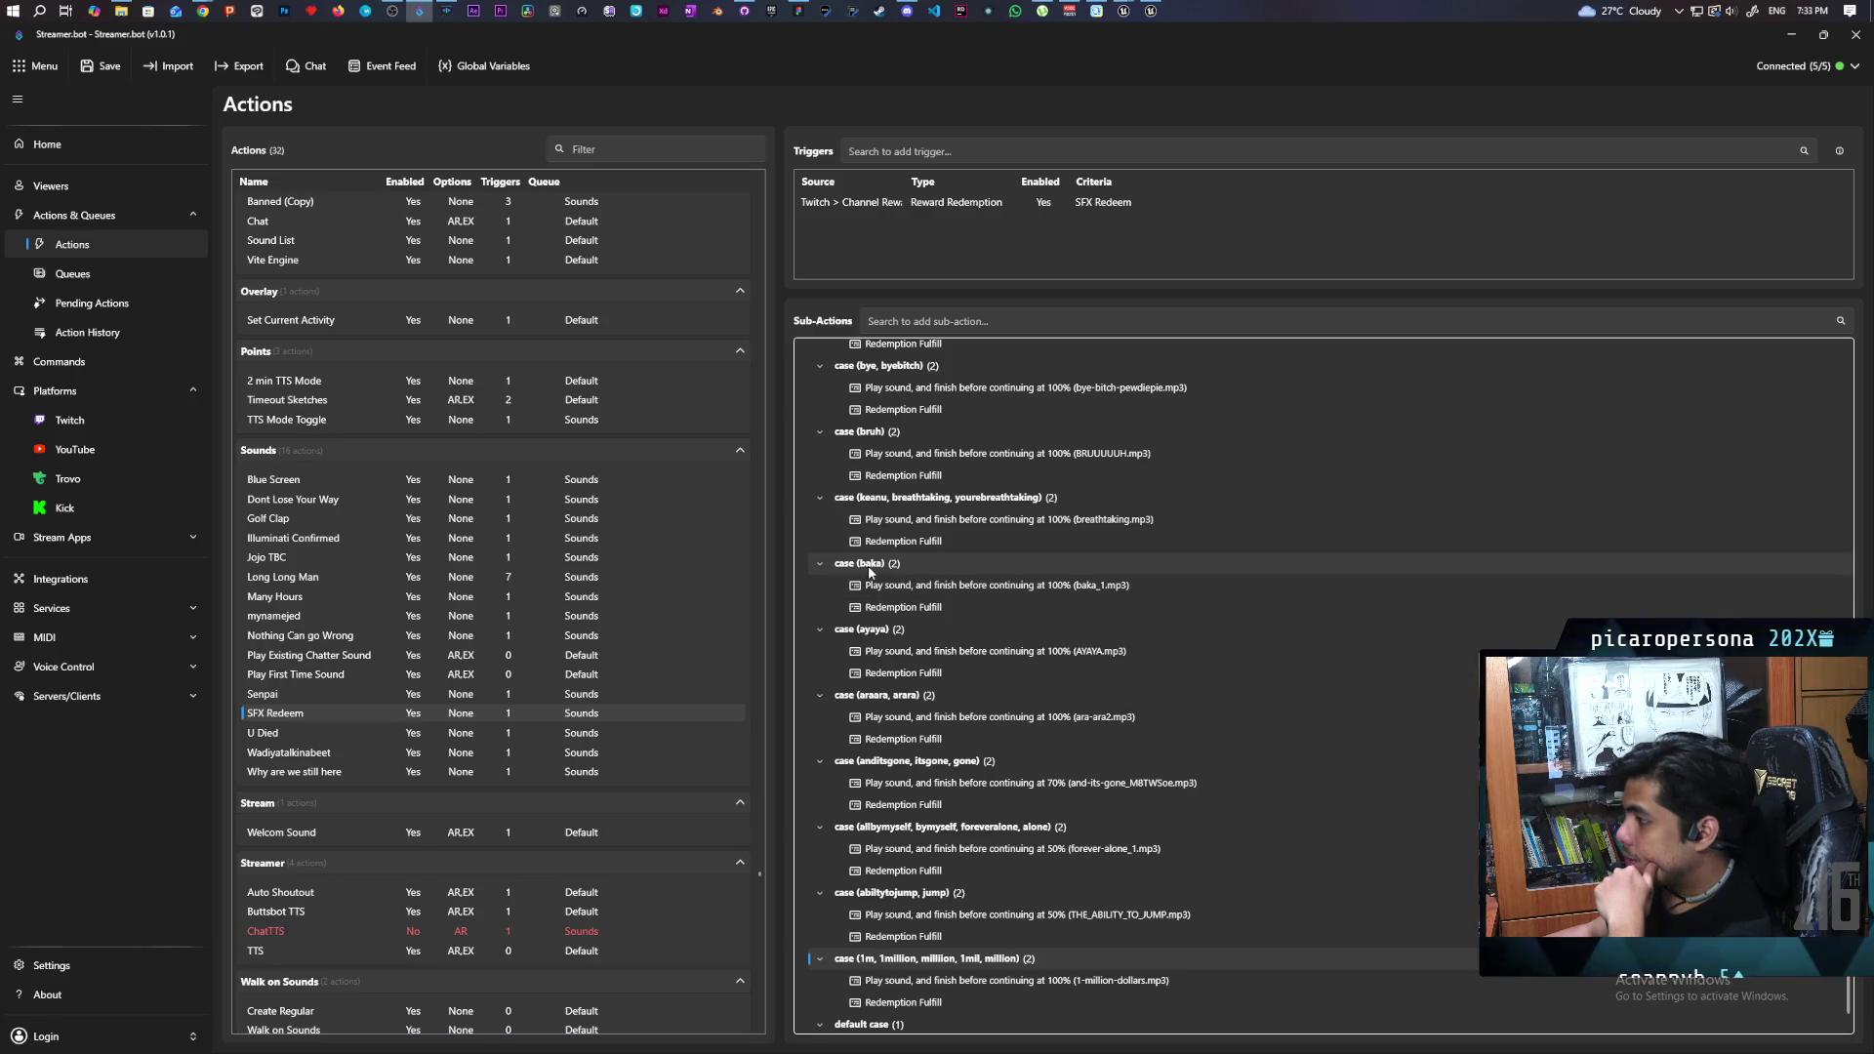
{"action": "scroll", "coordinate": [872, 567], "scroll_direction": "up", "scroll_amount": 2}
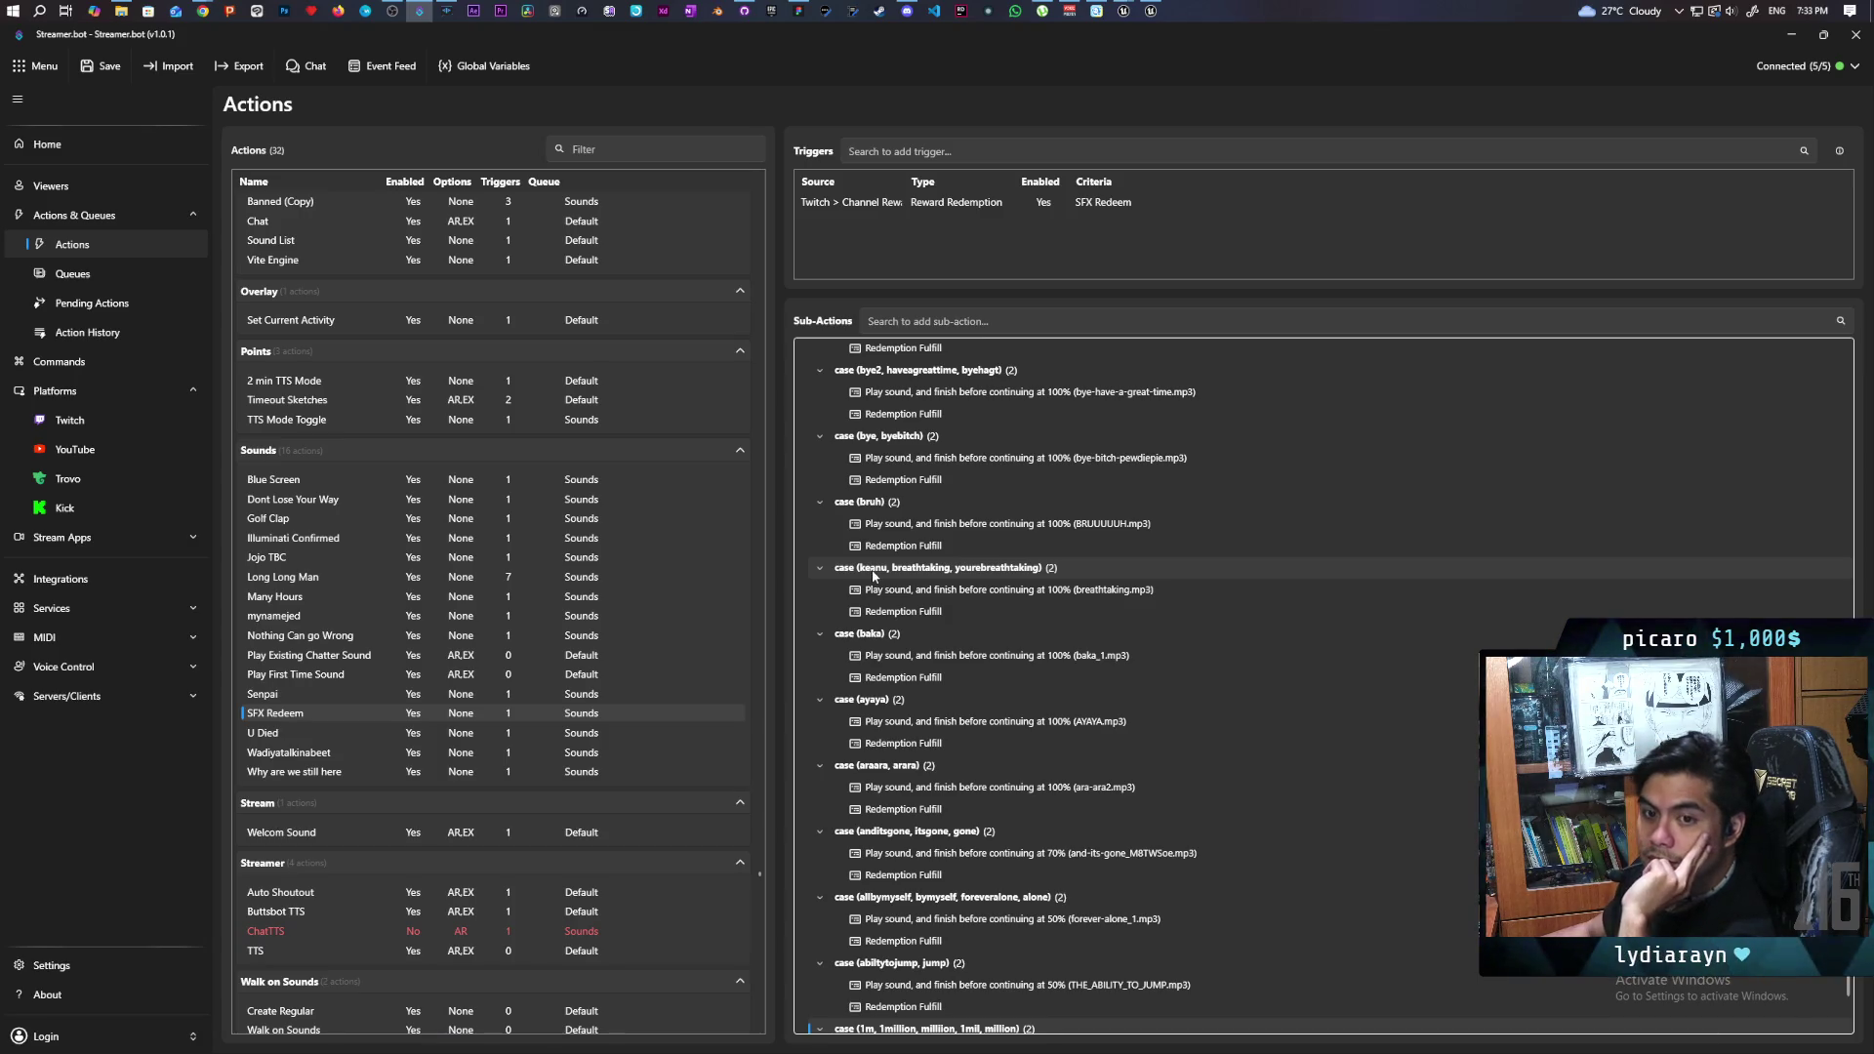
{"action": "scroll", "coordinate": [937, 566], "scroll_direction": "up", "scroll_amount": 2}
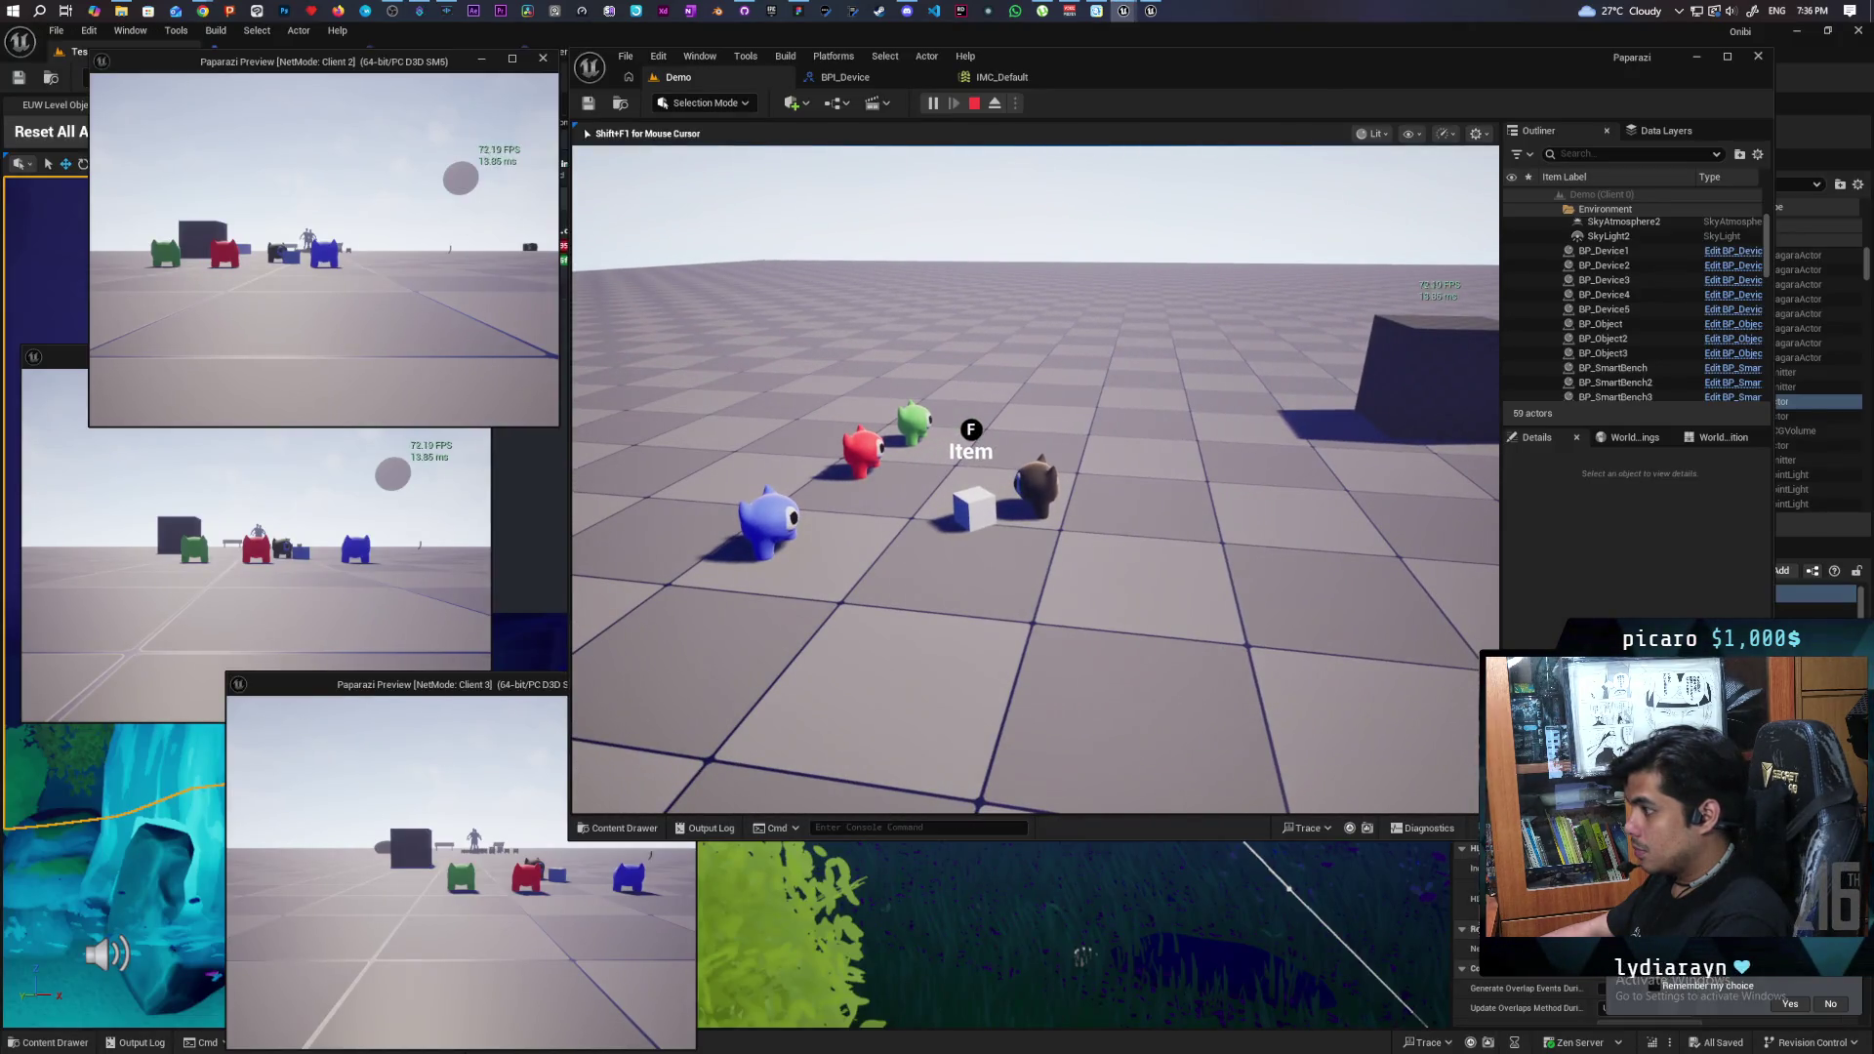
- Pick up and drop the cube item with the brown character
{"action": "key", "text": "a"}
{"action": "key", "text": "f"}
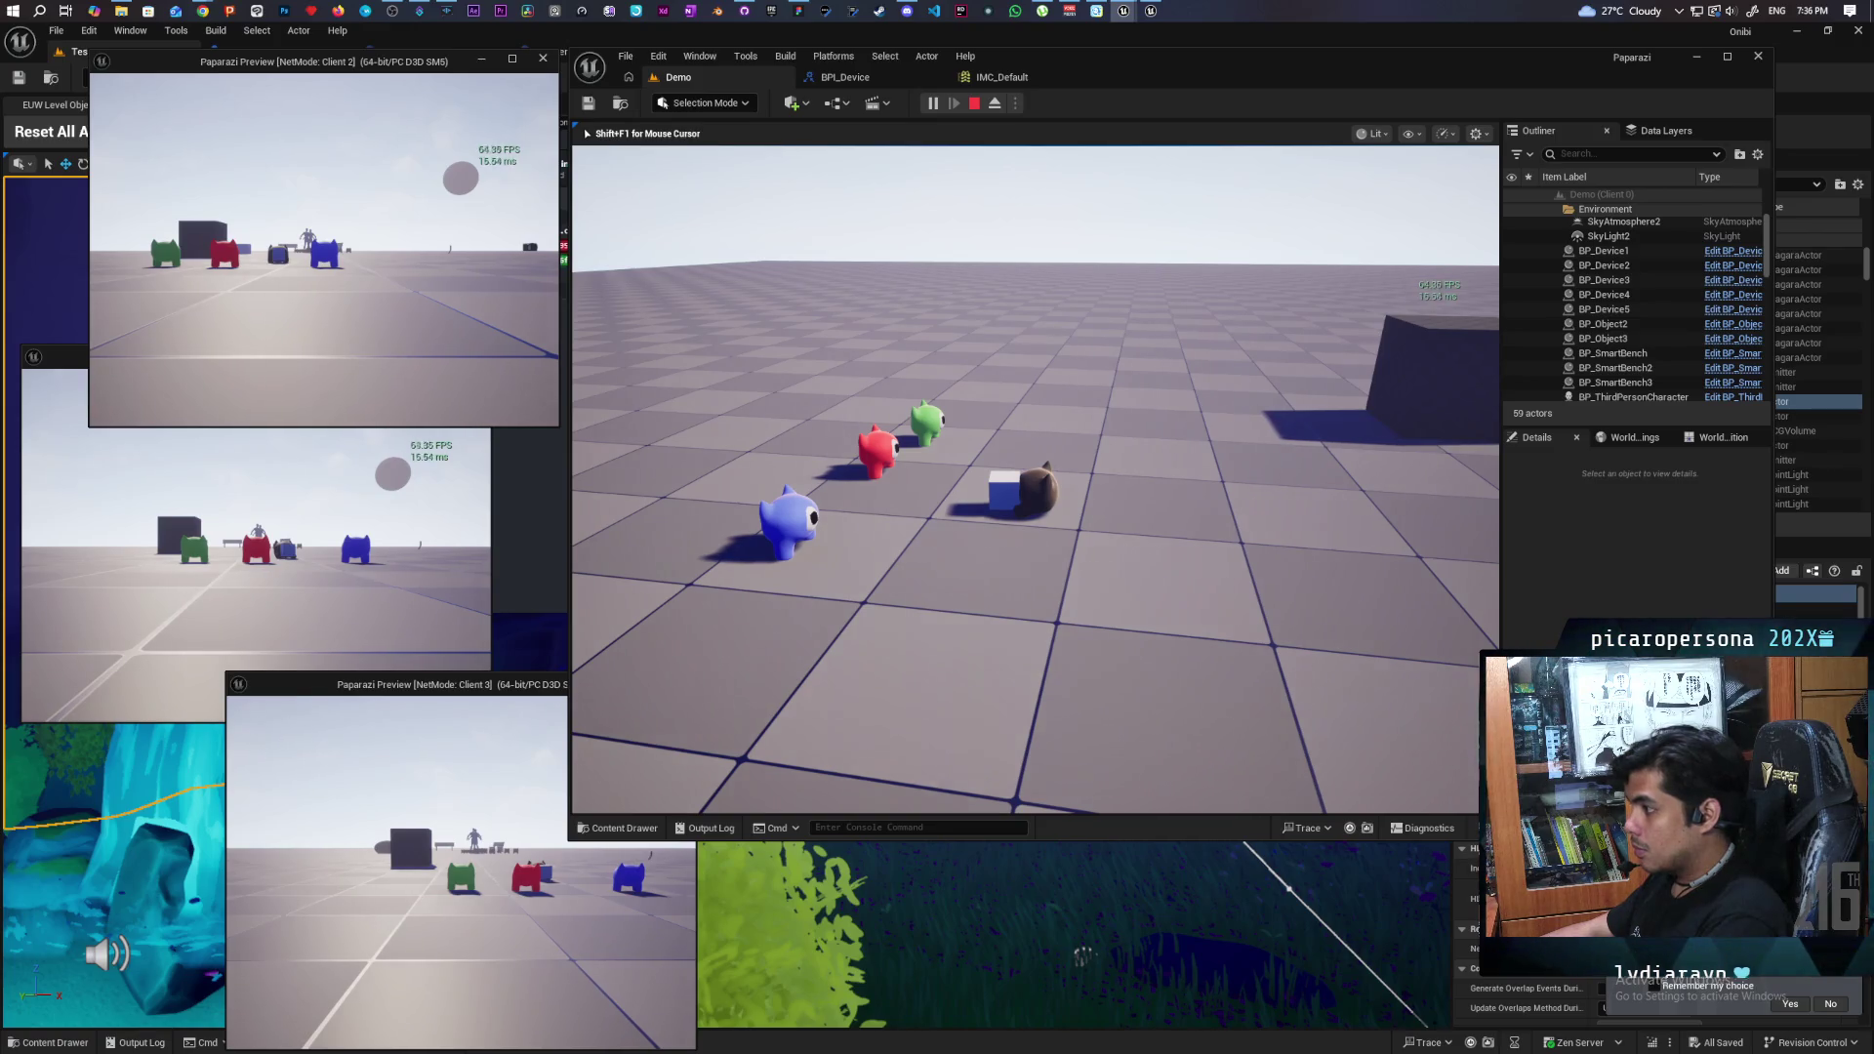
{"action": "key", "text": "f"}
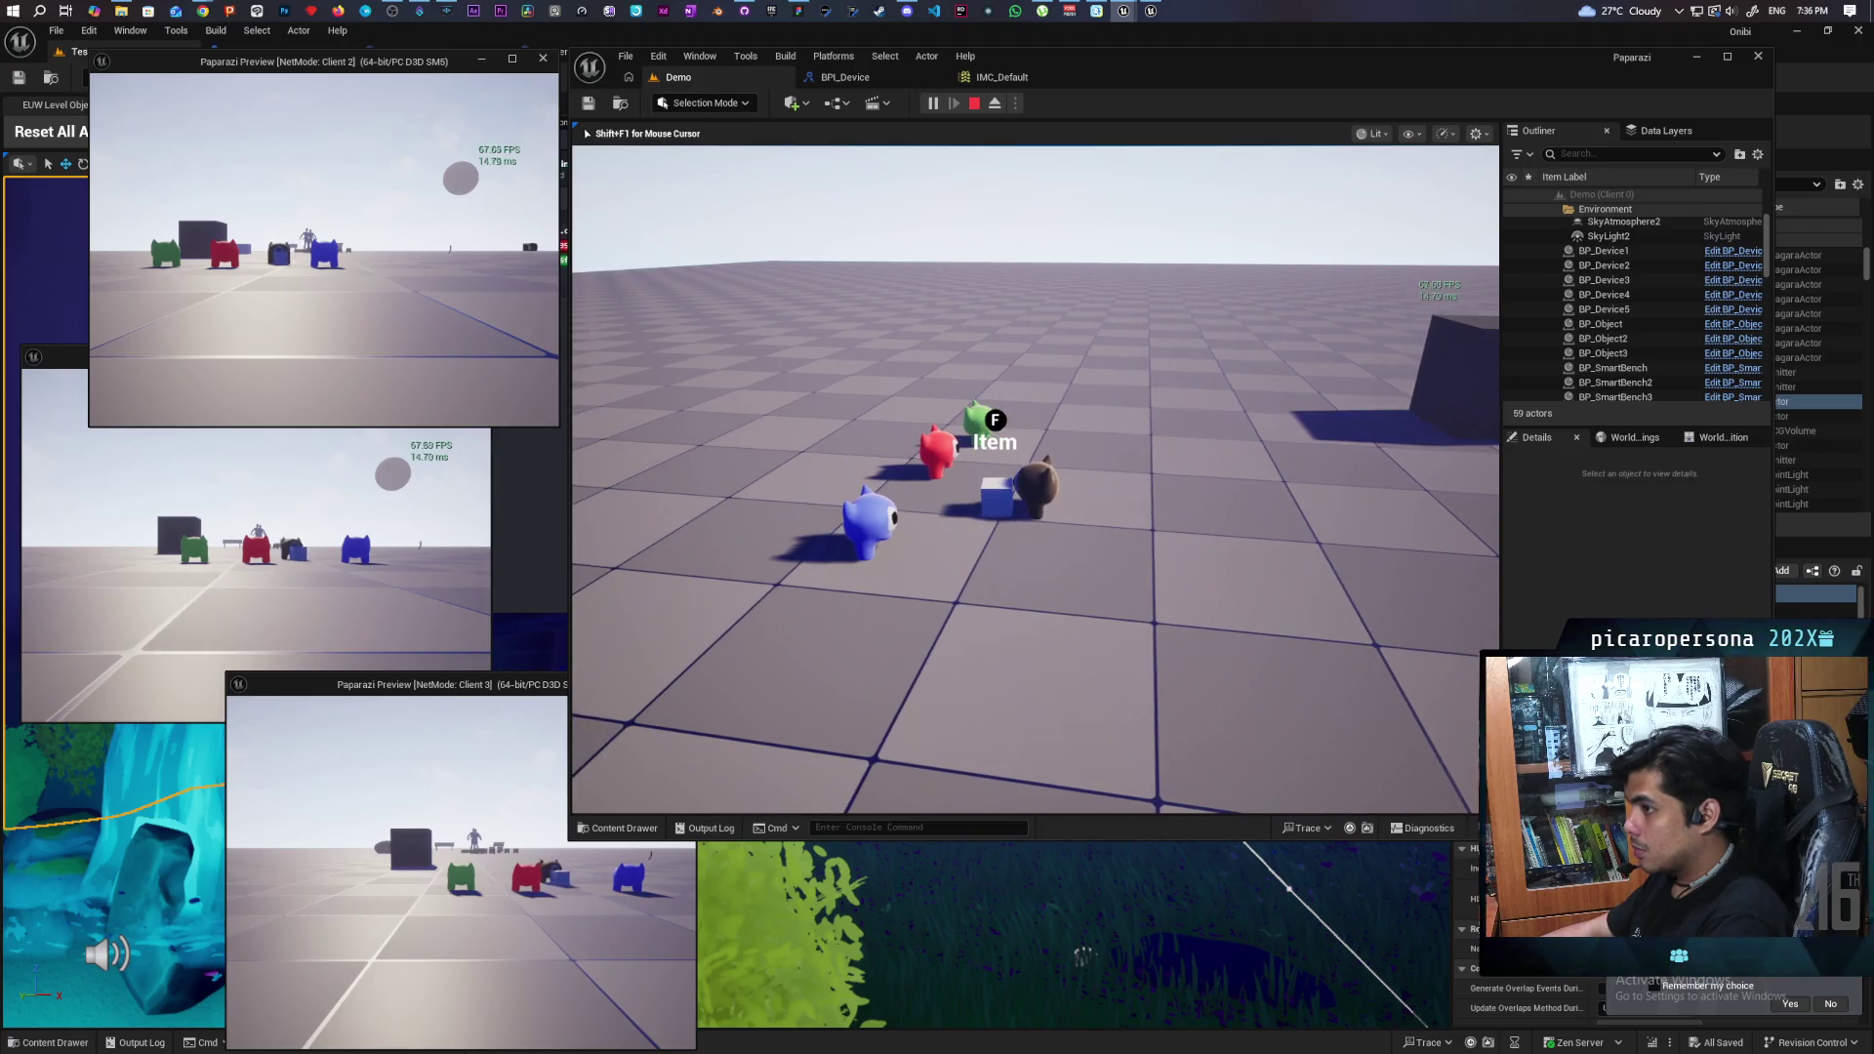
{"action": "key", "text": "w"}
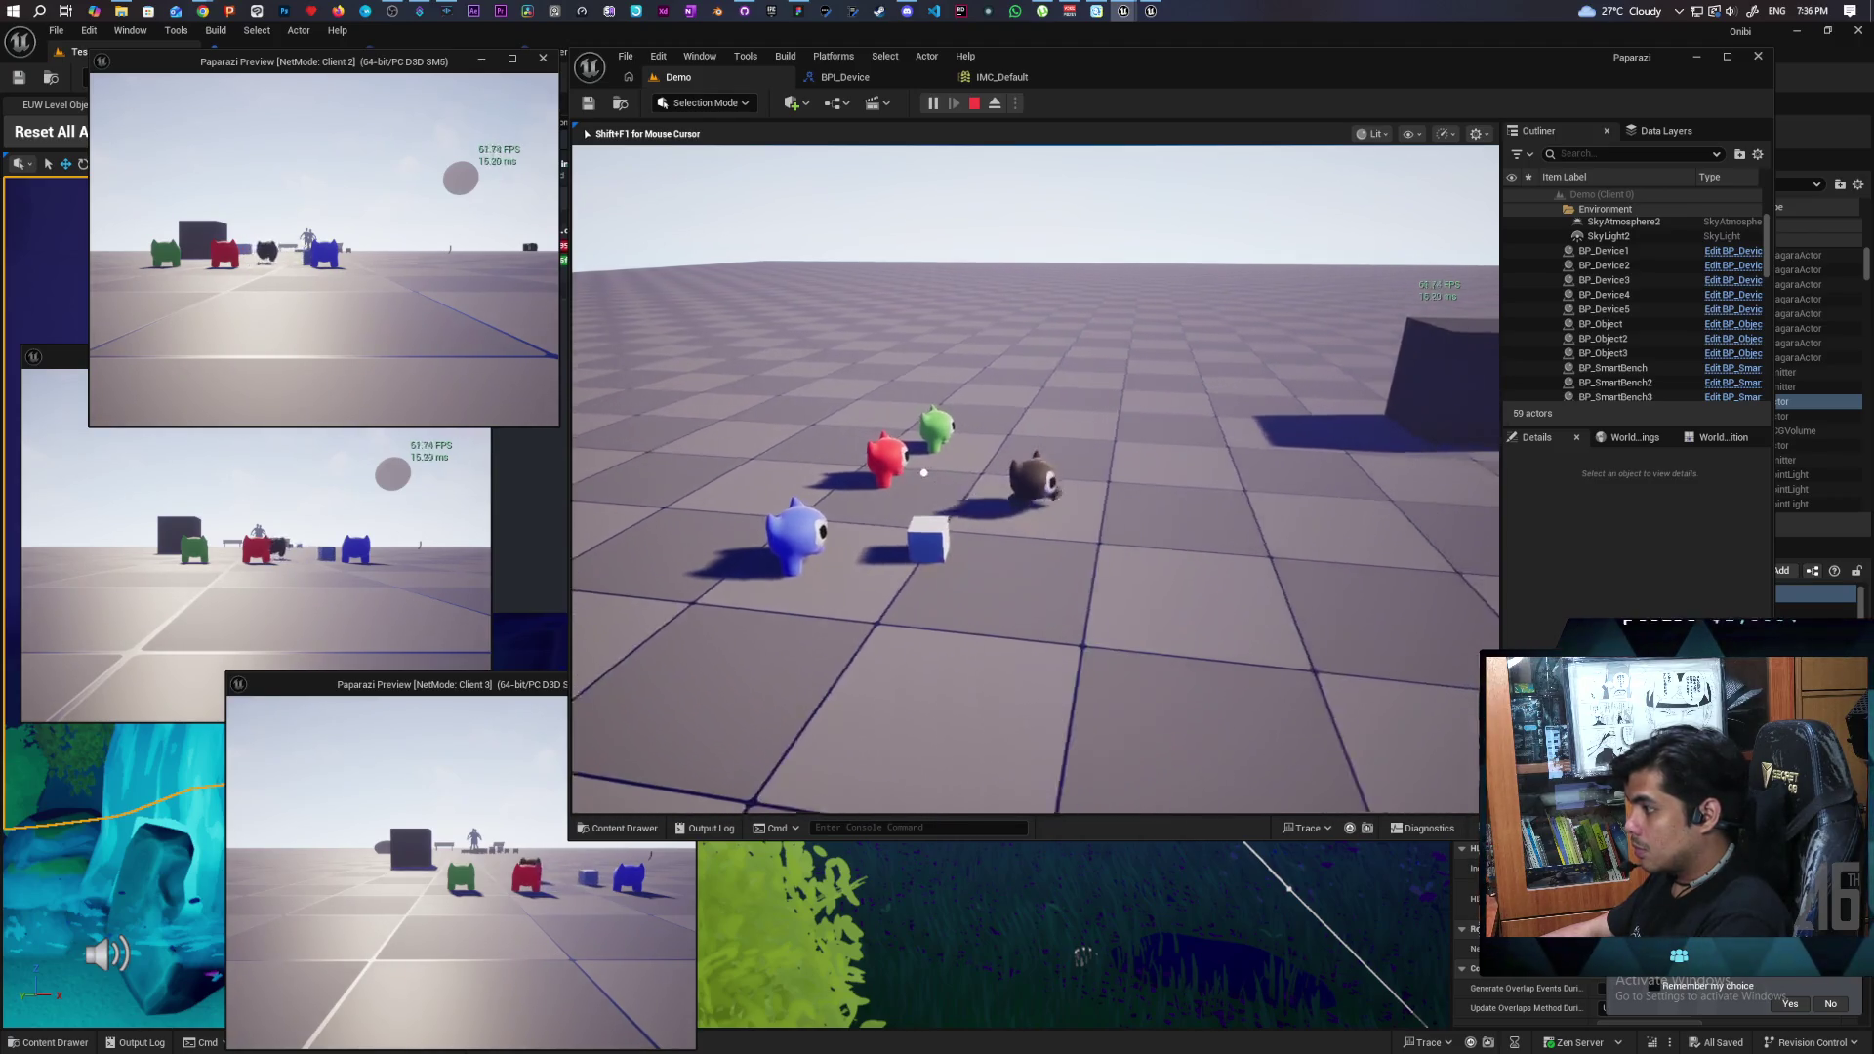
{"action": "key", "text": "s"}
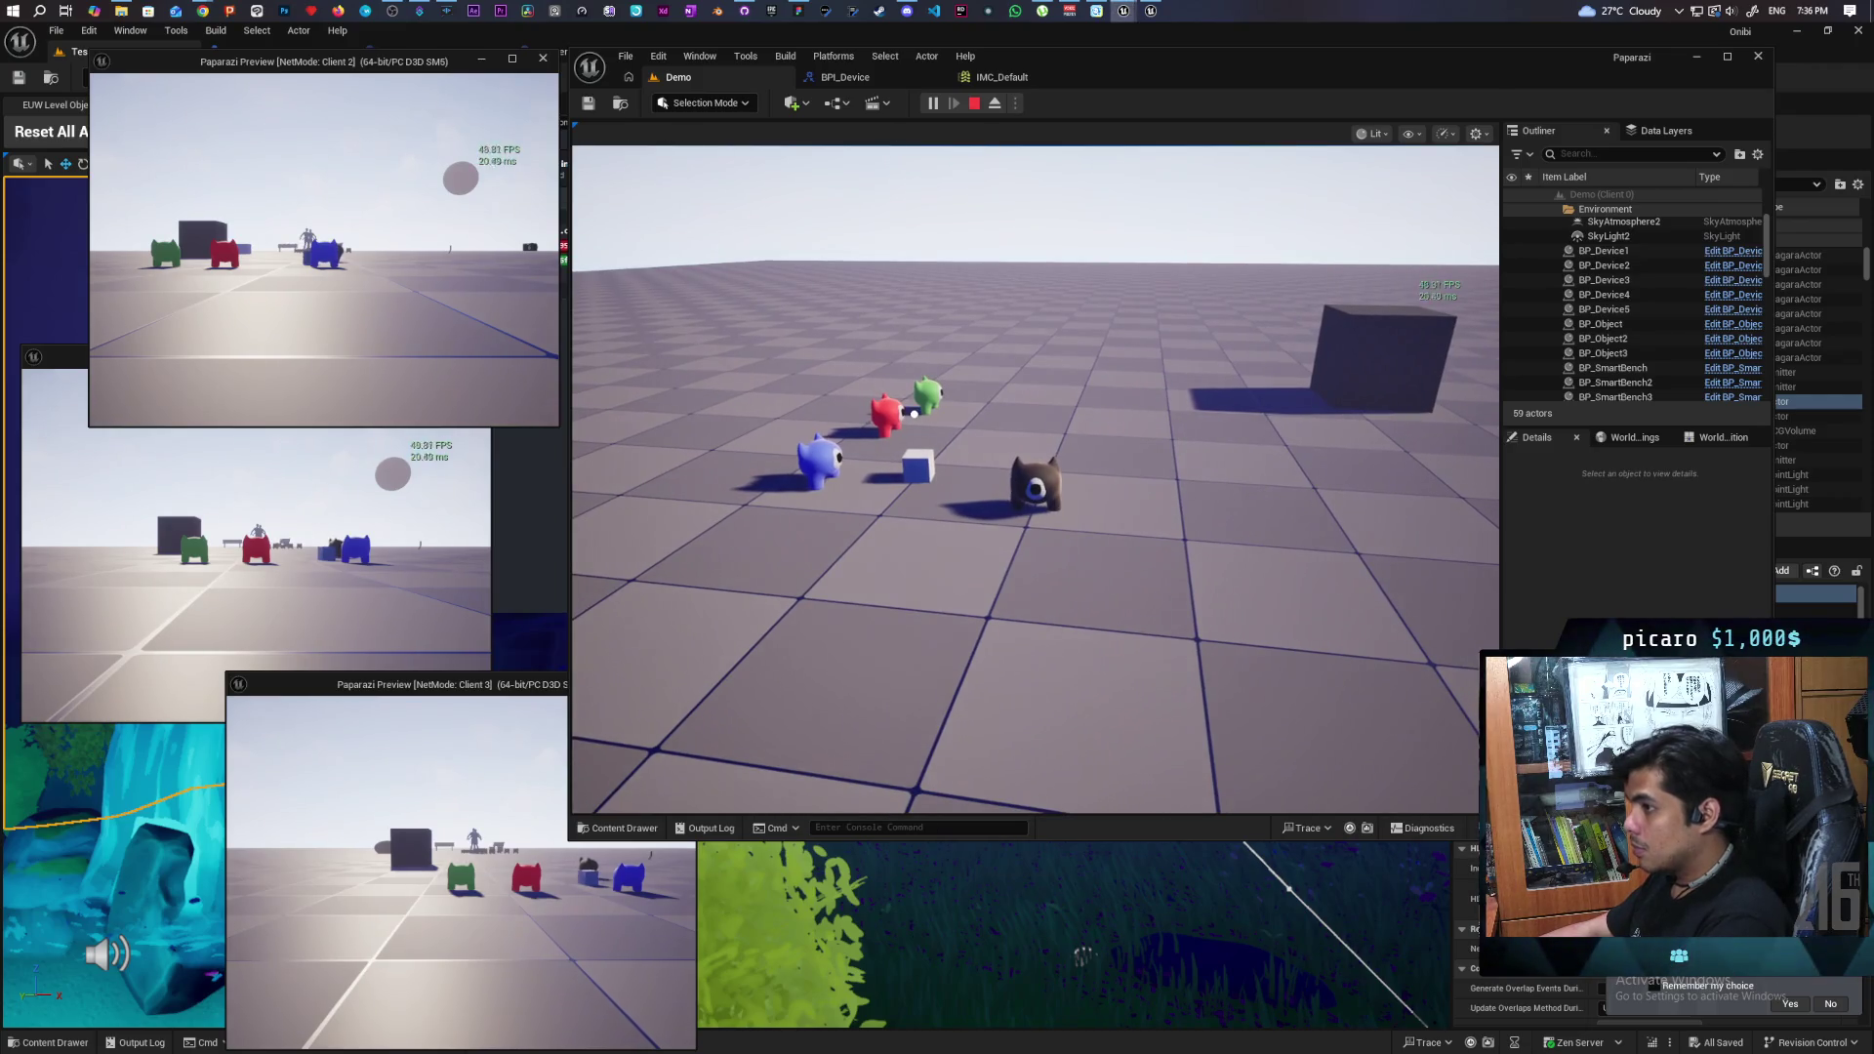
- As the blue Client 2 character, pick up the cube and carry it to the black character
{"action": "key", "text": "f"}
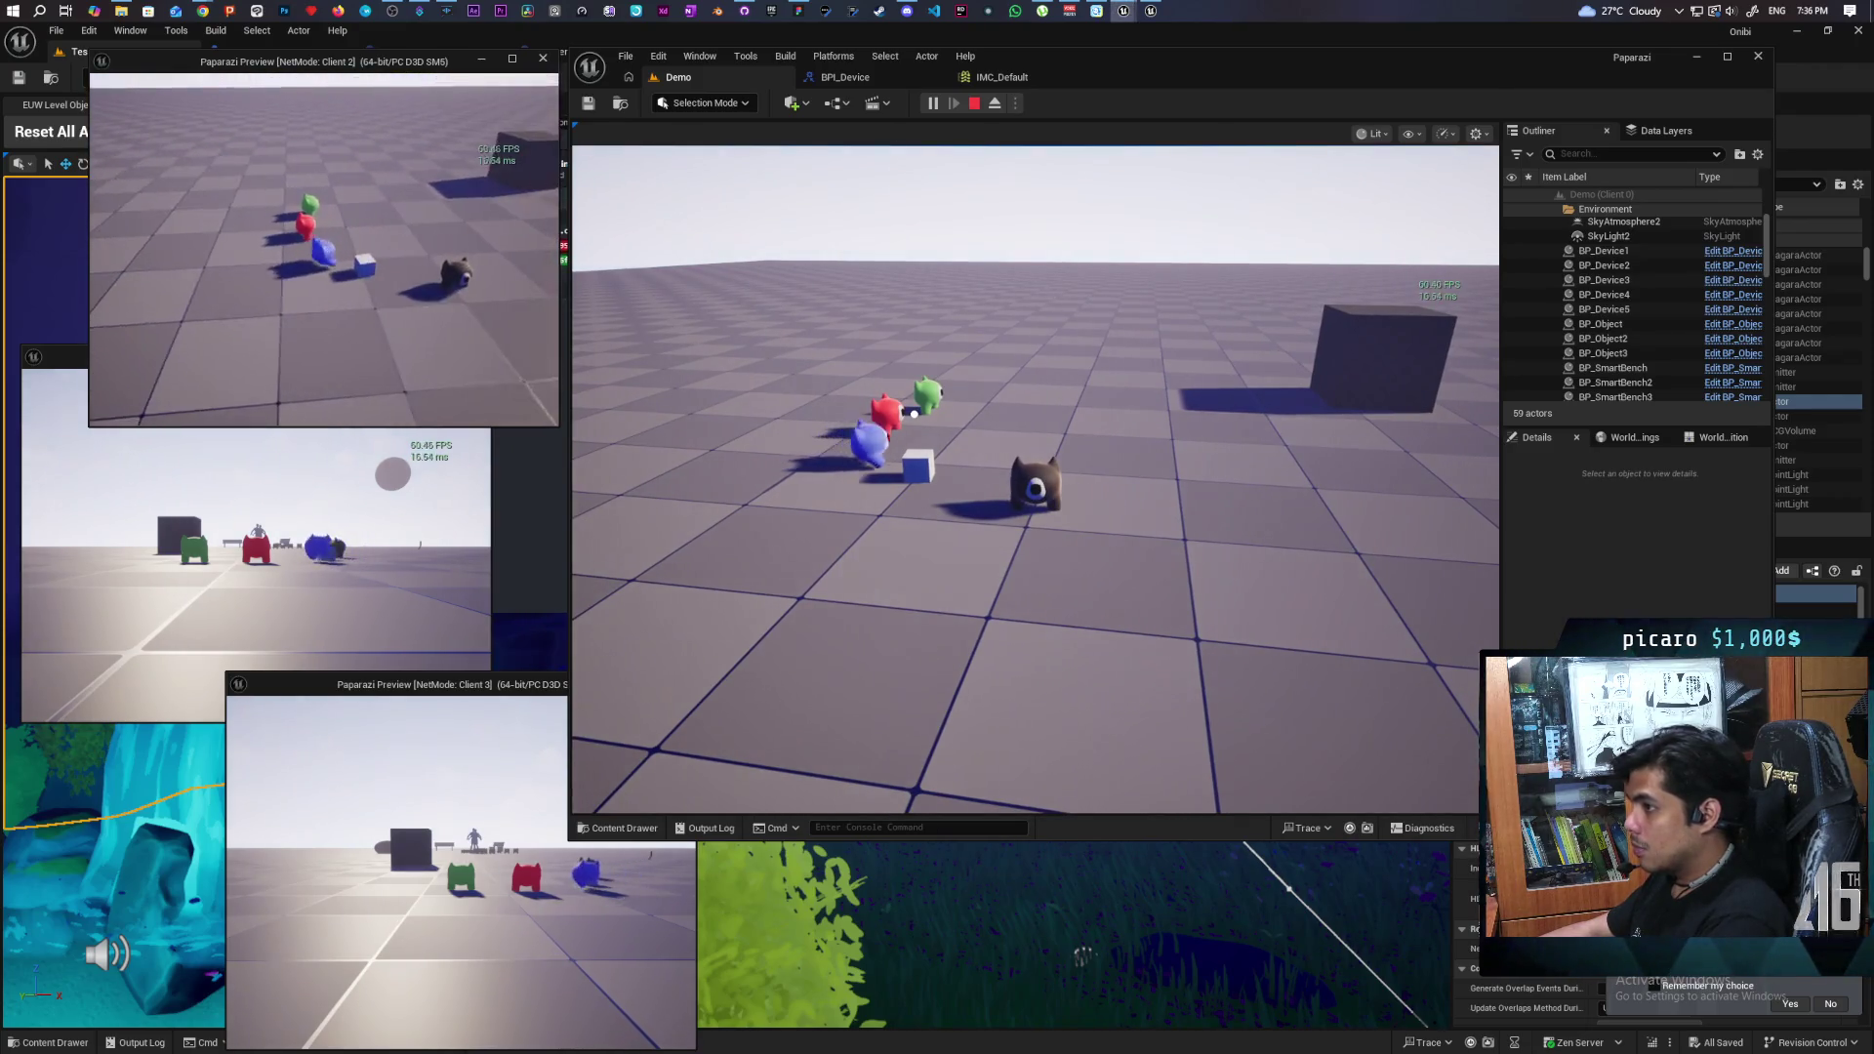
{"action": "key", "text": "f"}
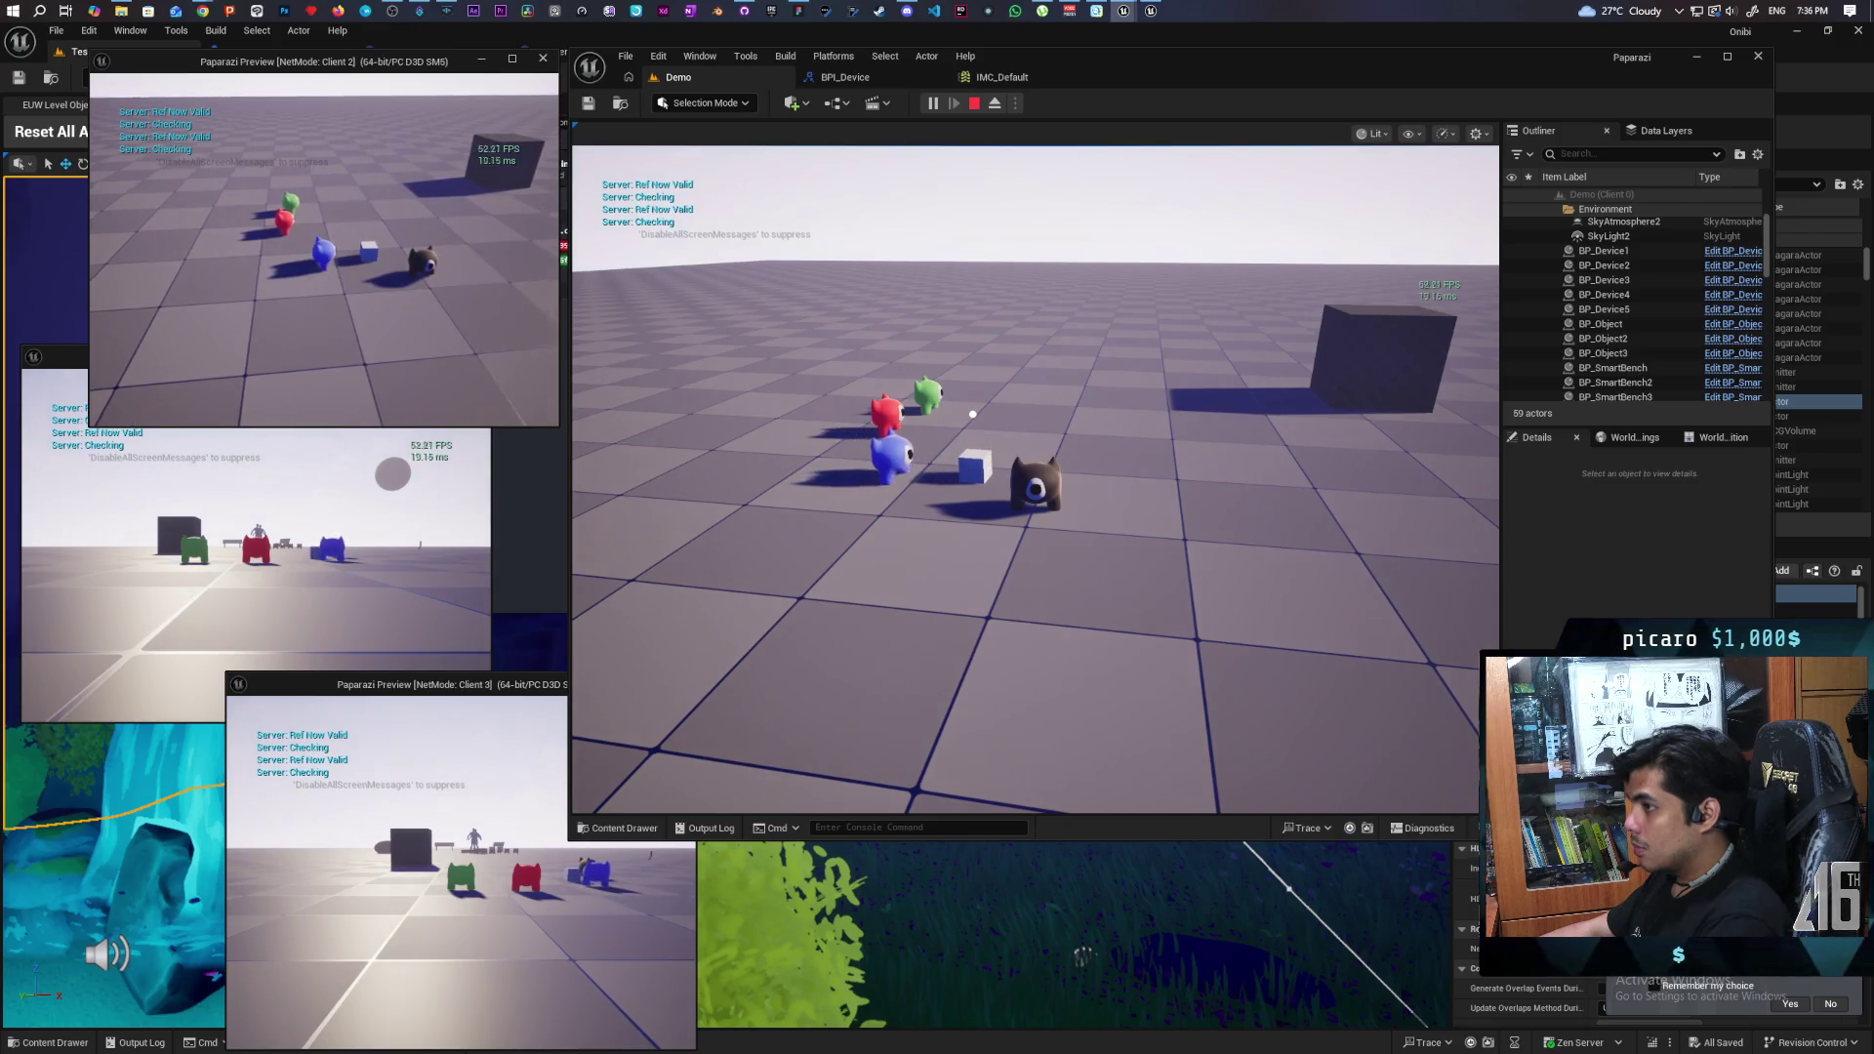
{"action": "key", "text": "a"}
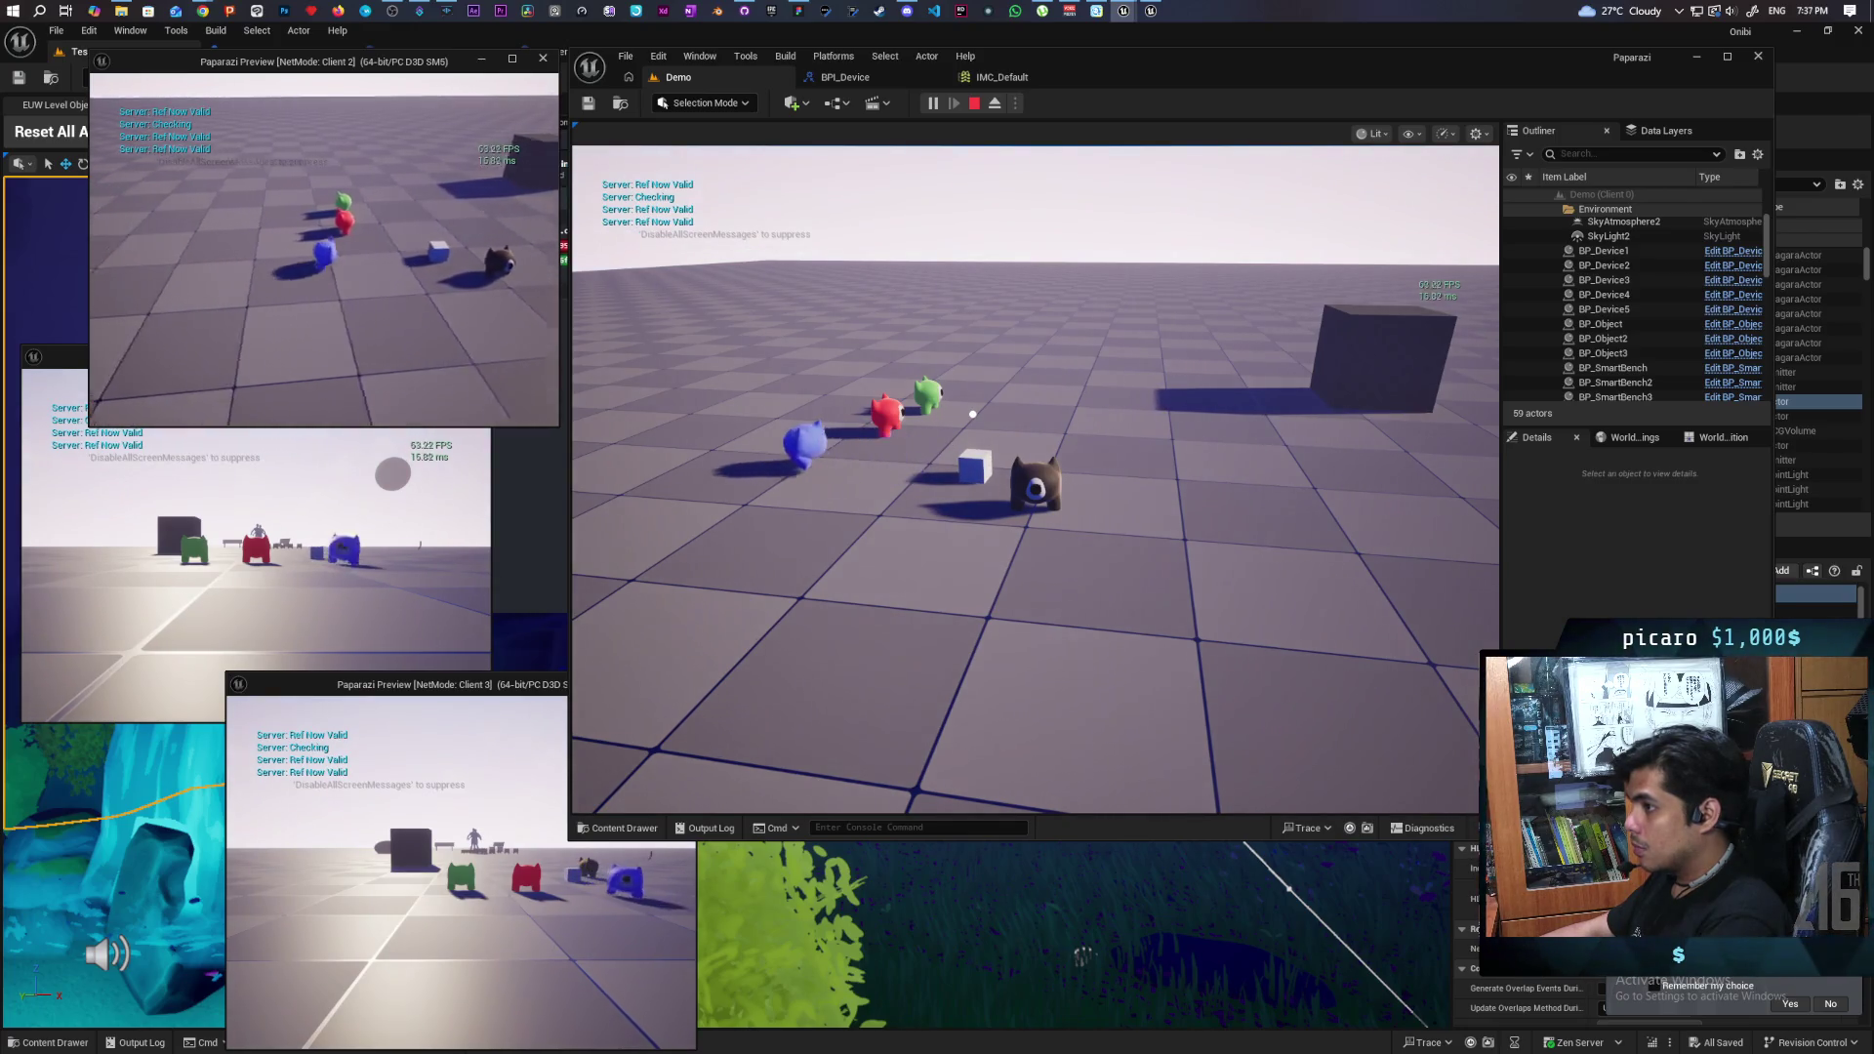
{"action": "key", "text": "d"}
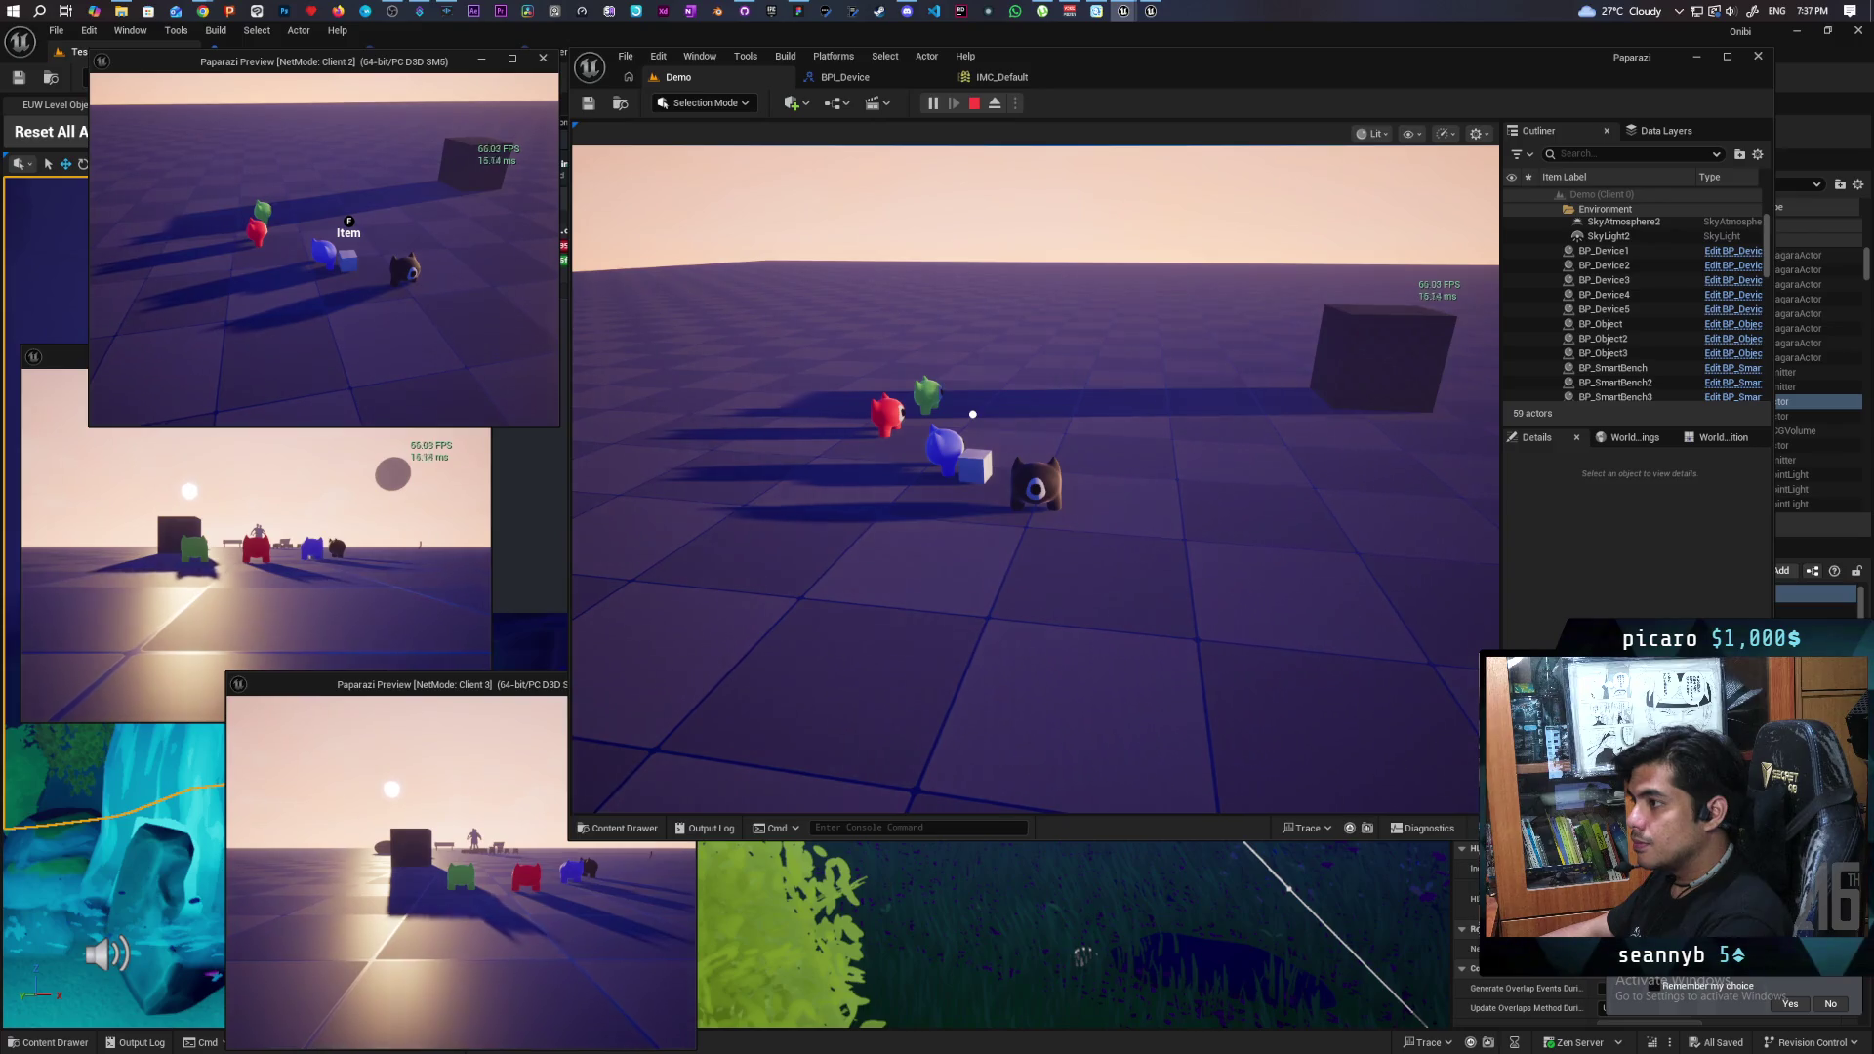
{"action": "key", "text": "f"}
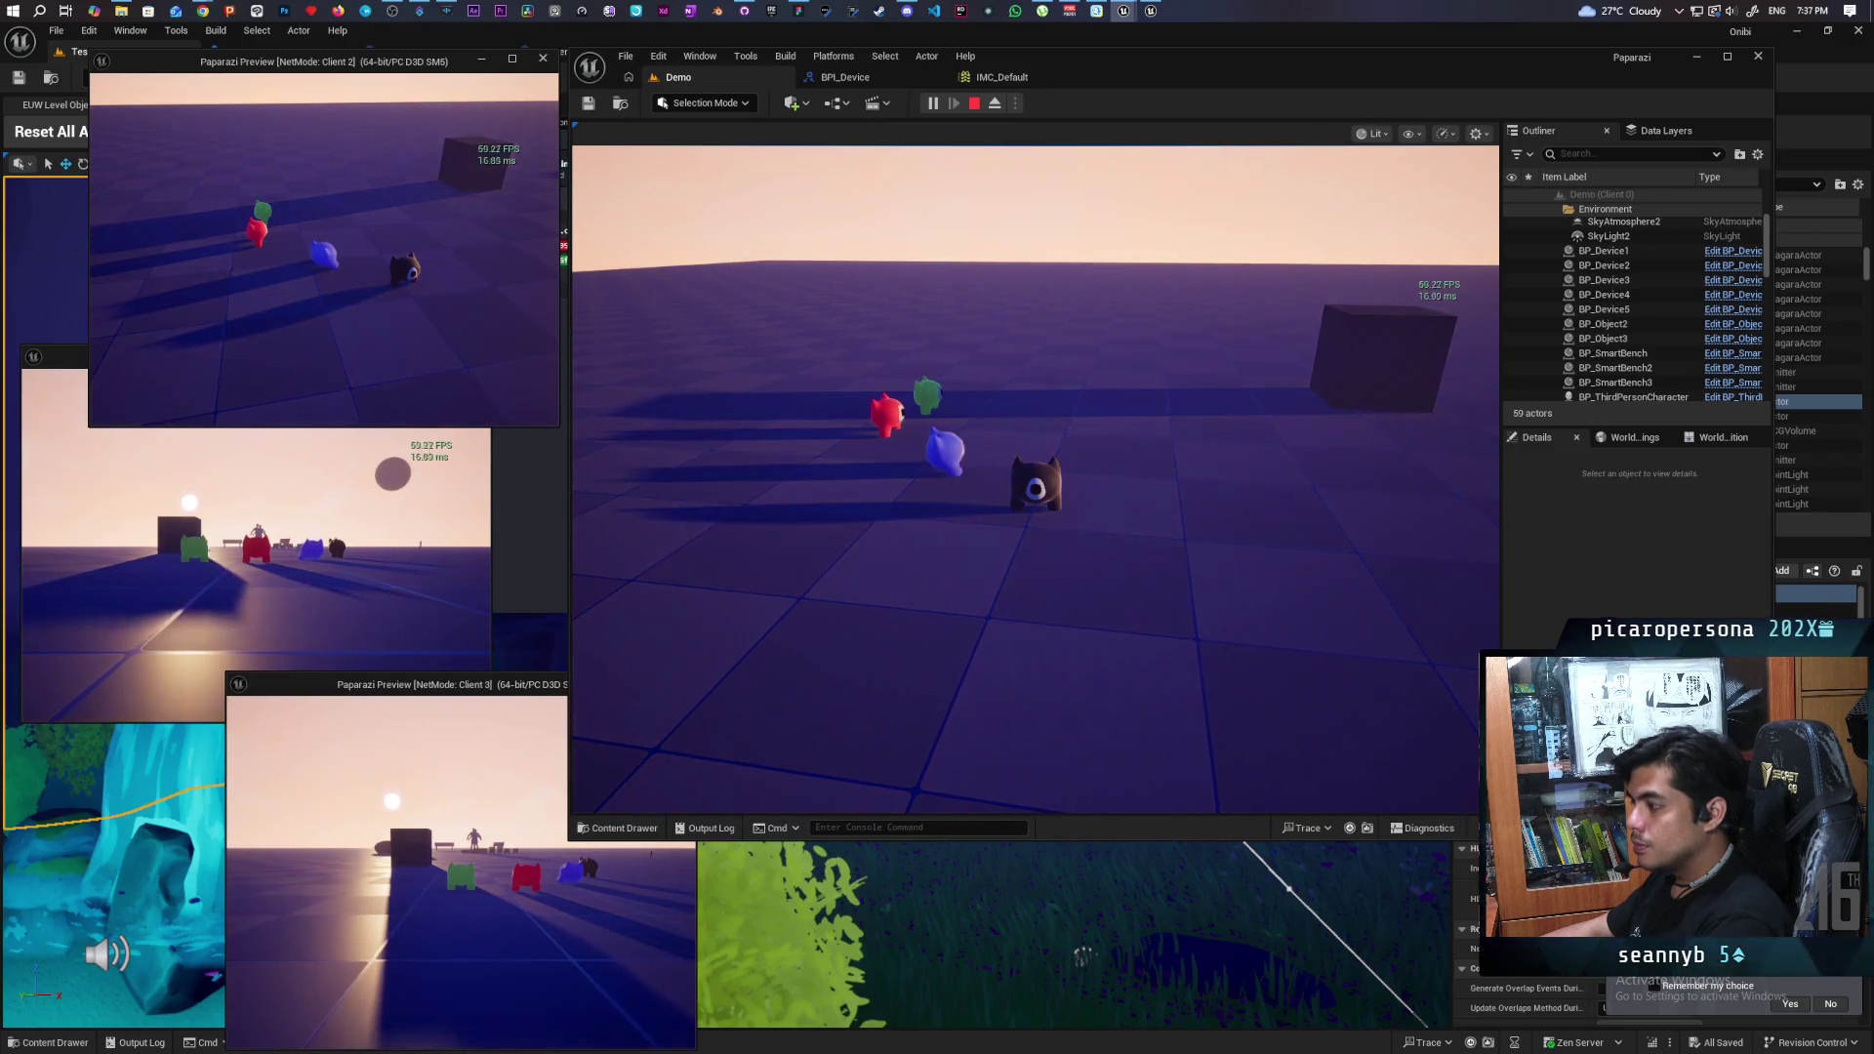
{"action": "key", "text": "w"}
{"action": "key", "text": "d"}
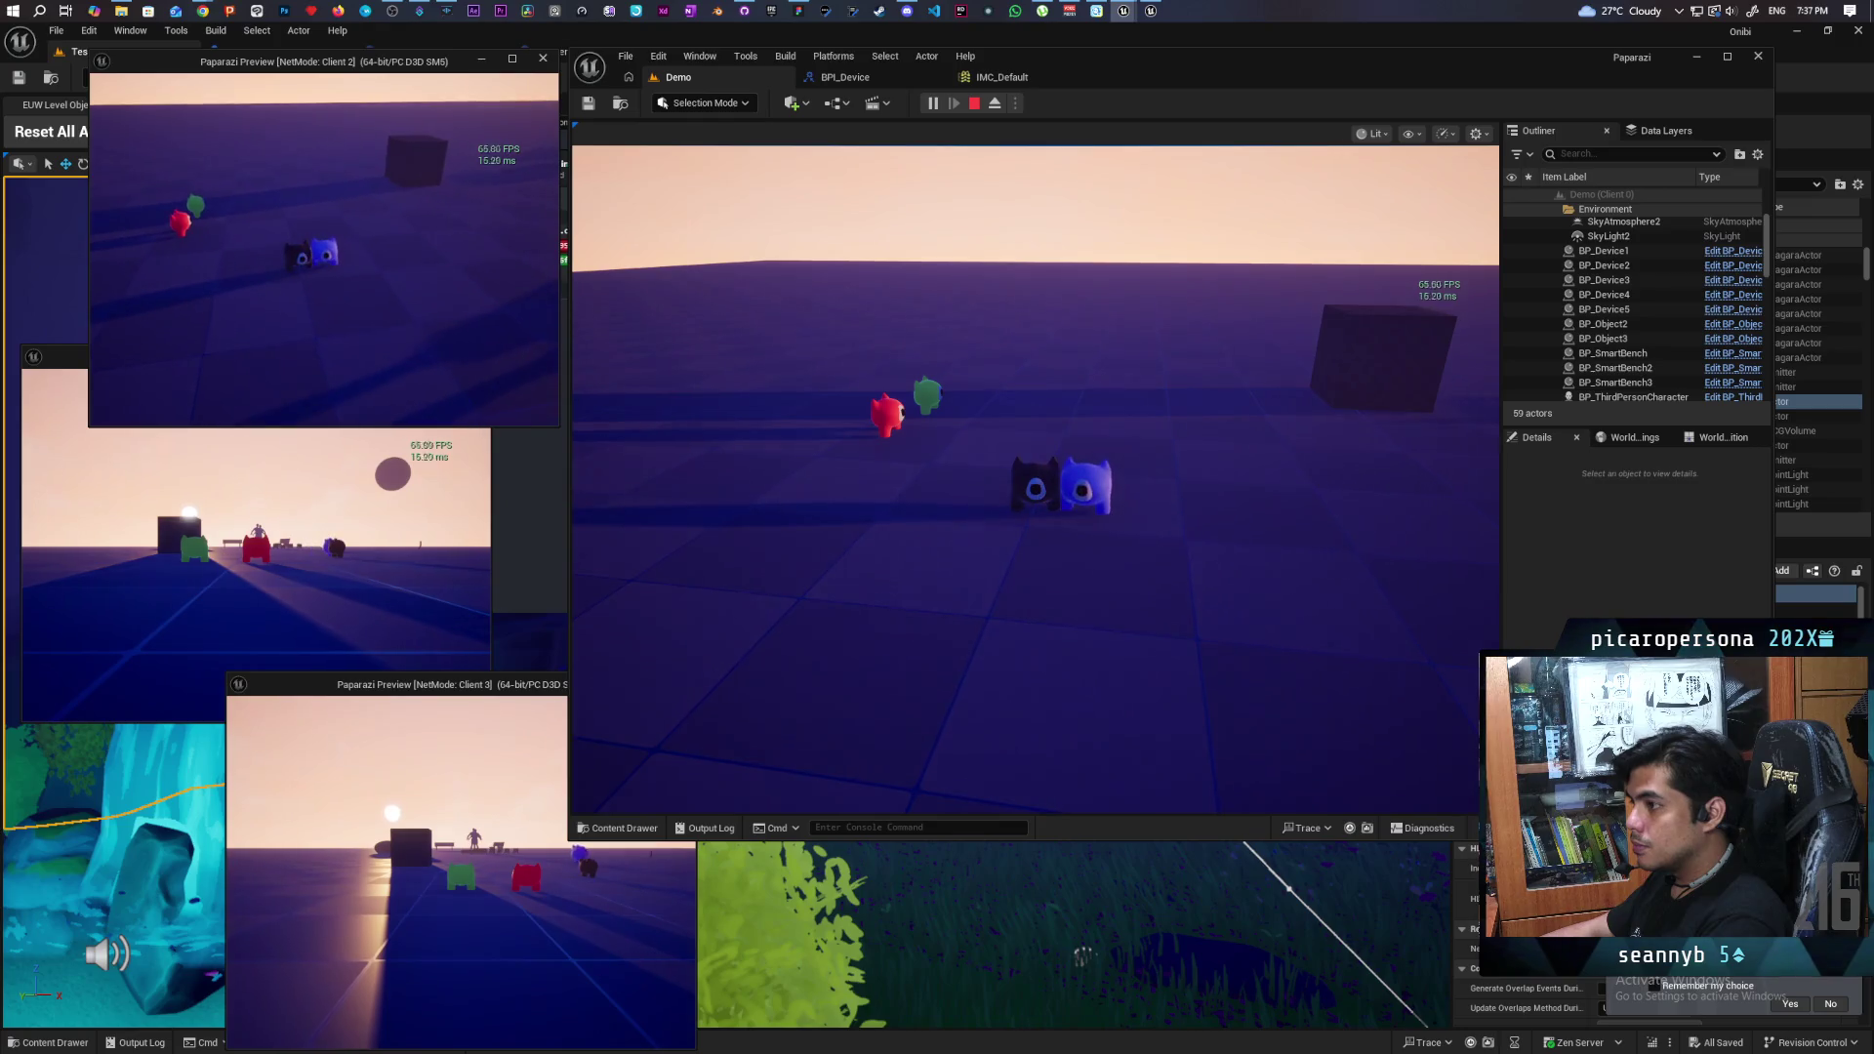
{"action": "key", "text": "a"}
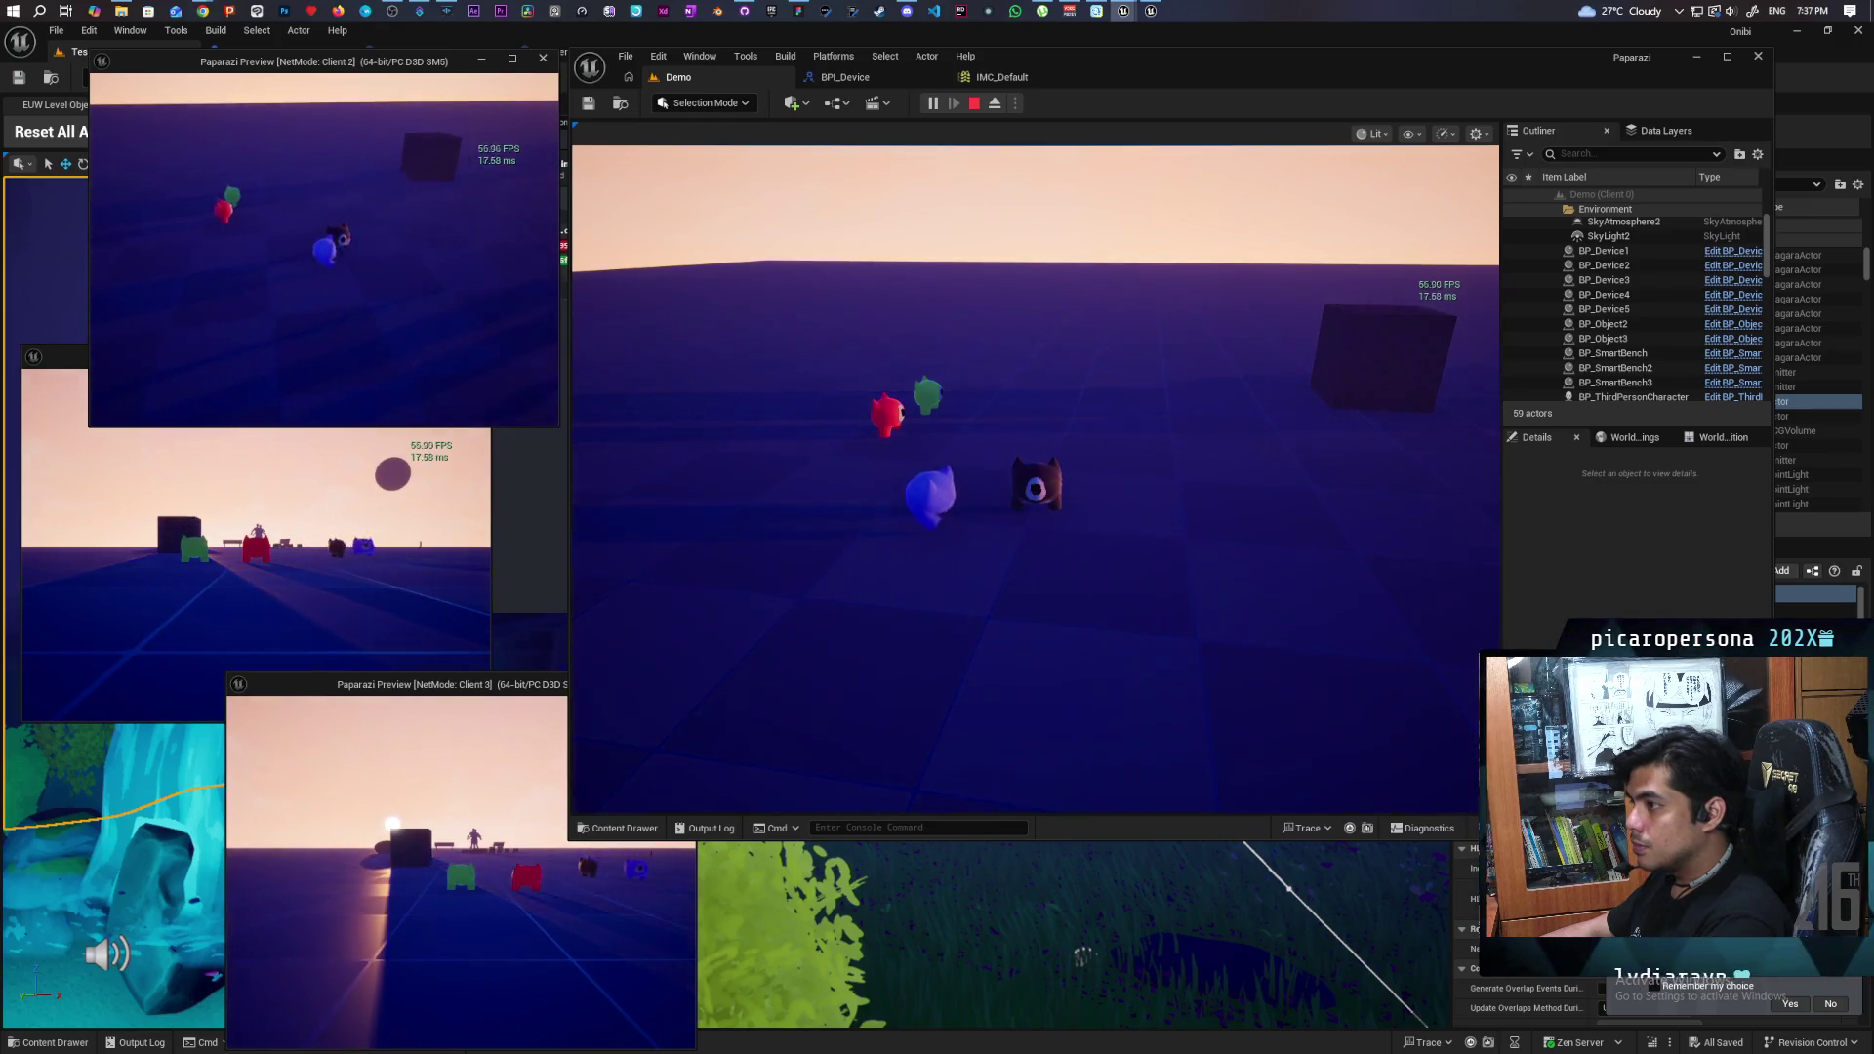
{"action": "key", "text": "d"}
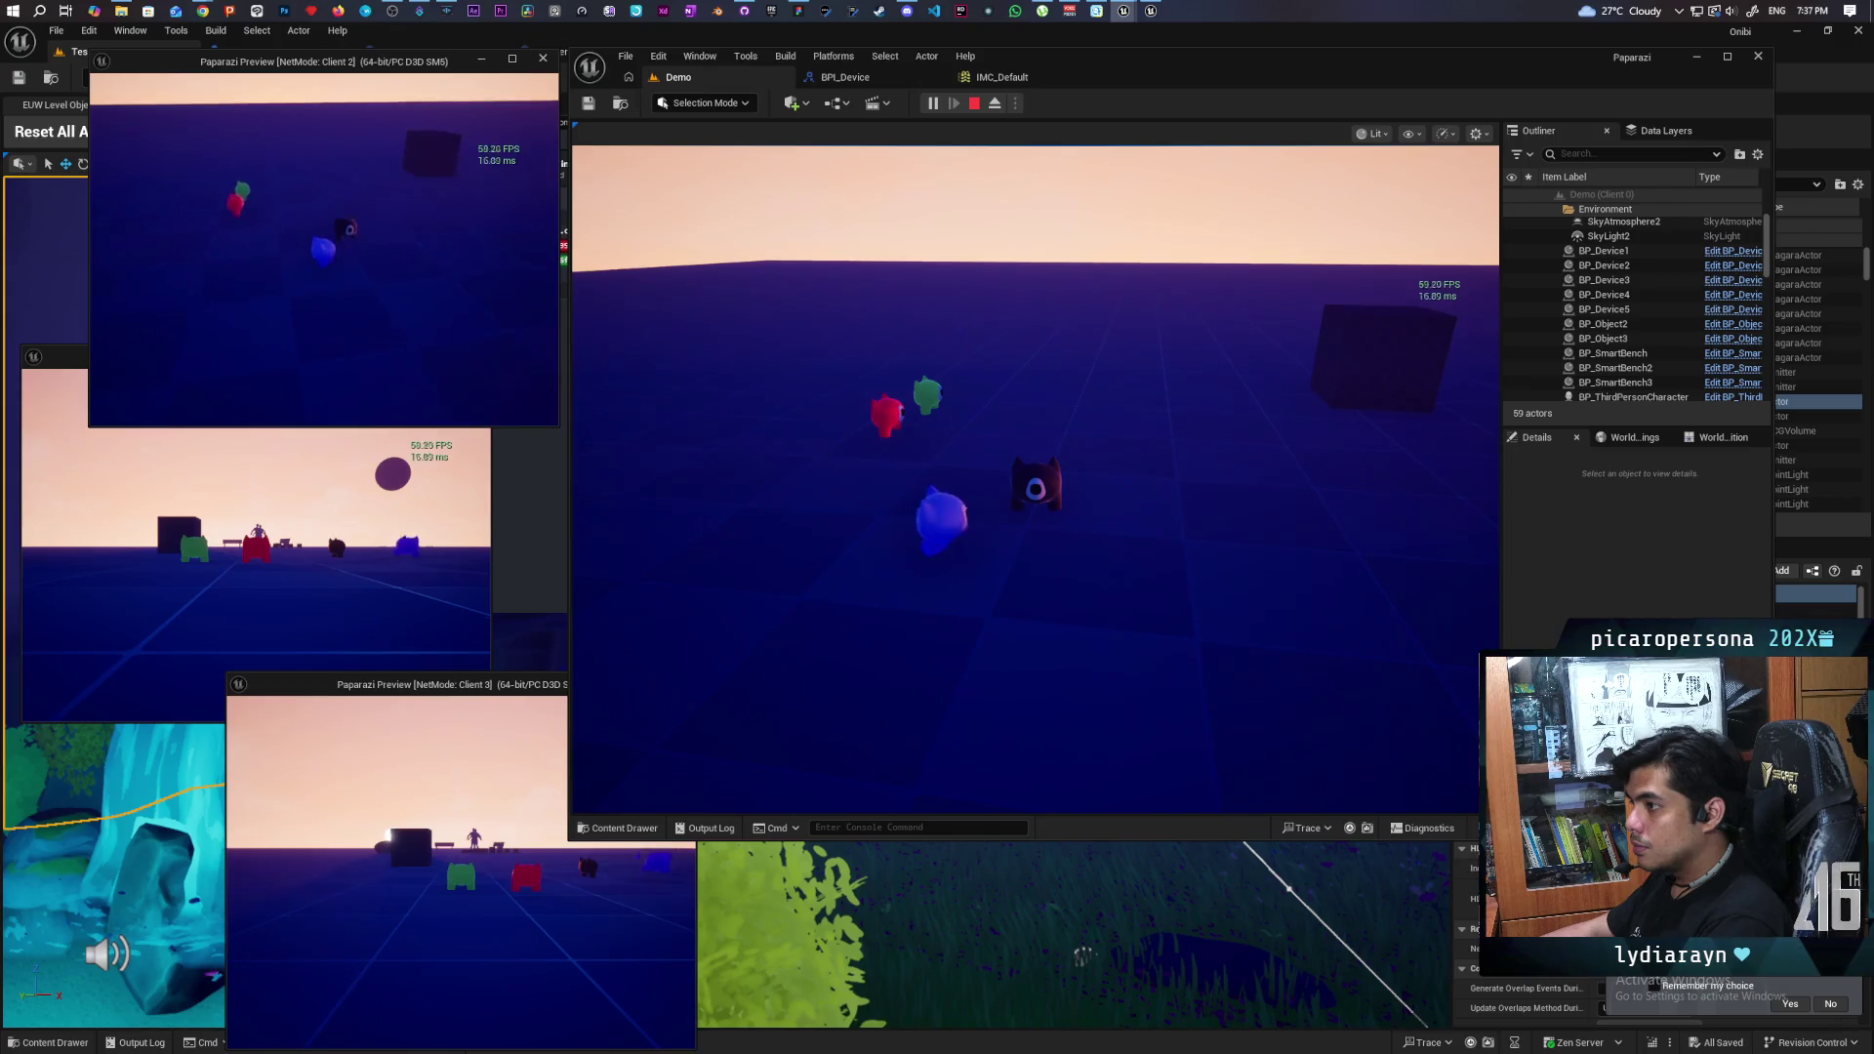
{"action": "key", "text": "e"}
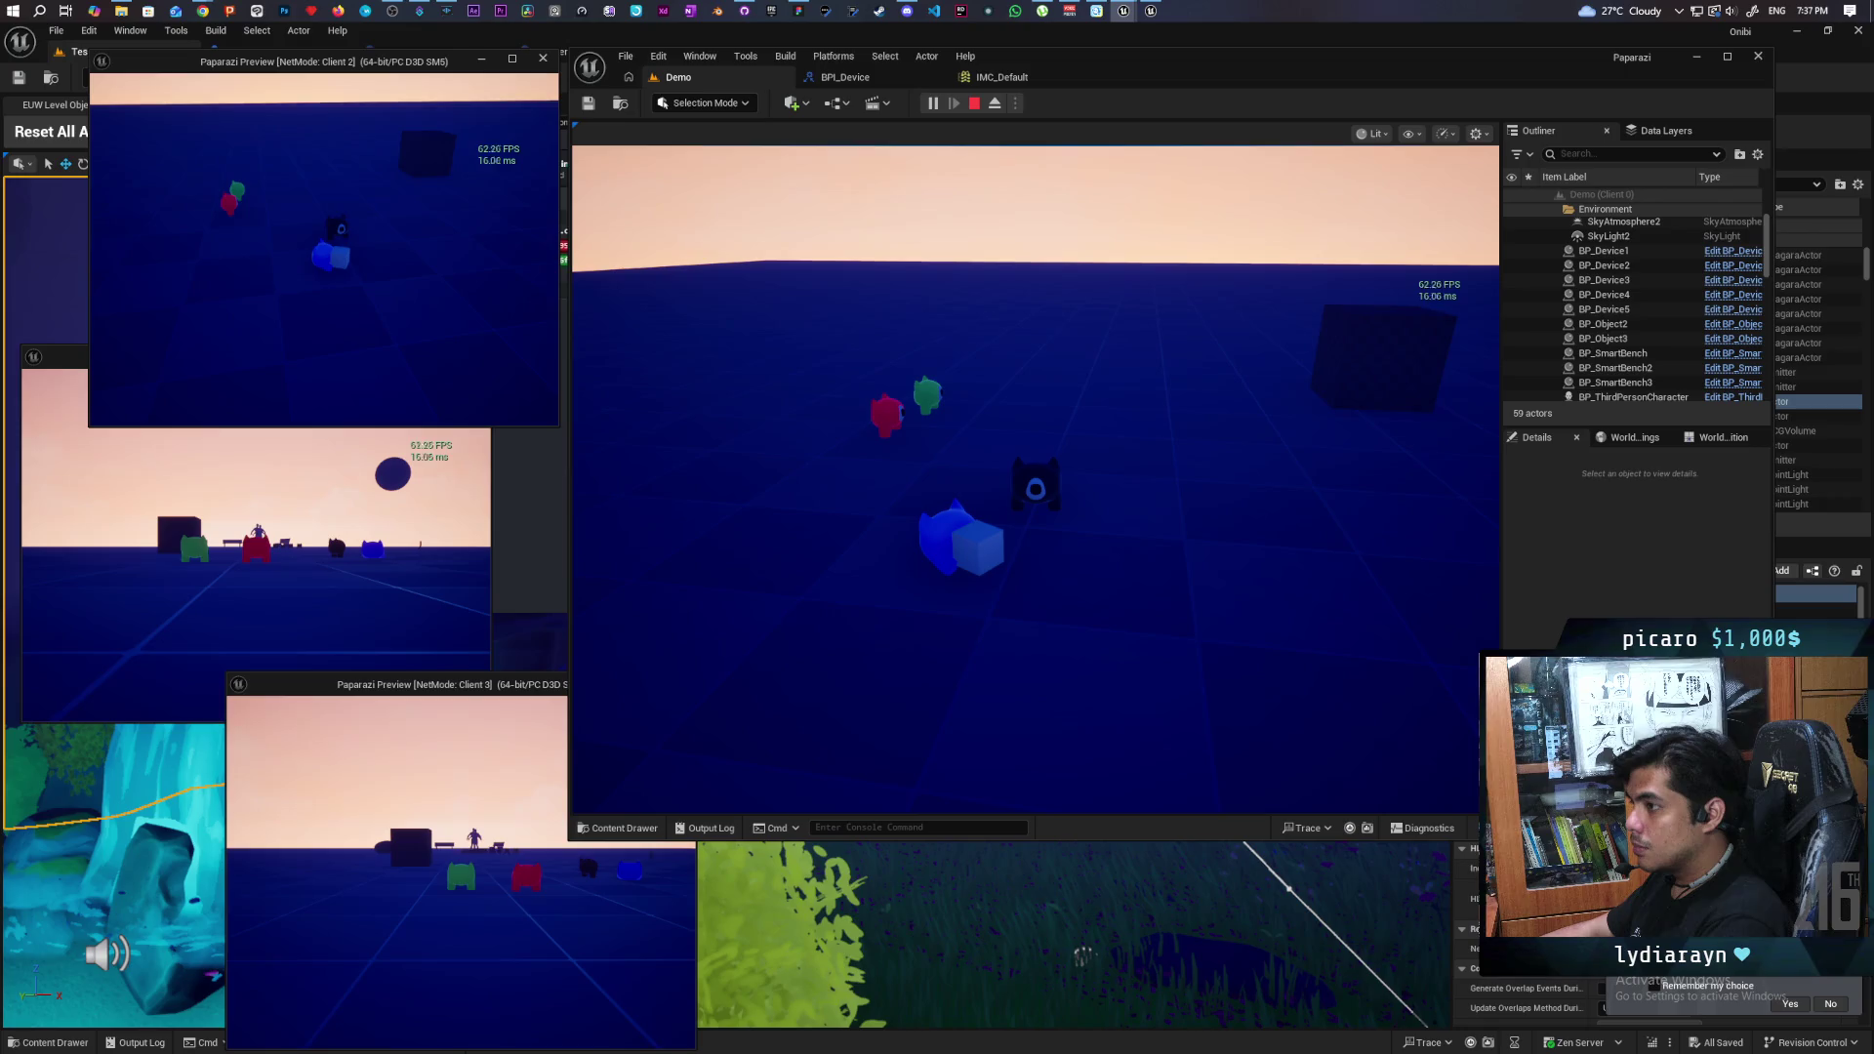
- Move the blue character around with the cube, then stop the play test
{"action": "key", "text": "f"}
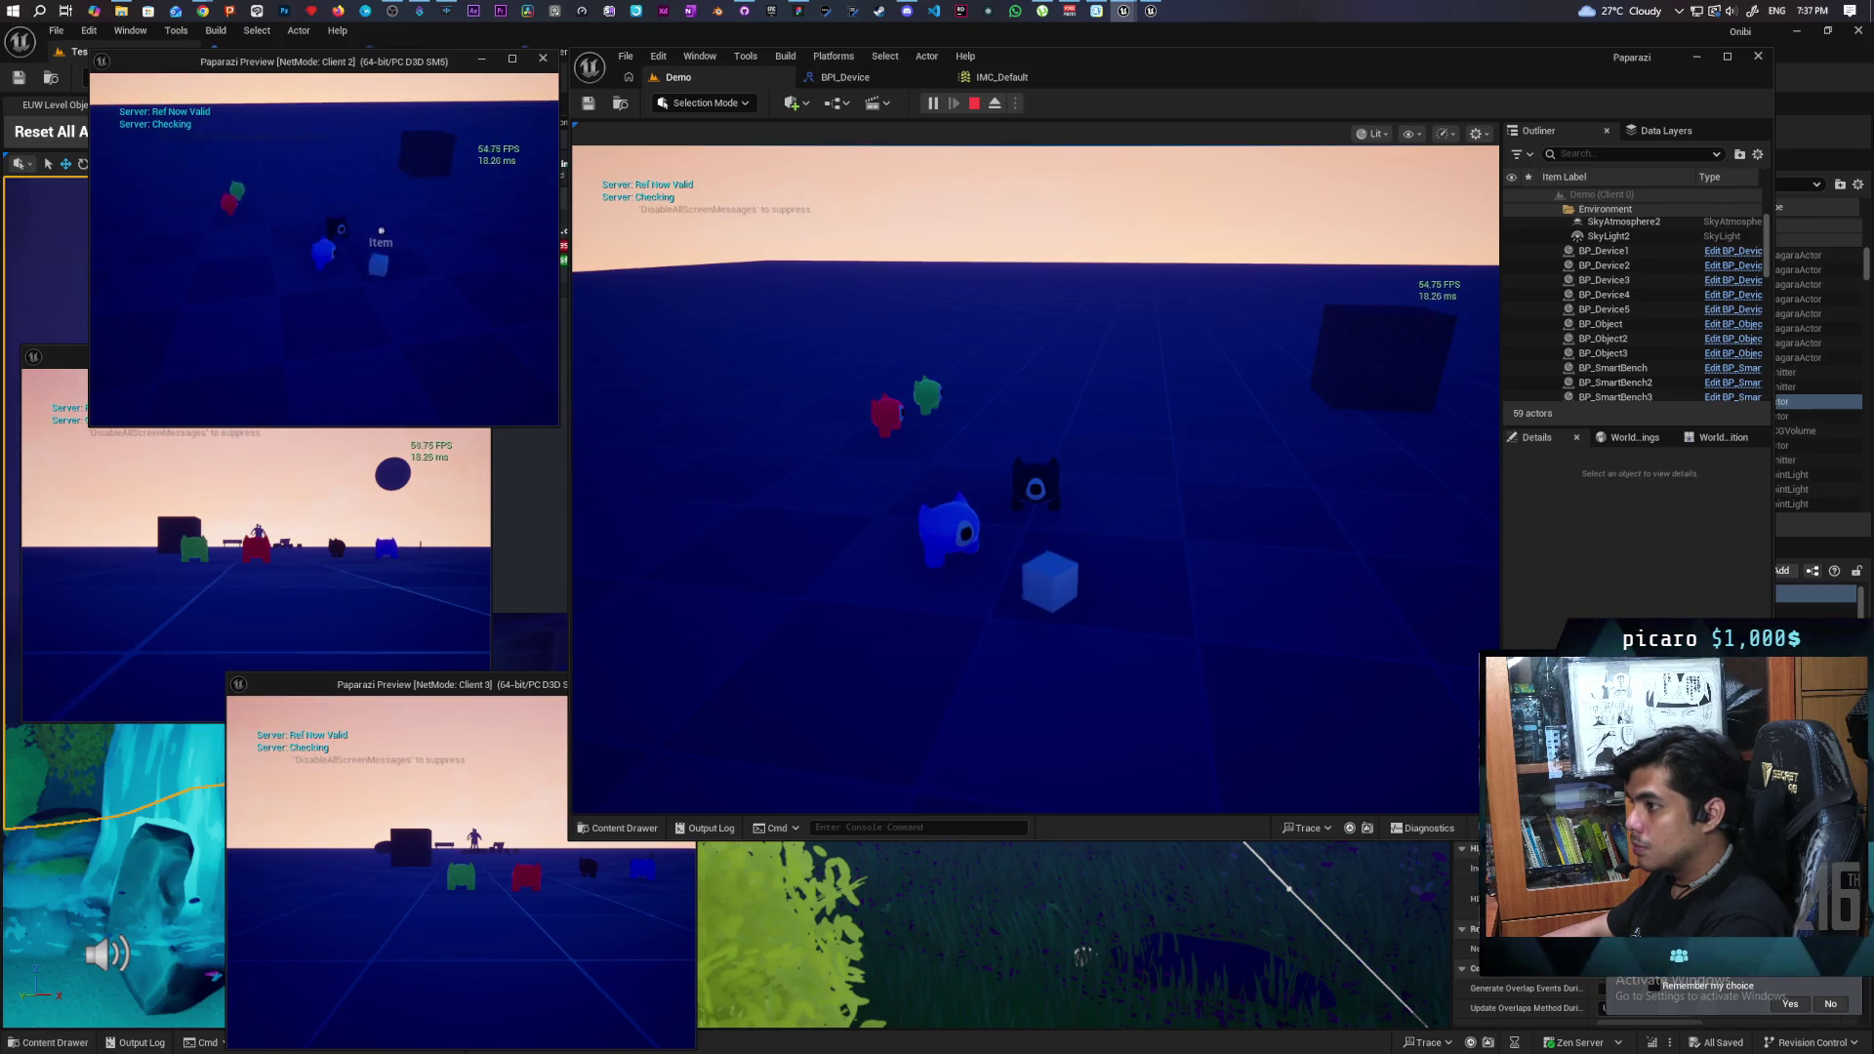
{"action": "key", "text": "f"}
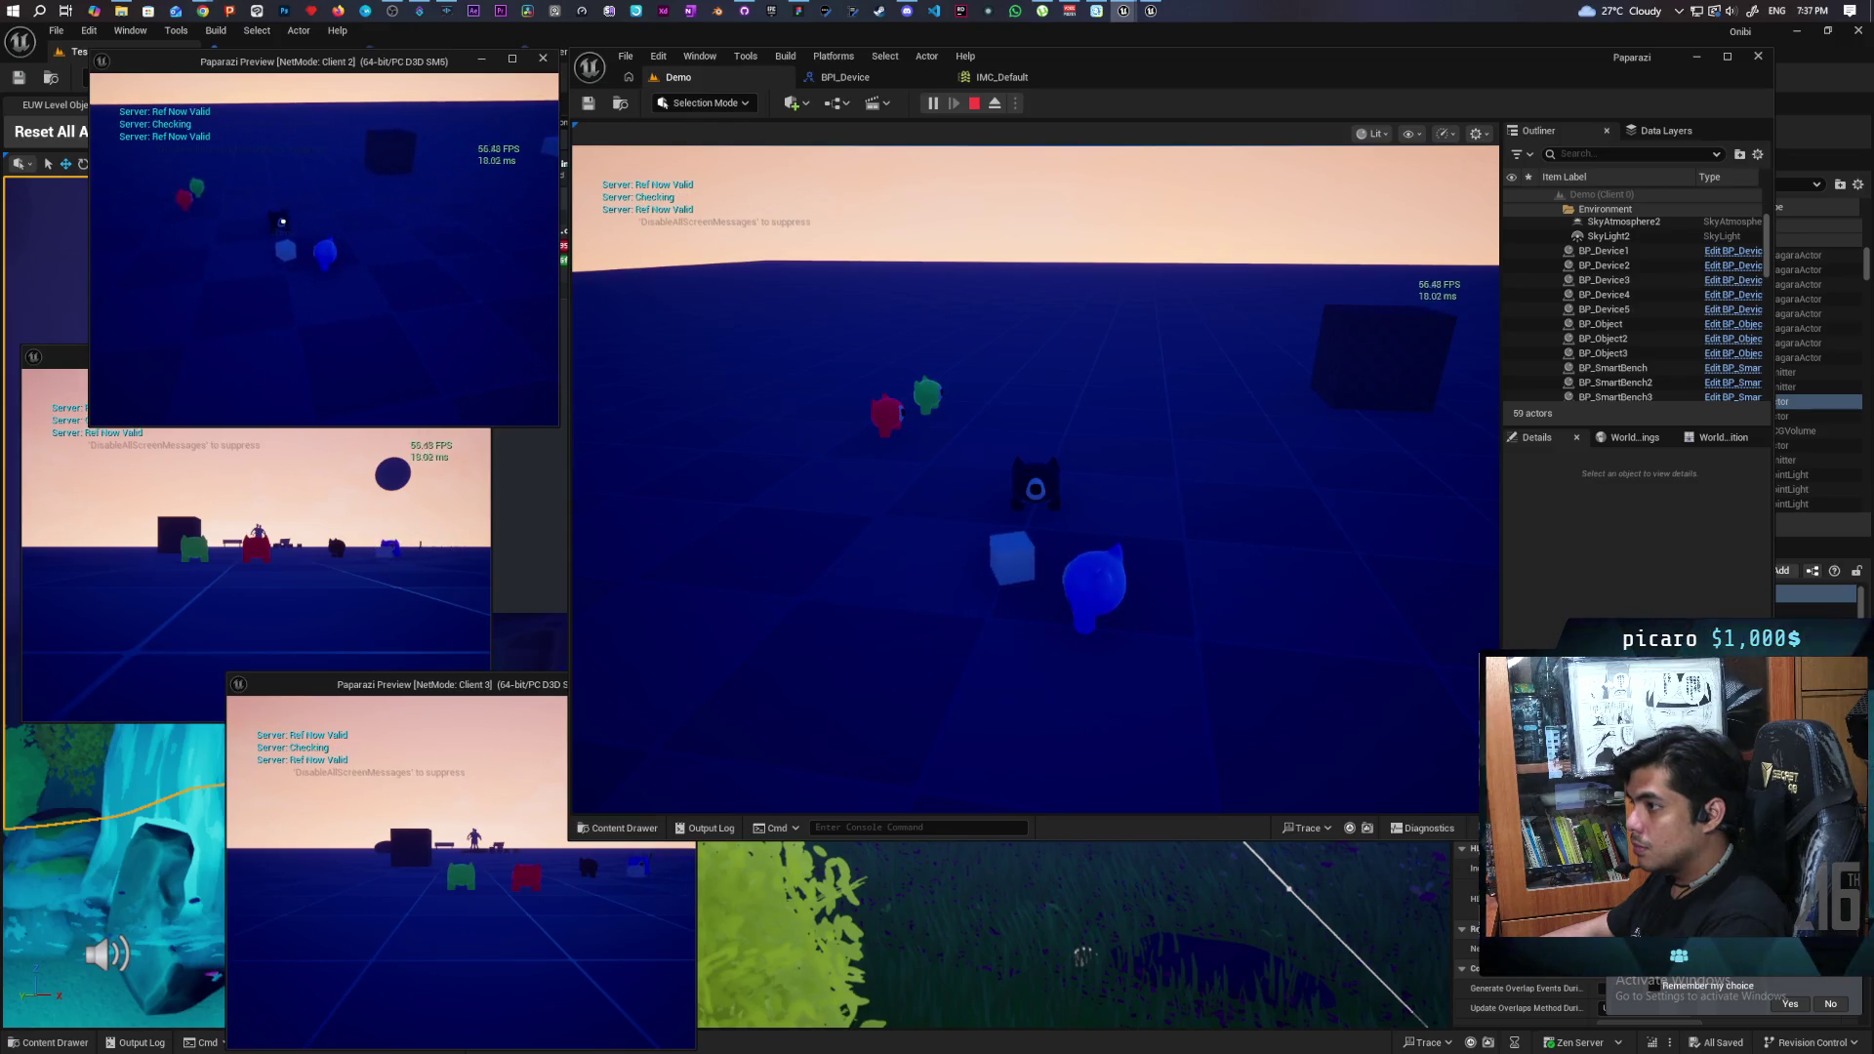
{"action": "key", "text": "f"}
{"action": "key", "text": "f"}
{"action": "key", "text": "w"}
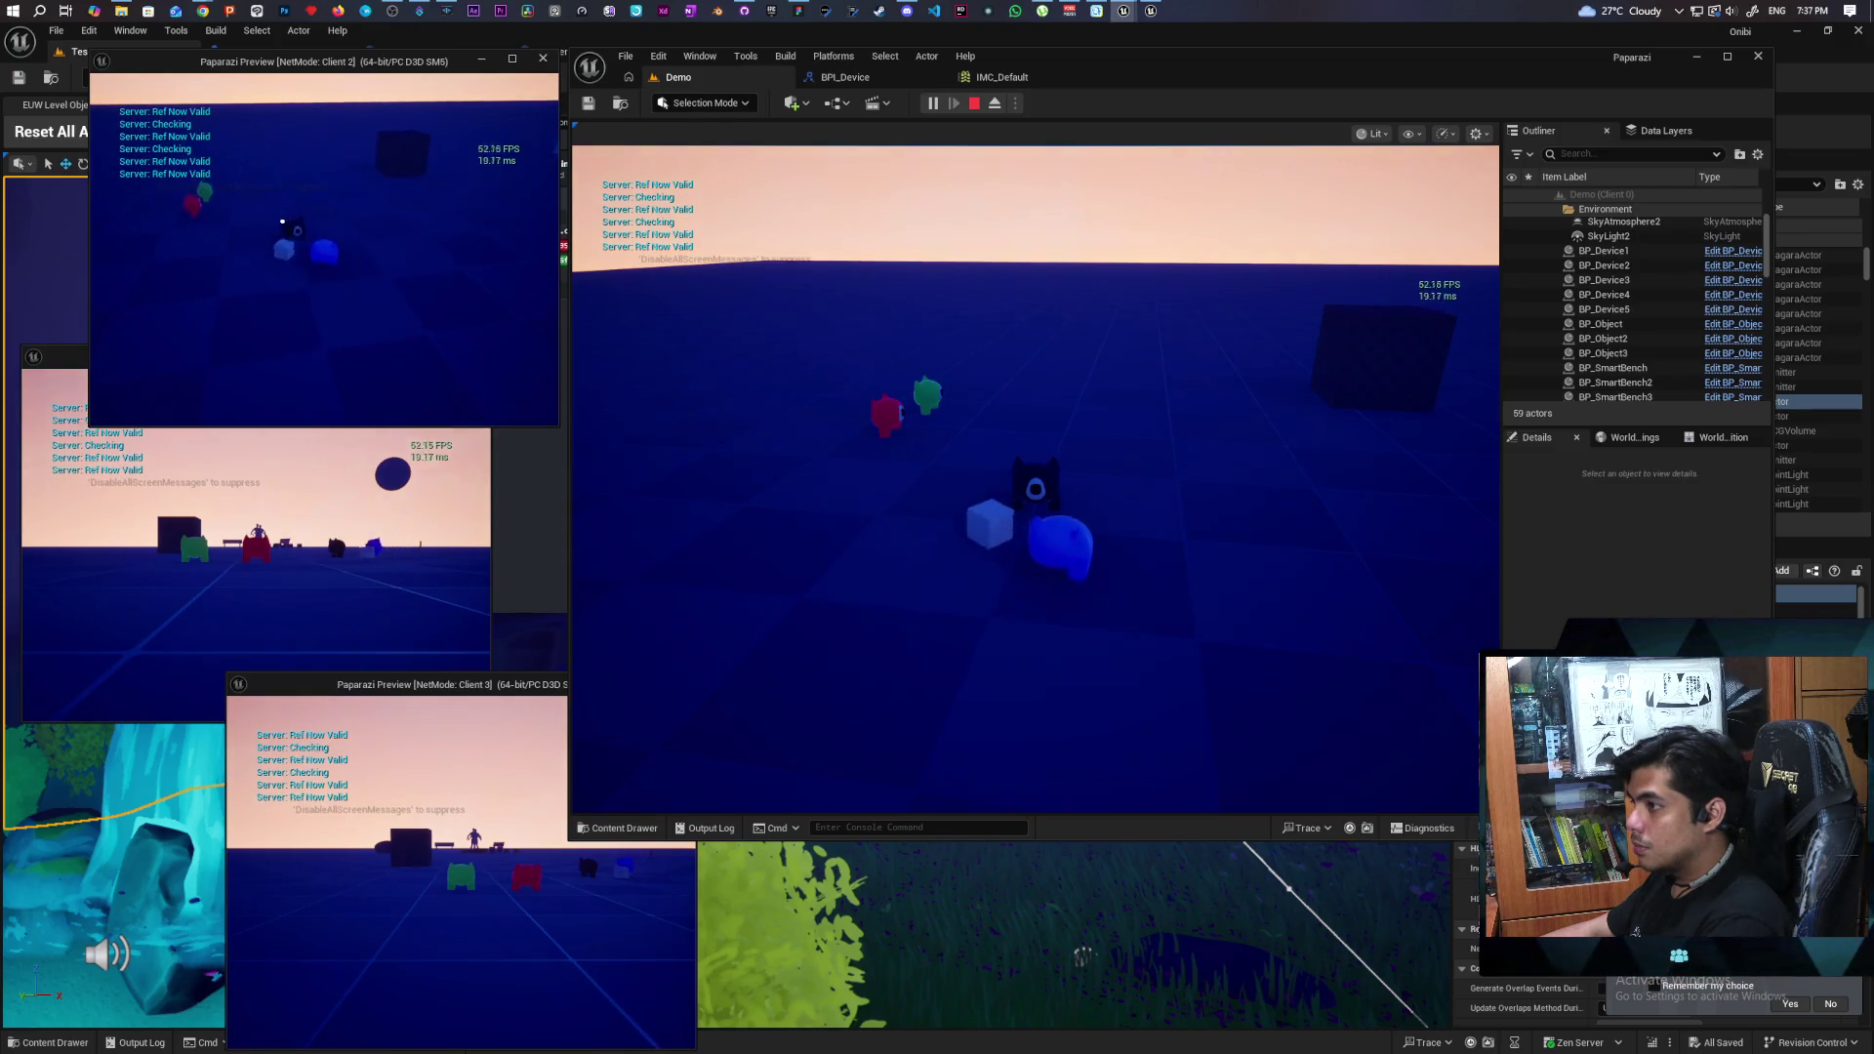
{"action": "key", "text": "a"}
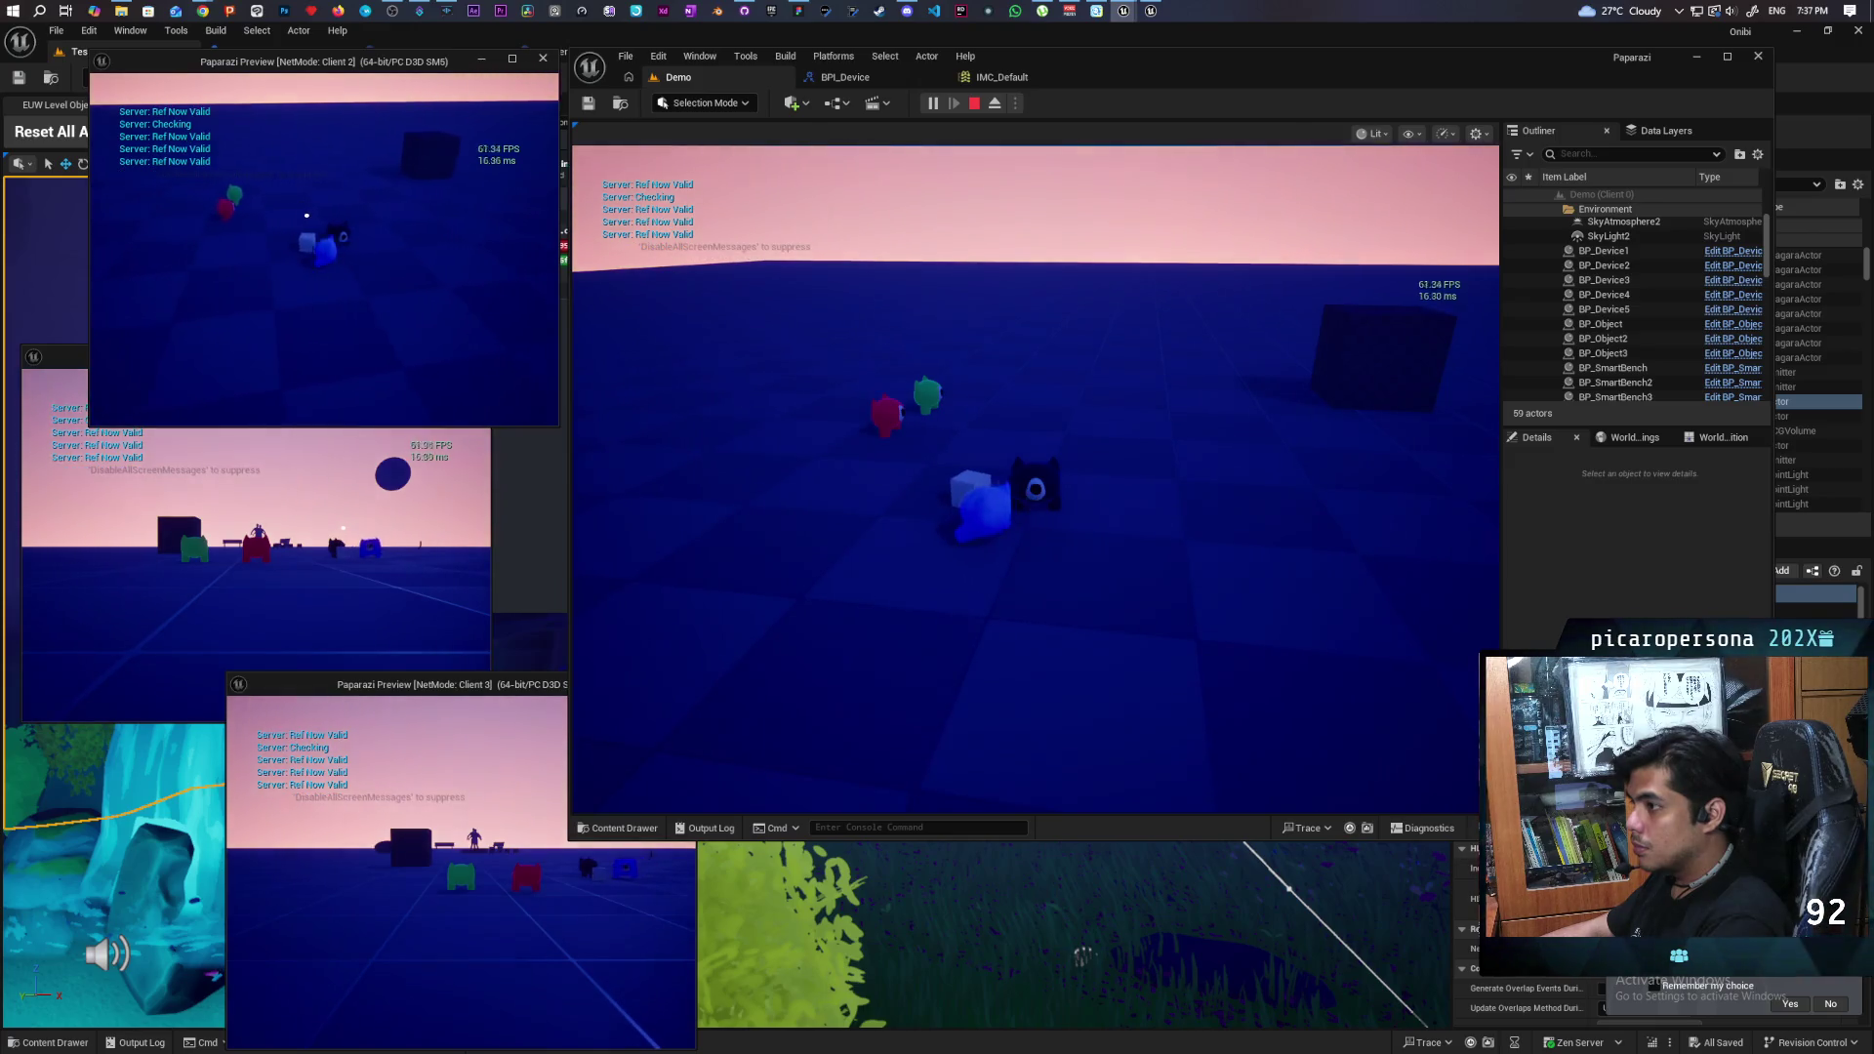
{"action": "key", "text": "w"}
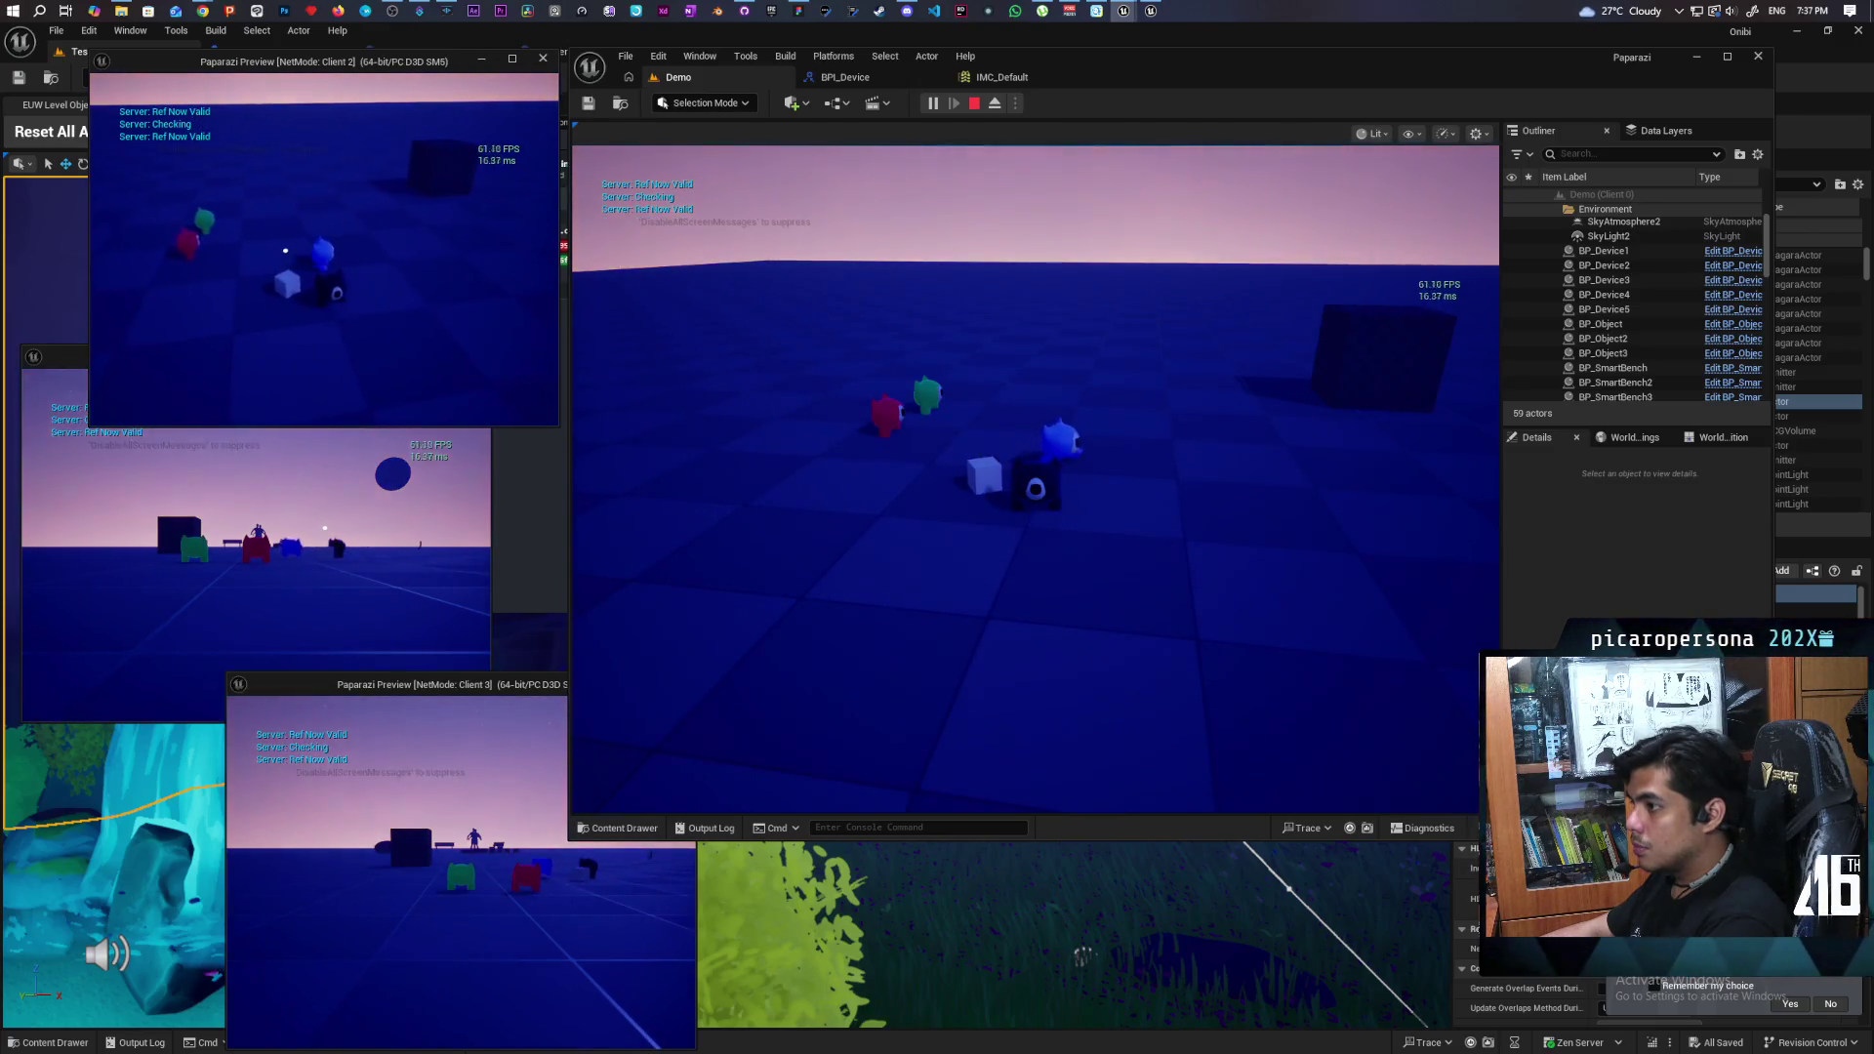
{"action": "key", "text": "s"}
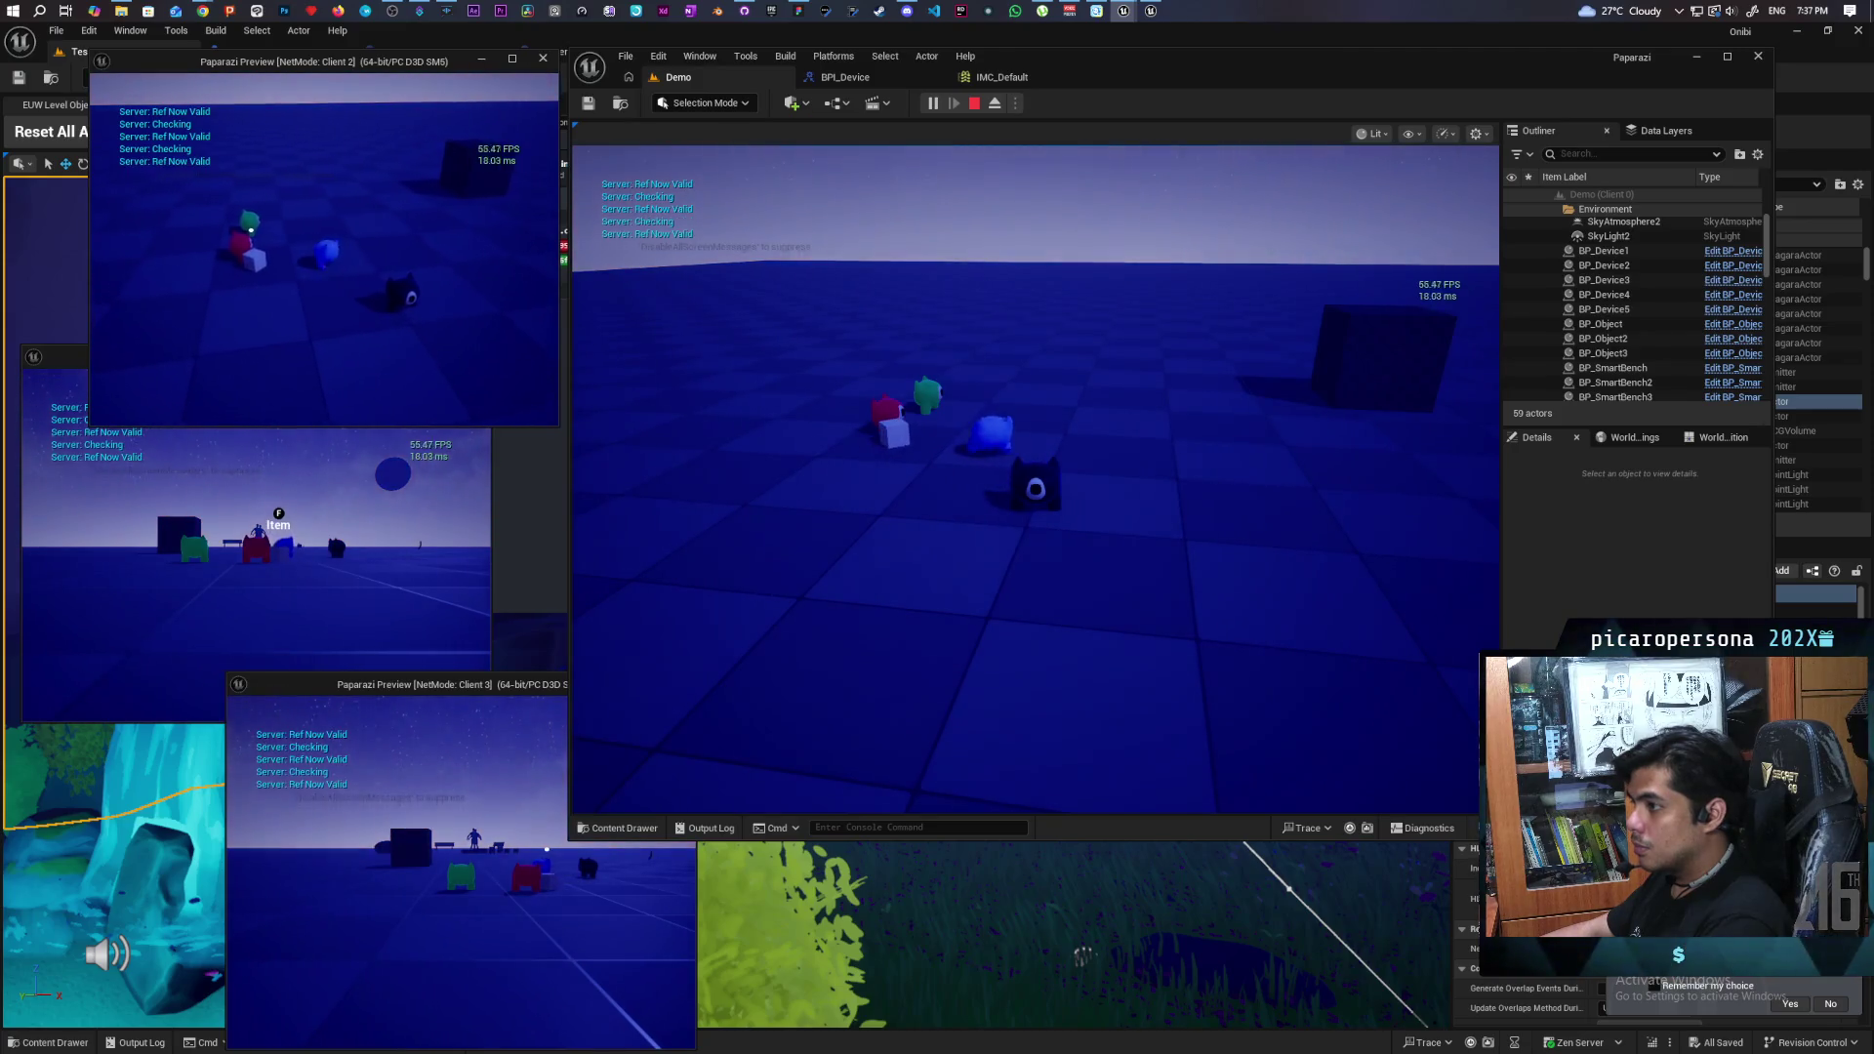
{"action": "key", "text": "e"}
{"action": "key", "text": "a"}
{"action": "key", "text": "a"}
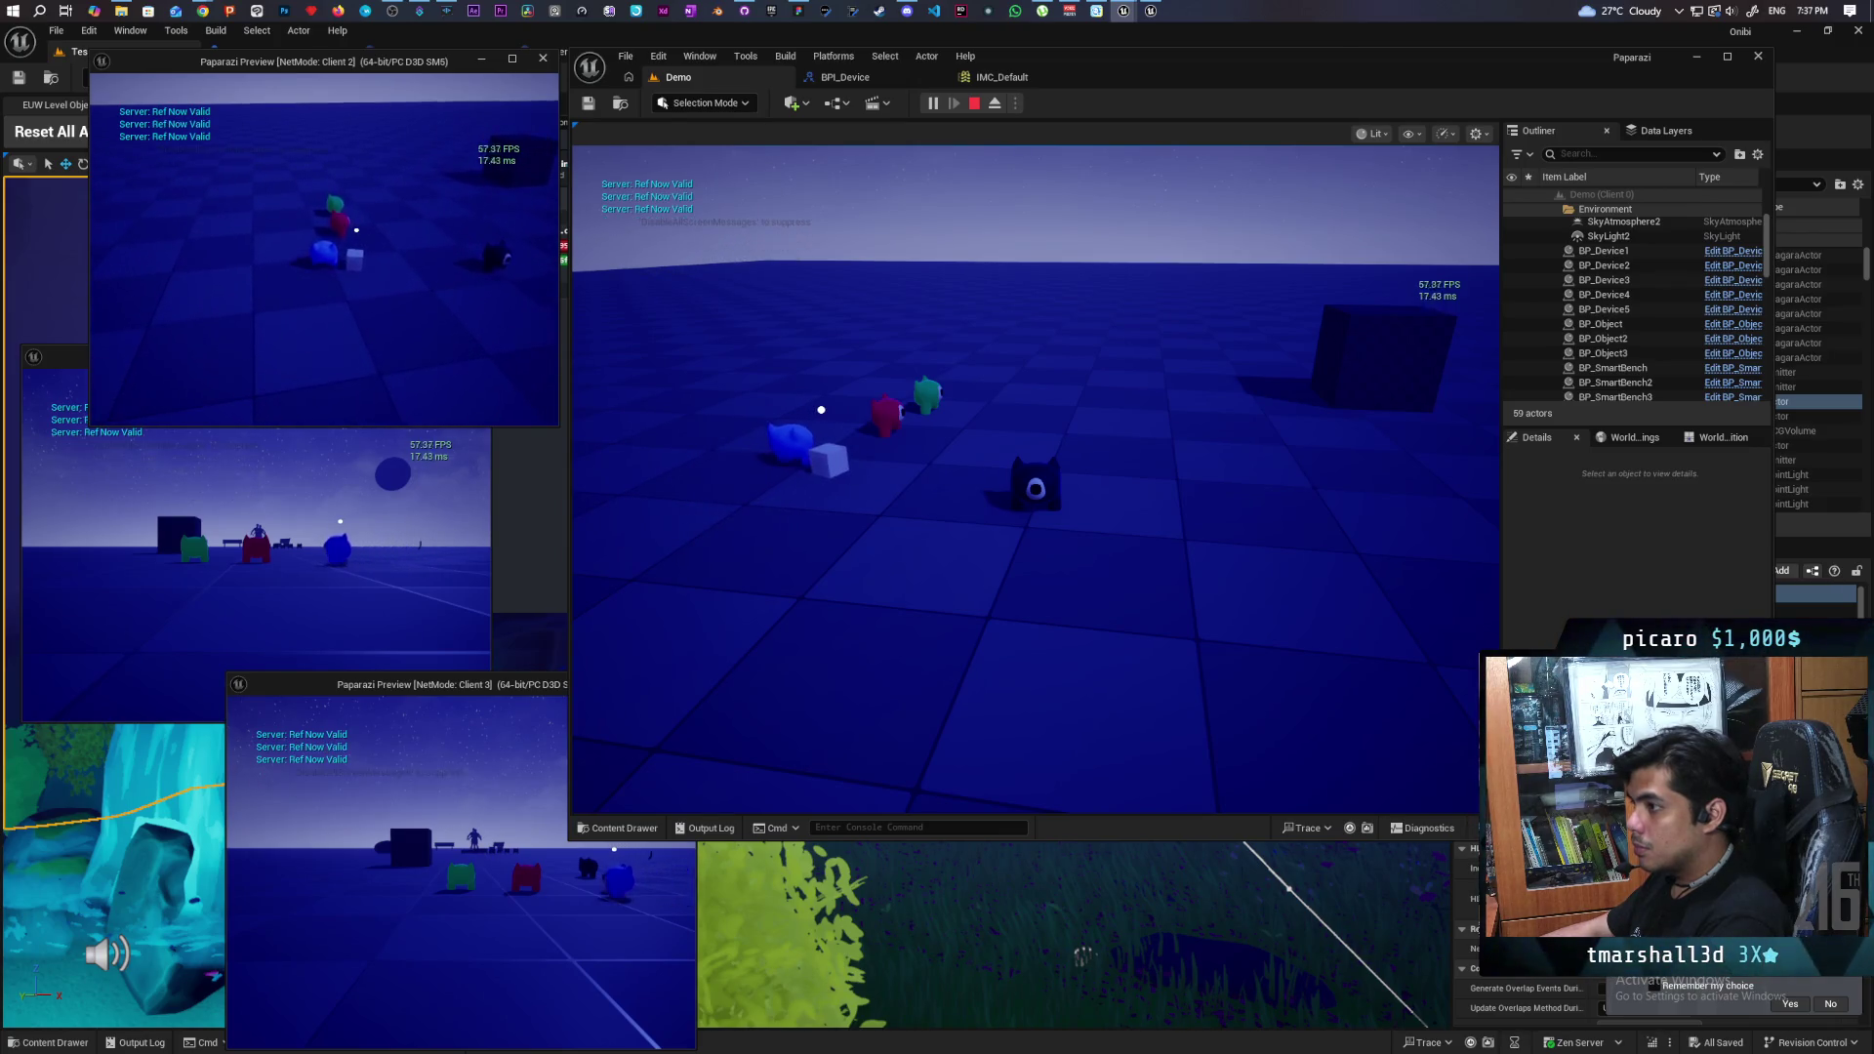
{"action": "key", "text": "Escape"}
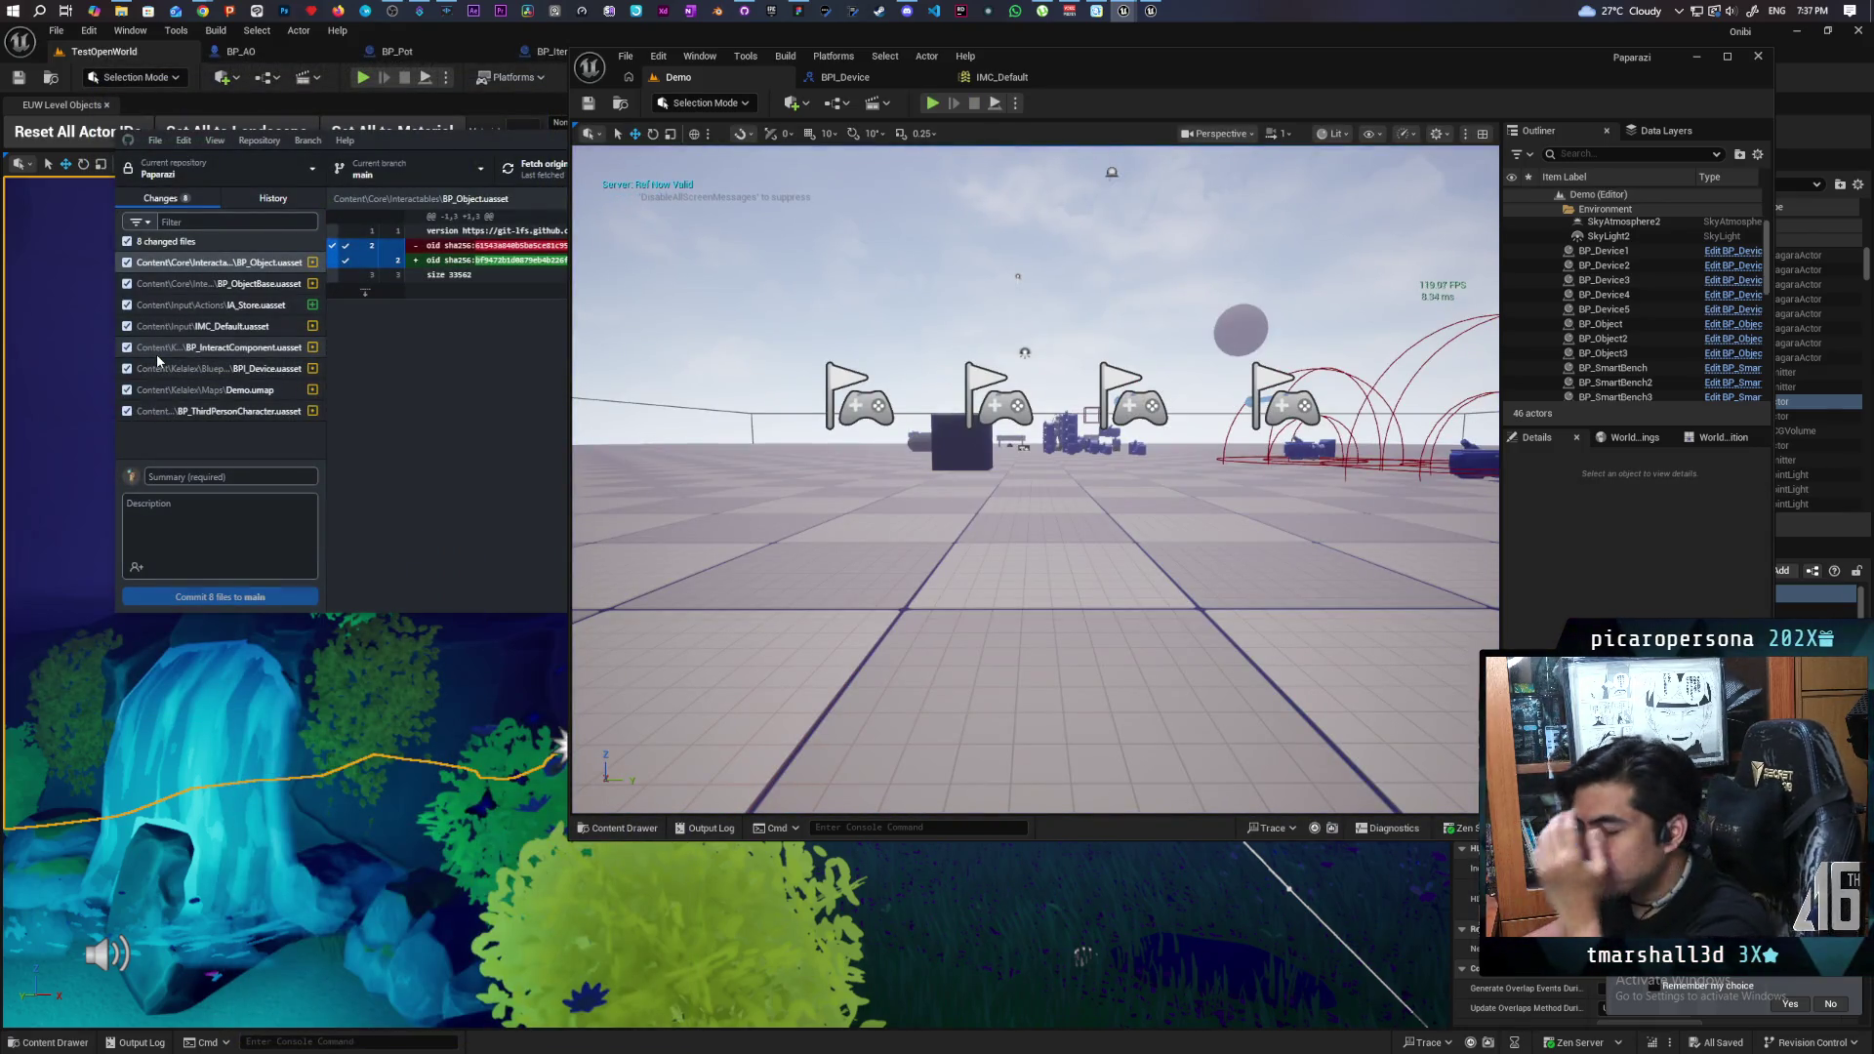
- Commit the 8 changed files to main as 'basic store function' and push to origin
{"action": "left_click", "coordinate": [230, 473]}
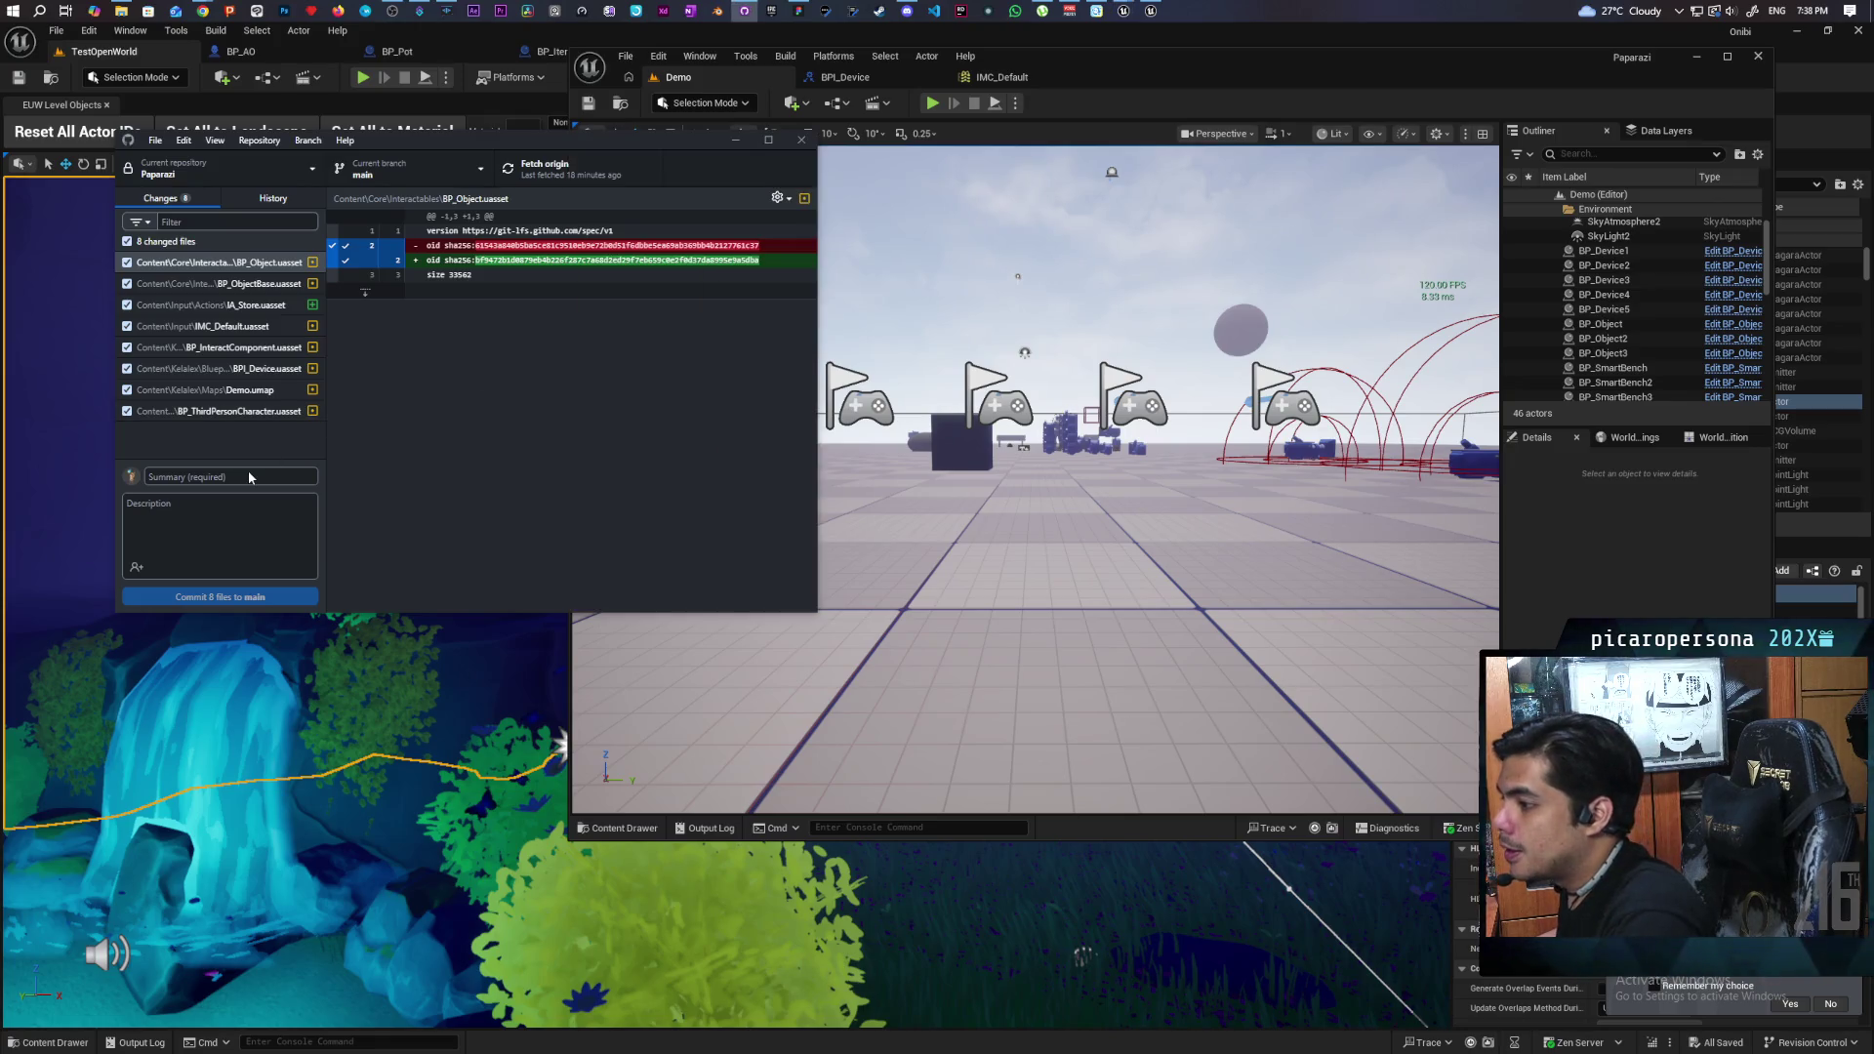
{"action": "type", "text": "basic"}
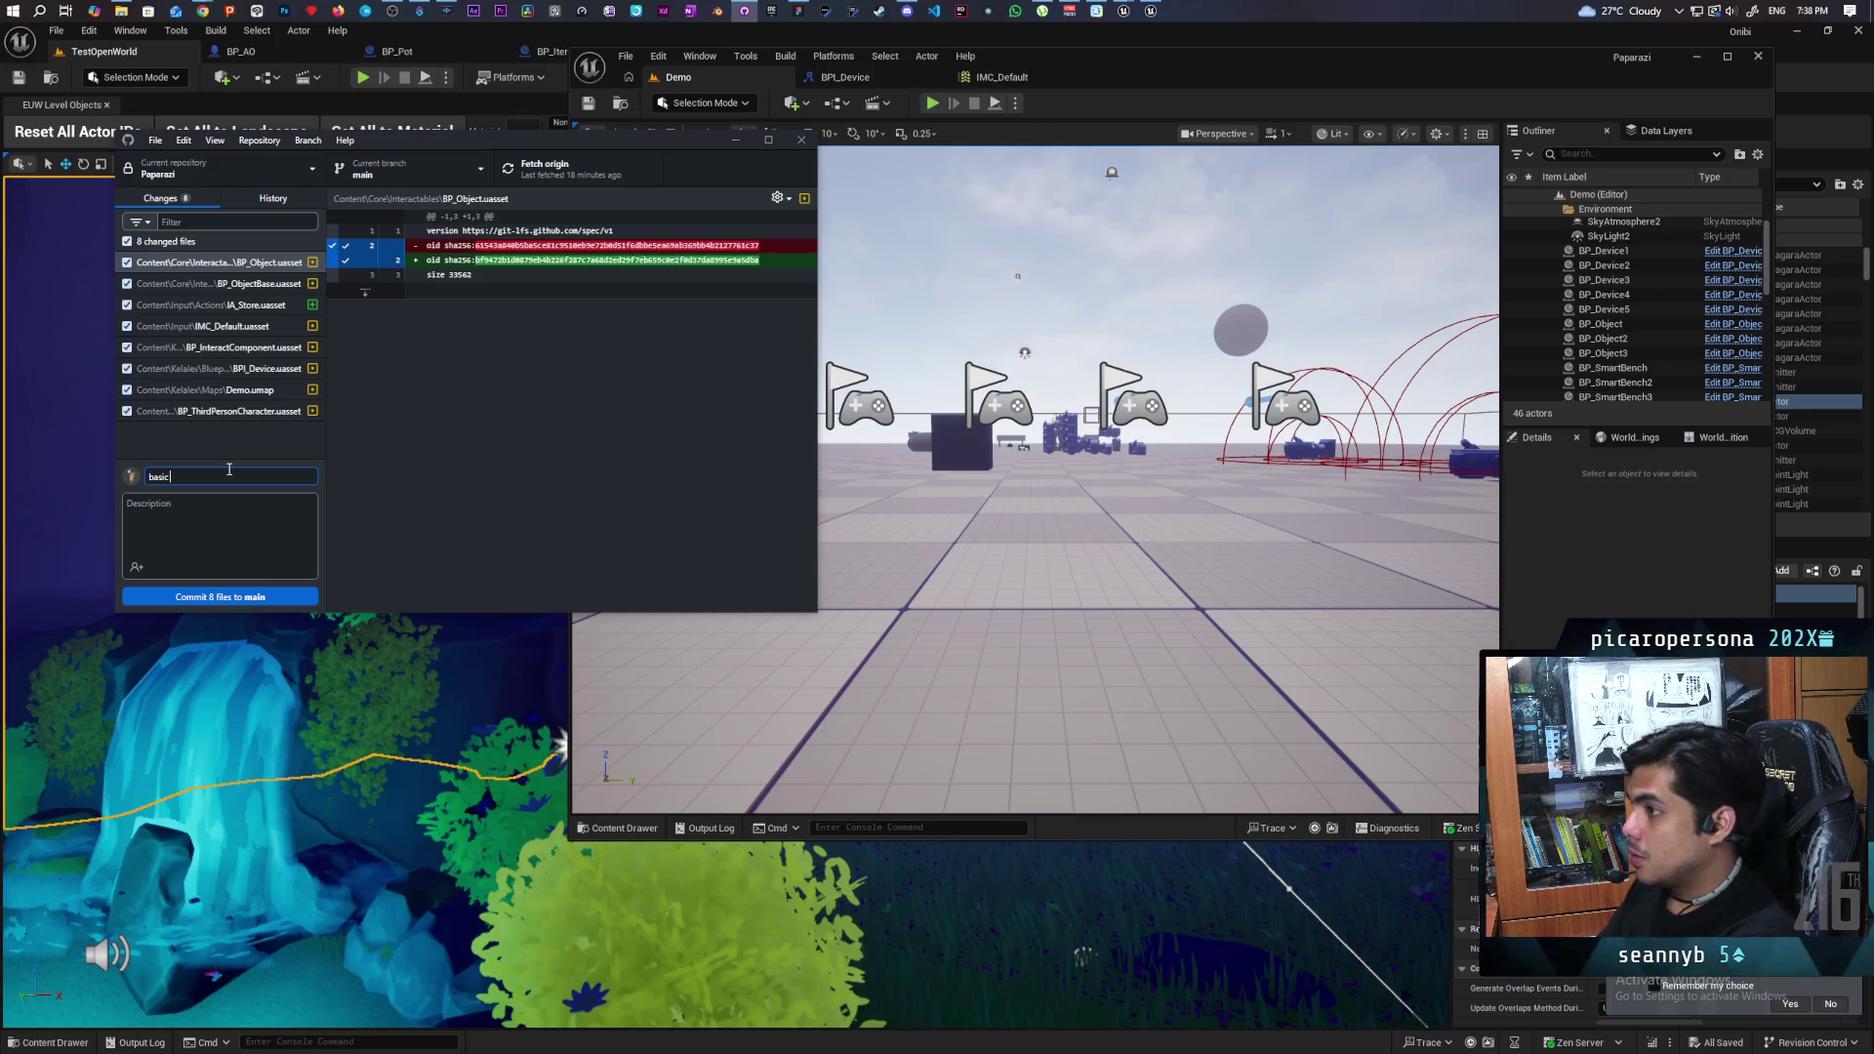
{"action": "type", "text": " store function"}
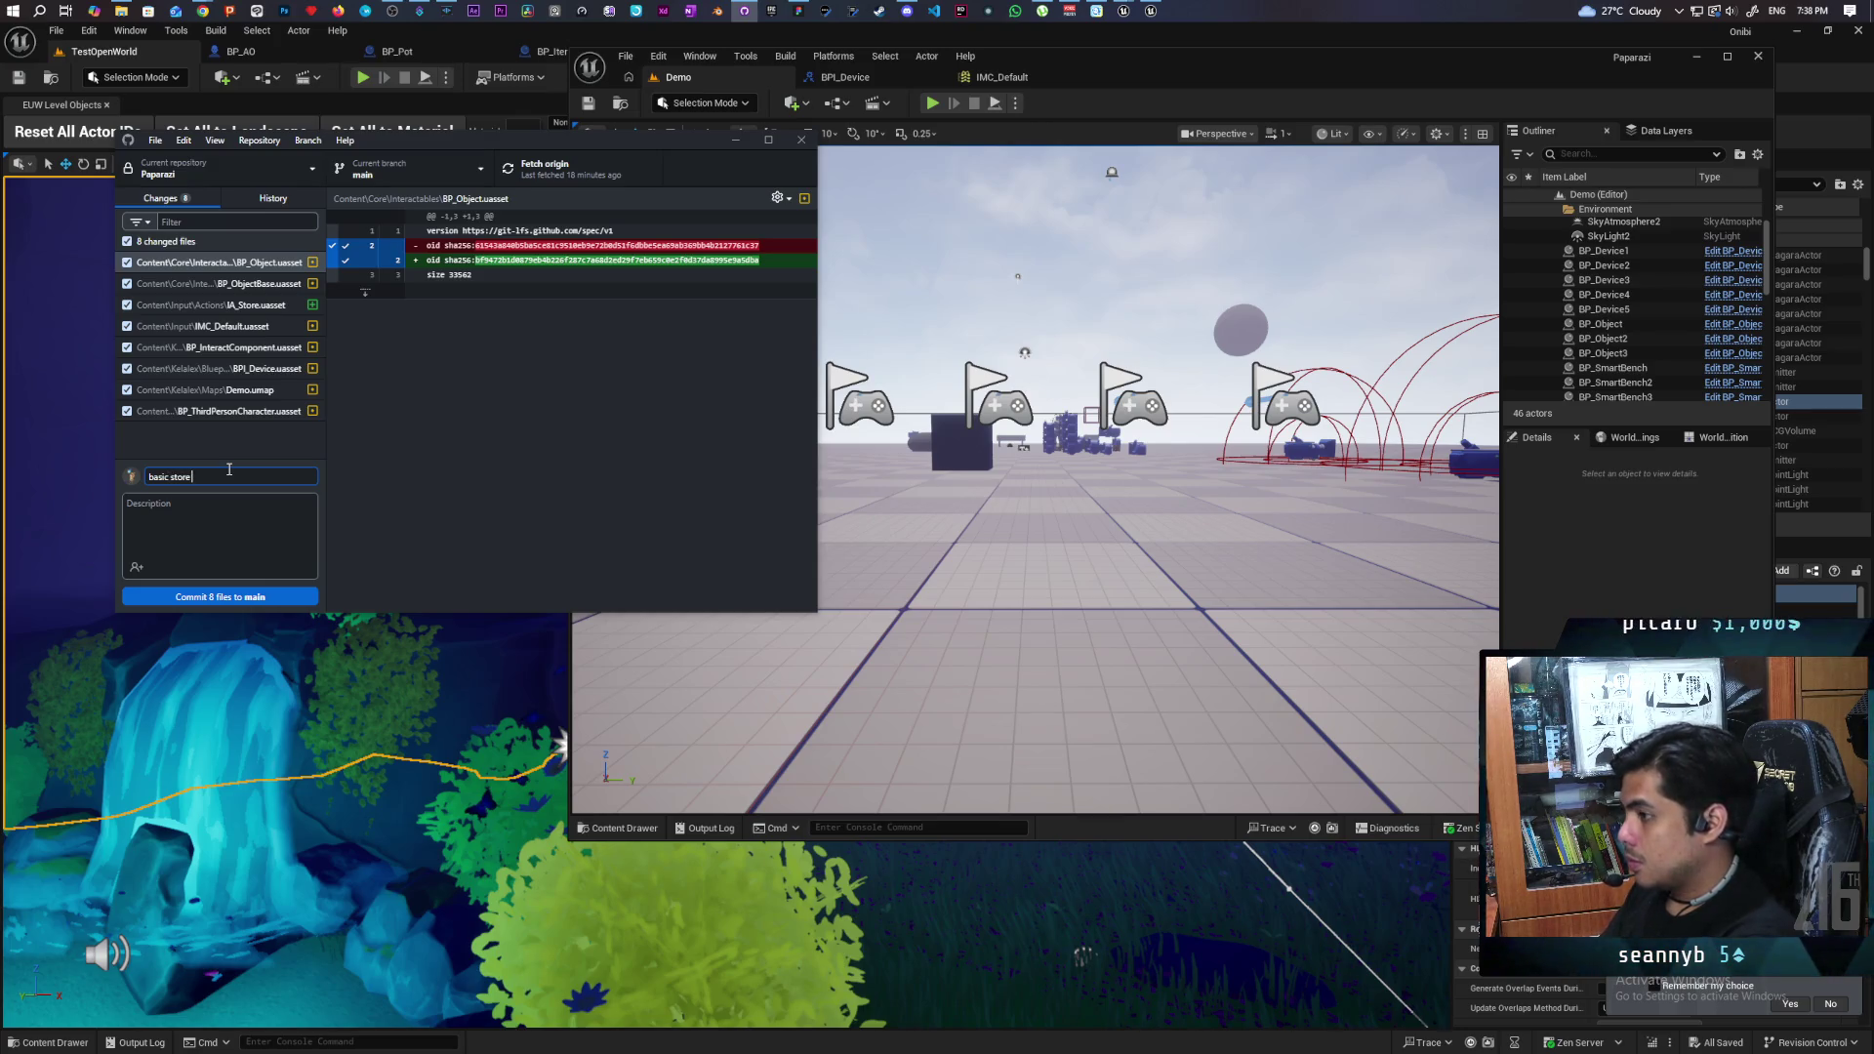
{"action": "left_click", "coordinate": [190, 596]}
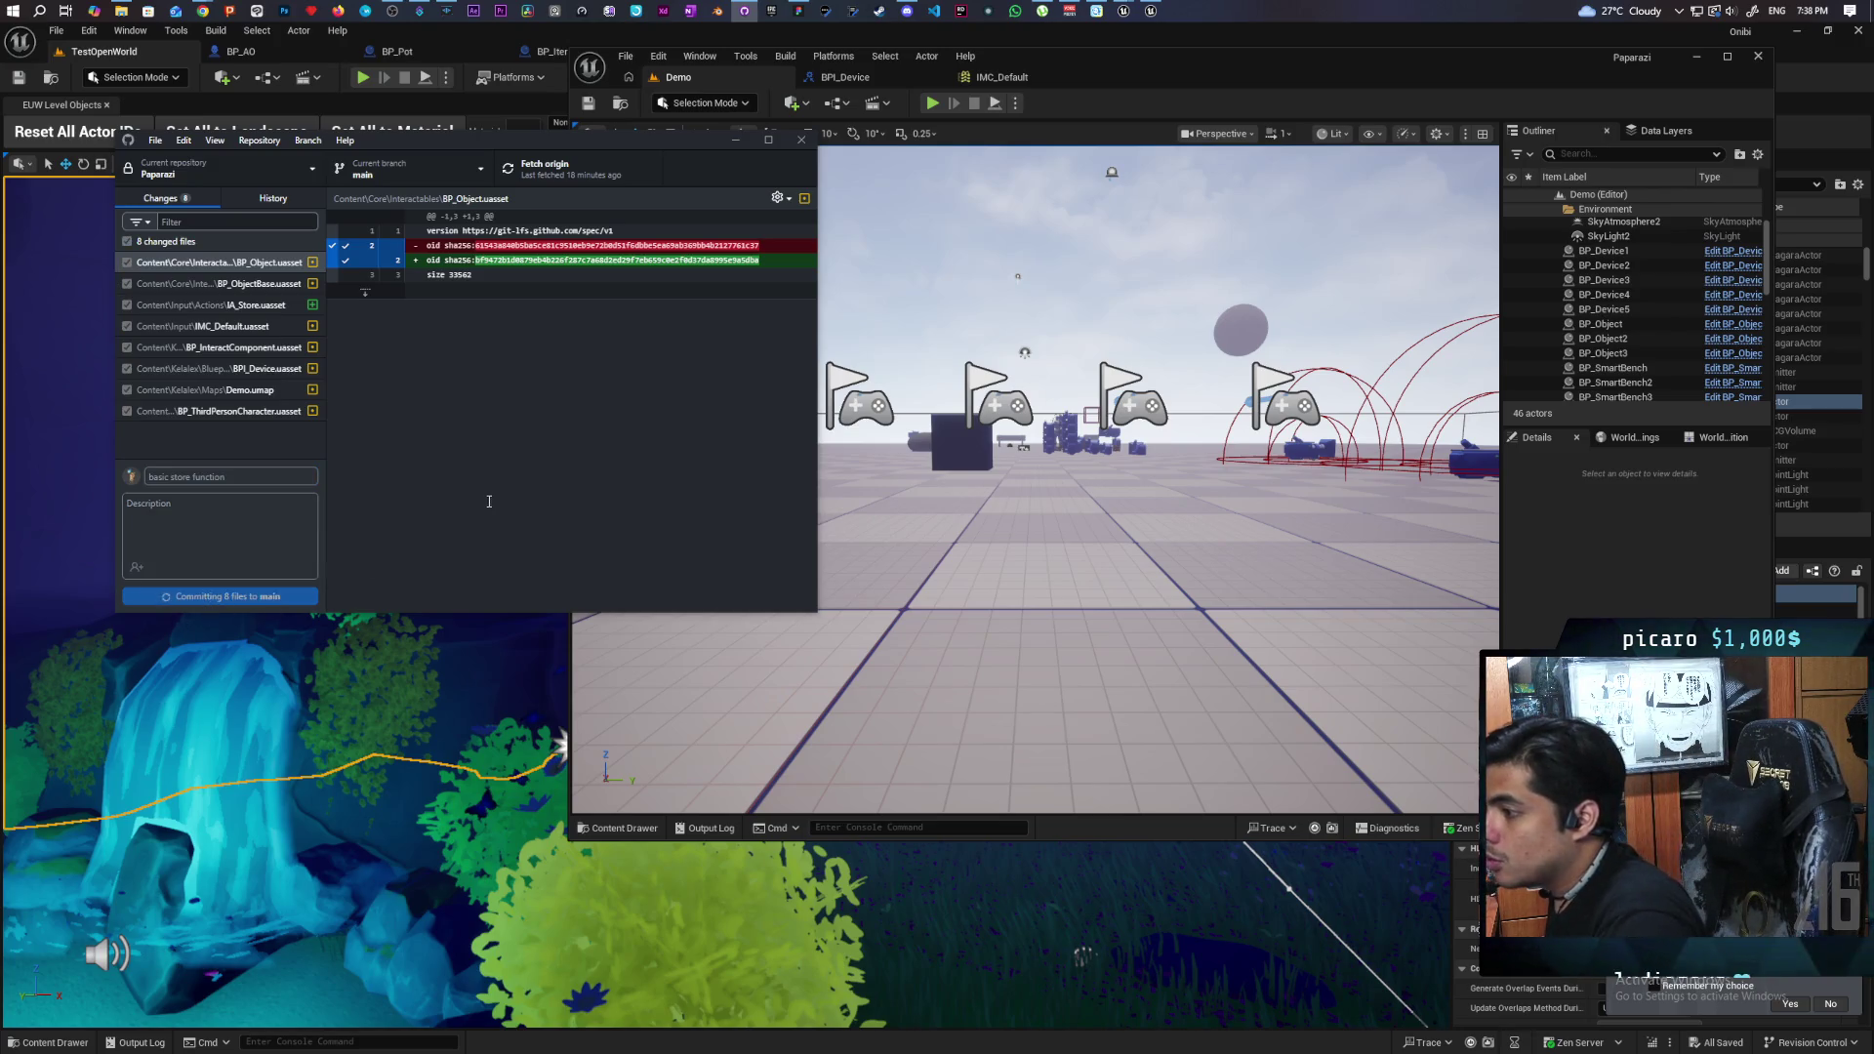
{"action": "left_click", "coordinate": [572, 181]}
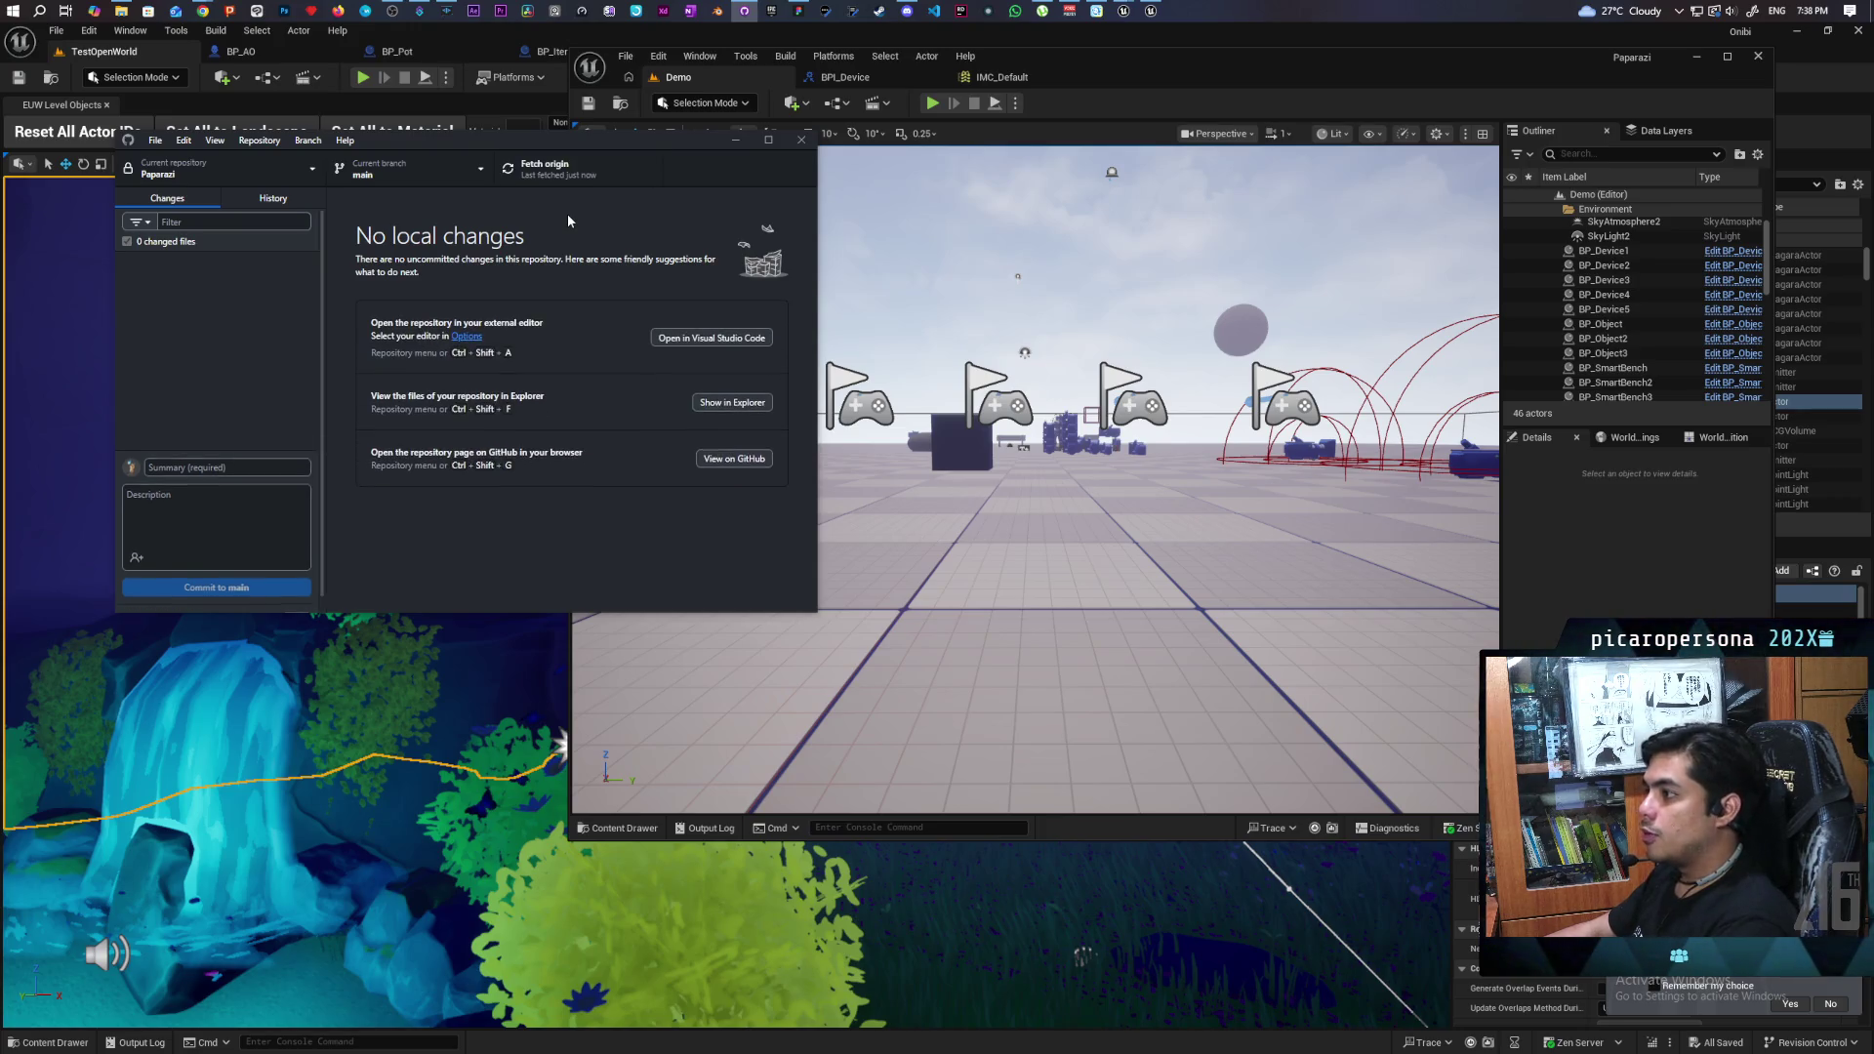
{"action": "left_click", "coordinate": [859, 195]}
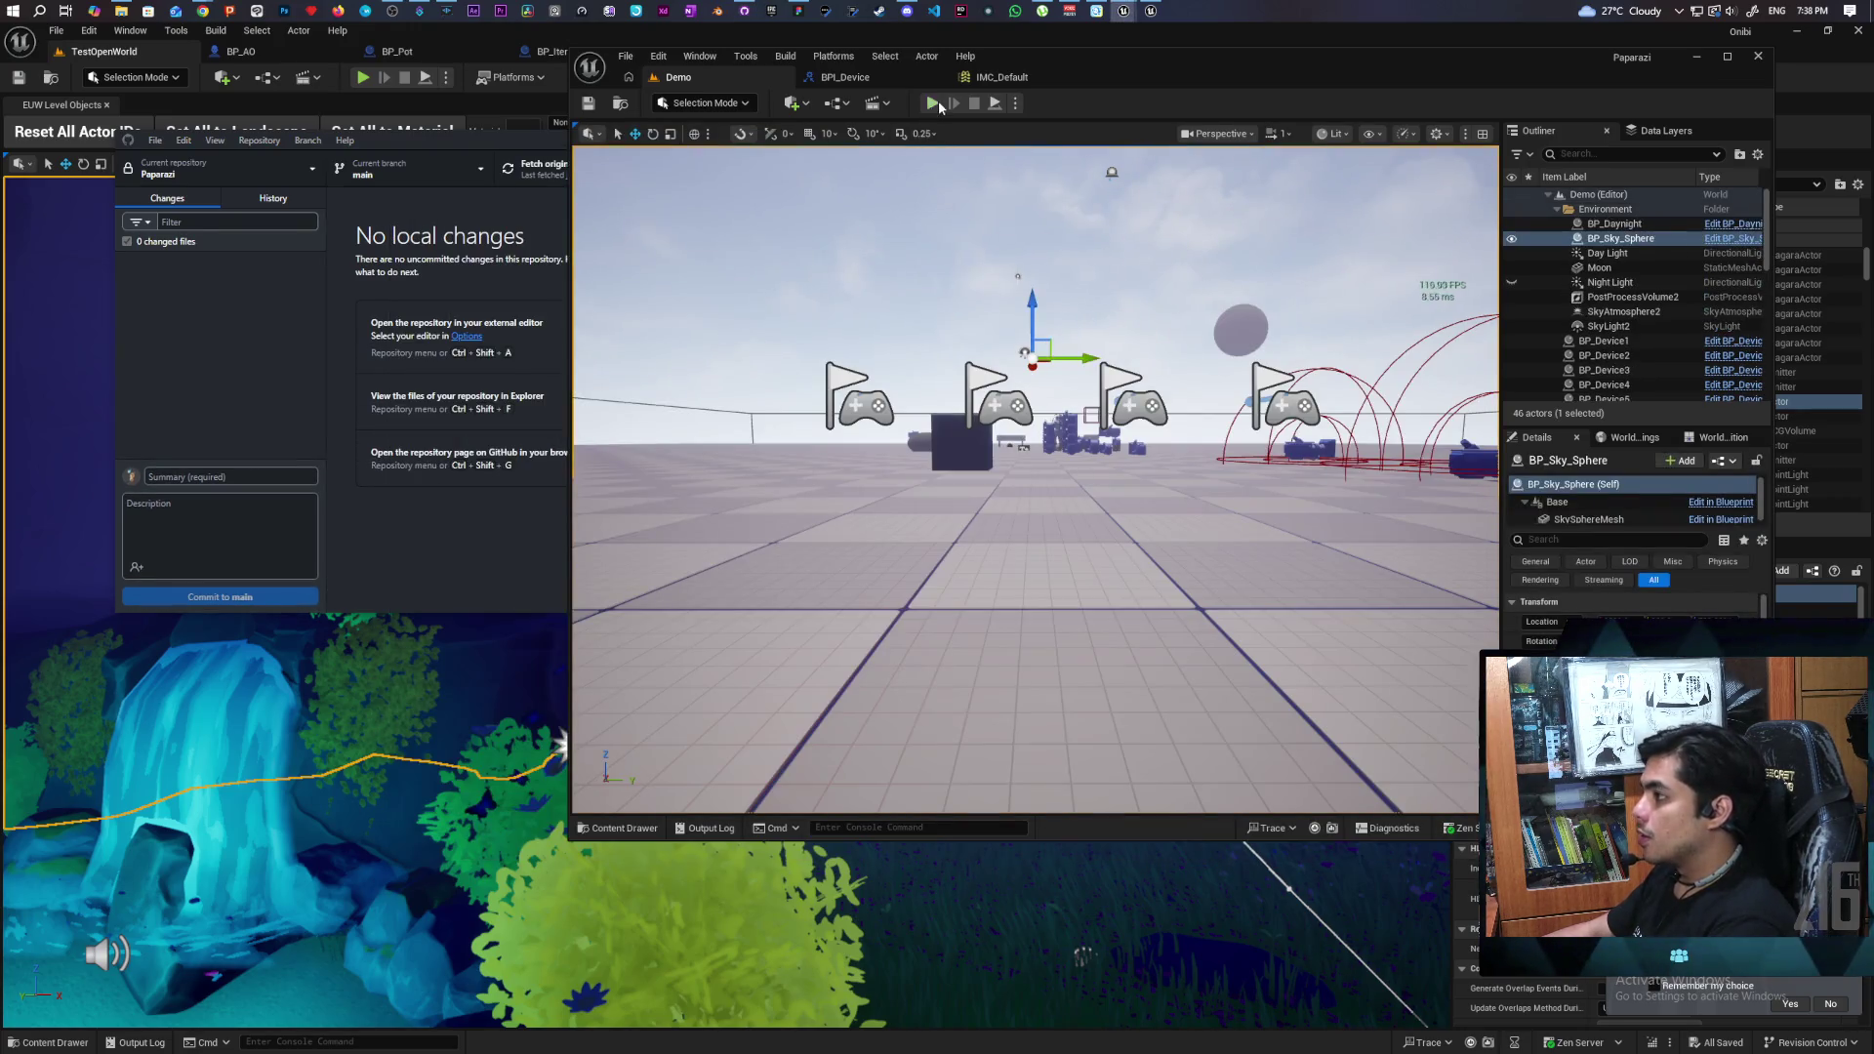
- Run a multiplayer play test, walk to a cube, pick it up with F, then stop
{"action": "key", "text": "alt+p"}
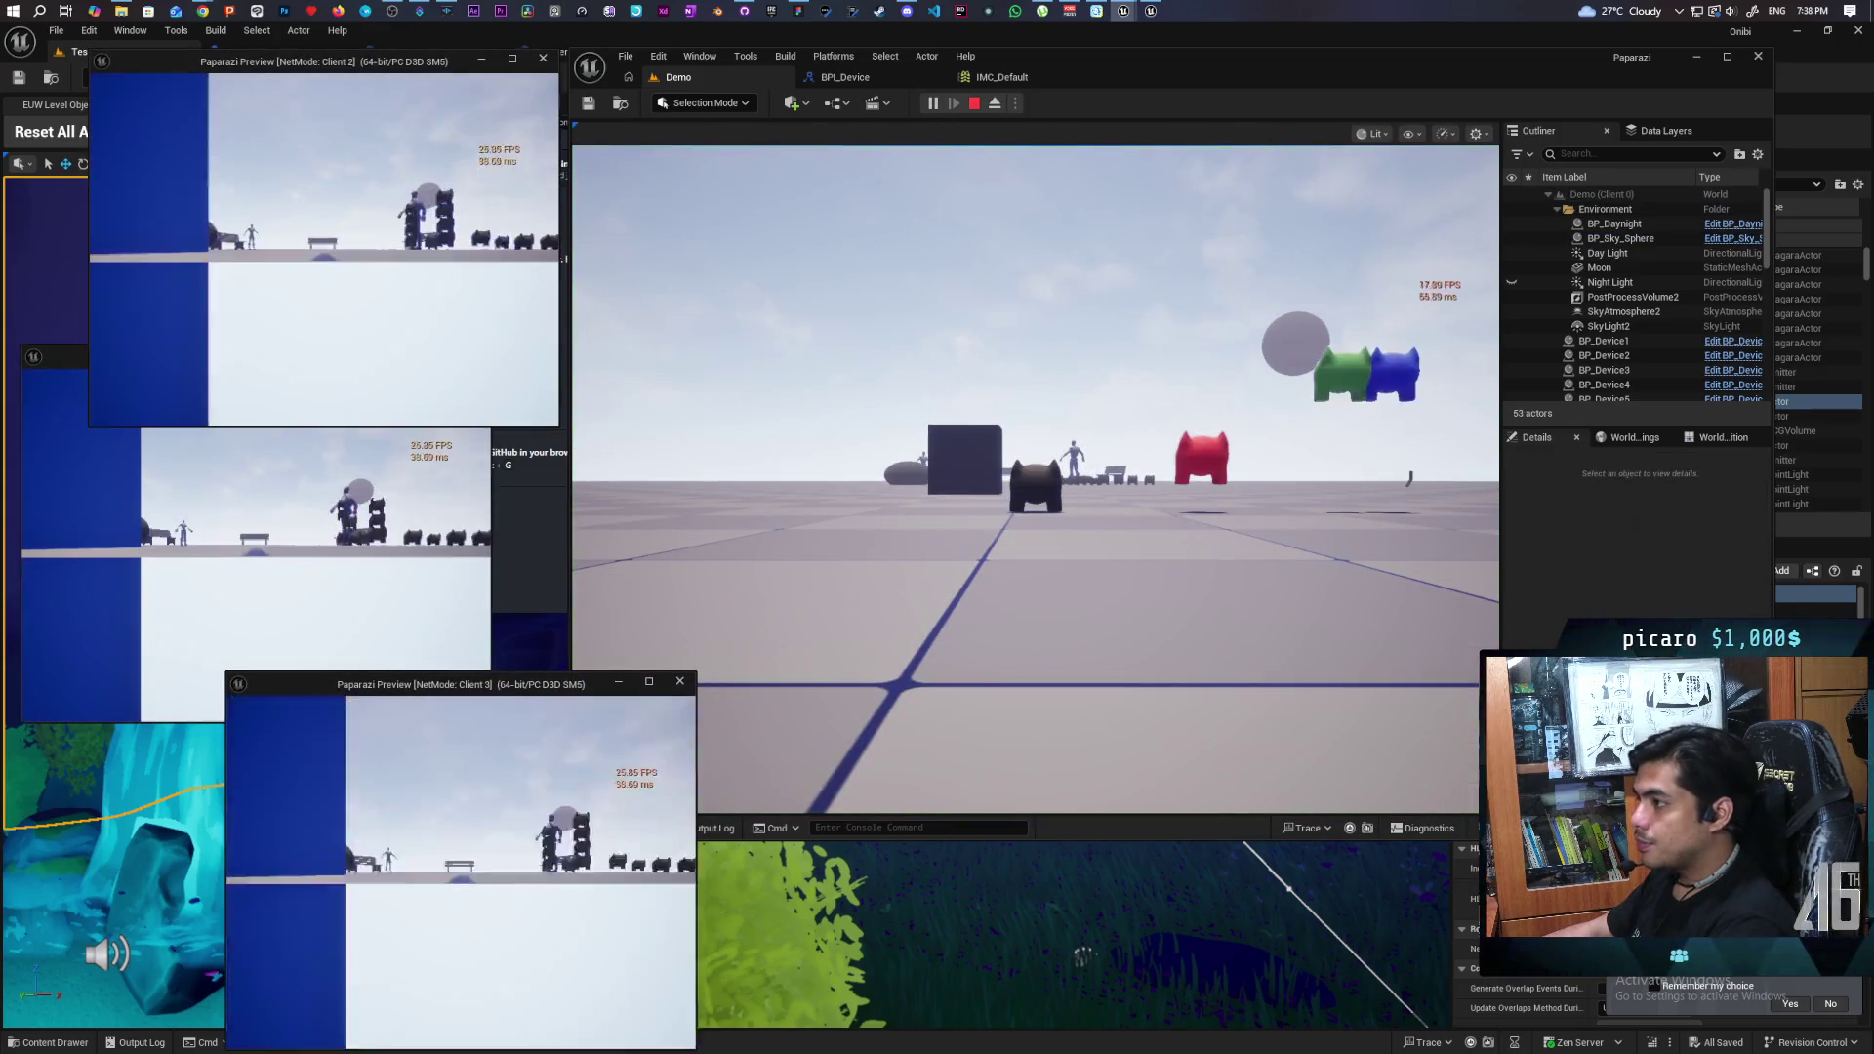
{"action": "left_click", "coordinate": [910, 629]}
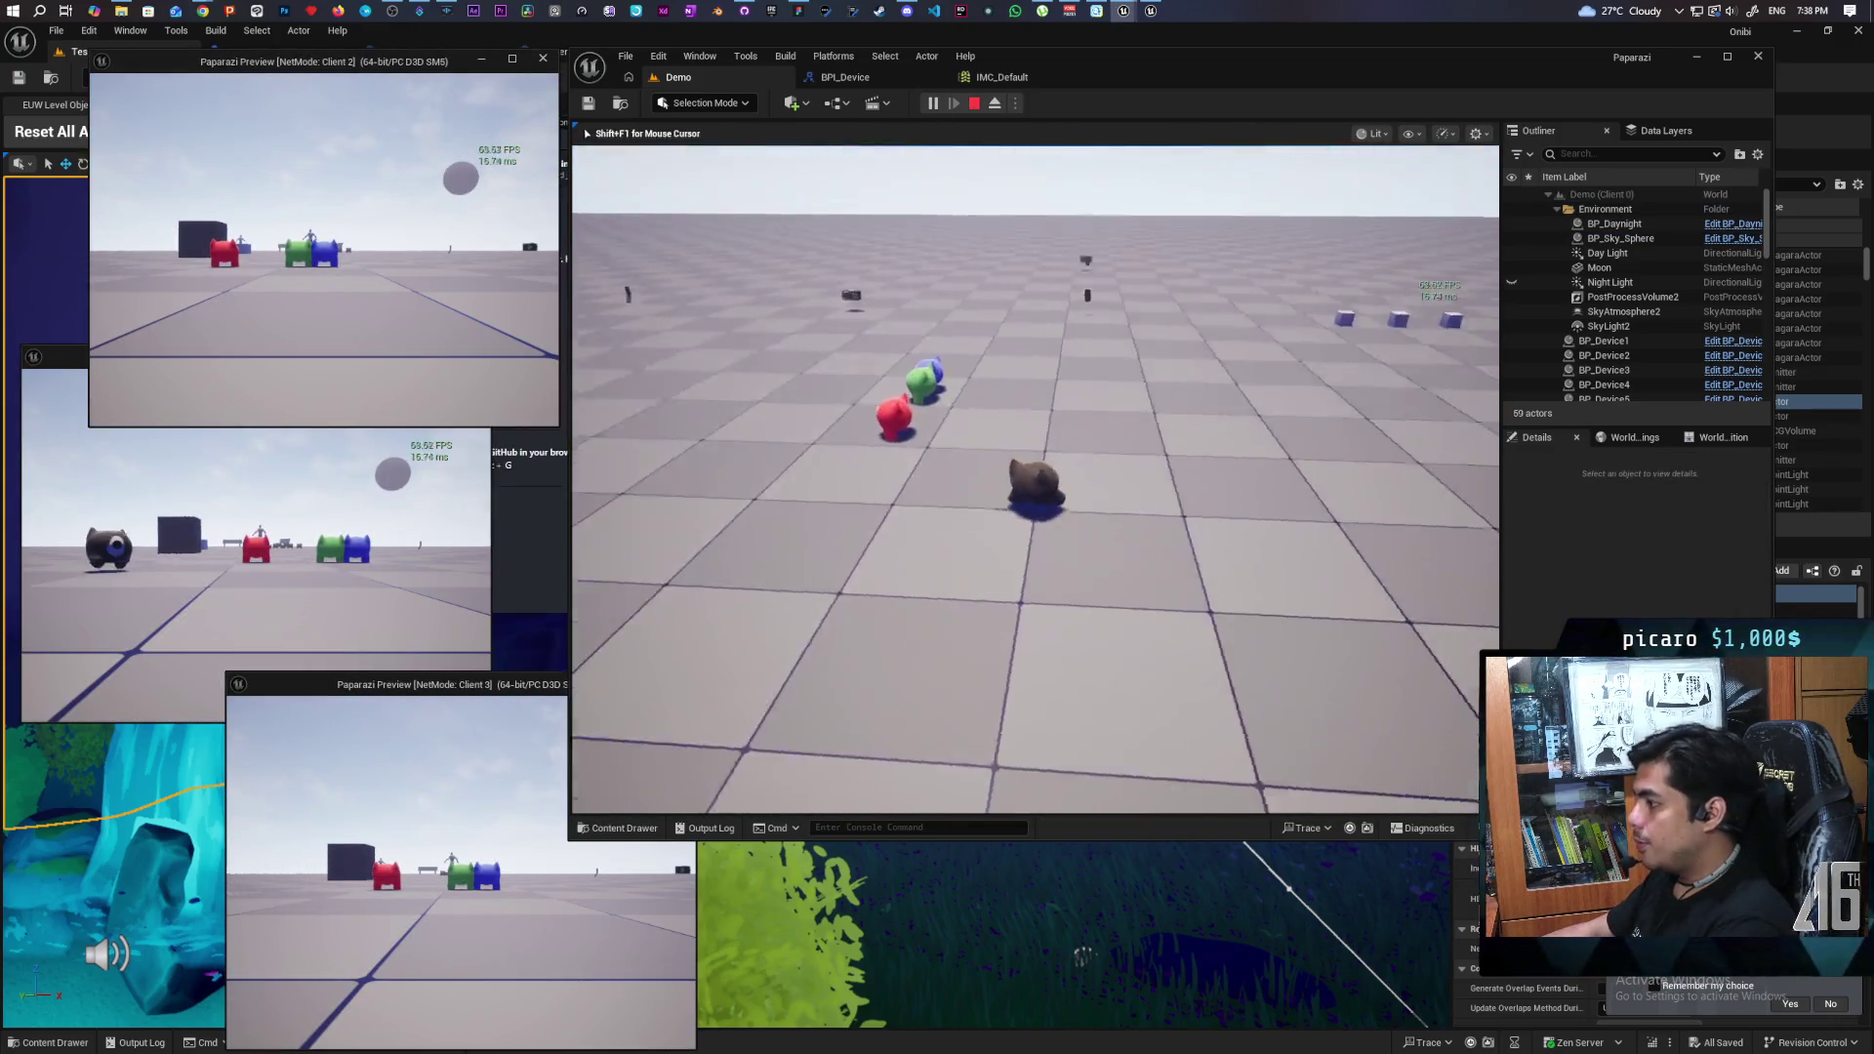
{"action": "key", "text": "w"}
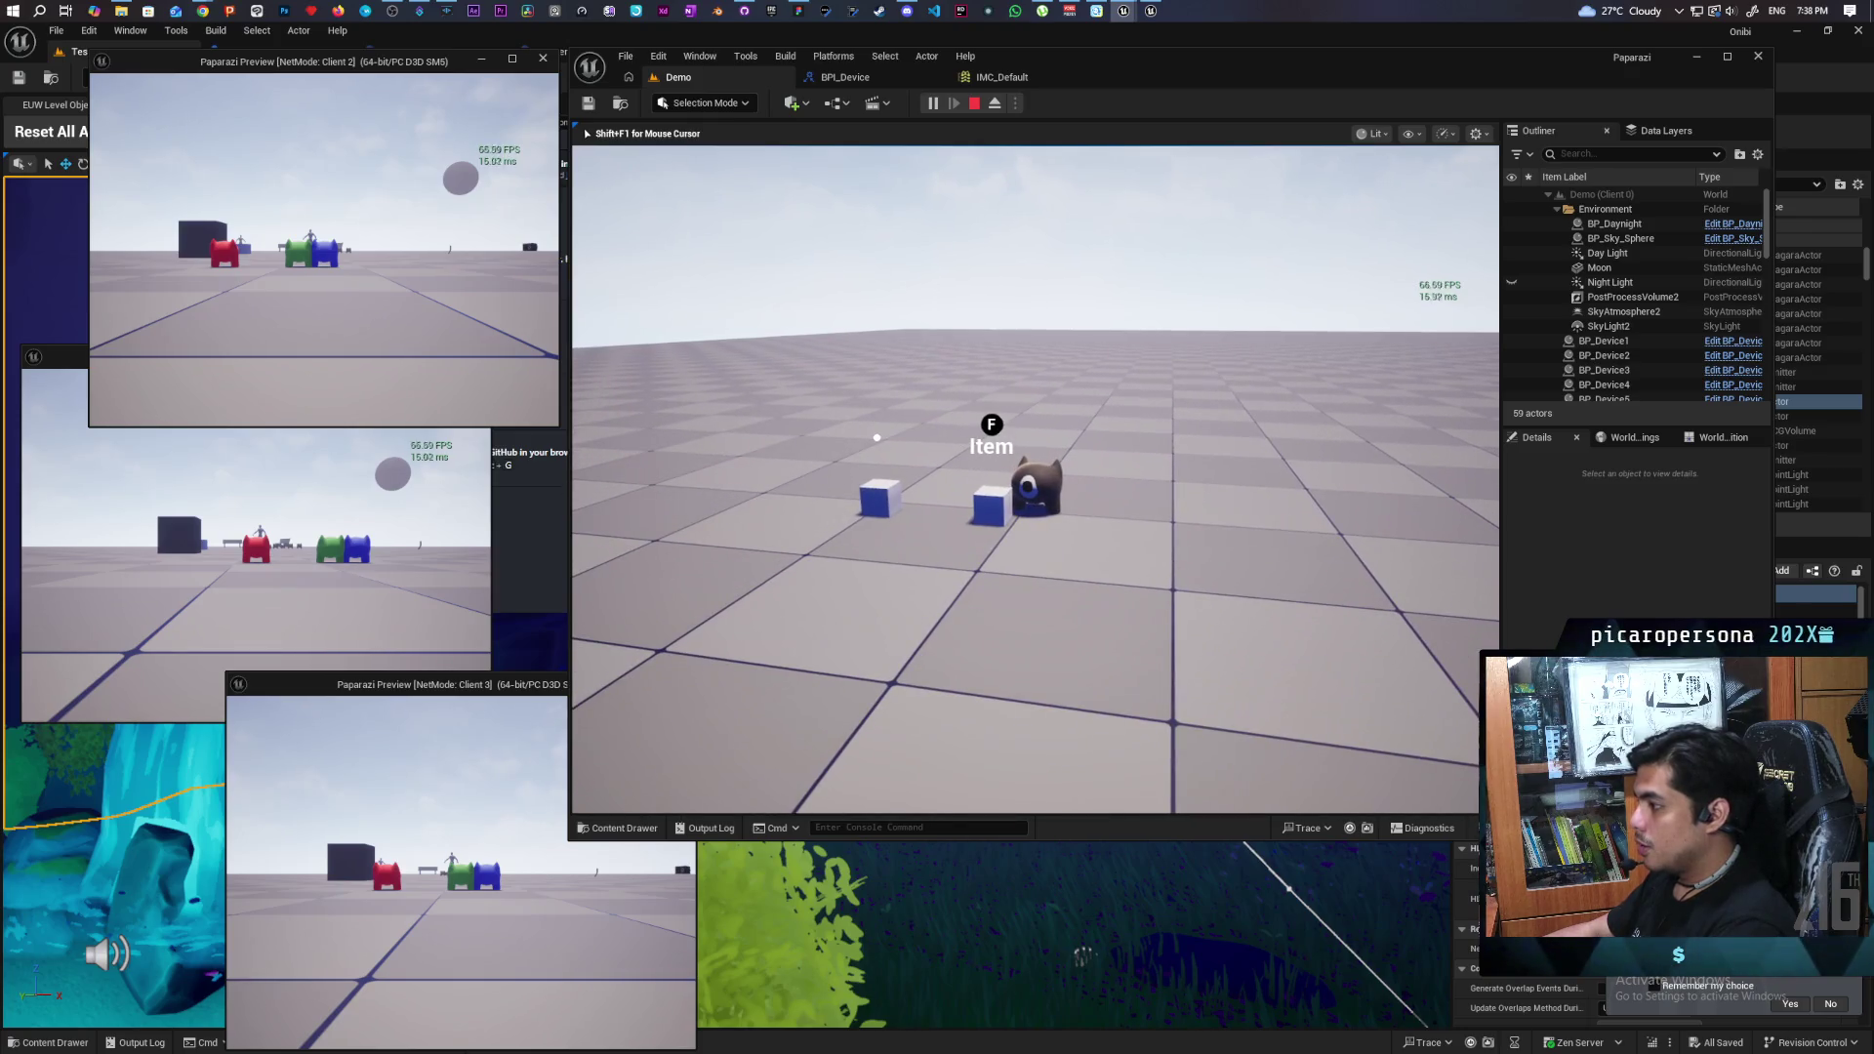
{"action": "key", "text": "f"}
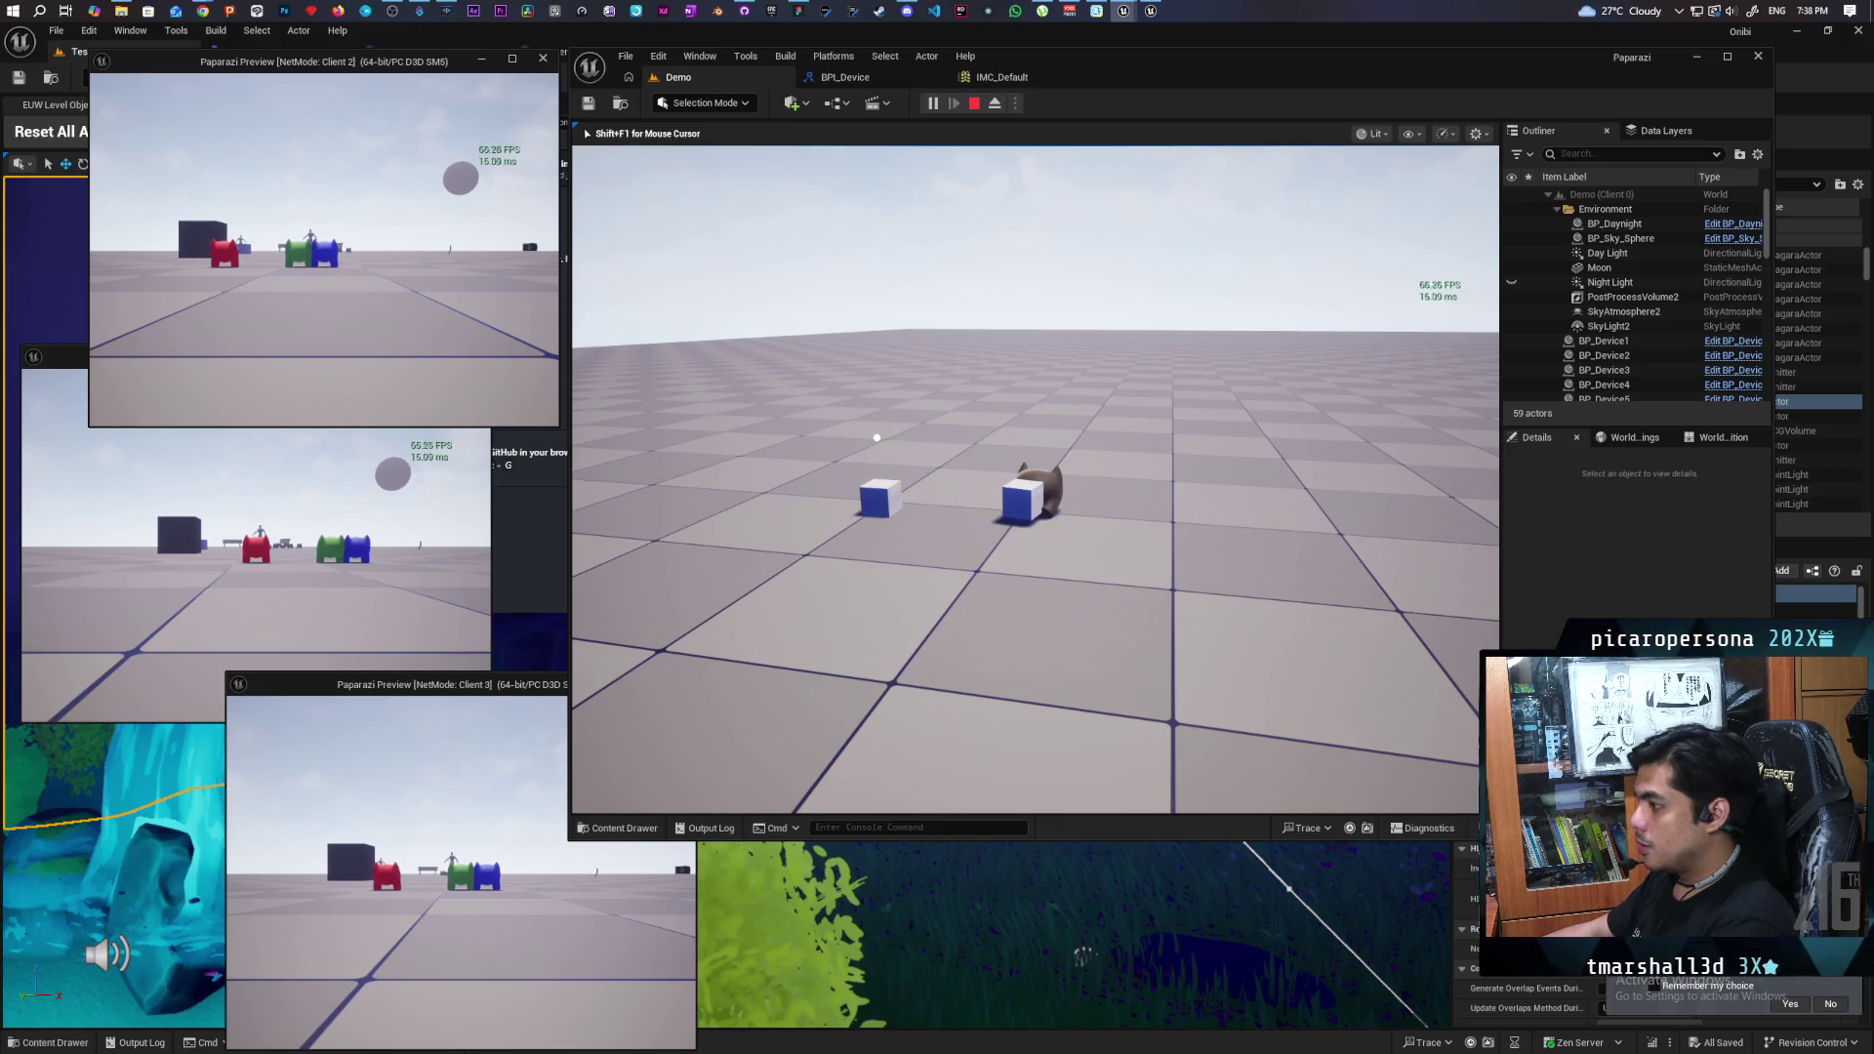
{"action": "key", "text": "f"}
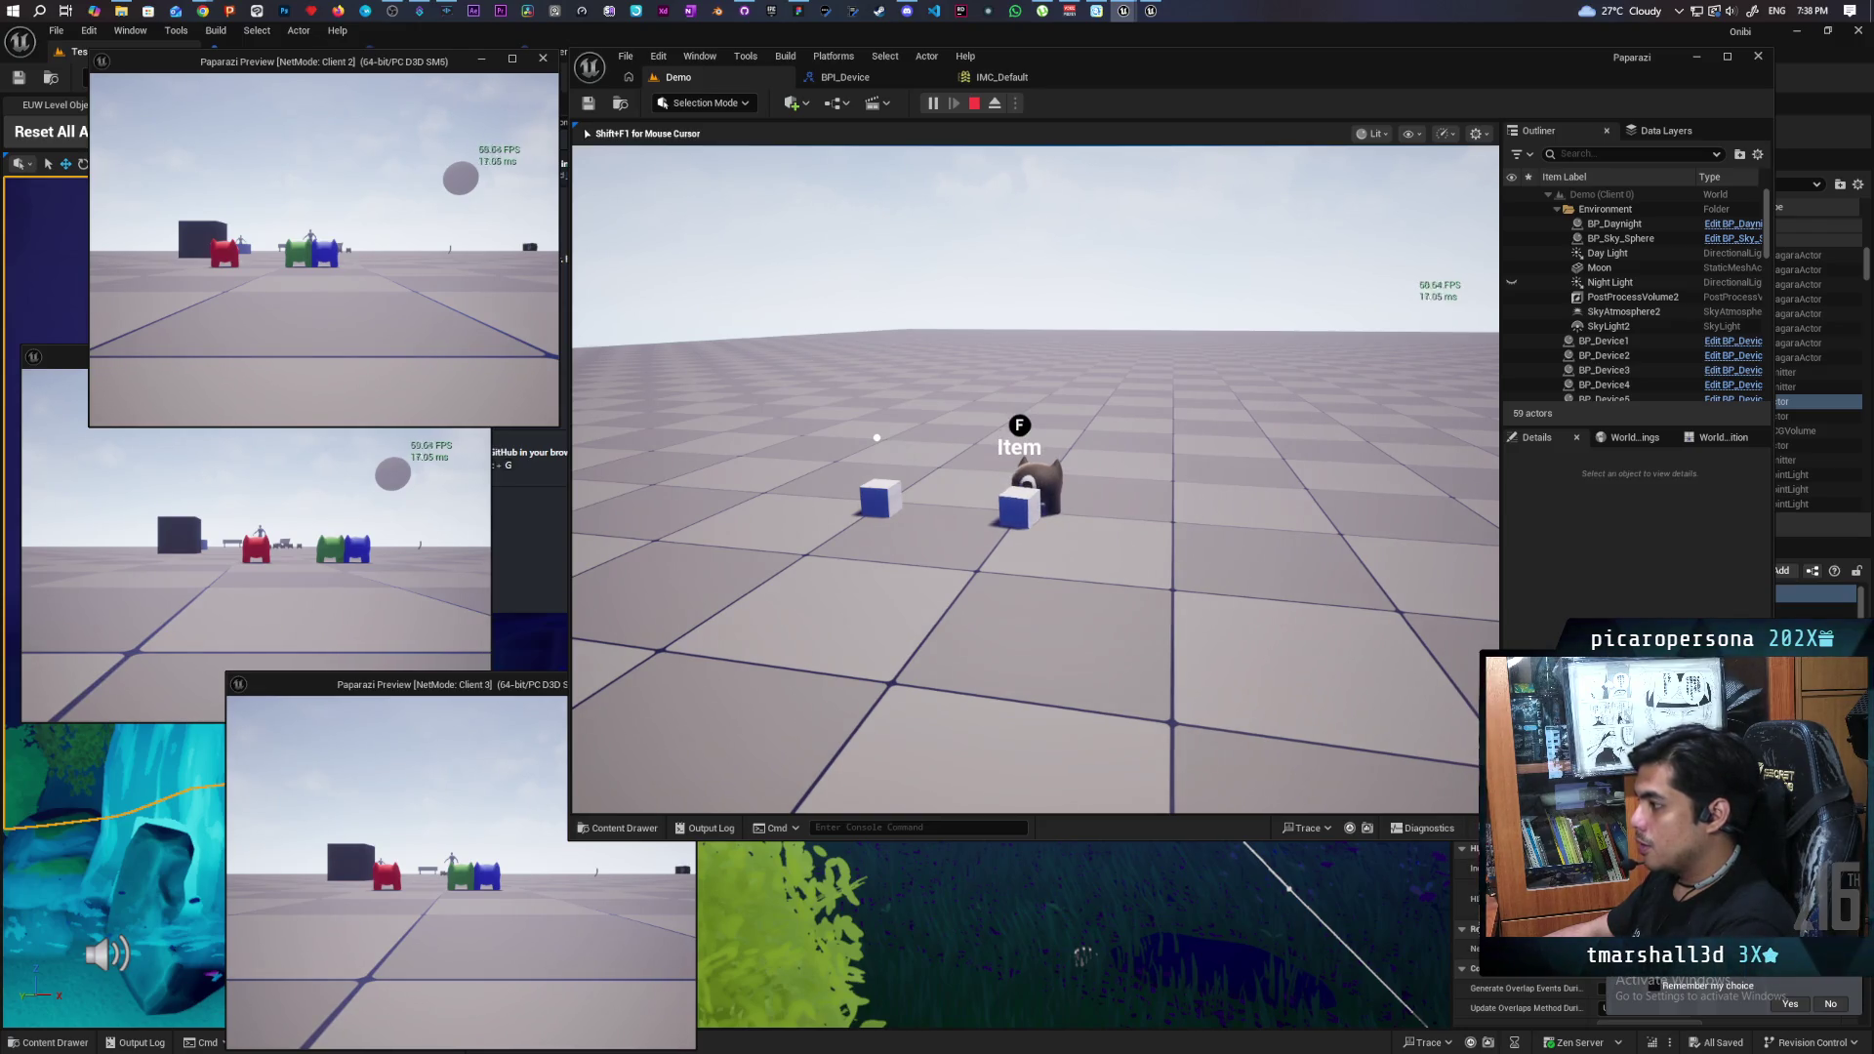
{"action": "key", "text": "w"}
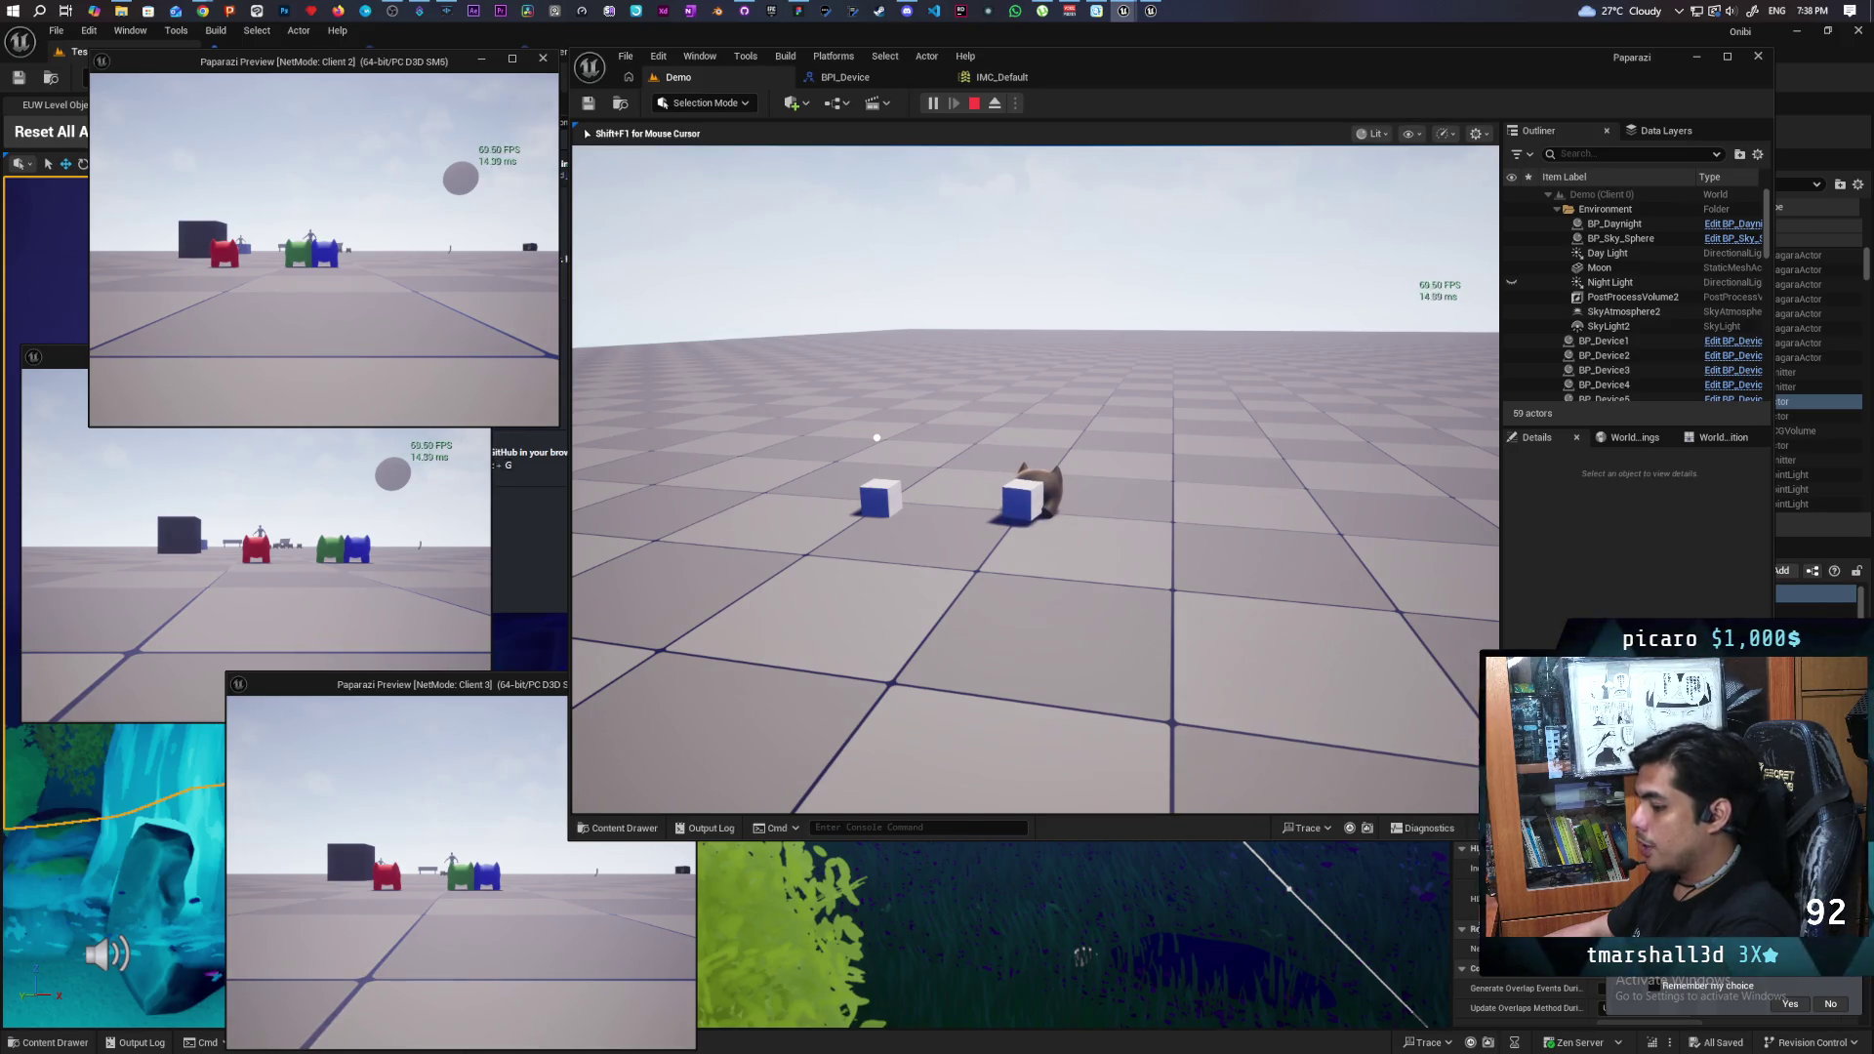
{"action": "key", "text": "a"}
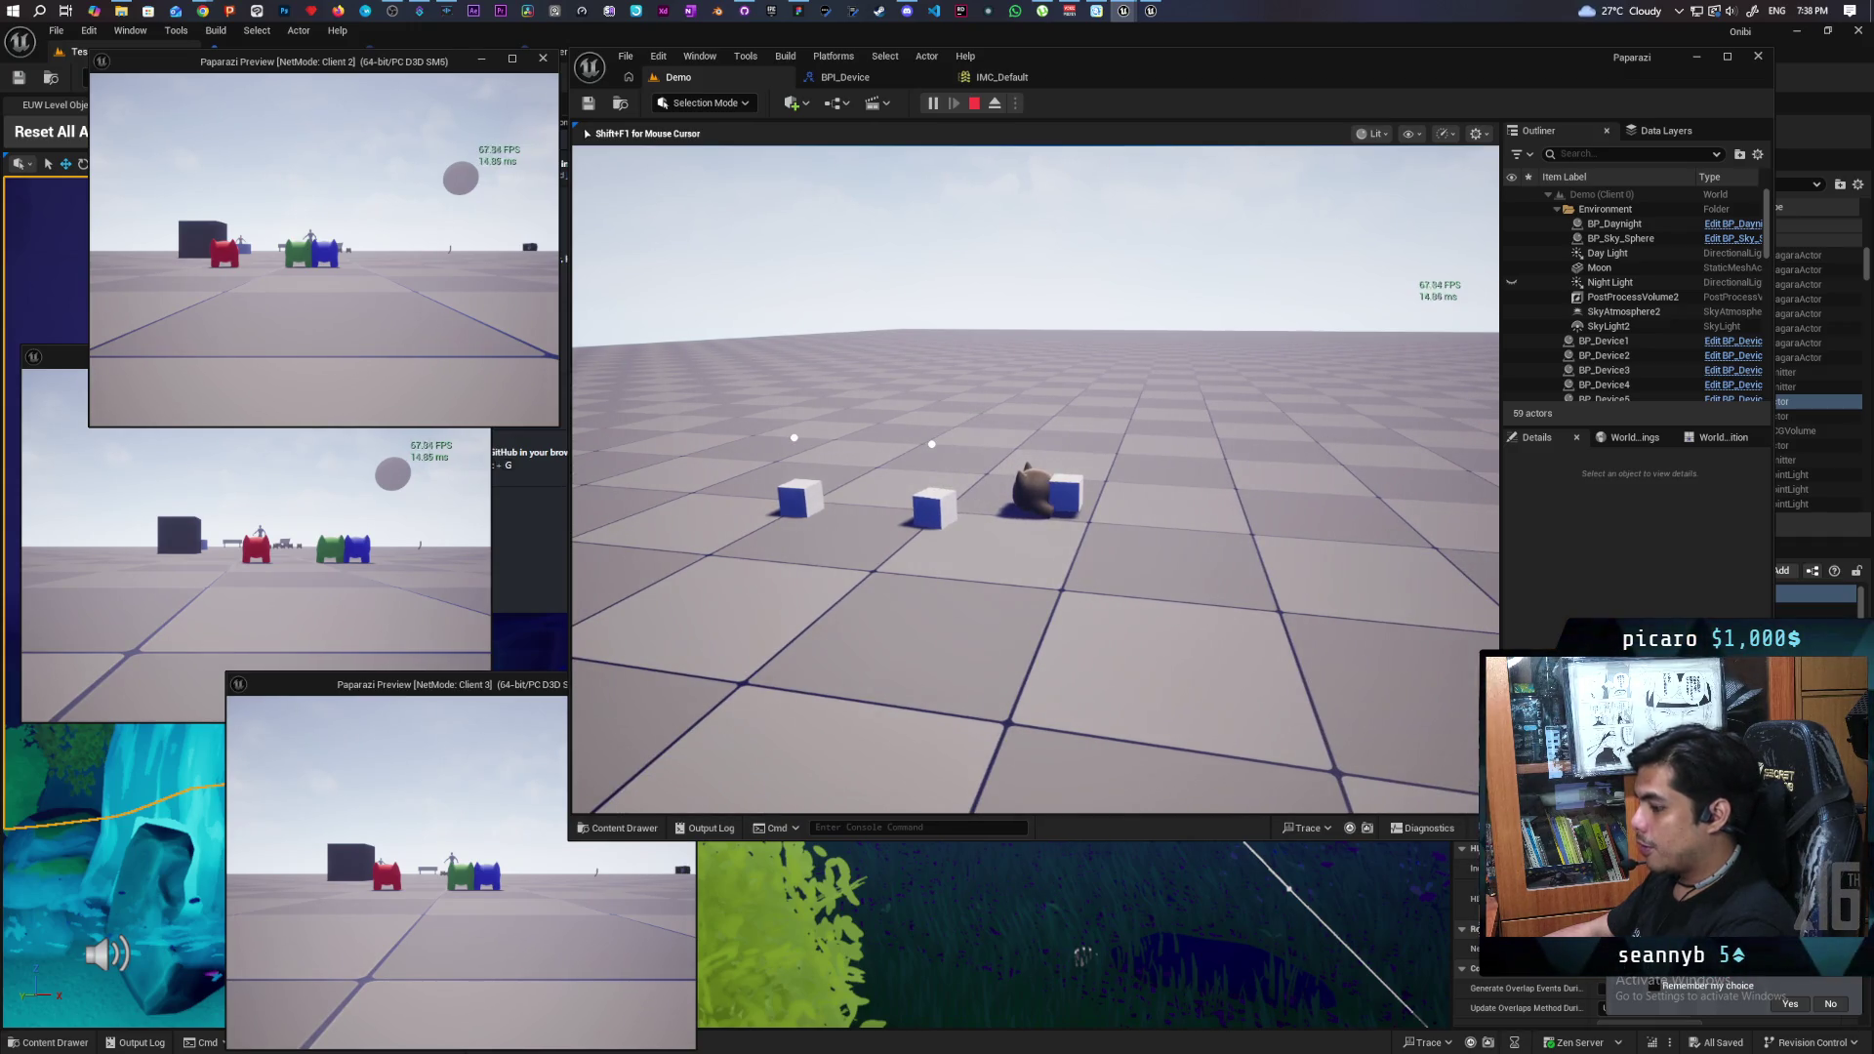
{"action": "key", "text": "w"}
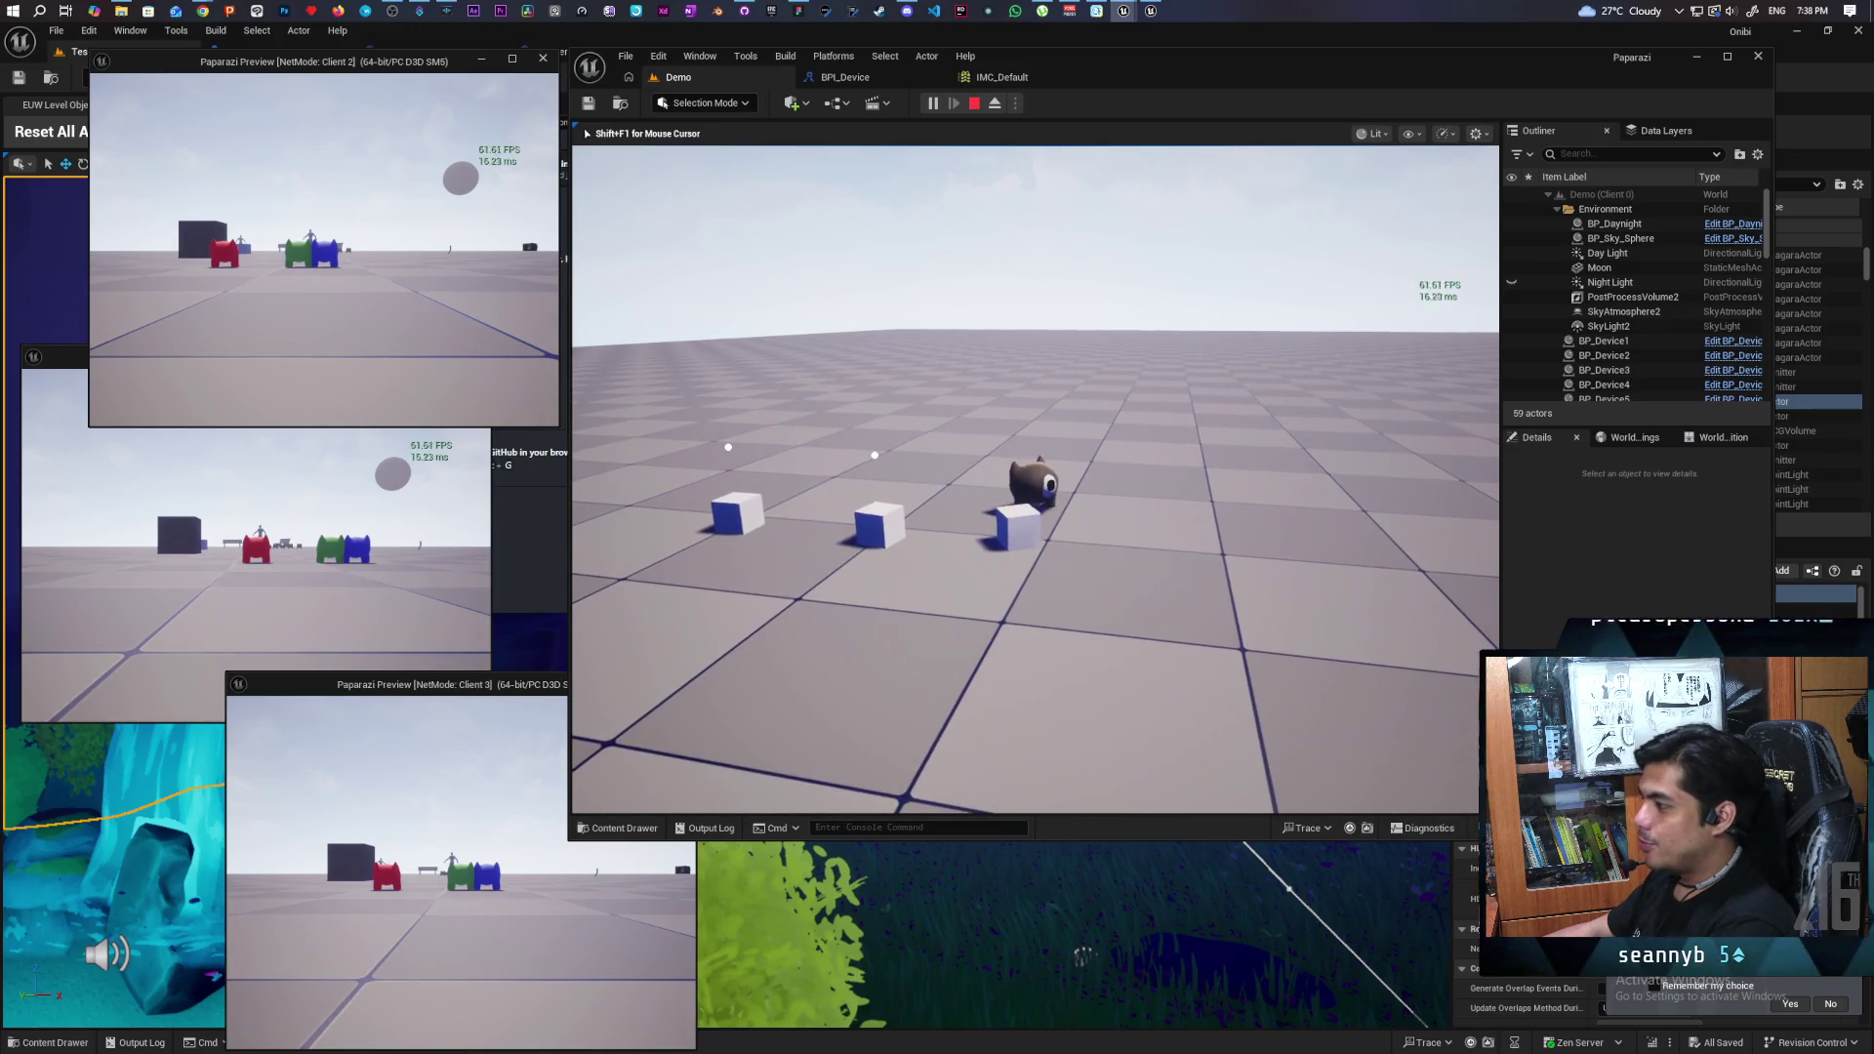
{"action": "key", "text": "Escape"}
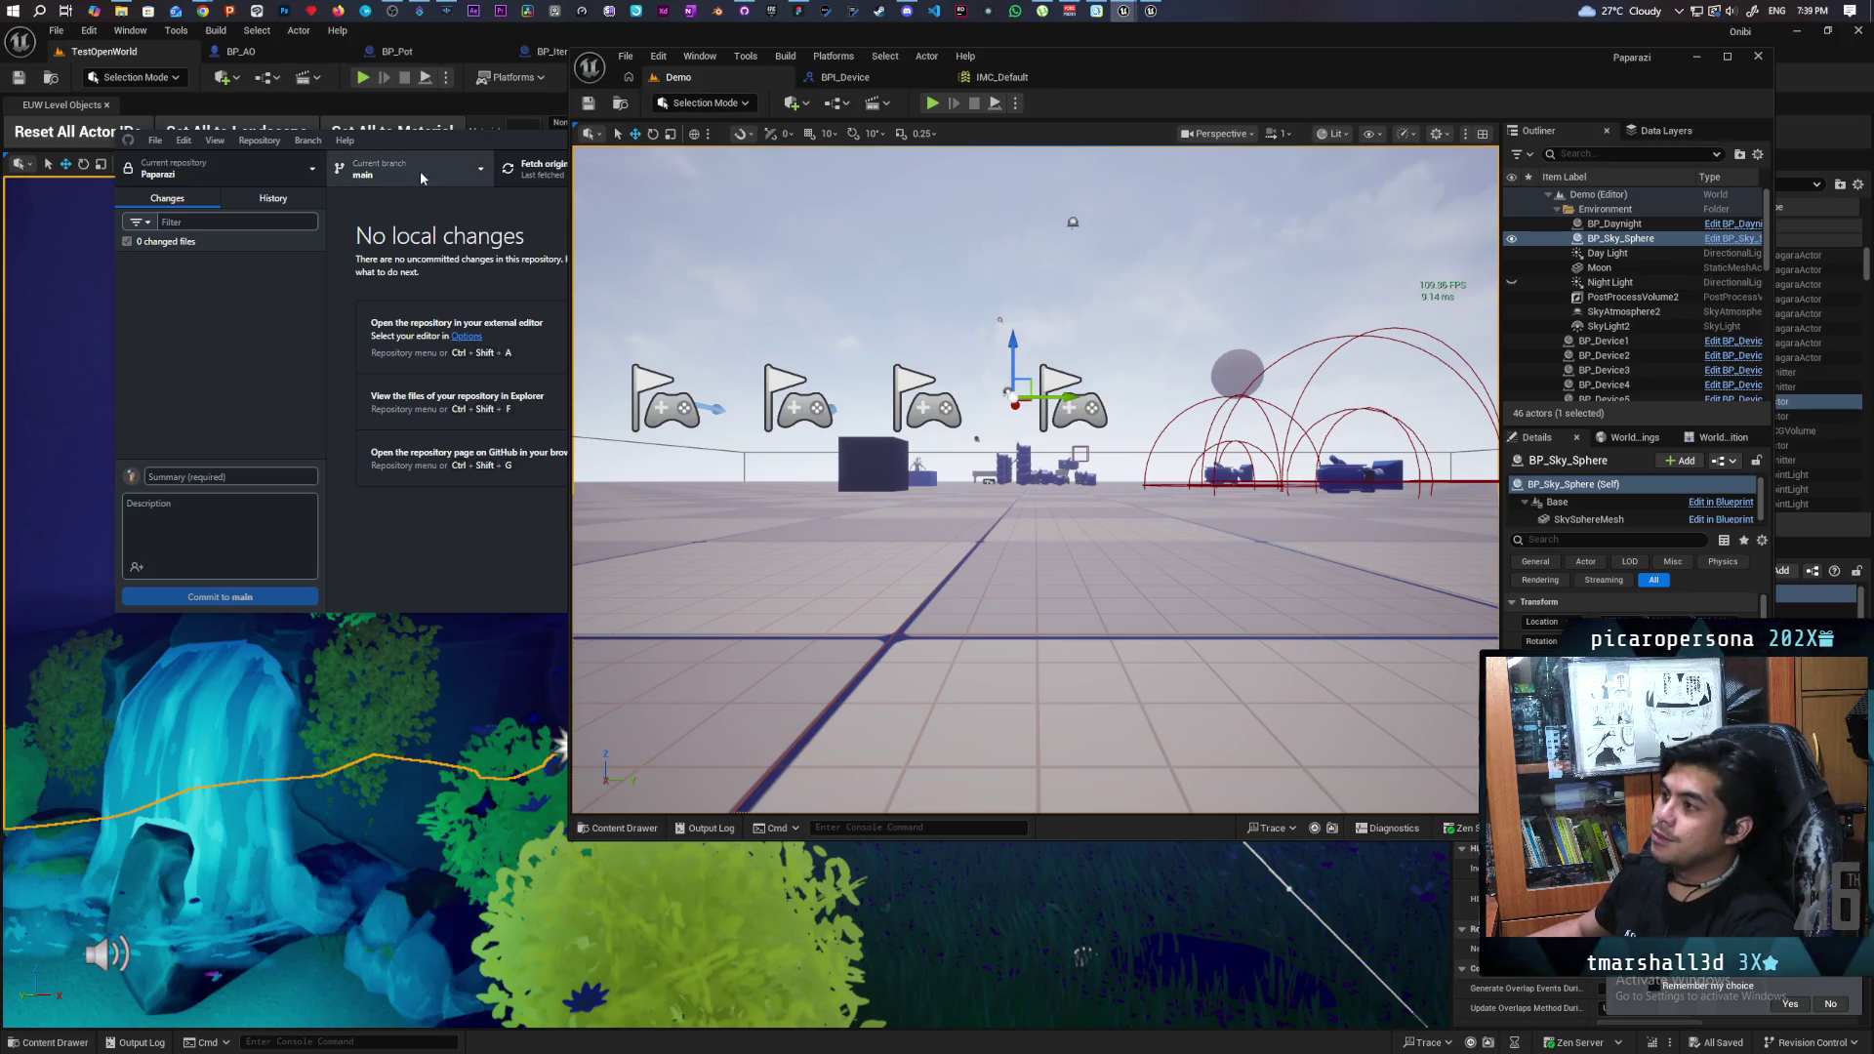
- Switch to the YouTube window in Chrome
{"action": "mouse_move", "coordinate": [204, 14]}
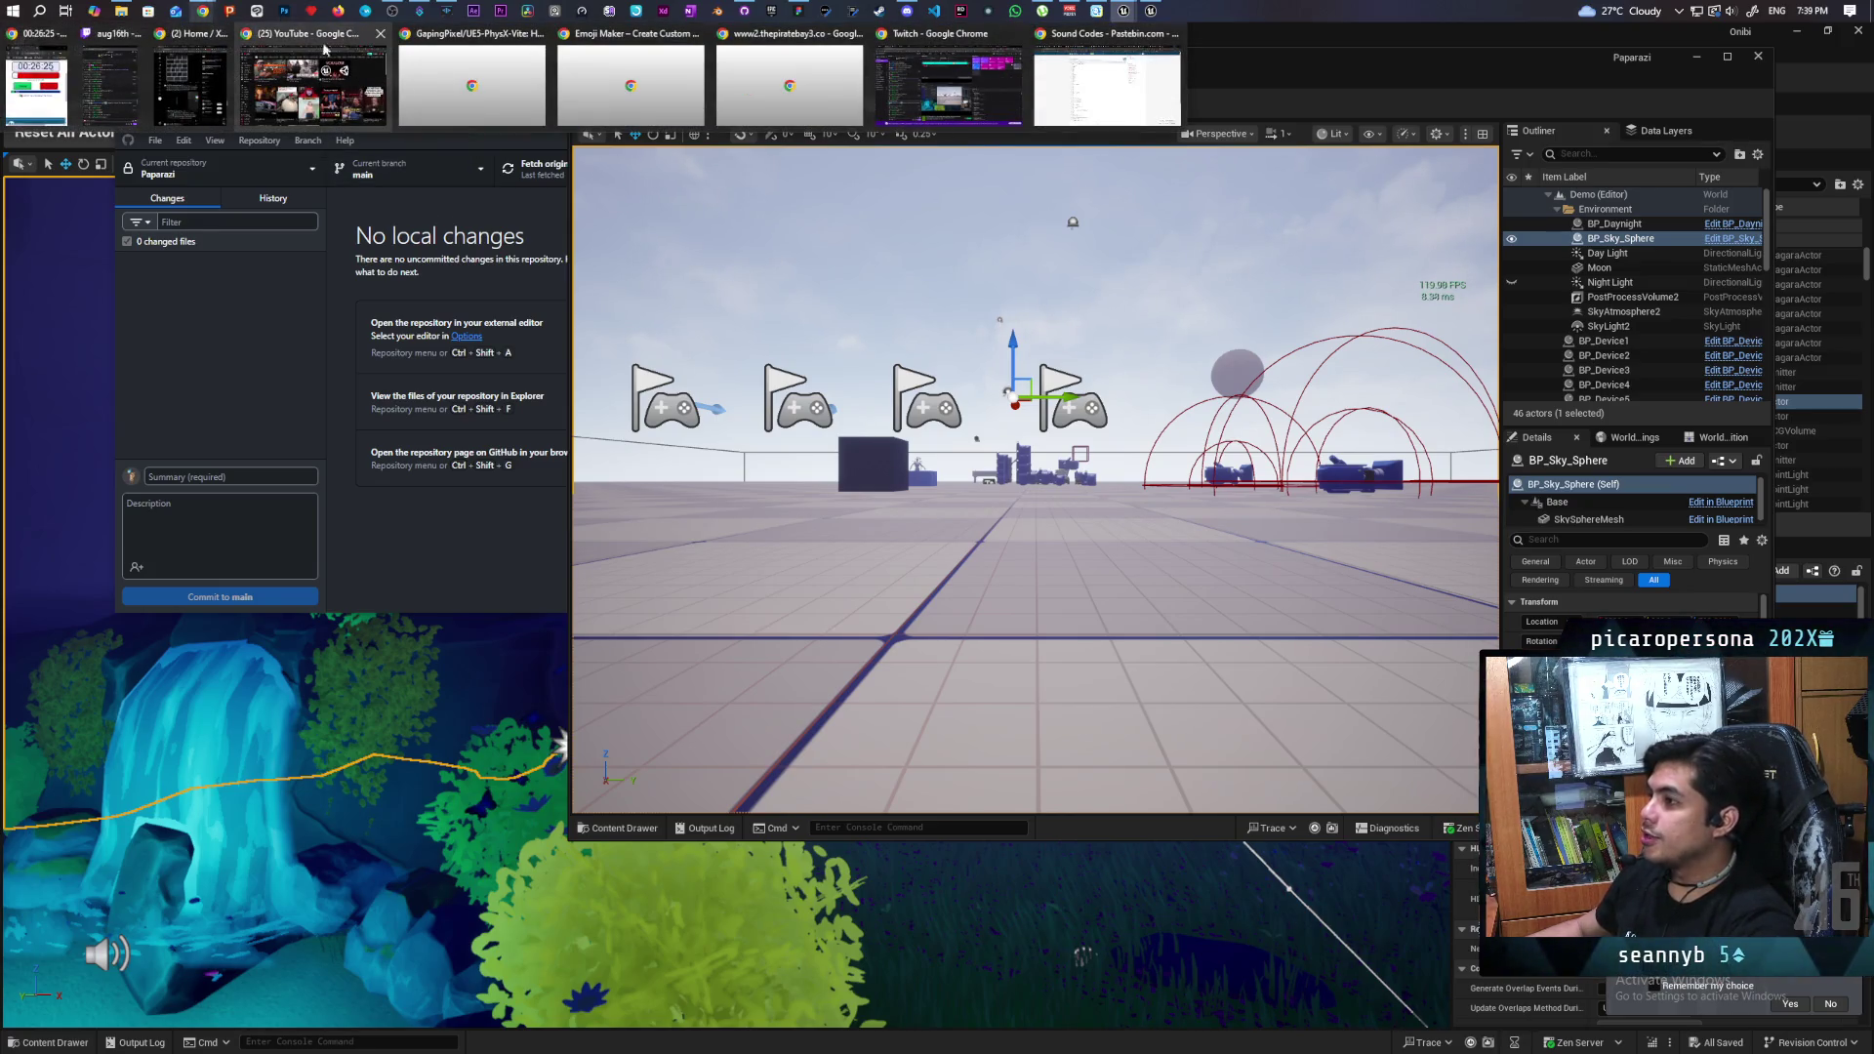
{"action": "left_click", "coordinate": [312, 88]}
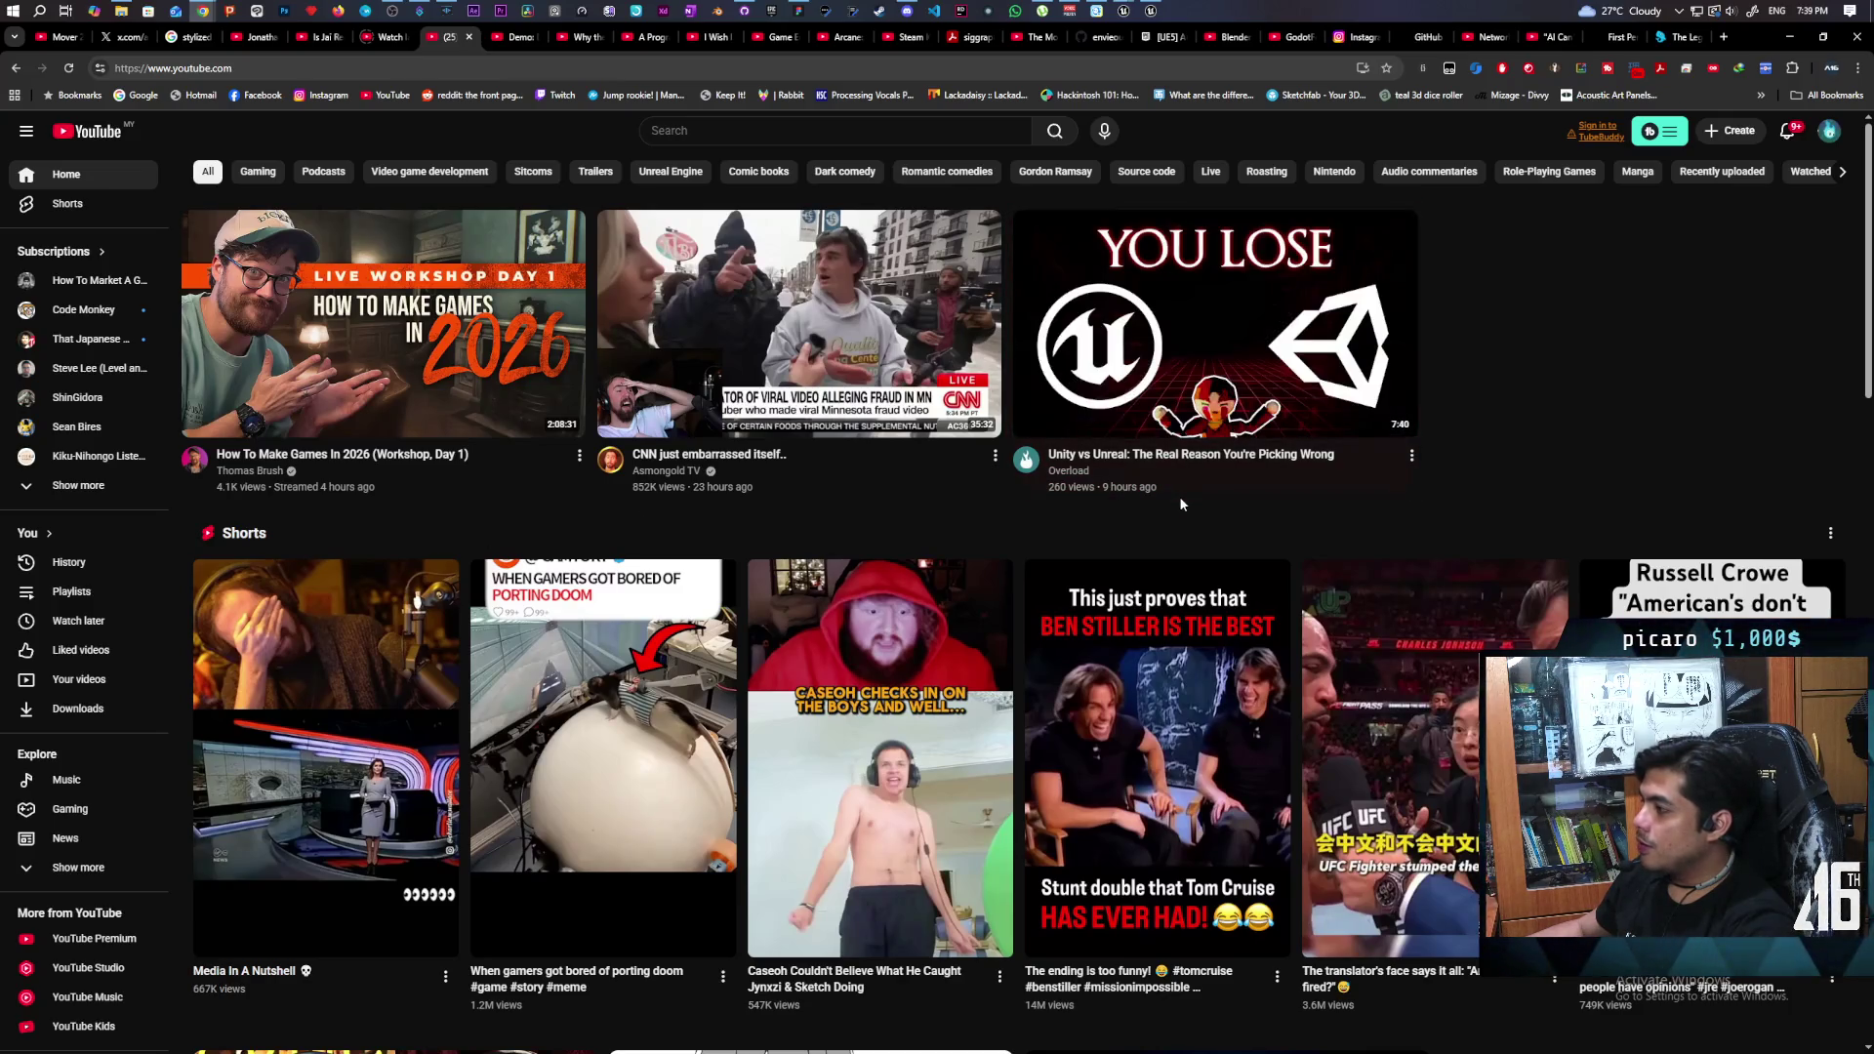
{"action": "middle_click", "coordinate": [1255, 373]}
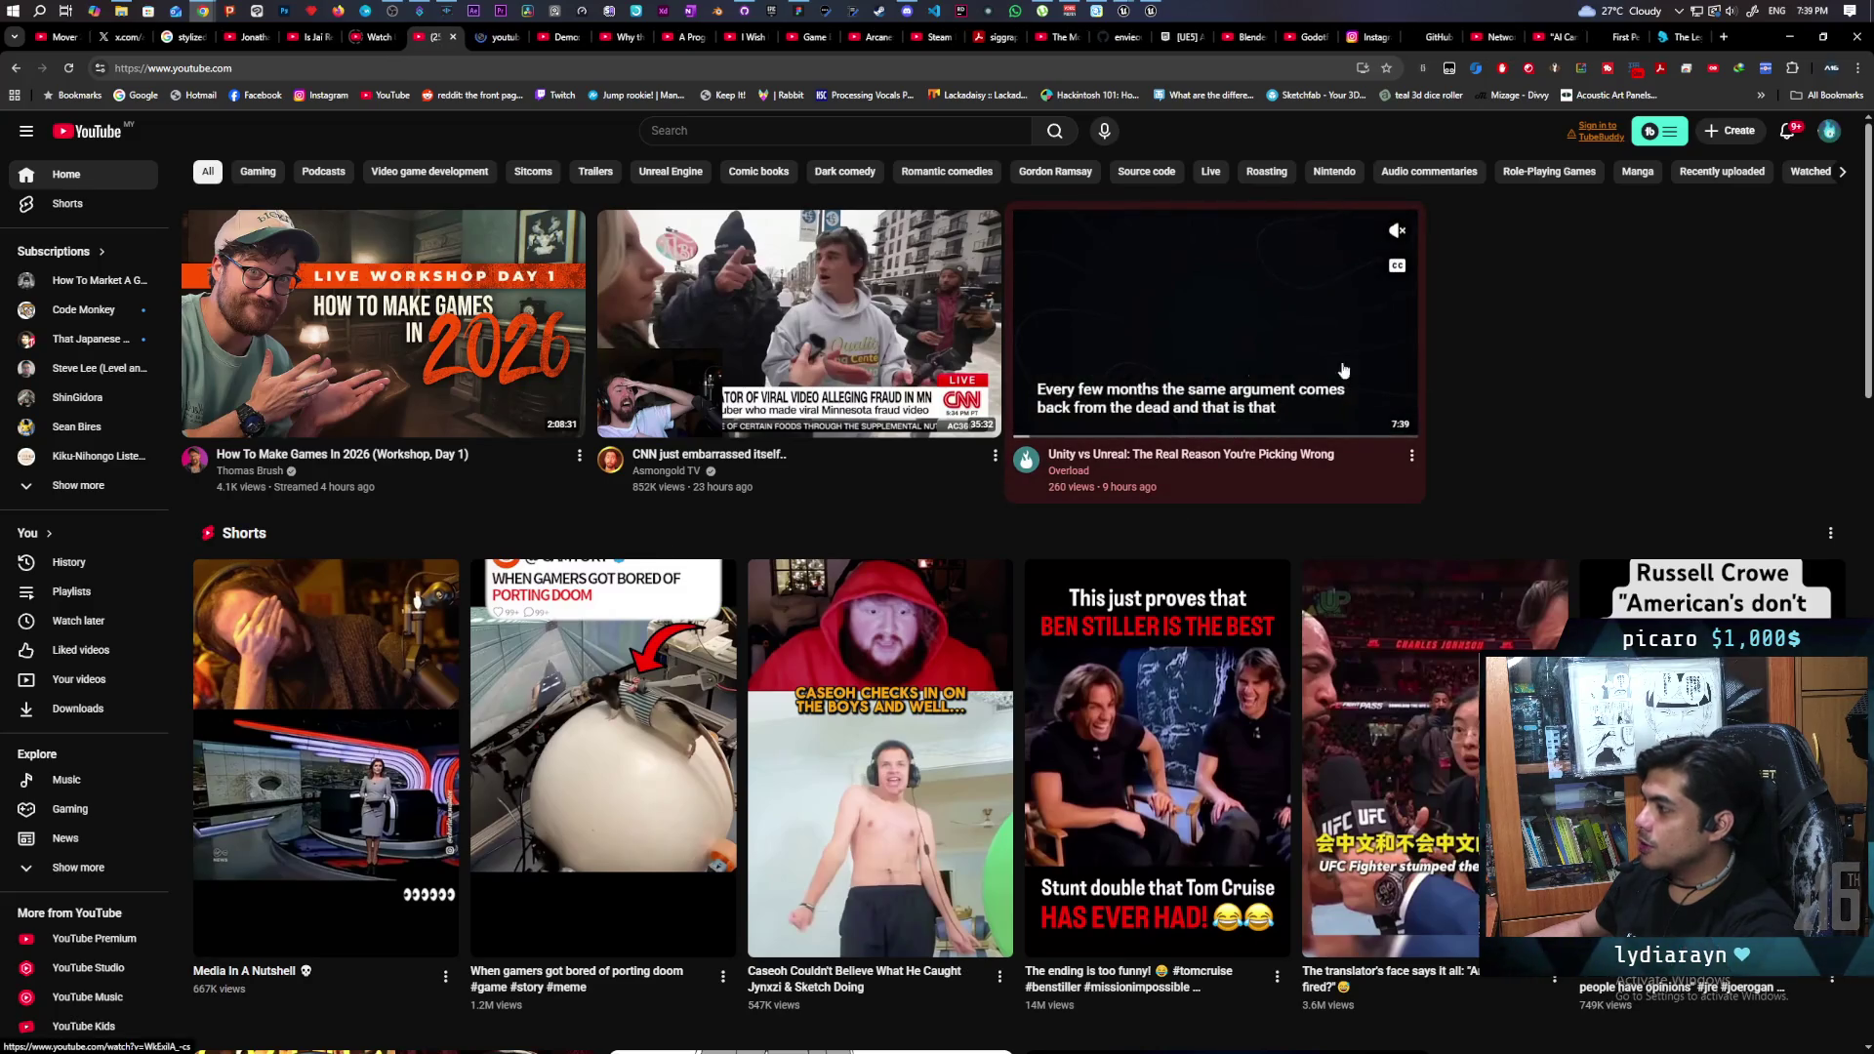
{"action": "scroll", "coordinate": [1597, 399], "scroll_direction": "down", "scroll_amount": 2}
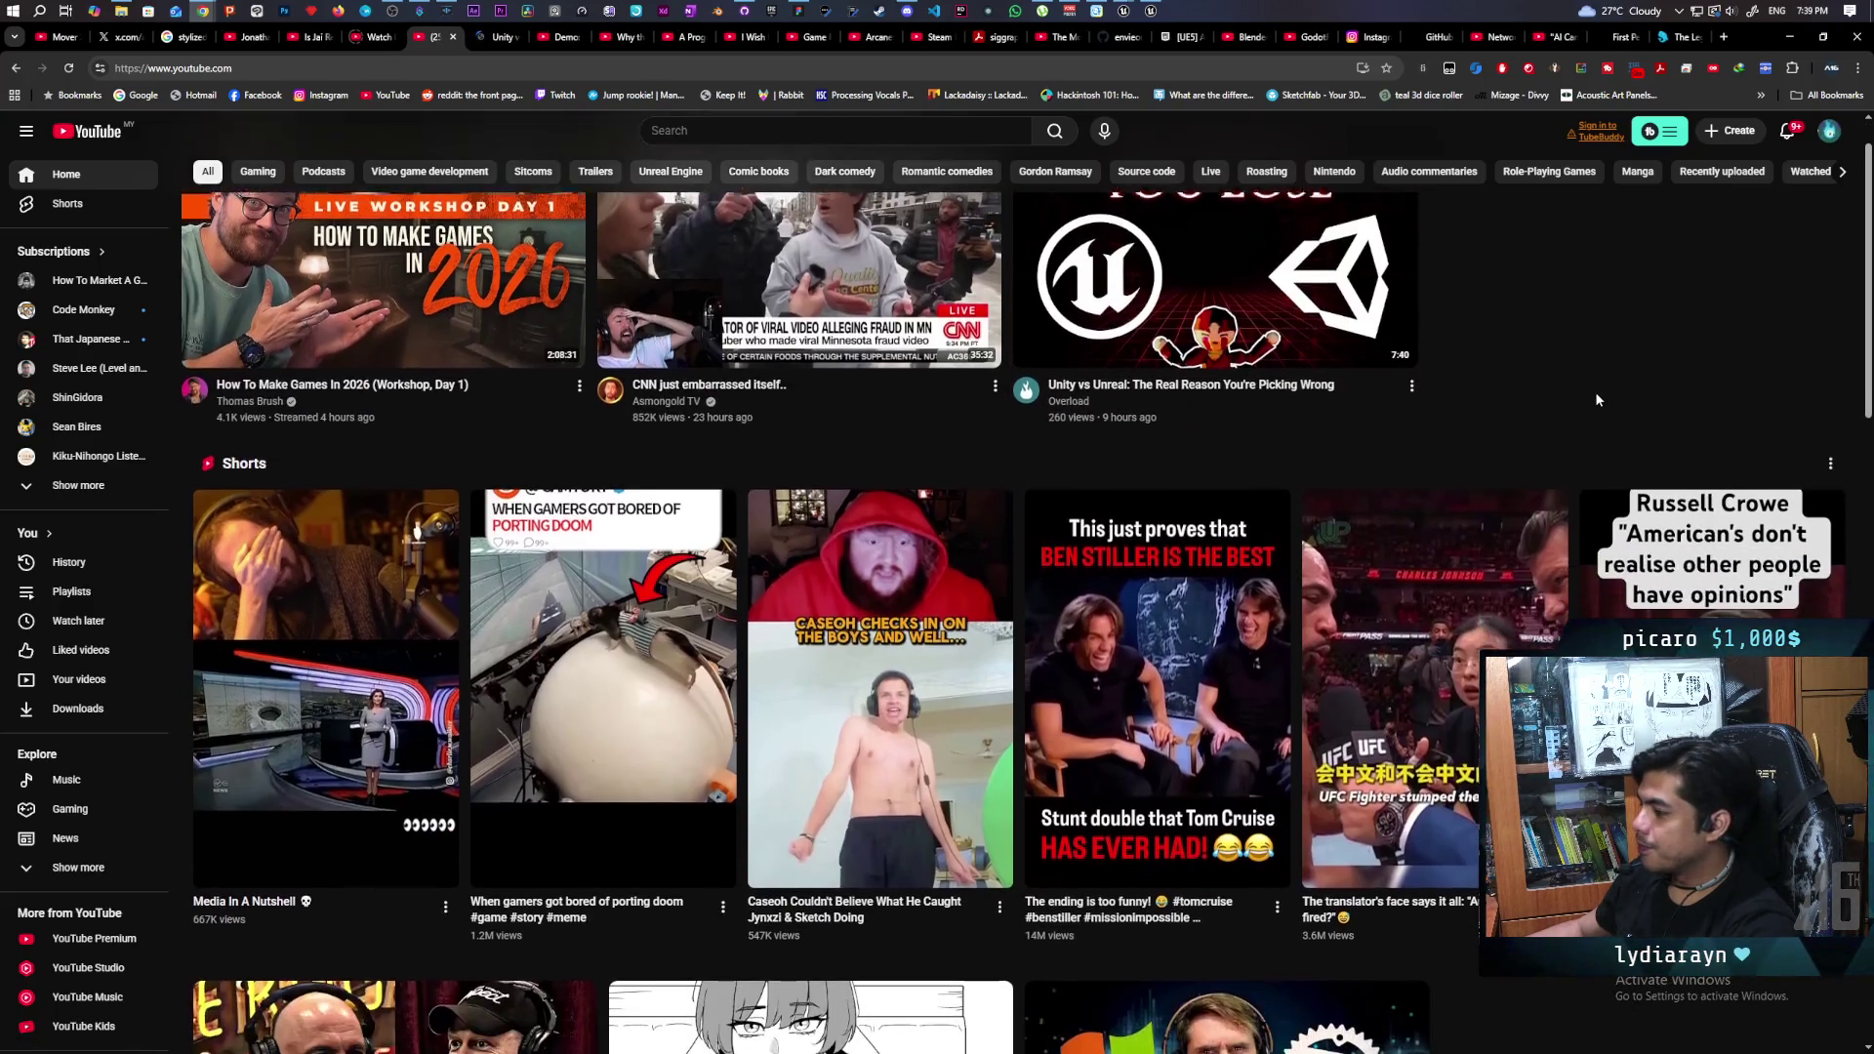
{"action": "scroll", "coordinate": [1595, 391], "scroll_direction": "down", "scroll_amount": 2}
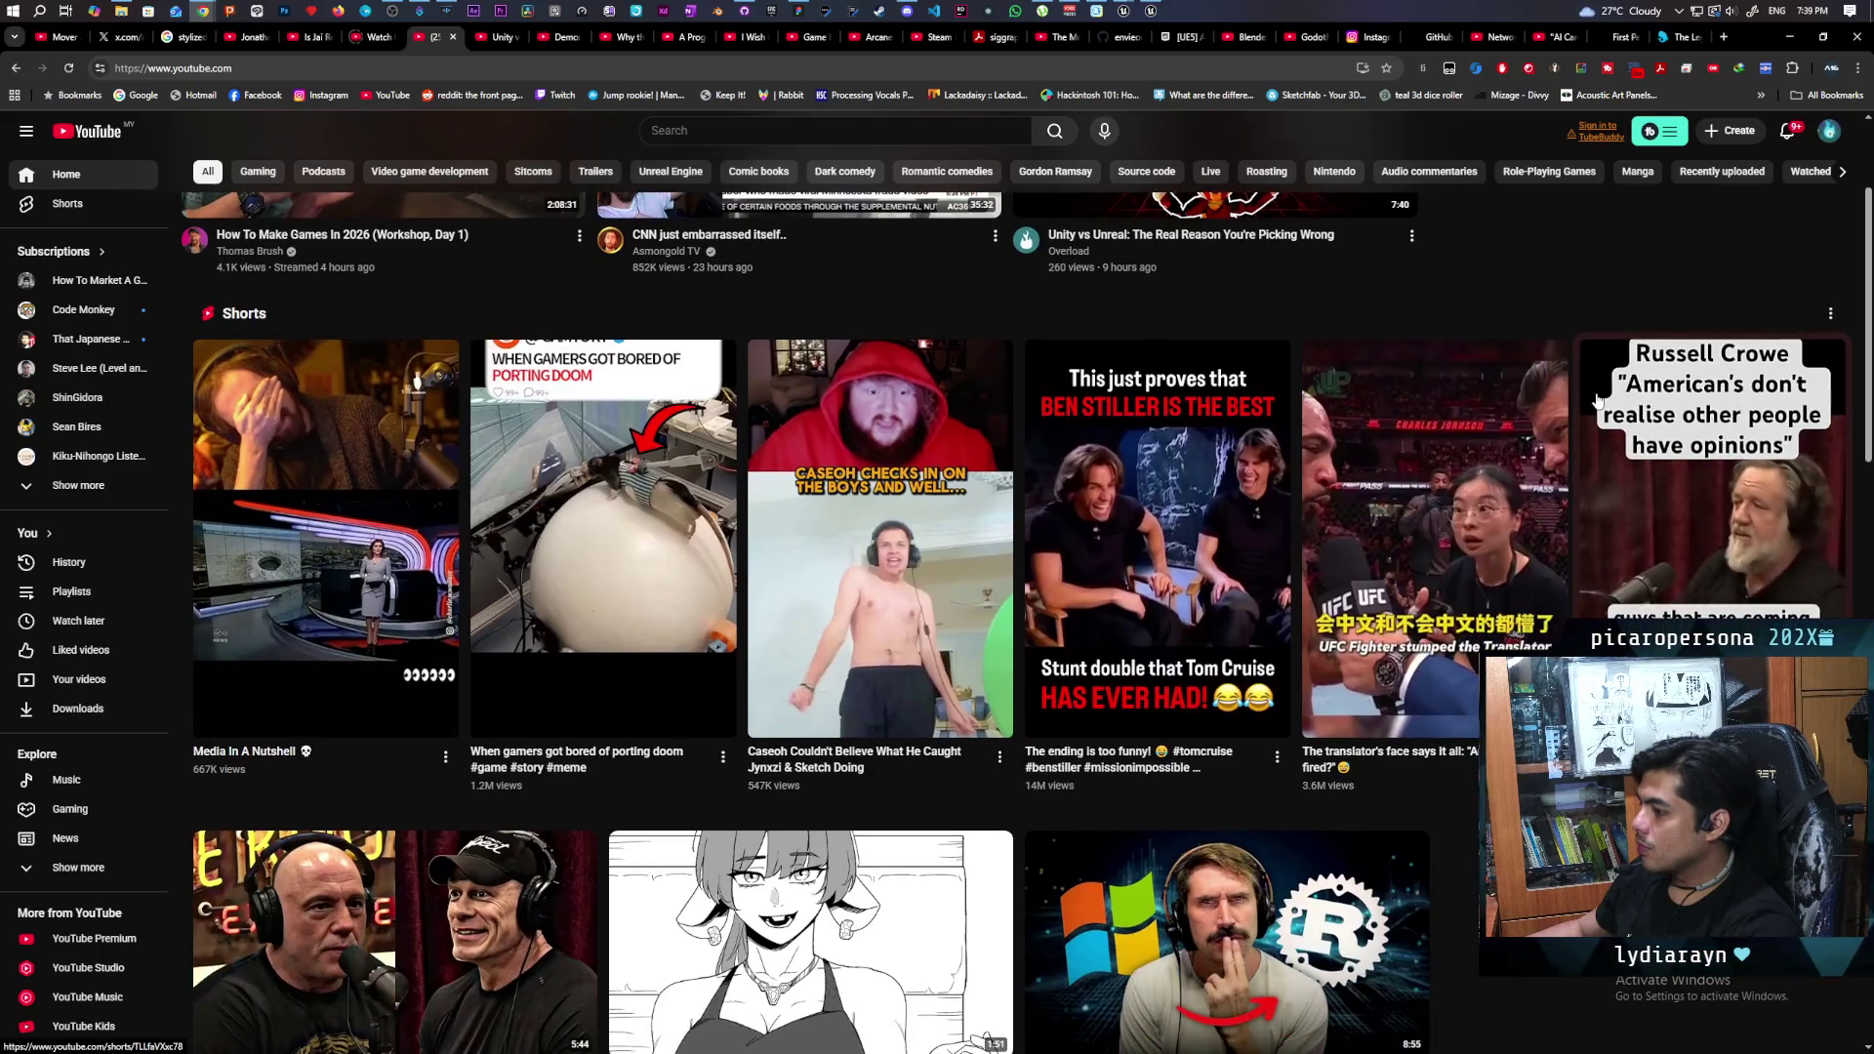
{"action": "scroll", "coordinate": [1597, 400], "scroll_direction": "down", "scroll_amount": 5}
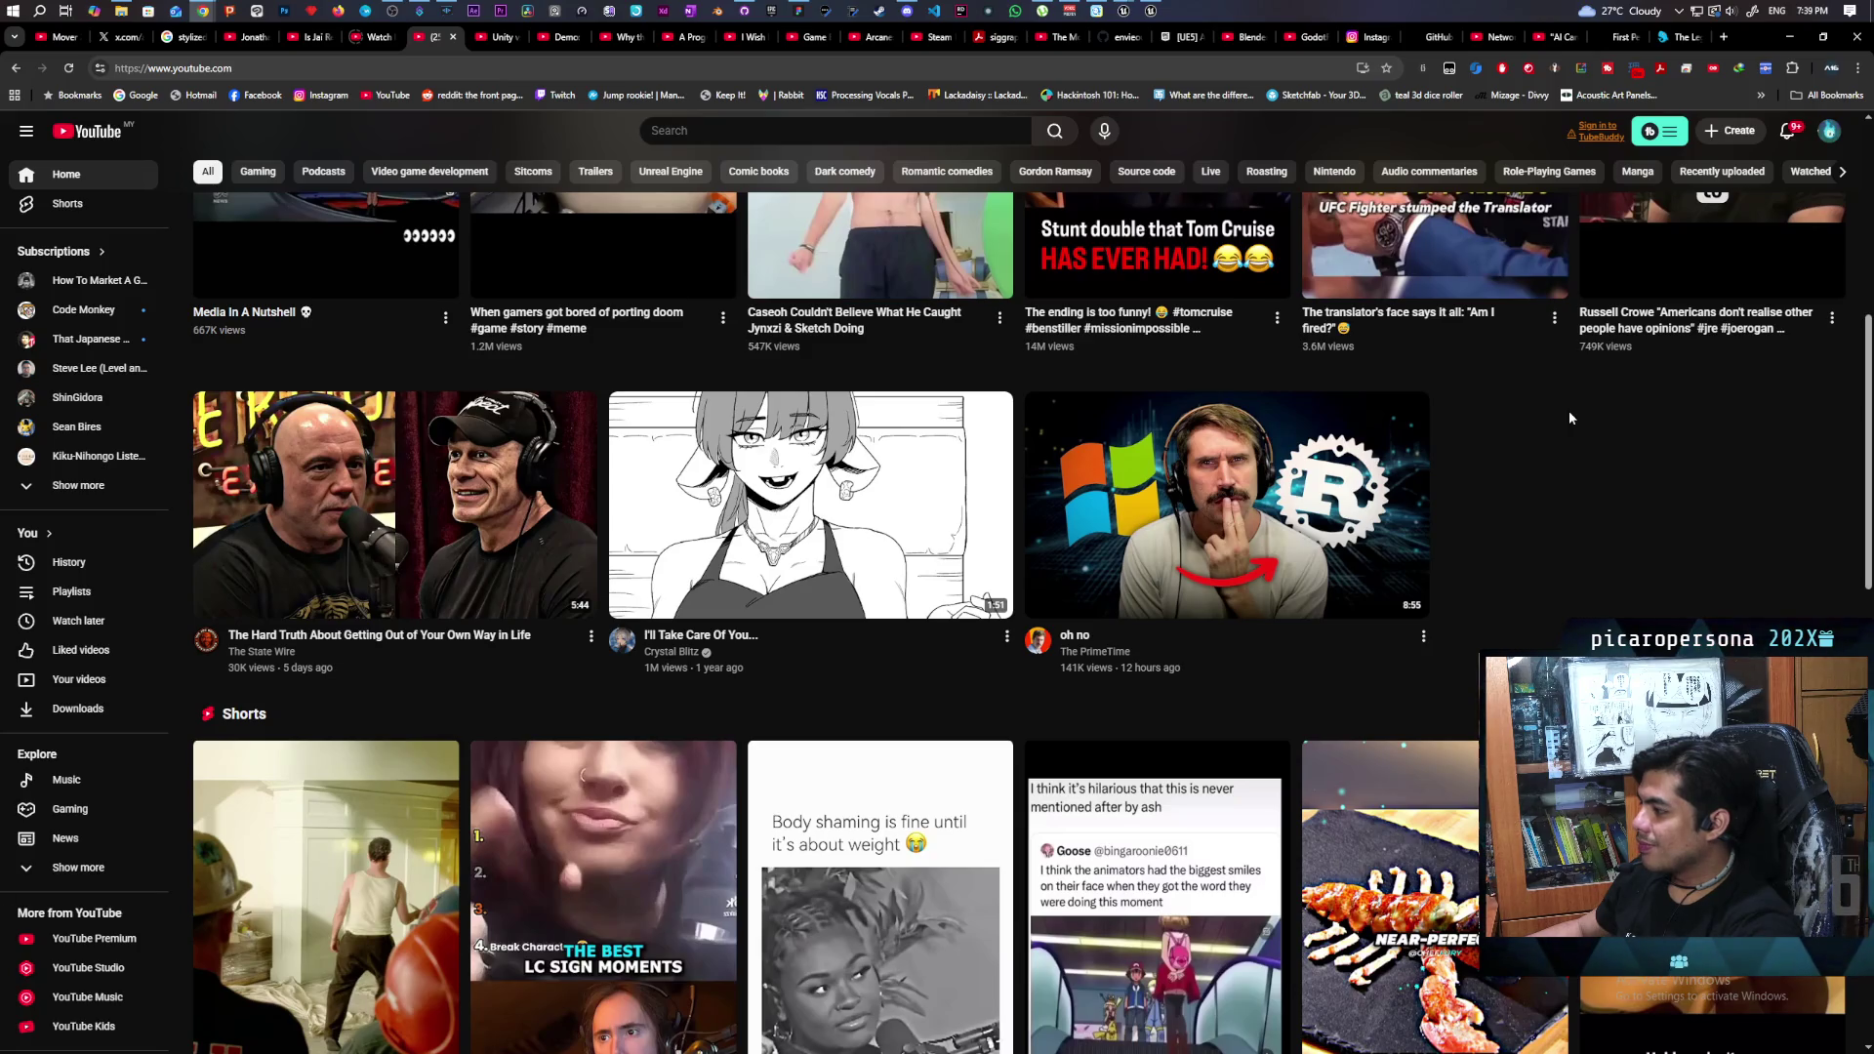
{"action": "mouse_move", "coordinate": [1267, 512]}
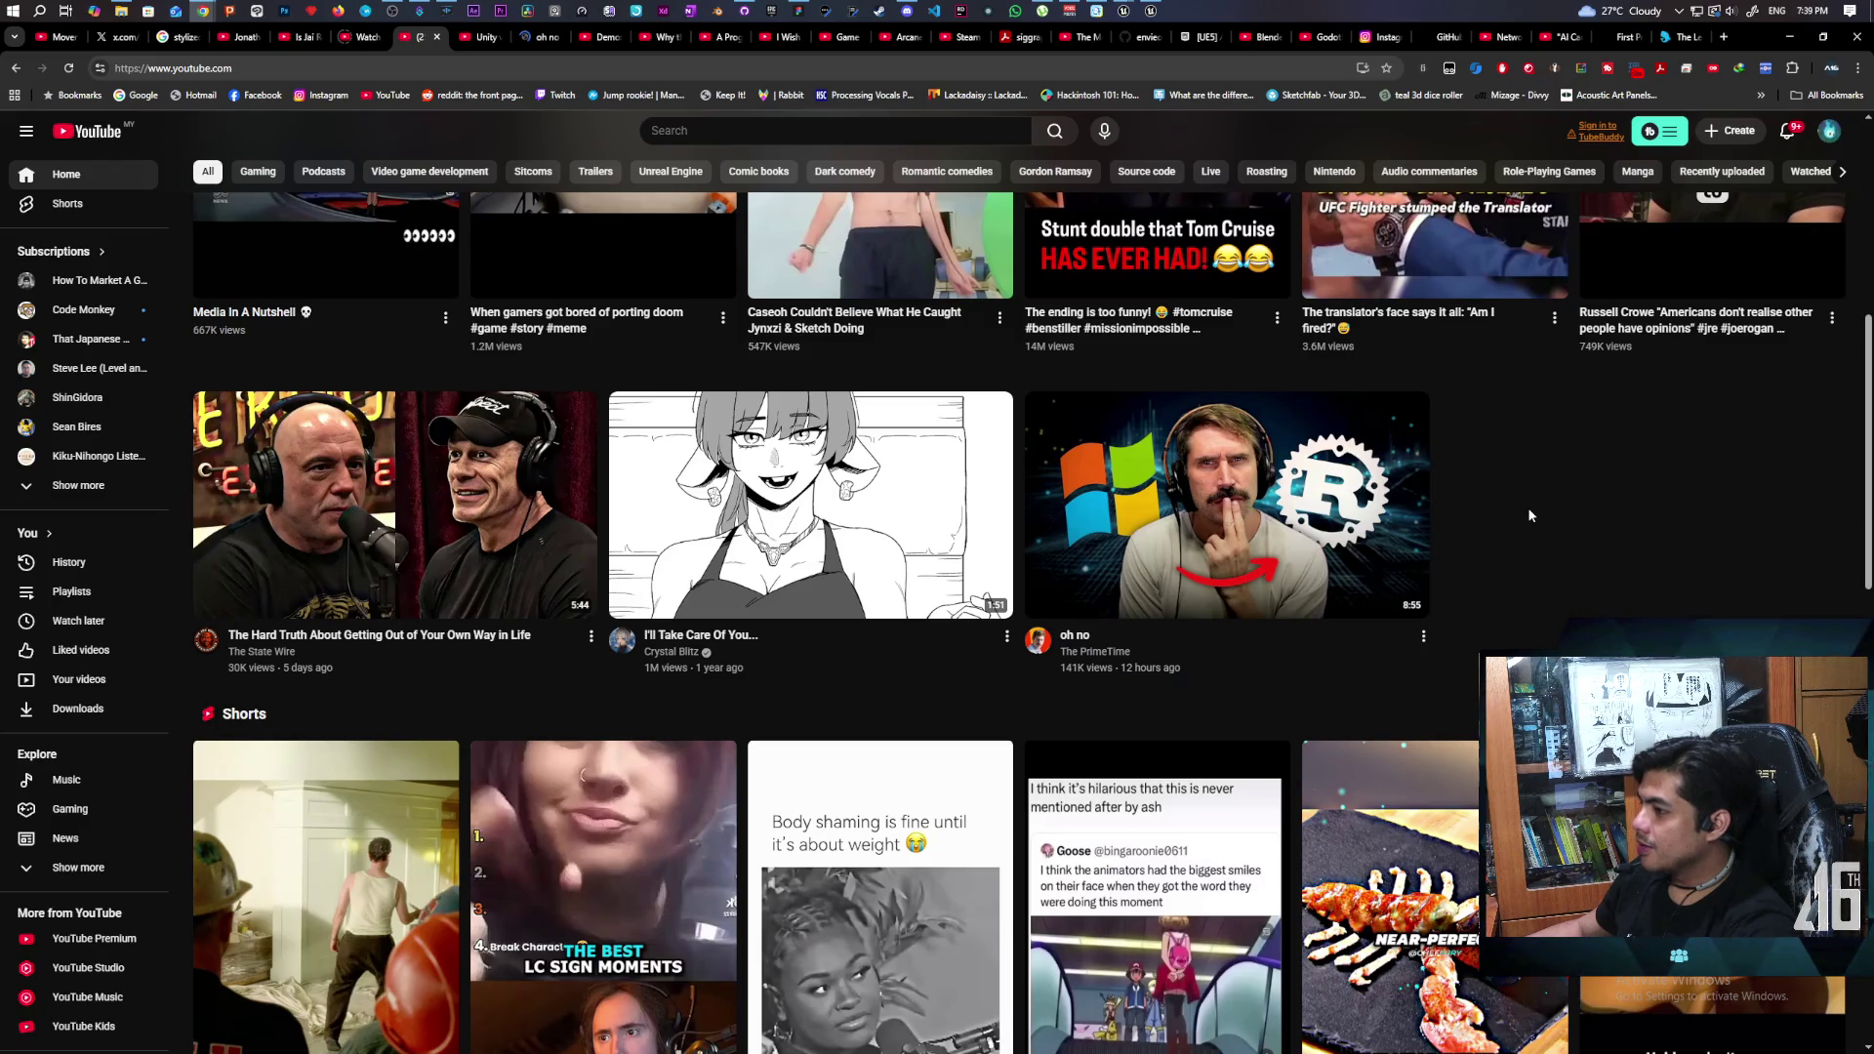
{"action": "scroll", "coordinate": [1510, 518], "scroll_direction": "up", "scroll_amount": 2}
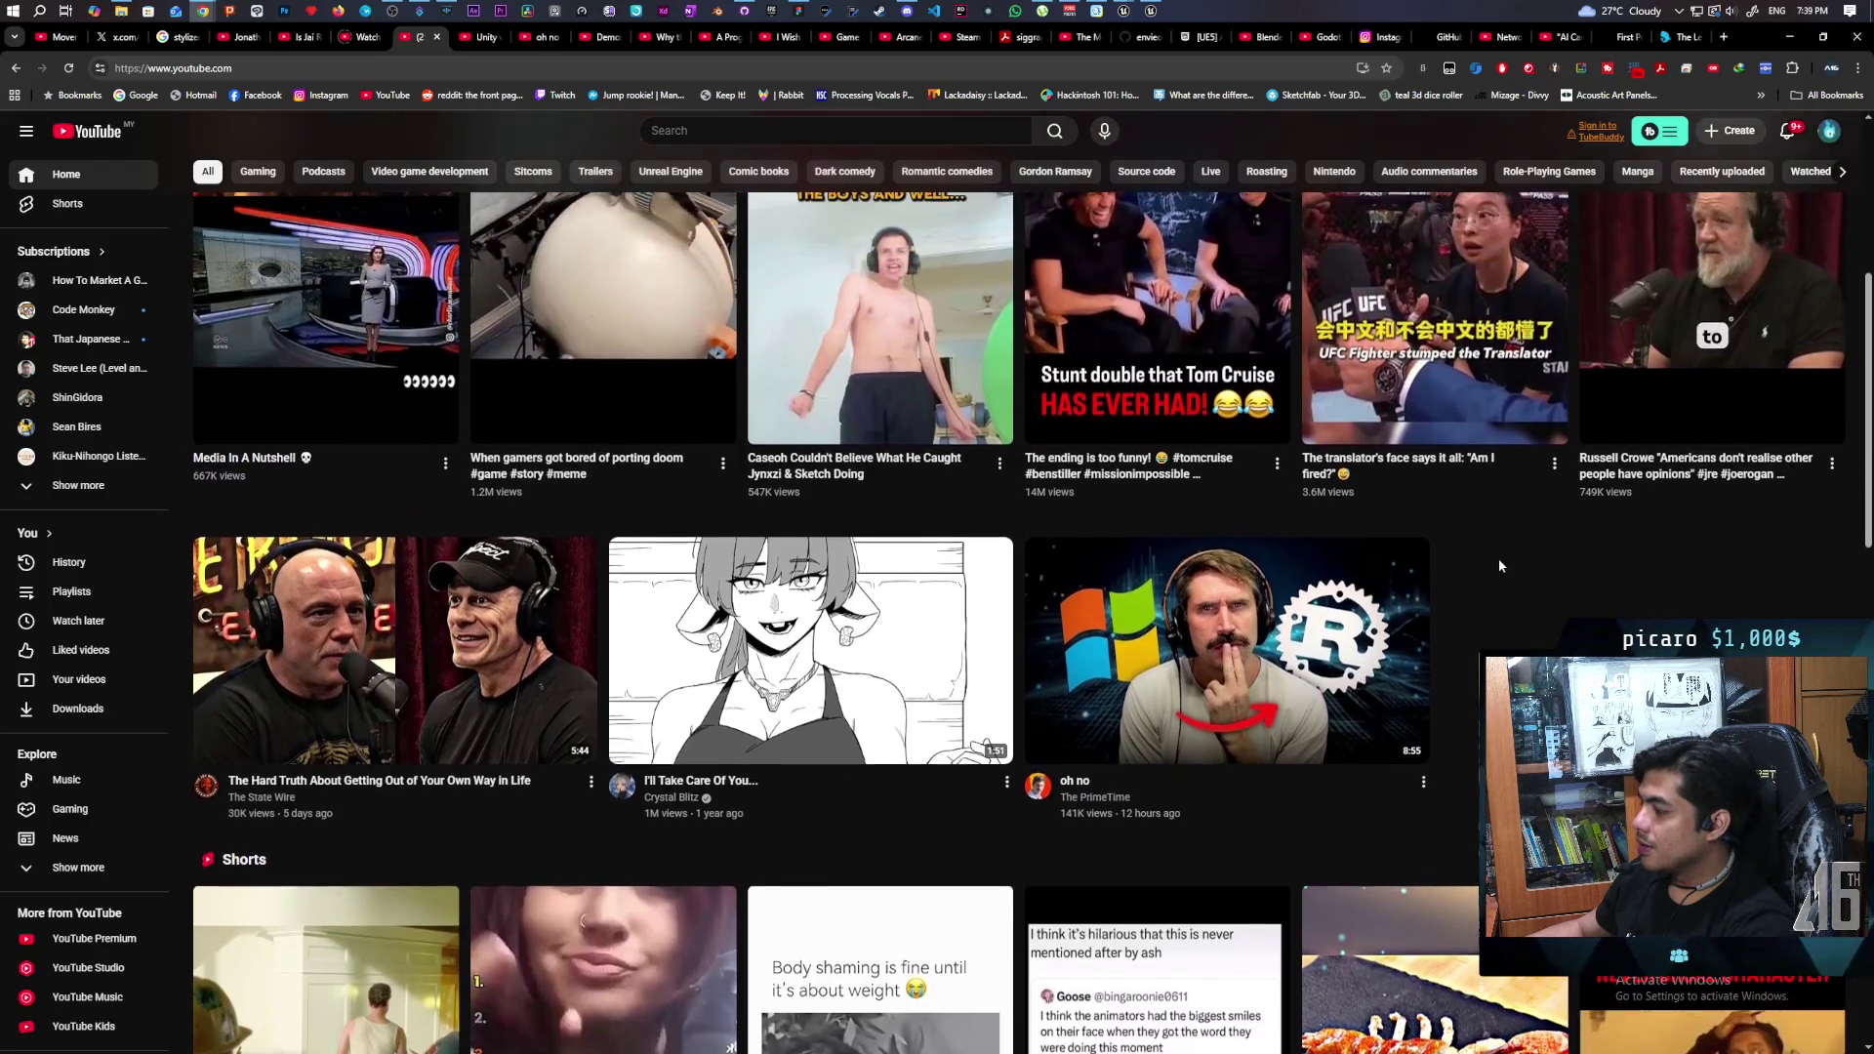
{"action": "left_click", "coordinate": [477, 38]}
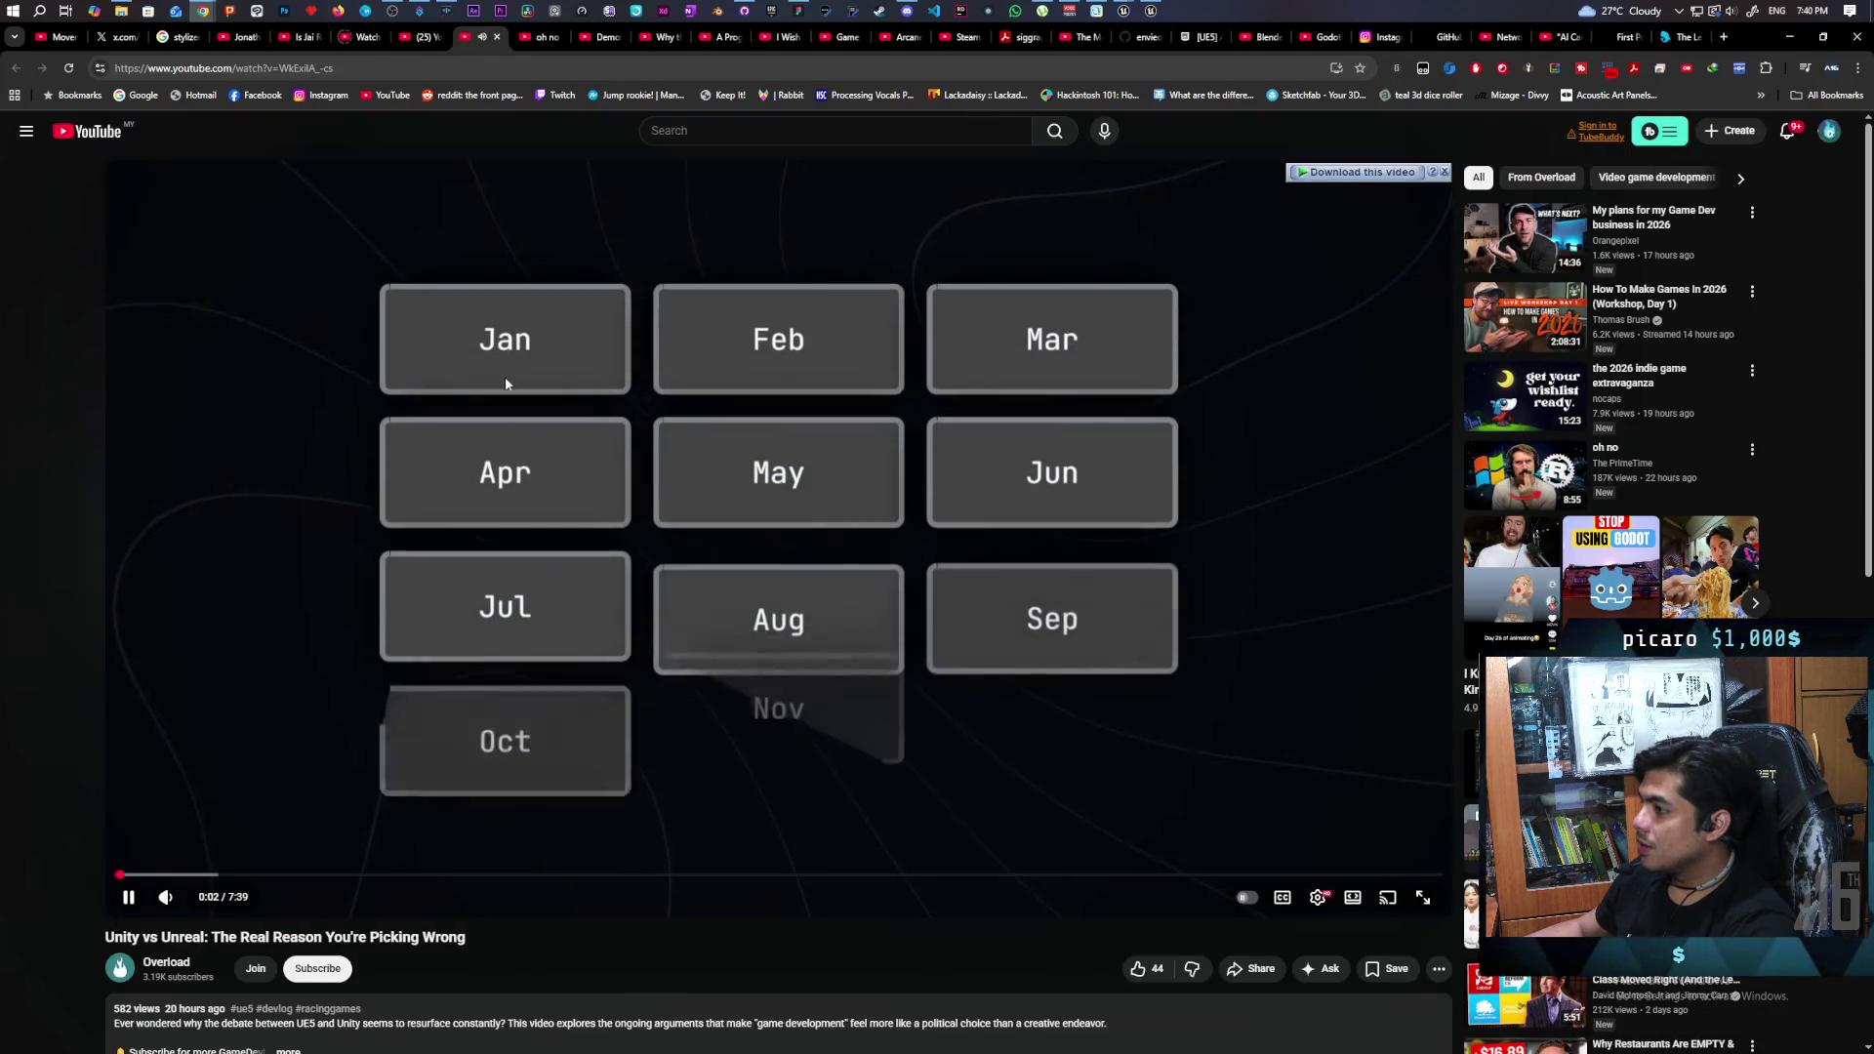
- Pause the Unity vs Unreal video, then resume playback
{"action": "left_click", "coordinate": [506, 387]}
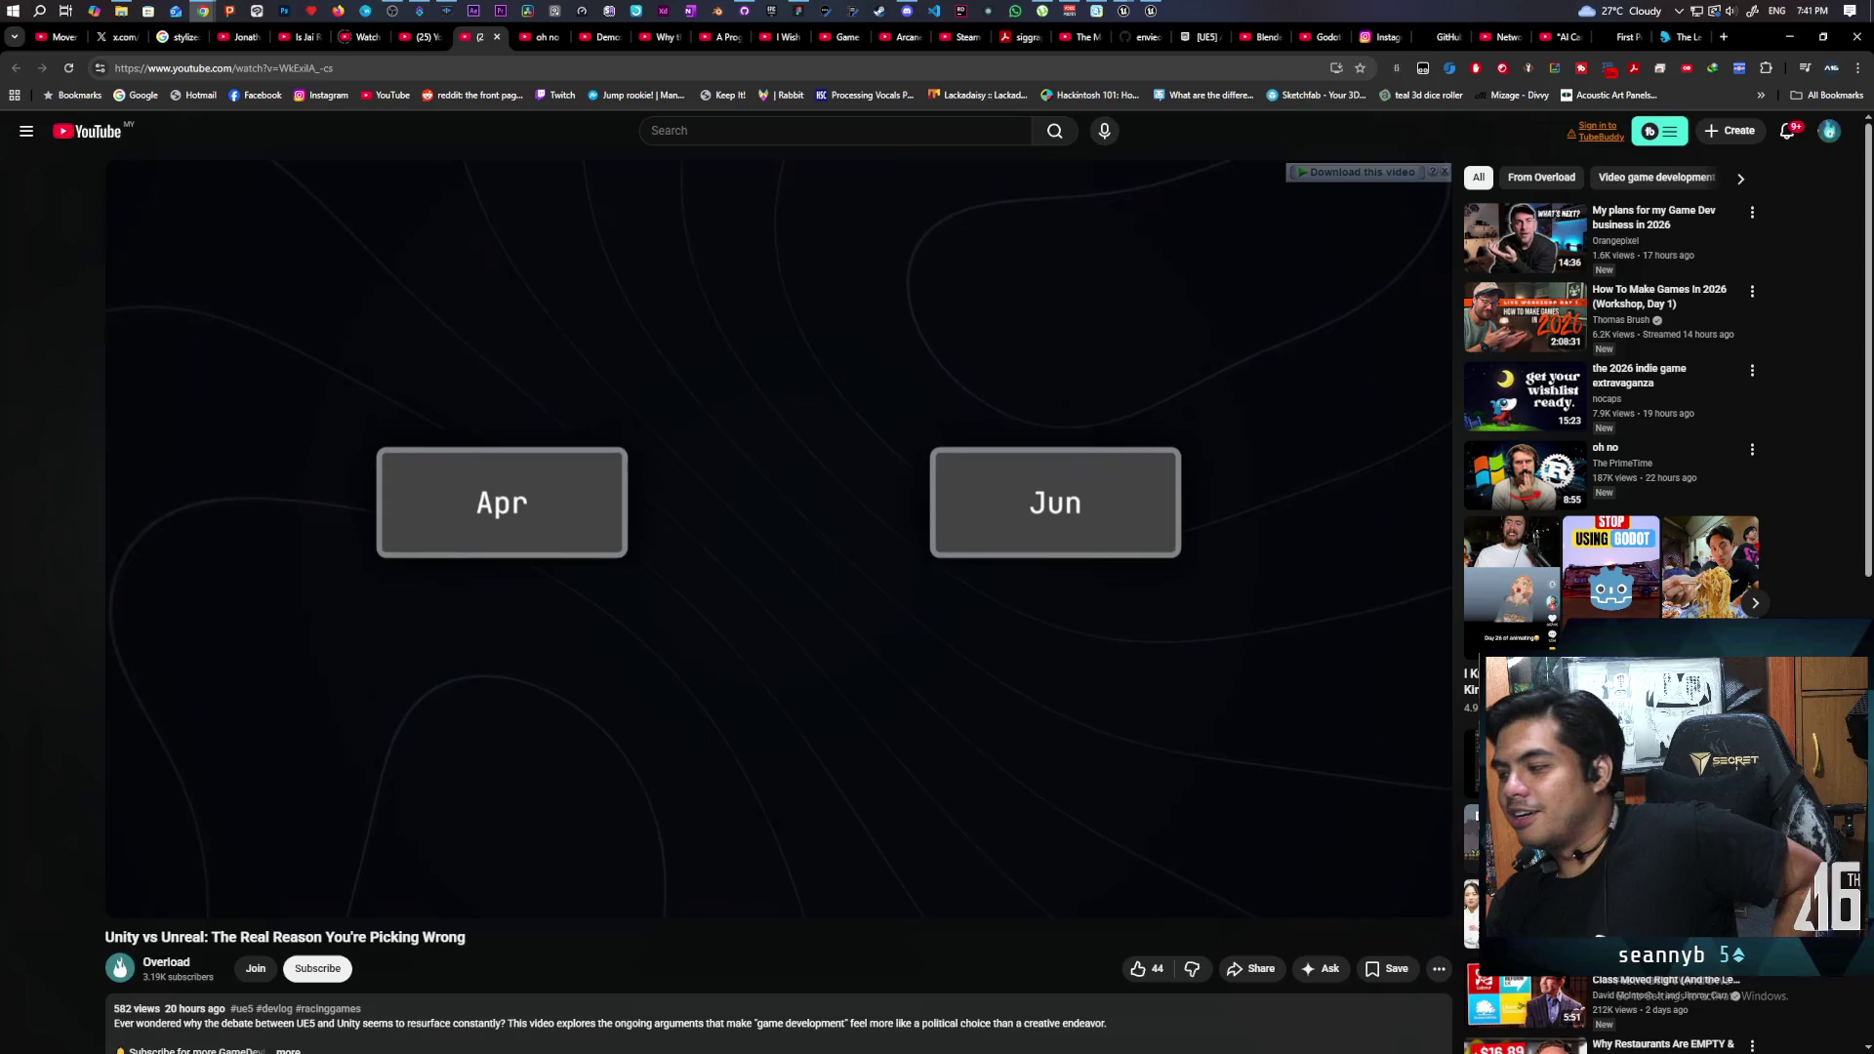
{"action": "left_click", "coordinate": [527, 444]}
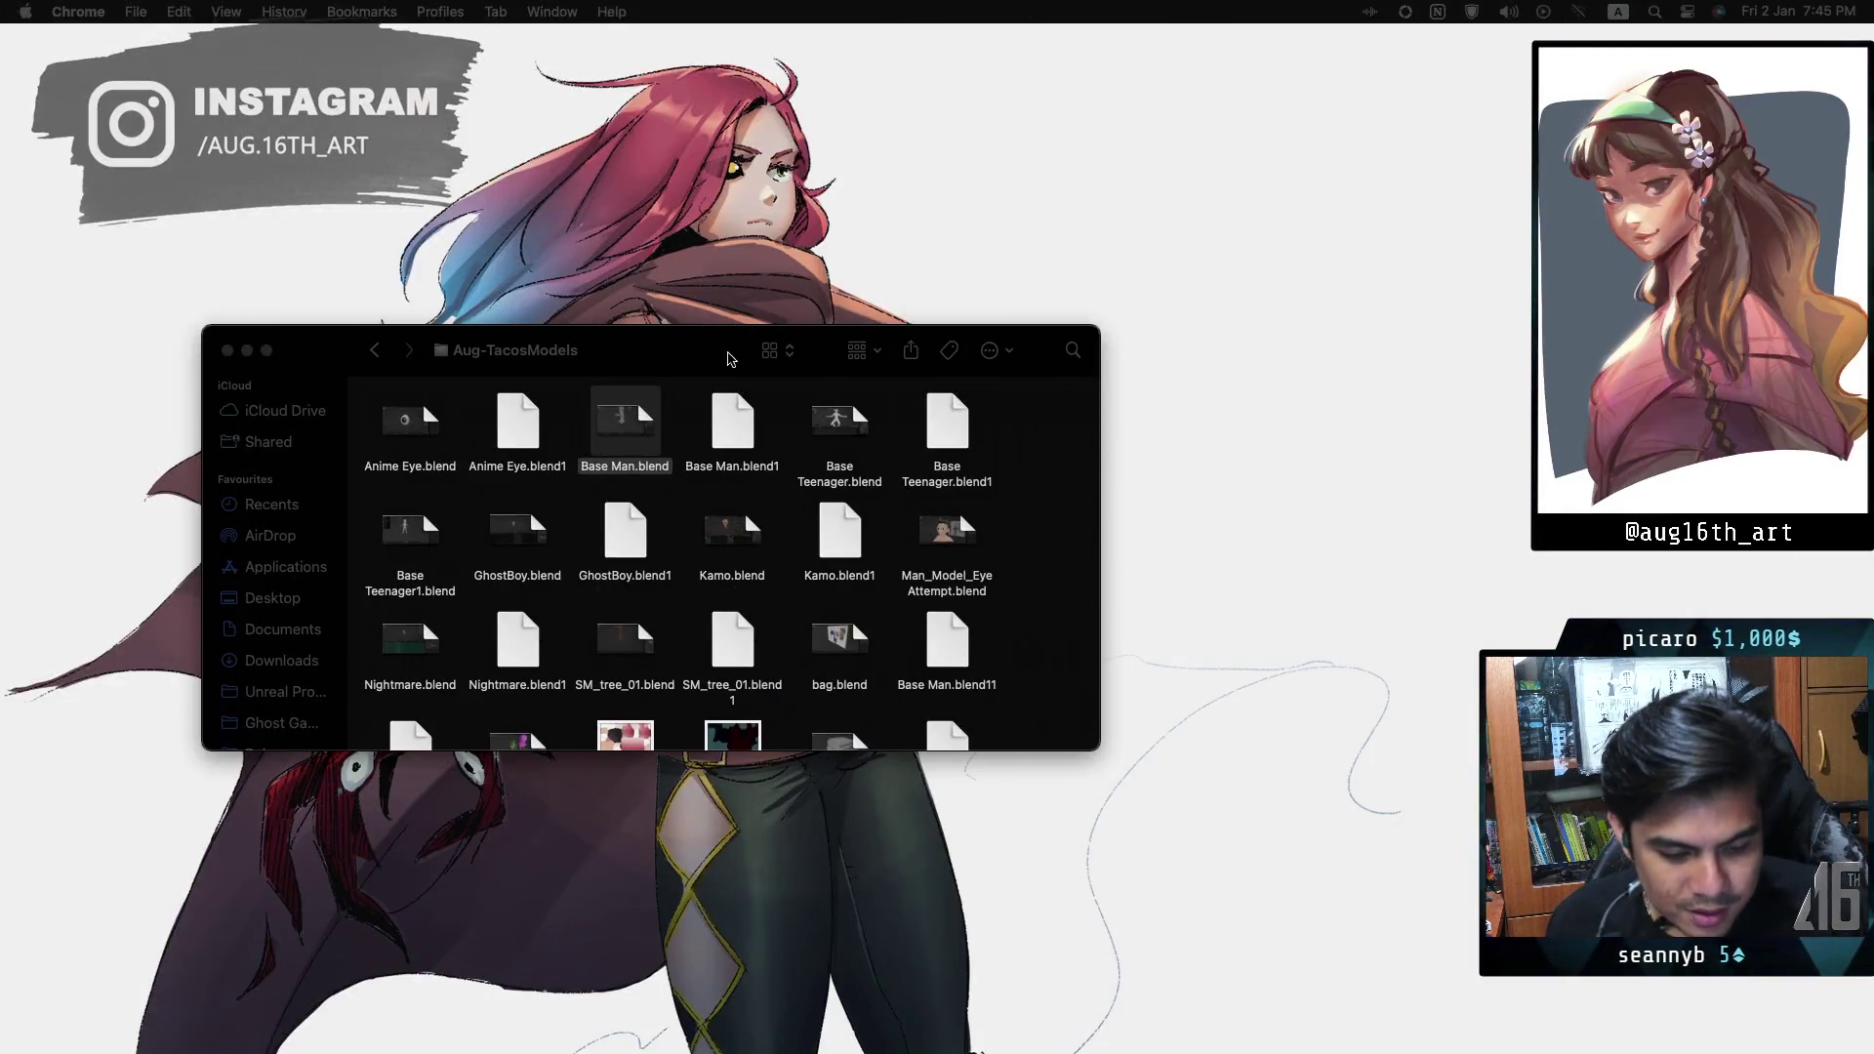
- Move the Finder window higher up the screen
{"action": "left_click_drag", "start_coordinate": [727, 360], "coordinate": [747, 229]}
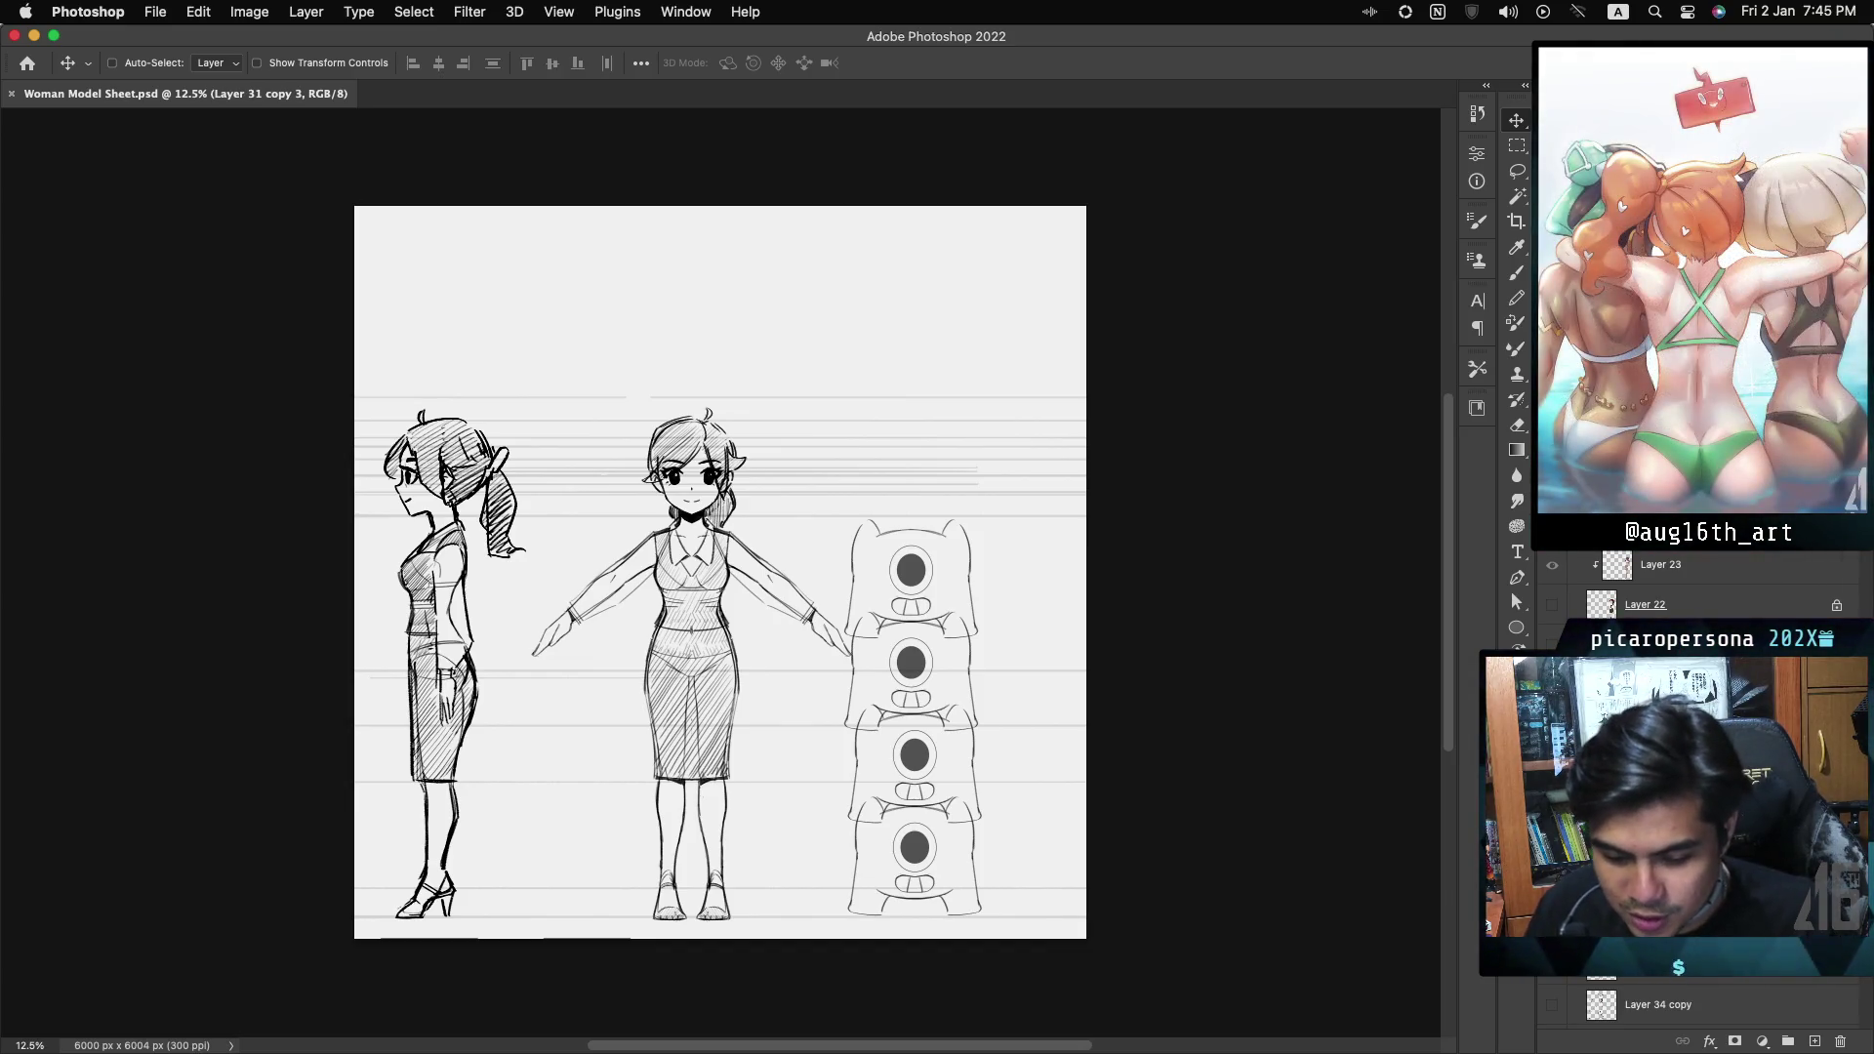
- Step through the layer stack to make Layer 32 the active layer
{"action": "key", "text": "alt+bracketleft"}
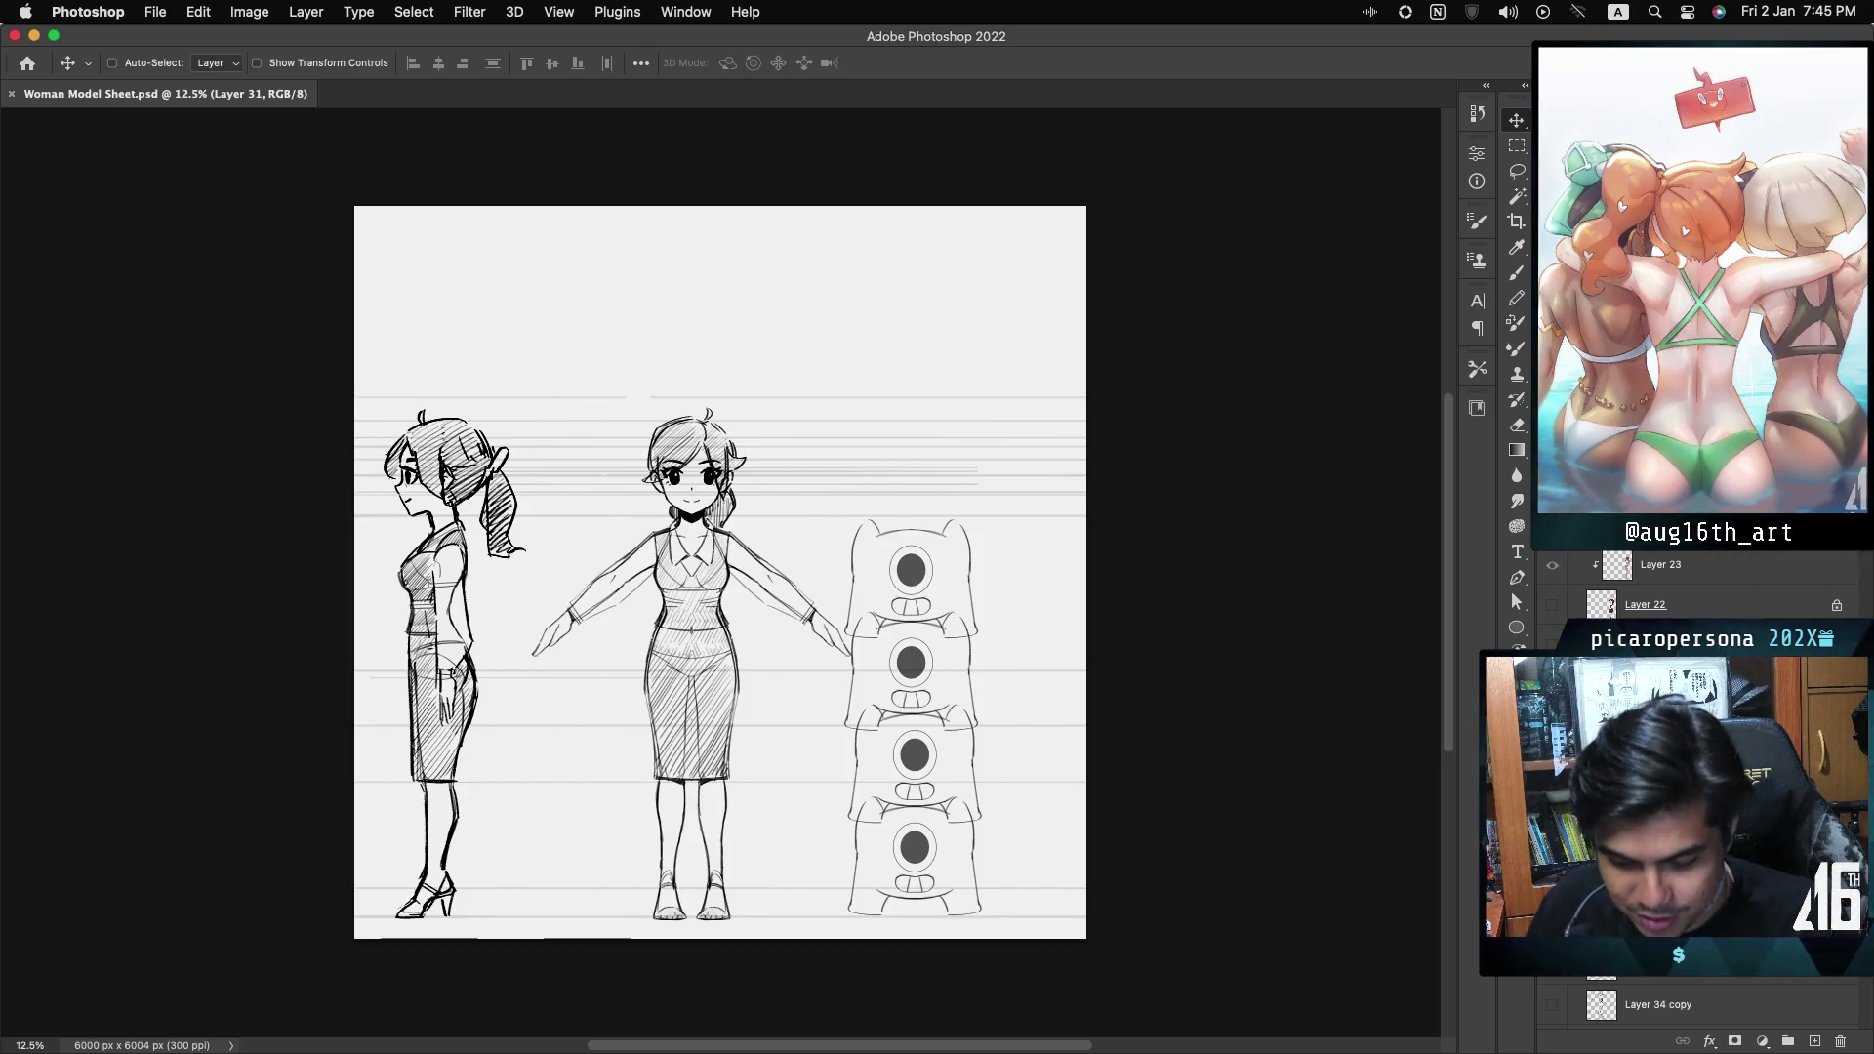
{"action": "key", "text": "alt+bracketleft"}
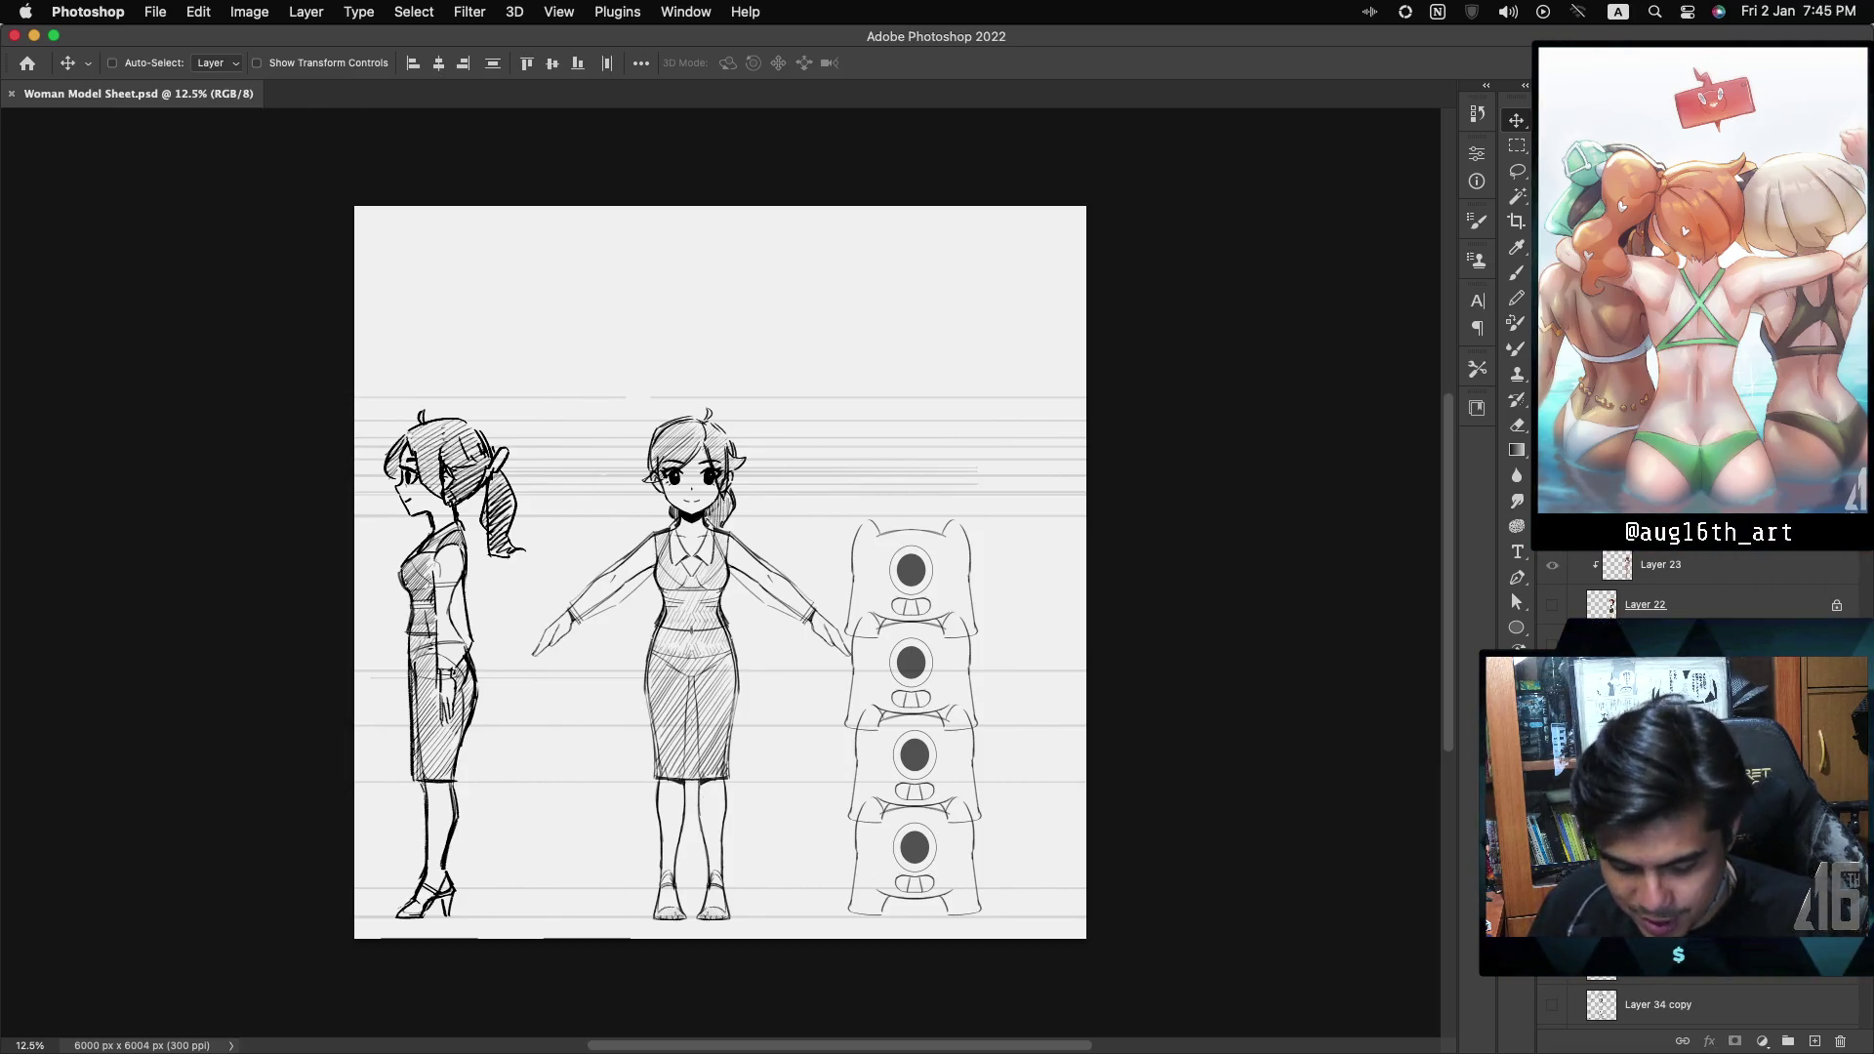
{"action": "key", "text": "alt+bracketleft"}
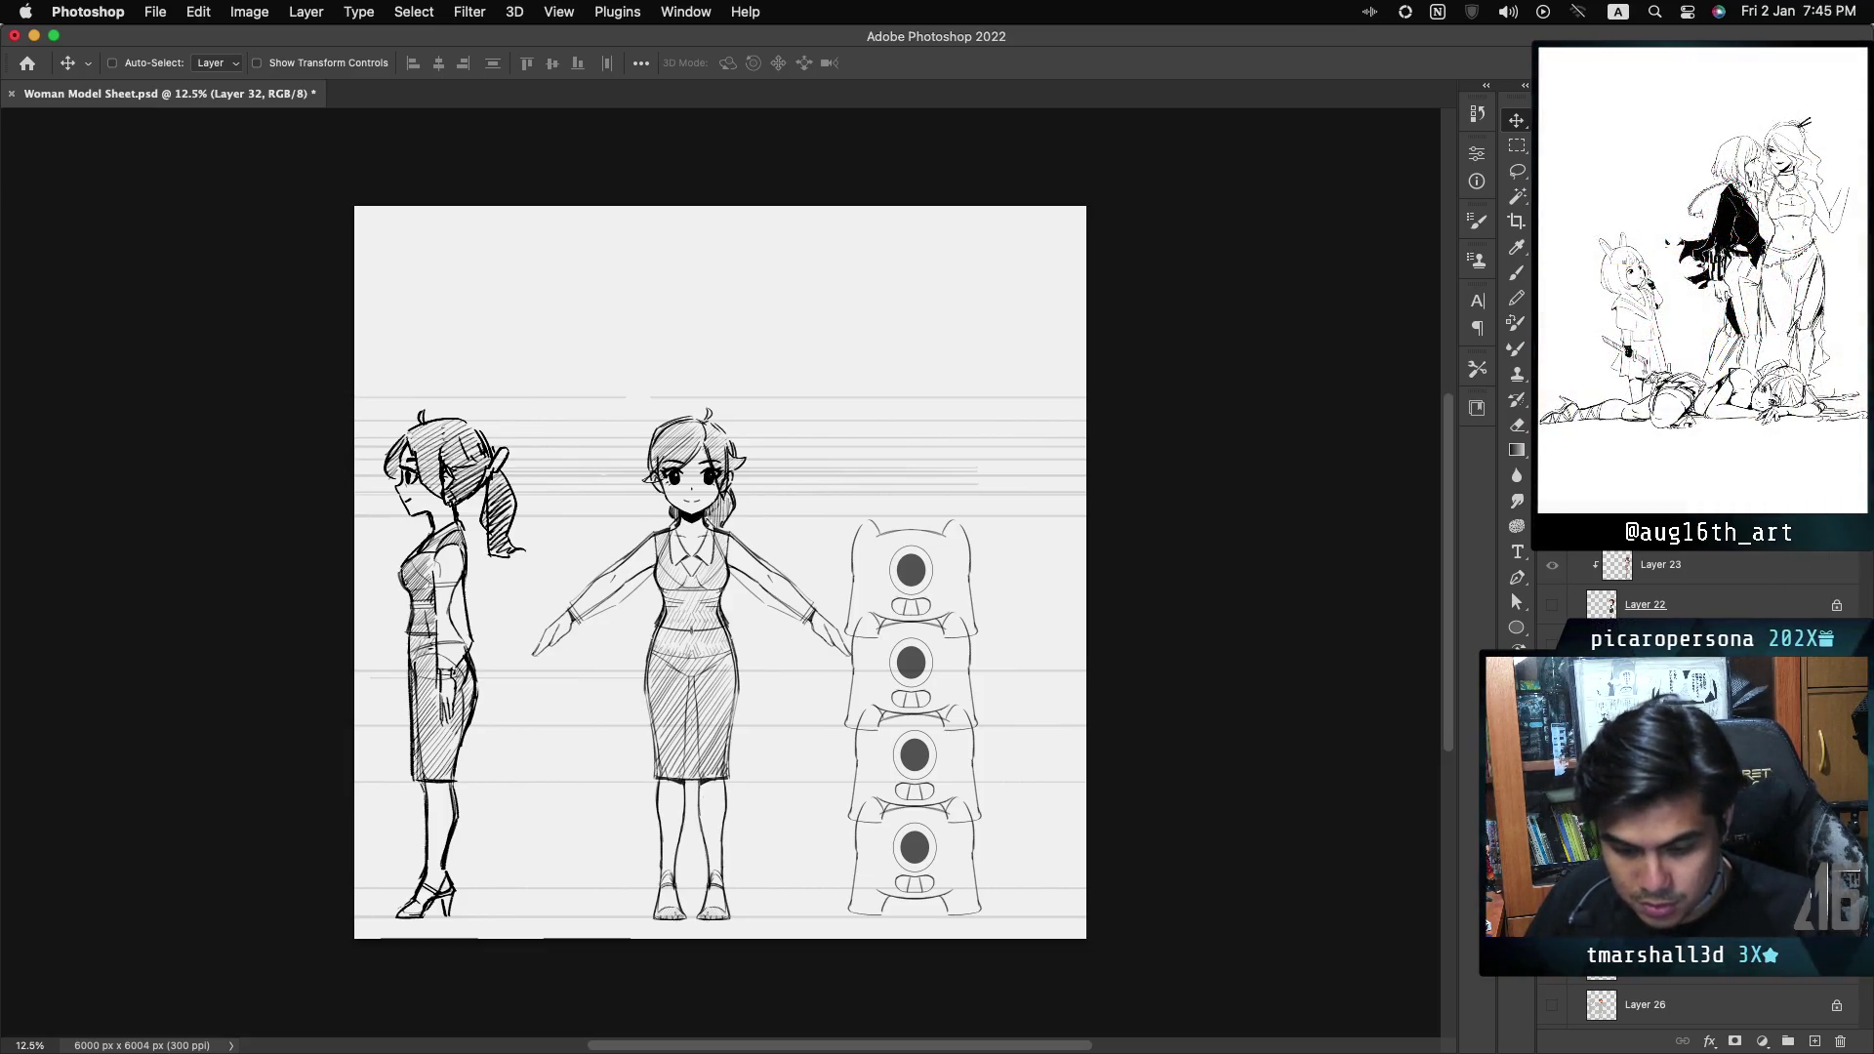
- Check the drawing in a mirrored canvas view, create a new layer group, and hide the robot figure
{"action": "key", "text": "h"}
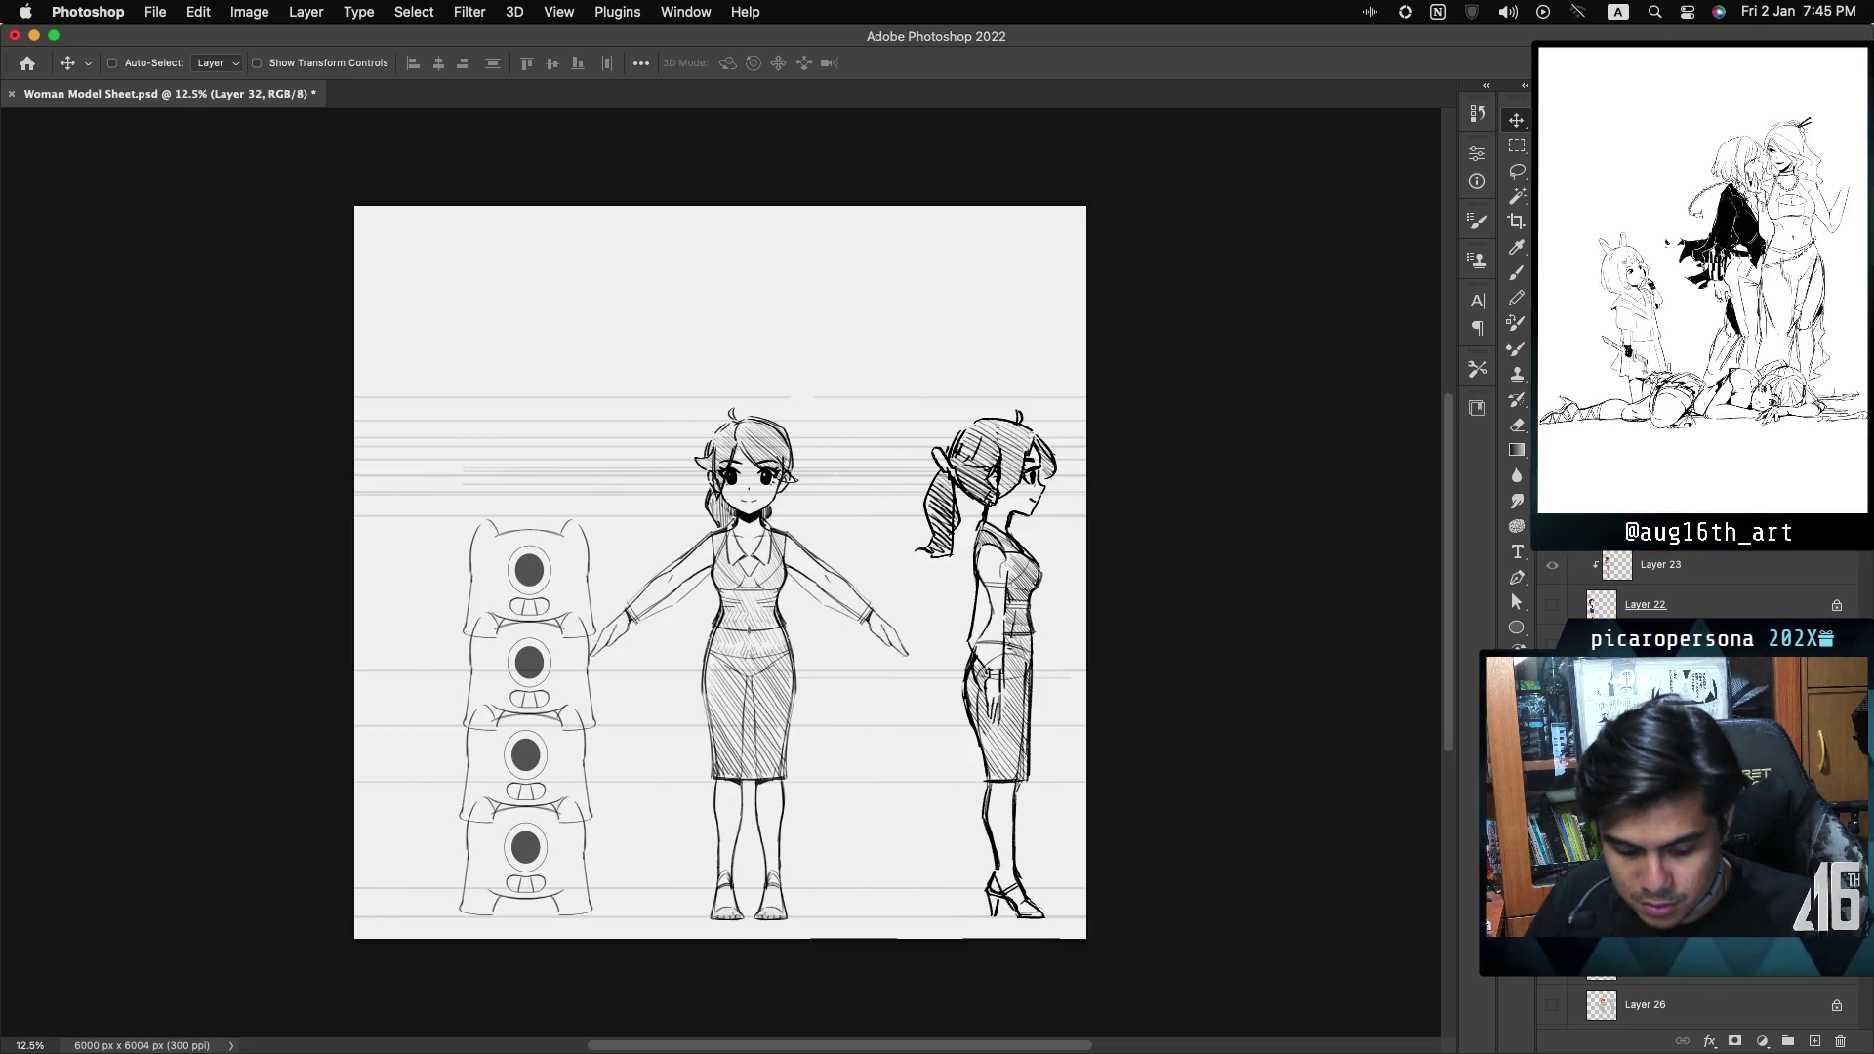
{"action": "key", "text": "h"}
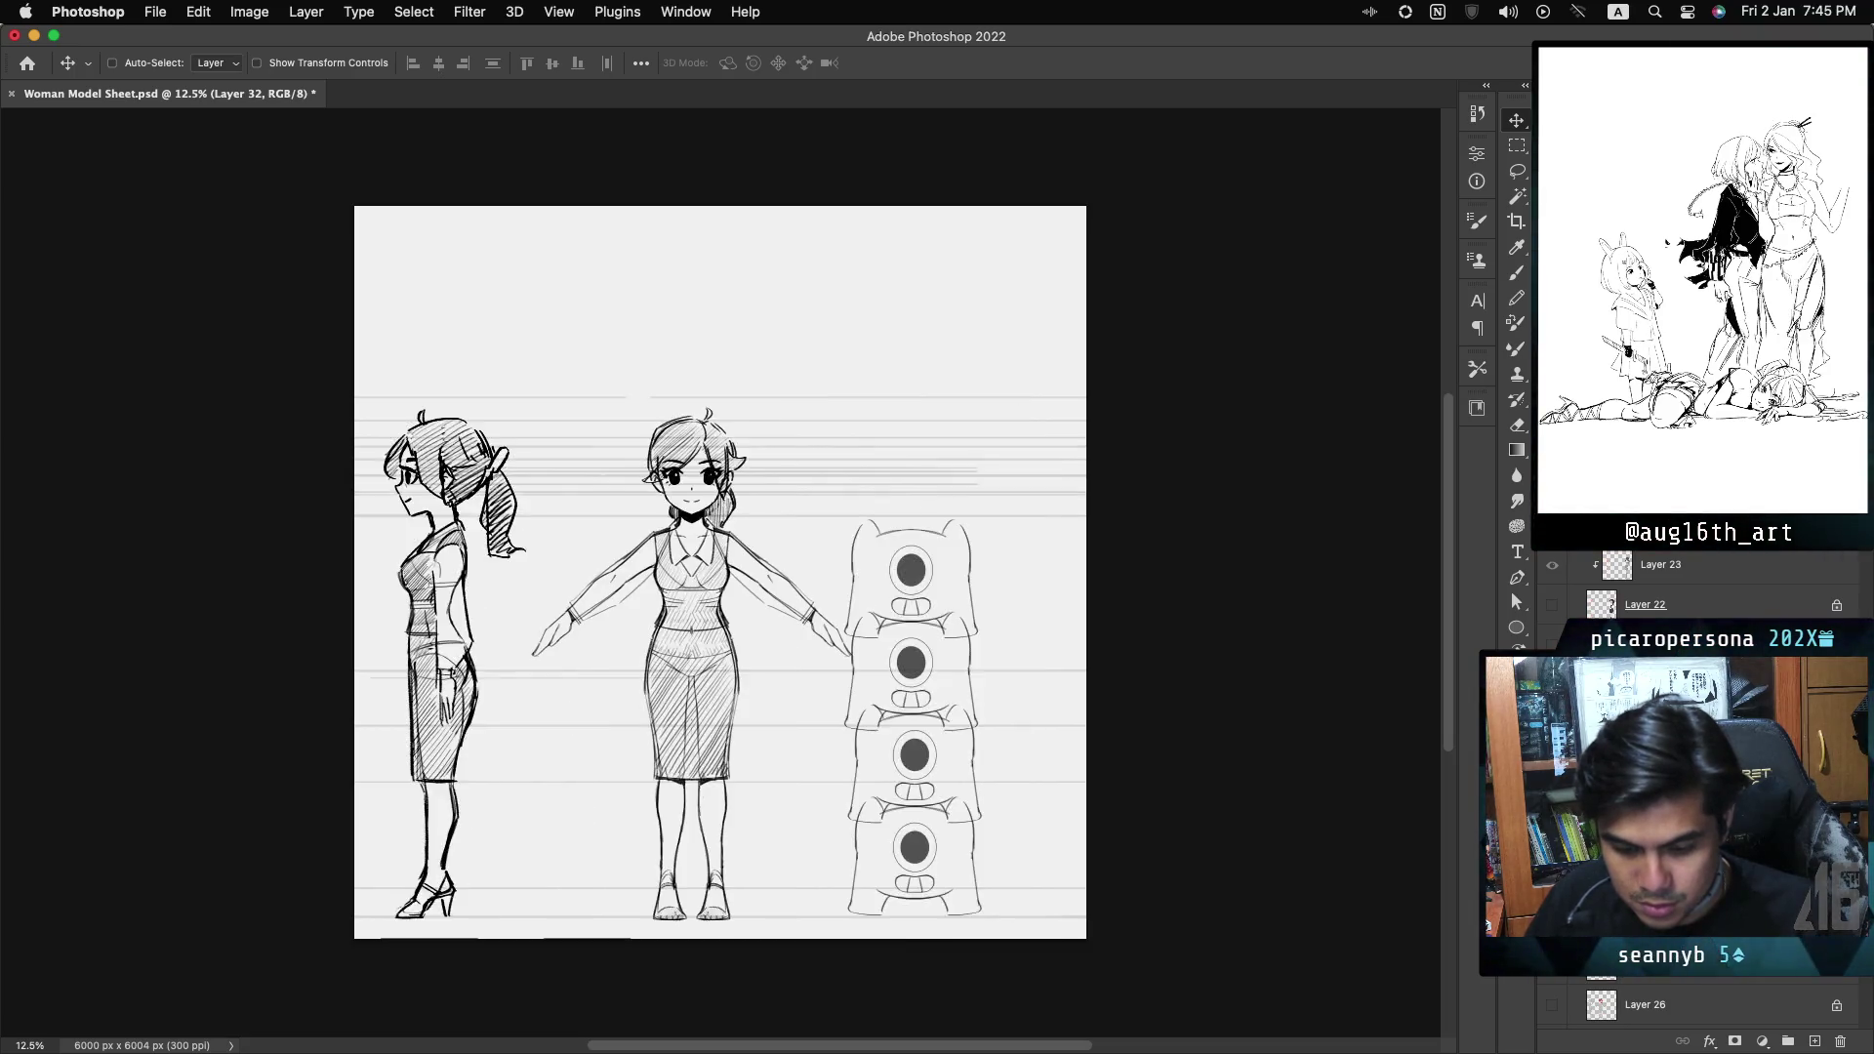
{"action": "key", "text": "h"}
{"action": "key", "text": "h"}
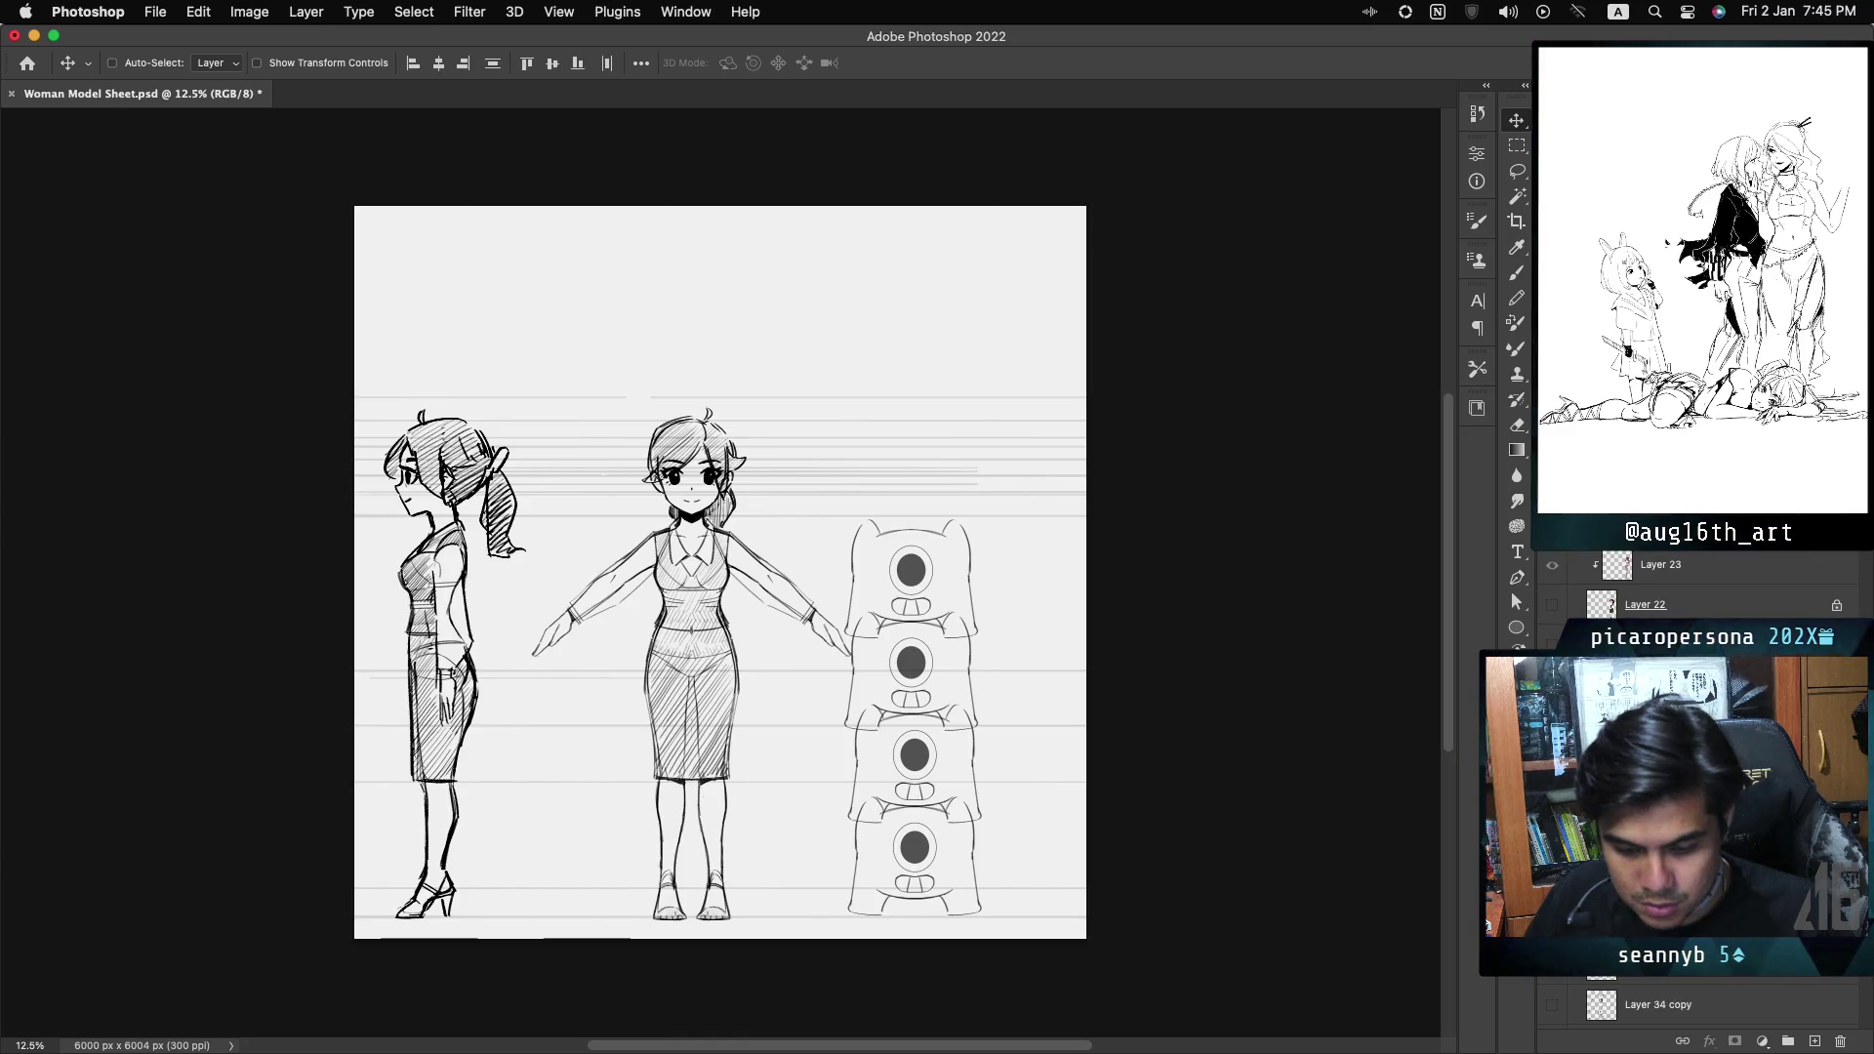
{"action": "left_click", "coordinate": [1788, 1043]}
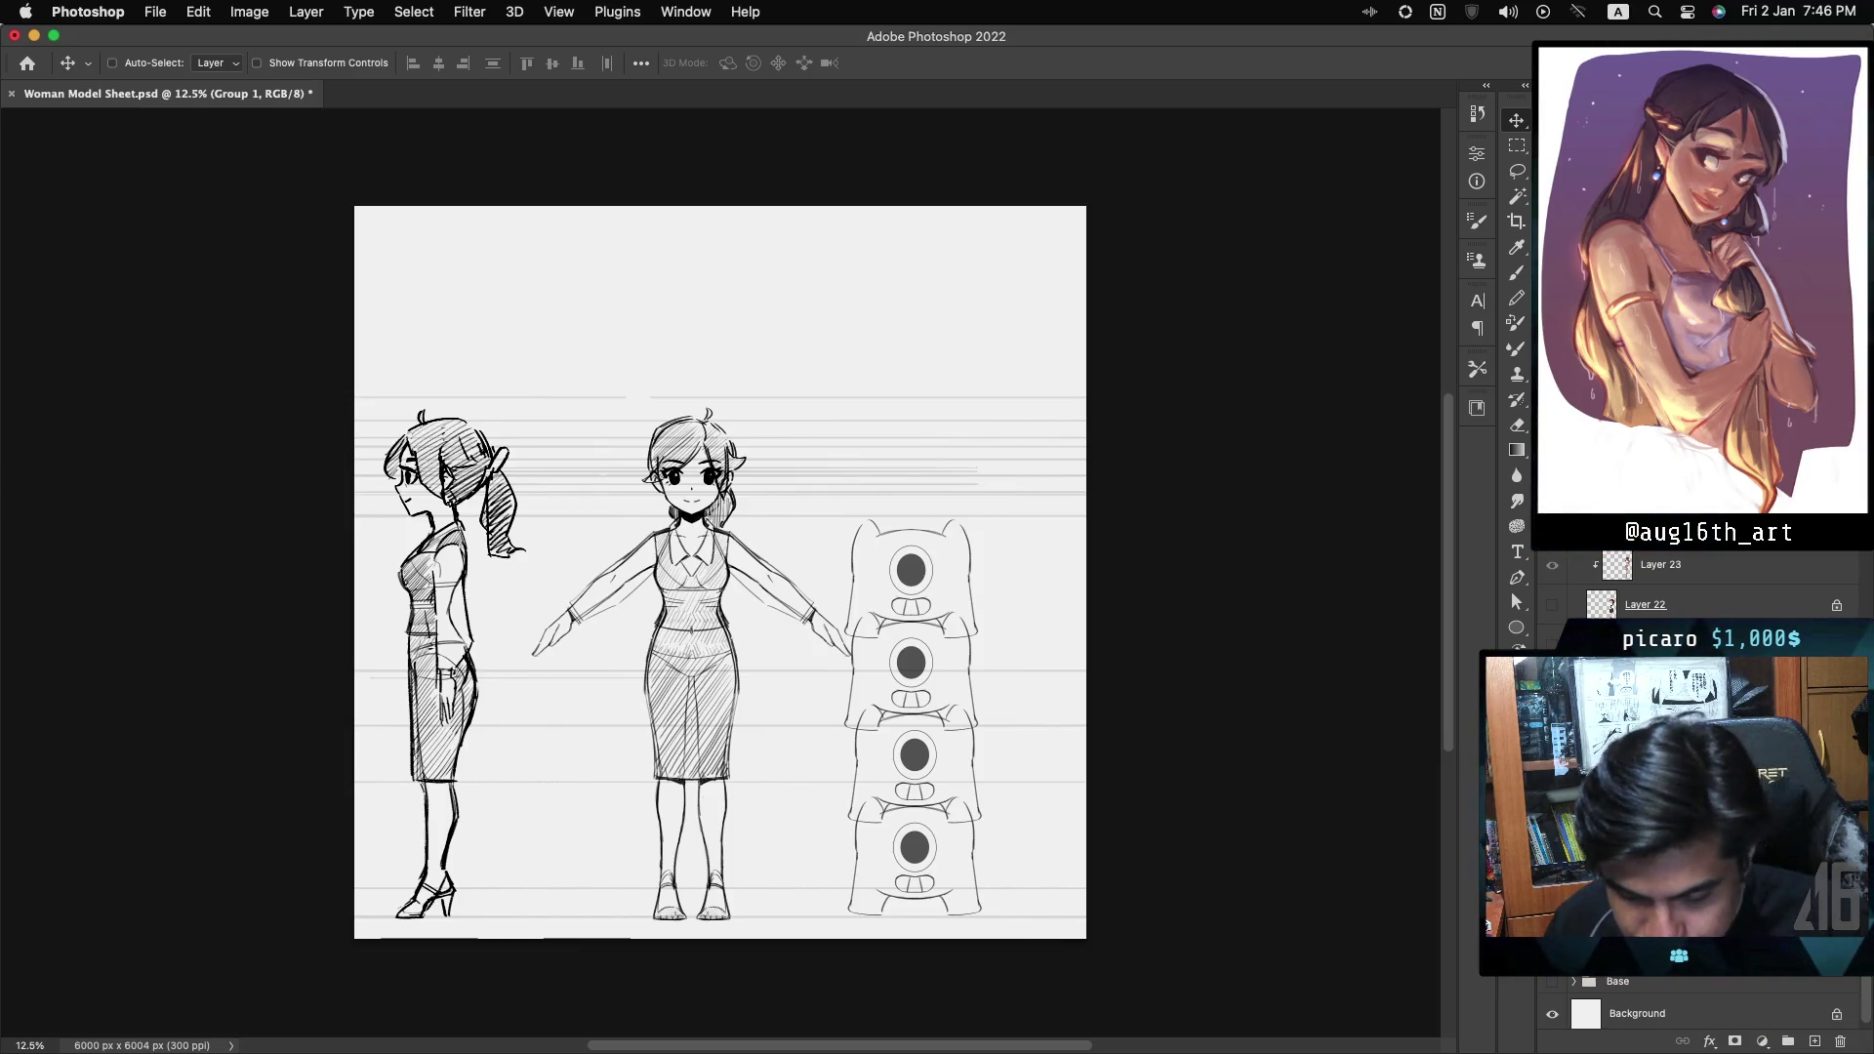
{"action": "key", "text": "super+comma"}
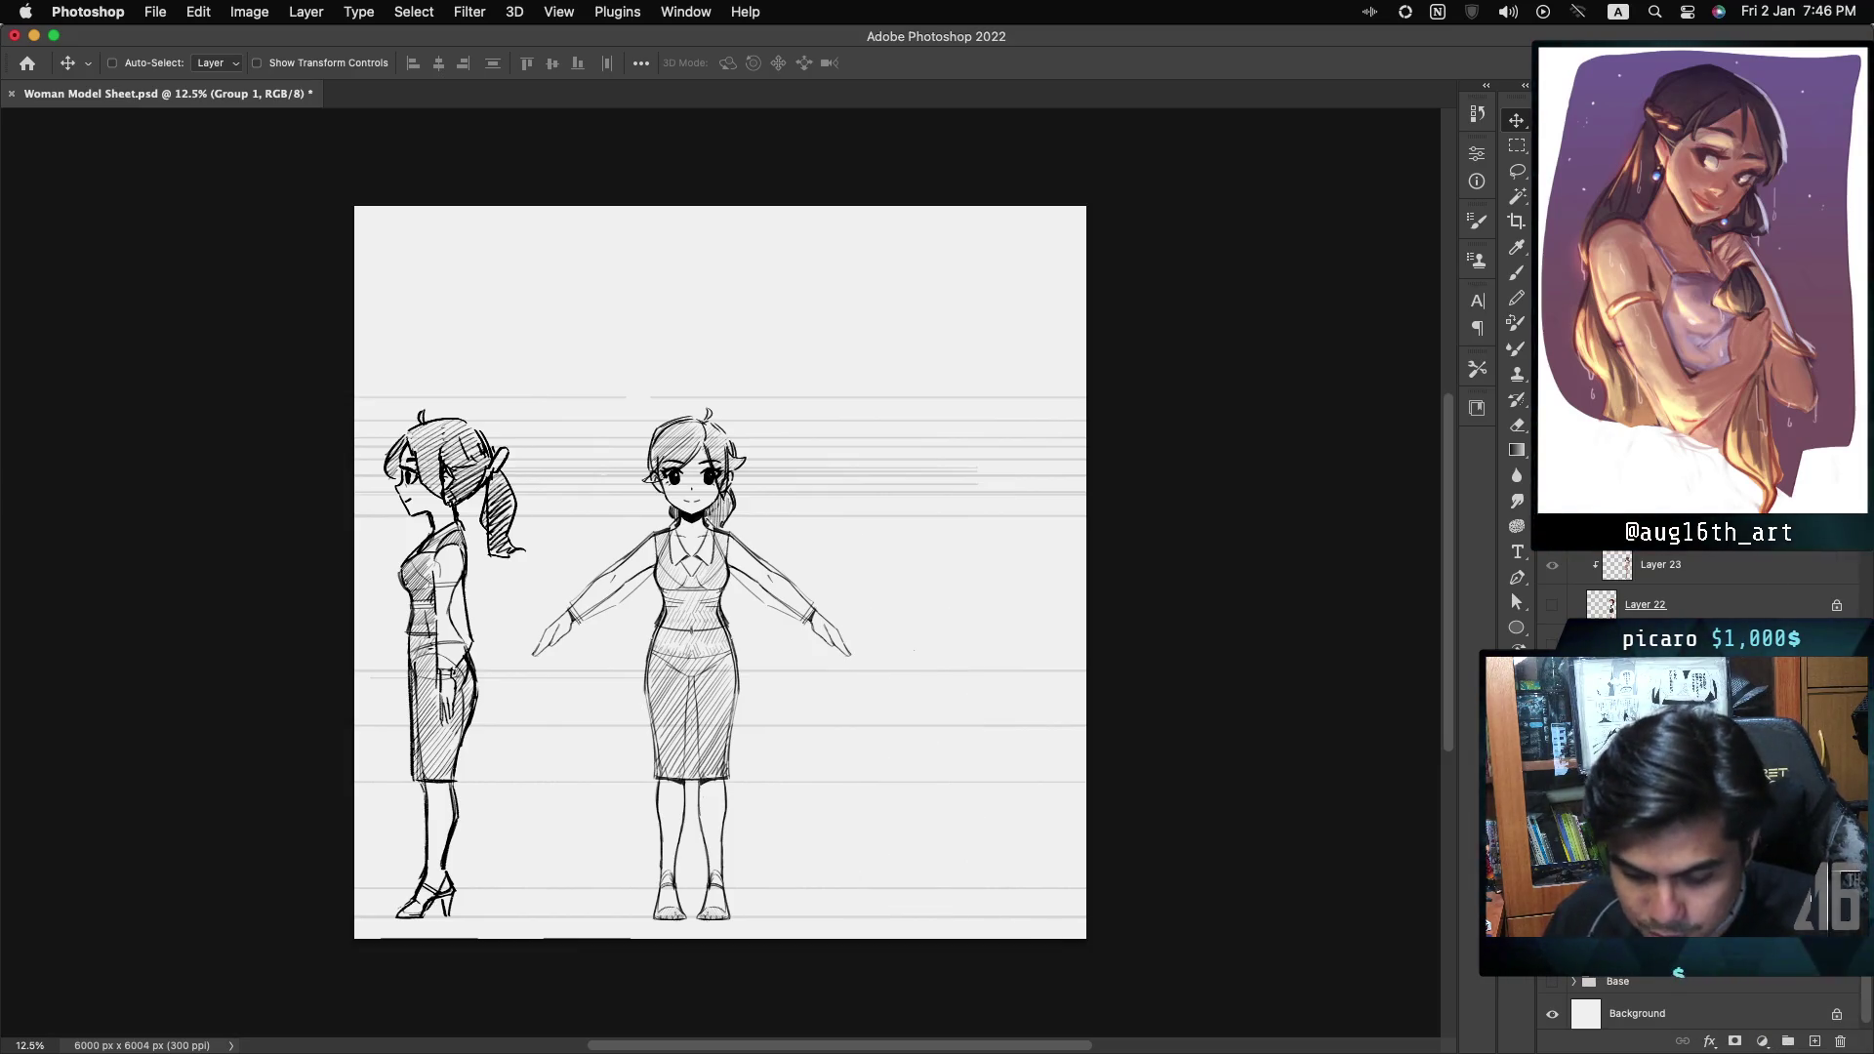
- Hide the dress sketch layer and zoom to 50% on the front-view figure's upper body
{"action": "key", "text": "super+comma"}
{"action": "key", "text": "super+comma"}
{"action": "key", "text": "super+comma"}
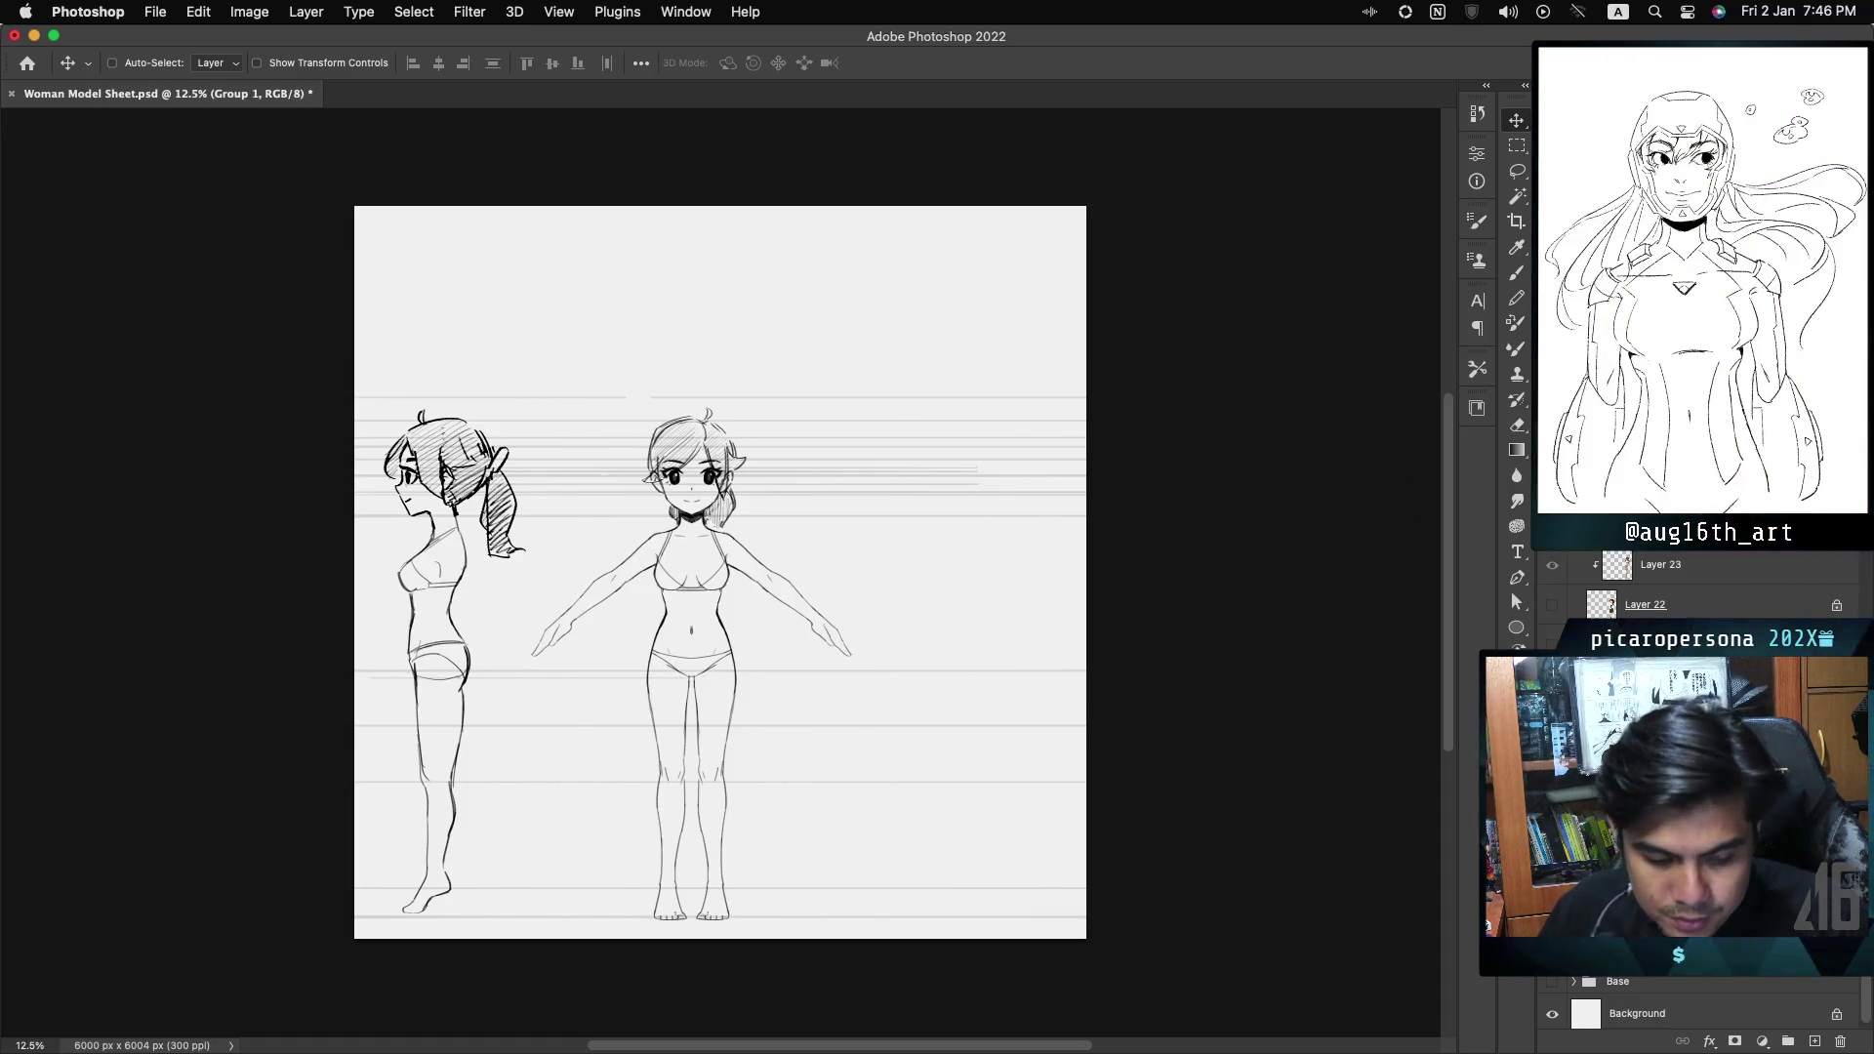
{"action": "key", "text": "super+equal"}
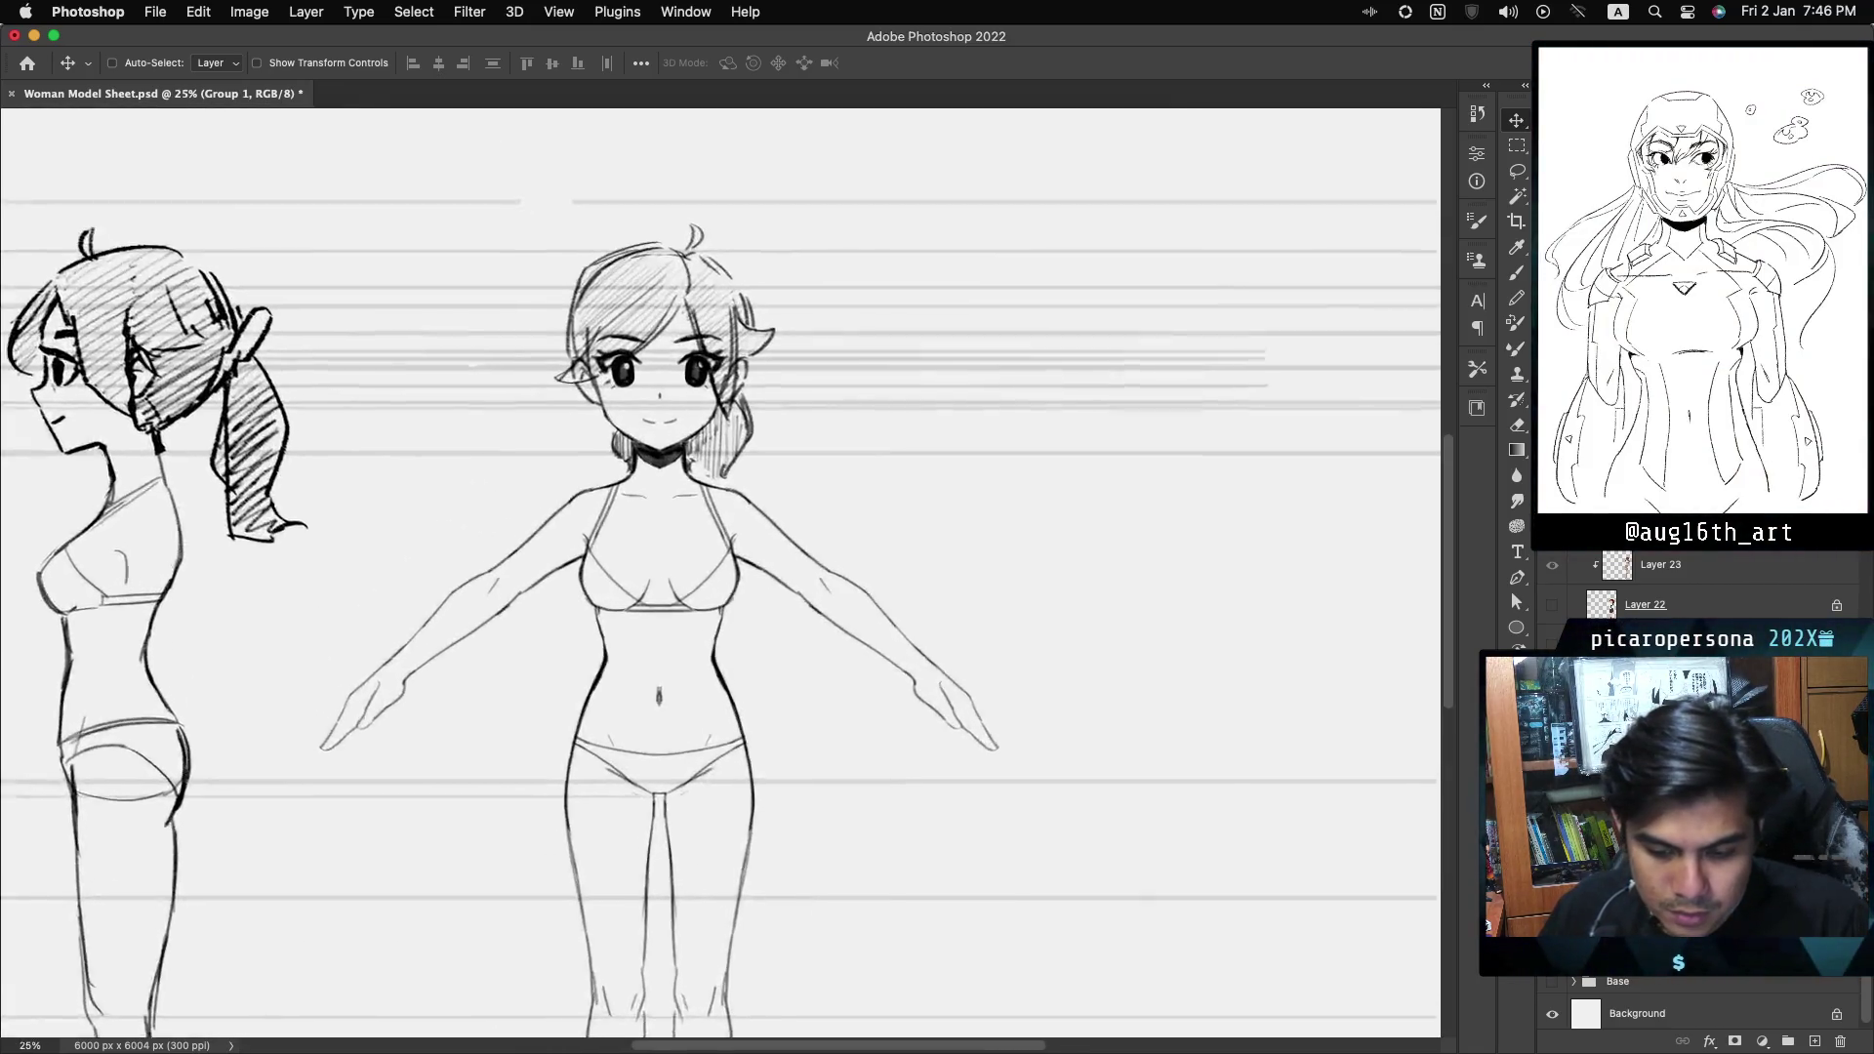
{"action": "key", "text": "super+equal"}
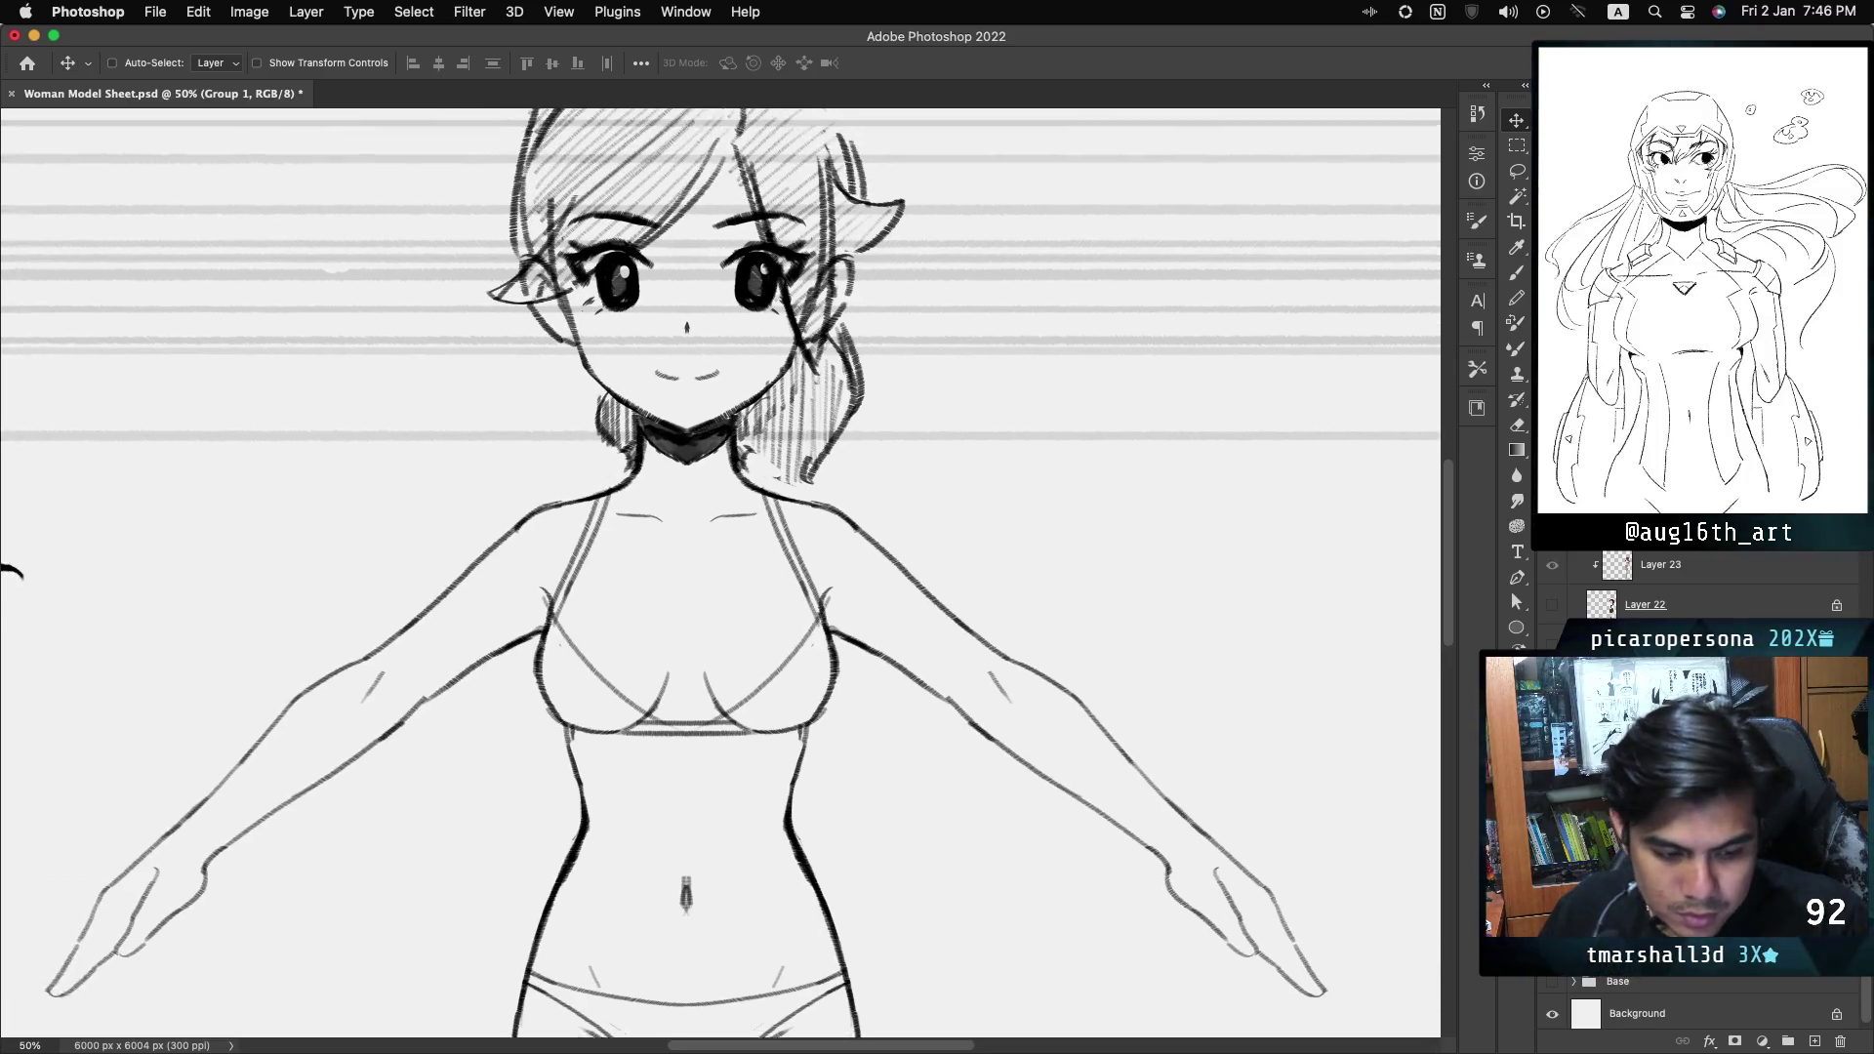
{"action": "scroll", "coordinate": [721, 574], "scroll_direction": "up", "scroll_amount": 3}
{"action": "scroll", "coordinate": [720, 574], "scroll_direction": "left", "scroll_amount": 3}
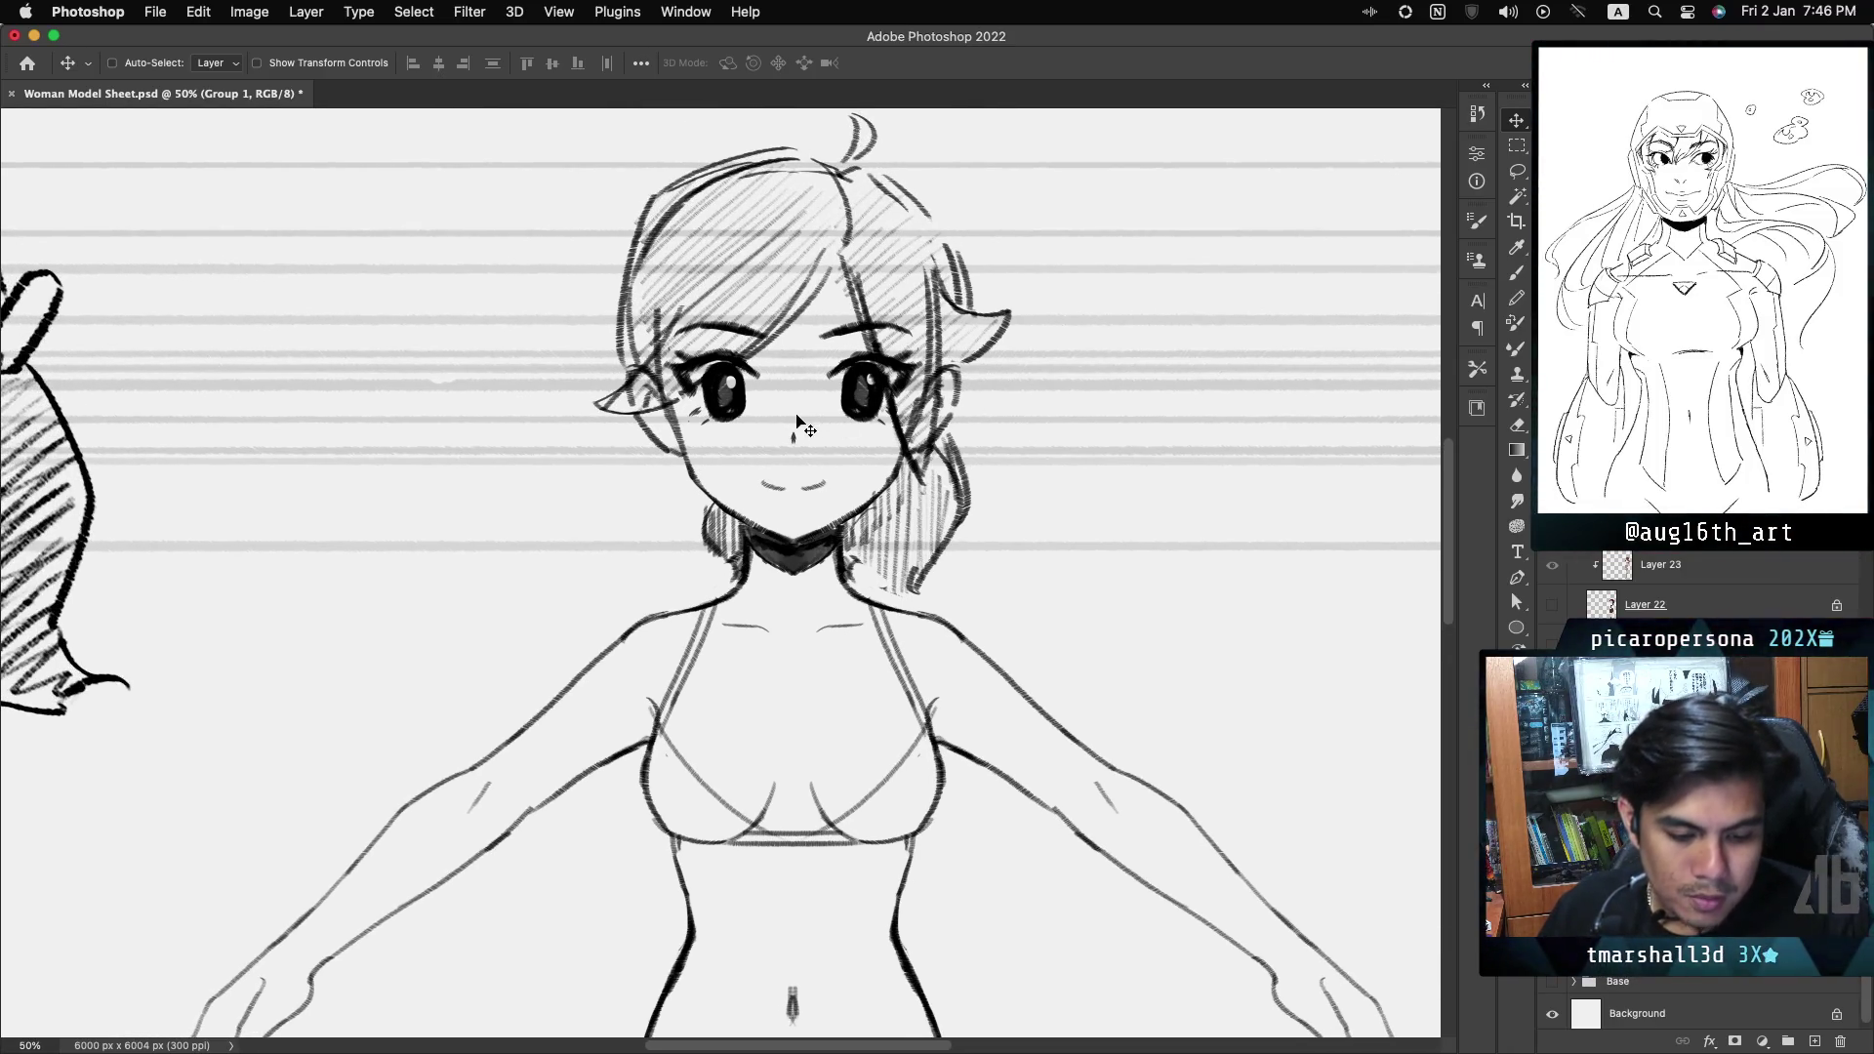